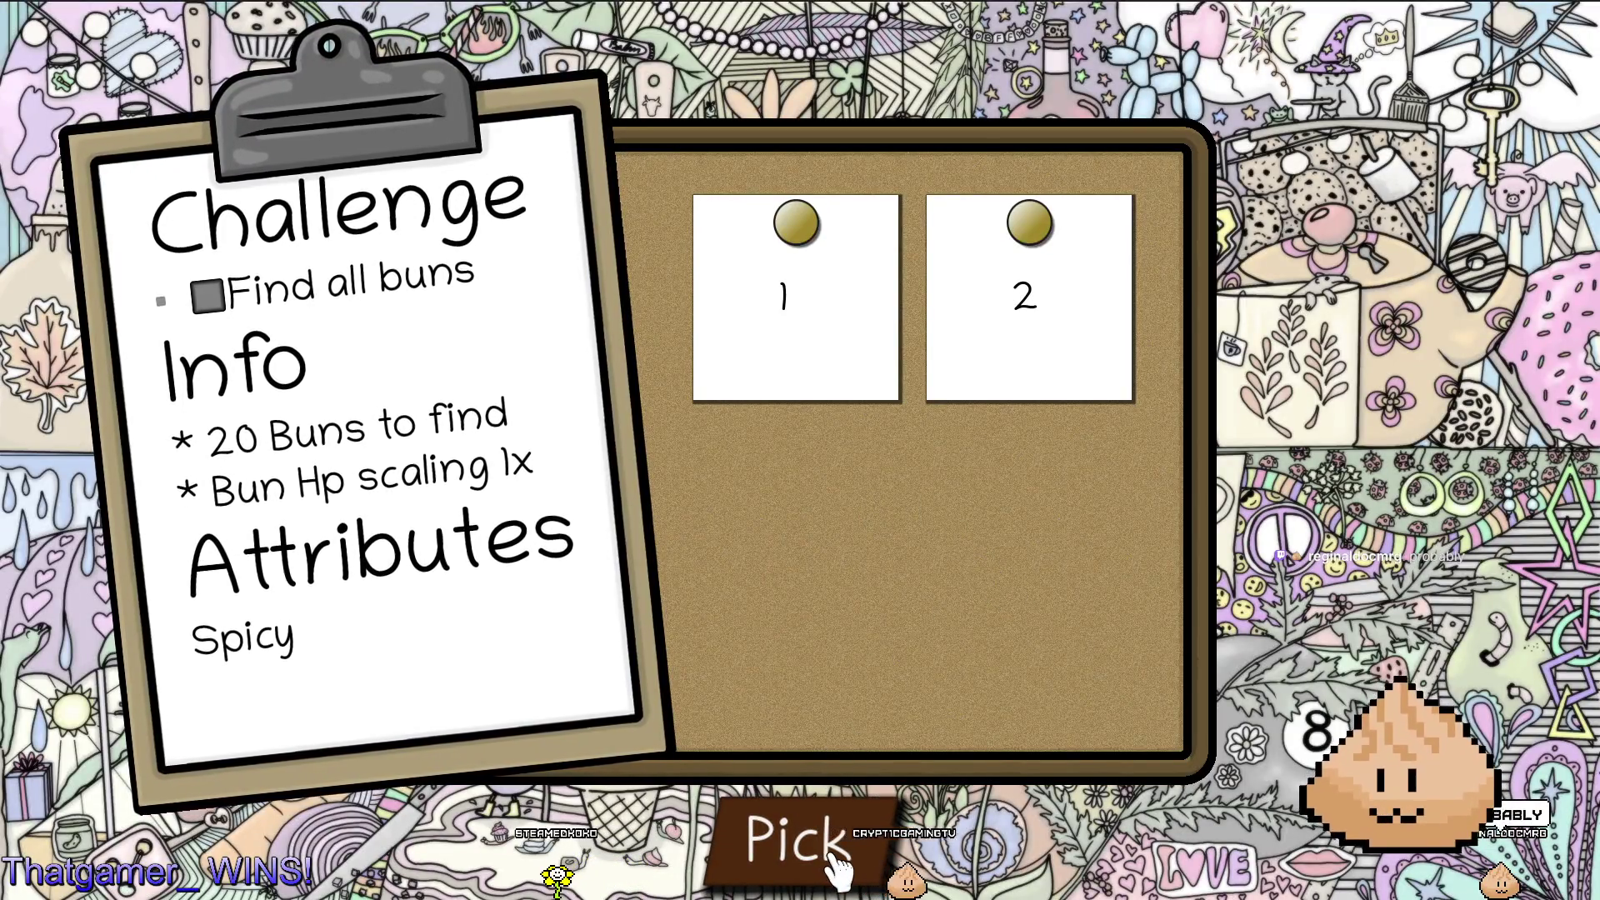
Select stage card 1 on the corkboard and start that stage's hidden-bun picture.
{"action": "left_click", "coordinate": [846, 391]}
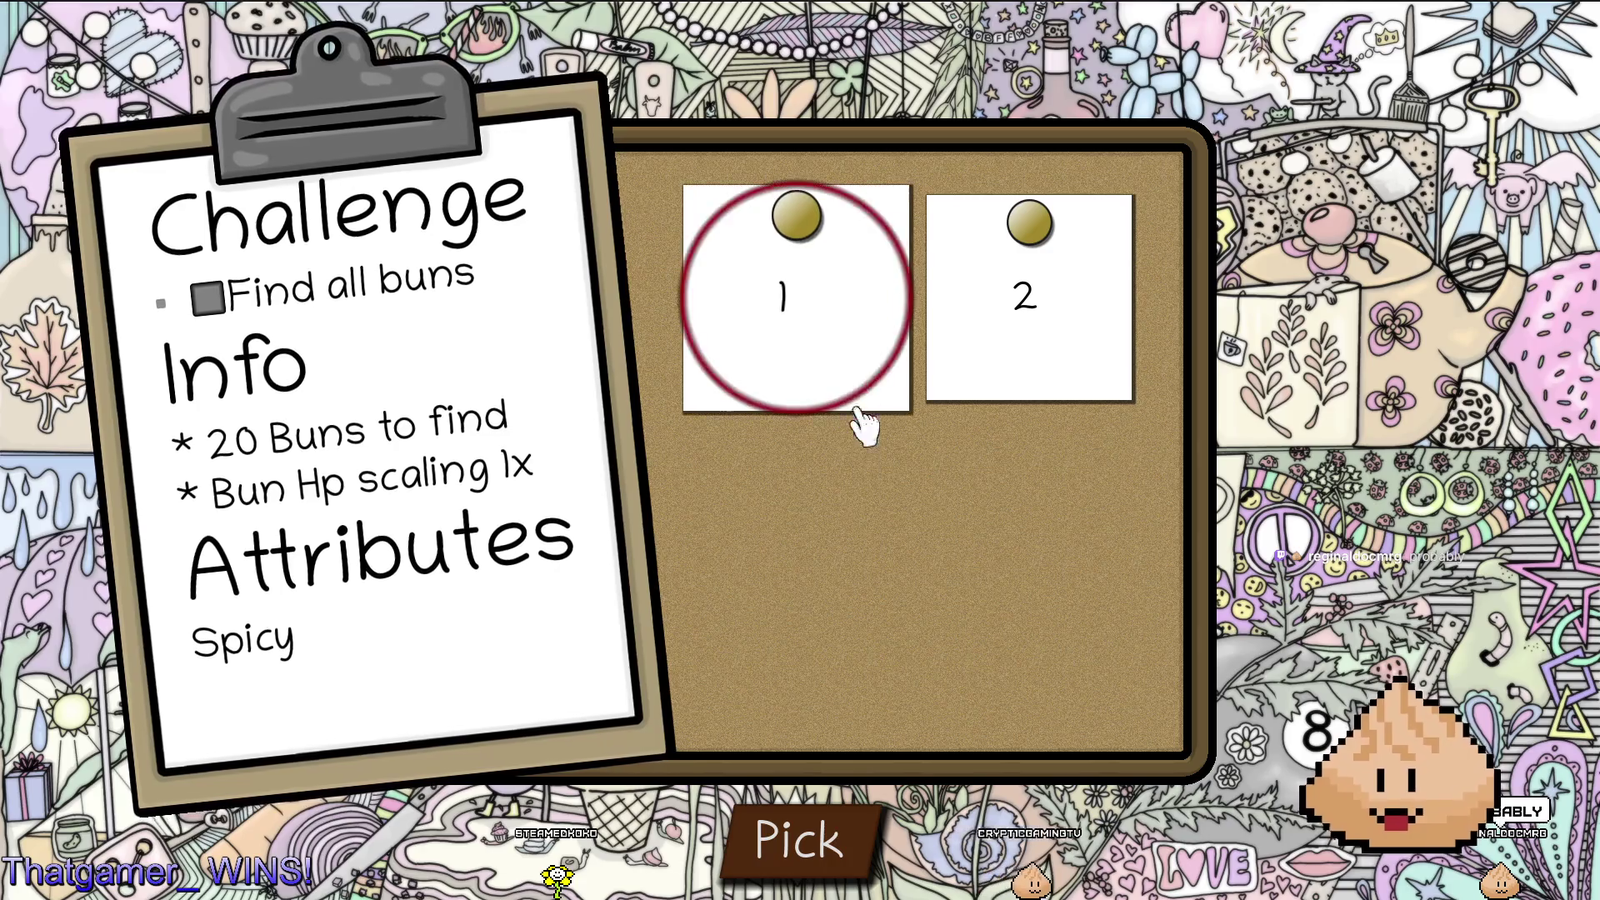
{"action": "left_click", "coordinate": [767, 838]}
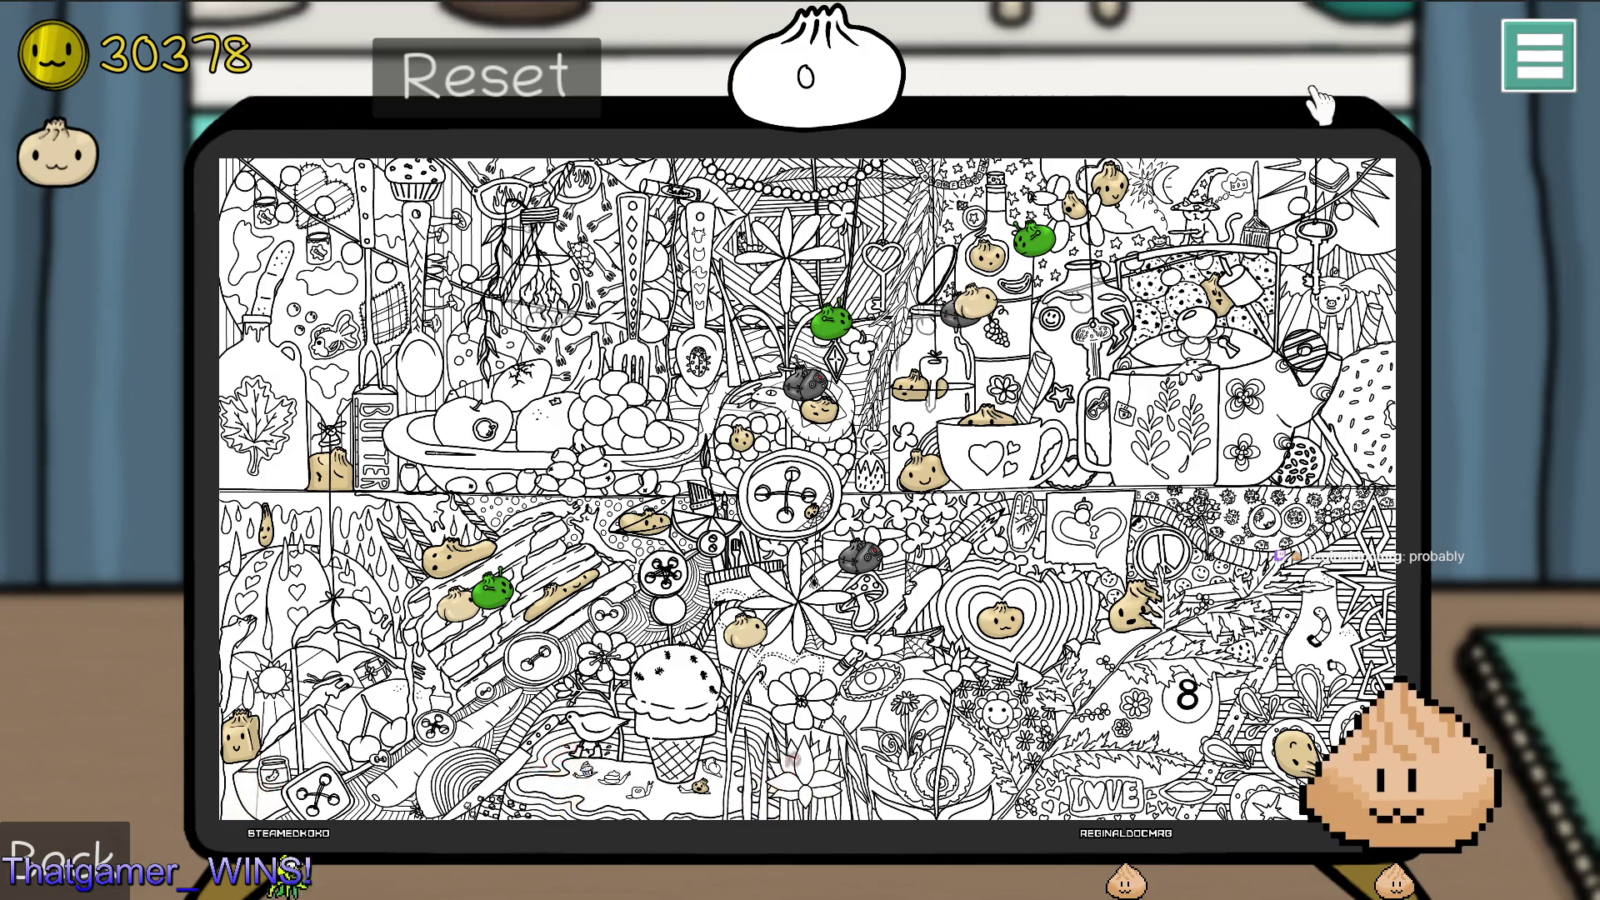
Turn on the colour picture from the side menu, then switch to the bounty.gd script.
{"action": "left_click", "coordinate": [1538, 55]}
{"action": "left_click", "coordinate": [1551, 320]}
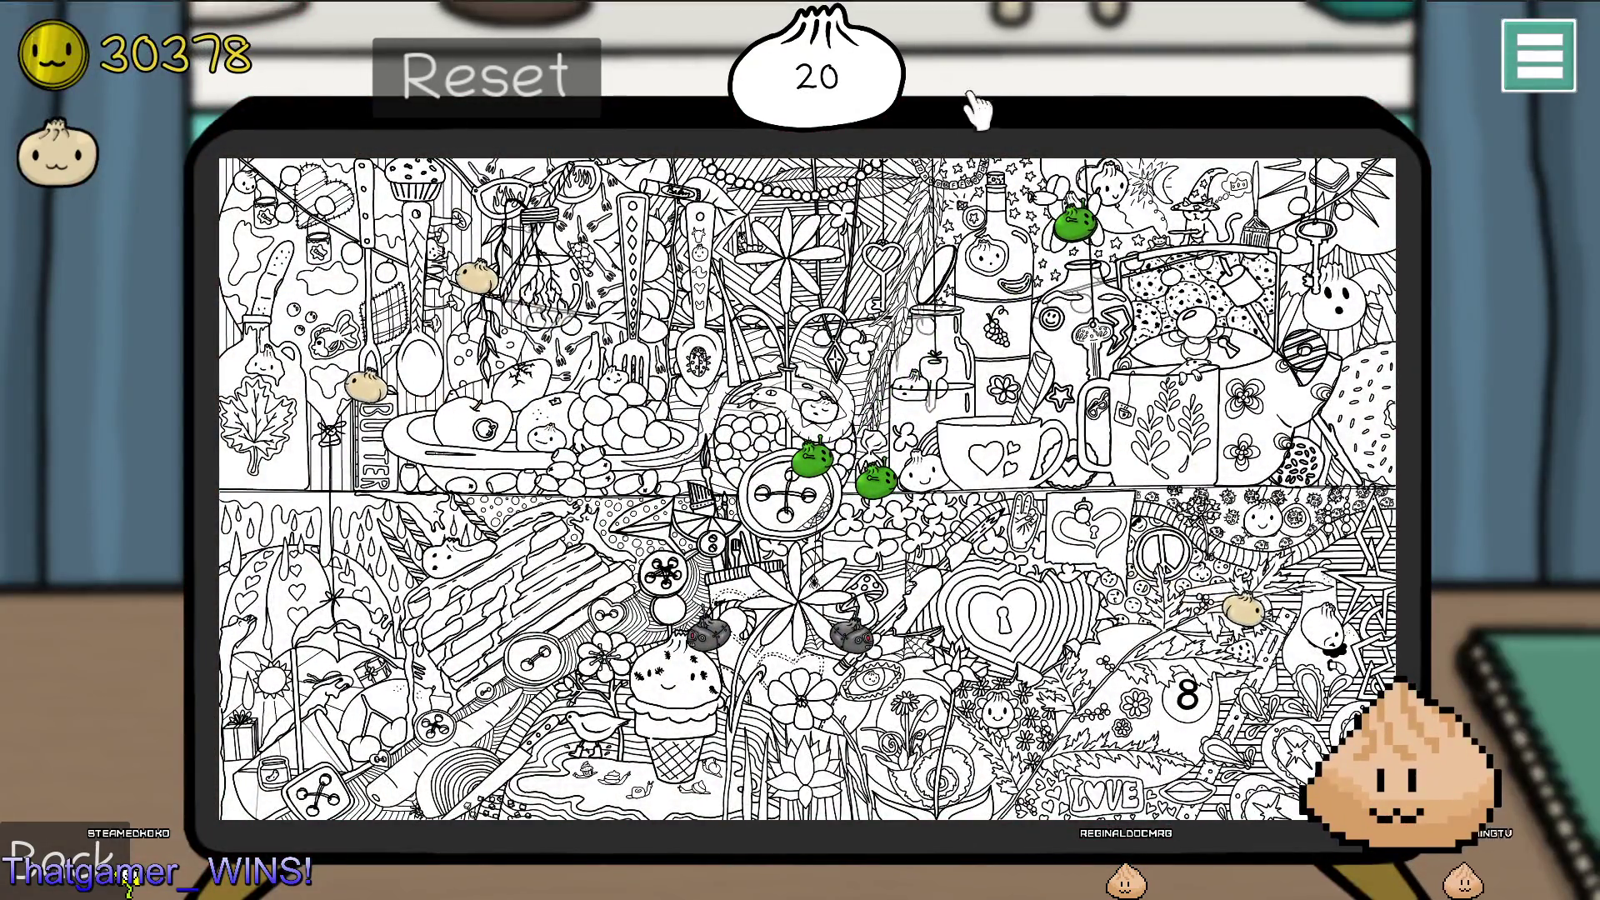
{"action": "left_click", "coordinate": [1500, 46]}
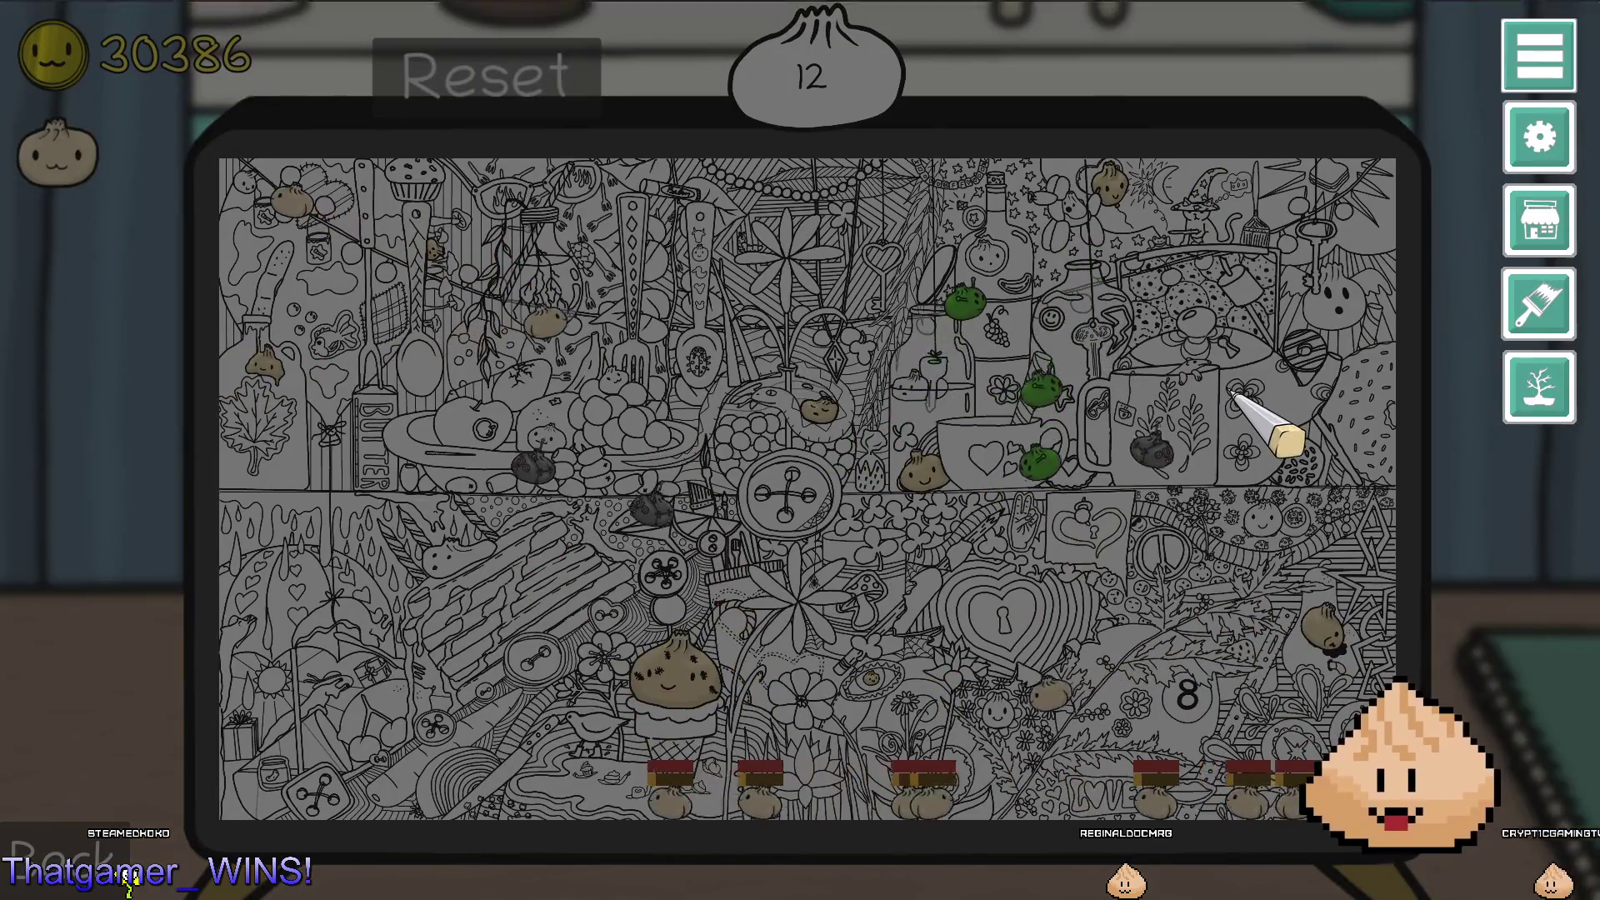
{"action": "left_click", "coordinate": [1351, 423]}
{"action": "left_click", "coordinate": [1537, 56]}
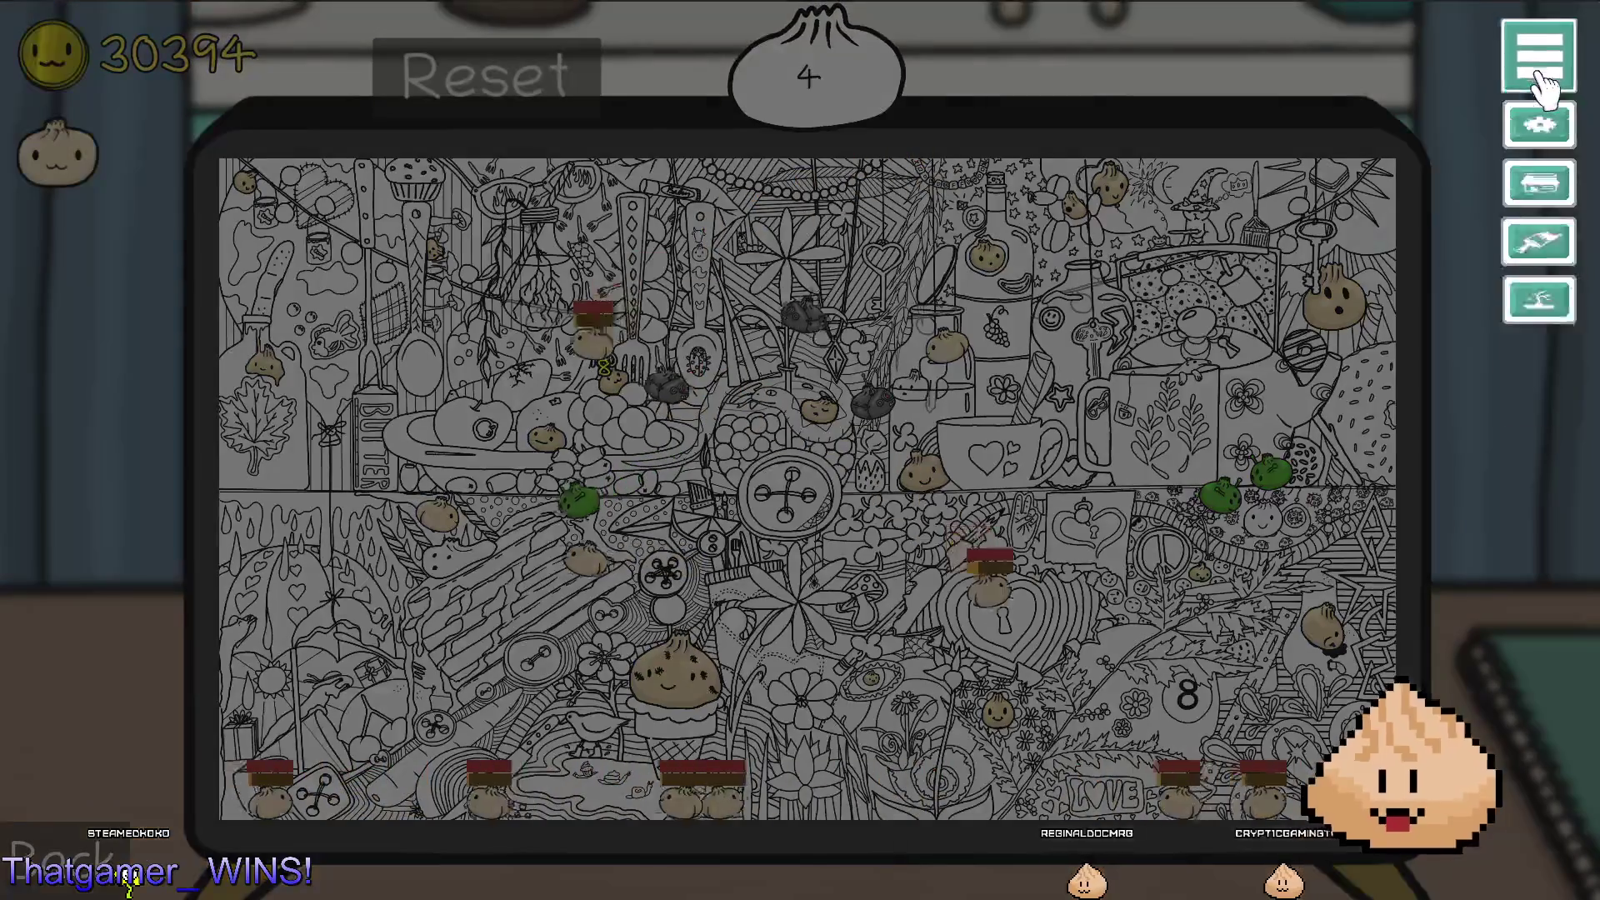
{"action": "left_click", "coordinate": [1439, 94]}
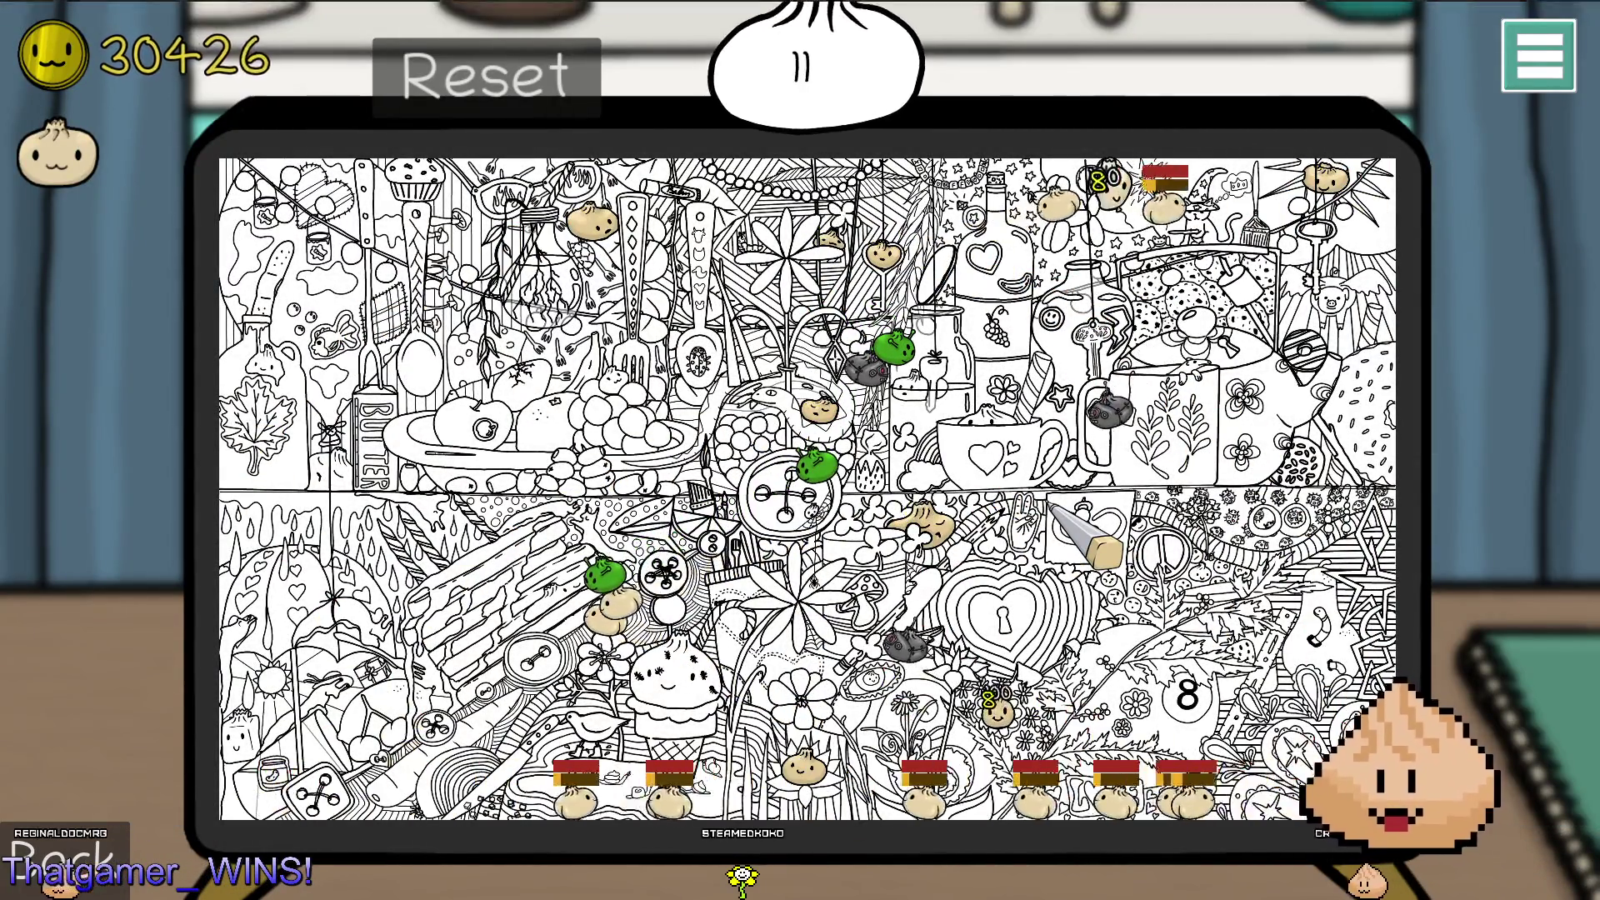
{"action": "key", "text": "alt+Tab"}
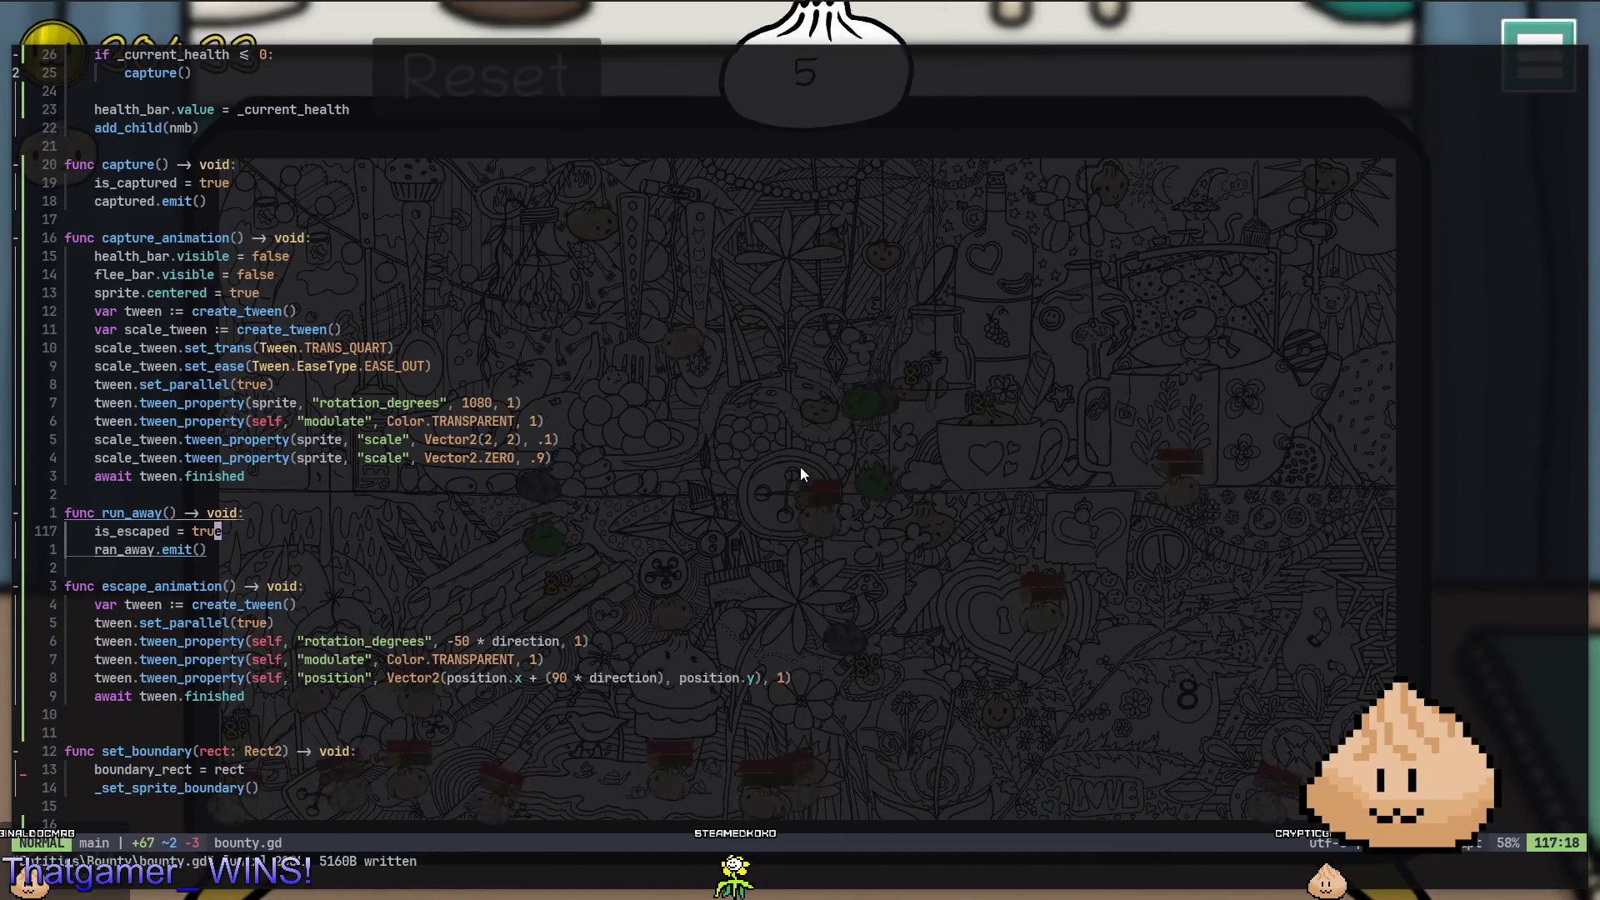
Compare bounty.gd with the Godot editor, jump above run_away, and return to Godot.
{"action": "key", "text": "alt+Tab"}
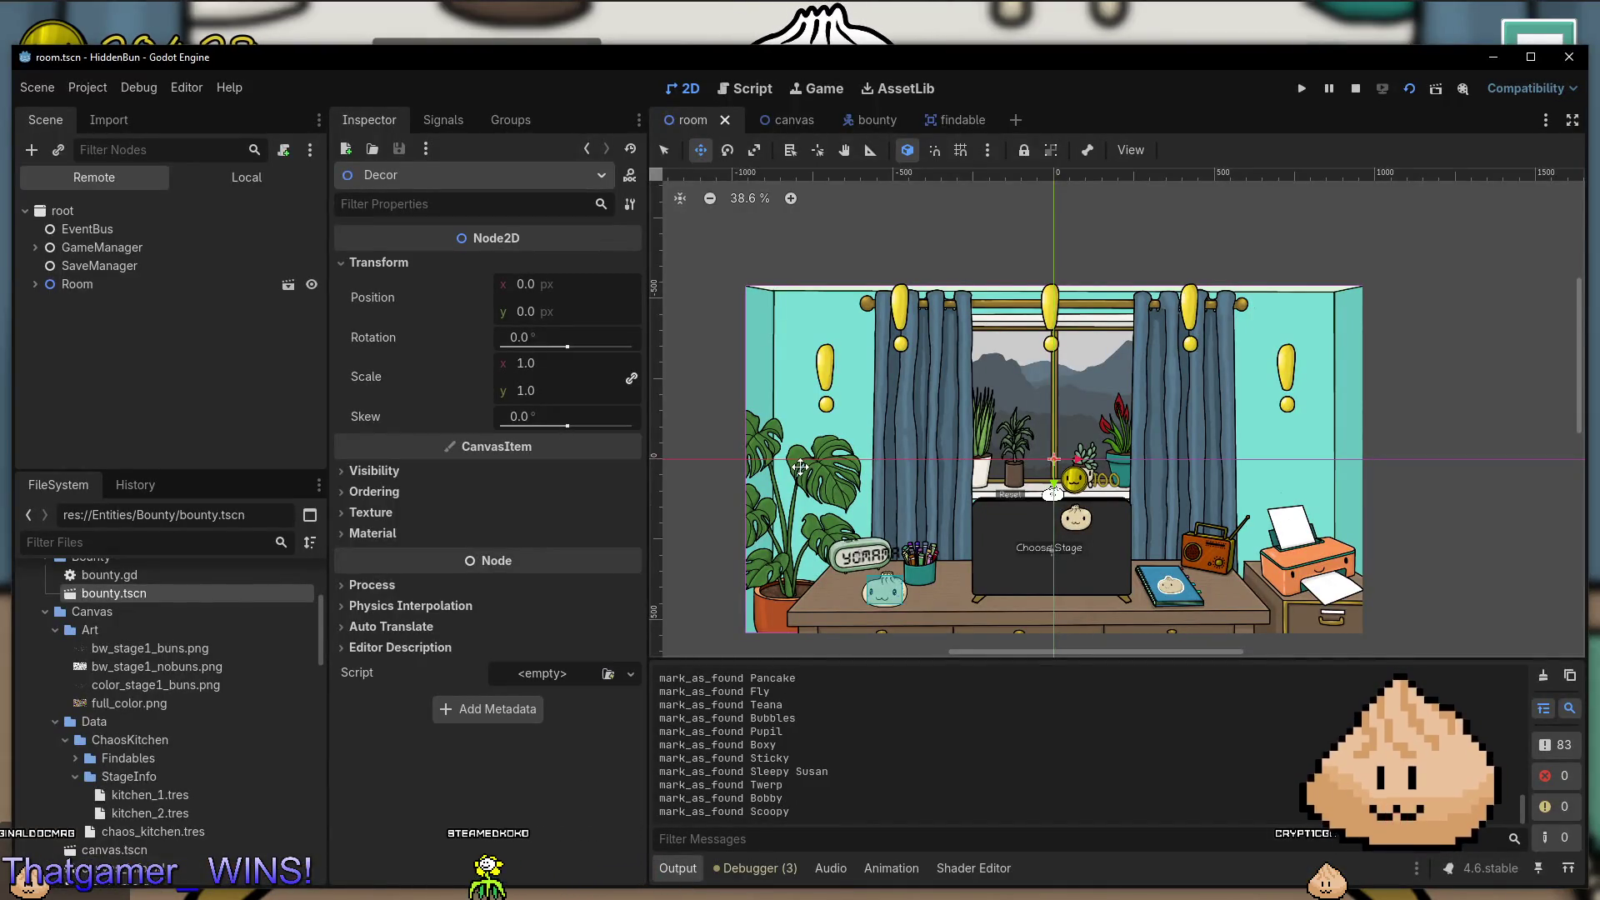
{"action": "key", "text": "alt+Tab"}
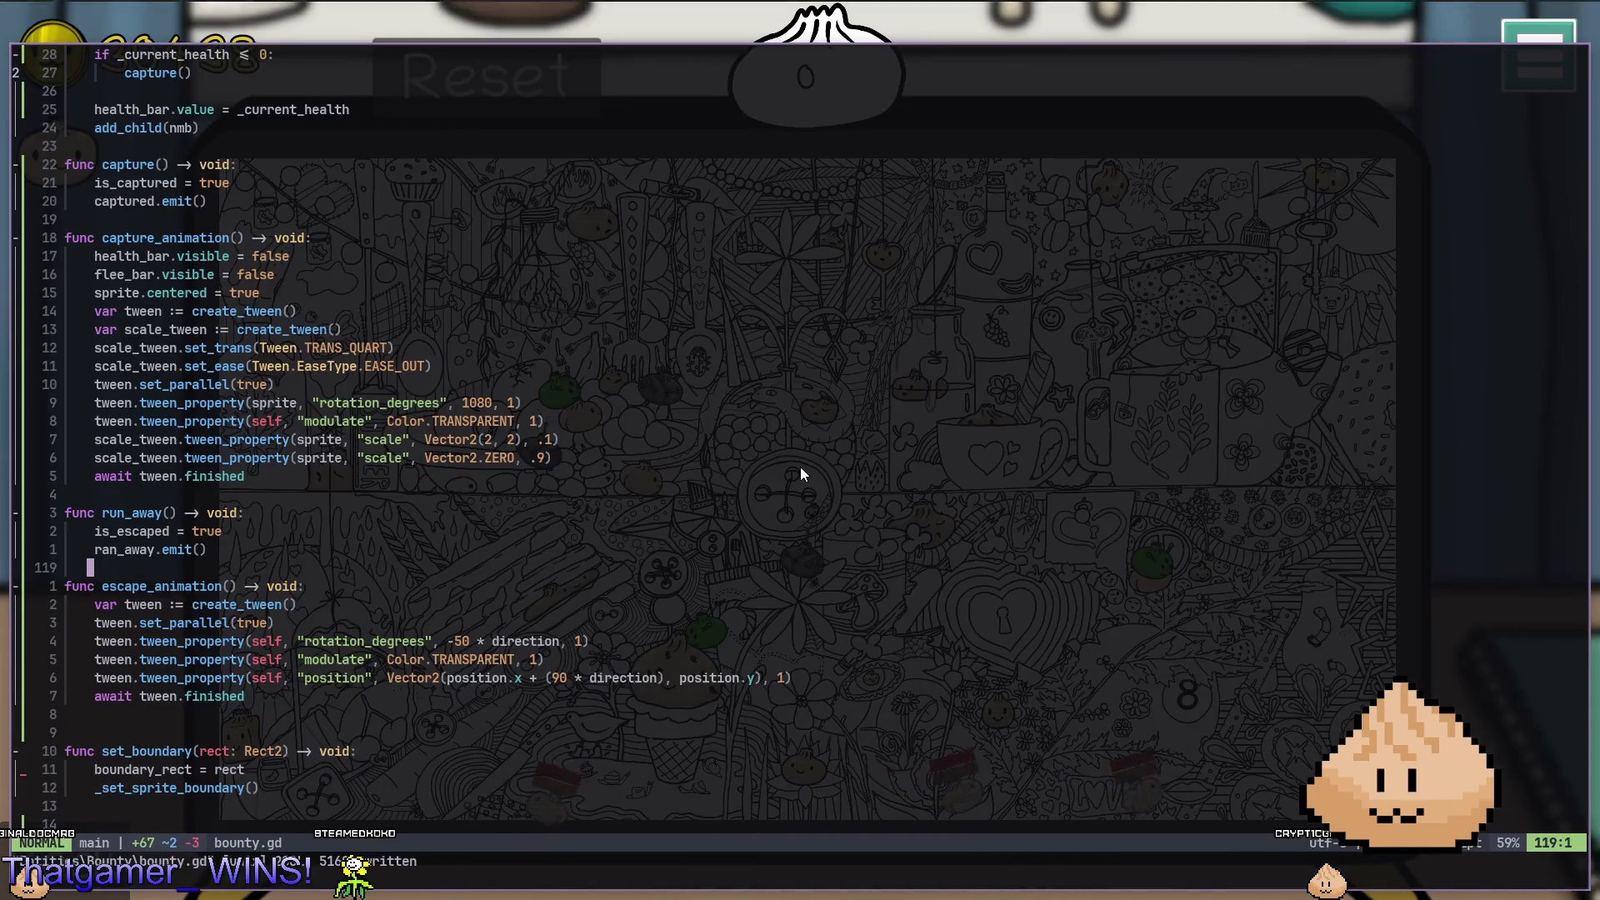
{"action": "key", "text": "alt+Tab"}
{"action": "key", "text": "alt+Tab"}
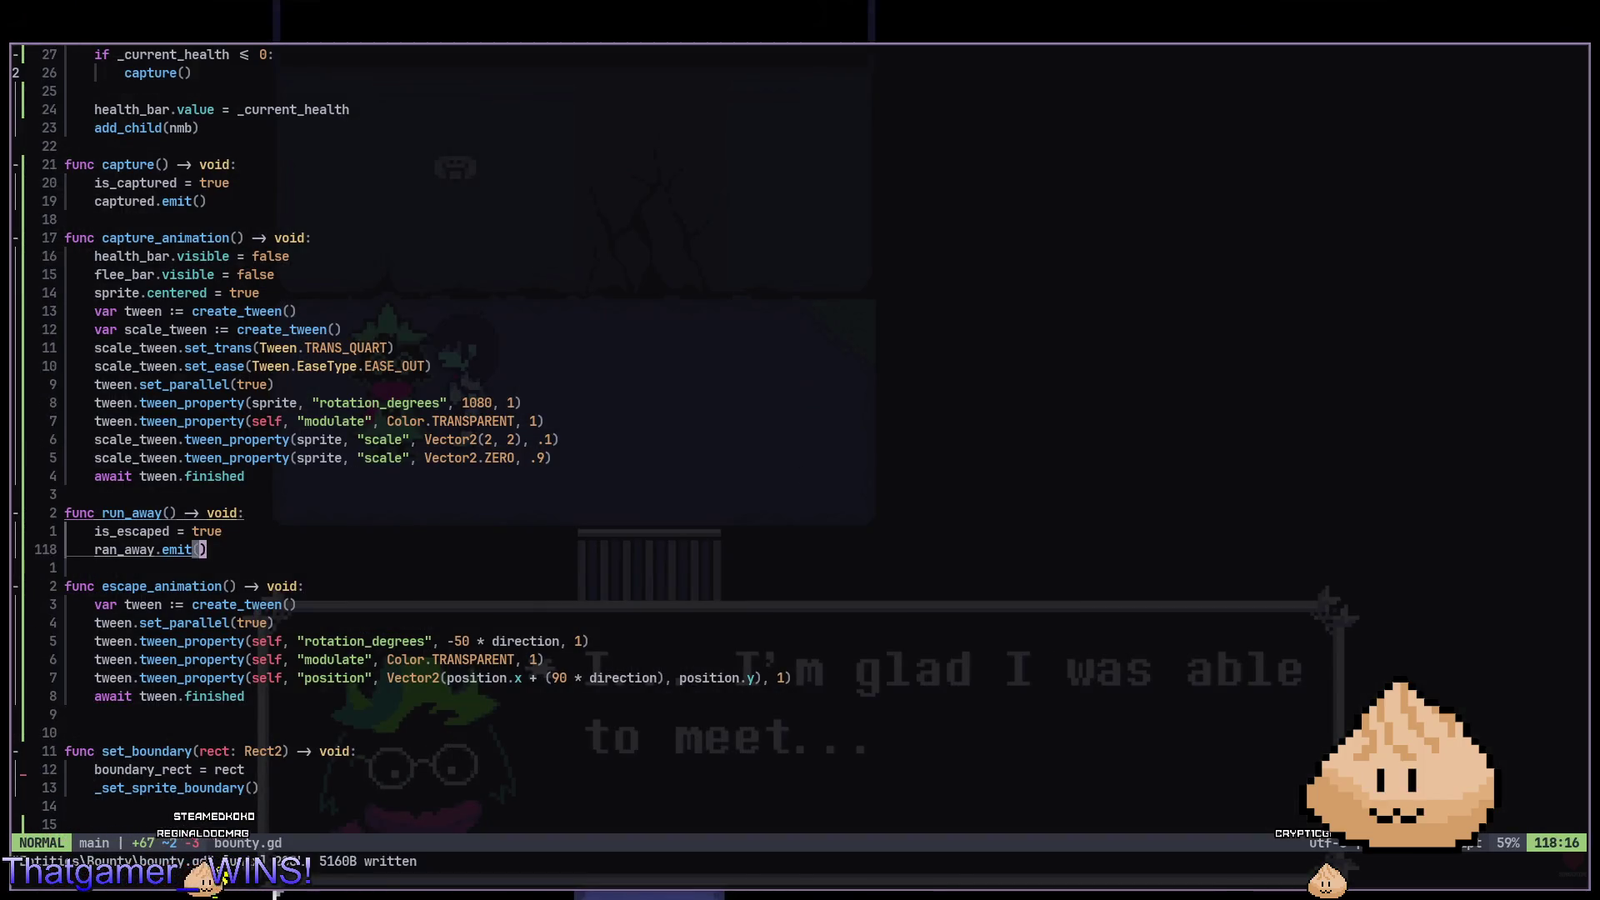
{"action": "key", "text": "braceleft"}
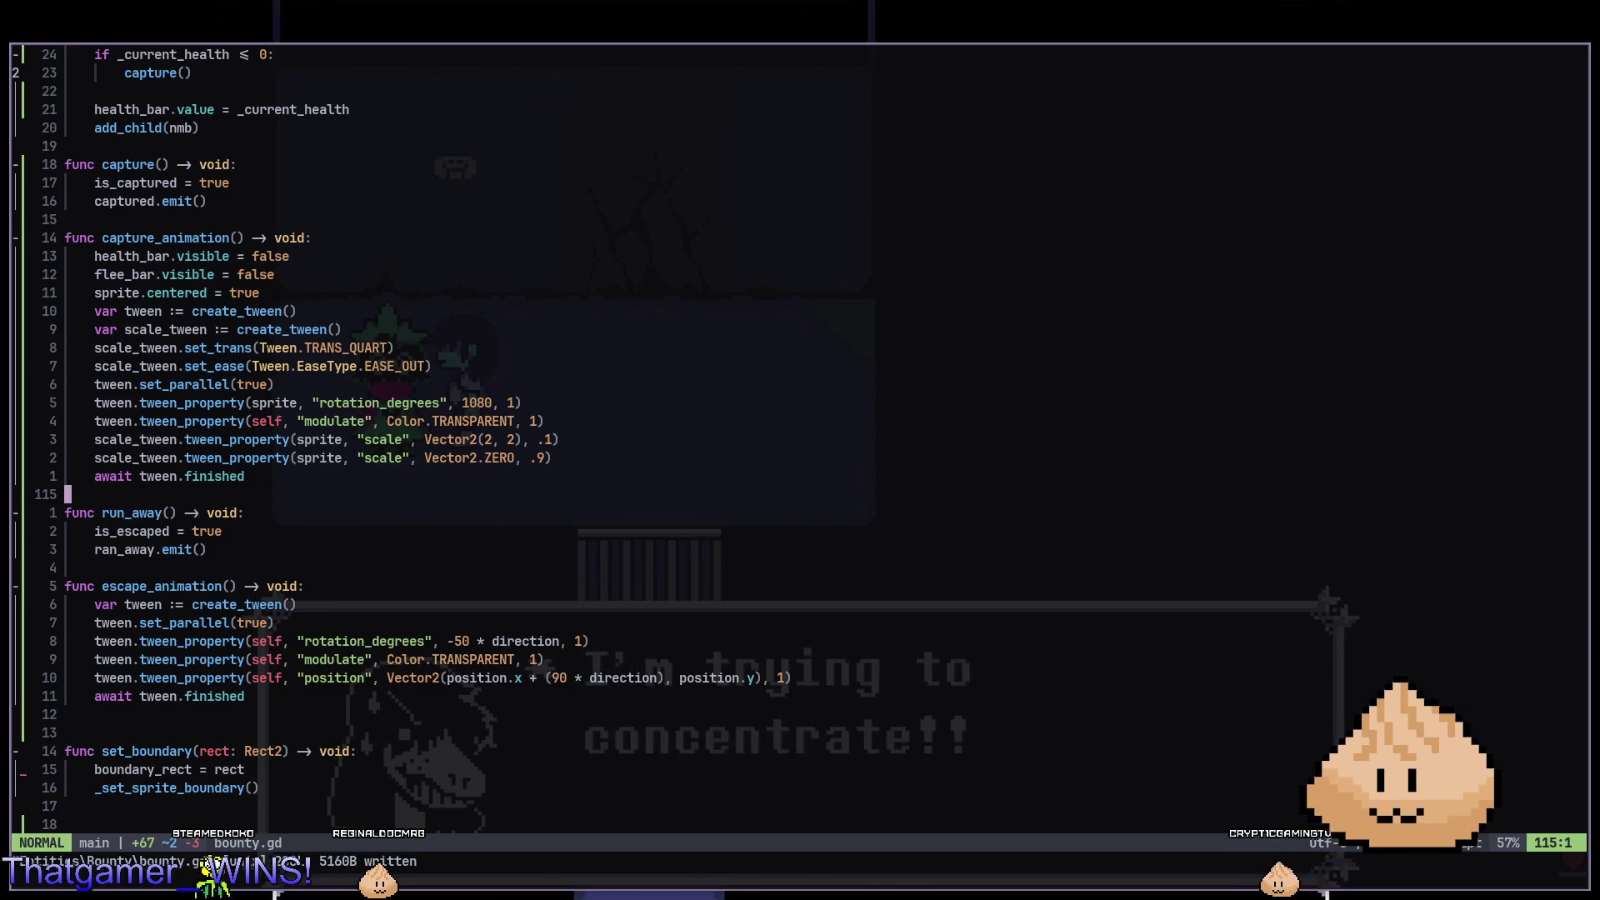
{"action": "key", "text": "alt+Tab"}
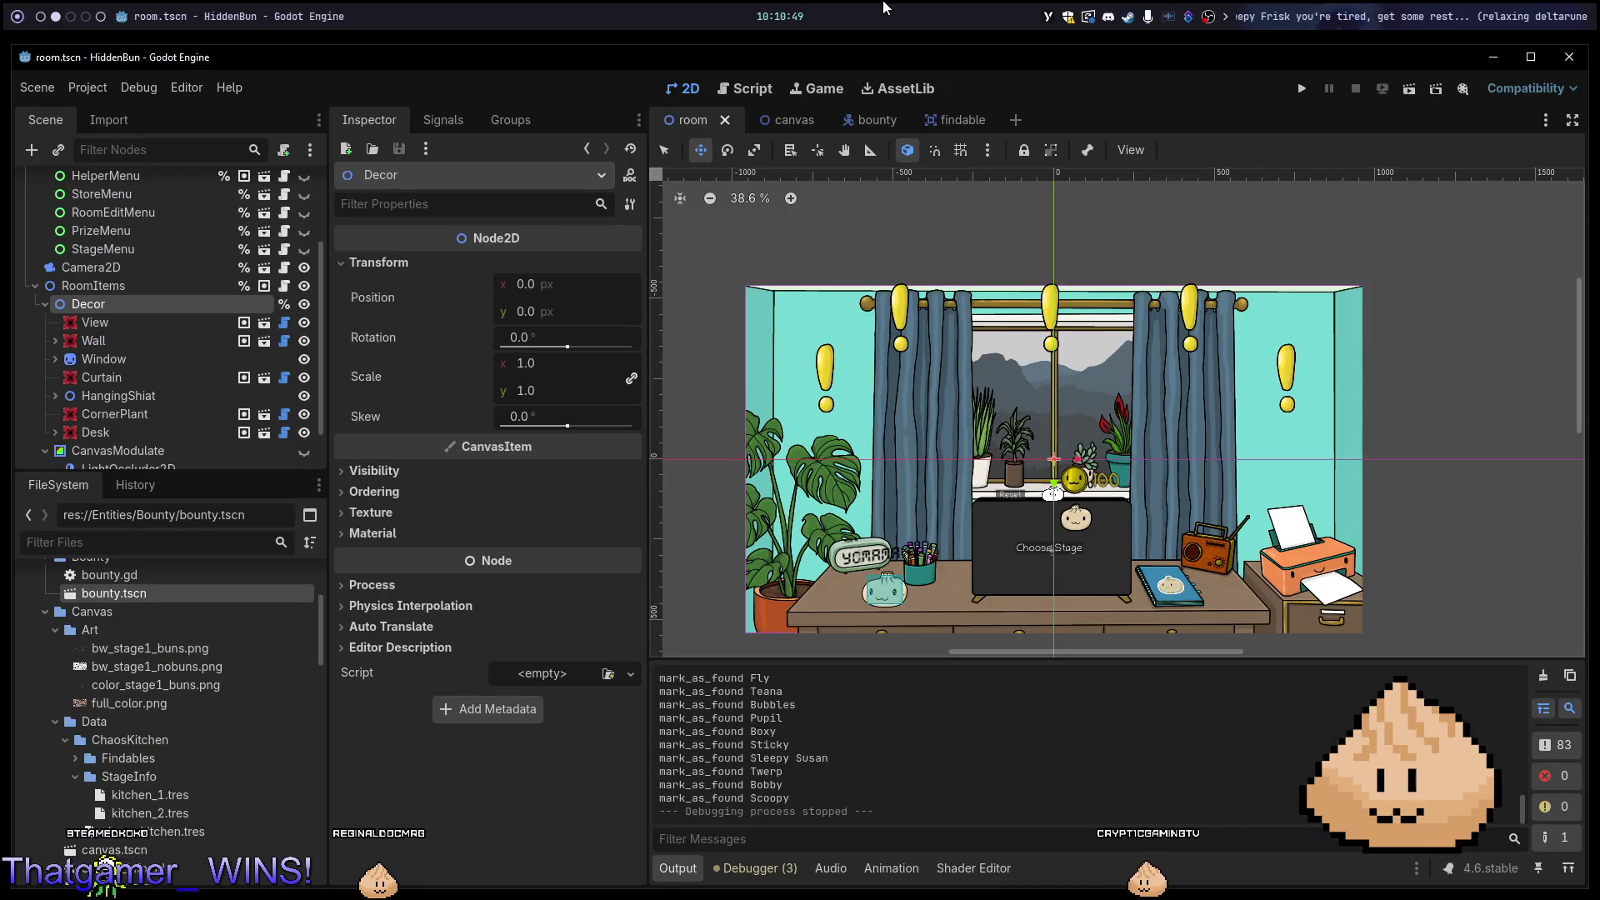
Collapse the Art and Canvas folders and tidy the Bounty and FindableData folders.
{"action": "scroll", "coordinate": [65, 705], "scroll_direction": "down", "scroll_amount": 10}
{"action": "scroll", "coordinate": [65, 705], "scroll_direction": "up", "scroll_amount": 10}
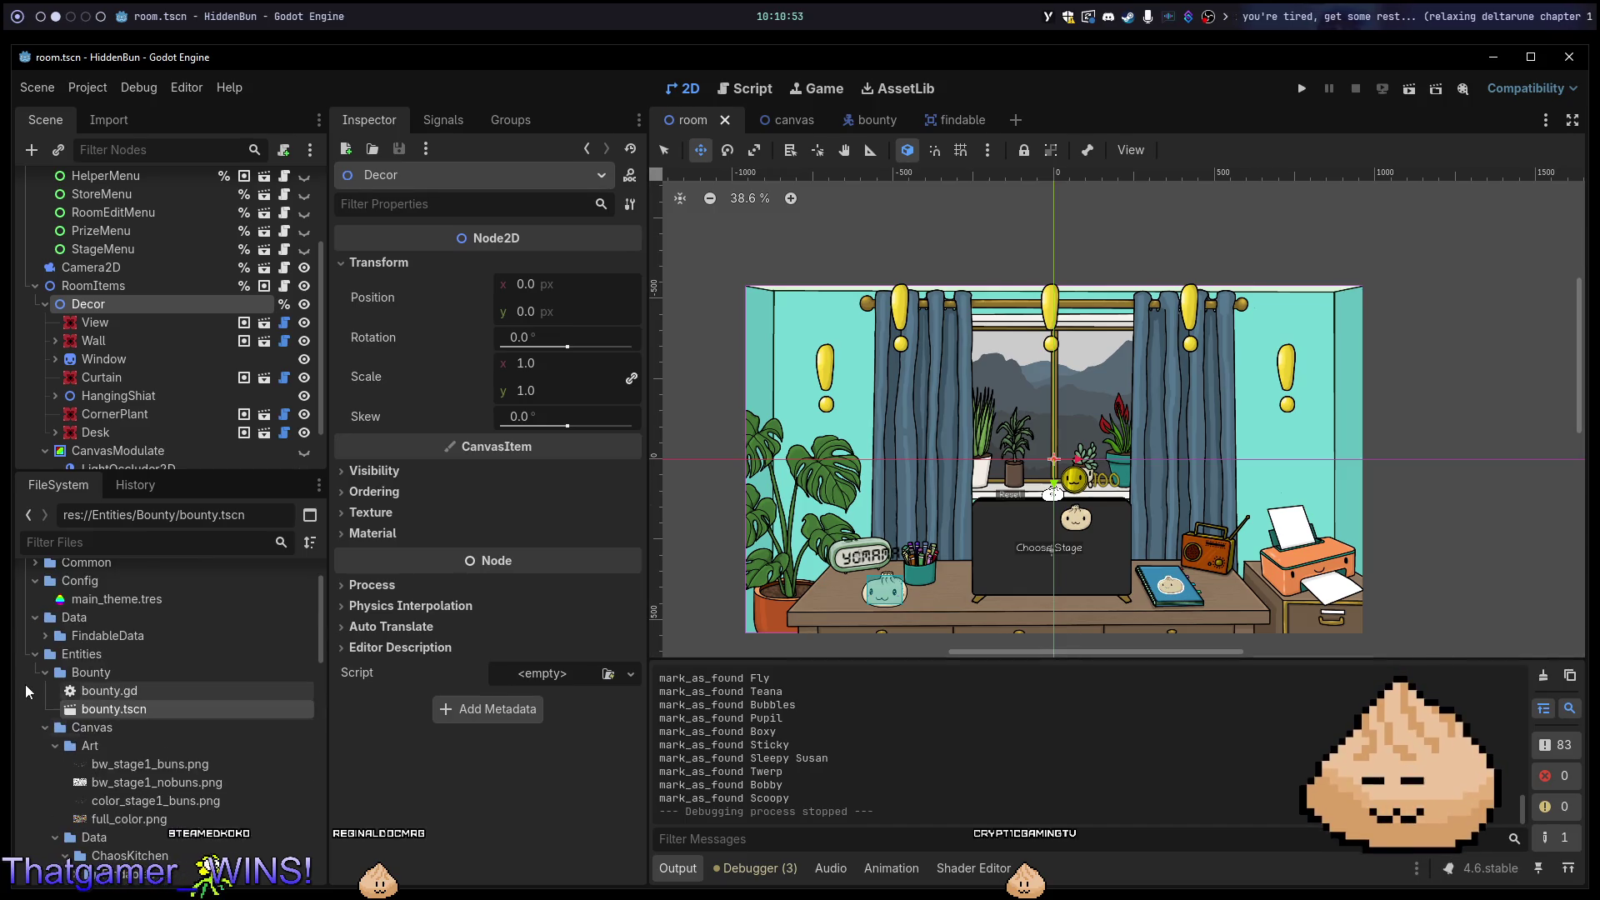
{"action": "left_click", "coordinate": [55, 746]}
{"action": "left_click", "coordinate": [45, 728]}
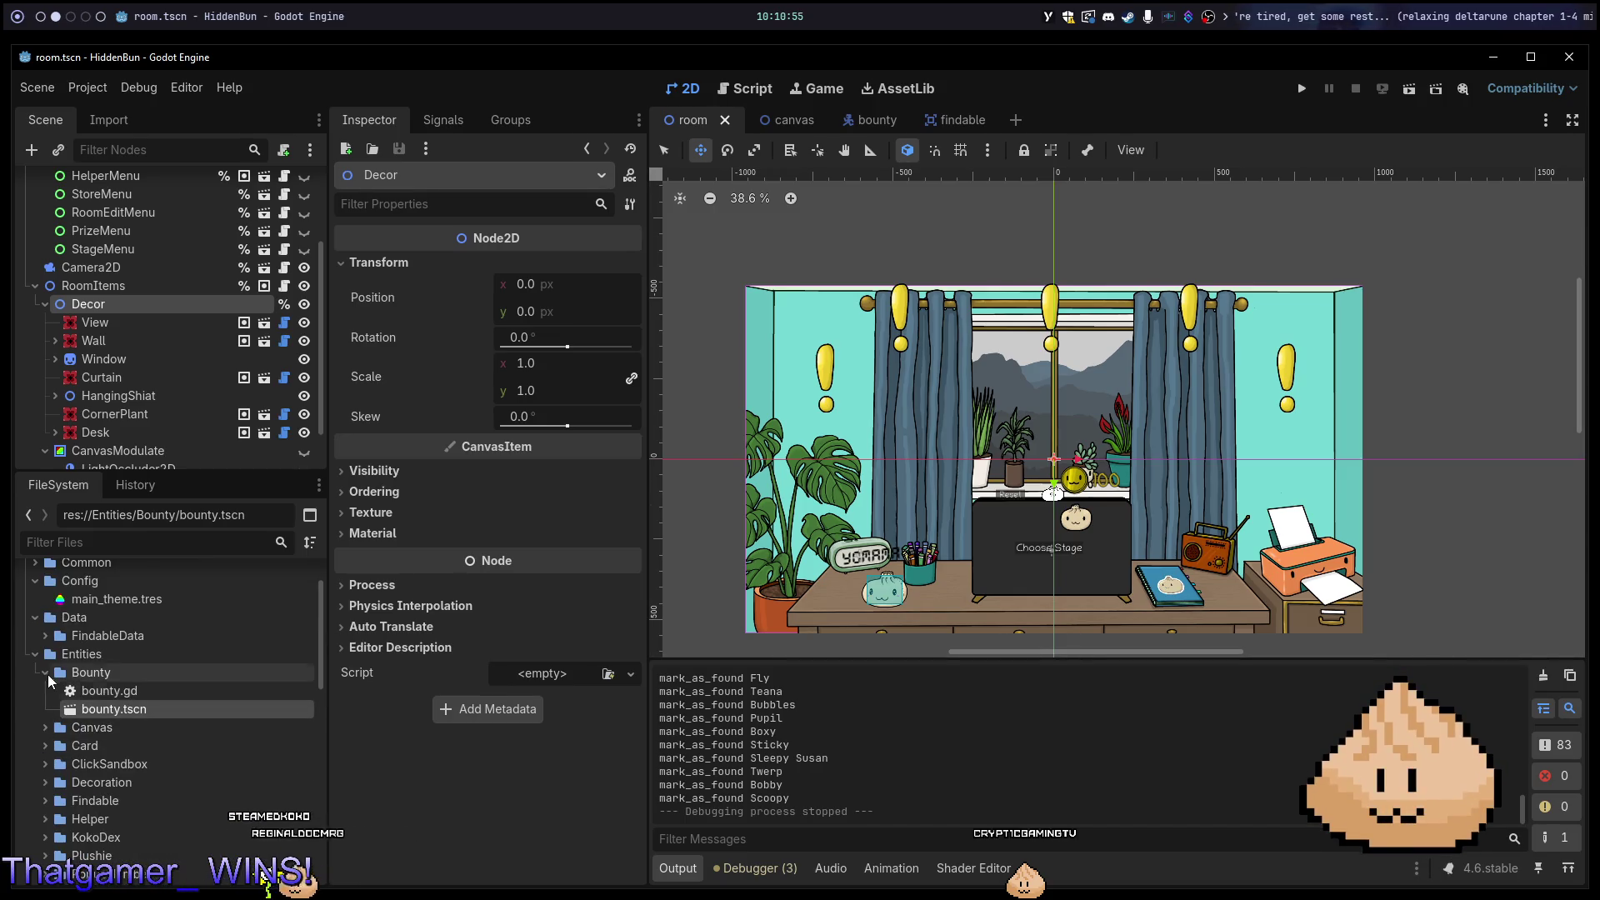
{"action": "left_click", "coordinate": [45, 673]}
{"action": "left_click", "coordinate": [45, 673]}
{"action": "left_click", "coordinate": [45, 636]}
{"action": "left_click", "coordinate": [45, 635]}
Collapse the Data, Entities, Config, Scenes and UI folders, then run the game with F5.
{"action": "left_click", "coordinate": [35, 617]}
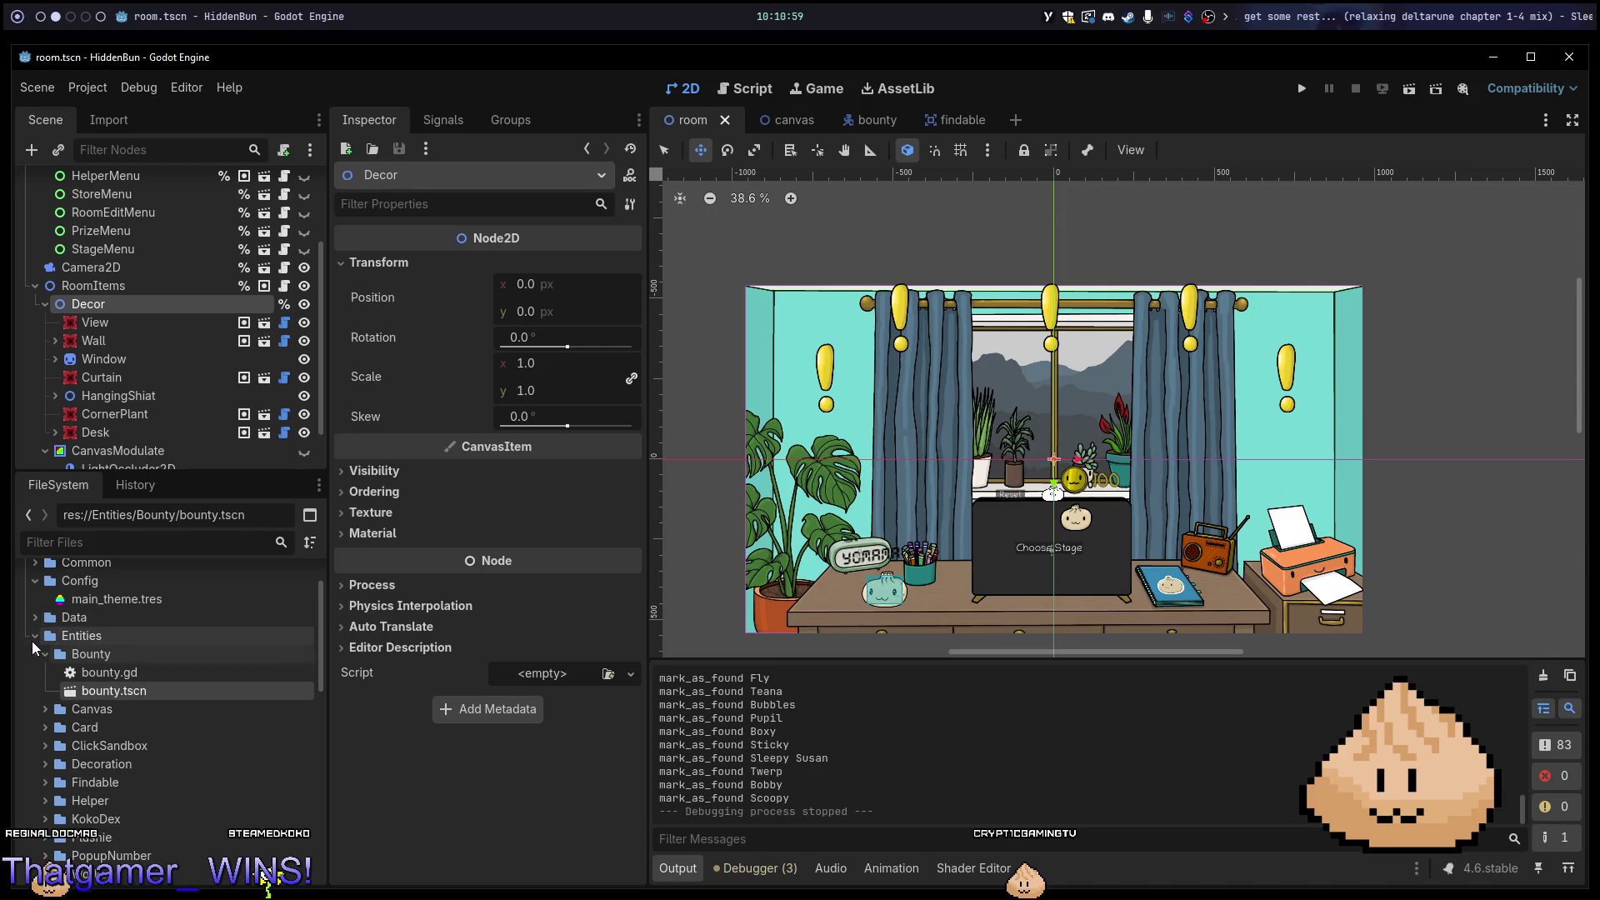
{"action": "left_click", "coordinate": [35, 636]}
{"action": "left_click", "coordinate": [33, 583]}
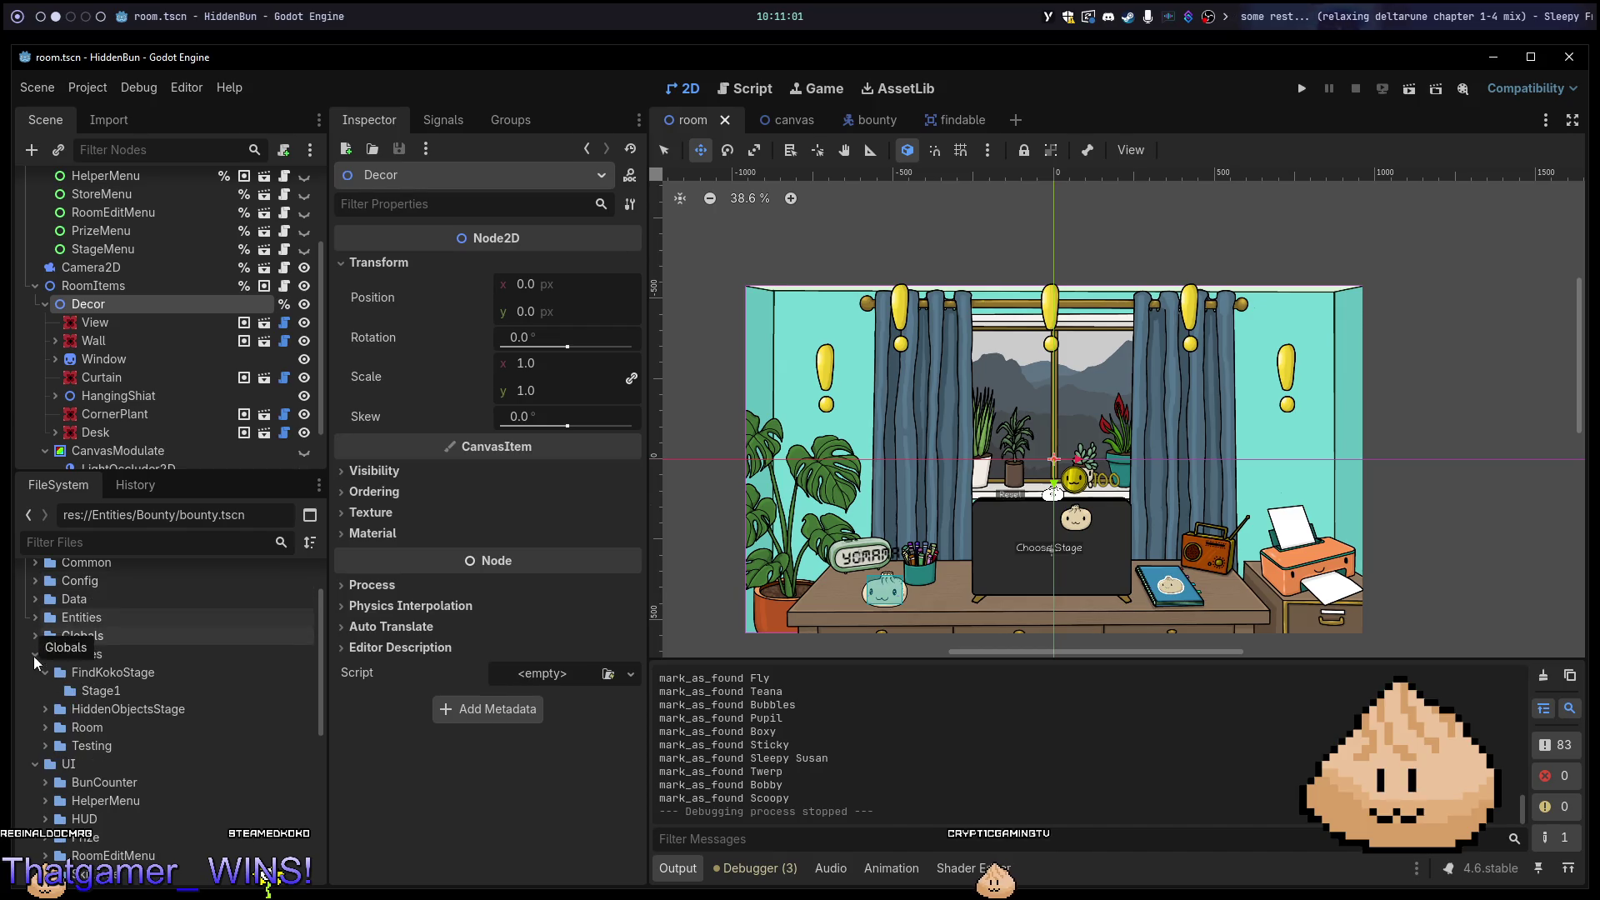
{"action": "left_click", "coordinate": [33, 654]}
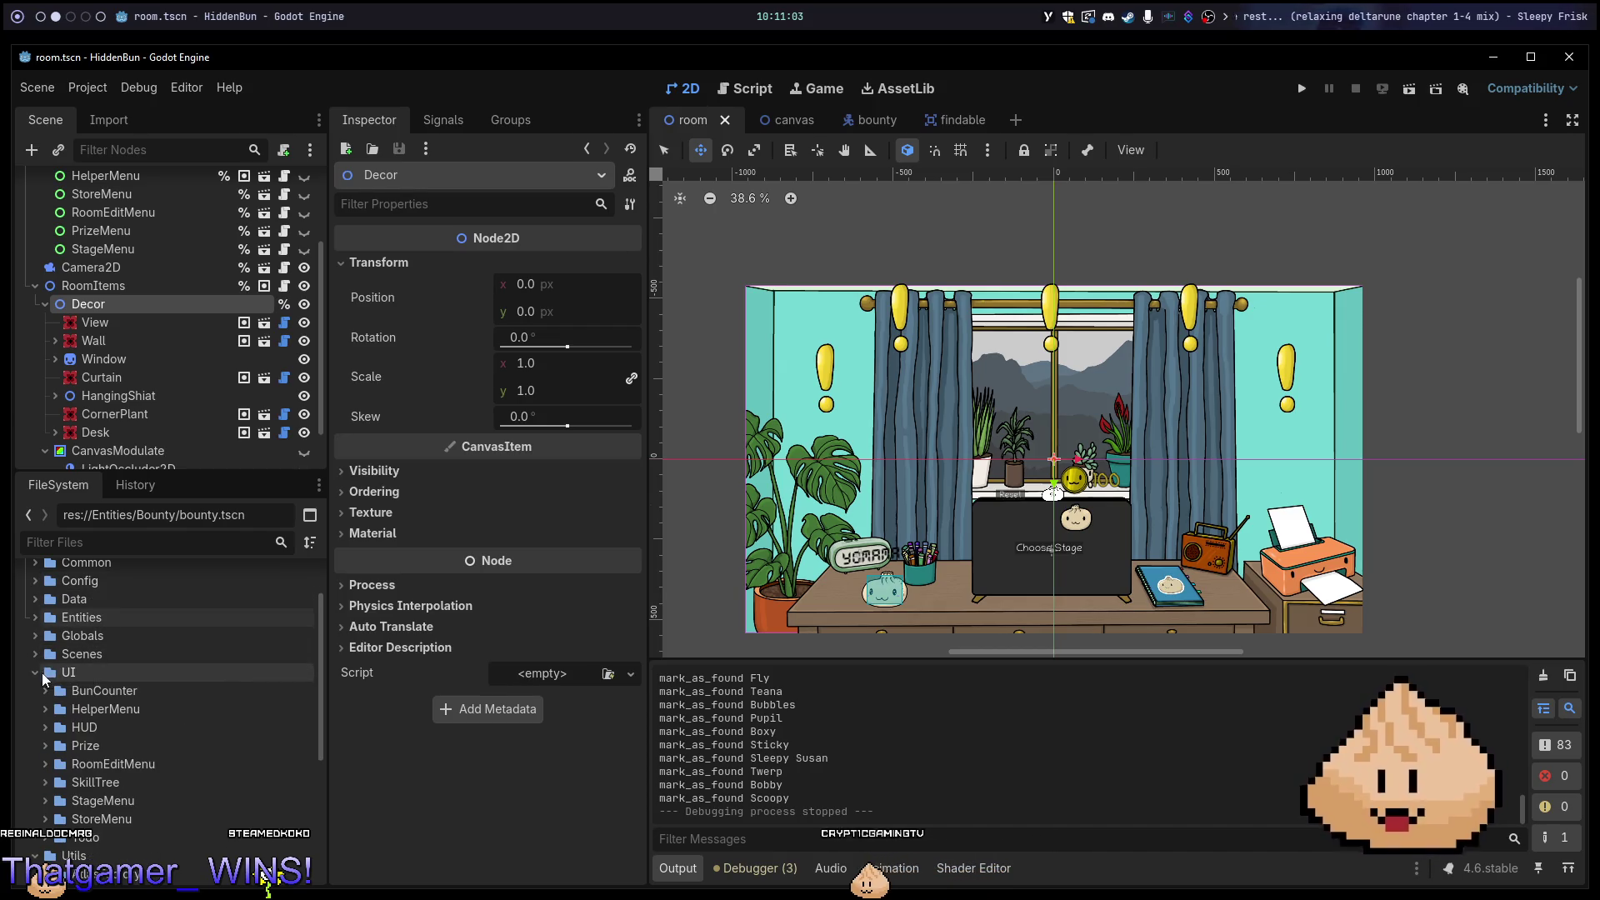
{"action": "left_click", "coordinate": [32, 666]}
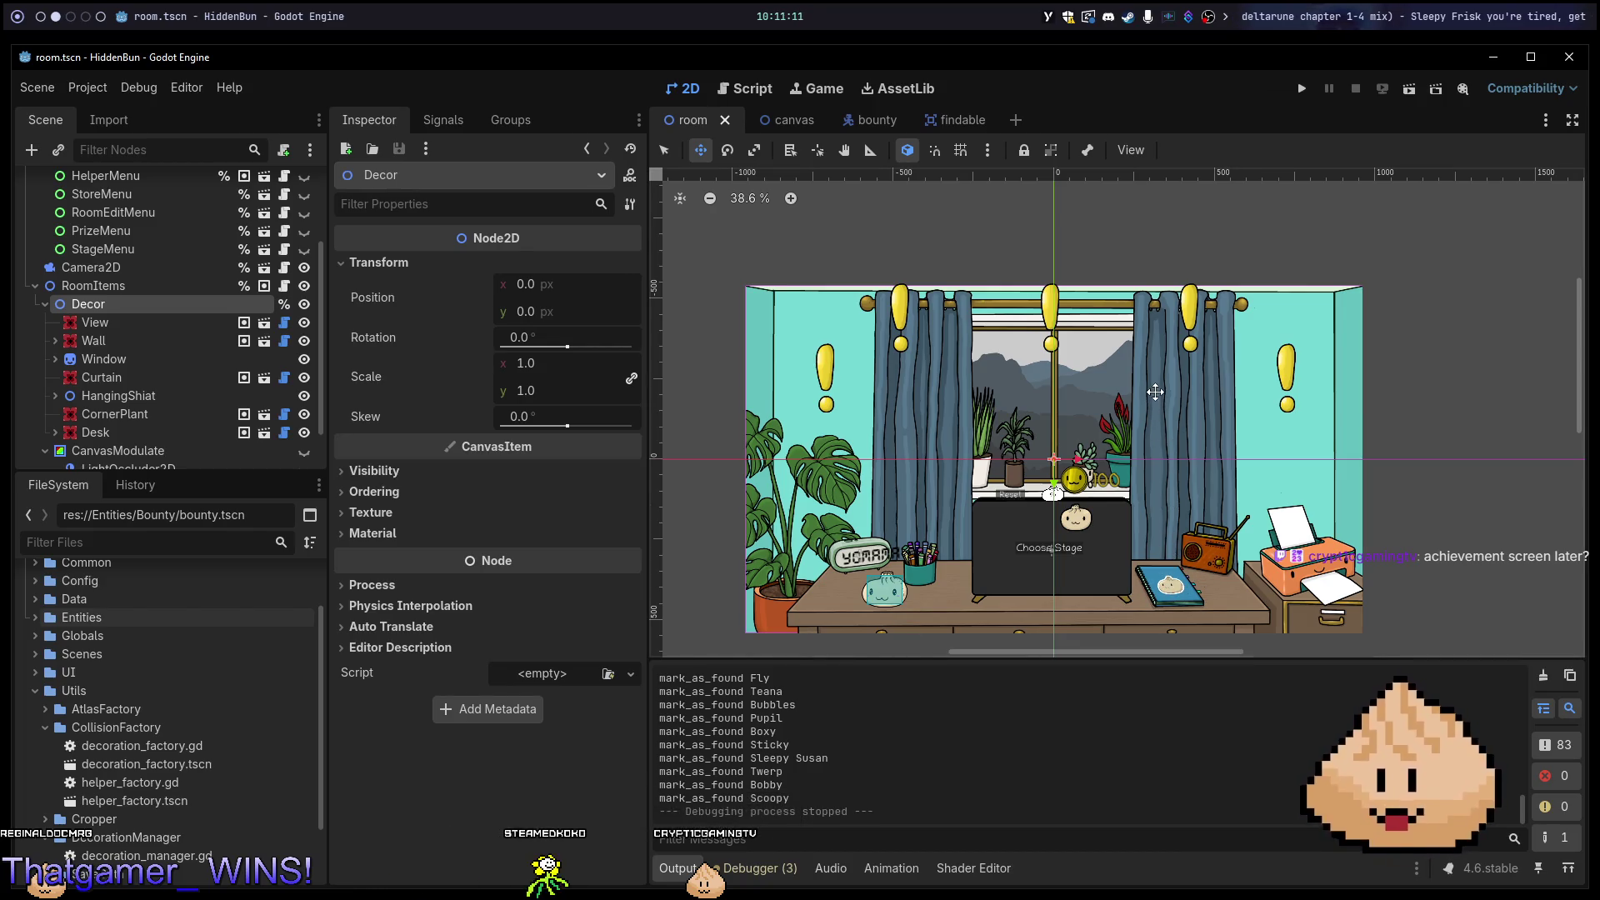
{"action": "key", "text": "F5"}
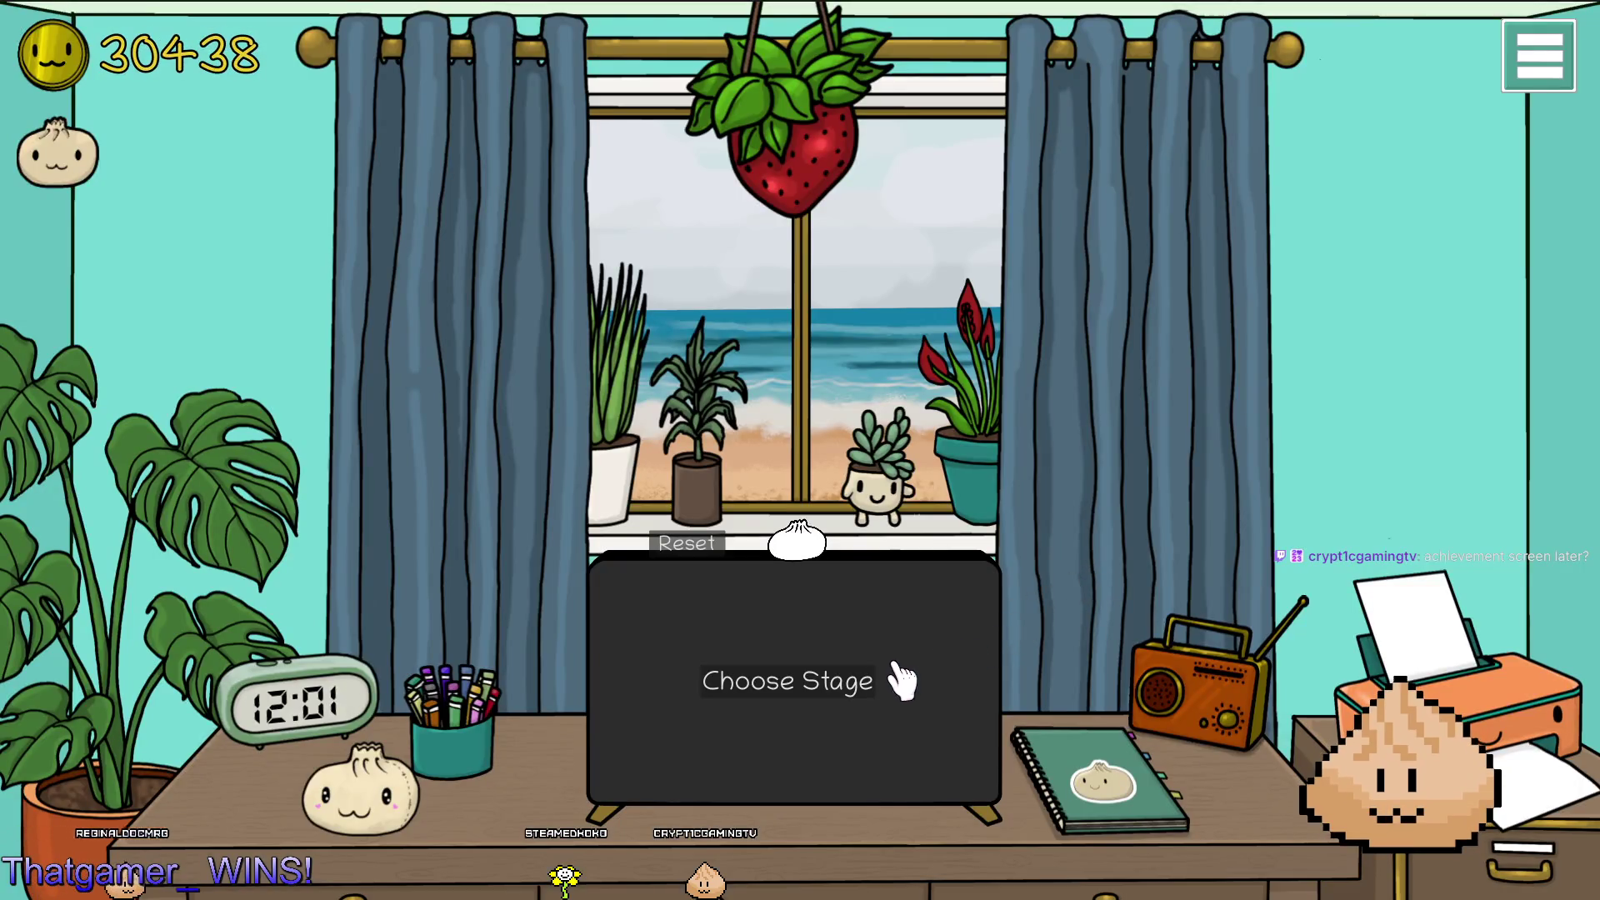
Open the stage board, select stage card 1 and start it.
{"action": "left_click", "coordinate": [901, 680]}
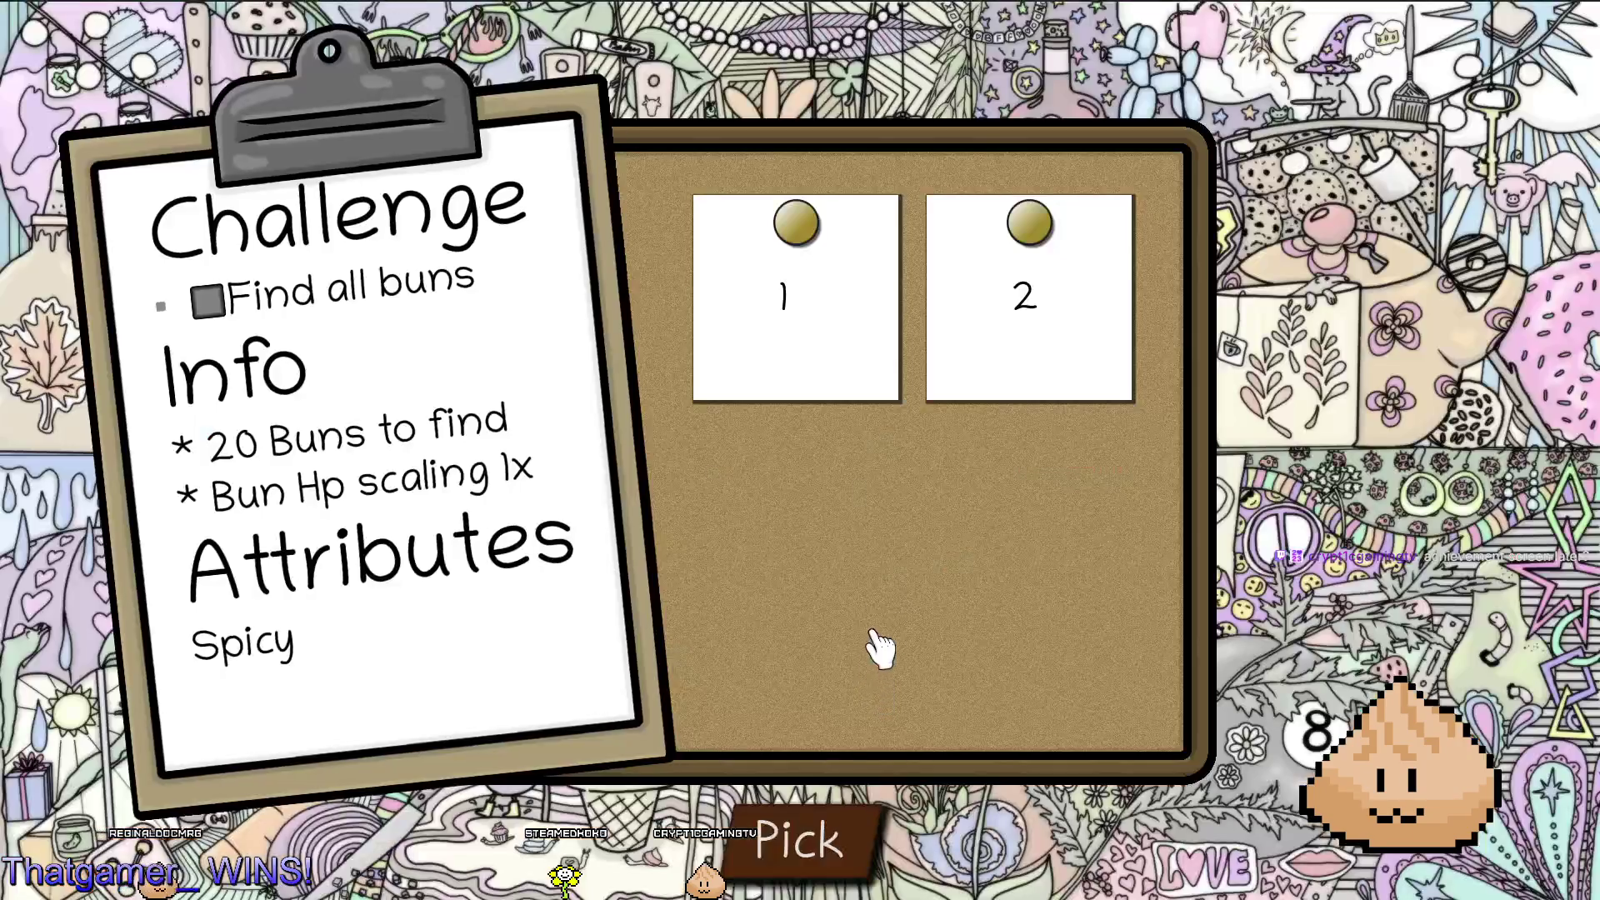
{"action": "left_click", "coordinate": [1043, 315]}
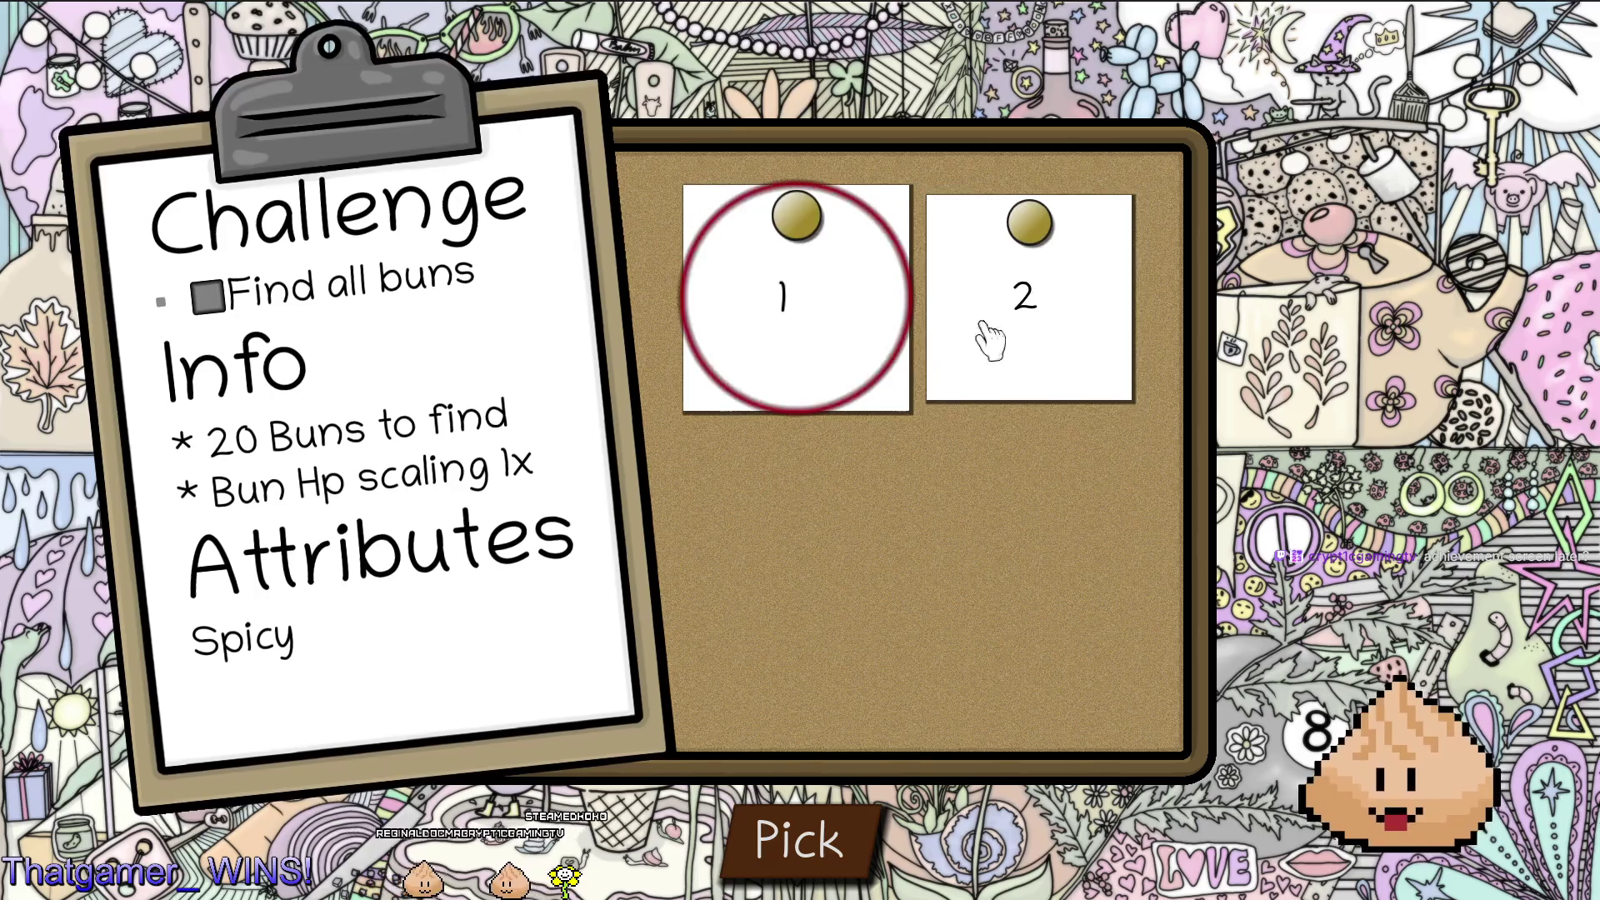
{"action": "left_click", "coordinate": [848, 840]}
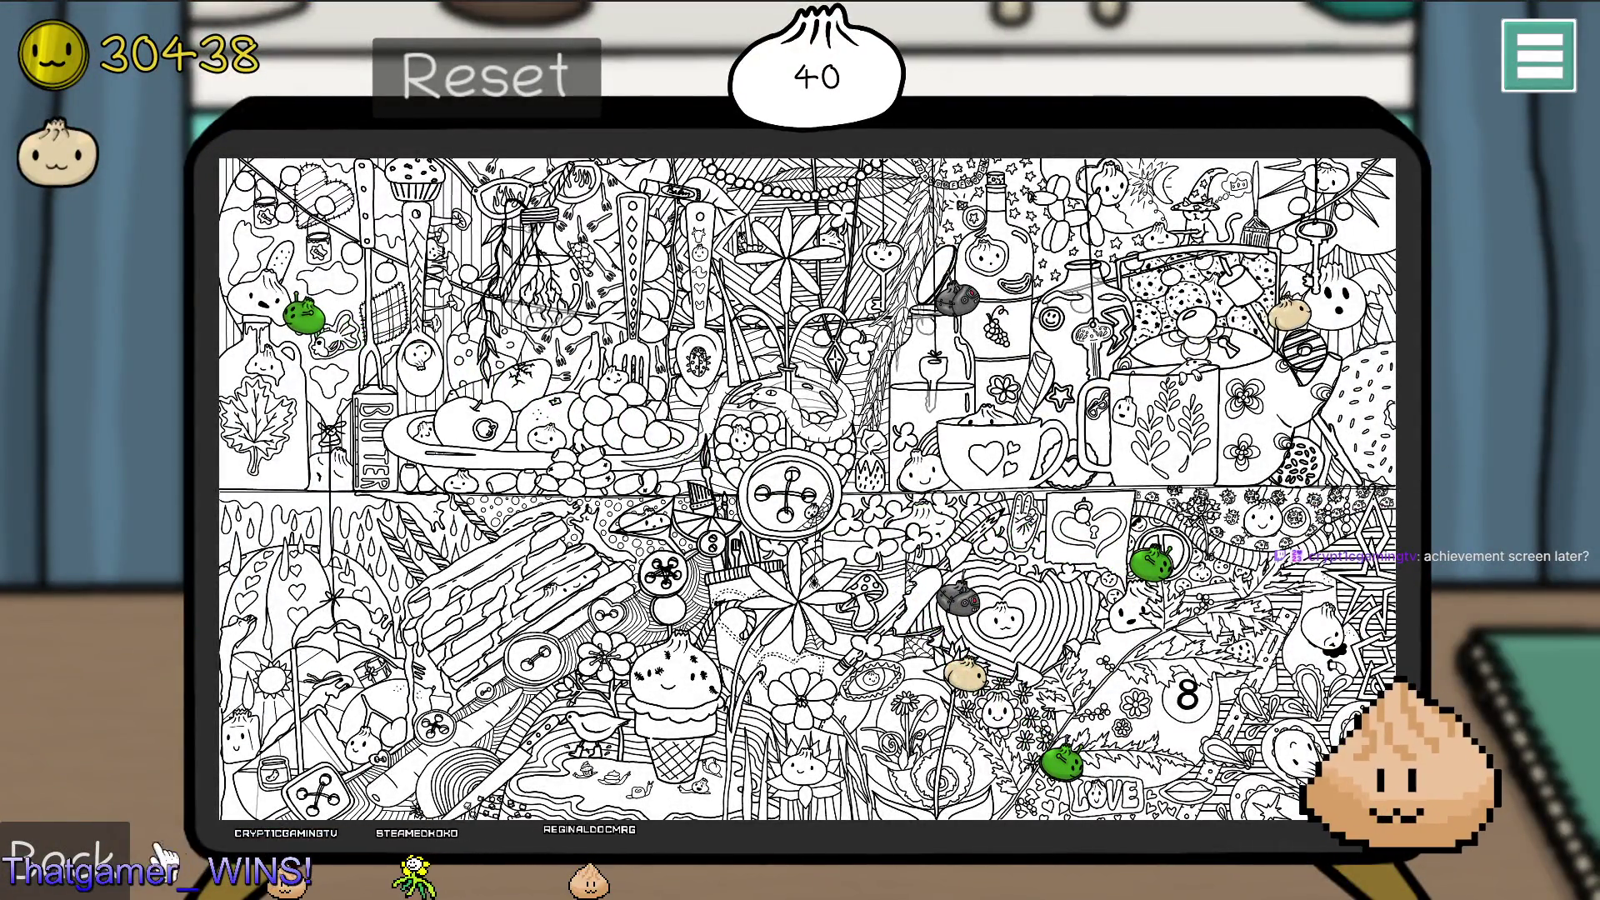
Zoom between the room and the tablet puzzle, then check the bun collection steamer.
{"action": "left_click", "coordinate": [91, 859]}
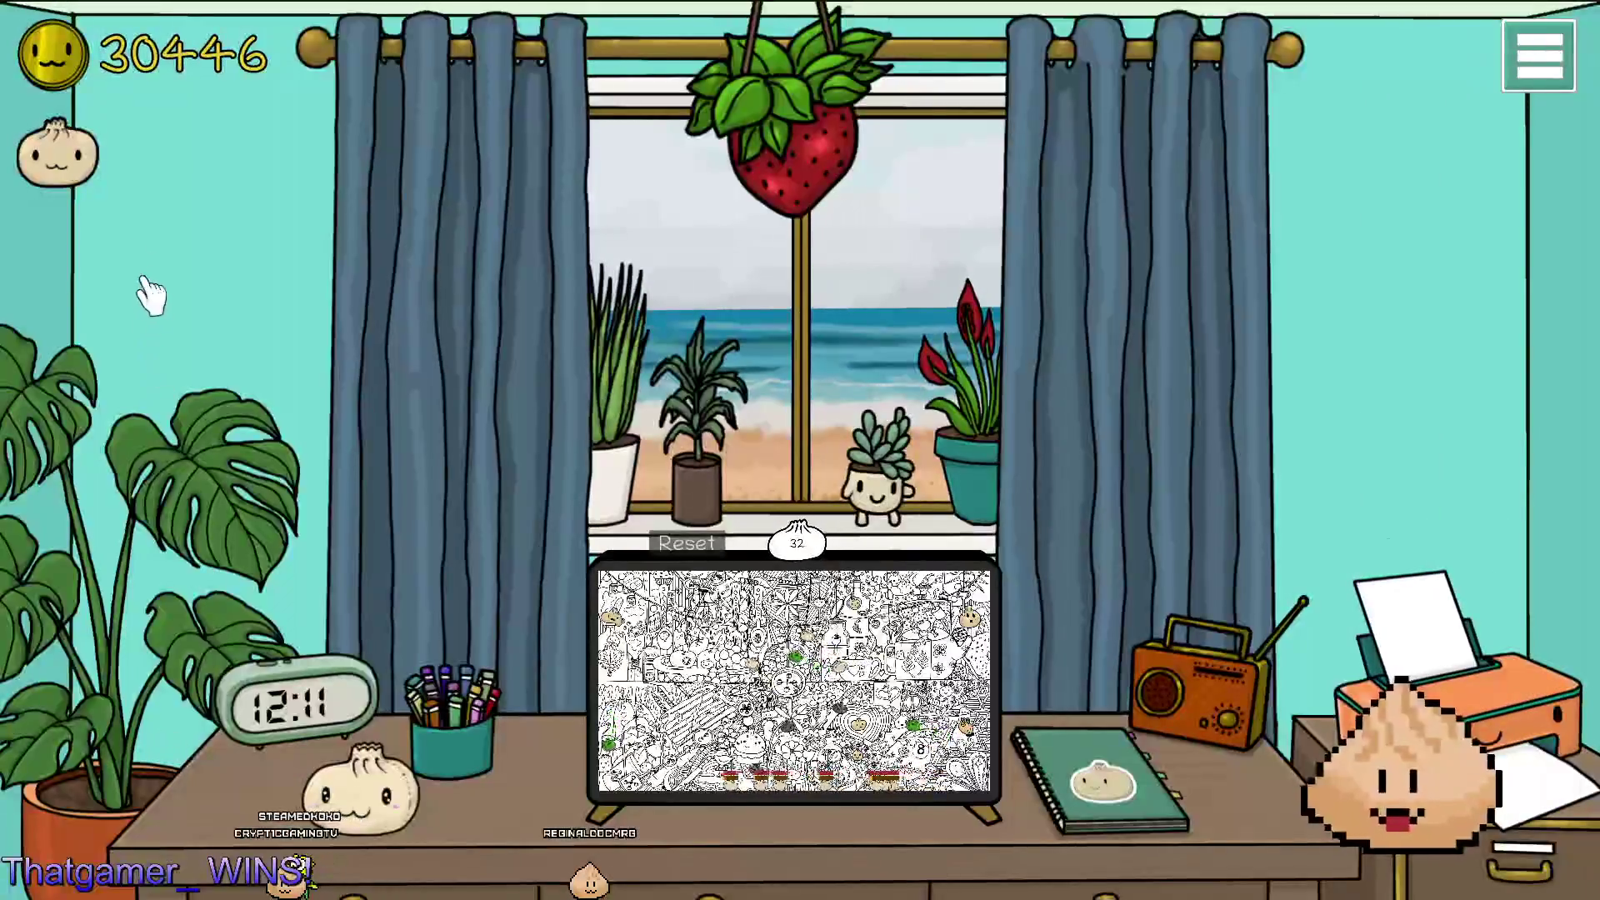
{"action": "left_click", "coordinate": [704, 779]}
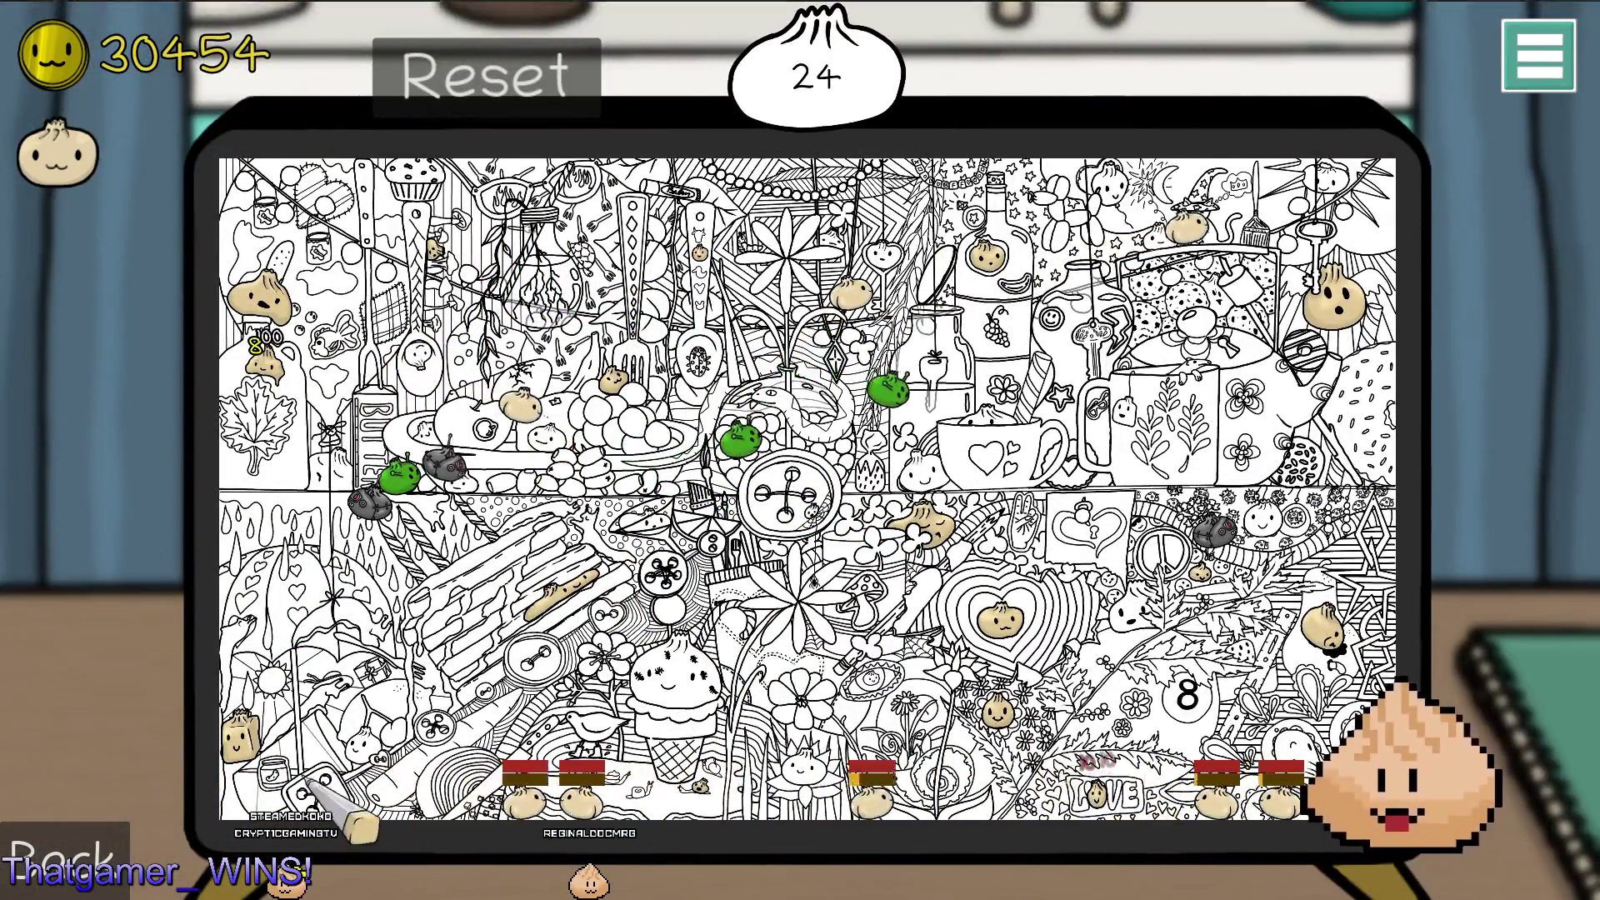
{"action": "left_click", "coordinate": [83, 854]}
{"action": "left_click", "coordinate": [77, 150]}
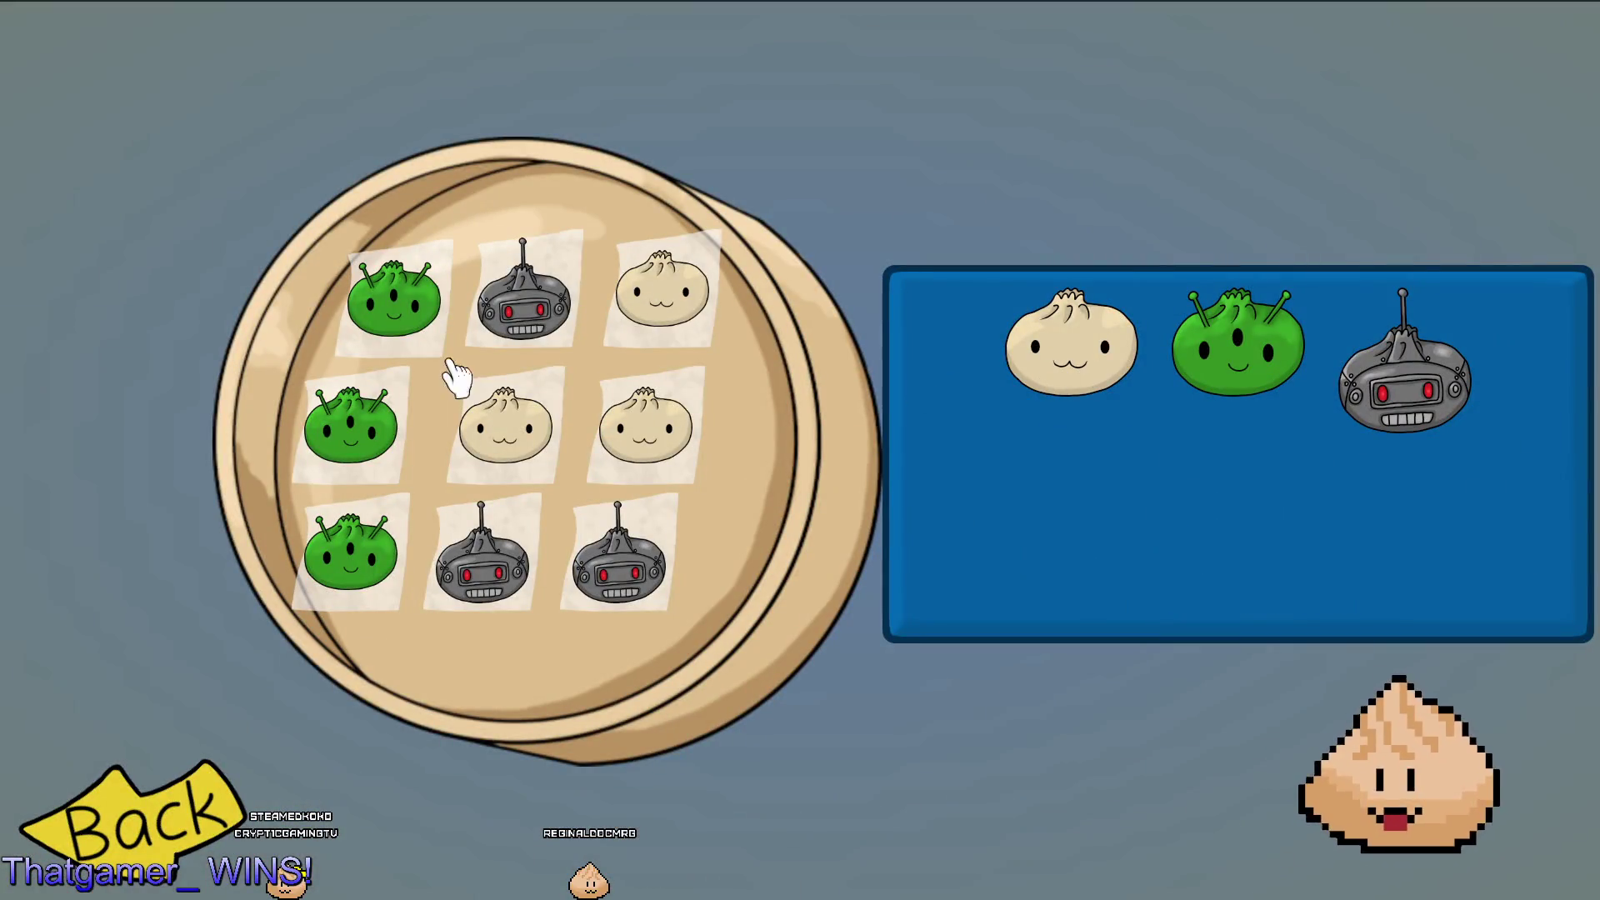
{"action": "left_click", "coordinate": [283, 795]}
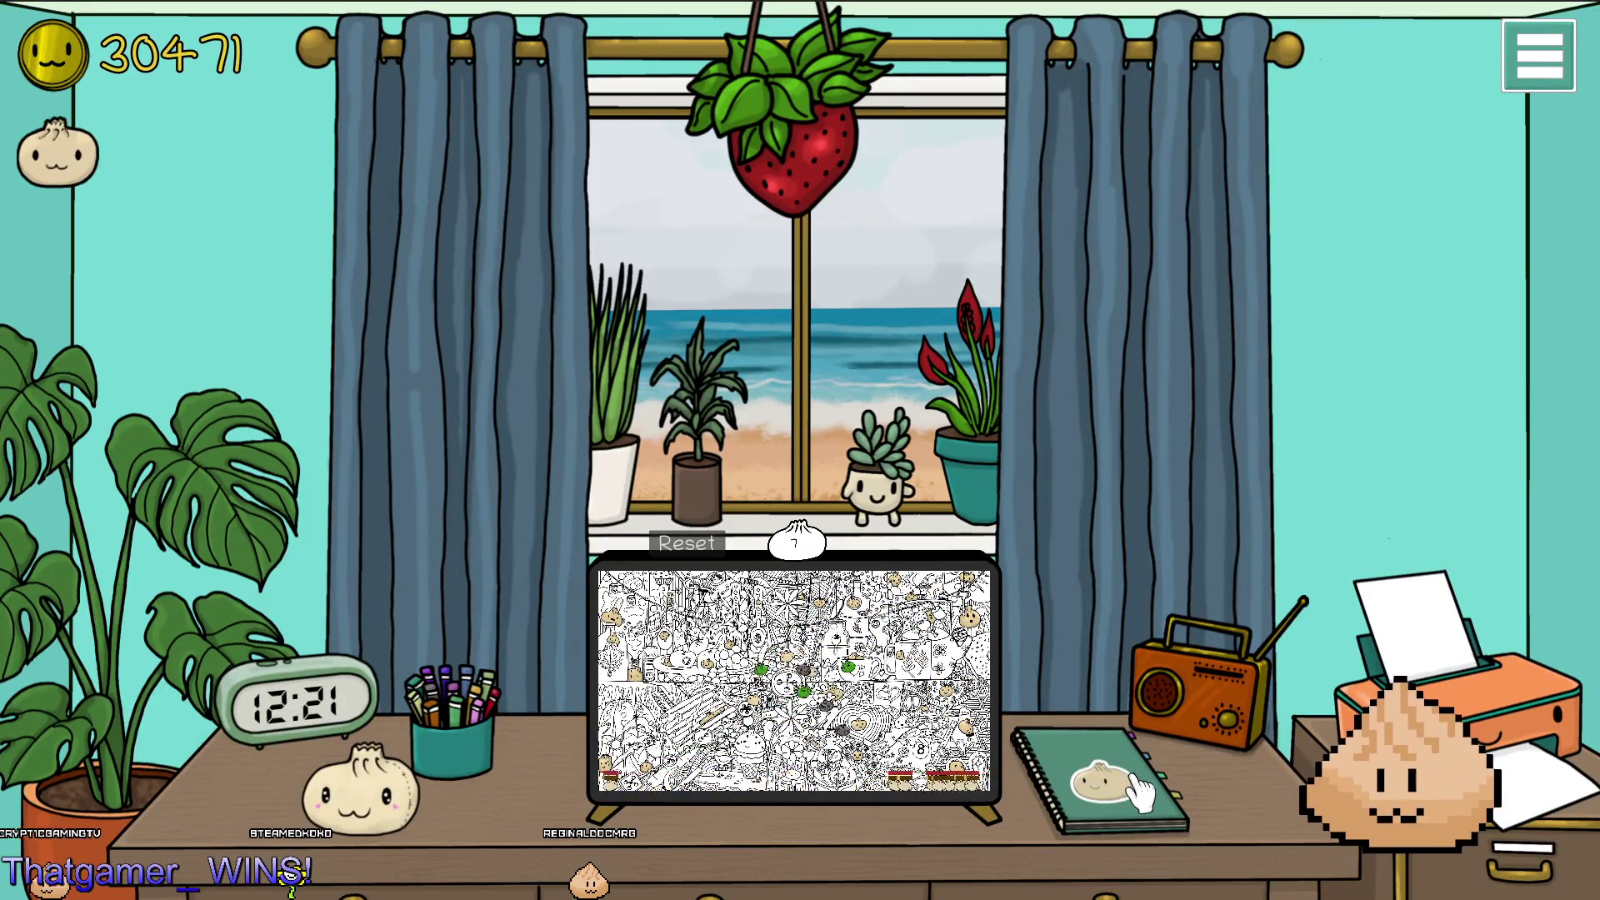
{"action": "left_click", "coordinate": [1537, 57]}
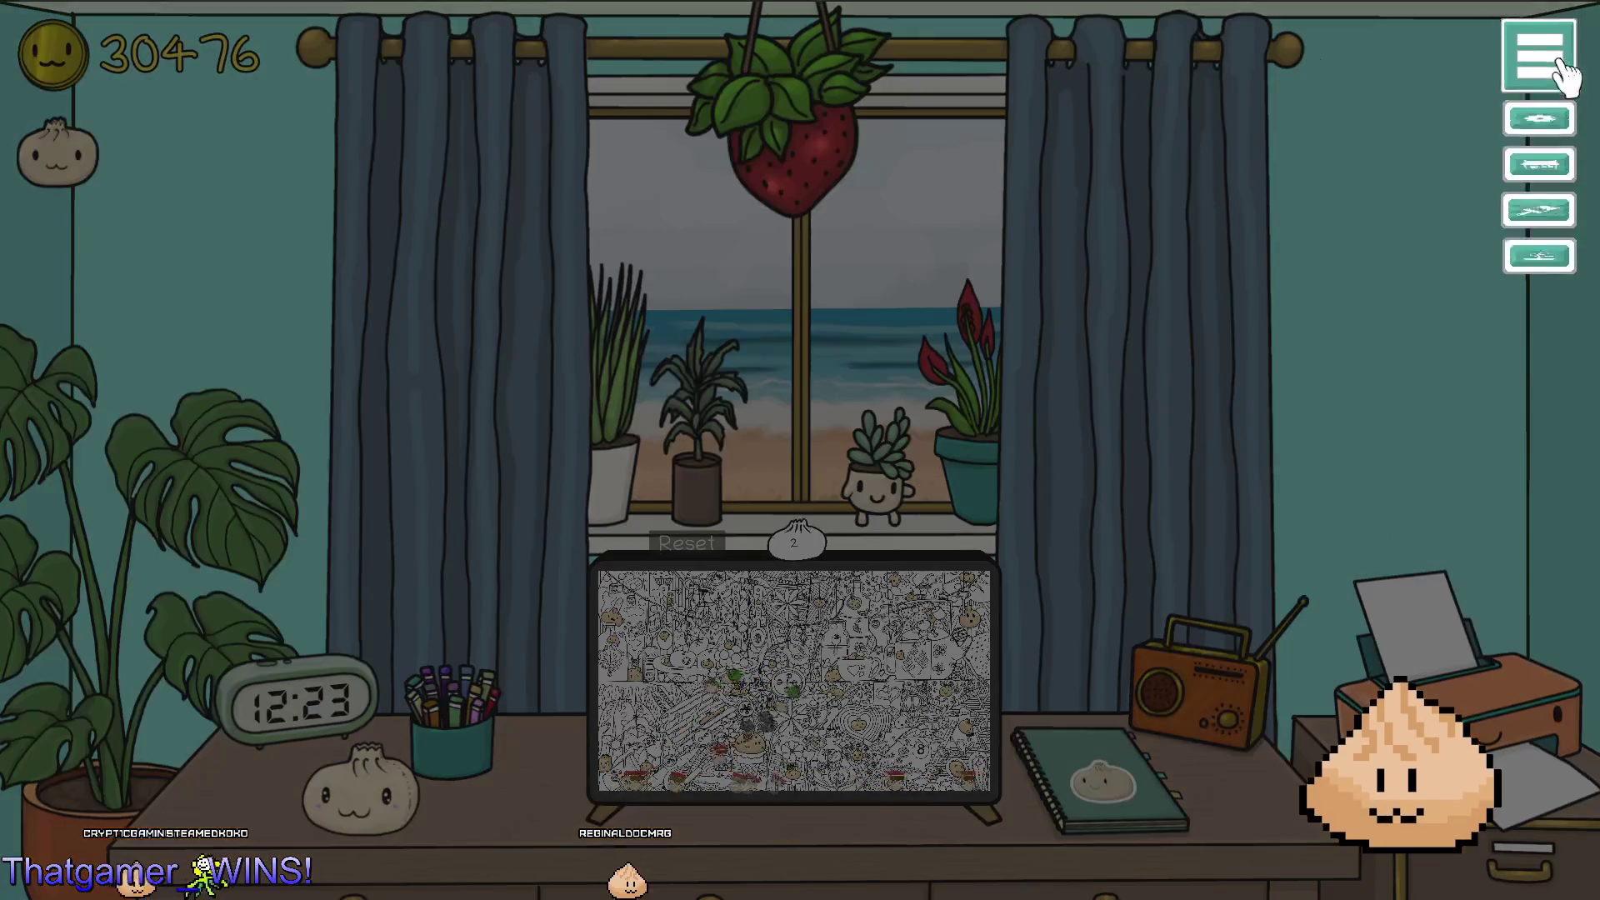
In the store, browse the HangingDecor, wall colour and framed painting categories.
{"action": "left_click", "coordinate": [1570, 227]}
{"action": "left_click", "coordinate": [214, 404]}
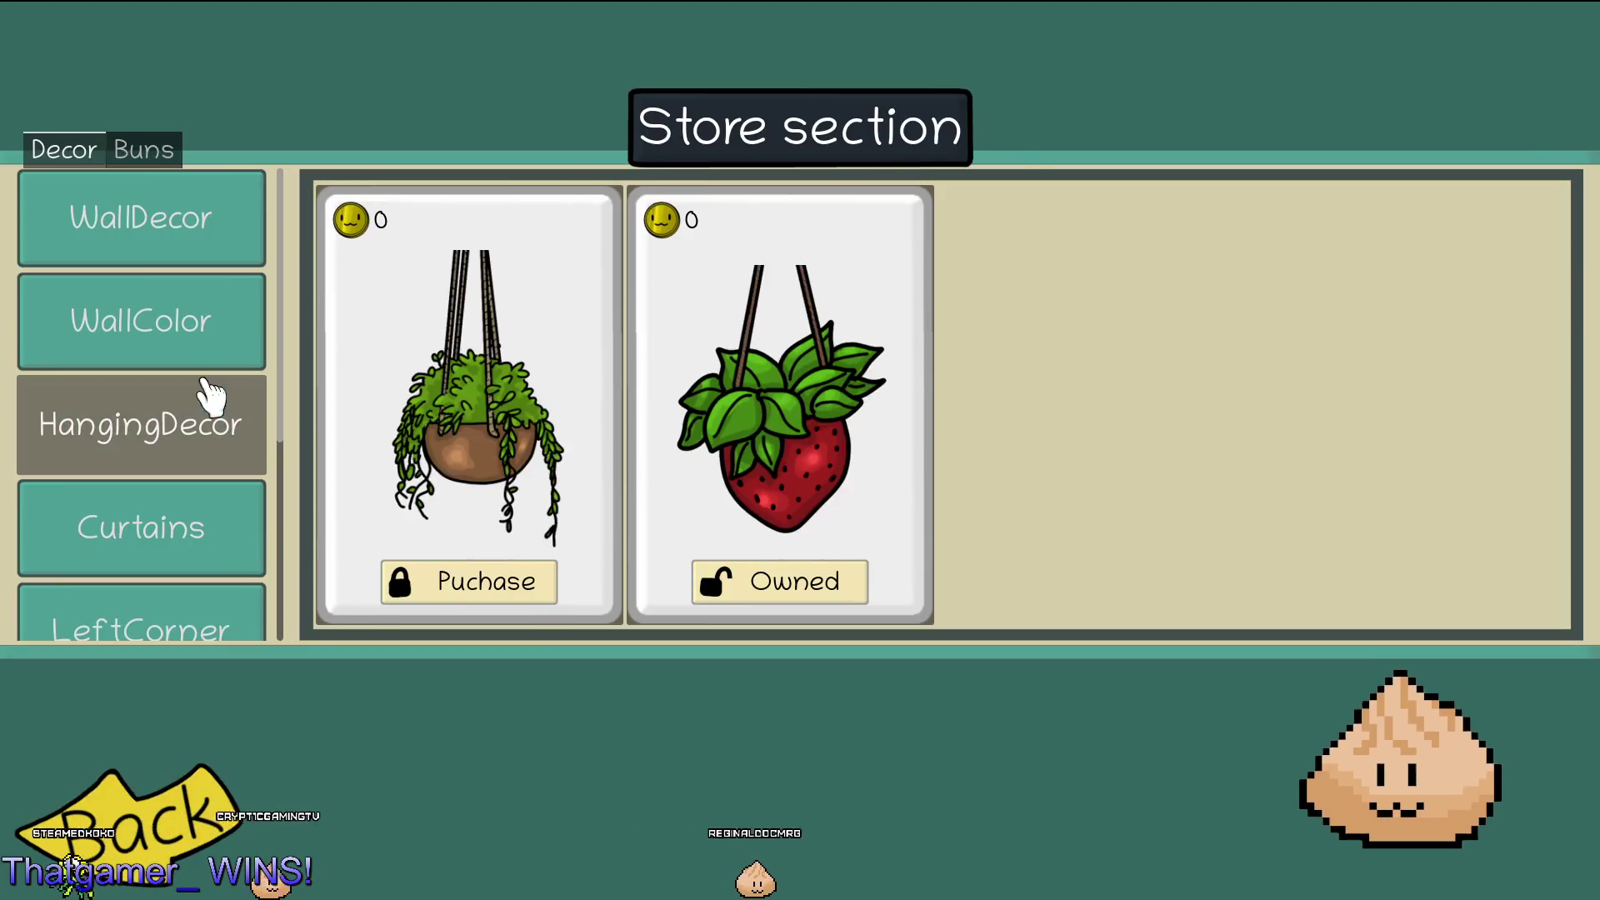
{"action": "left_click", "coordinate": [214, 325]}
{"action": "left_click", "coordinate": [215, 243]}
{"action": "left_click", "coordinate": [214, 402]}
{"action": "left_click", "coordinate": [221, 321]}
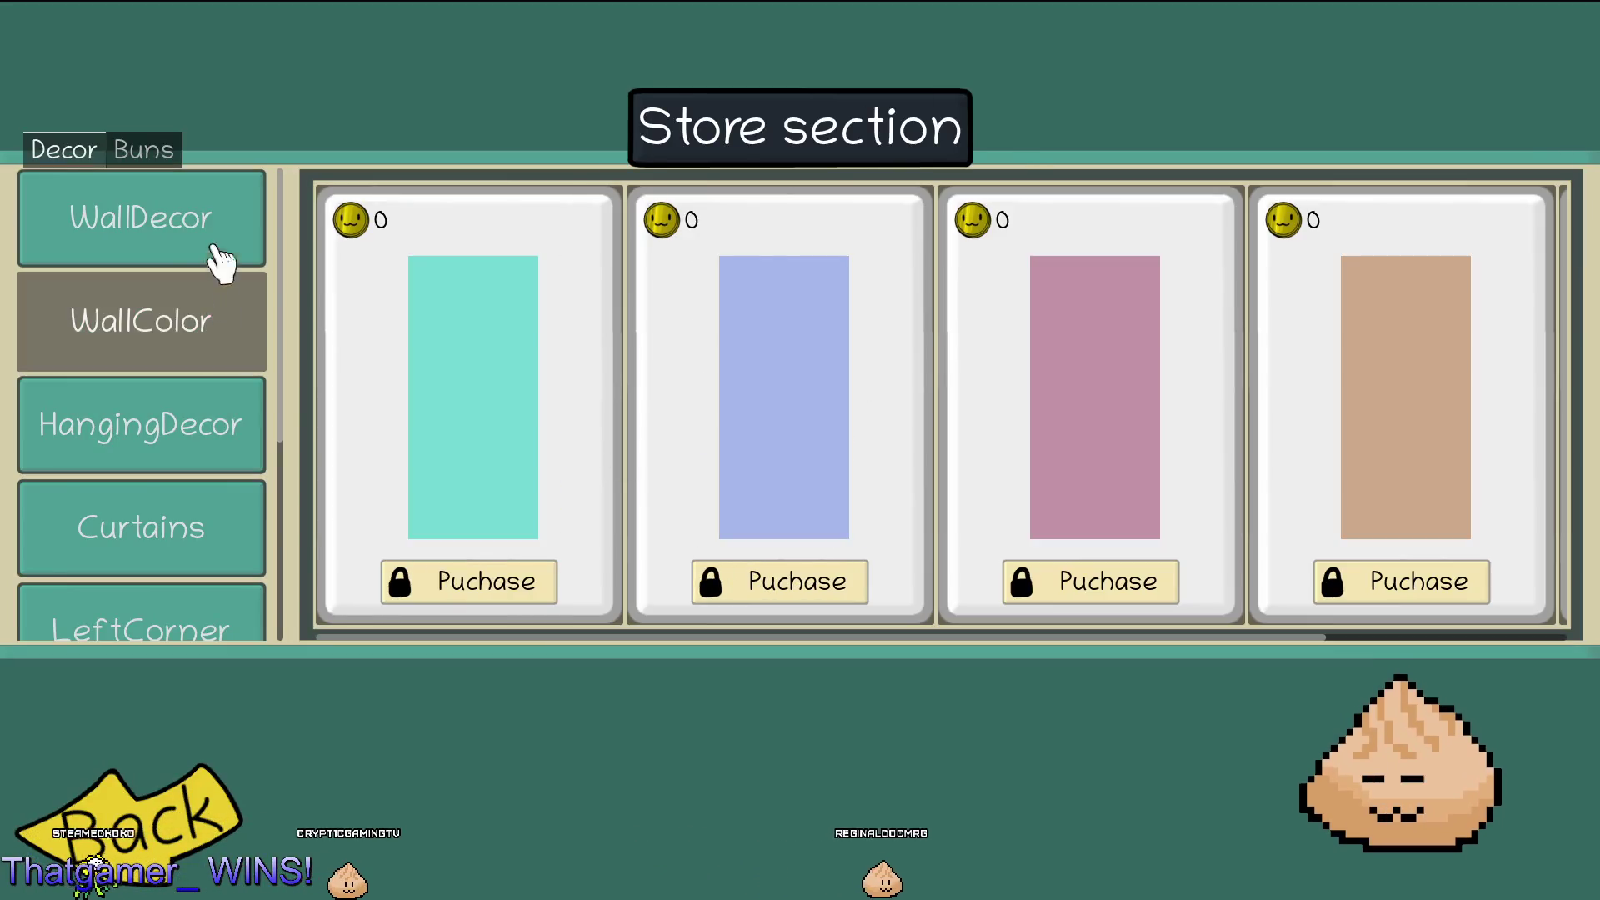
{"action": "left_click", "coordinate": [222, 250]}
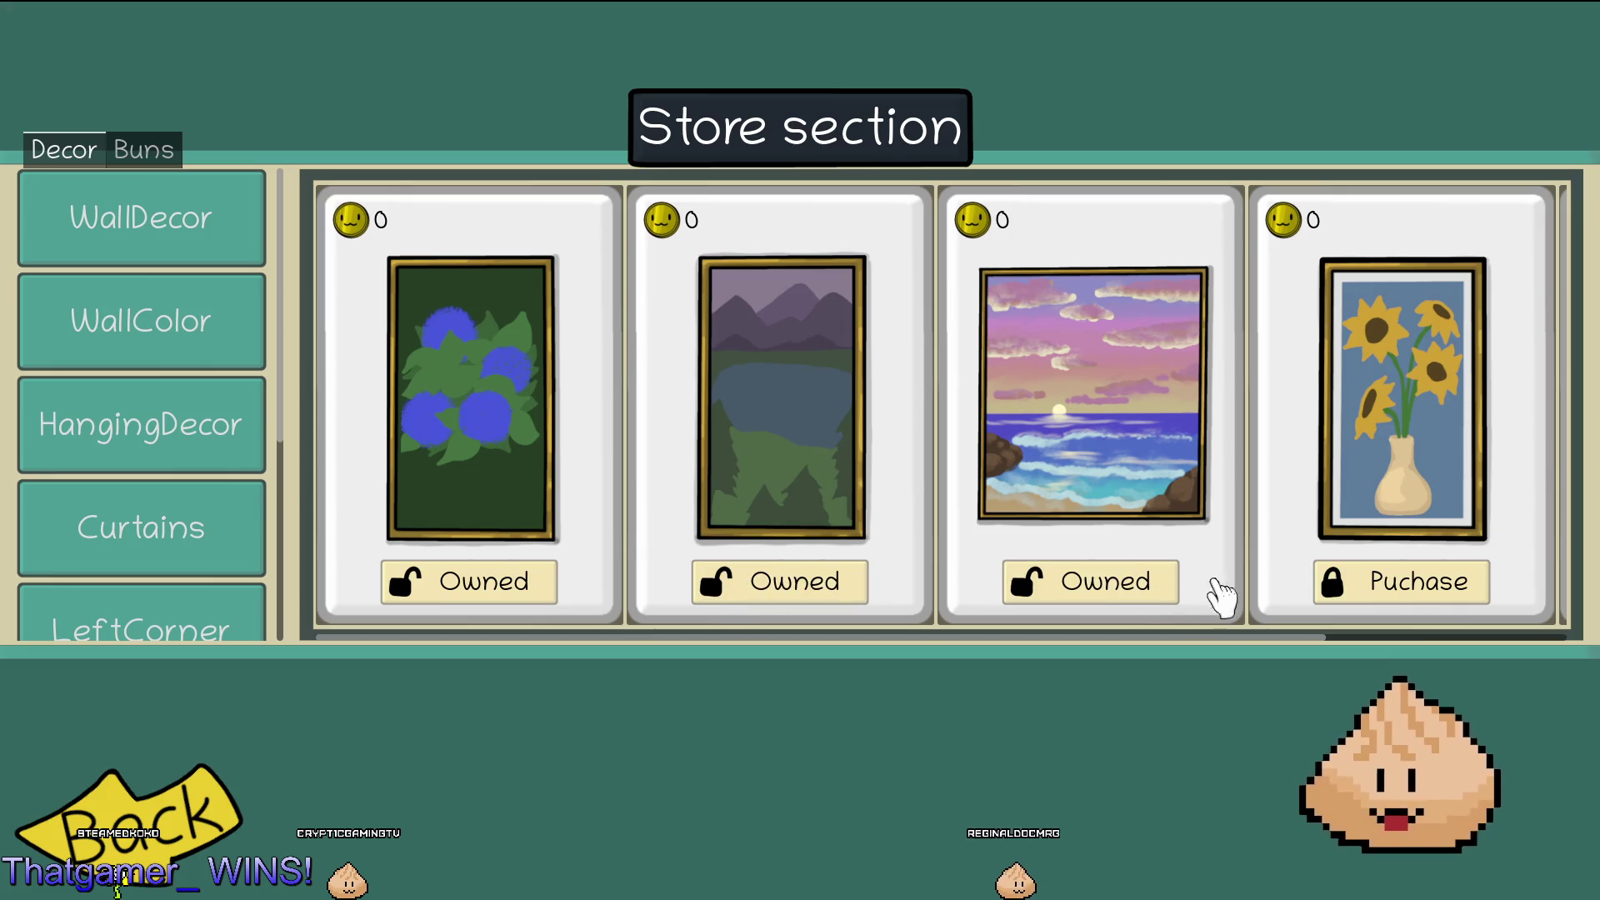
{"action": "scroll", "coordinate": [1334, 596], "scroll_direction": "down", "scroll_amount": 2}
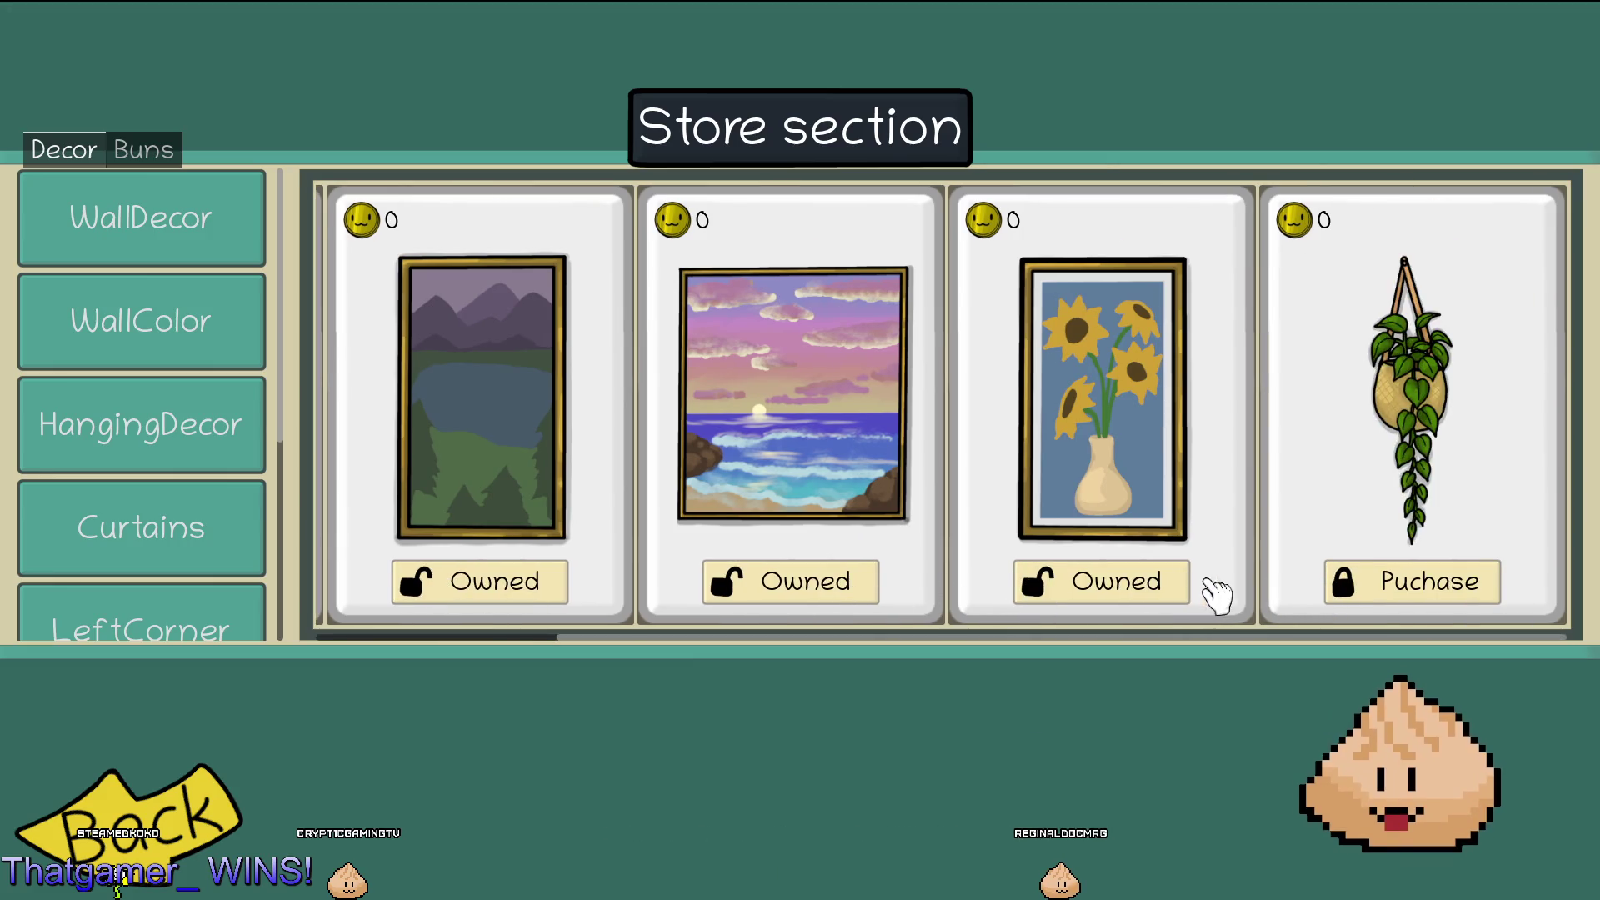
Look through hanging plants and curtains, then buy the remaining corner plant.
{"action": "left_click", "coordinate": [225, 454]}
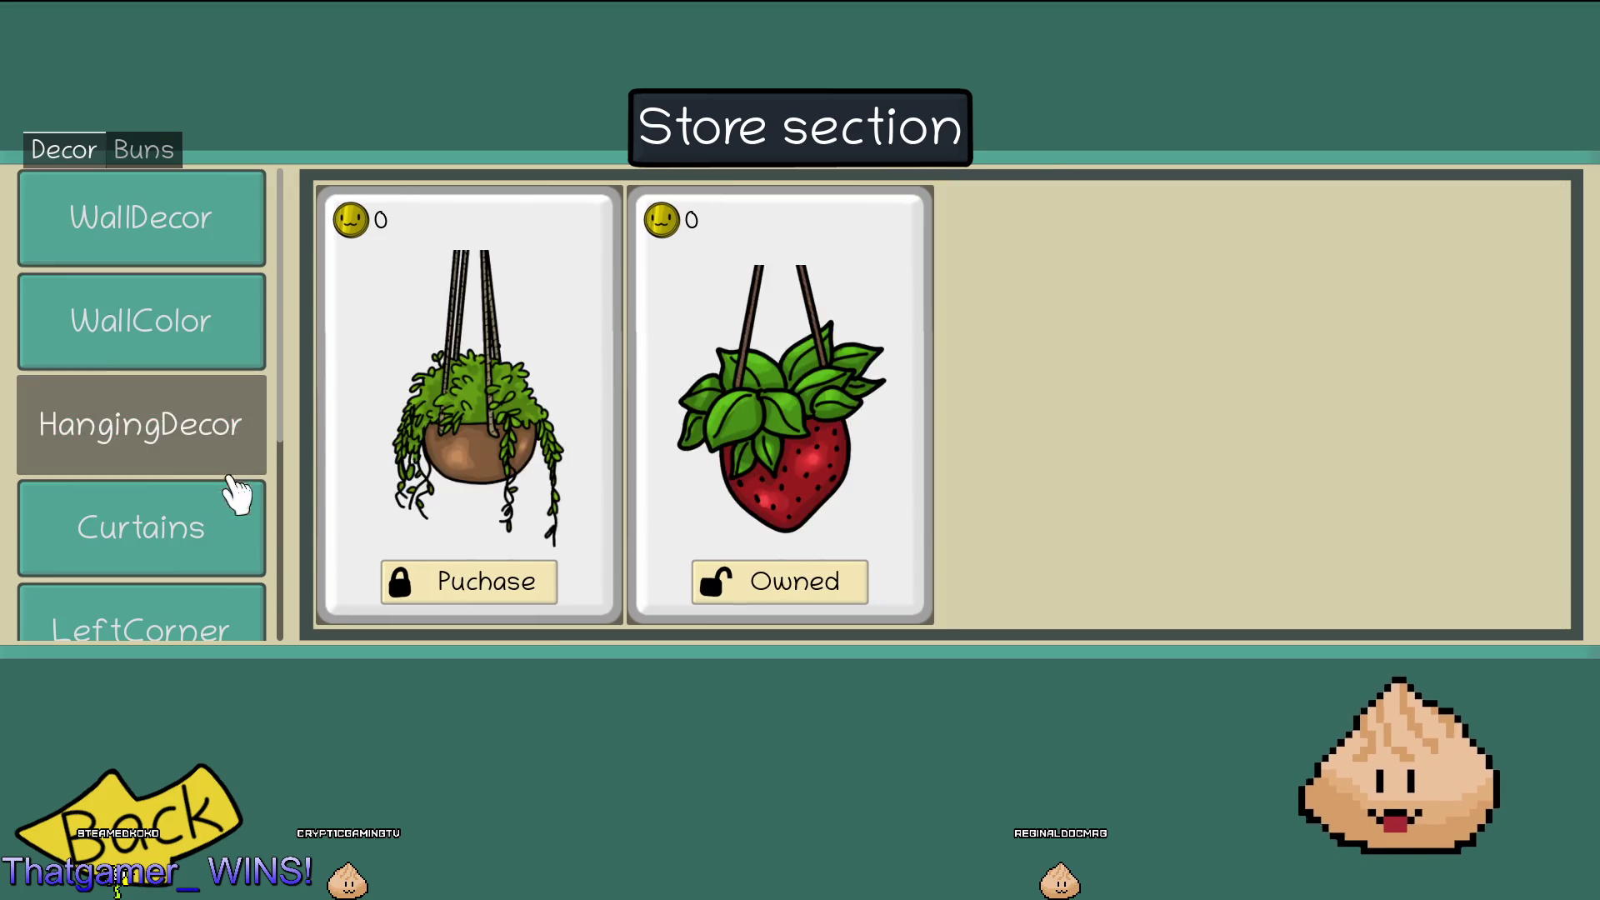
{"action": "left_click", "coordinate": [202, 542]}
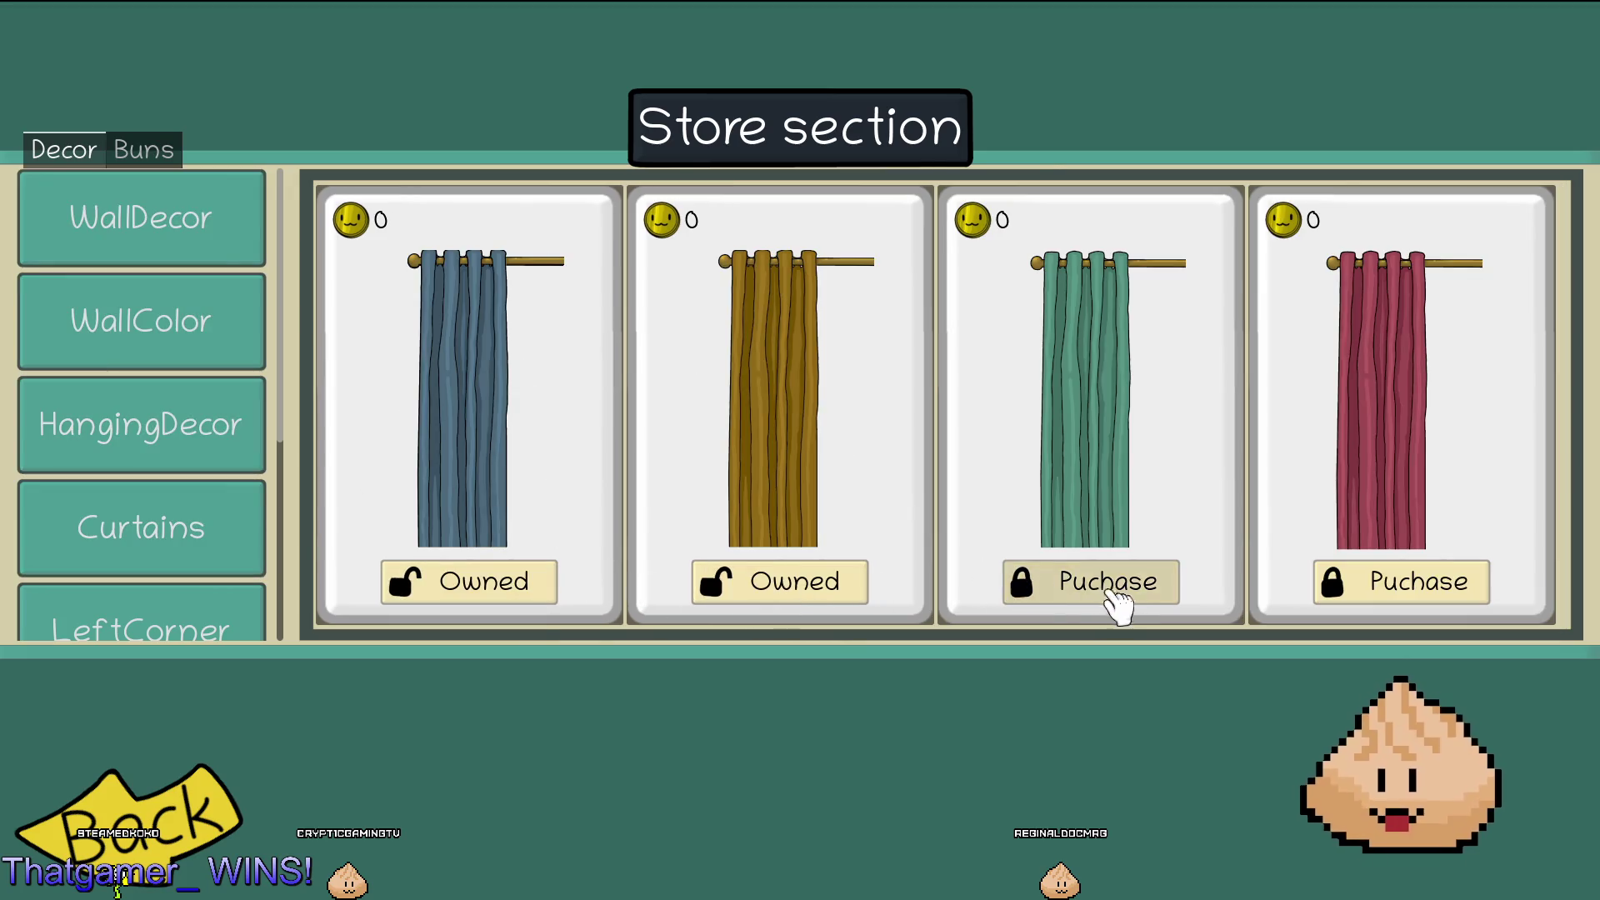
{"action": "scroll", "coordinate": [117, 517], "scroll_direction": "down", "scroll_amount": 2}
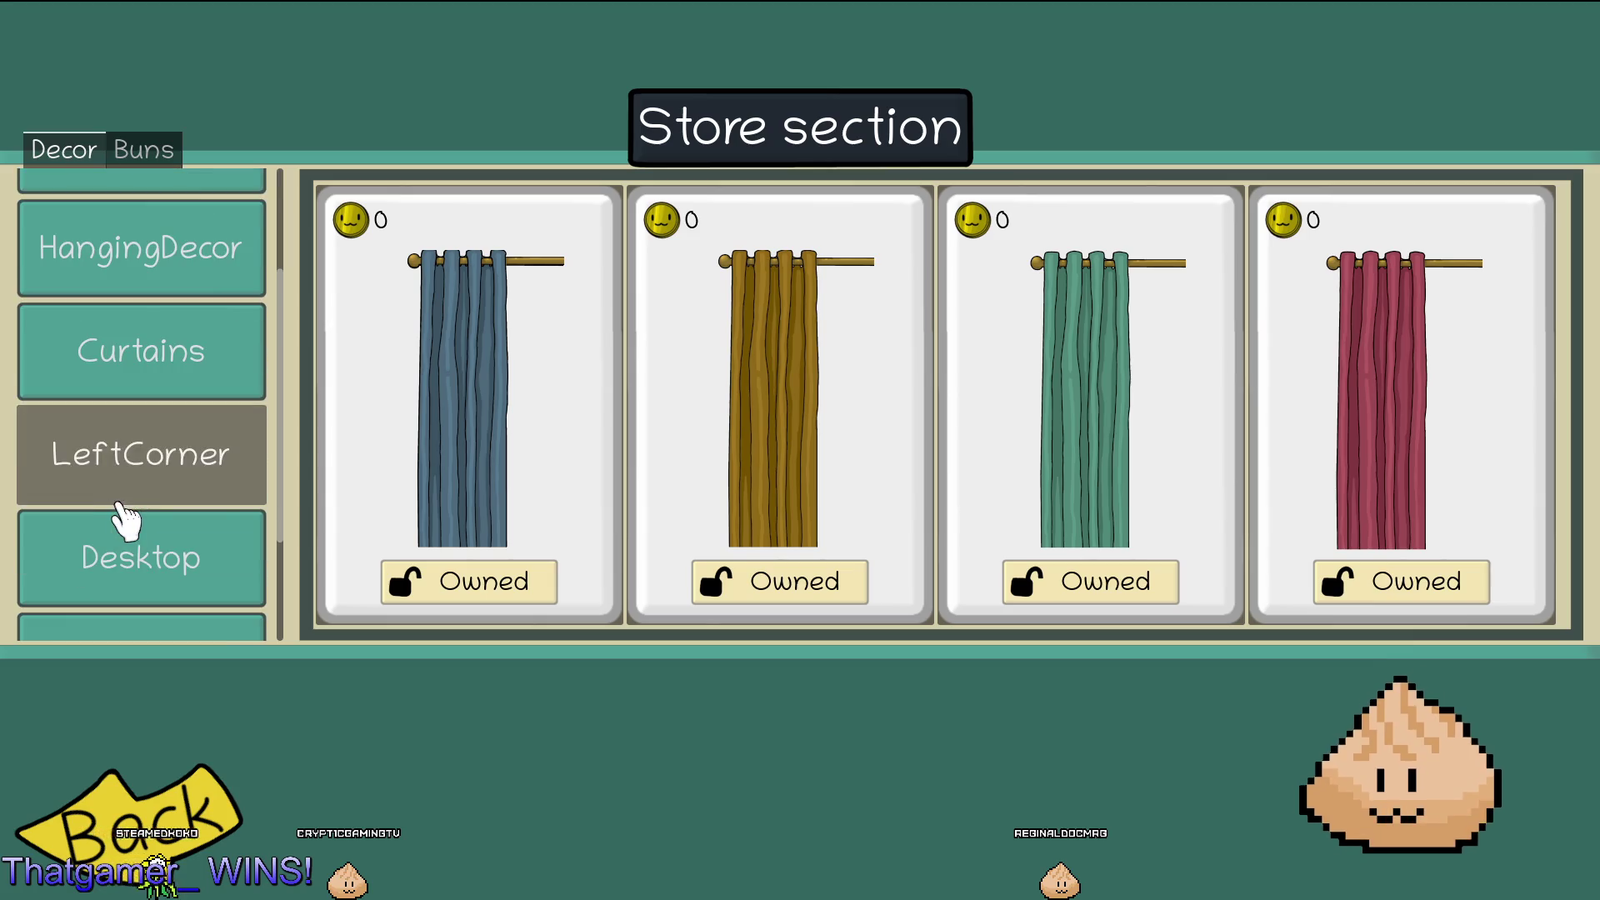
{"action": "left_click", "coordinate": [121, 496]}
{"action": "left_click", "coordinate": [713, 596]}
Browse the View category's window plants and landscapes, then leave the store.
{"action": "scroll", "coordinate": [100, 464], "scroll_direction": "down", "scroll_amount": 2}
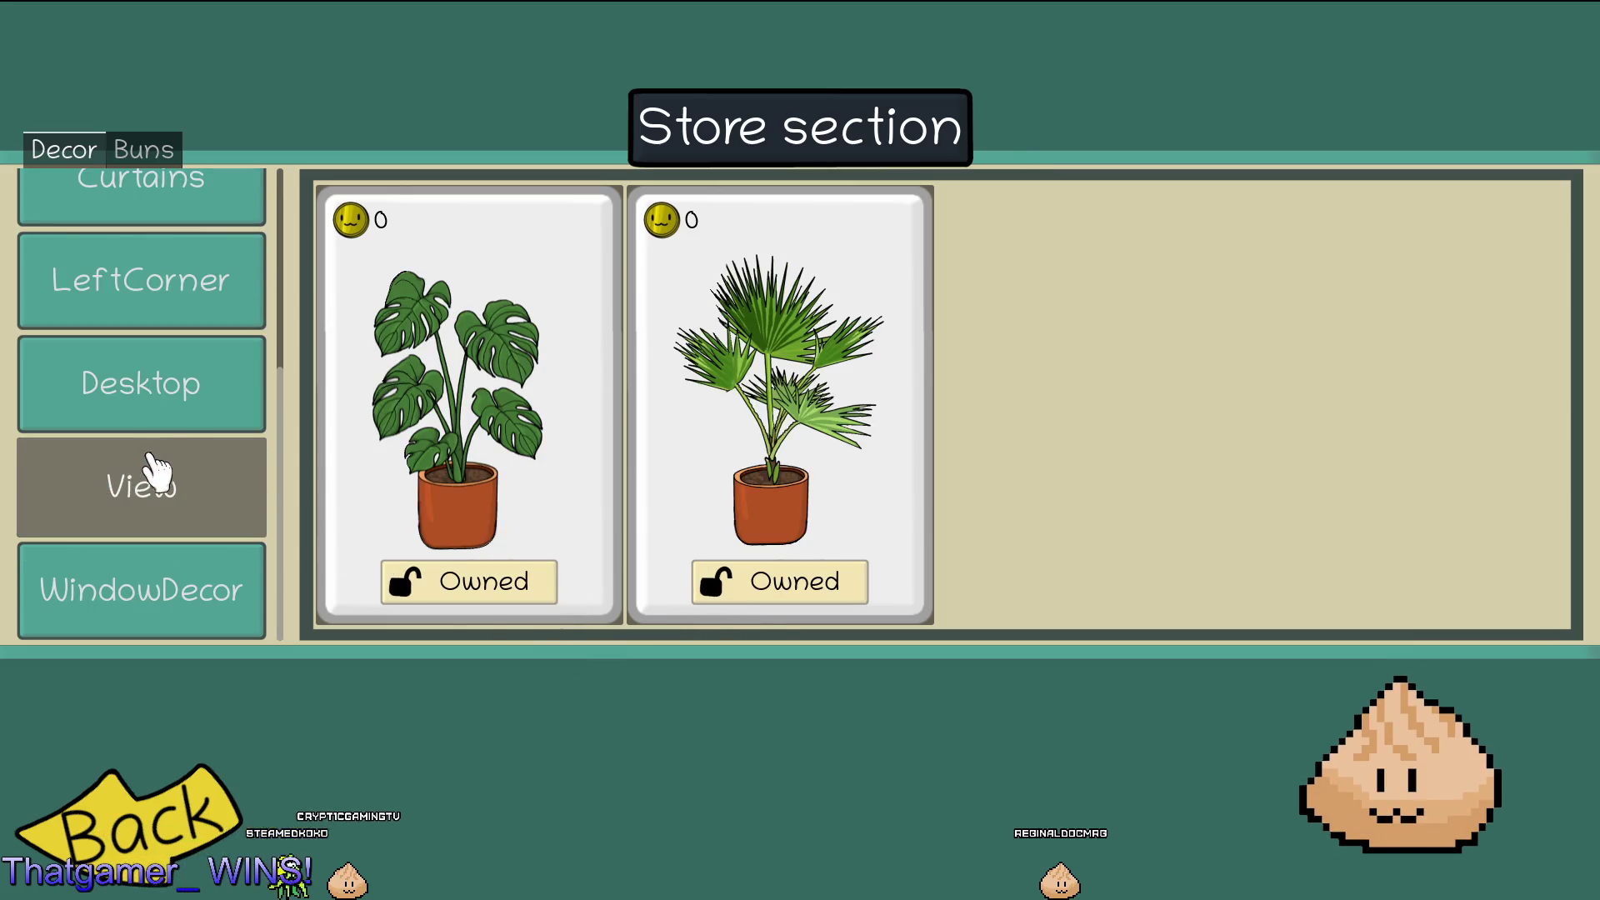
{"action": "left_click", "coordinate": [200, 498]}
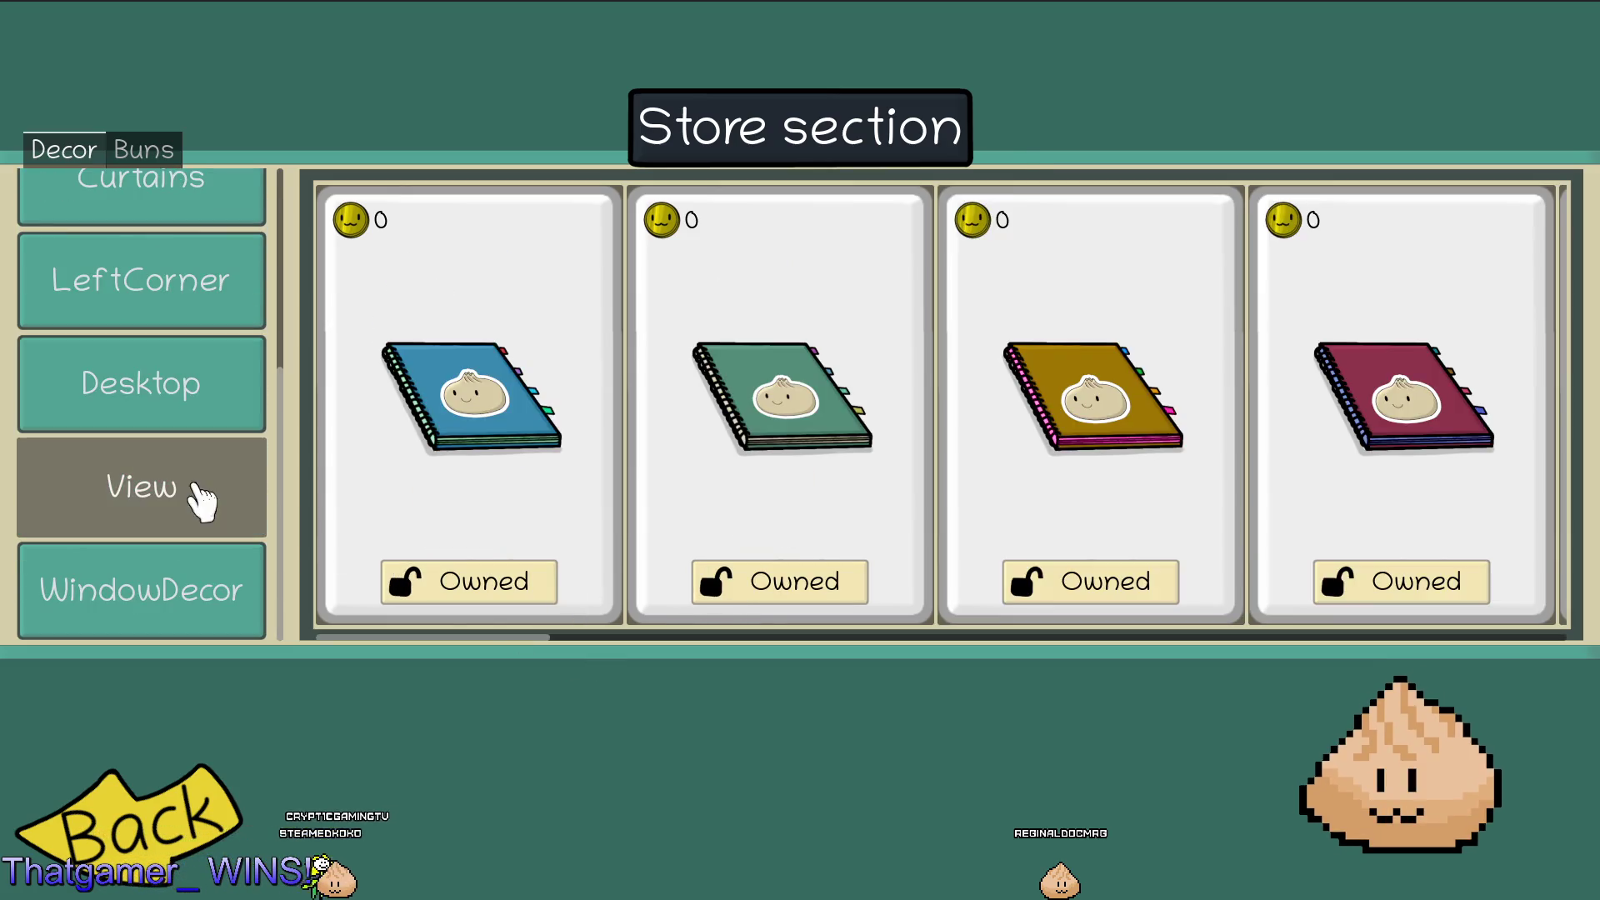
{"action": "left_click", "coordinate": [155, 557]}
{"action": "left_click", "coordinate": [161, 464]}
{"action": "left_click", "coordinate": [214, 571]}
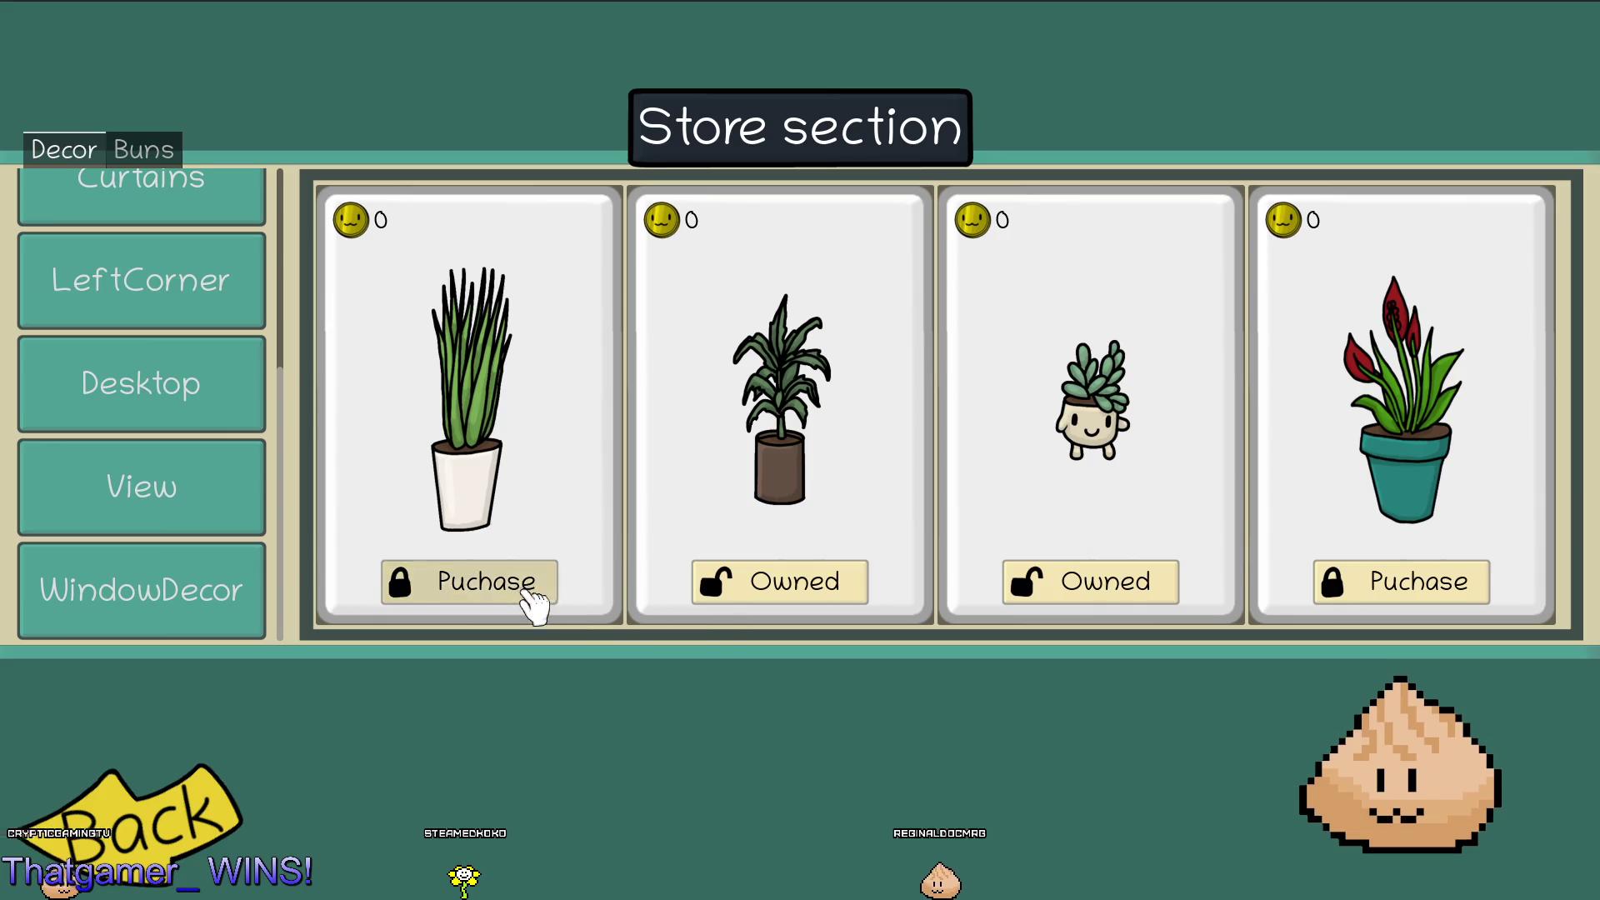
{"action": "scroll", "coordinate": [92, 557], "scroll_direction": "up", "scroll_amount": 3}
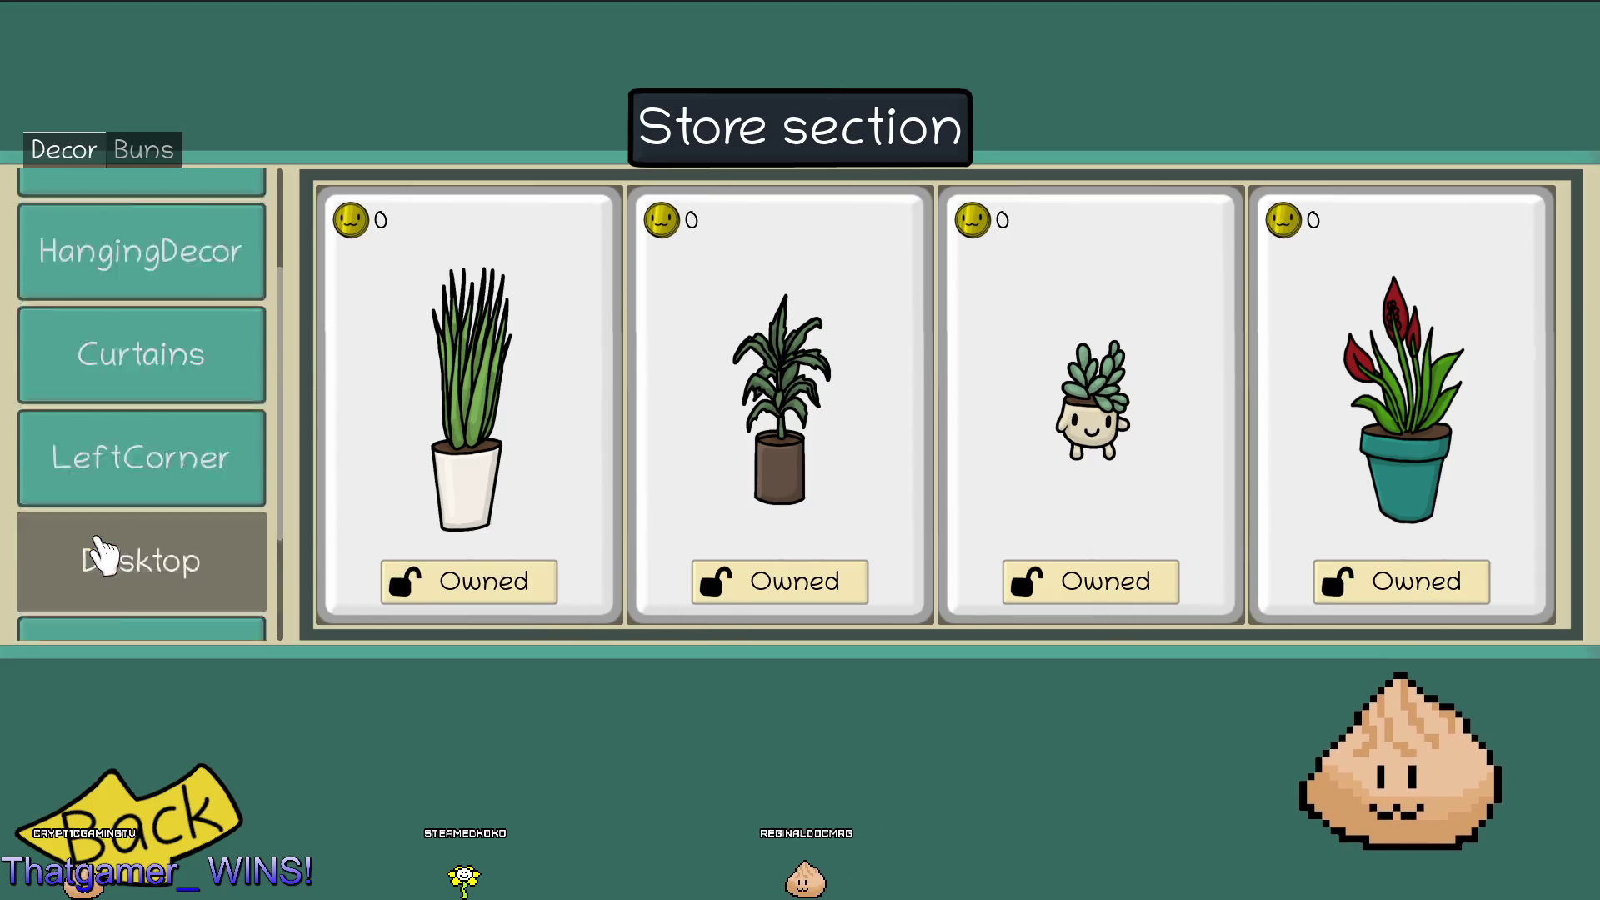
{"action": "left_click", "coordinate": [155, 836]}
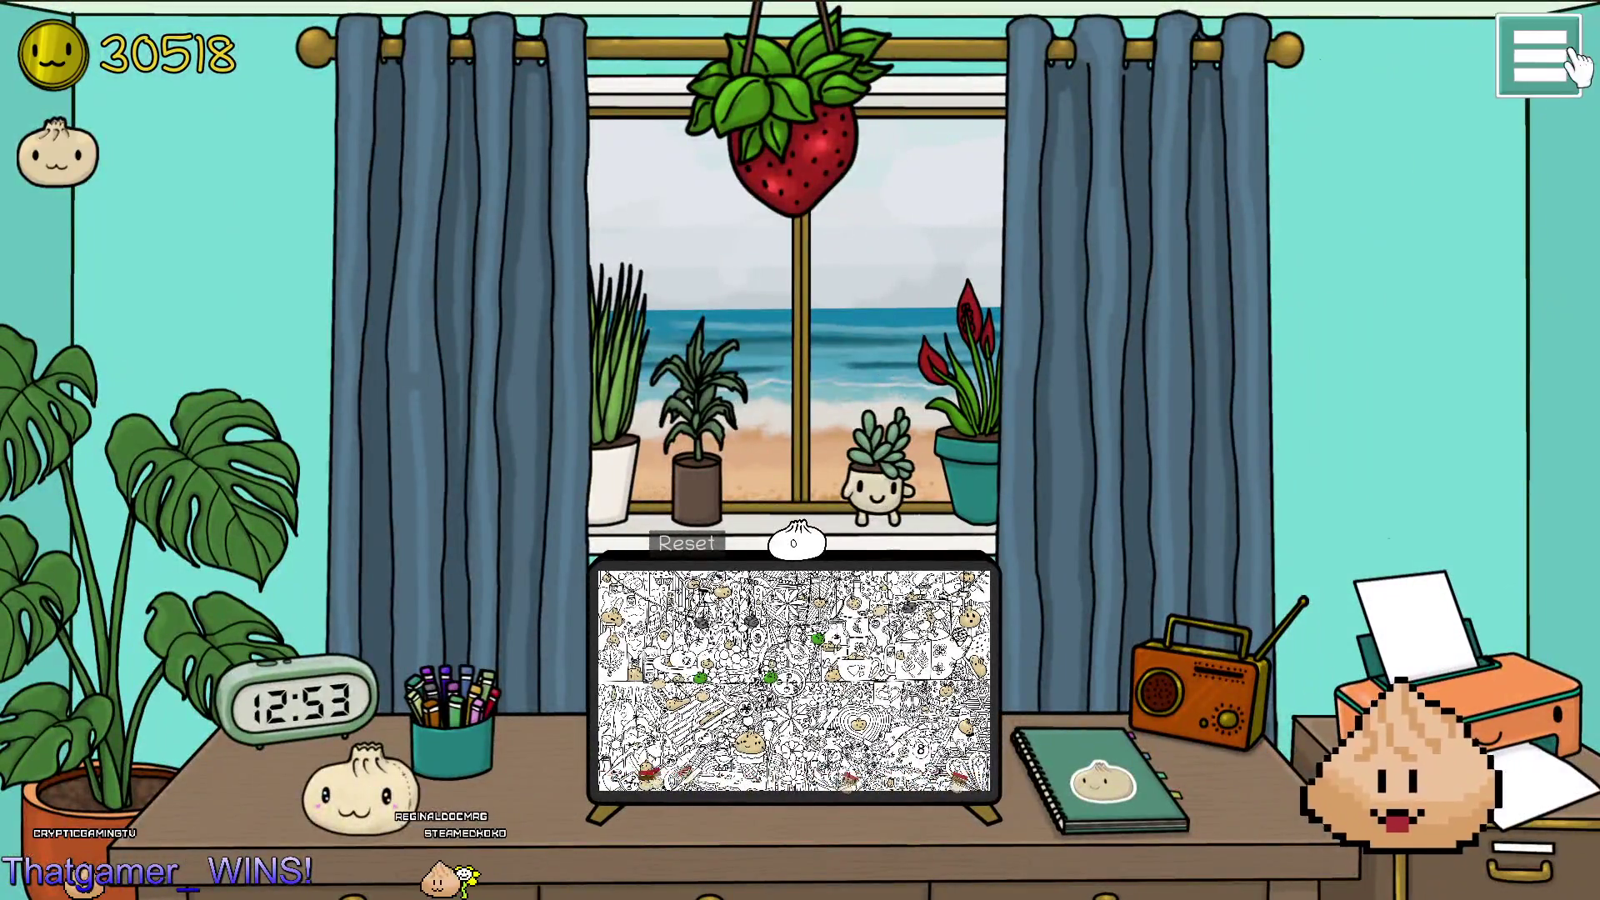
Set the window view to sunset savanna and switch the curtains to red.
{"action": "left_click", "coordinate": [1574, 63]}
{"action": "left_click", "coordinate": [1529, 305]}
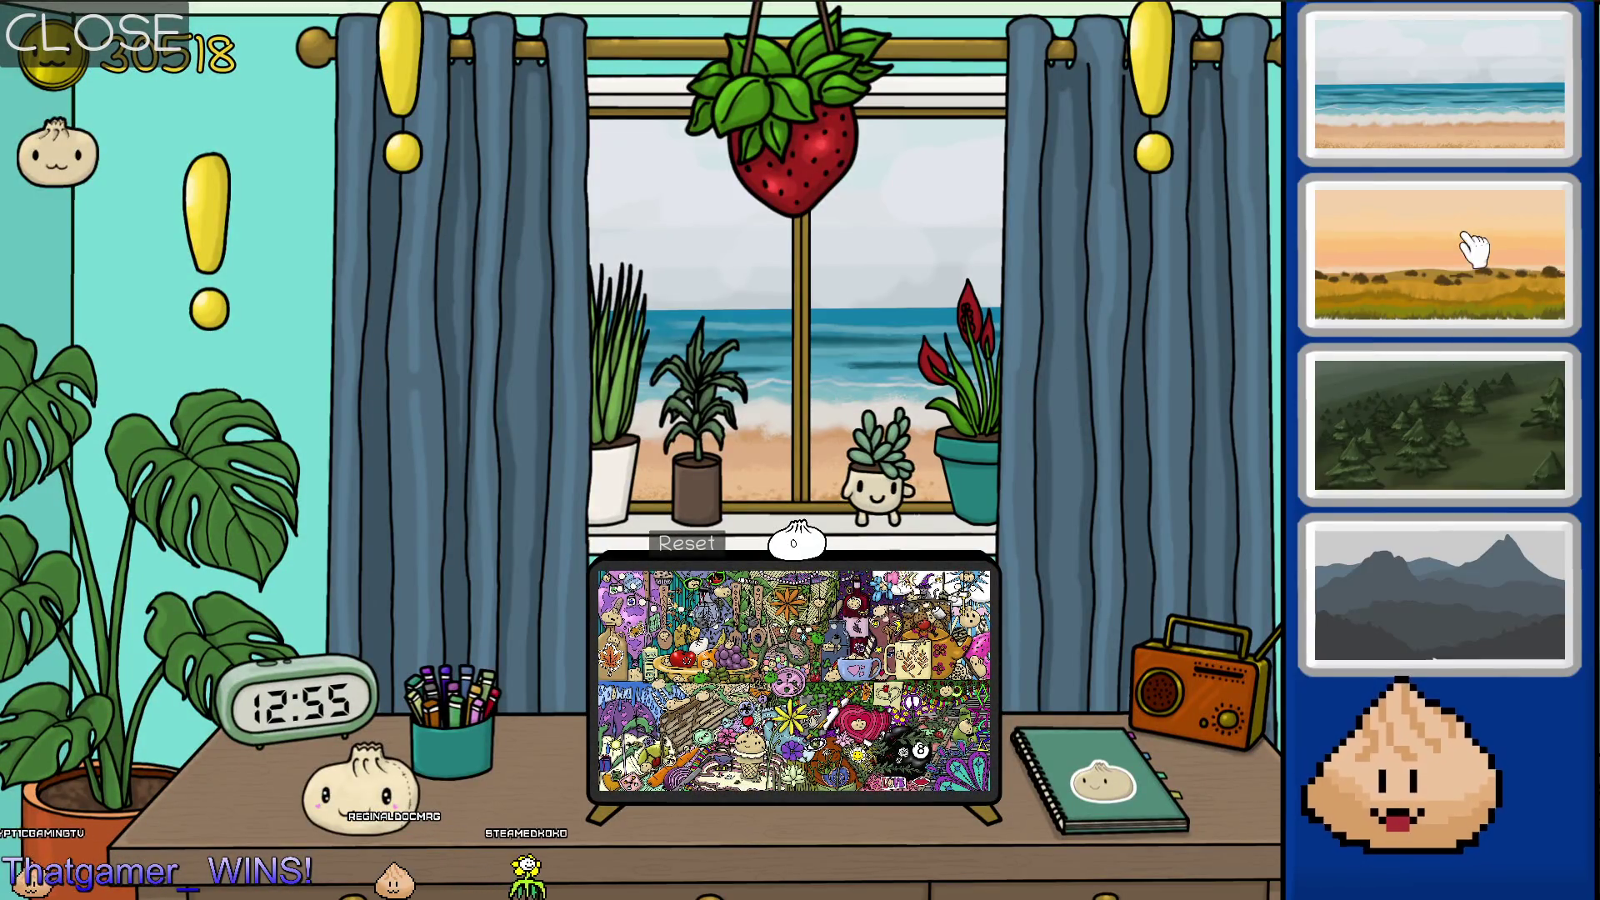
{"action": "left_click", "coordinate": [1474, 248]}
{"action": "left_click", "coordinate": [1142, 392]}
{"action": "scroll", "coordinate": [1406, 616], "scroll_direction": "down", "scroll_amount": 3}
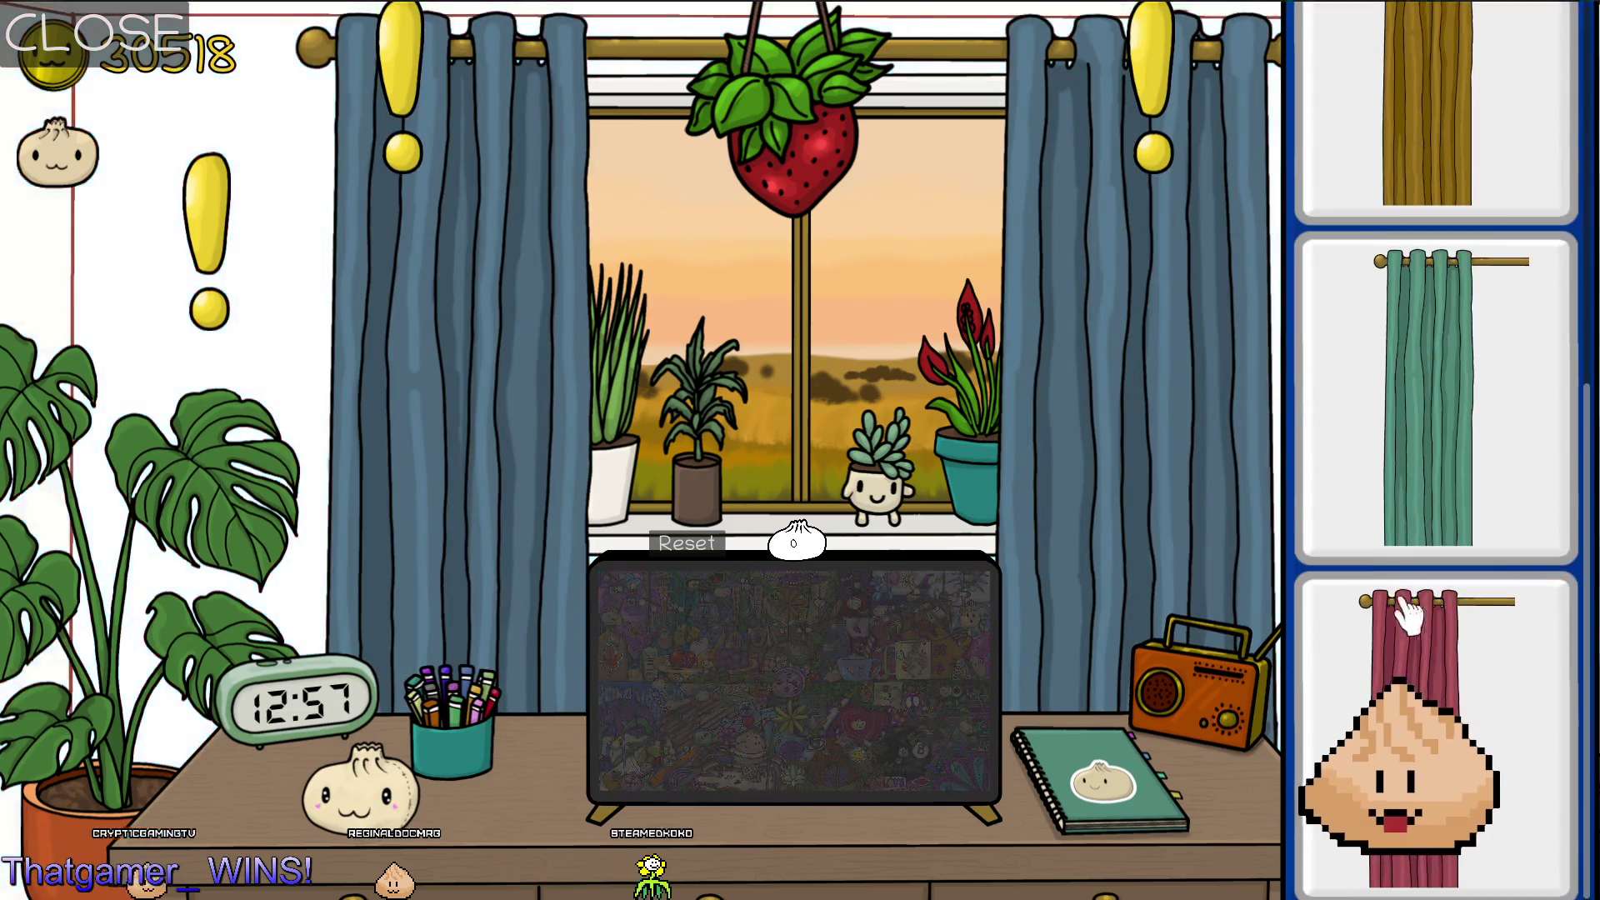
{"action": "left_click", "coordinate": [1406, 617]}
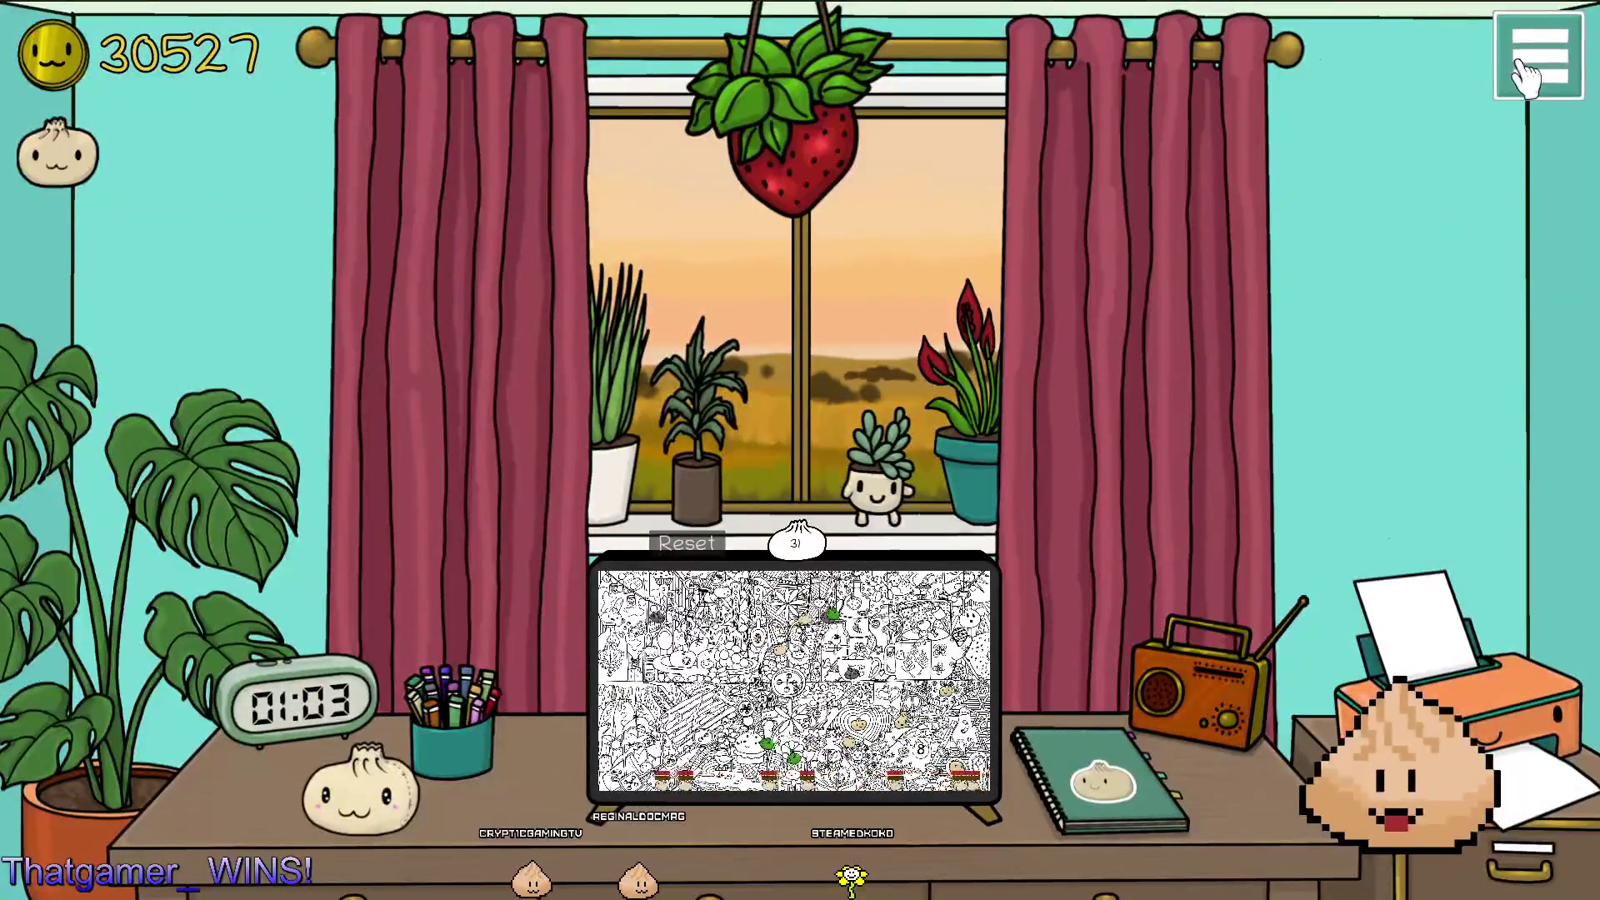
Choose a dark wall colour and fine-tune its shade in the colour picker.
{"action": "left_click", "coordinate": [1525, 75]}
{"action": "left_click", "coordinate": [1524, 305]}
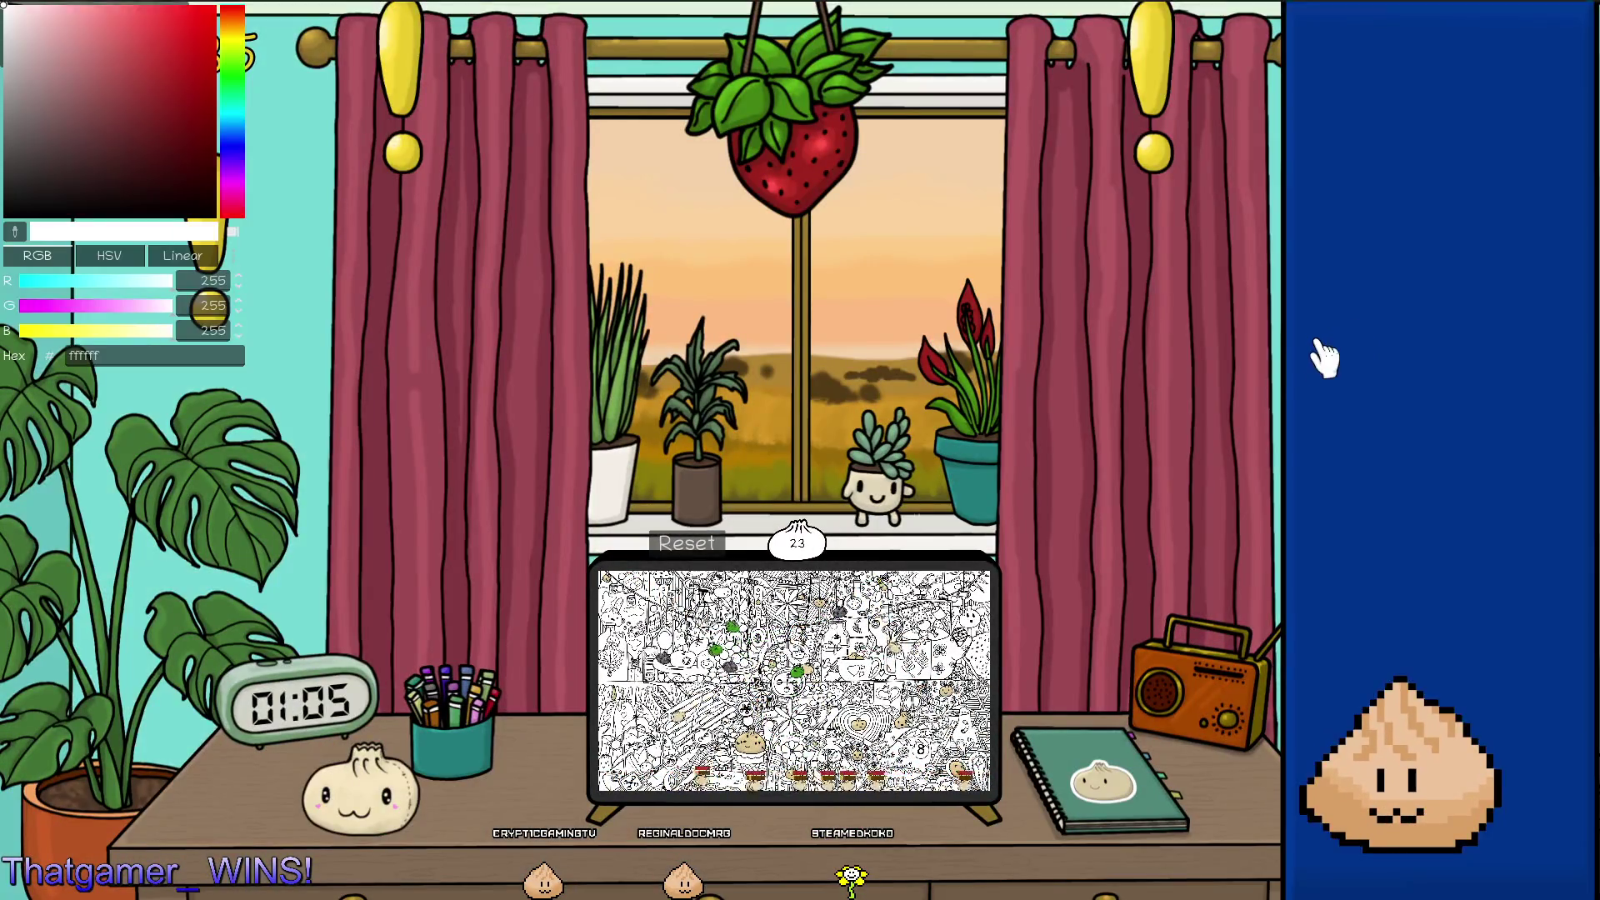
{"action": "left_click", "coordinate": [110, 98]}
{"action": "mouse_move", "coordinate": [163, 58]}
{"action": "left_mouse_down"}
{"action": "mouse_move", "coordinate": [79, 17]}
{"action": "mouse_move", "coordinate": [21, 136]}
{"action": "left_mouse_up"}
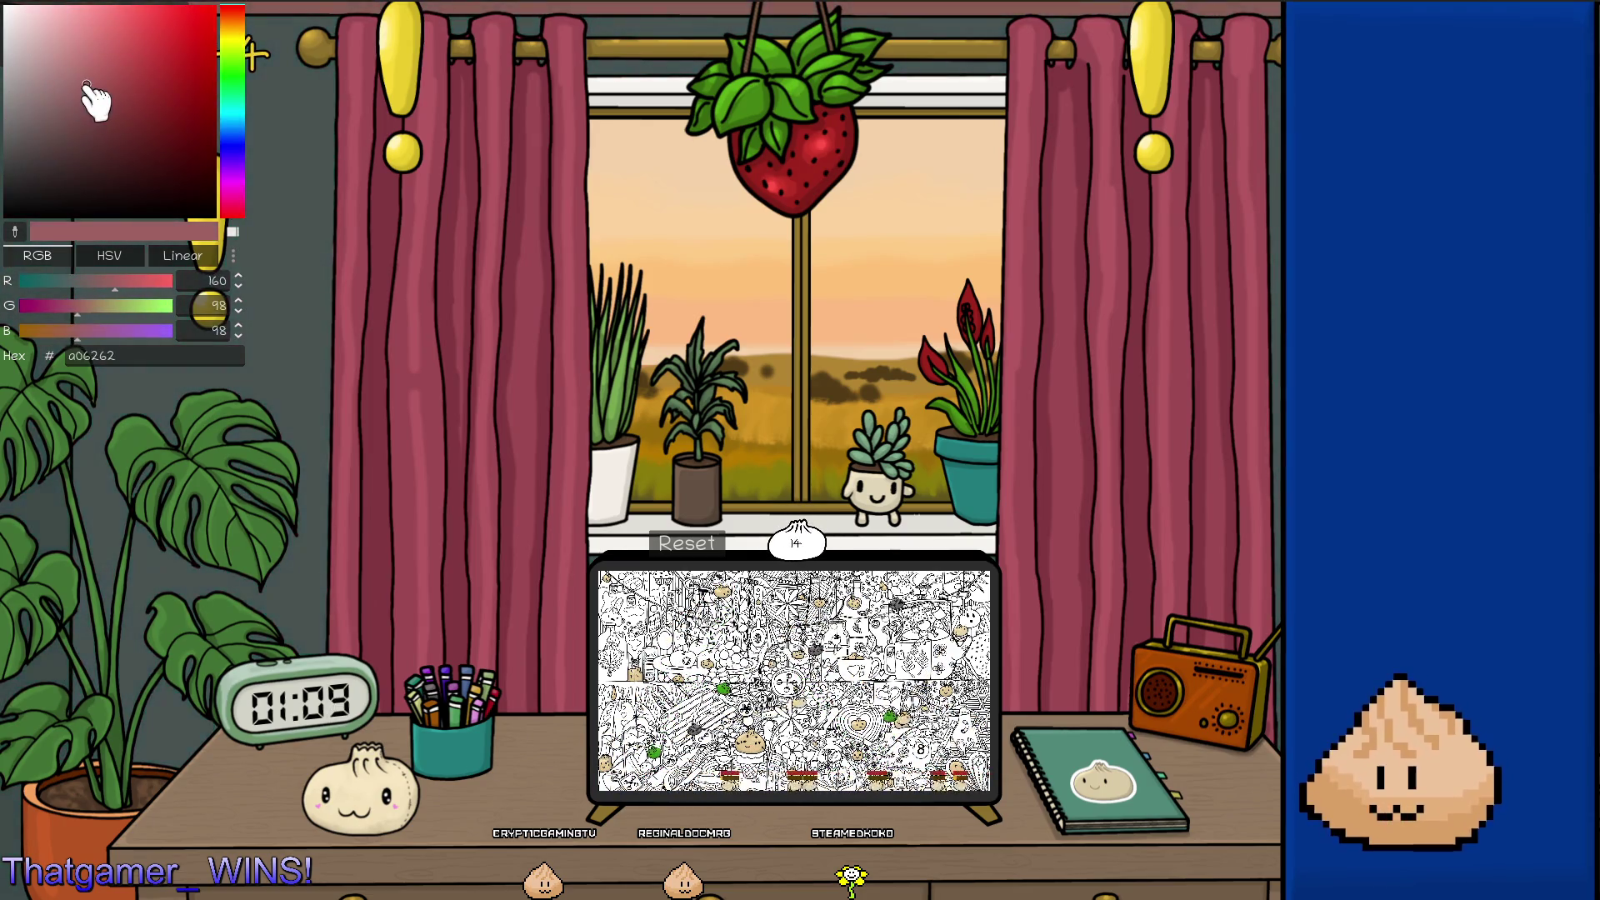
{"action": "left_click", "coordinate": [385, 242]}
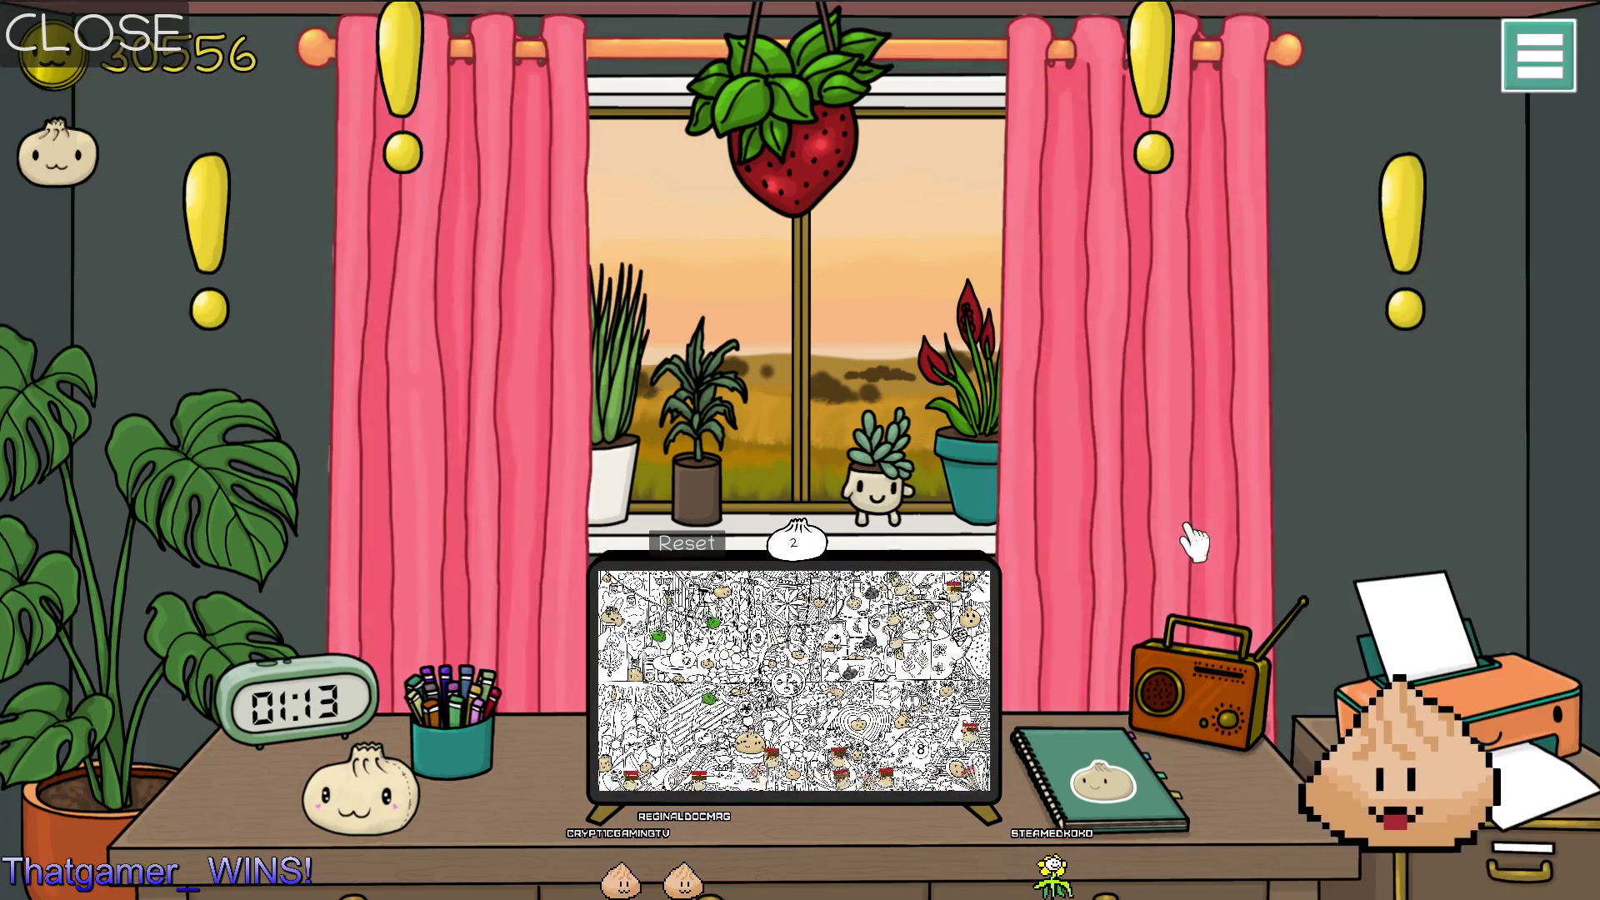
Pick the red notebook and close the remaining decoration panel.
{"action": "left_click", "coordinate": [1124, 792]}
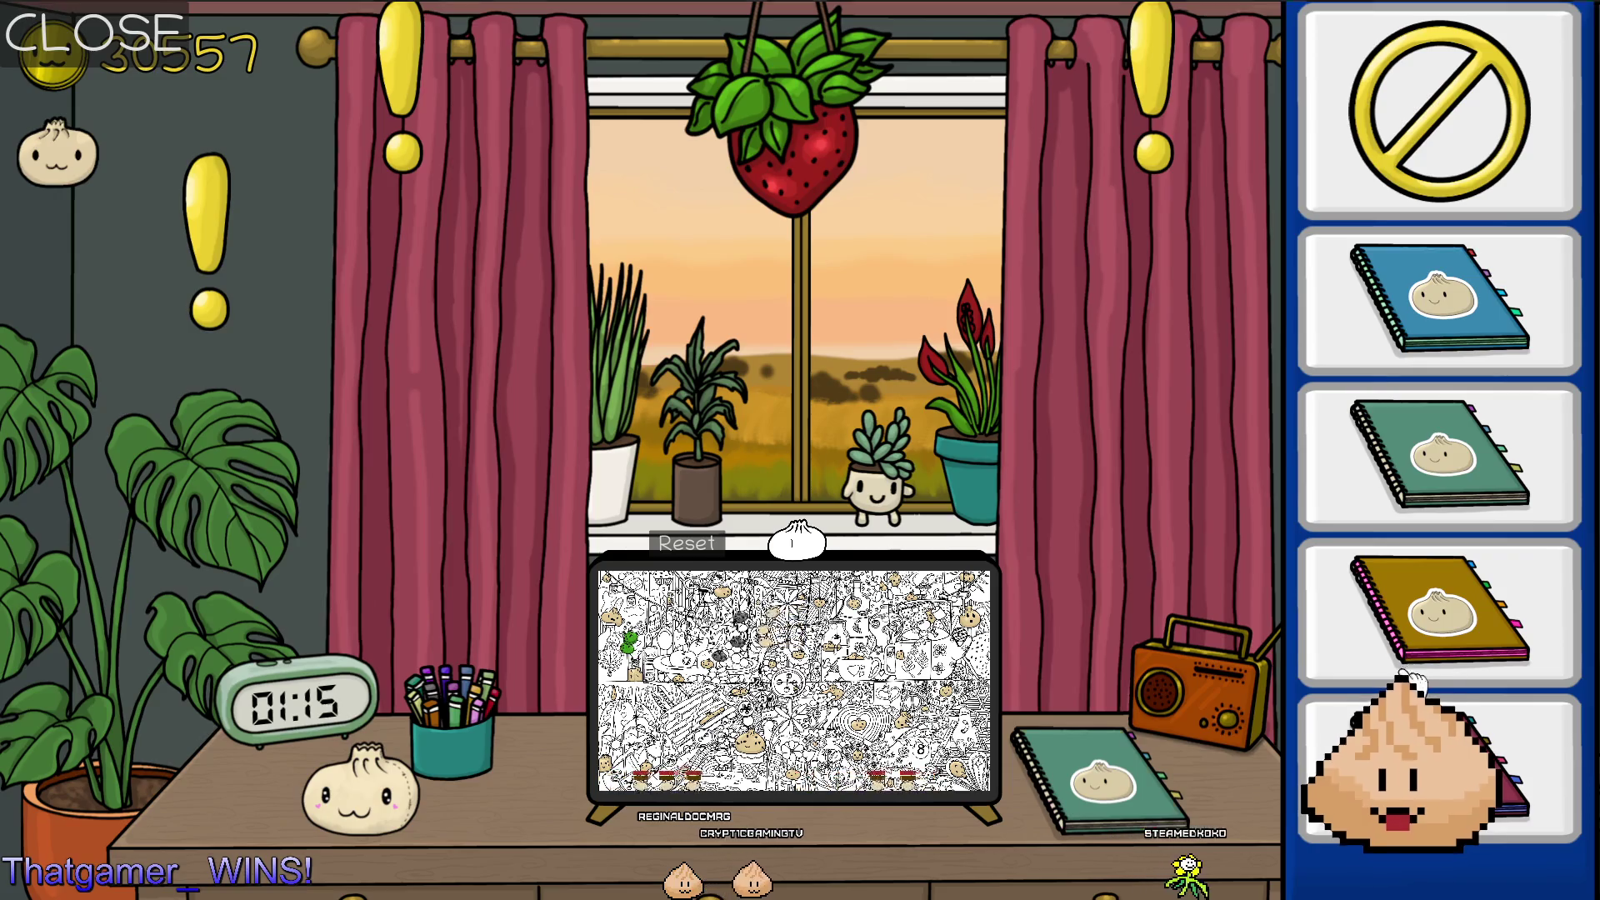
{"action": "left_click", "coordinate": [1246, 620]}
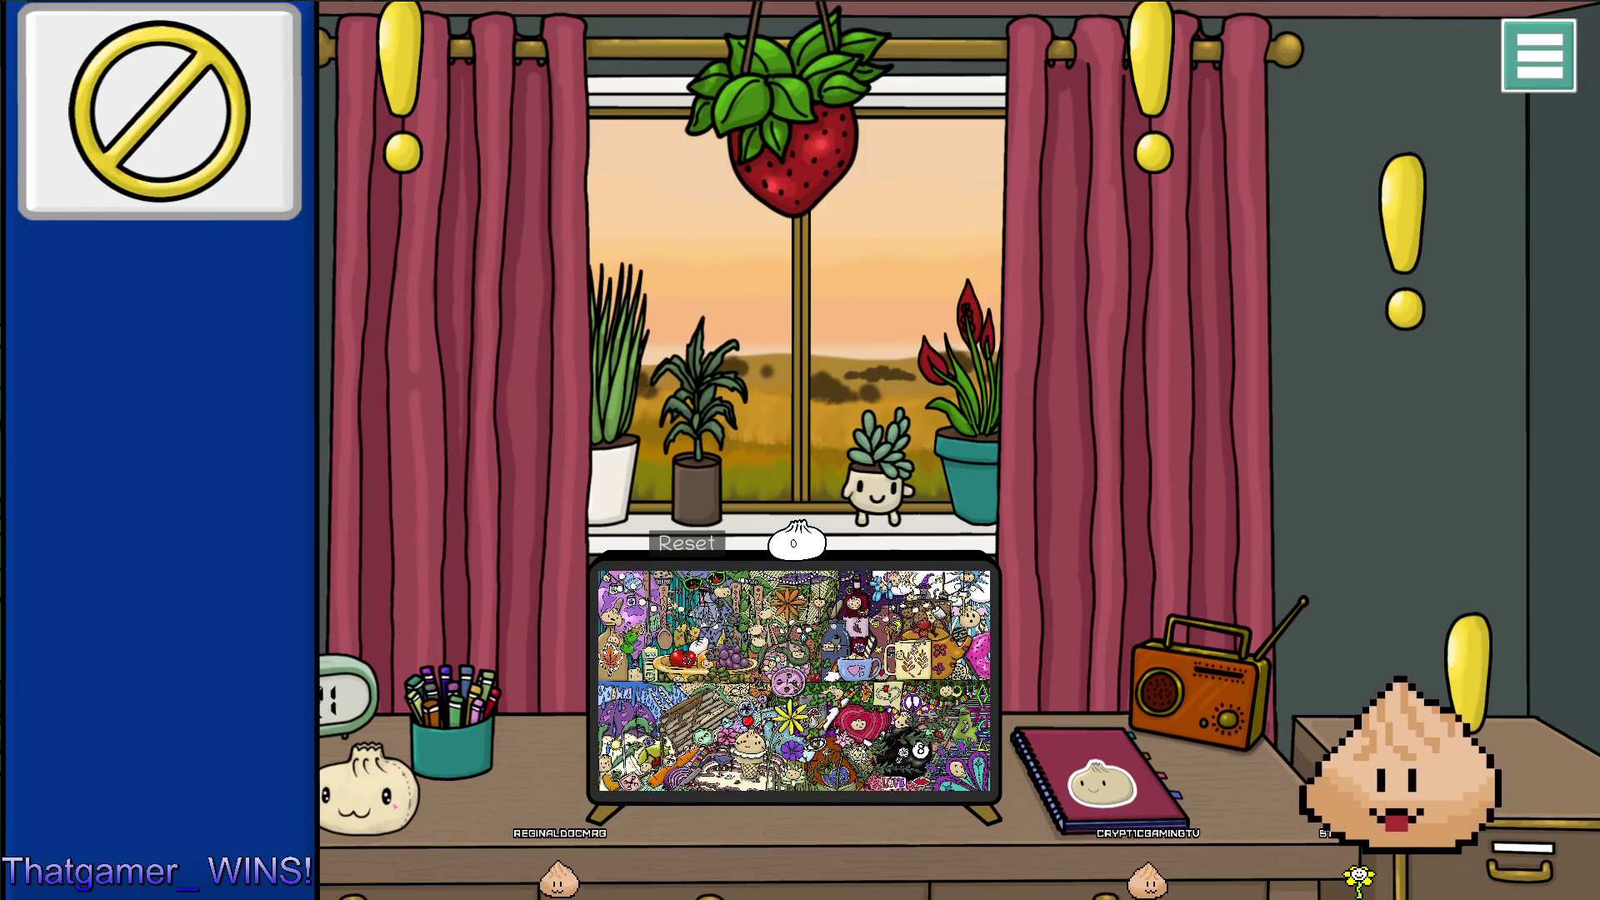
{"action": "left_click", "coordinate": [62, 154]}
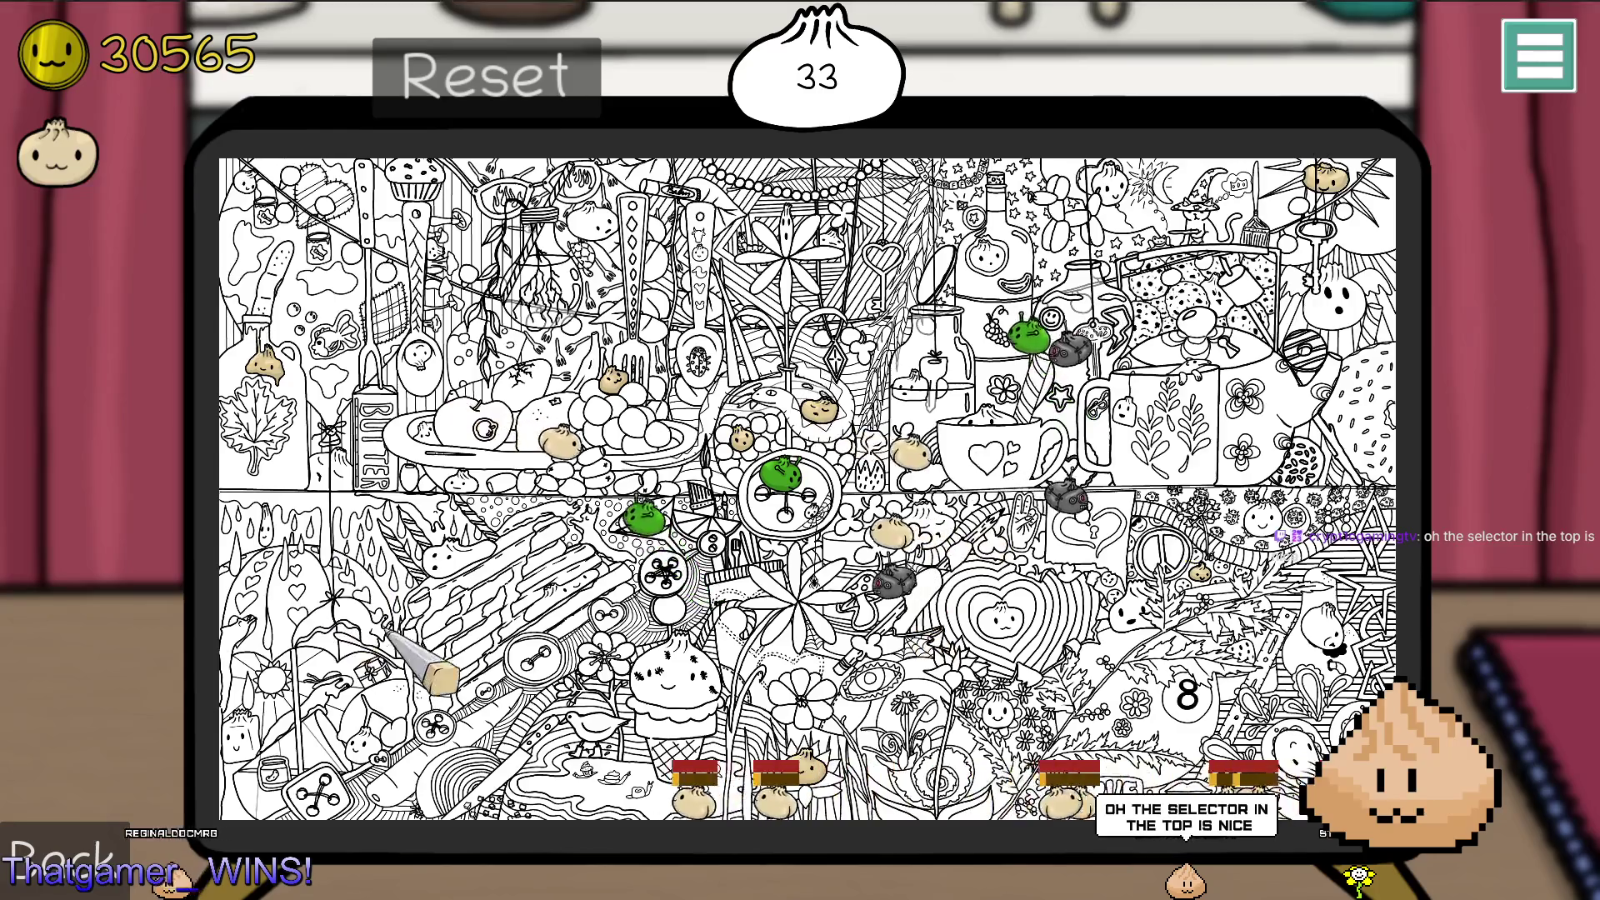
Zoom out to the room, visit the bonsai skill garden, and return.
{"action": "left_click", "coordinate": [150, 236]}
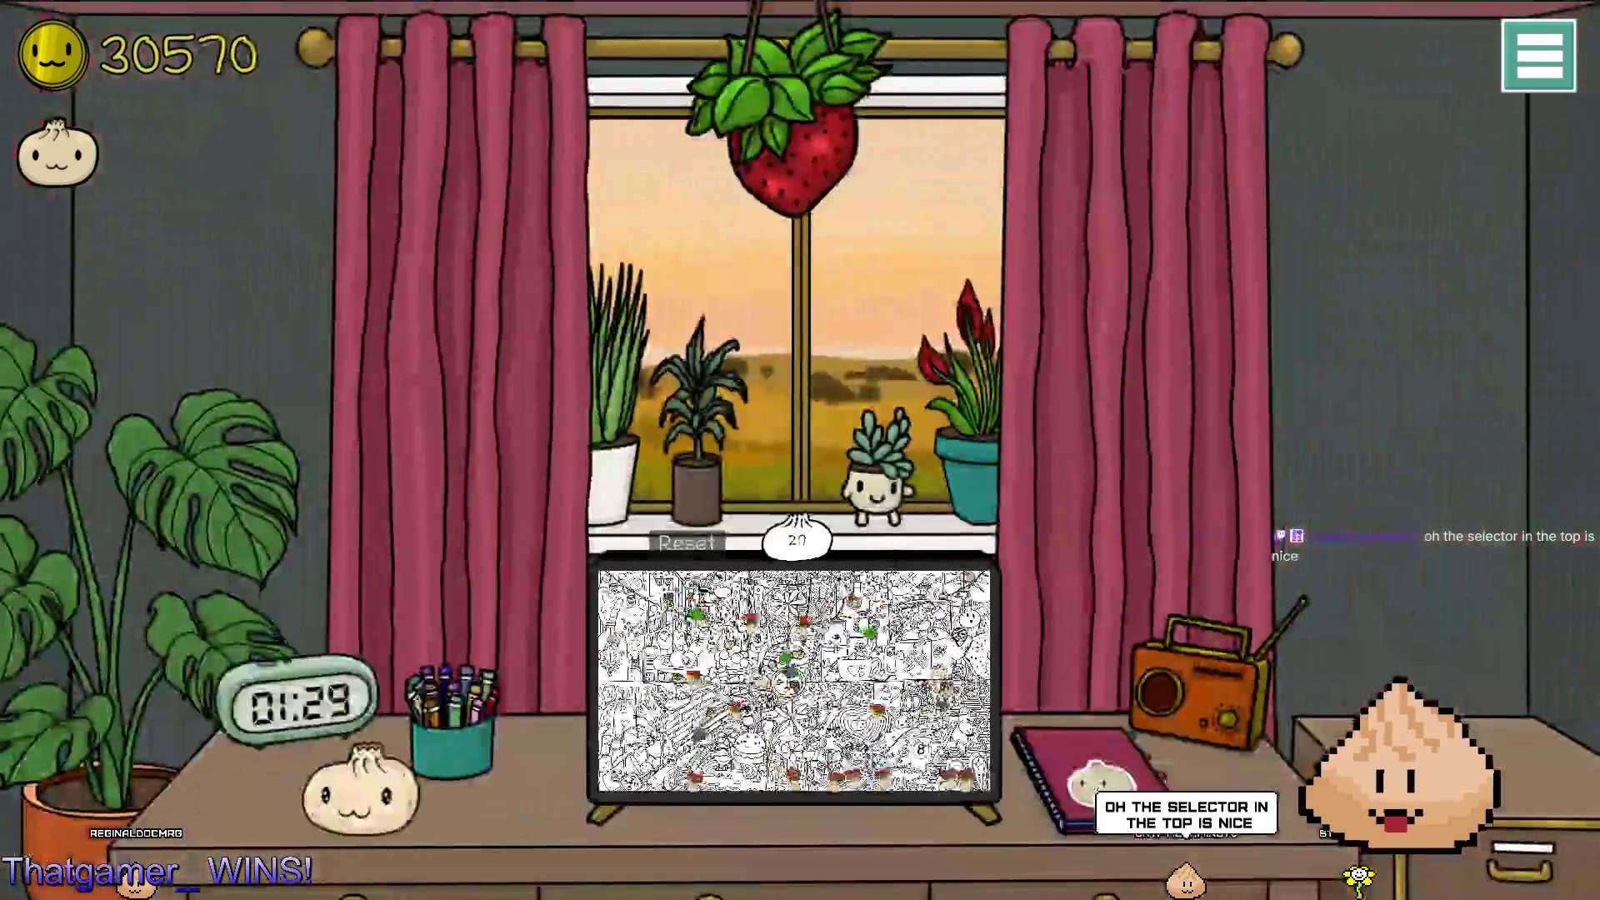
{"action": "left_click", "coordinate": [1538, 55]}
{"action": "left_click", "coordinate": [1556, 388]}
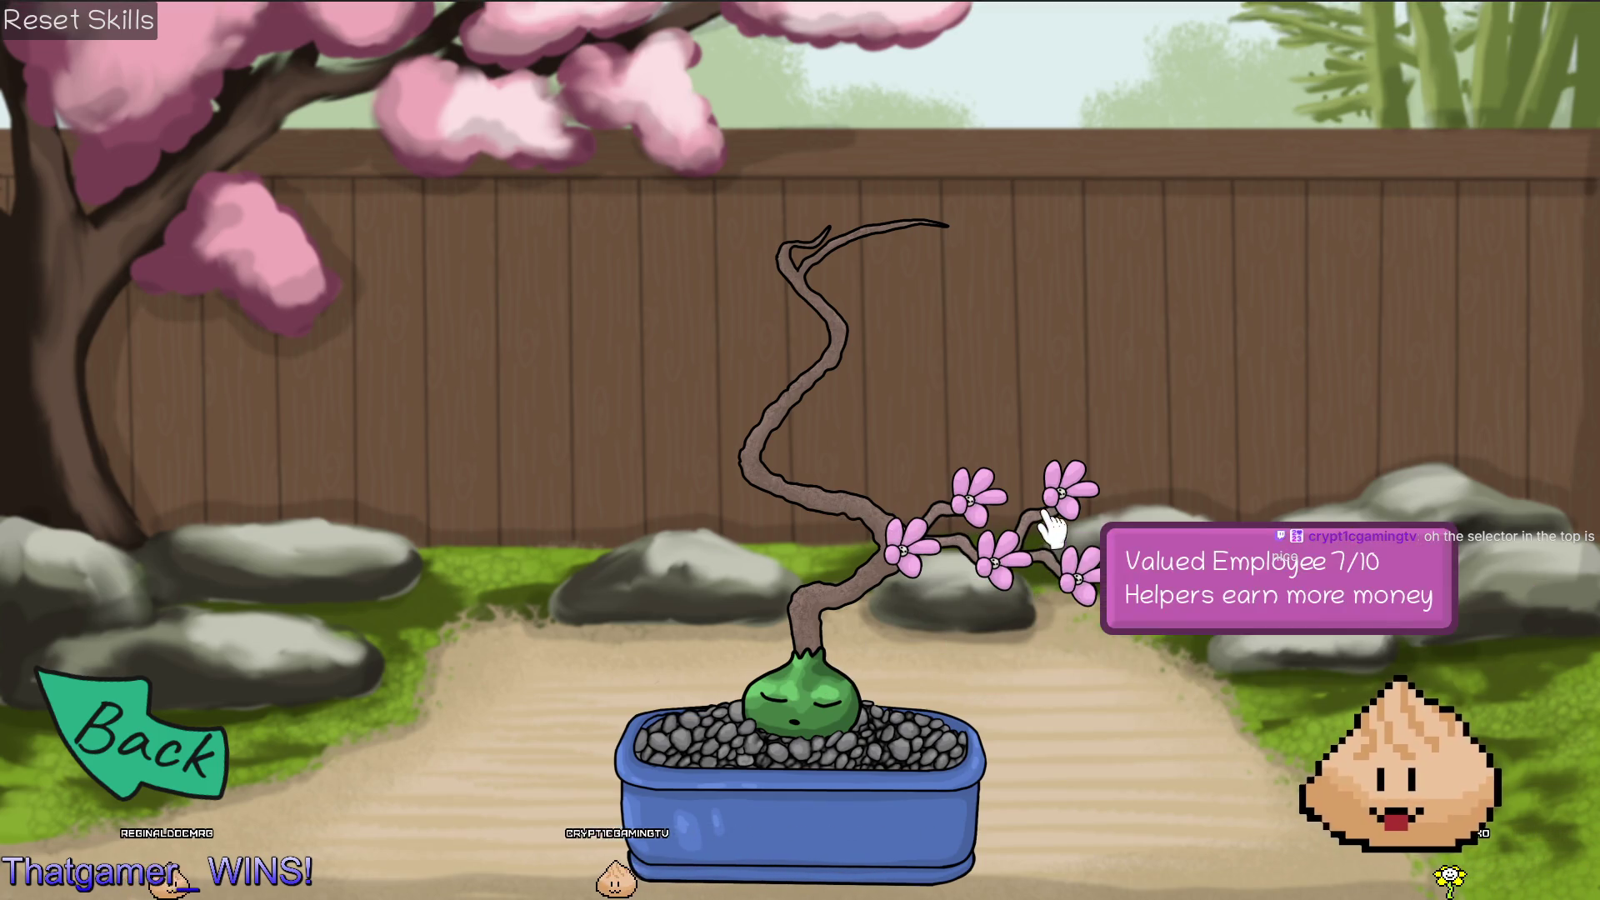
{"action": "left_click", "coordinate": [193, 762]}
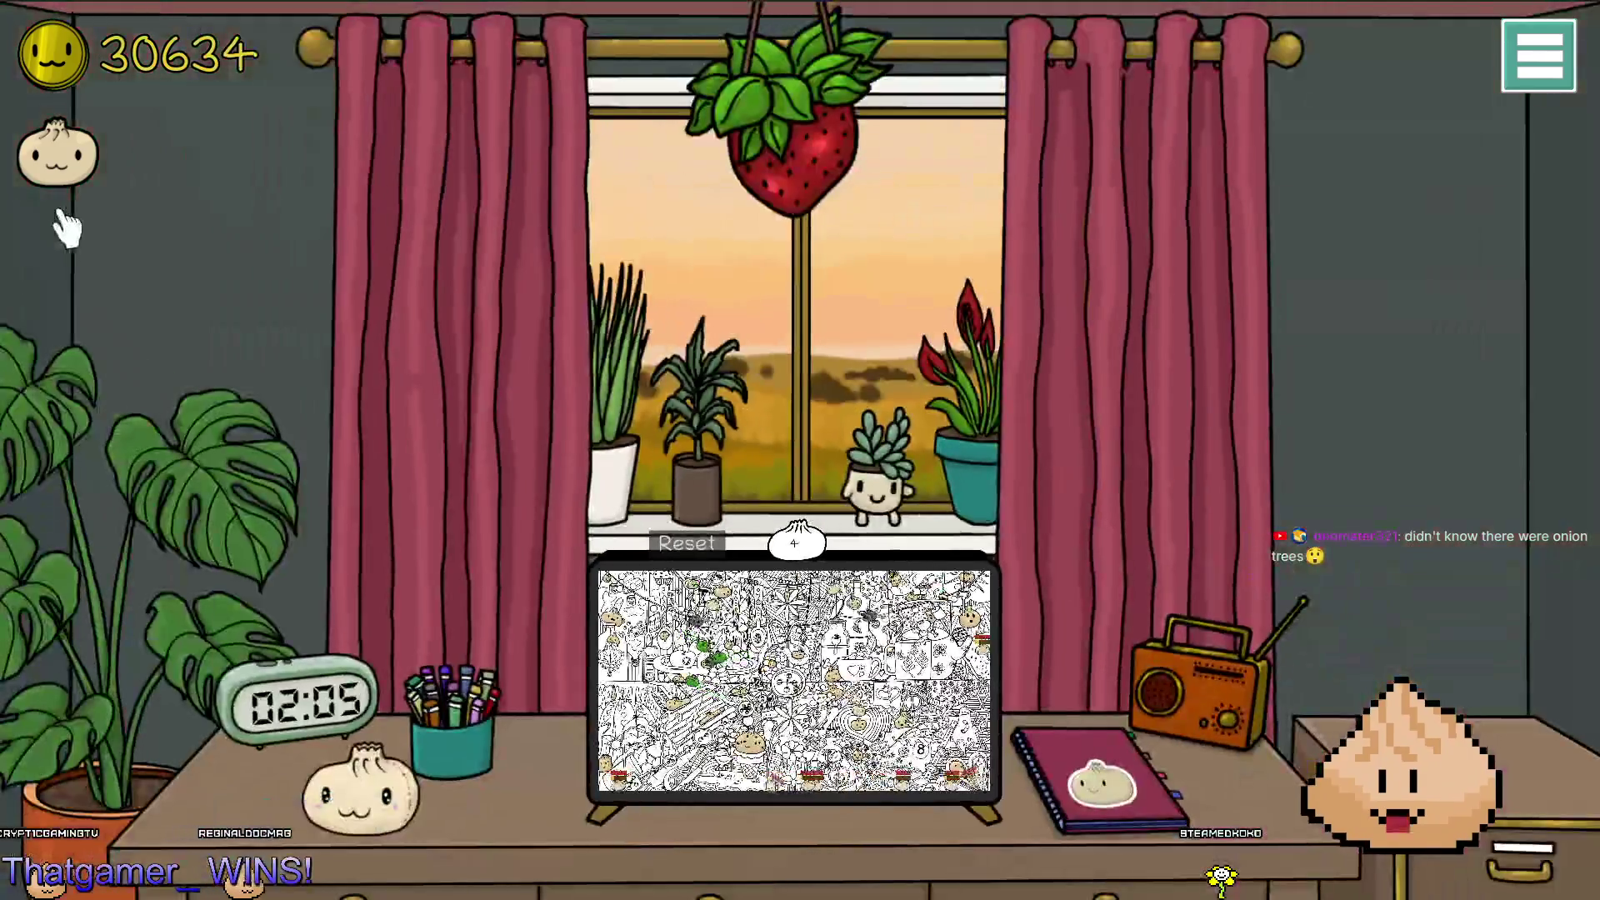
View the collected dumplings screen, close it, and reopen the bonsai skill garden.
{"action": "left_click", "coordinate": [61, 179]}
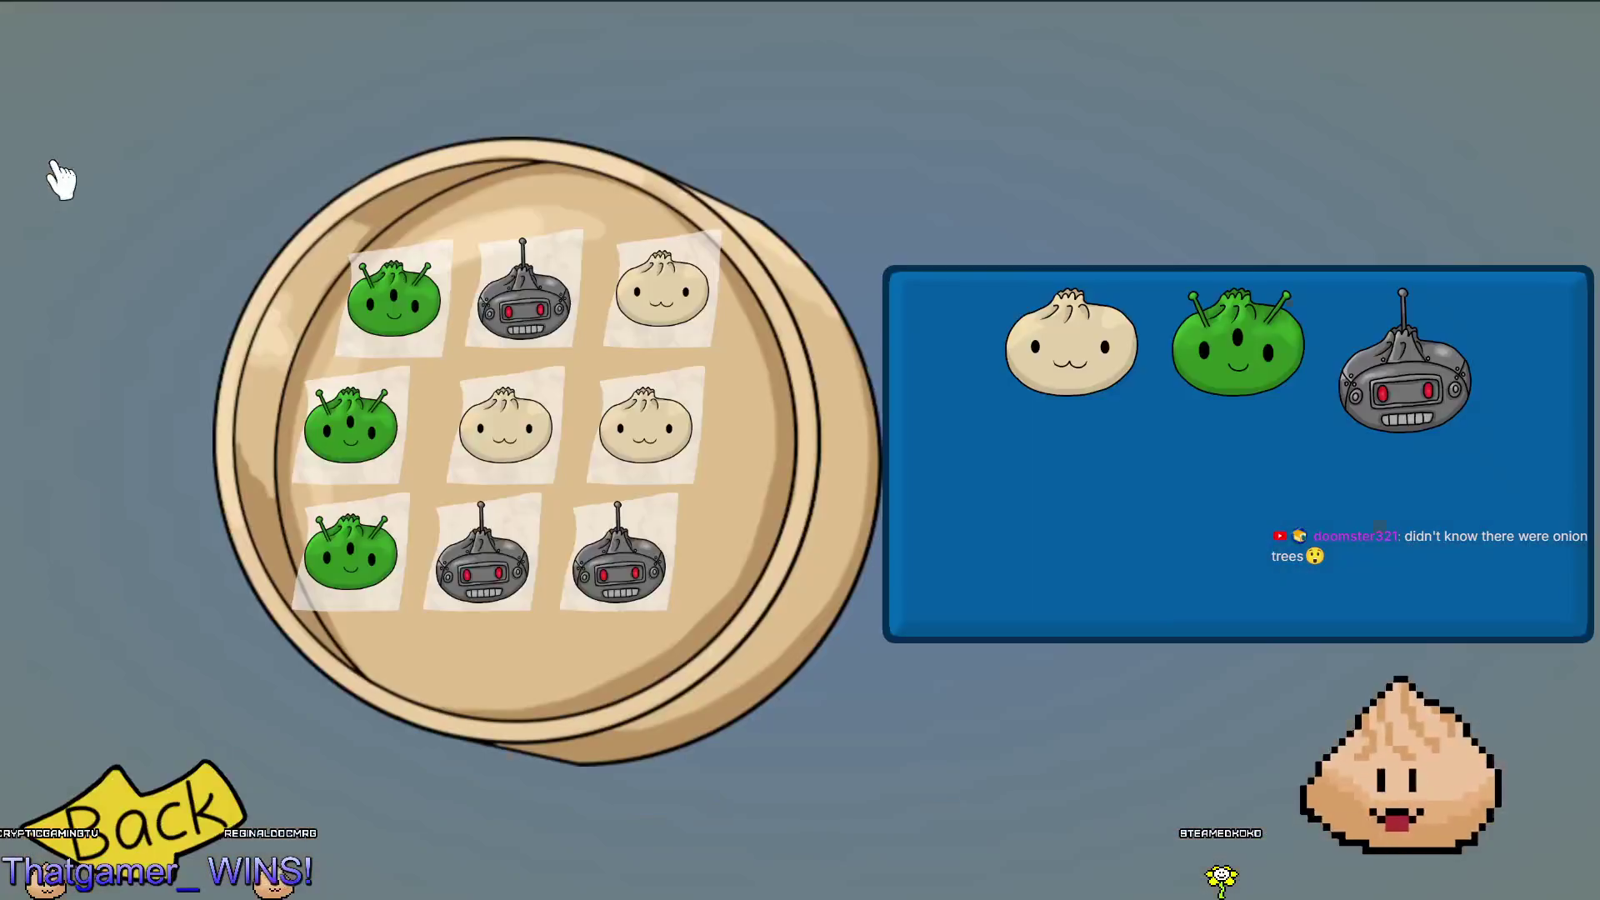
{"action": "left_click", "coordinate": [125, 825]}
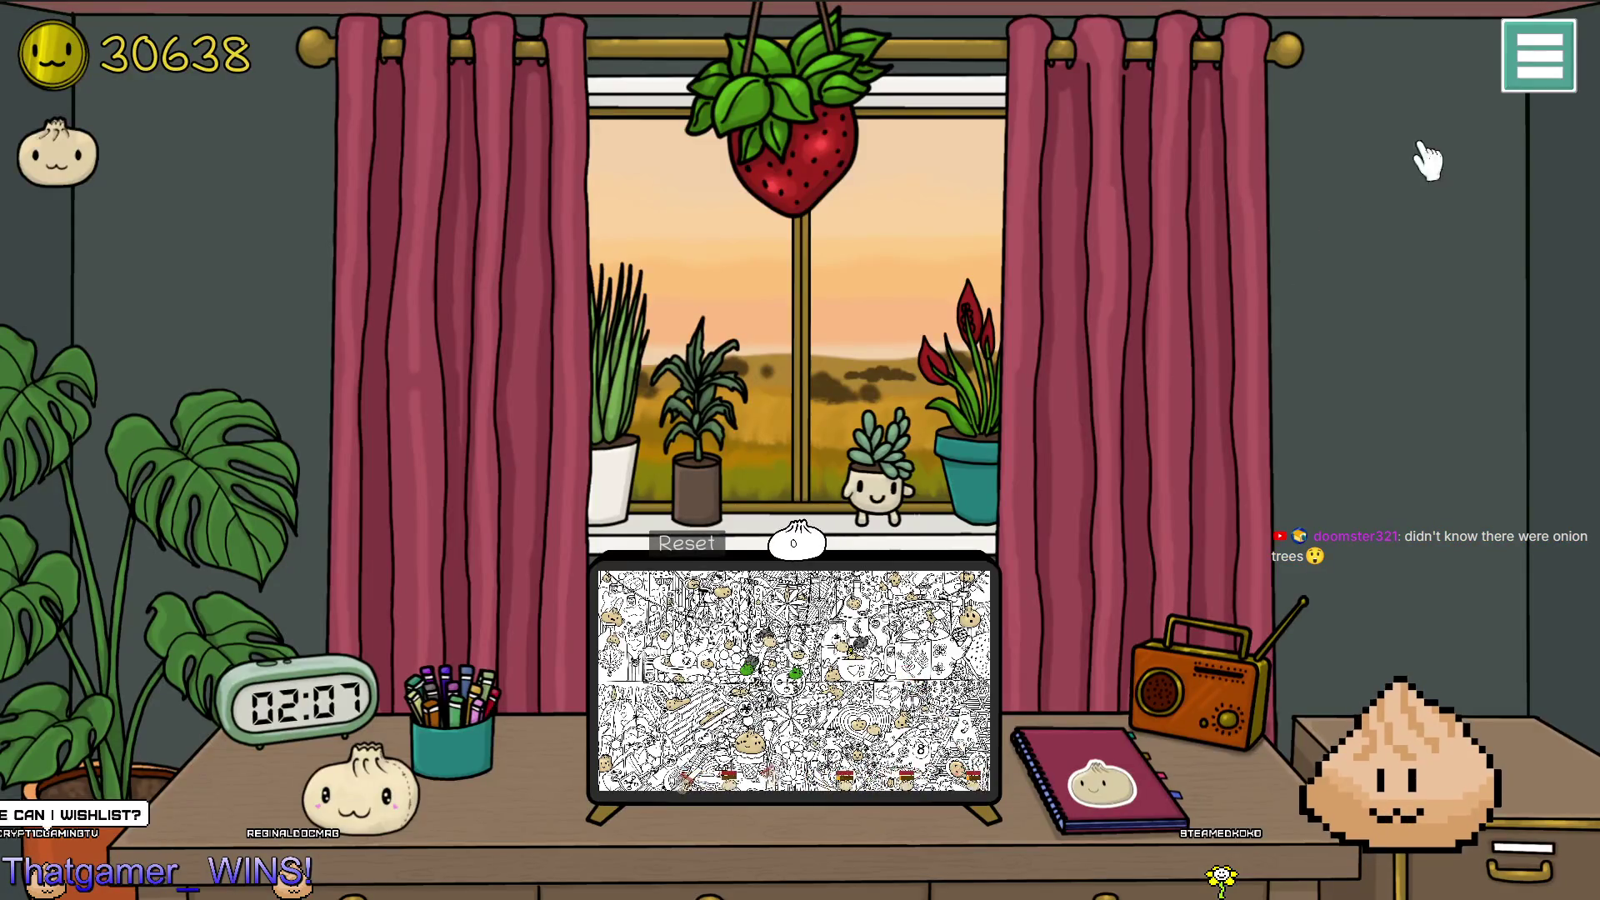
{"action": "left_click", "coordinate": [1539, 56]}
{"action": "left_click", "coordinate": [1558, 400]}
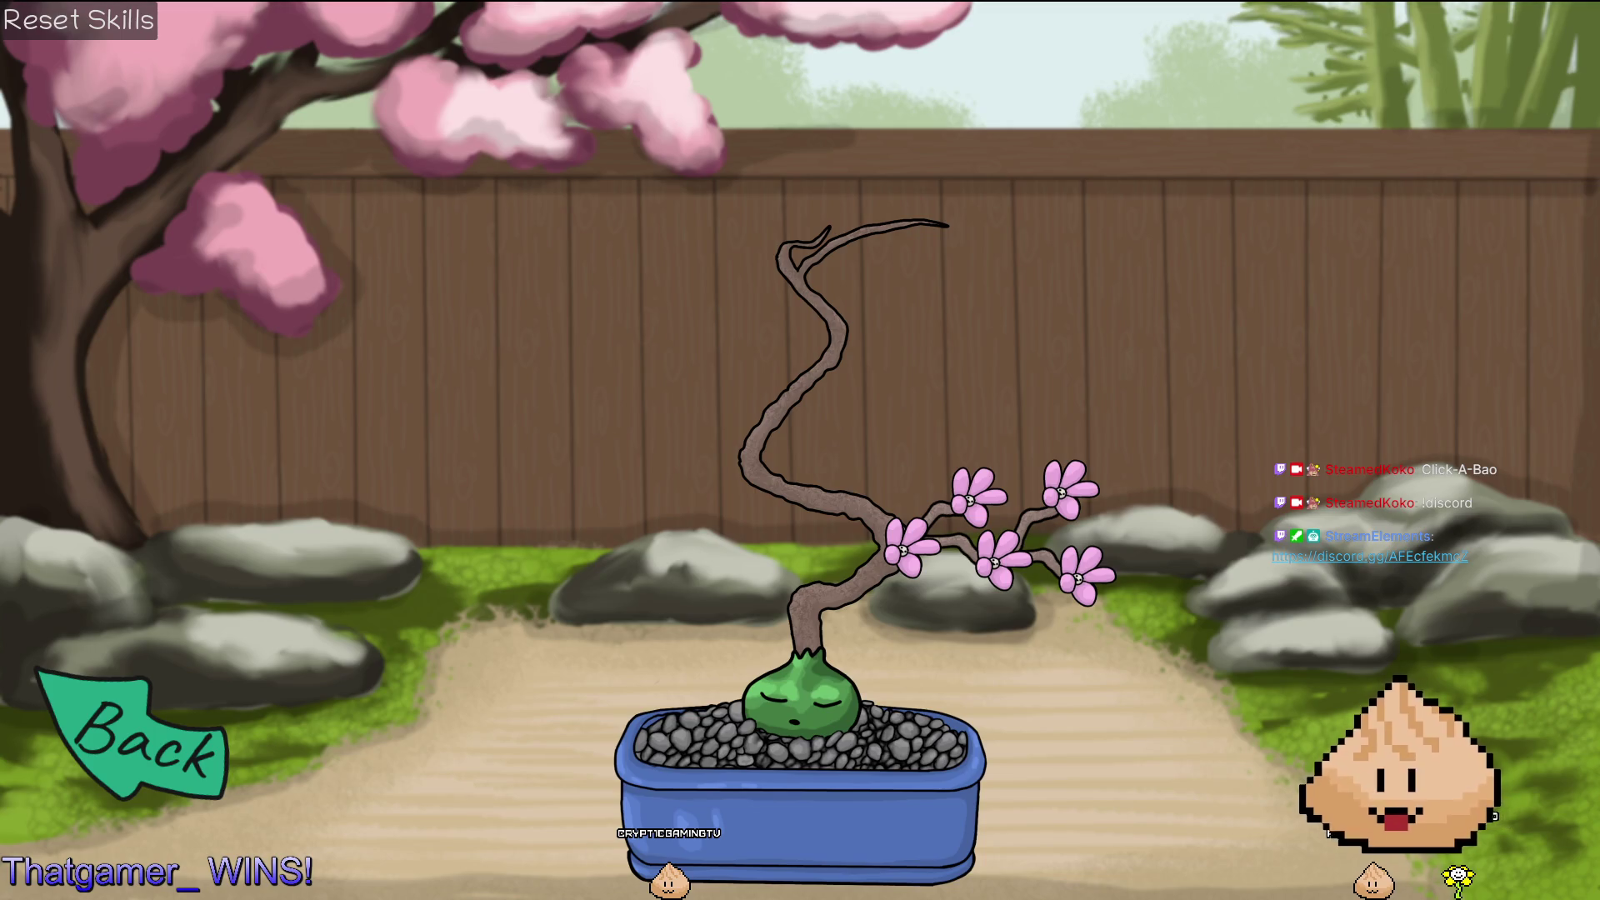
Return from the skill garden, tap the desk dumpling twice for coins, and zoom into the picture.
{"action": "left_click", "coordinate": [39, 808]}
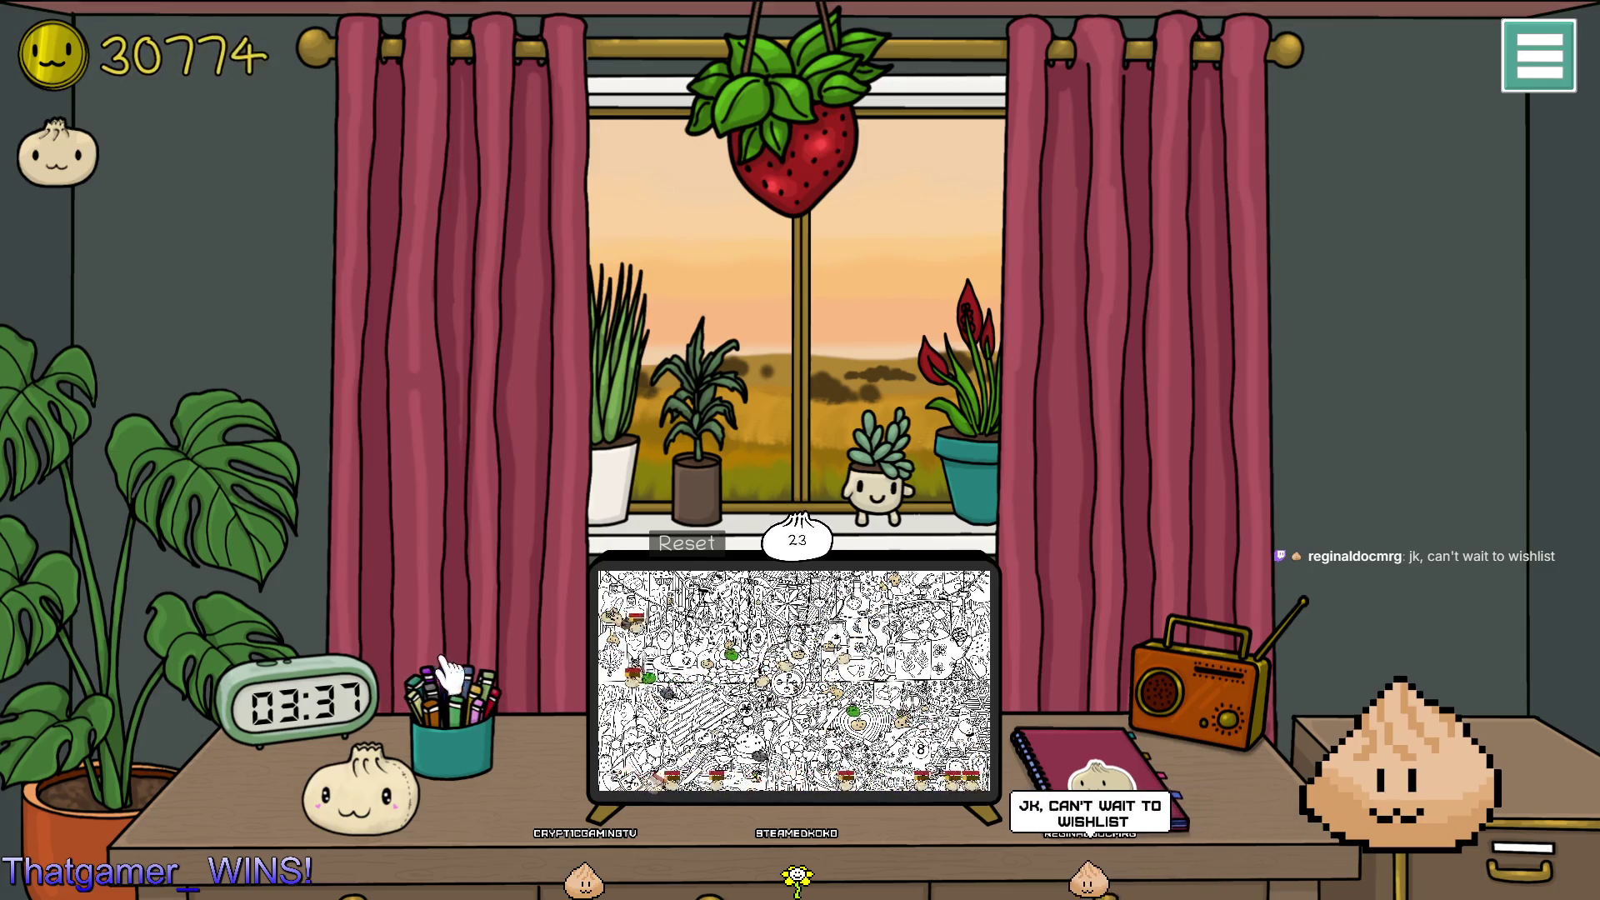
{"action": "left_click", "coordinate": [384, 788]}
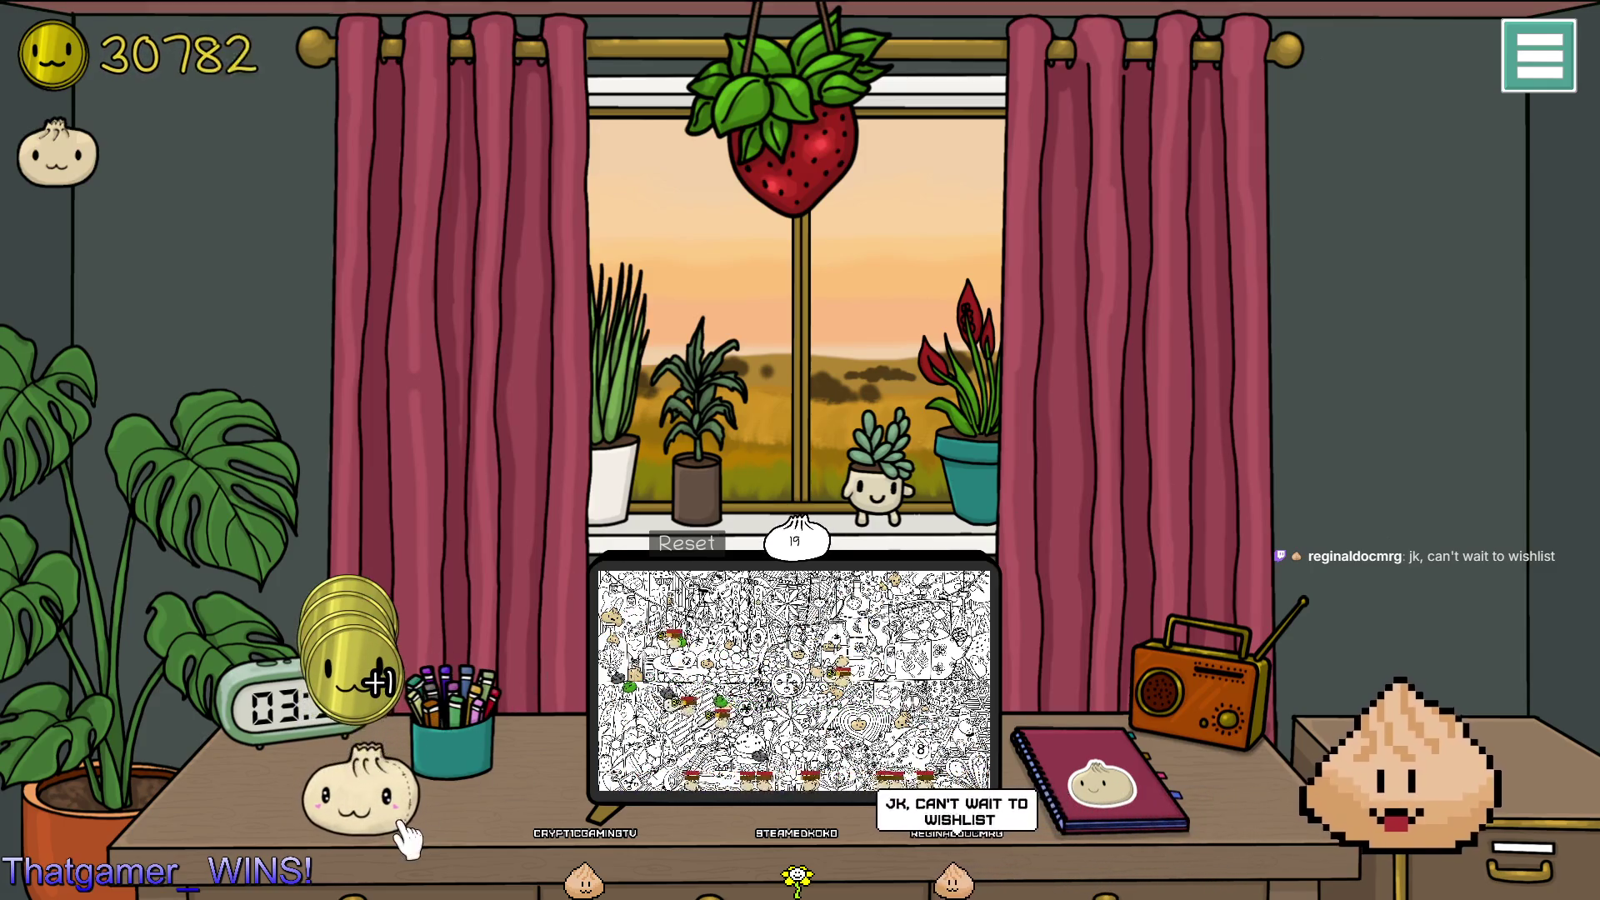
{"action": "left_click", "coordinate": [396, 804]}
{"action": "left_click", "coordinate": [958, 600]}
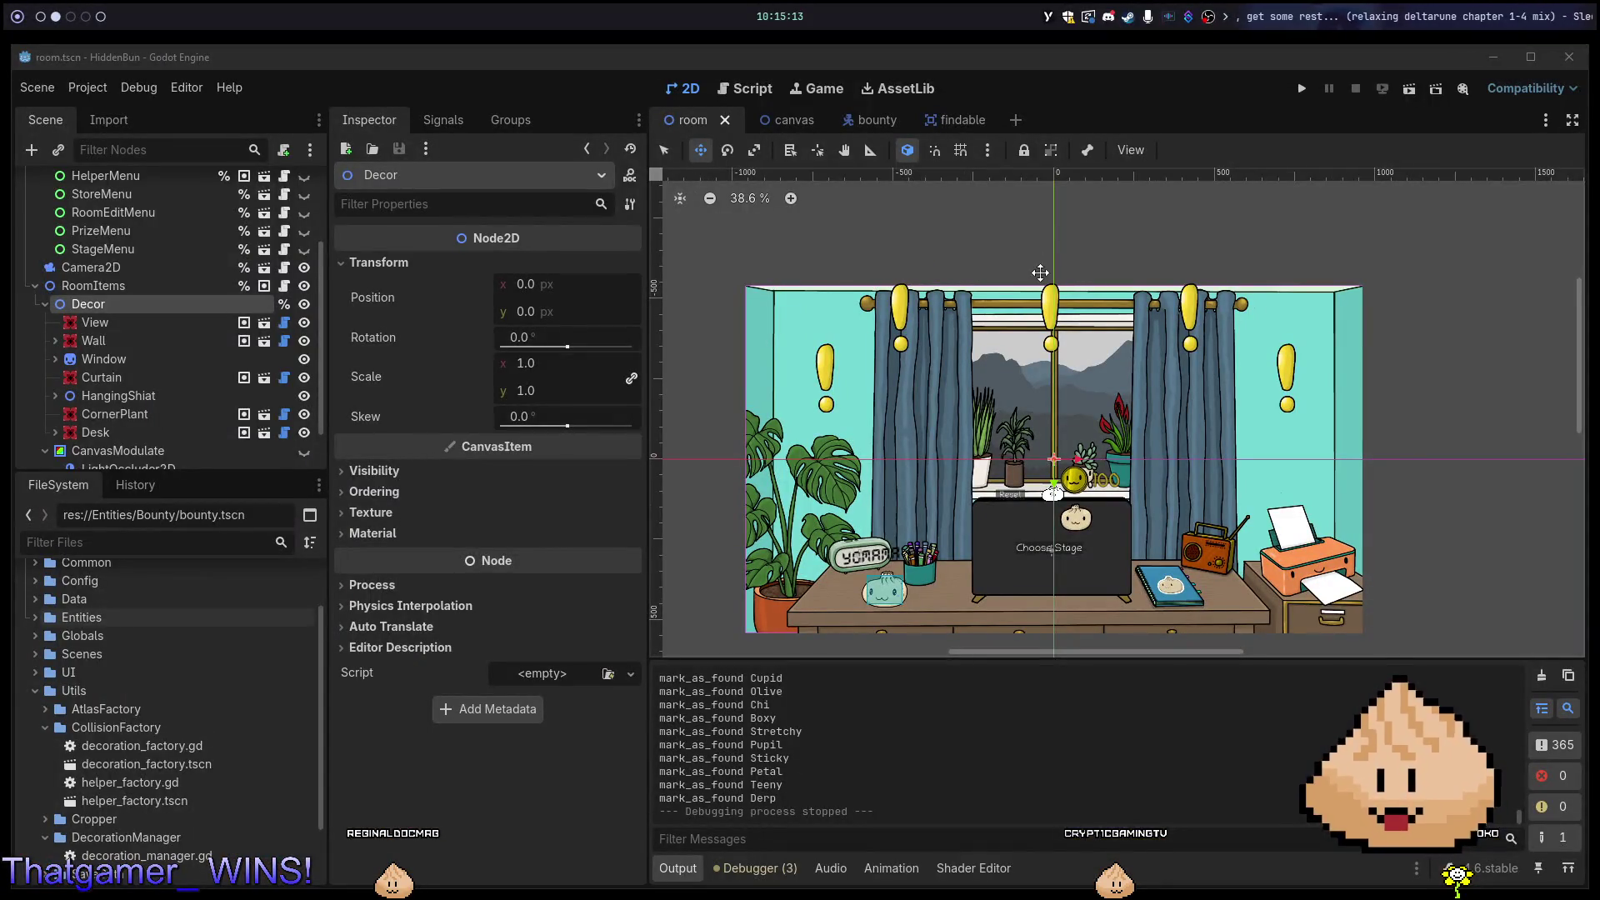
Run the game again with F5 and toggle its main menu.
{"action": "key", "text": "F5"}
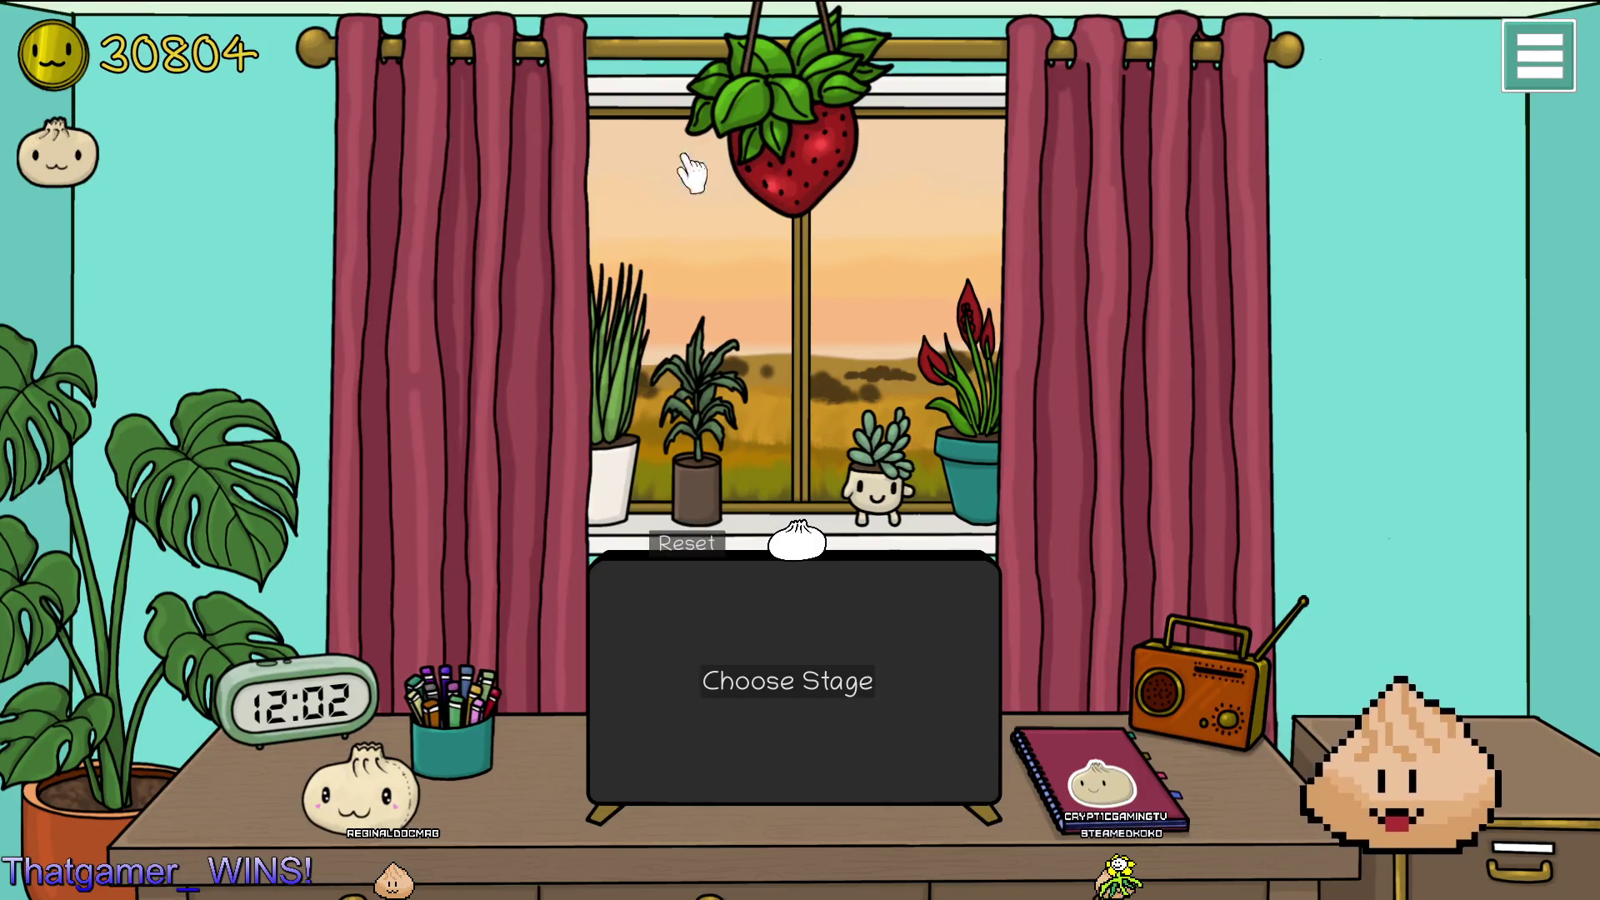
{"action": "left_click", "coordinate": [1557, 65]}
{"action": "left_click", "coordinate": [1548, 57]}
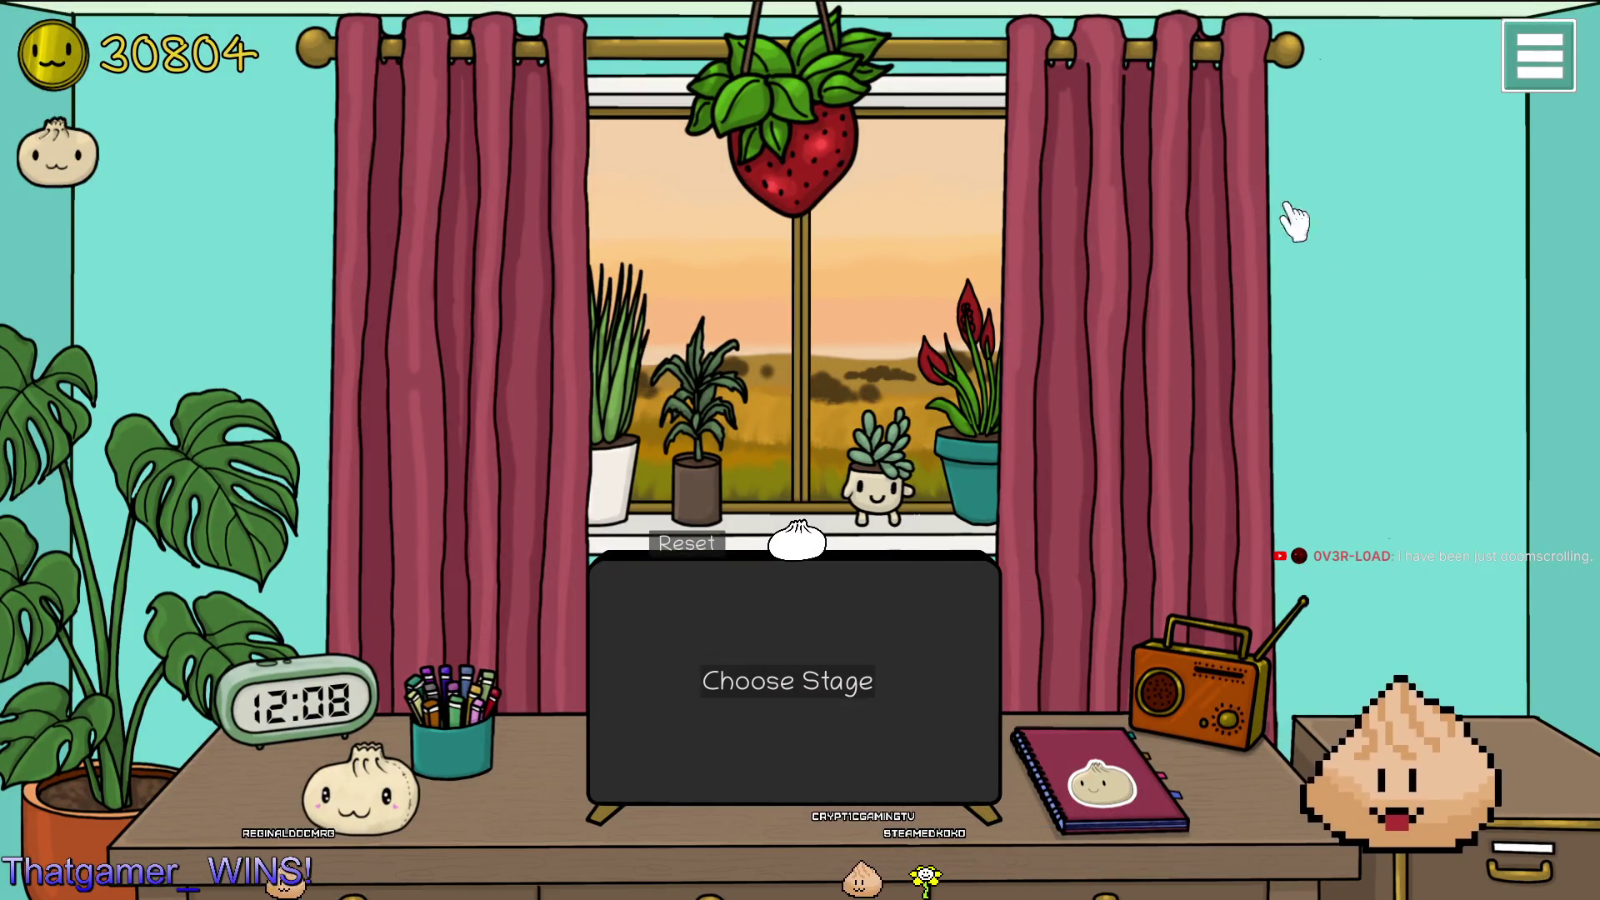
In decorating mode, change the window view to the beach, then exit decorating mode.
{"action": "left_click", "coordinate": [1525, 83]}
{"action": "left_click", "coordinate": [1540, 218]}
{"action": "left_click", "coordinate": [971, 298]}
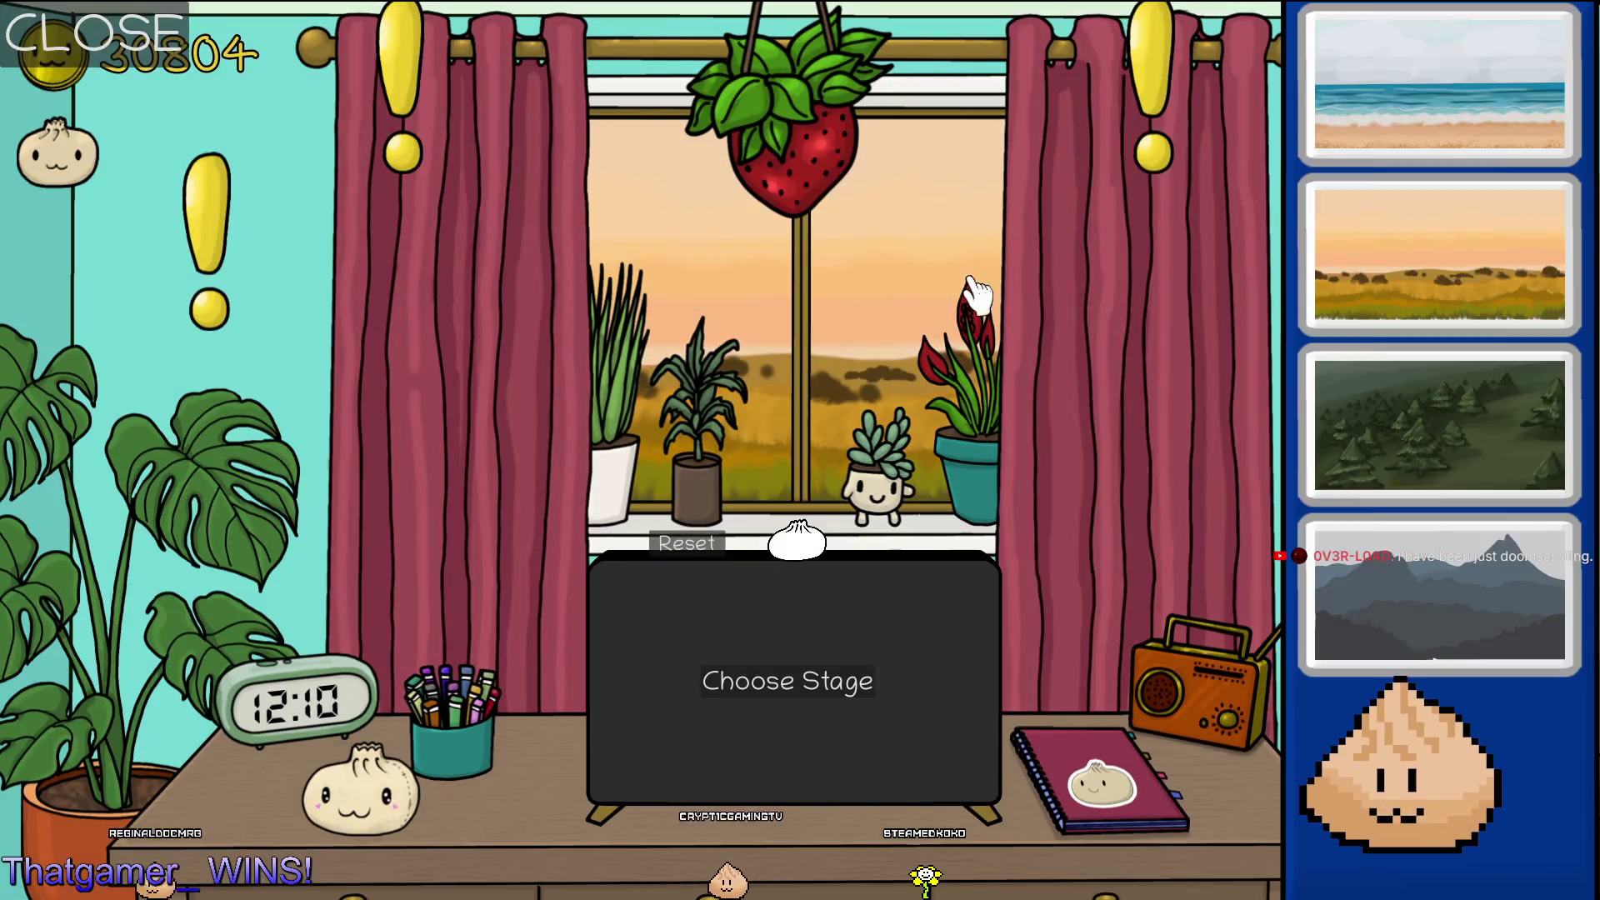
{"action": "left_click", "coordinate": [1428, 108]}
{"action": "left_click", "coordinate": [1183, 362]}
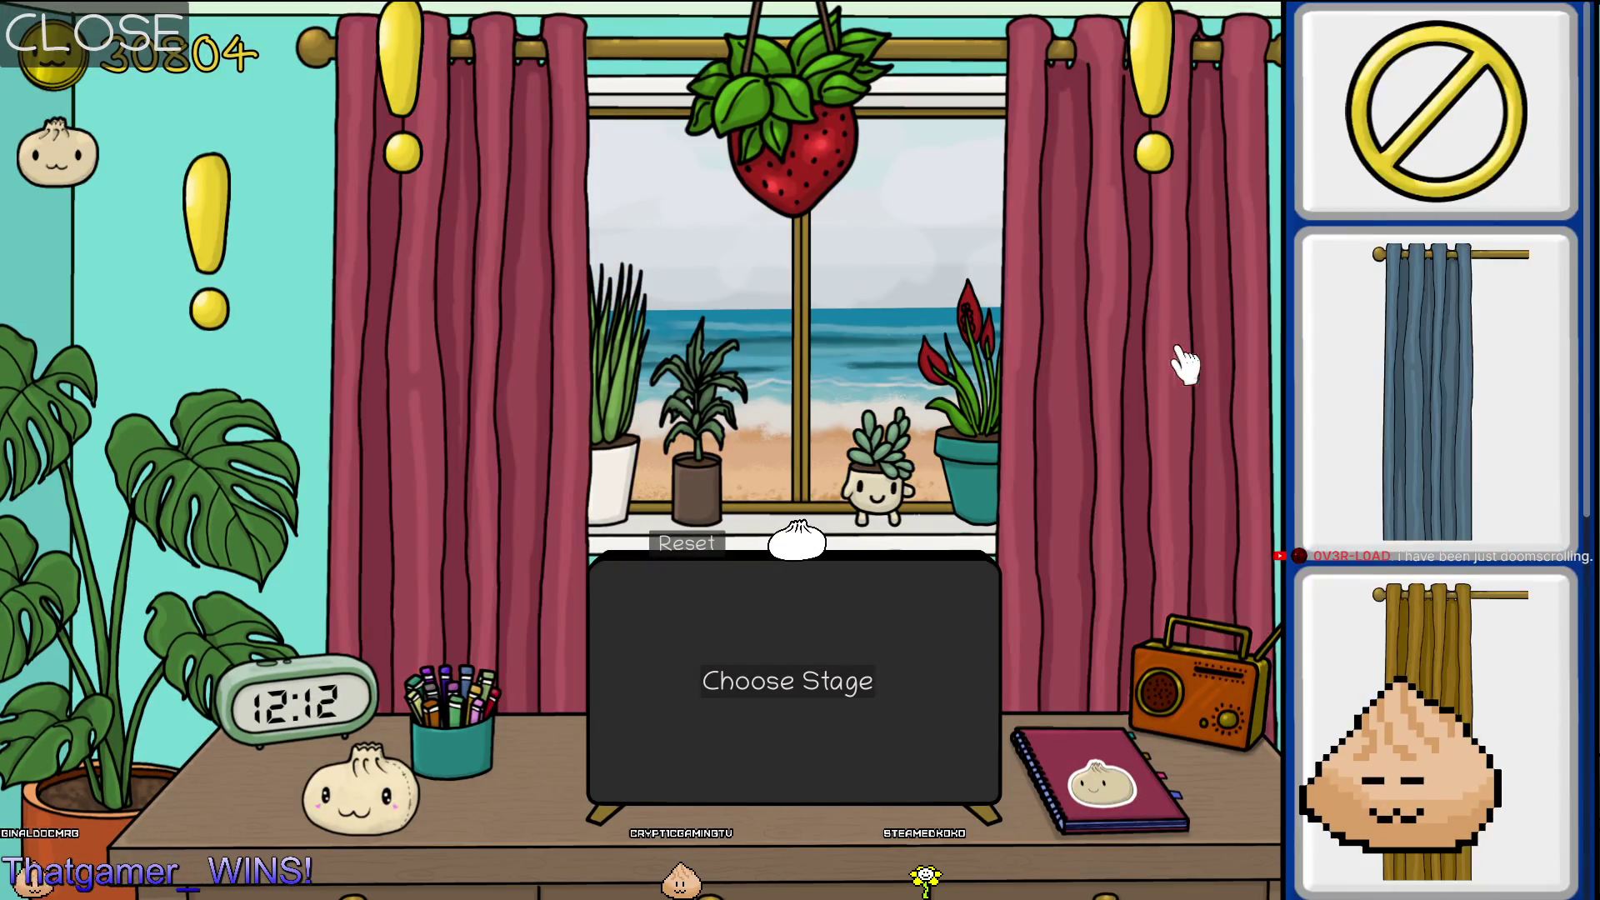
{"action": "left_click", "coordinate": [1133, 493]}
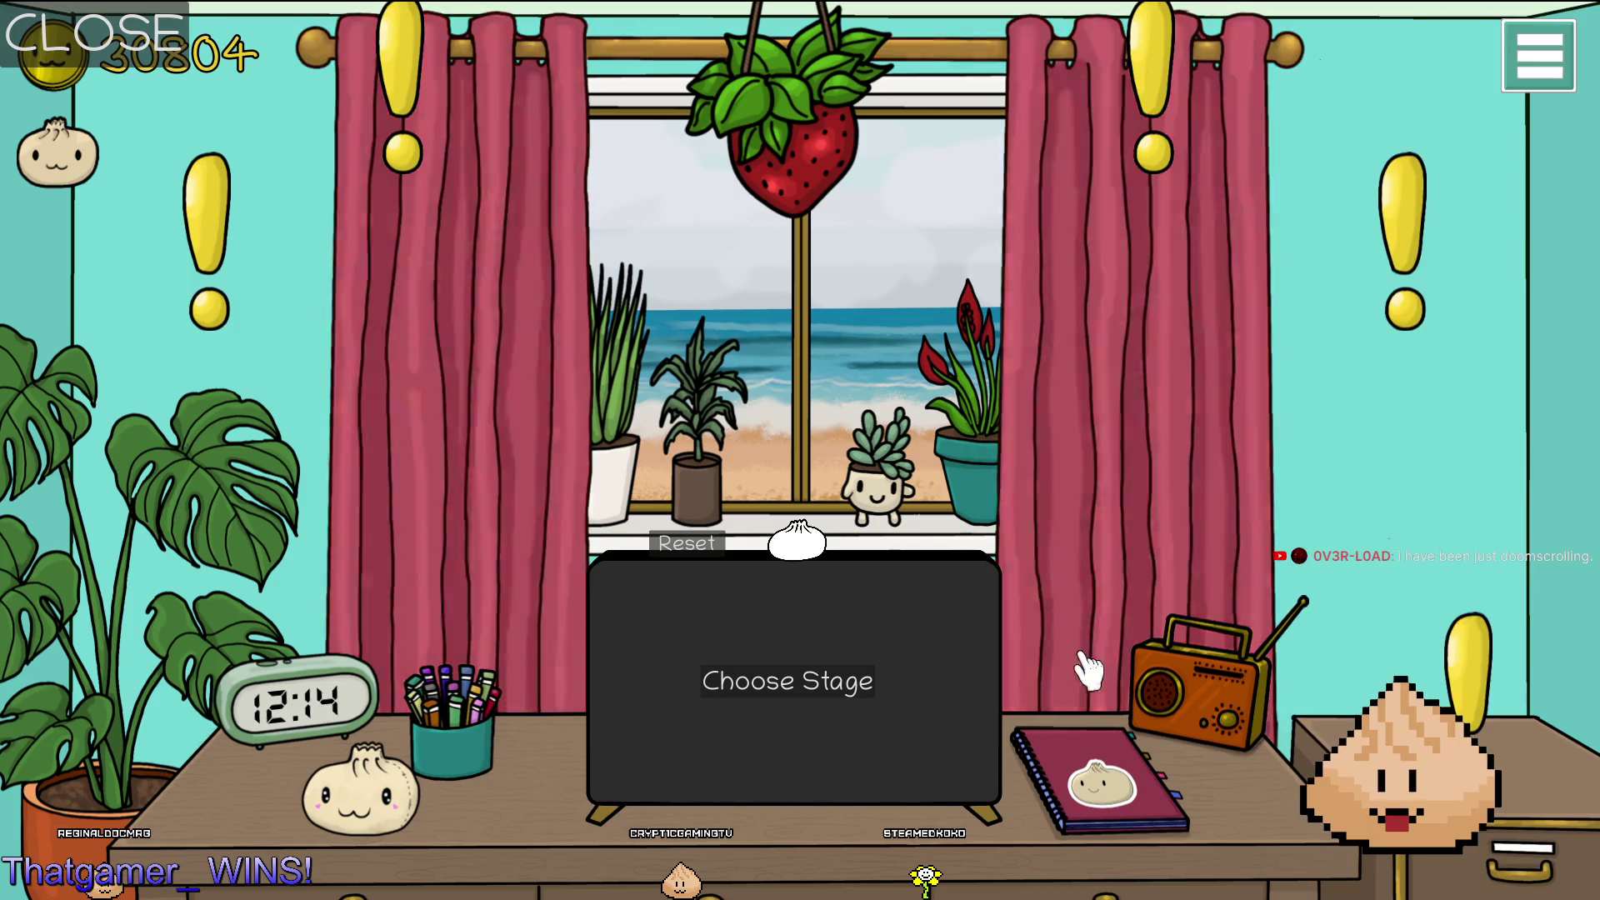
{"action": "left_click", "coordinate": [112, 54]}
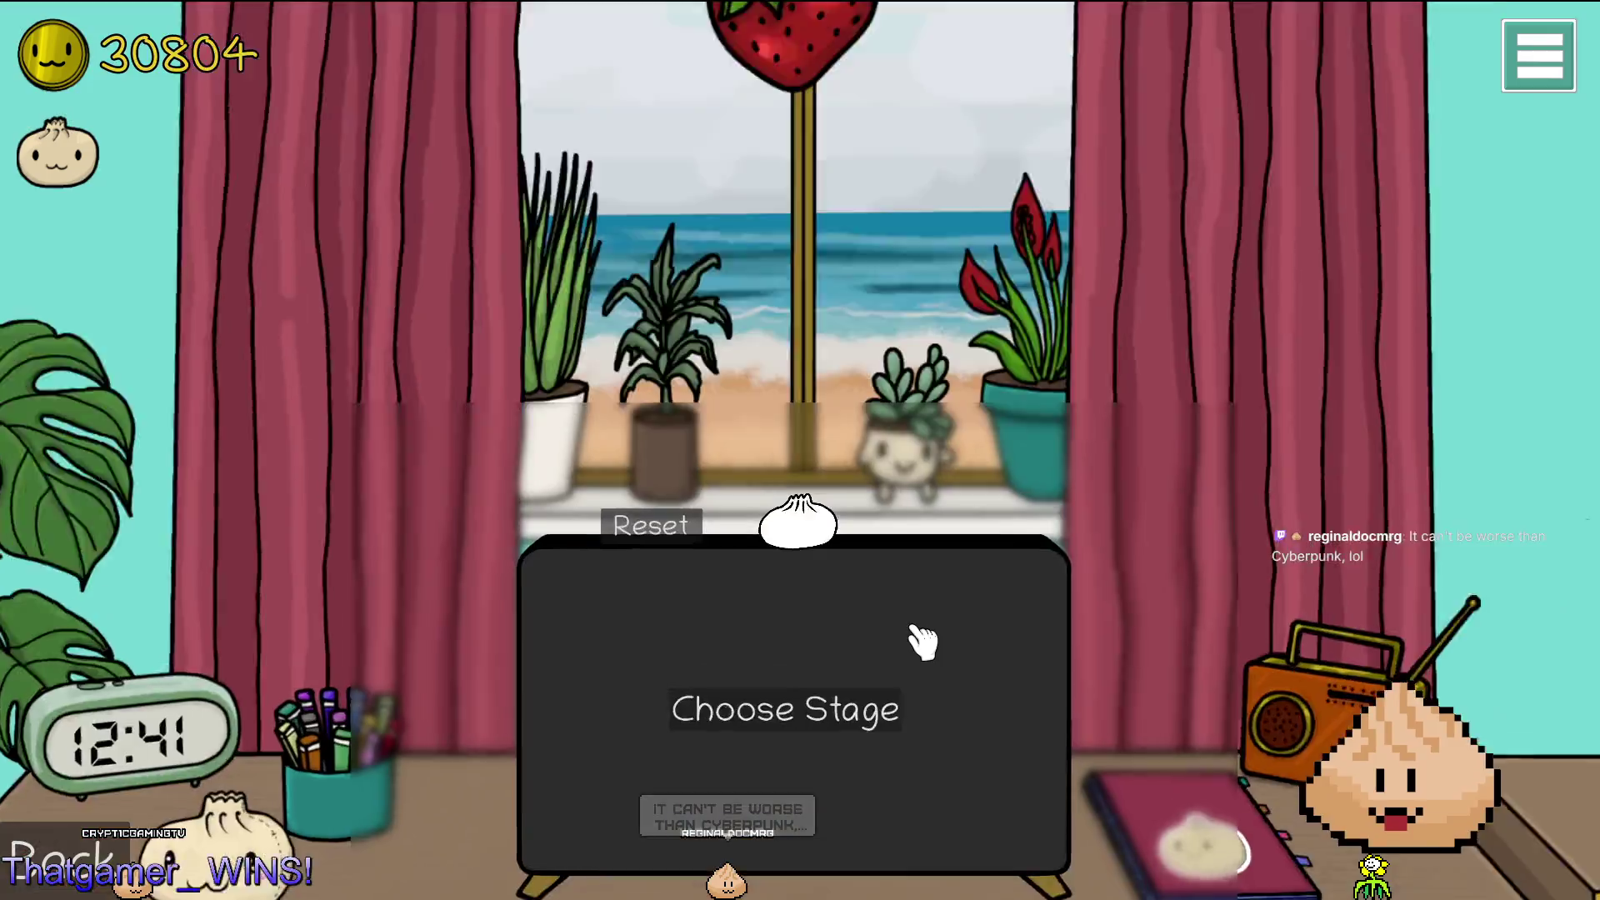
Glance at the laptop stage screen, then quit the running game back to the editor.
{"action": "left_click", "coordinate": [922, 643]}
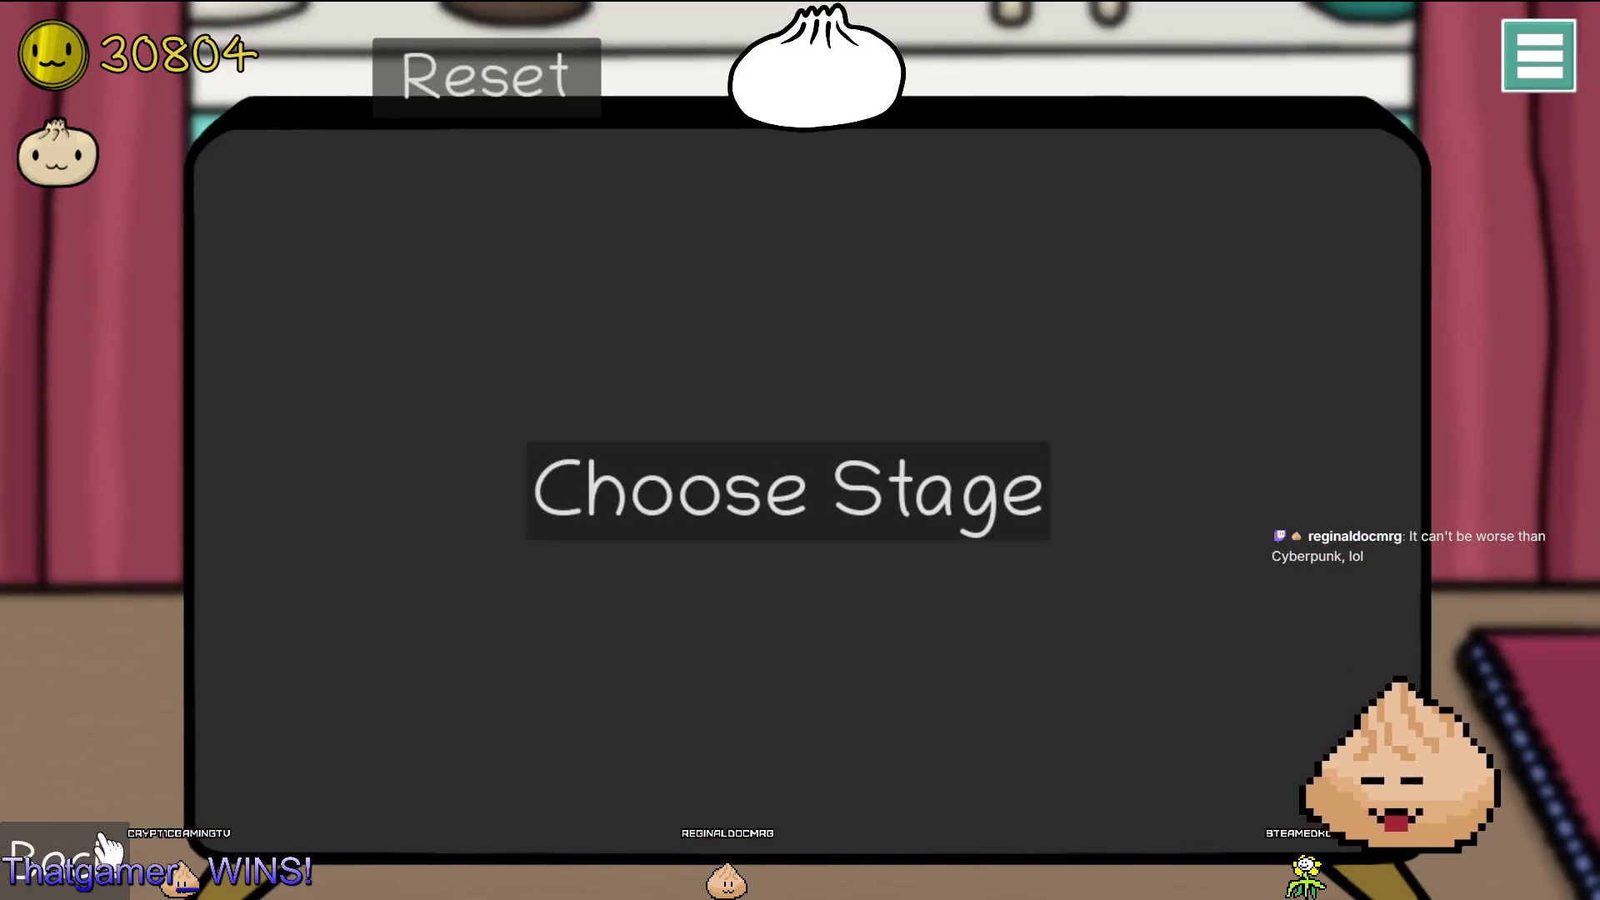
{"action": "left_click", "coordinate": [234, 779]}
{"action": "key", "text": "alt+F4"}
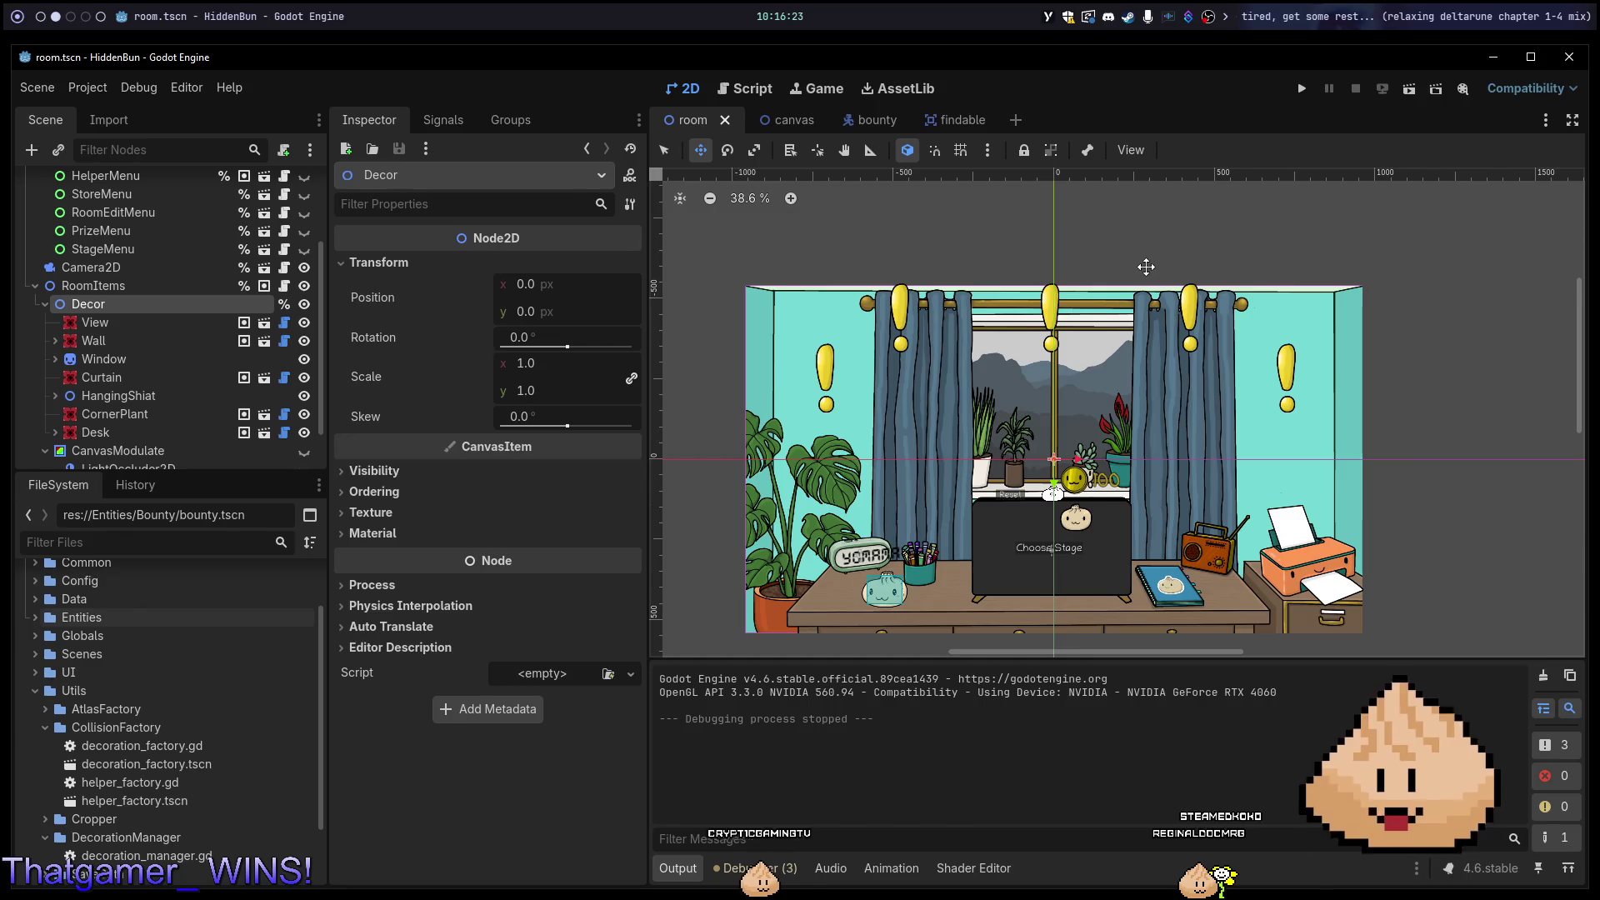
Collapse the Utils folder so FileSystem lists only the top-level res:// folders.
{"action": "scroll", "coordinate": [1160, 498], "scroll_direction": "up", "scroll_amount": 3}
{"action": "scroll", "coordinate": [1194, 433], "scroll_direction": "down", "scroll_amount": 3}
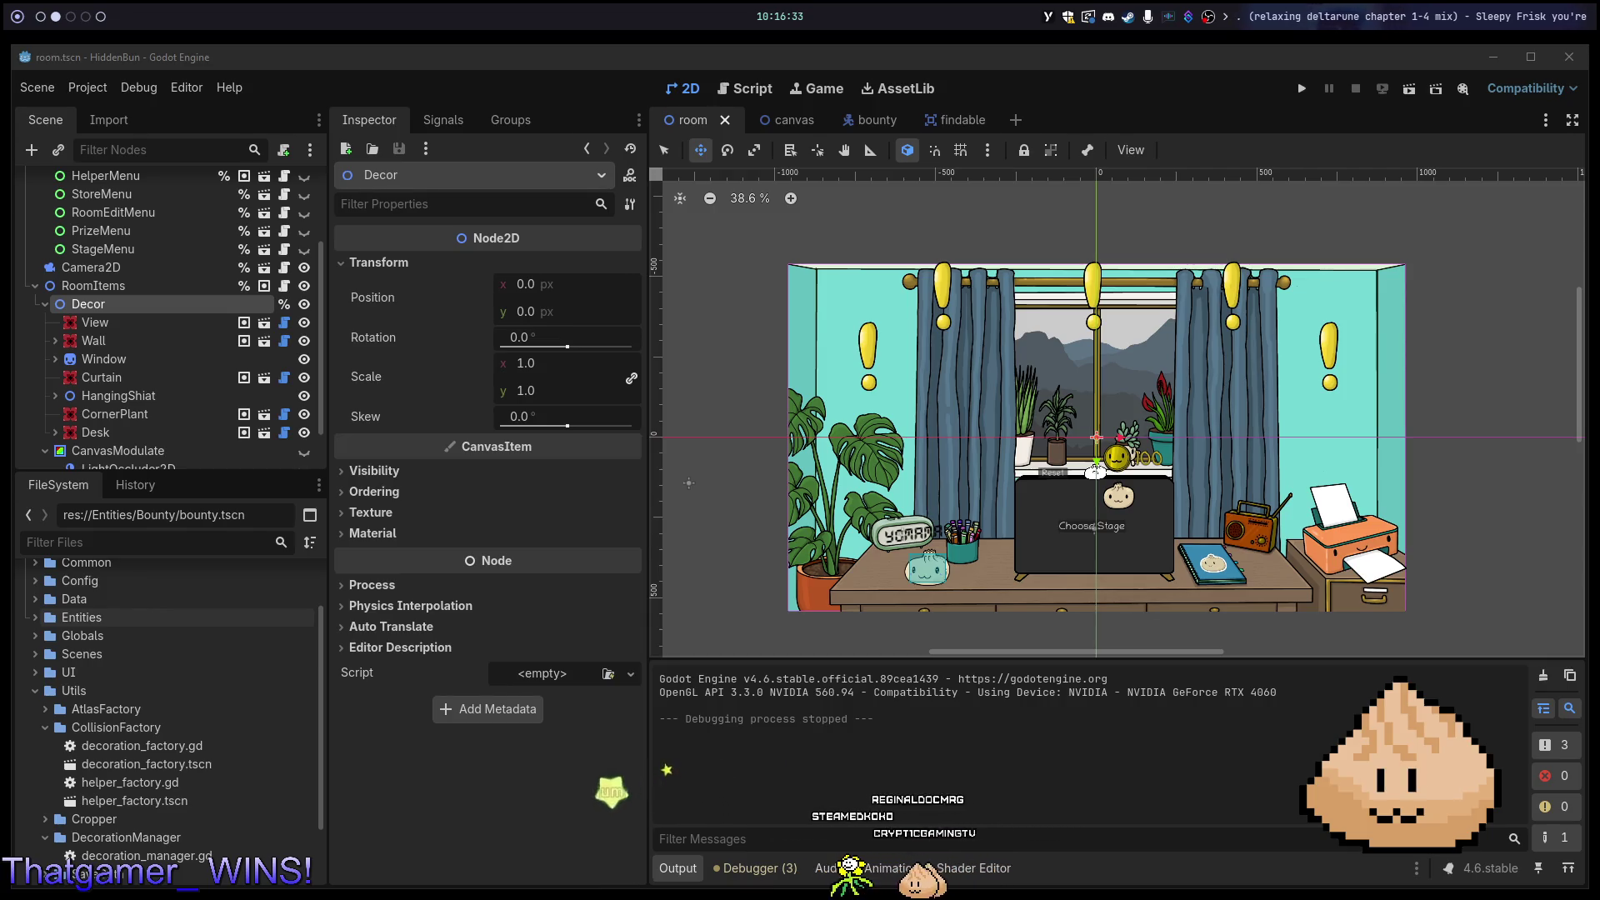
{"action": "key", "text": "alt+Tab"}
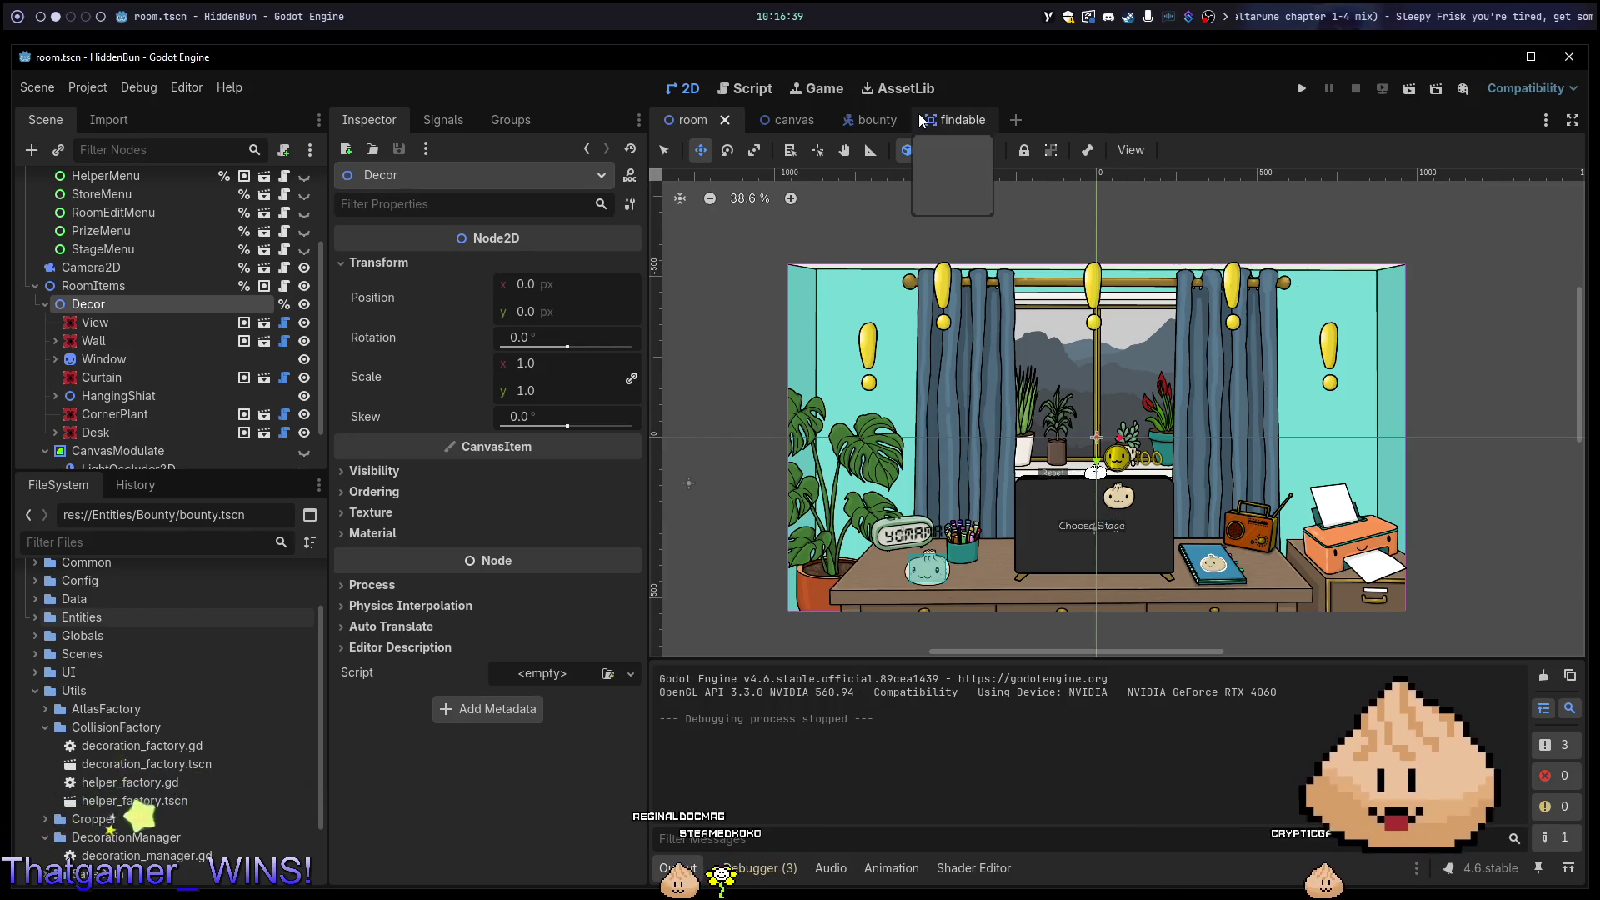
{"action": "scroll", "coordinate": [37, 754], "scroll_direction": "up", "scroll_amount": 3}
{"action": "left_click", "coordinate": [36, 757]}
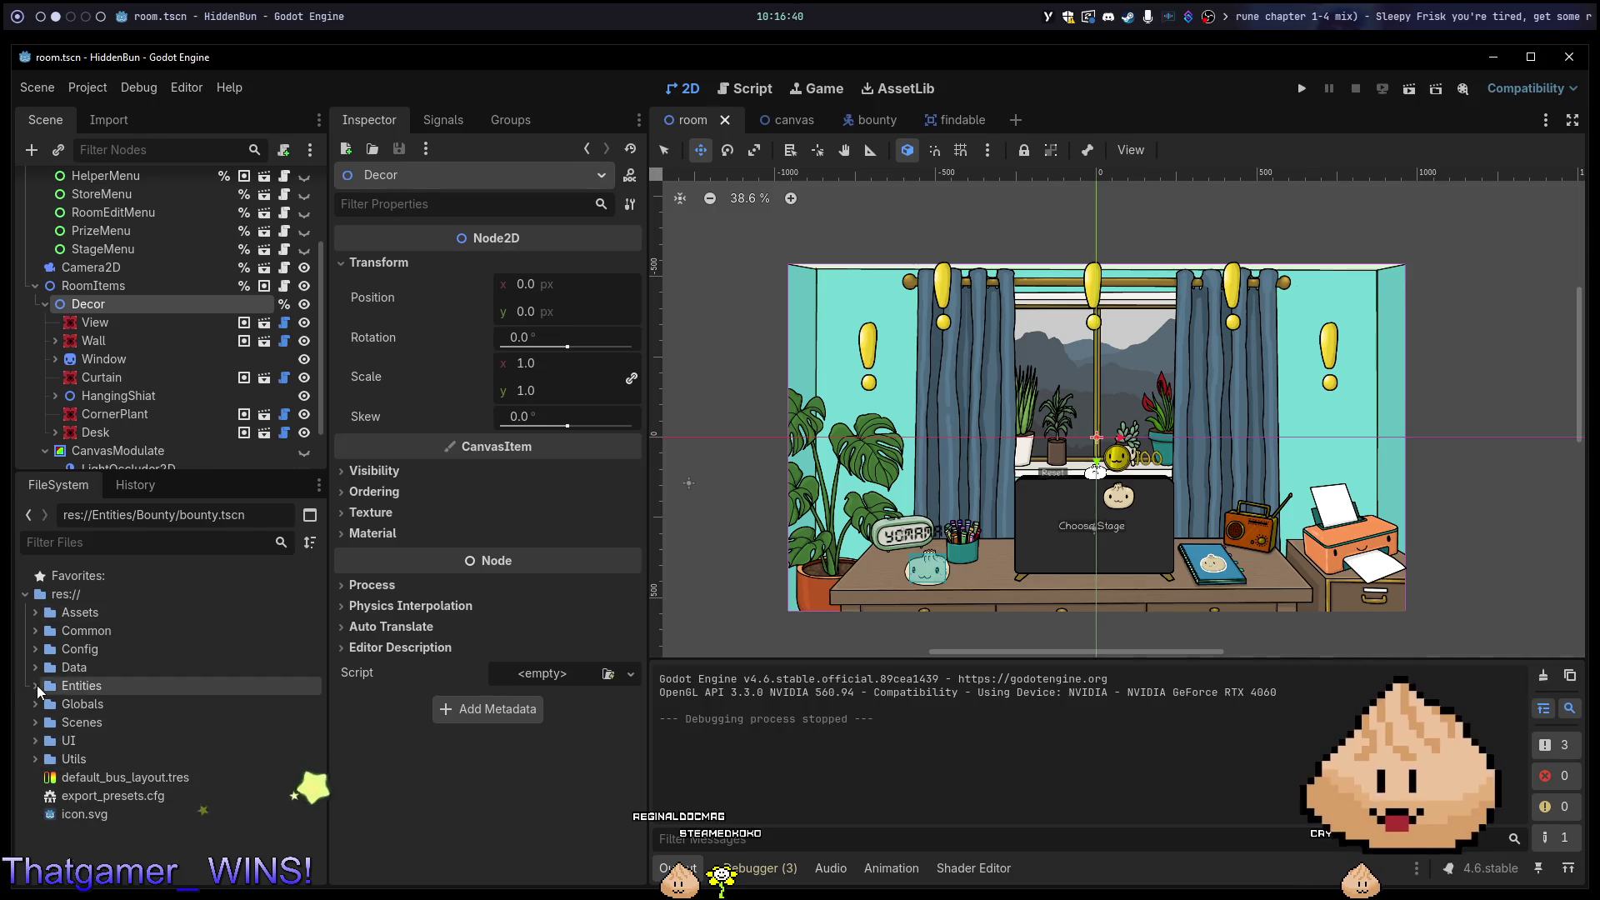
Create a new folder named StageResult inside res://UI.
{"action": "left_click", "coordinate": [37, 748]}
{"action": "right_click", "coordinate": [62, 744]}
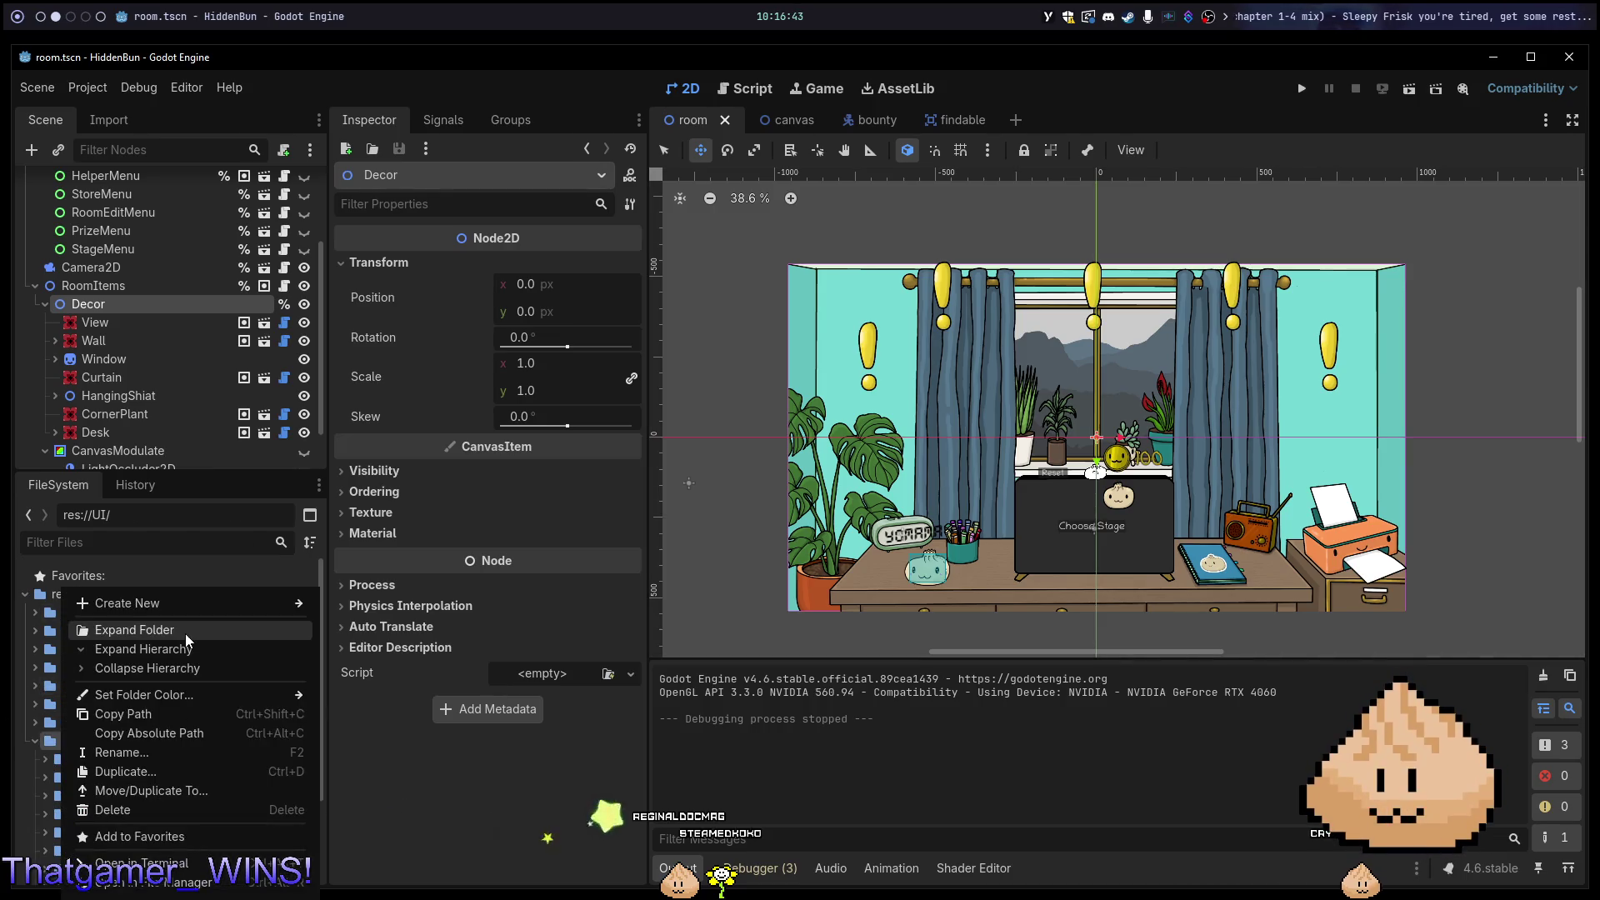
{"action": "mouse_move", "coordinate": [186, 610]}
{"action": "left_click", "coordinate": [356, 605]}
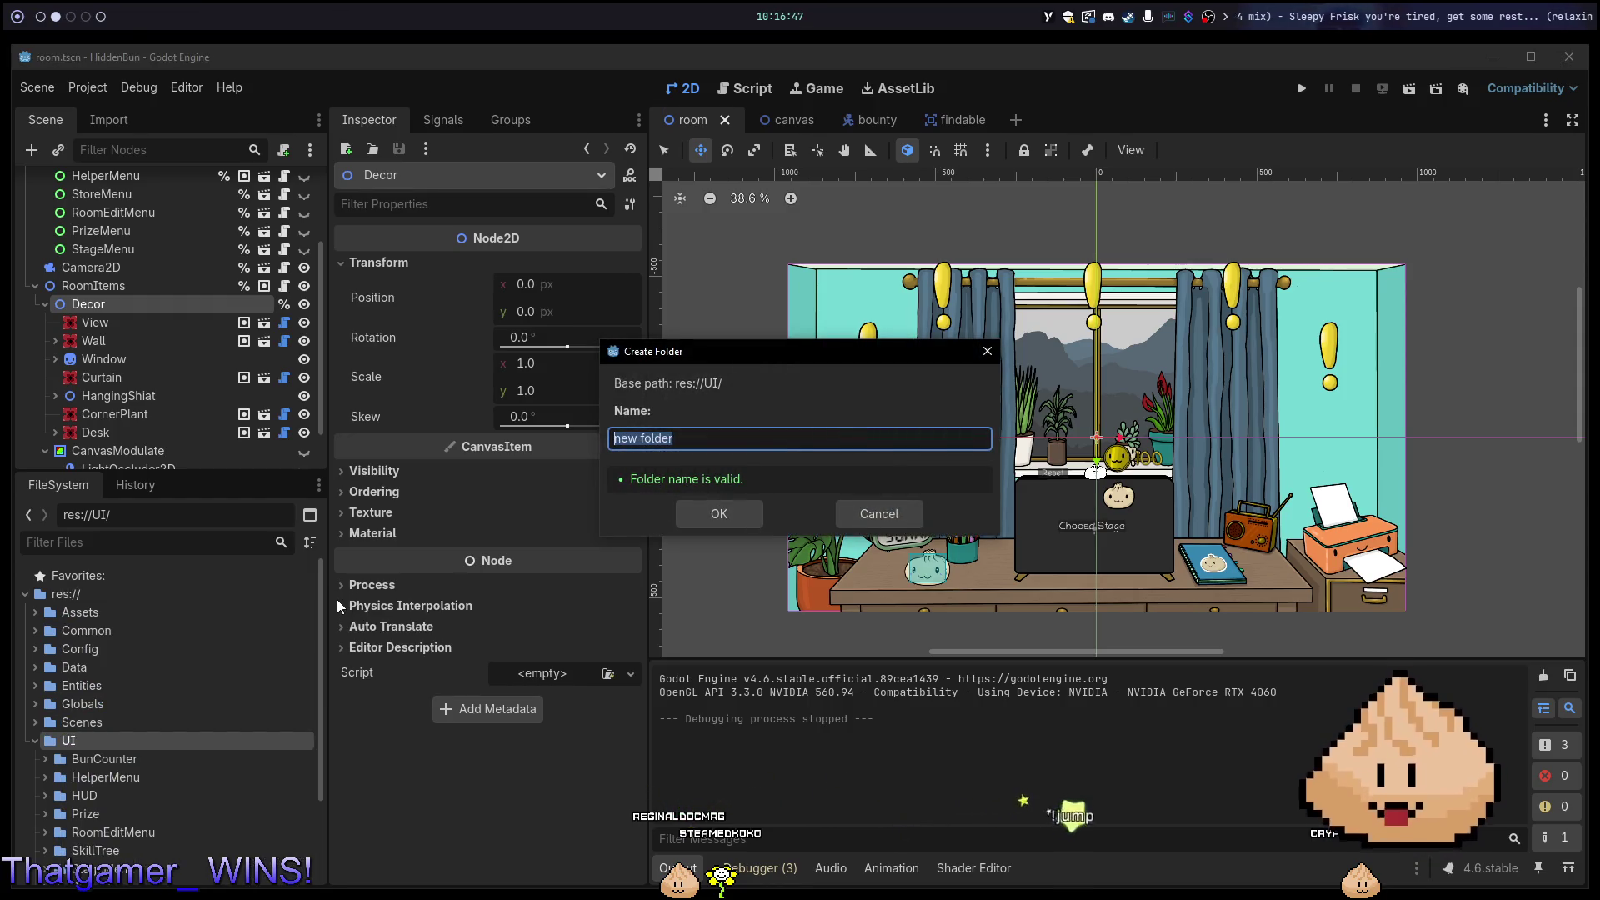
{"action": "type", "text": "Stag"}
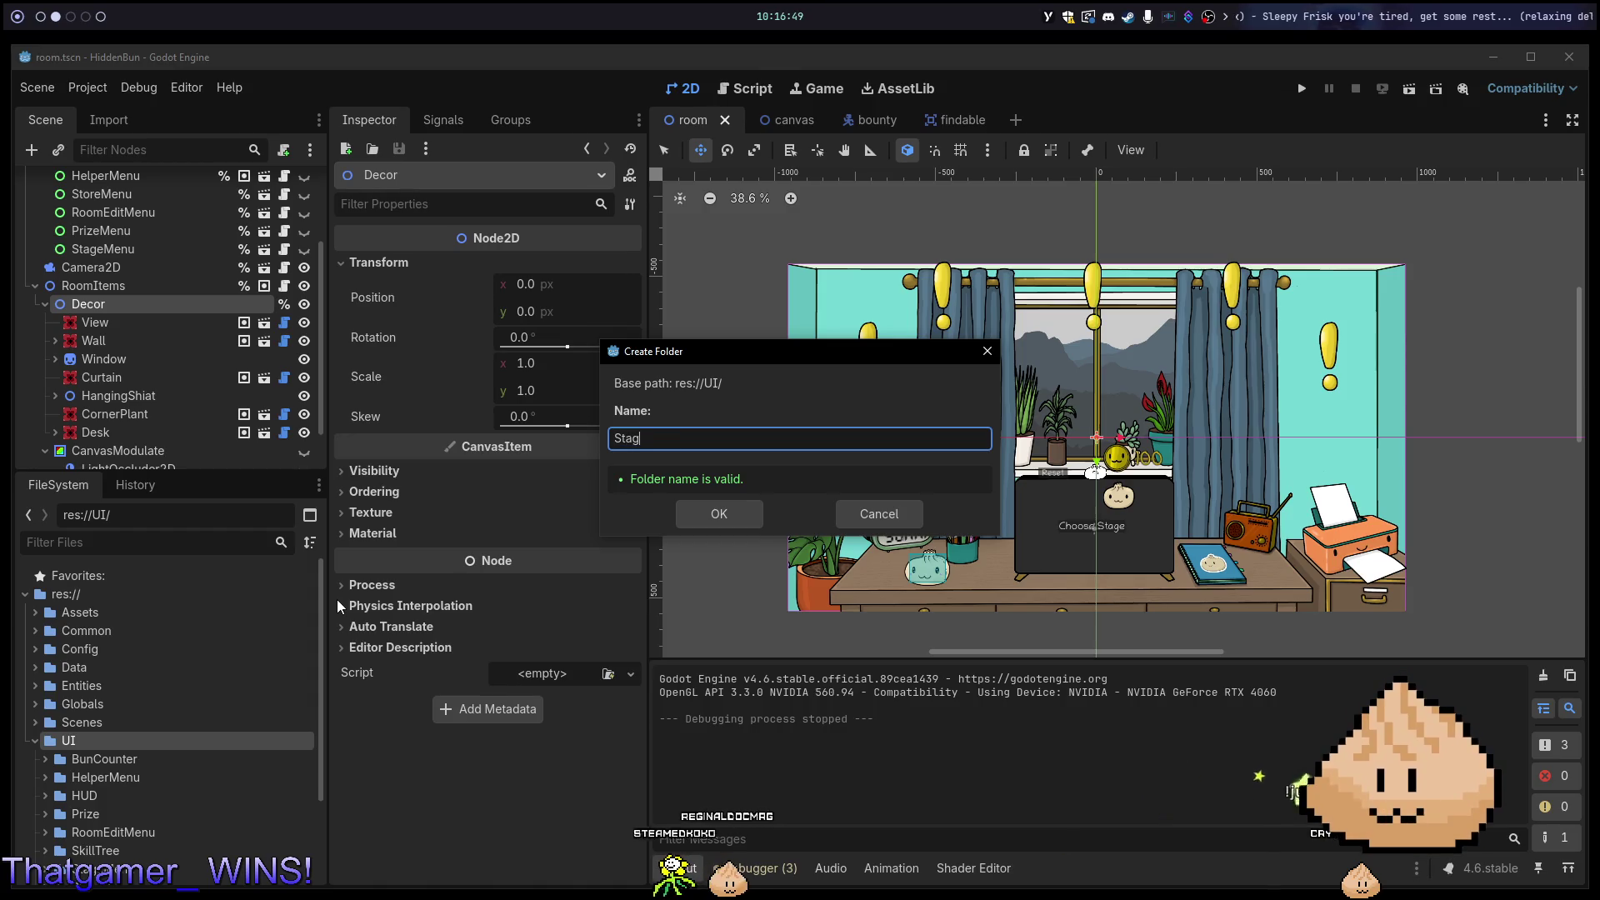
{"action": "type", "text": "eResult"}
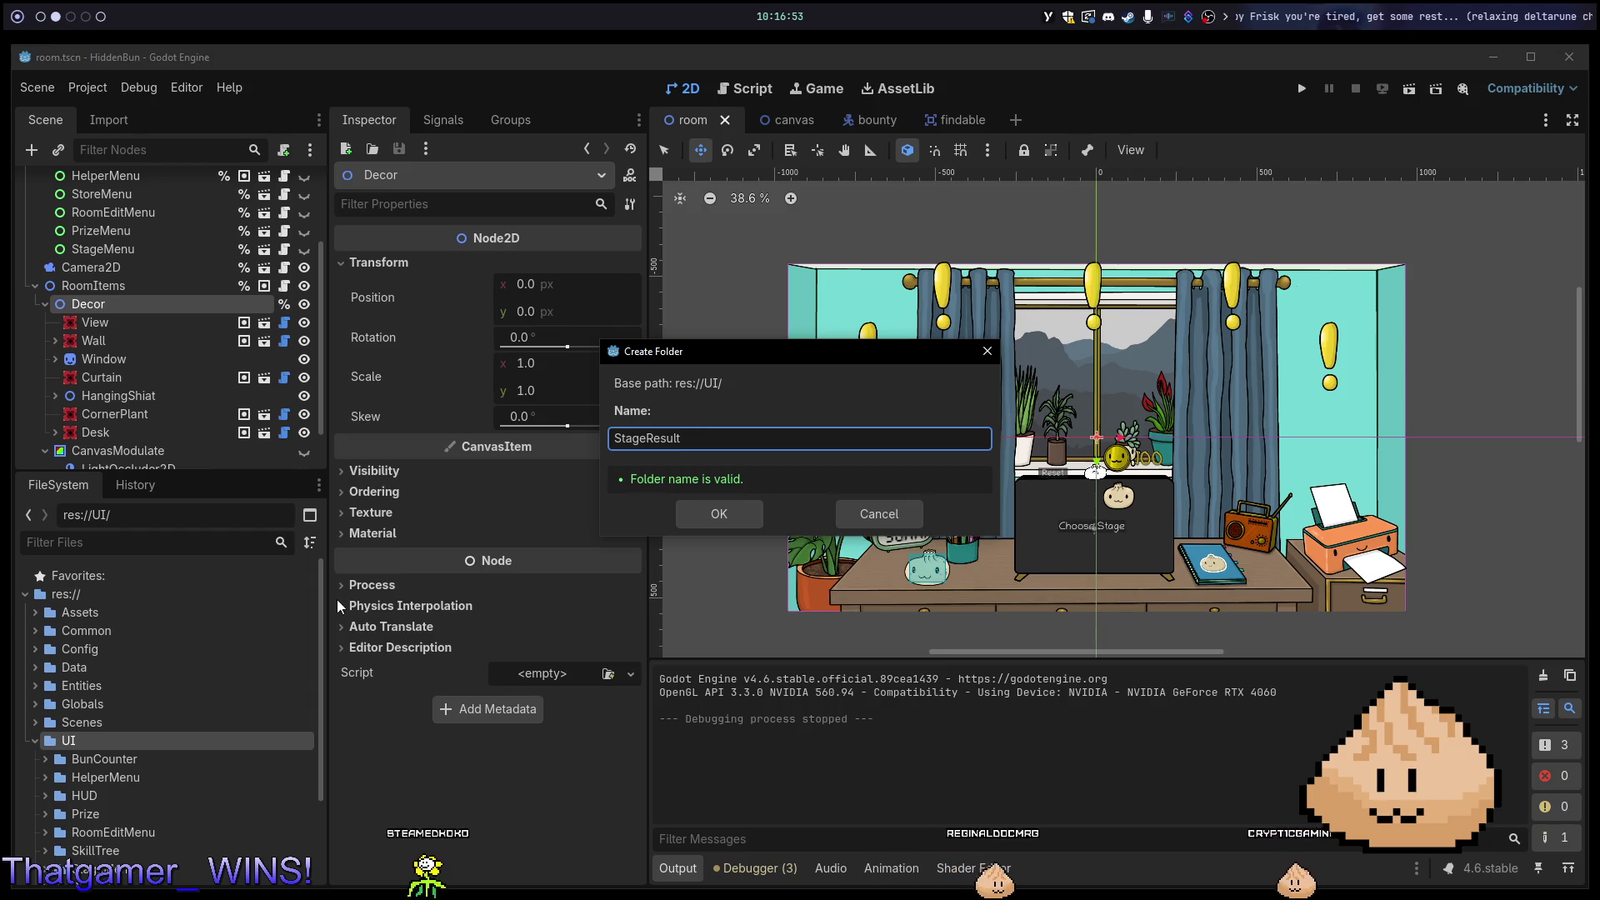
{"action": "key", "text": "Return"}
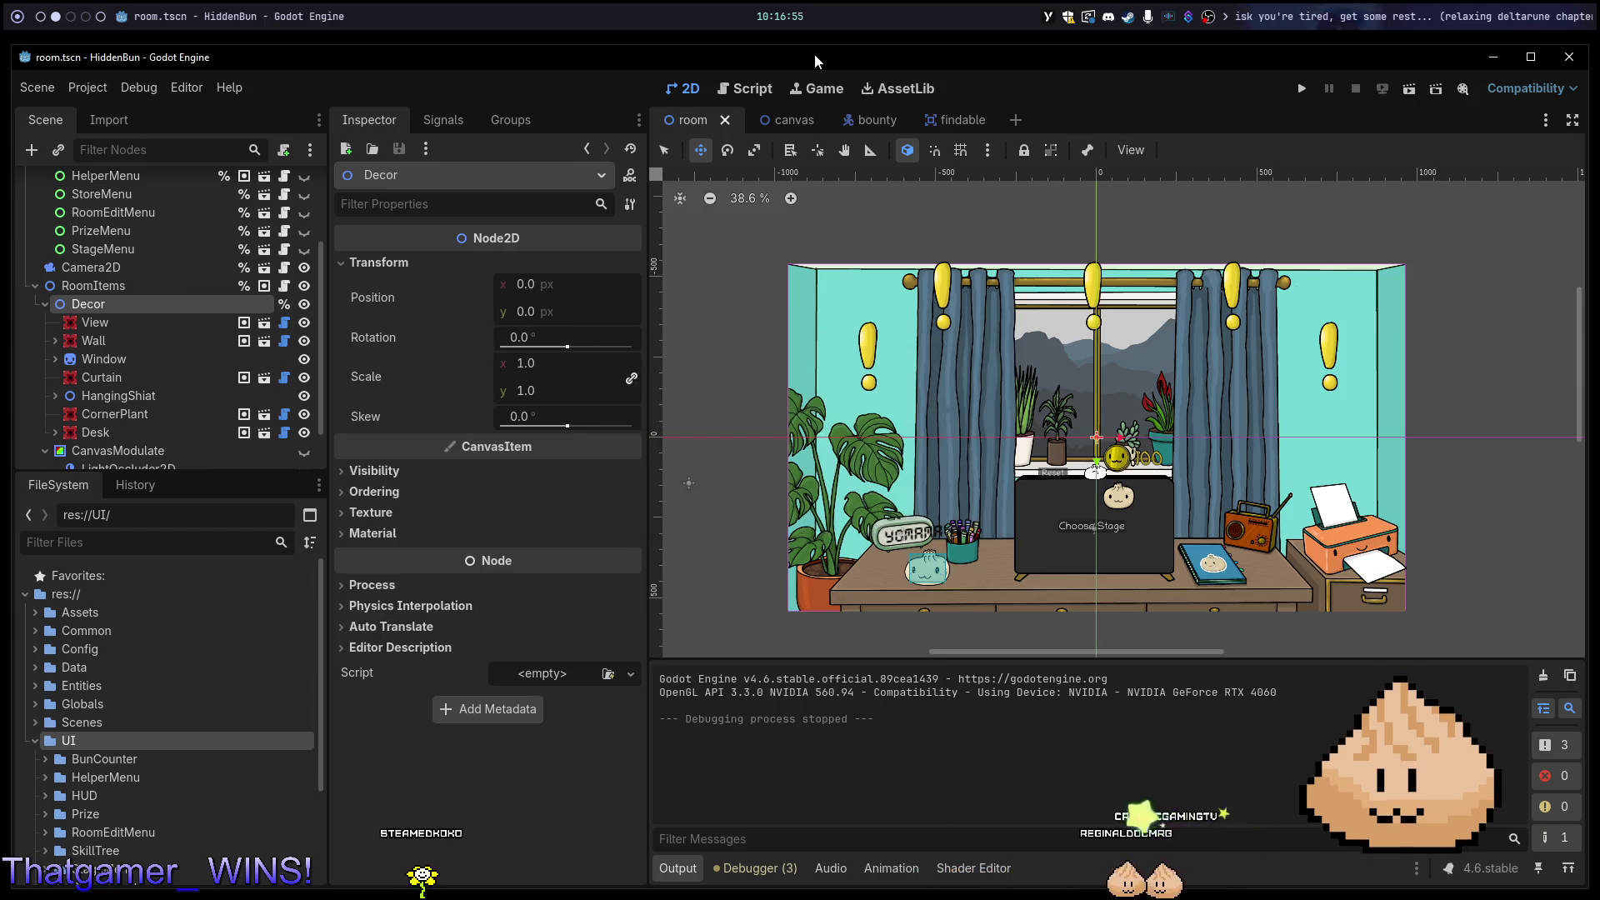
{"action": "scroll", "coordinate": [235, 722], "scroll_direction": "down", "scroll_amount": 3}
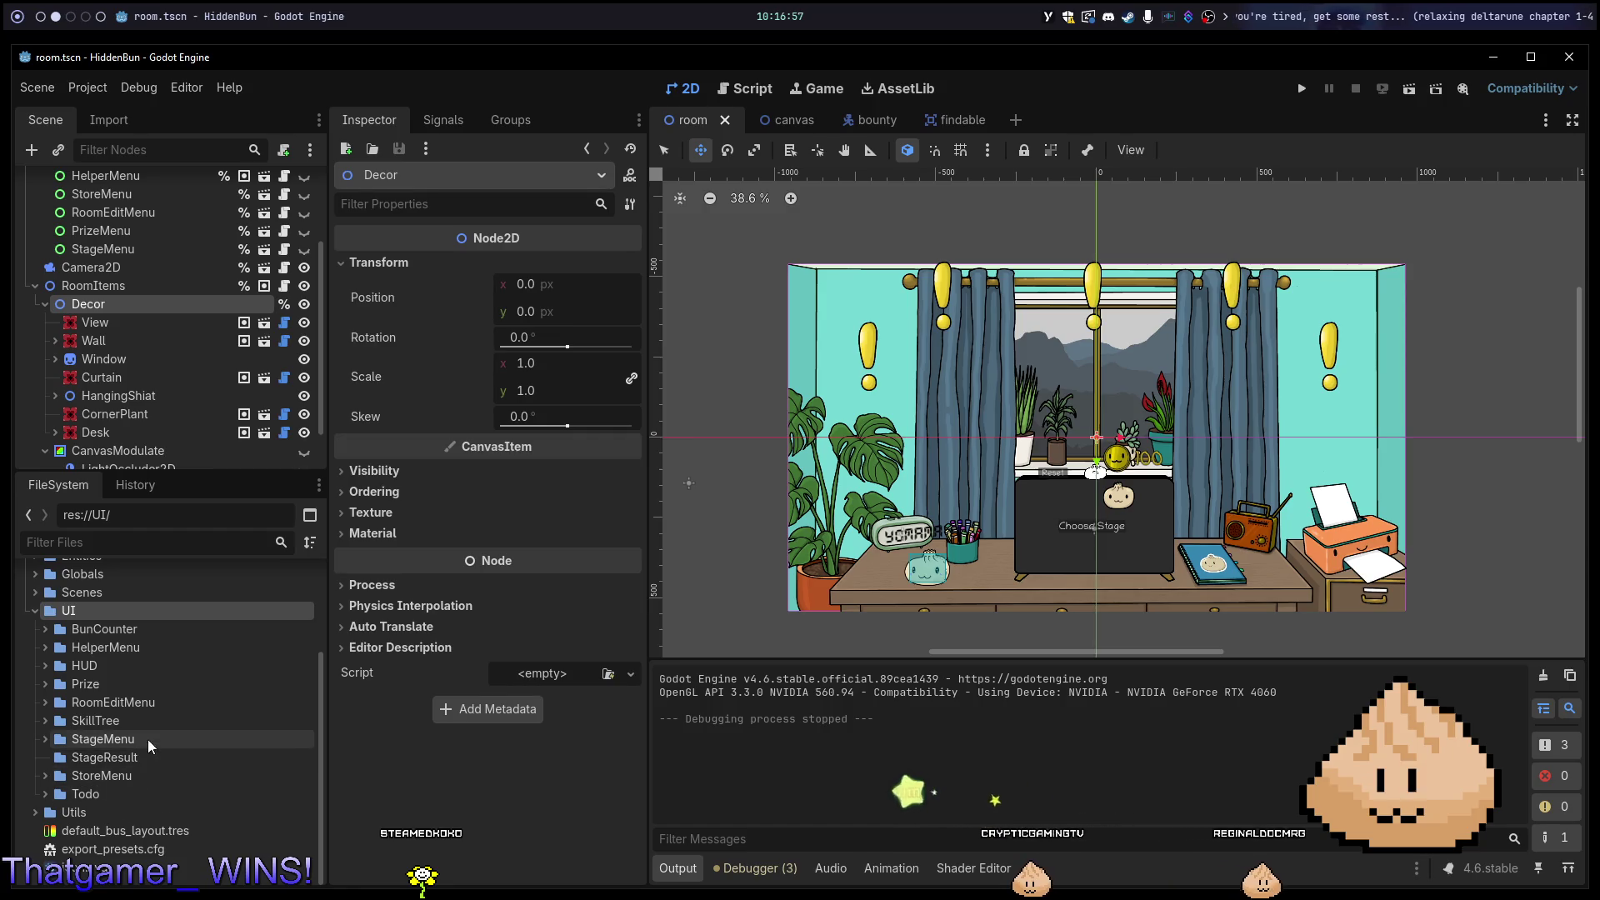
{"action": "right_click", "coordinate": [138, 759]}
{"action": "mouse_move", "coordinate": [367, 603]}
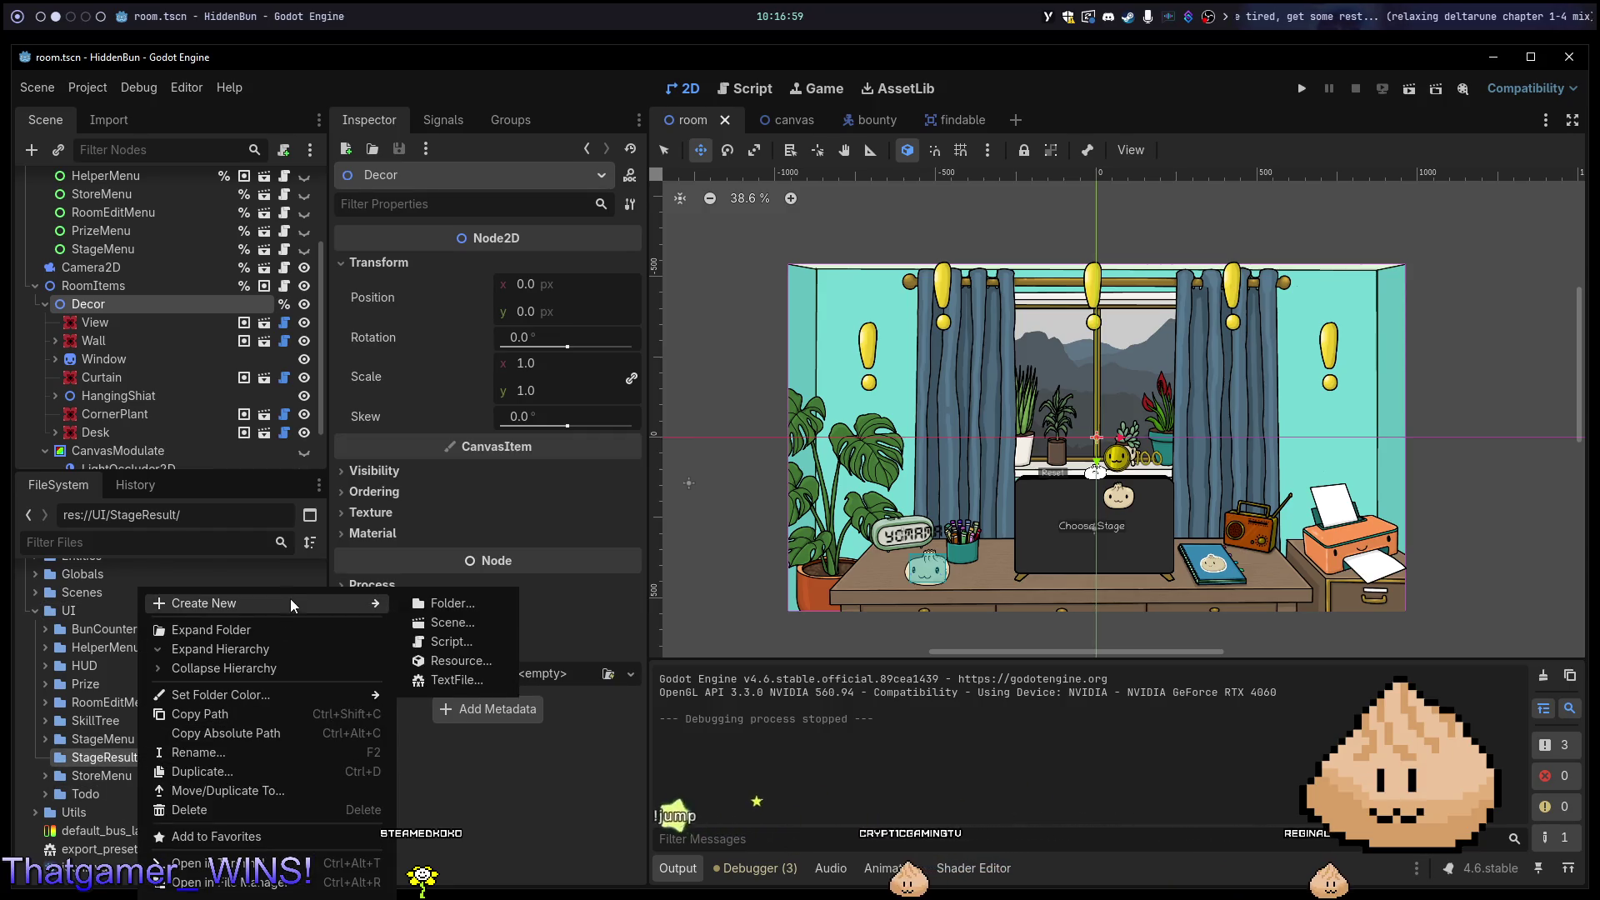
Create a User Interface scene stage_result in StageResult and select its StageResult root.
{"action": "left_click", "coordinate": [452, 622]}
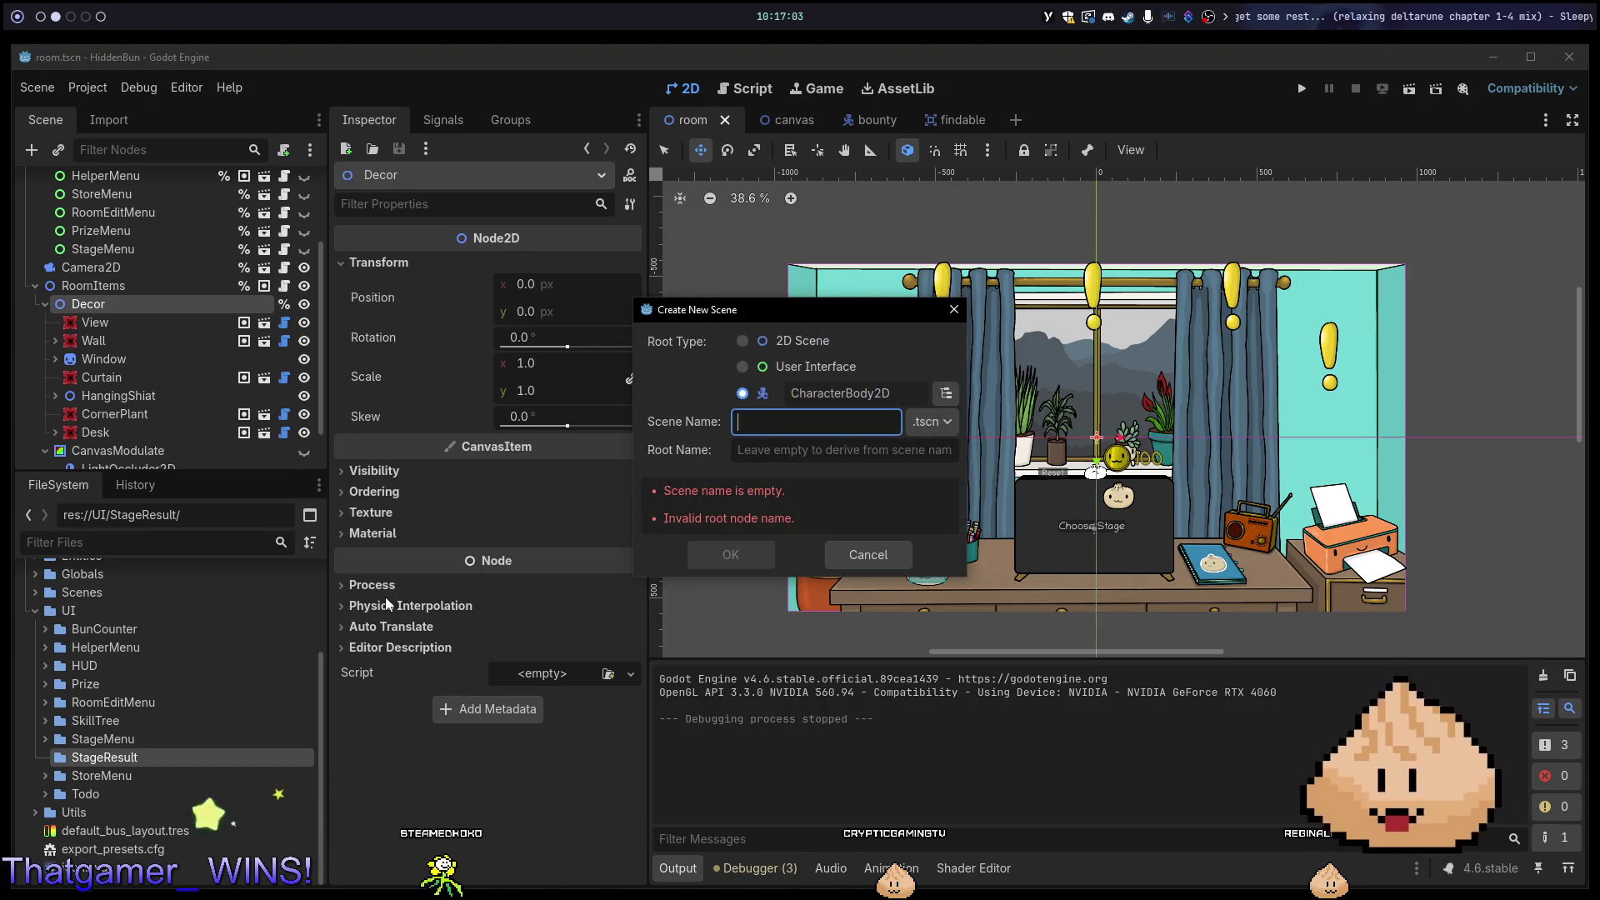
{"action": "left_click", "coordinate": [743, 367]}
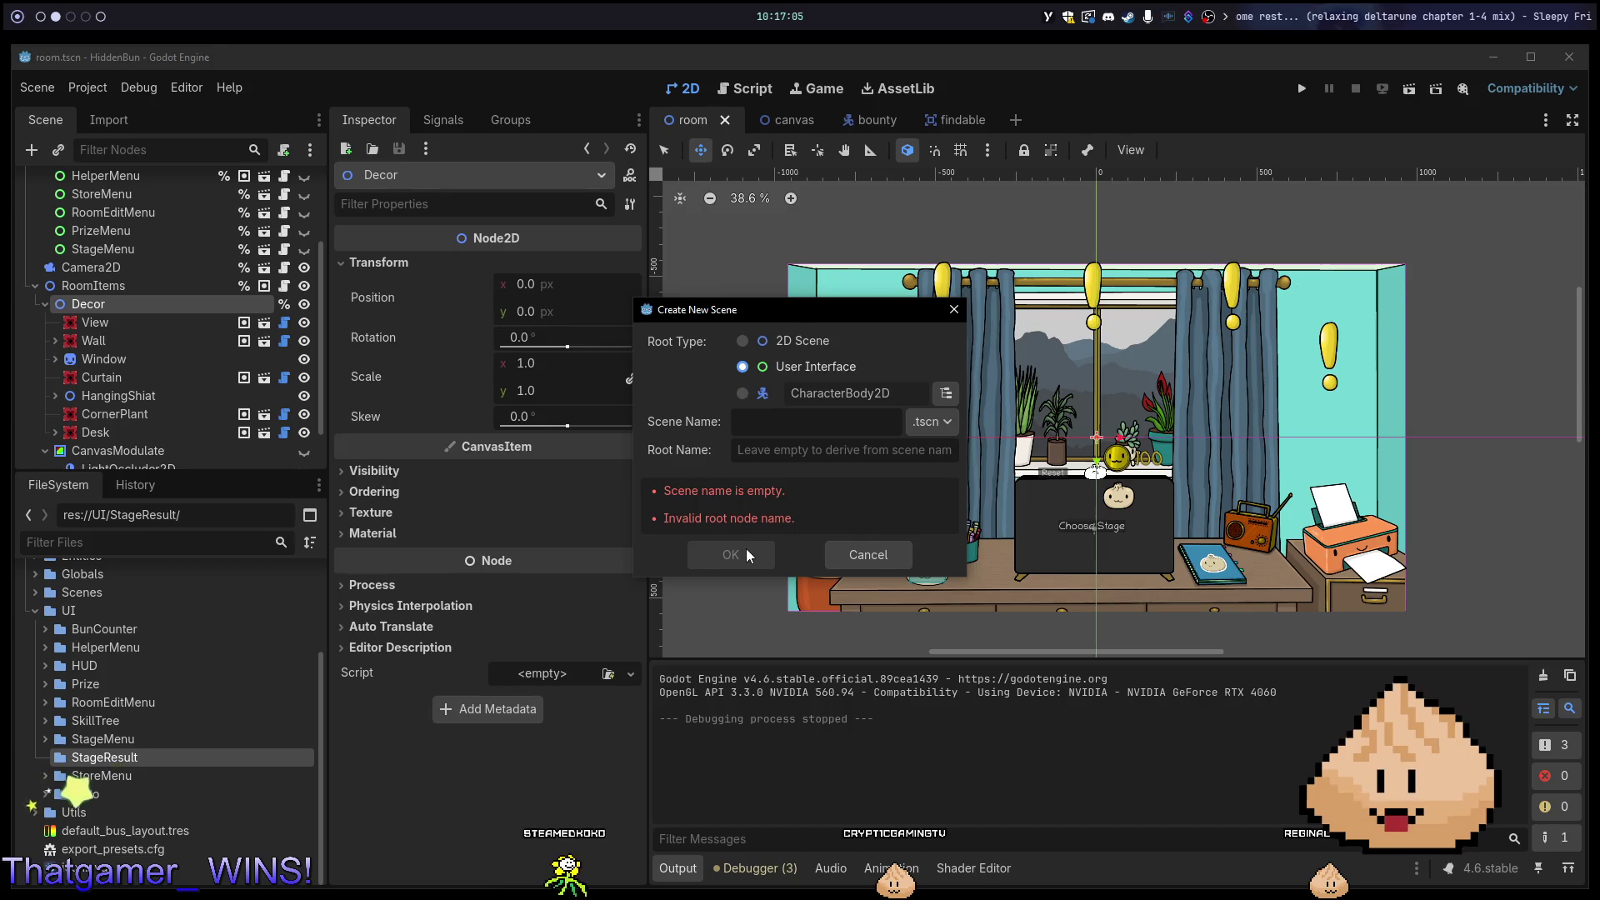
{"action": "left_click", "coordinate": [811, 422]}
{"action": "type", "text": "st"}
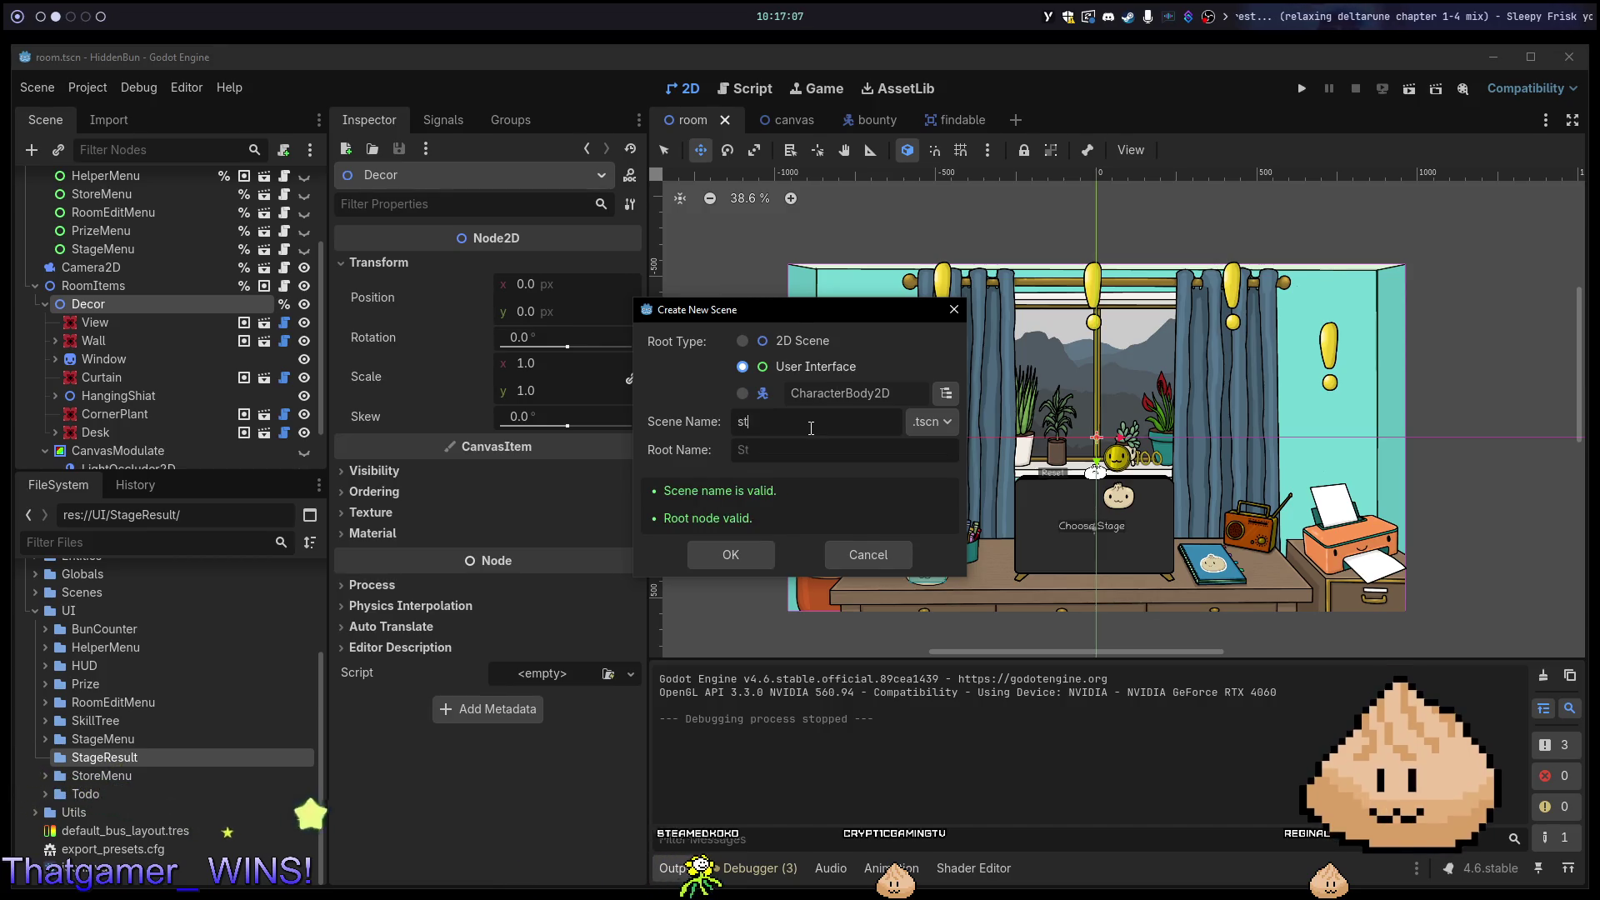
{"action": "type", "text": "e_result"}
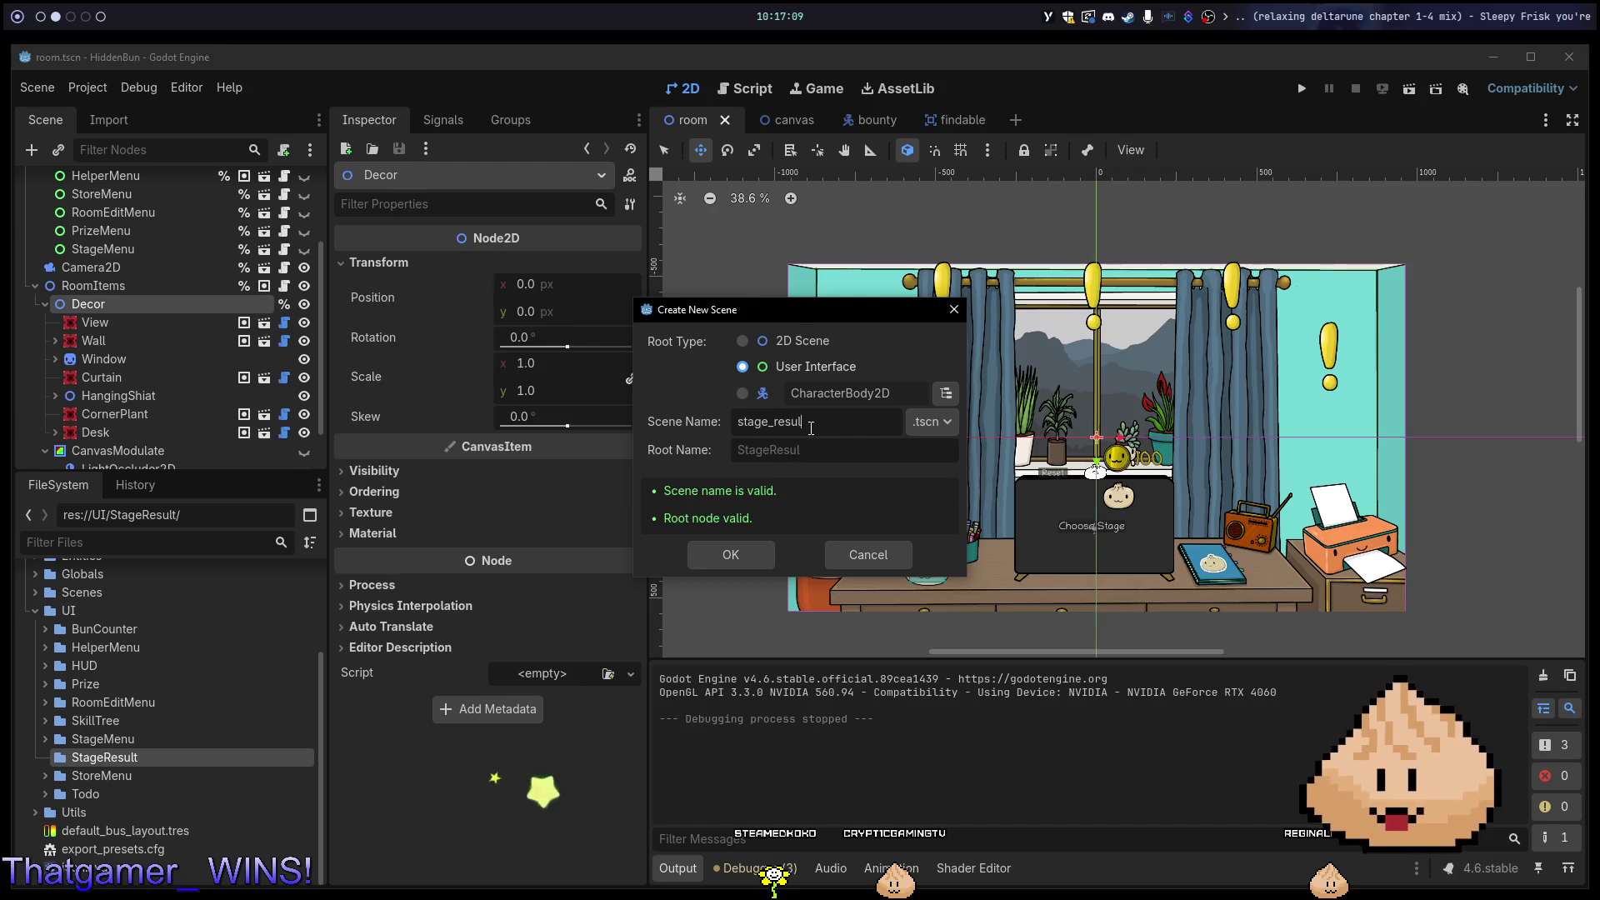
{"action": "key", "text": "Return"}
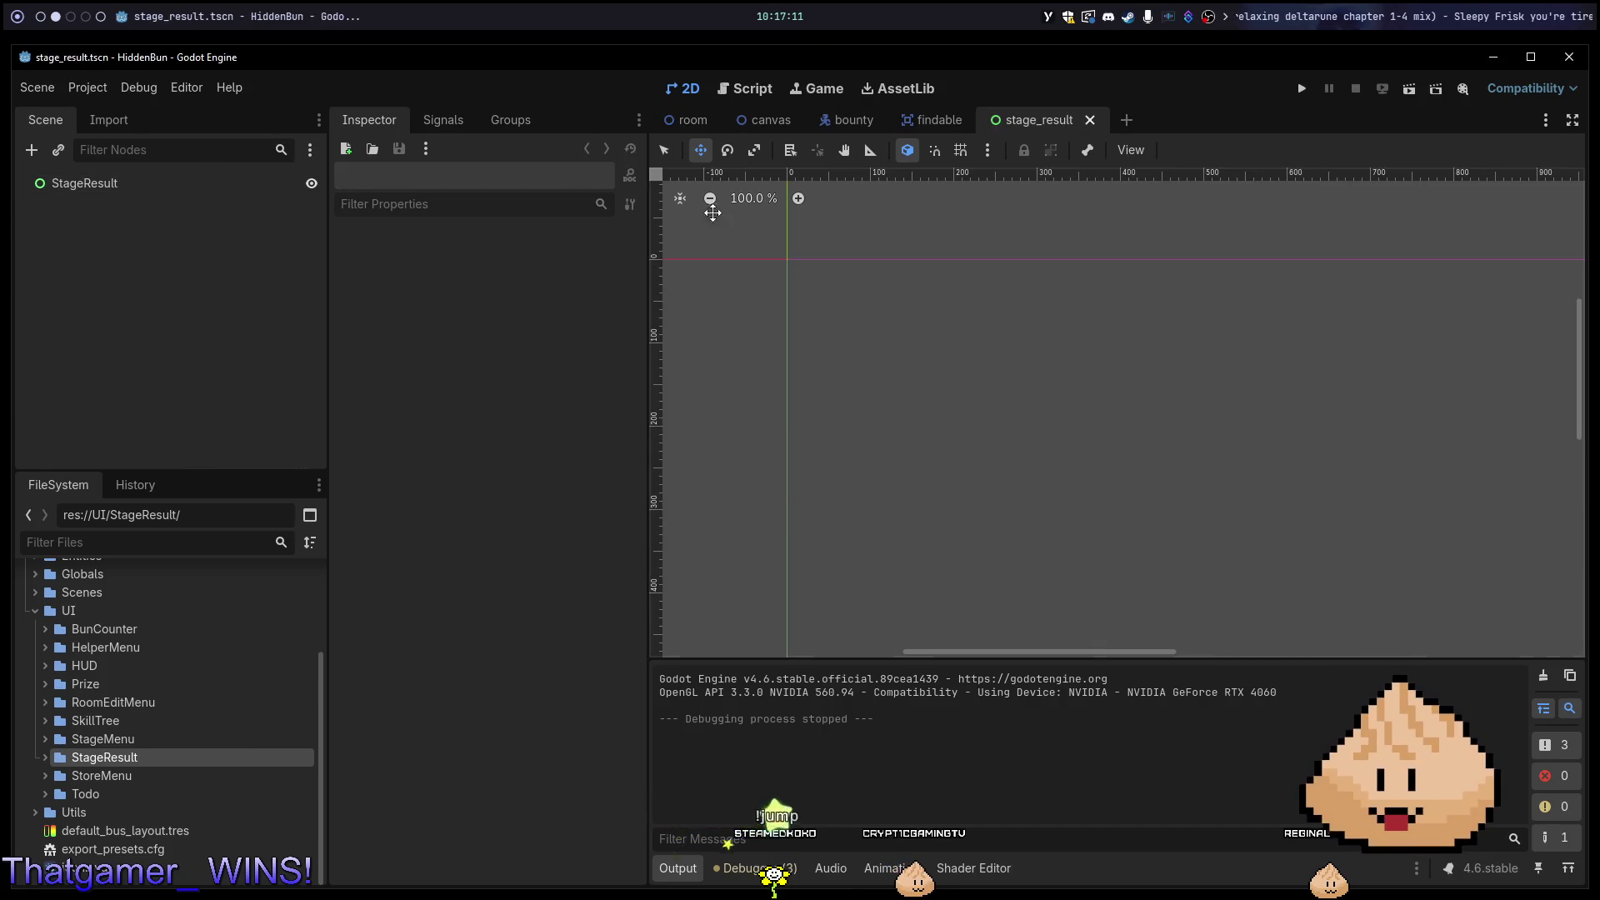
{"action": "left_click", "coordinate": [292, 183]}
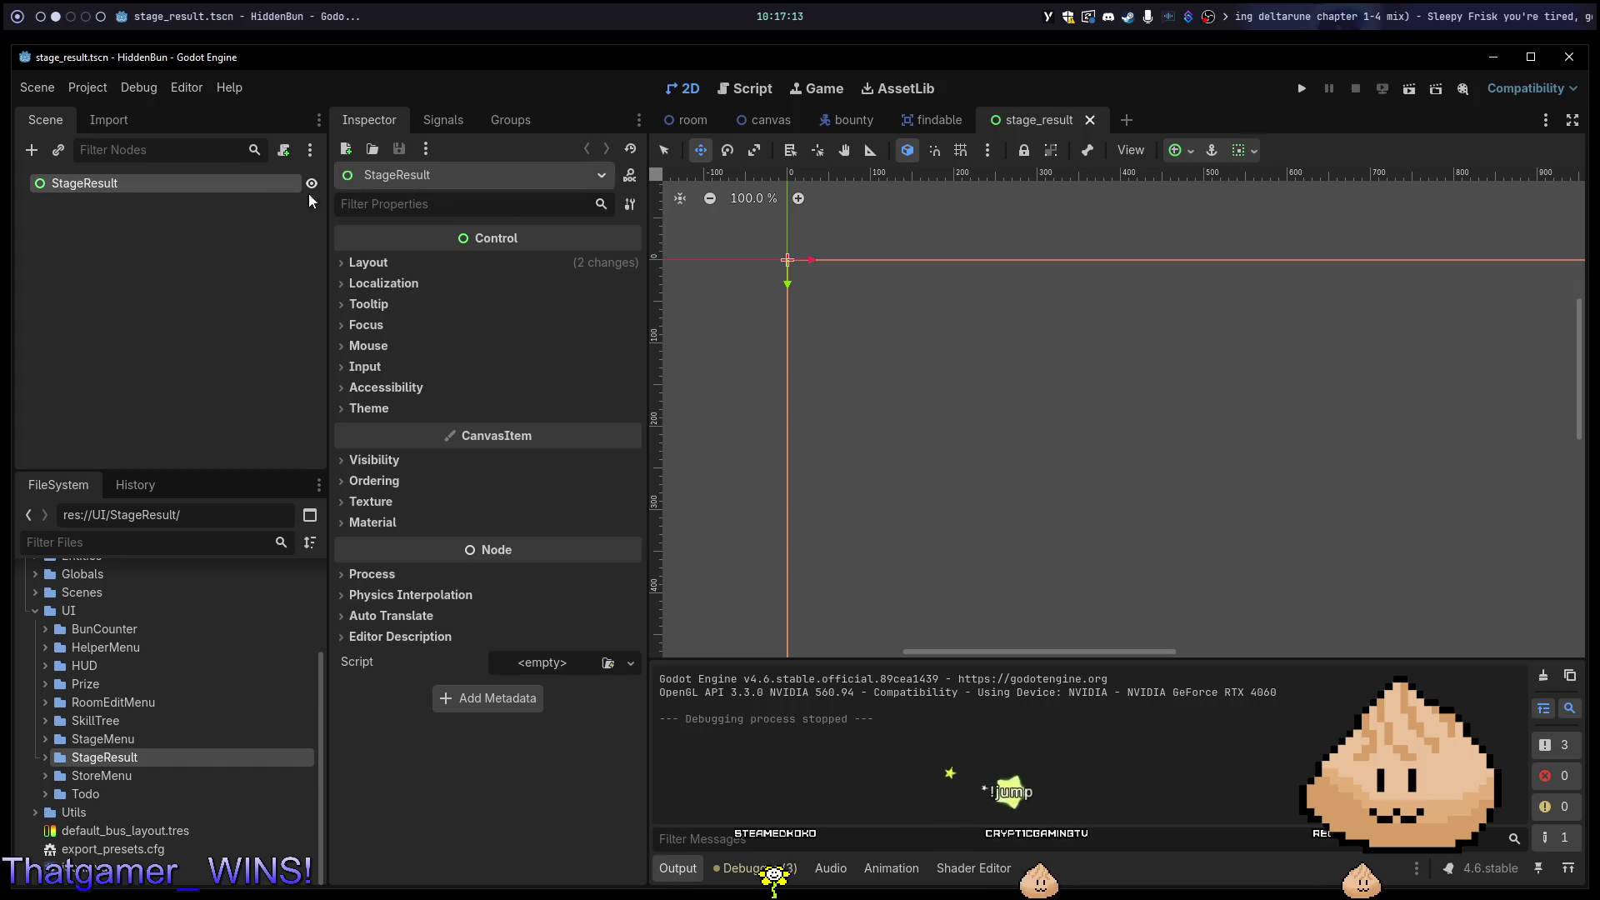
{"action": "scroll", "coordinate": [1159, 342], "scroll_direction": "down", "scroll_amount": 1}
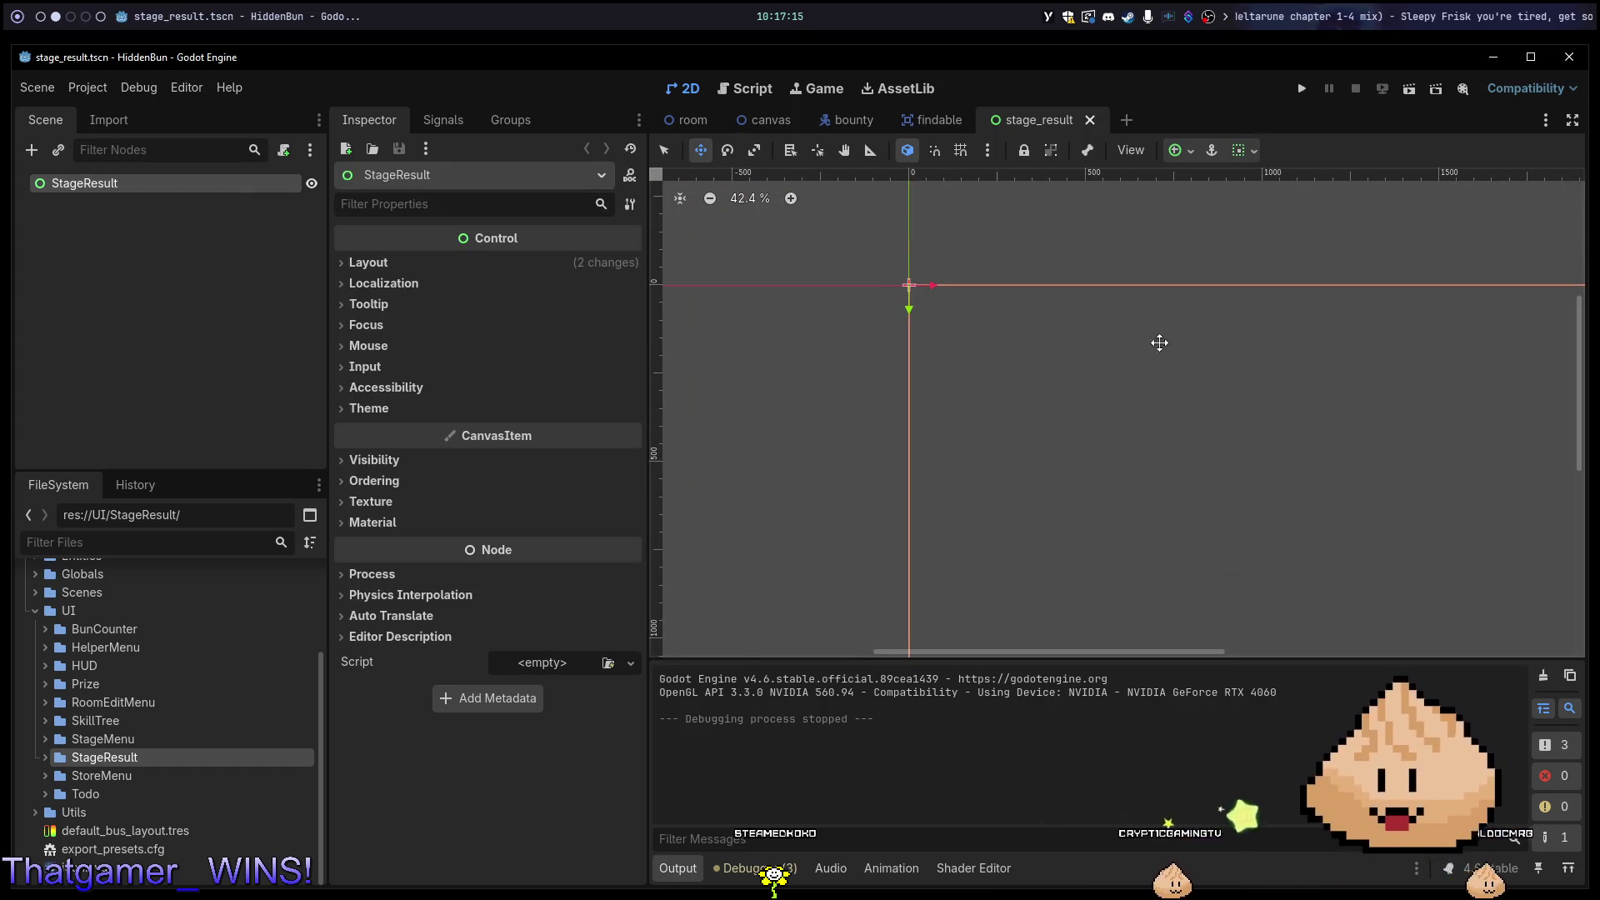
{"action": "left_click", "coordinate": [182, 262]}
{"action": "left_click", "coordinate": [177, 185]}
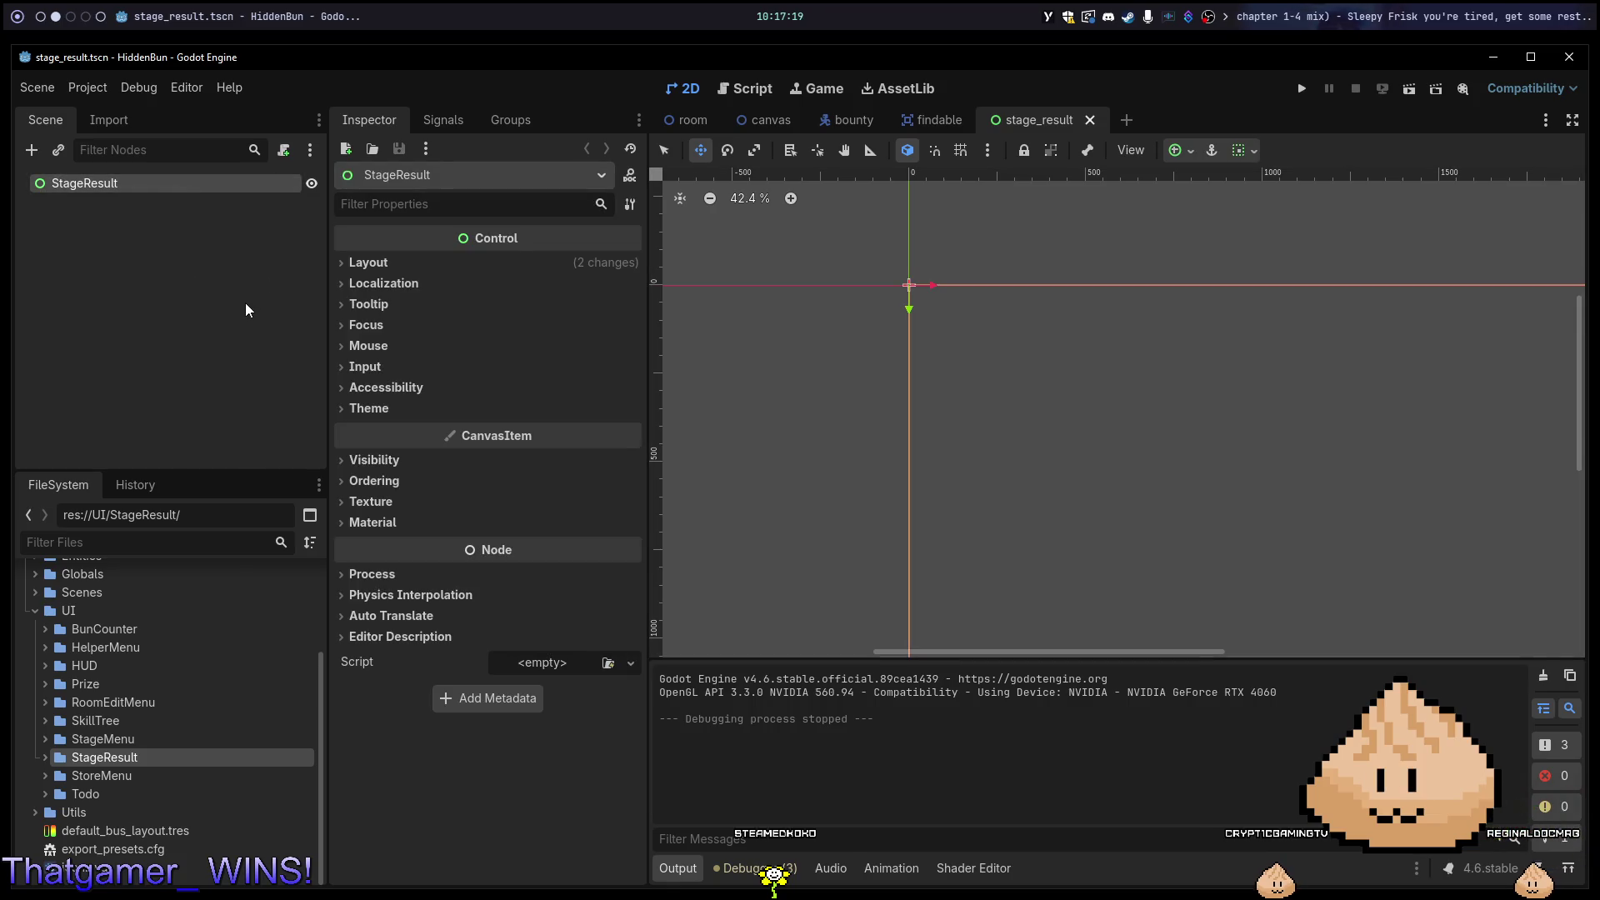
{"action": "key", "text": "ctrl+a"}
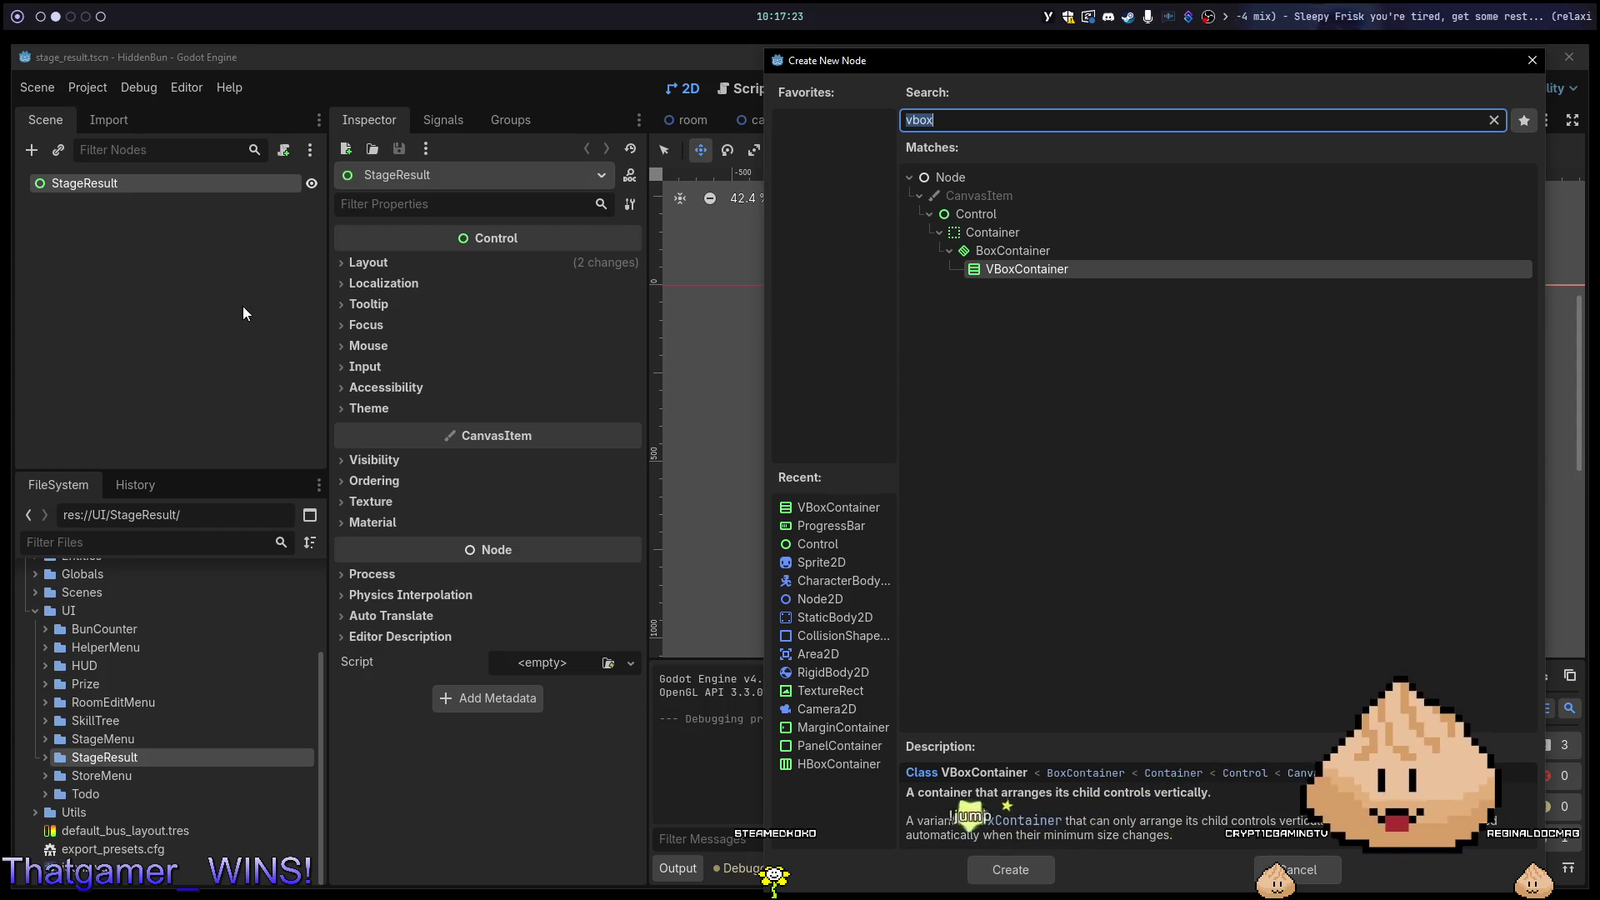
Add a Panel child to StageResult and give it the Full Rect anchor preset.
{"action": "type", "text": "panelcon"}
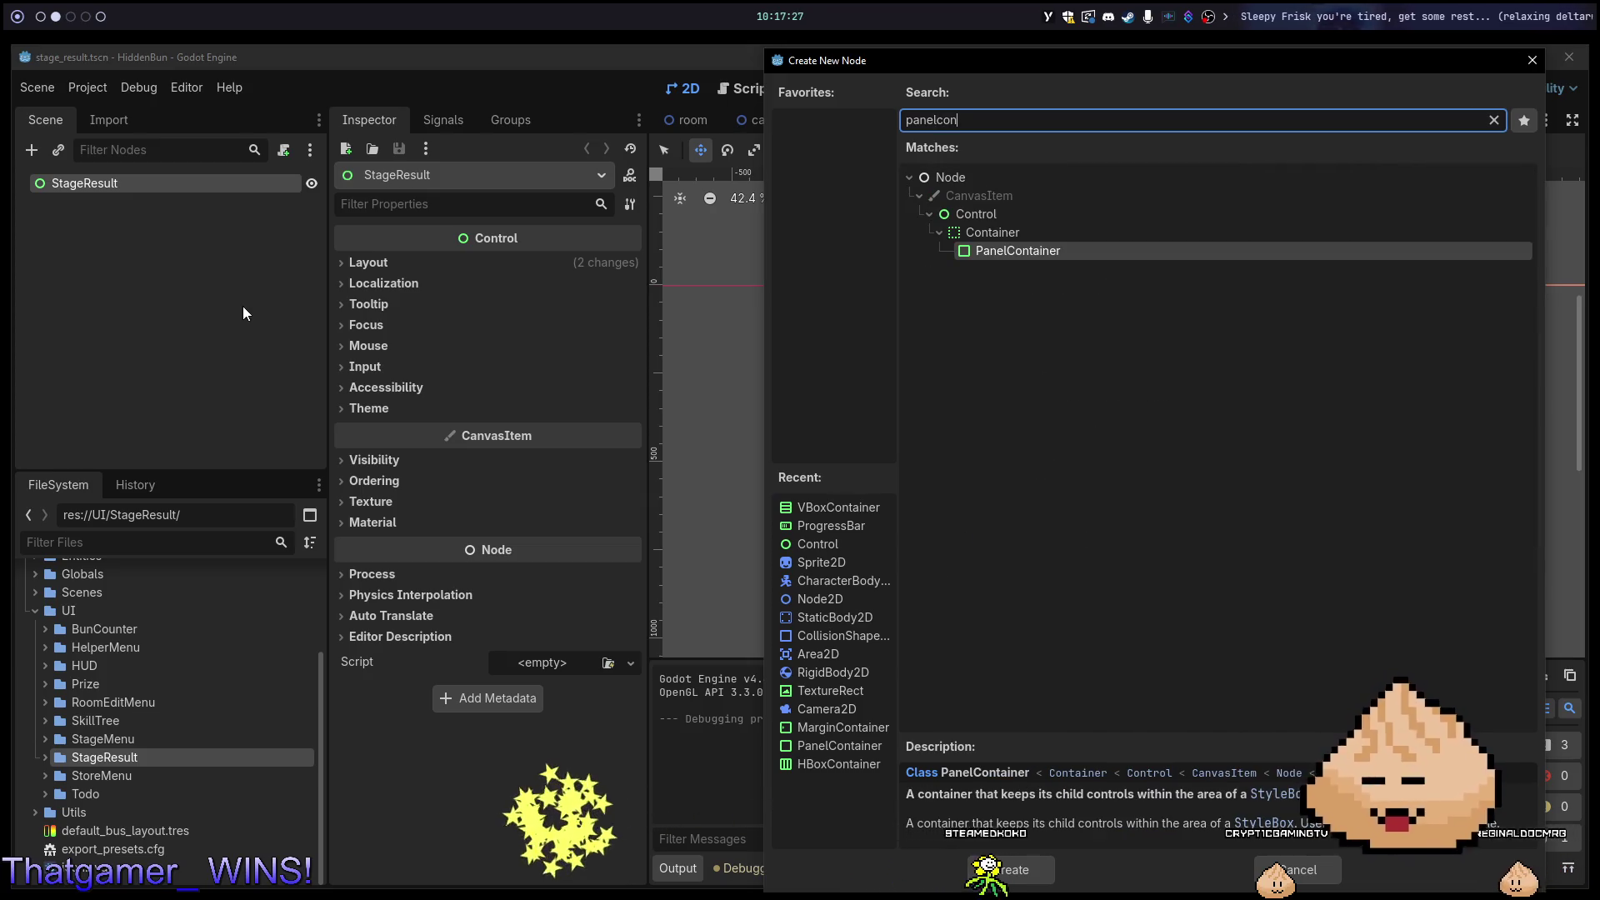
{"action": "key", "text": "BackSpace"}
{"action": "key", "text": "BackSpace"}
{"action": "key", "text": "BackSpace"}
{"action": "type", "text": "anel"}
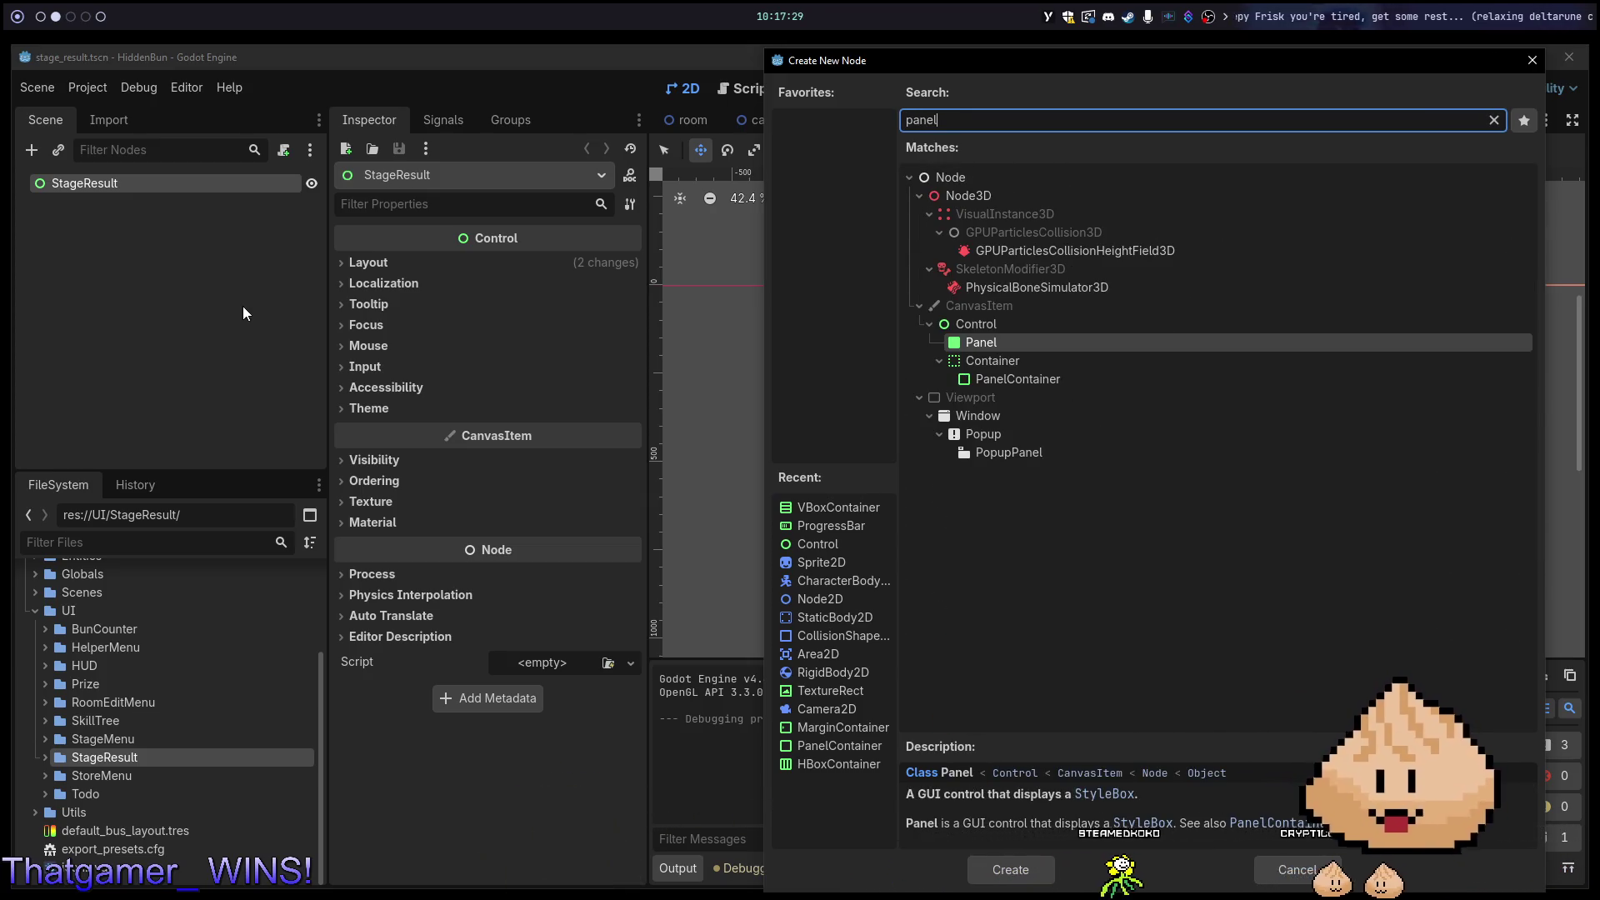
{"action": "key", "text": "Return"}
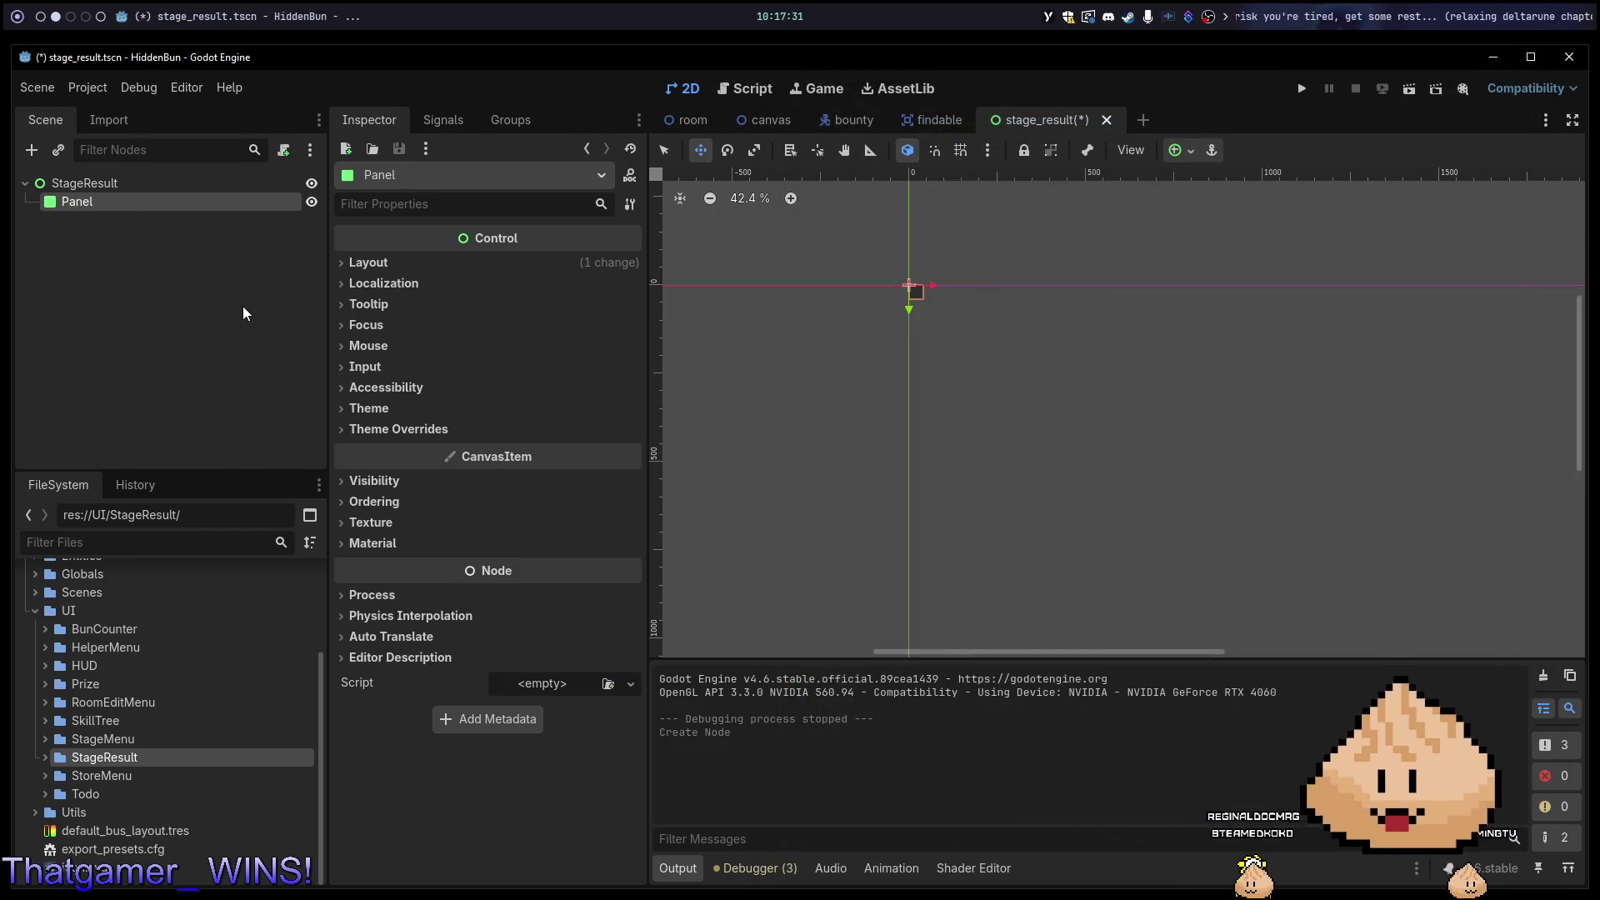
{"action": "left_click", "coordinate": [429, 429]}
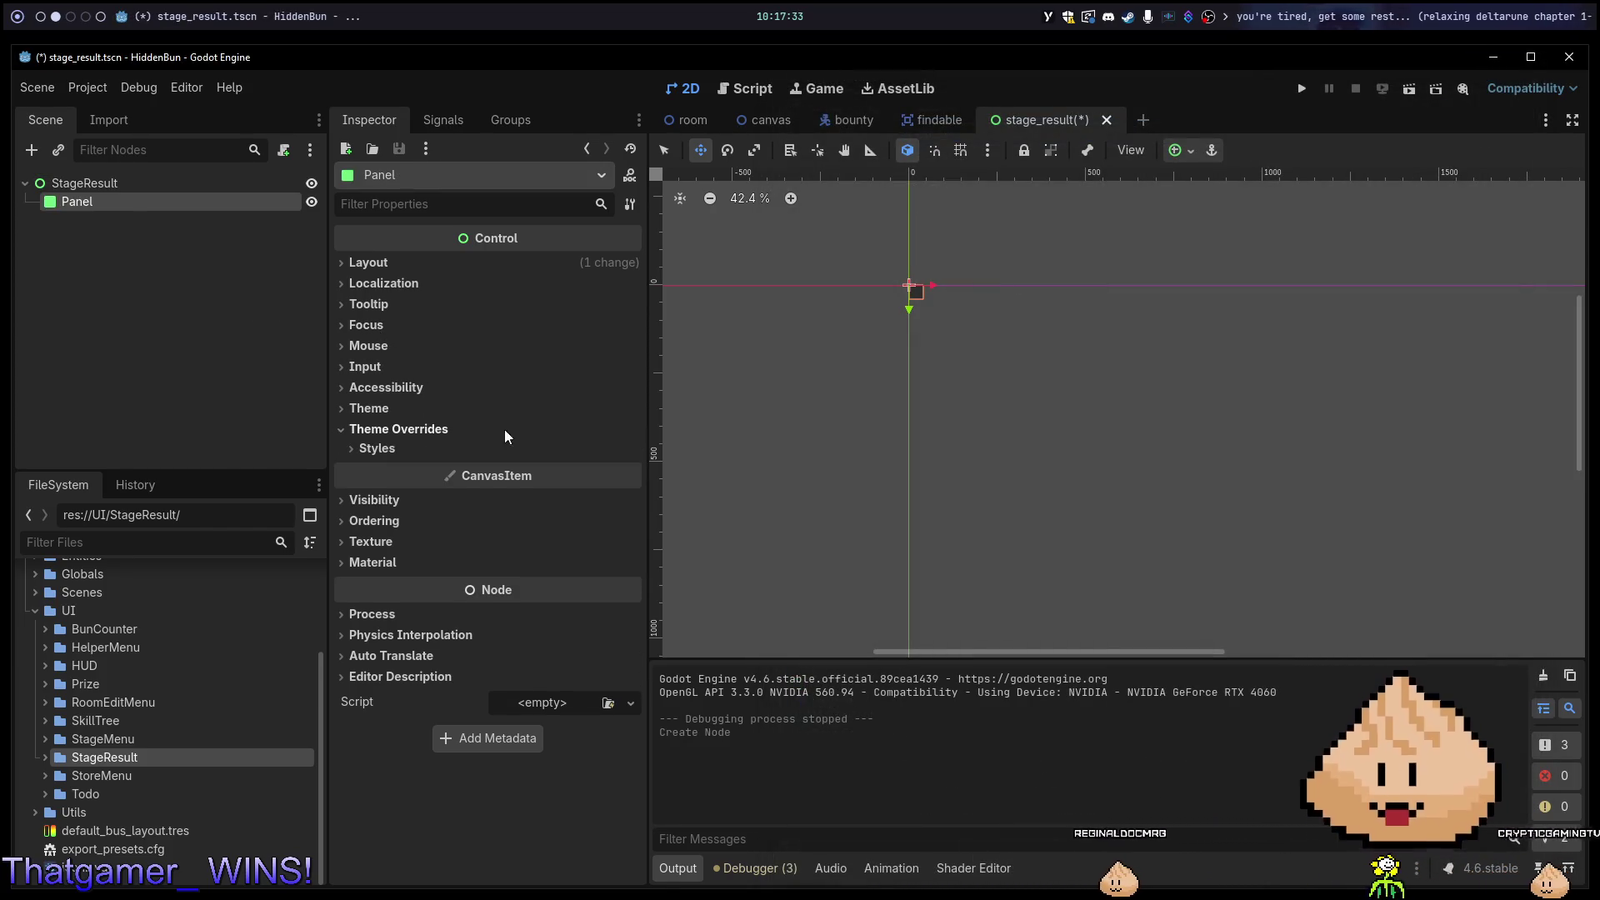
{"action": "left_click", "coordinate": [1190, 151]}
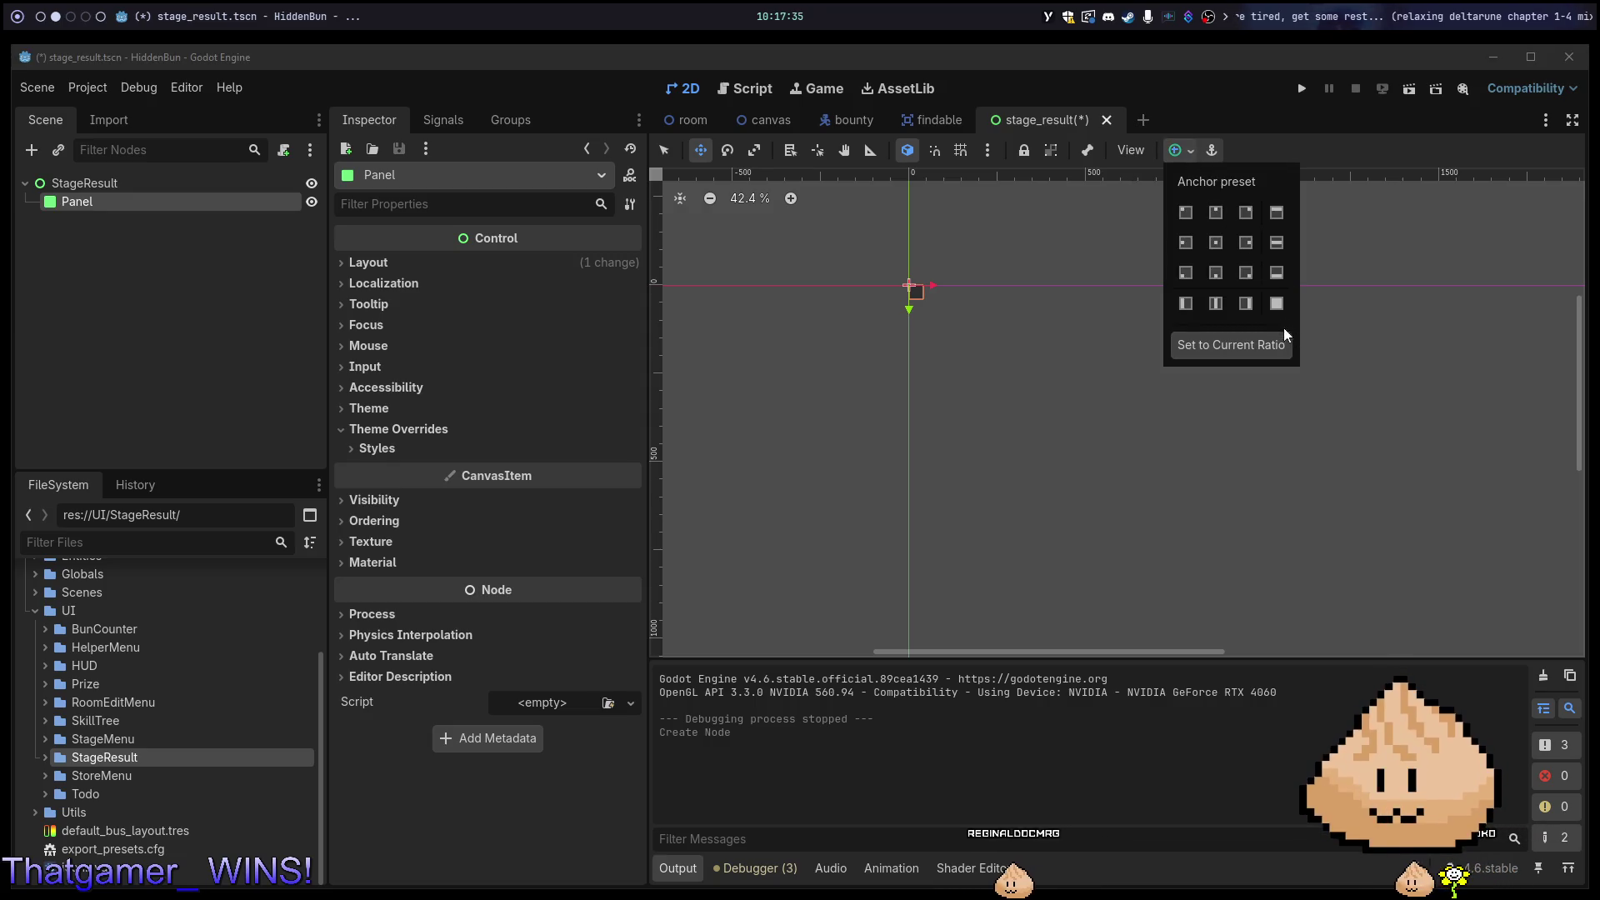
{"action": "left_click", "coordinate": [1276, 303]}
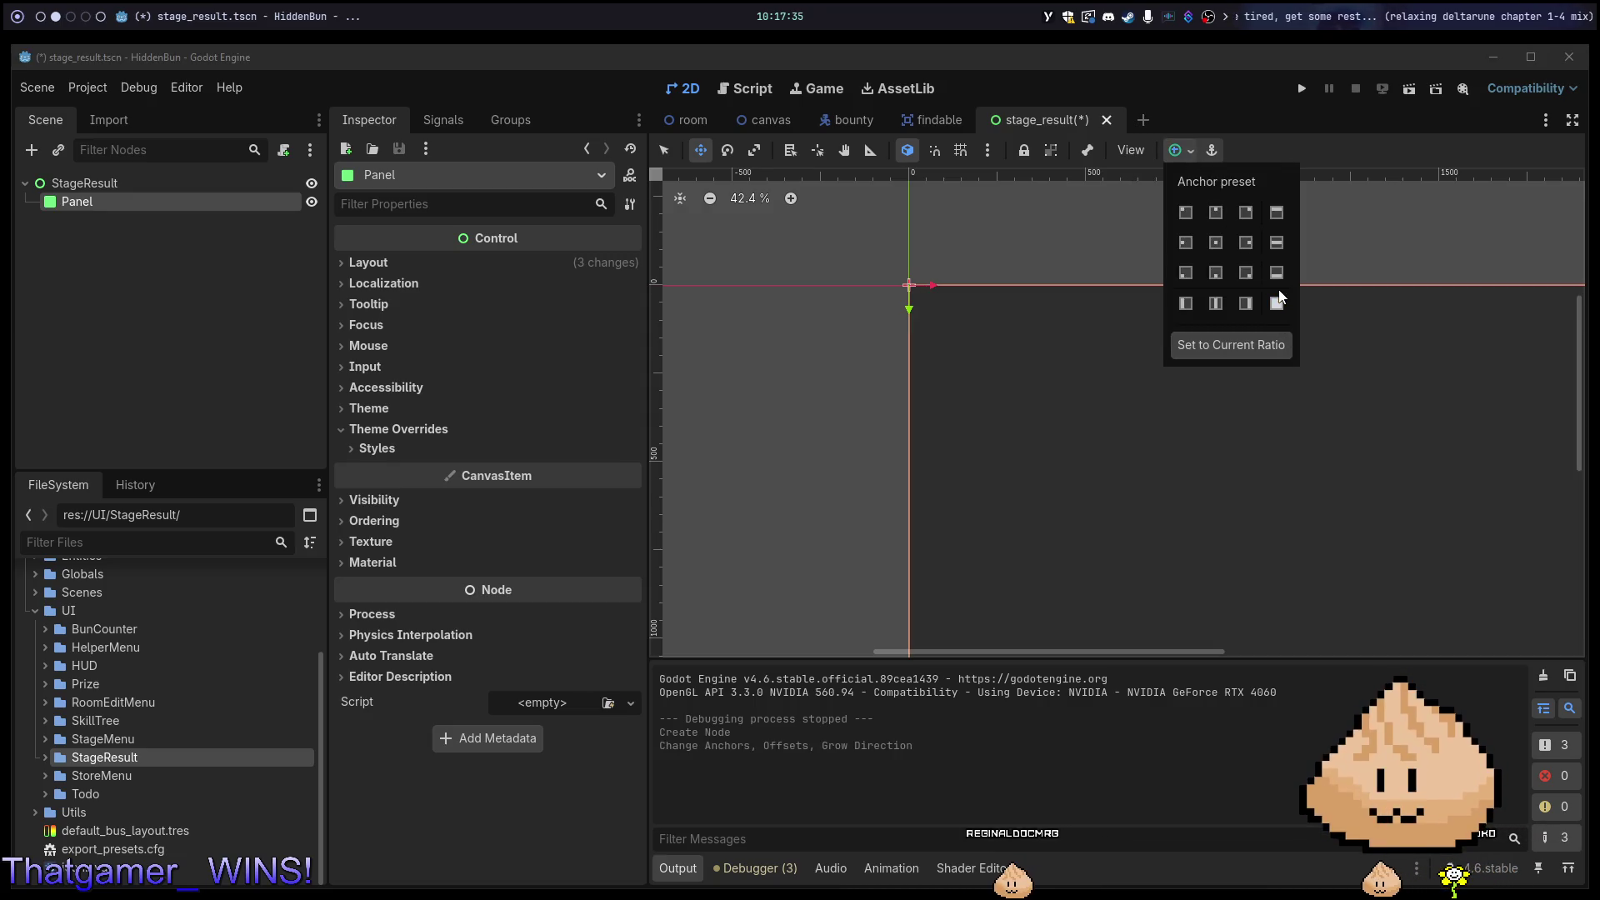
Add a MarginContainer as another child of StageResult.
{"action": "right_click", "coordinate": [239, 183]}
{"action": "left_click", "coordinate": [275, 202]}
{"action": "type", "text": "margin"}
{"action": "key", "text": "Return"}
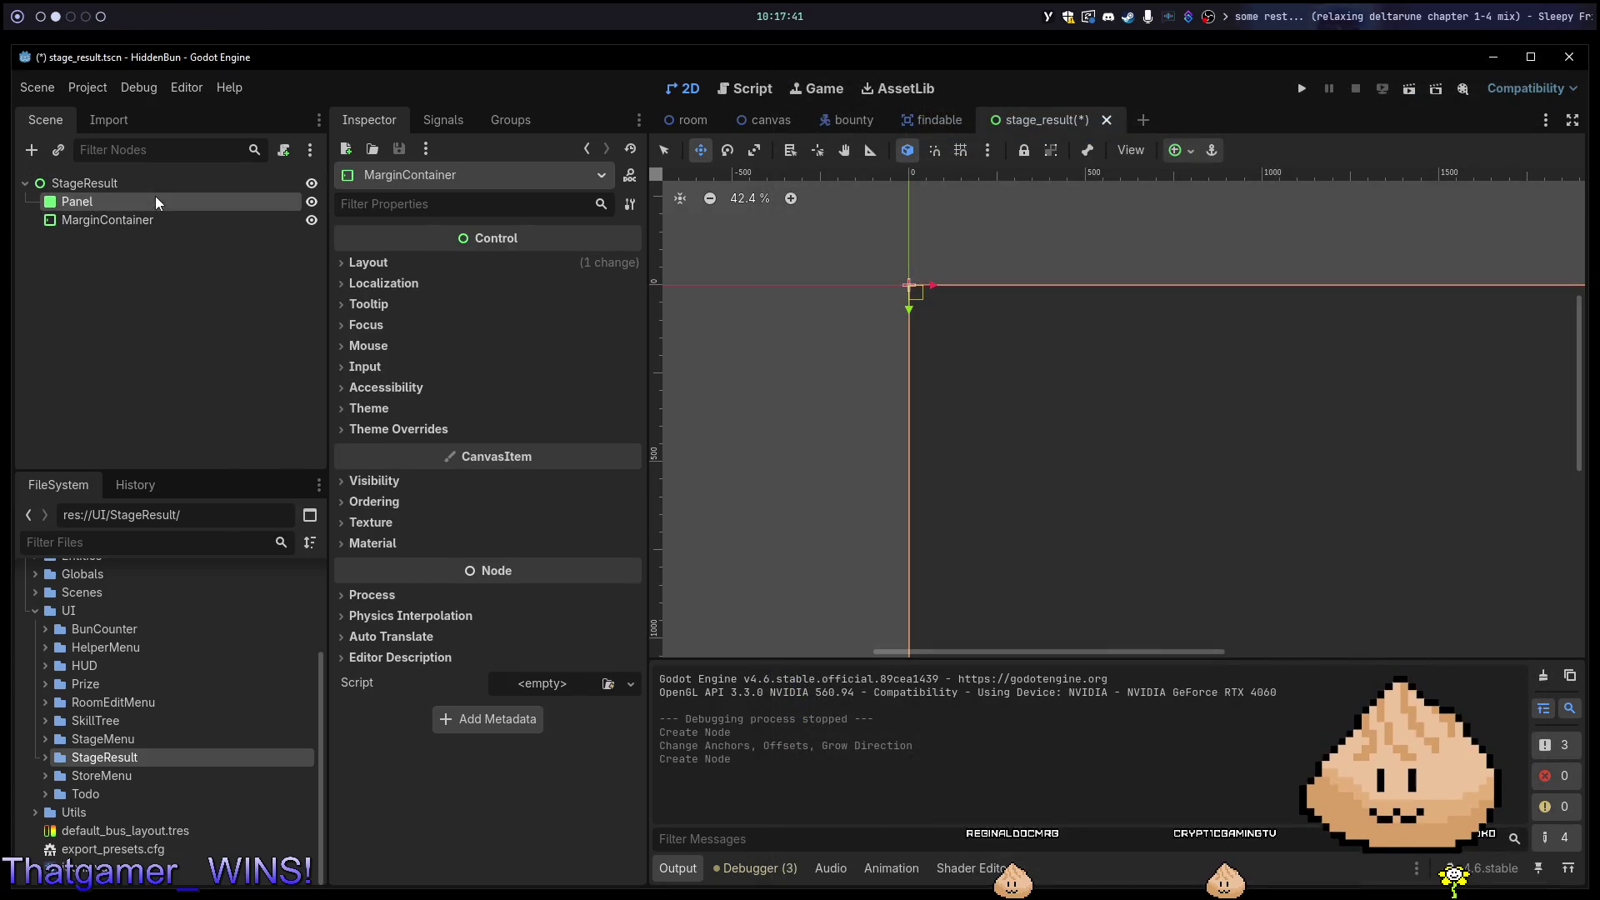
Move the Panel into the MarginContainer and set all four margin constants to 50.
{"action": "left_click_drag", "start_coordinate": [156, 225], "coordinate": [155, 216]}
{"action": "left_click", "coordinate": [146, 204]}
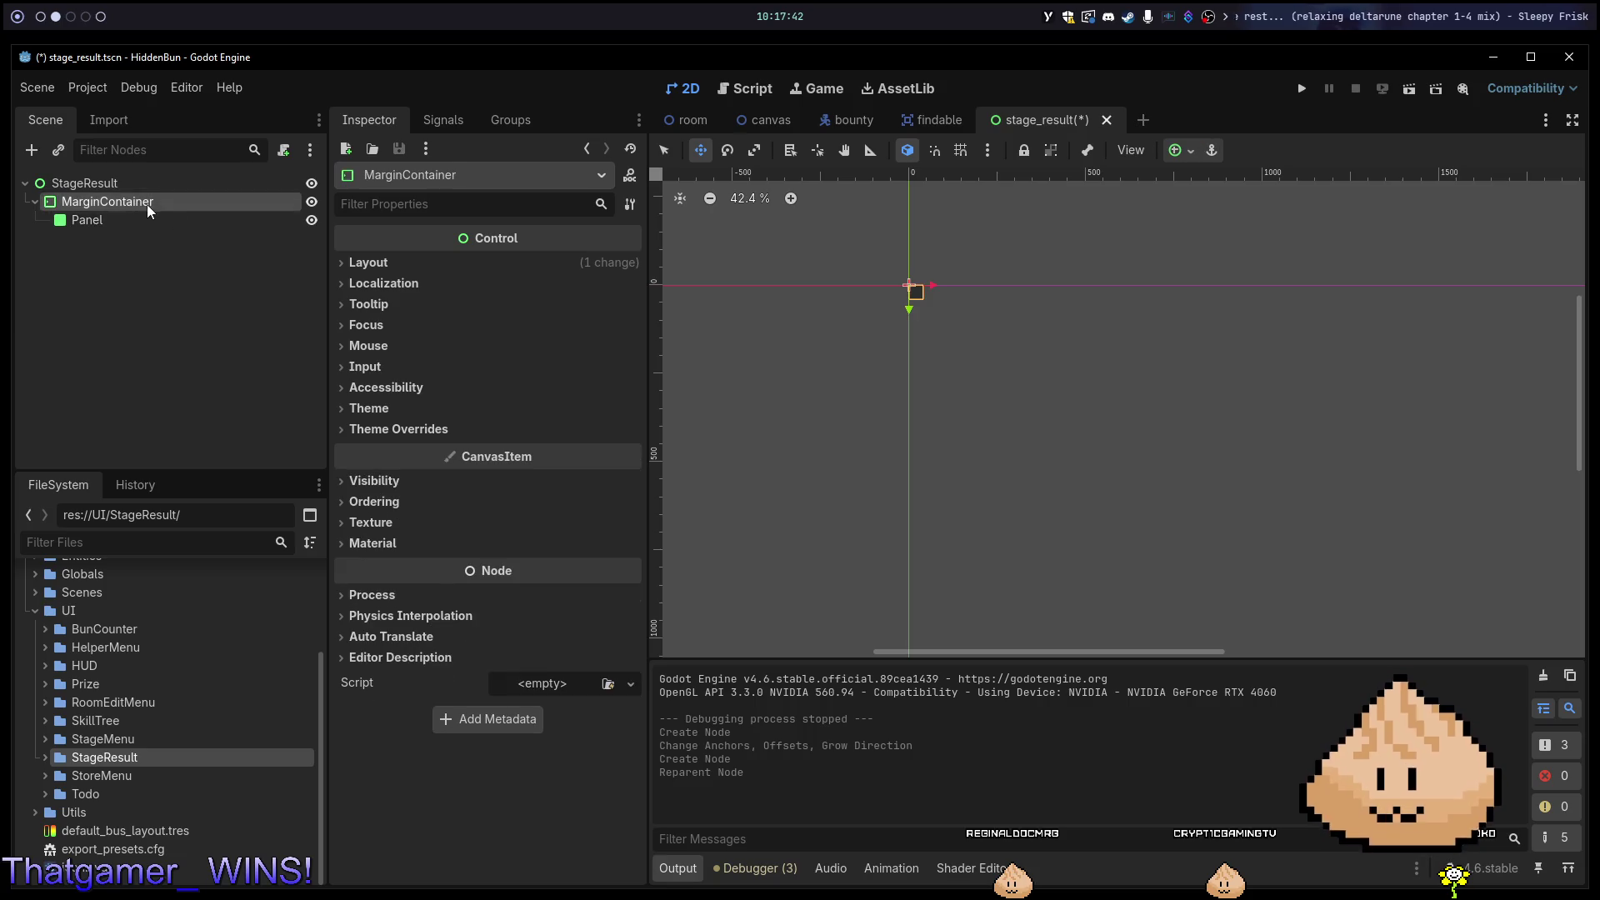
{"action": "left_click", "coordinate": [440, 430]}
{"action": "left_click", "coordinate": [444, 445]}
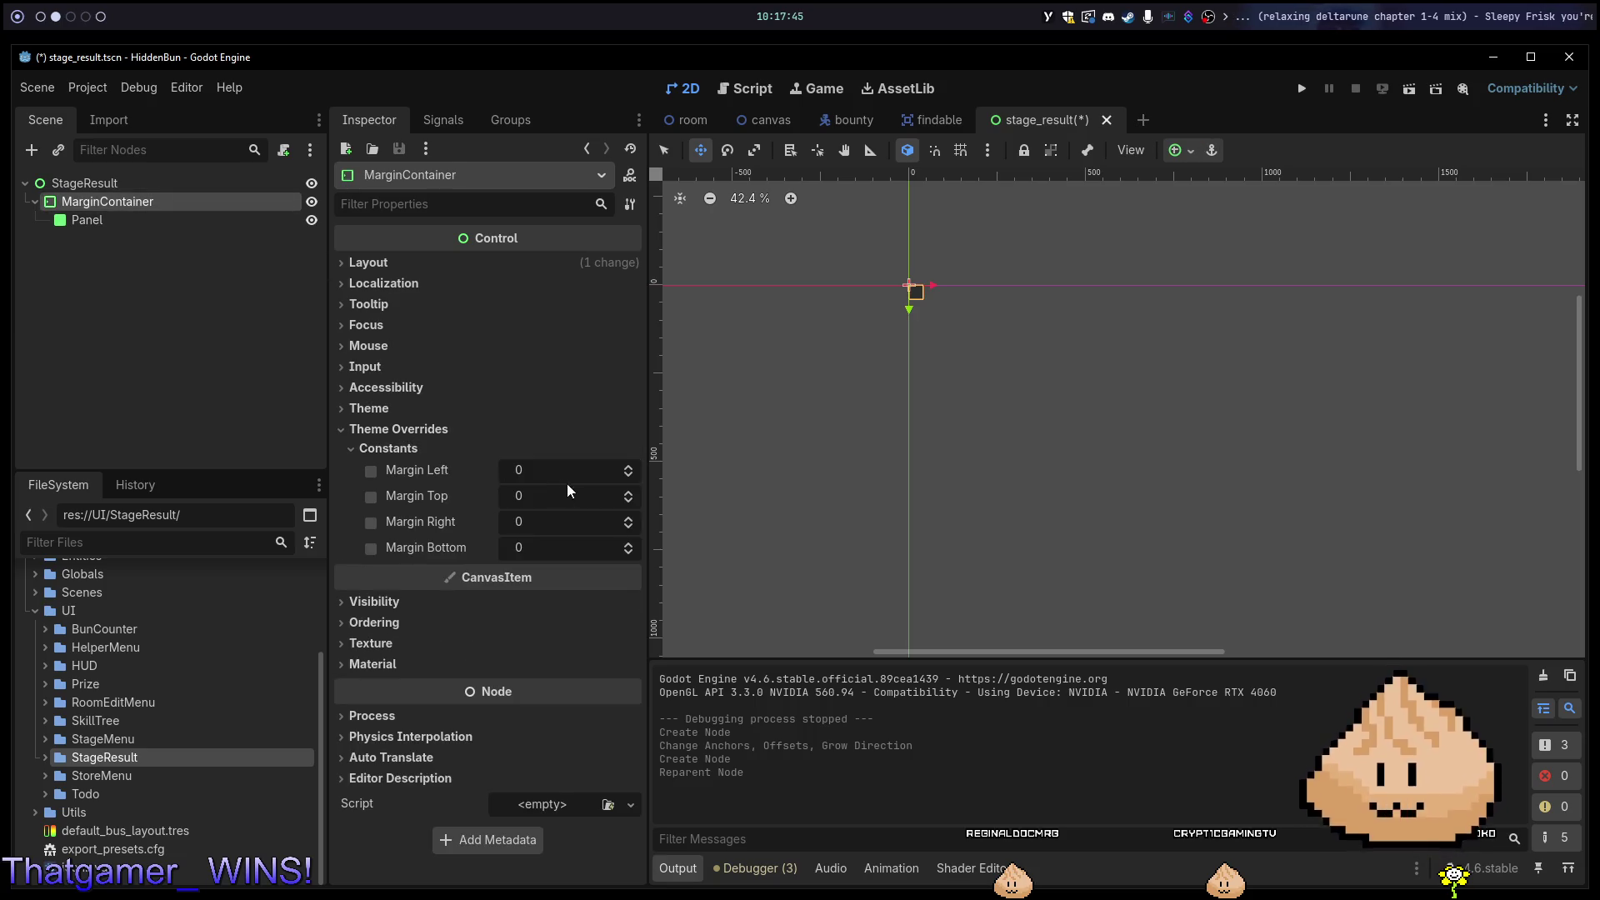
{"action": "left_click", "coordinate": [607, 466]}
{"action": "type", "text": "50"}
{"action": "key", "text": "Tab"}
{"action": "type", "text": "50"}
{"action": "key", "text": "Tab"}
{"action": "type", "text": "50"}
{"action": "key", "text": "Tab"}
{"action": "type", "text": "50"}
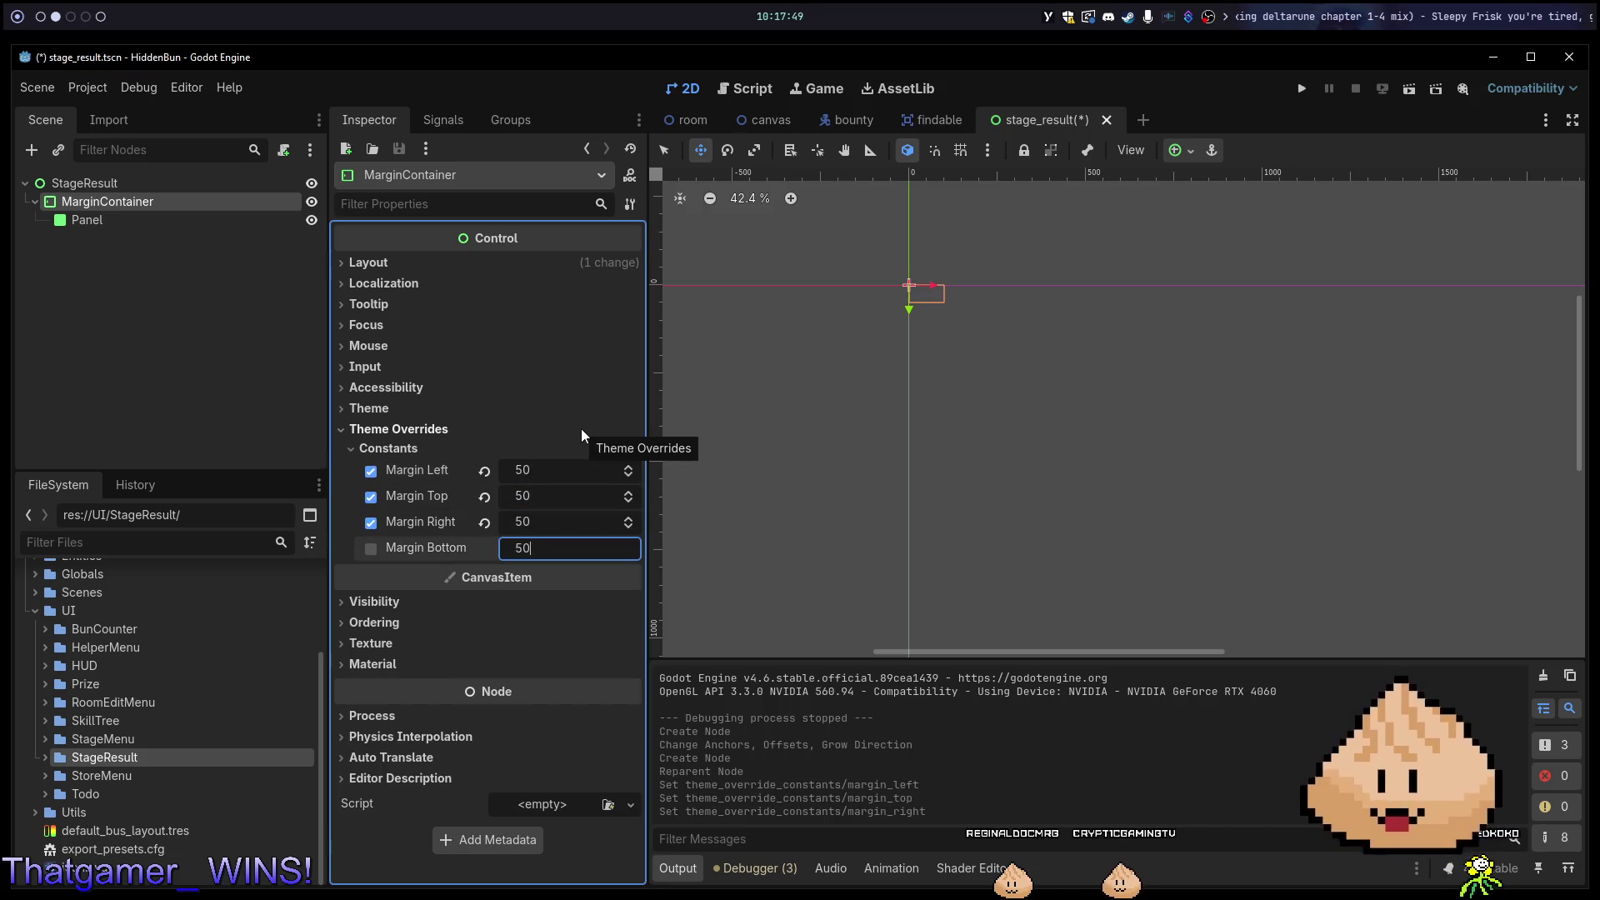
{"action": "key", "text": "Tab"}
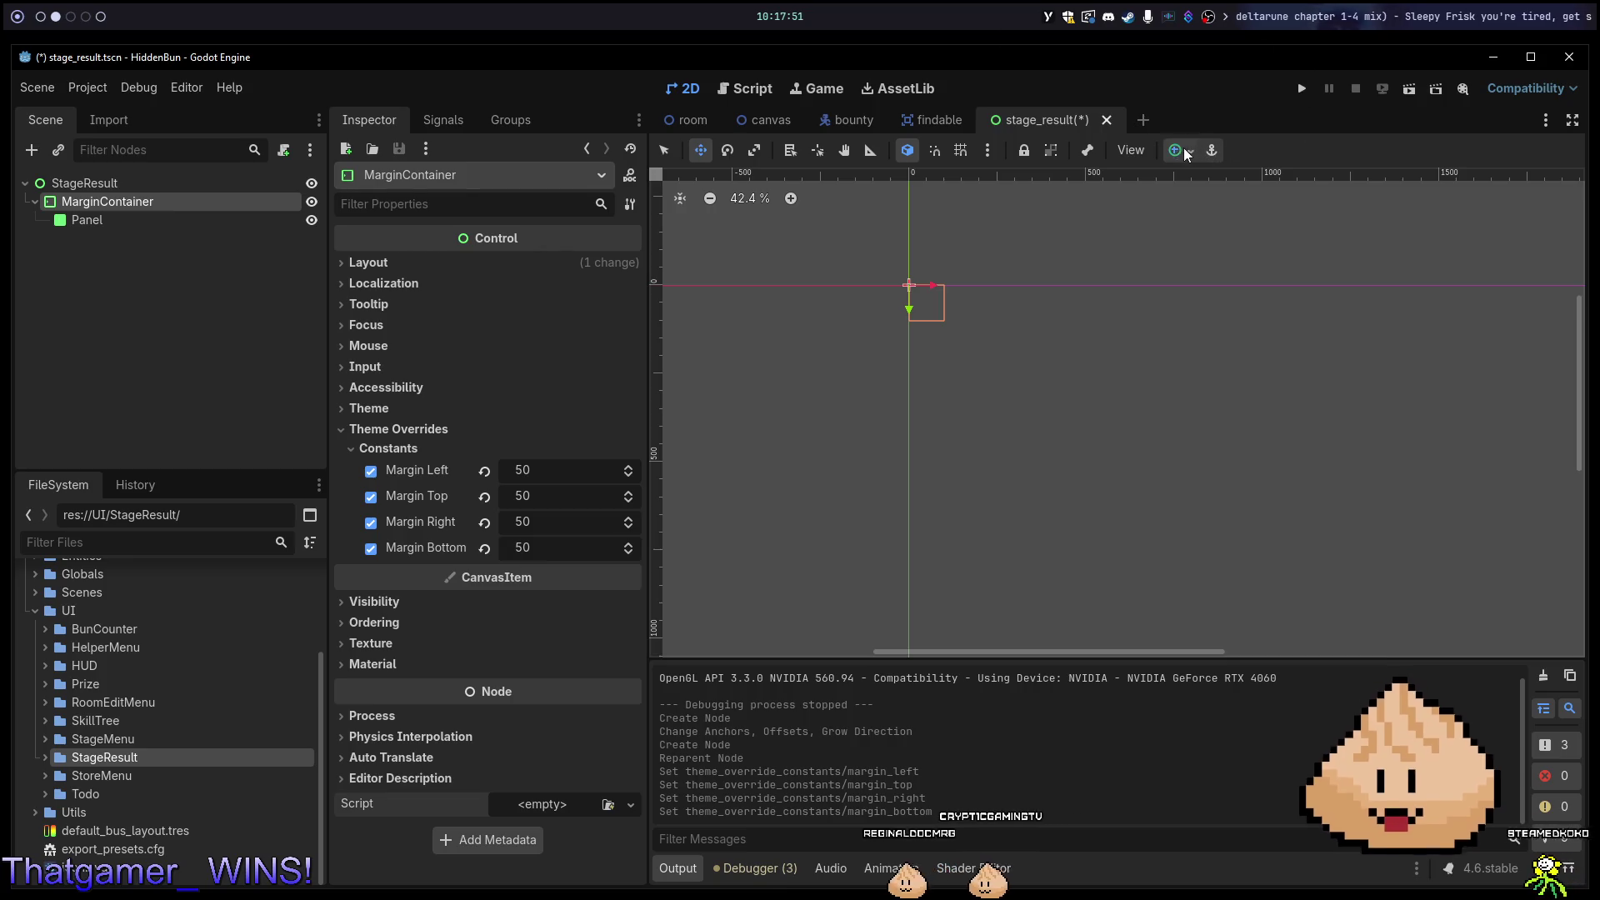
Stretch the MarginContainer with the Full Rect anchor preset, then select the Panel.
{"action": "left_click", "coordinate": [1180, 150]}
{"action": "left_click", "coordinate": [1275, 304]}
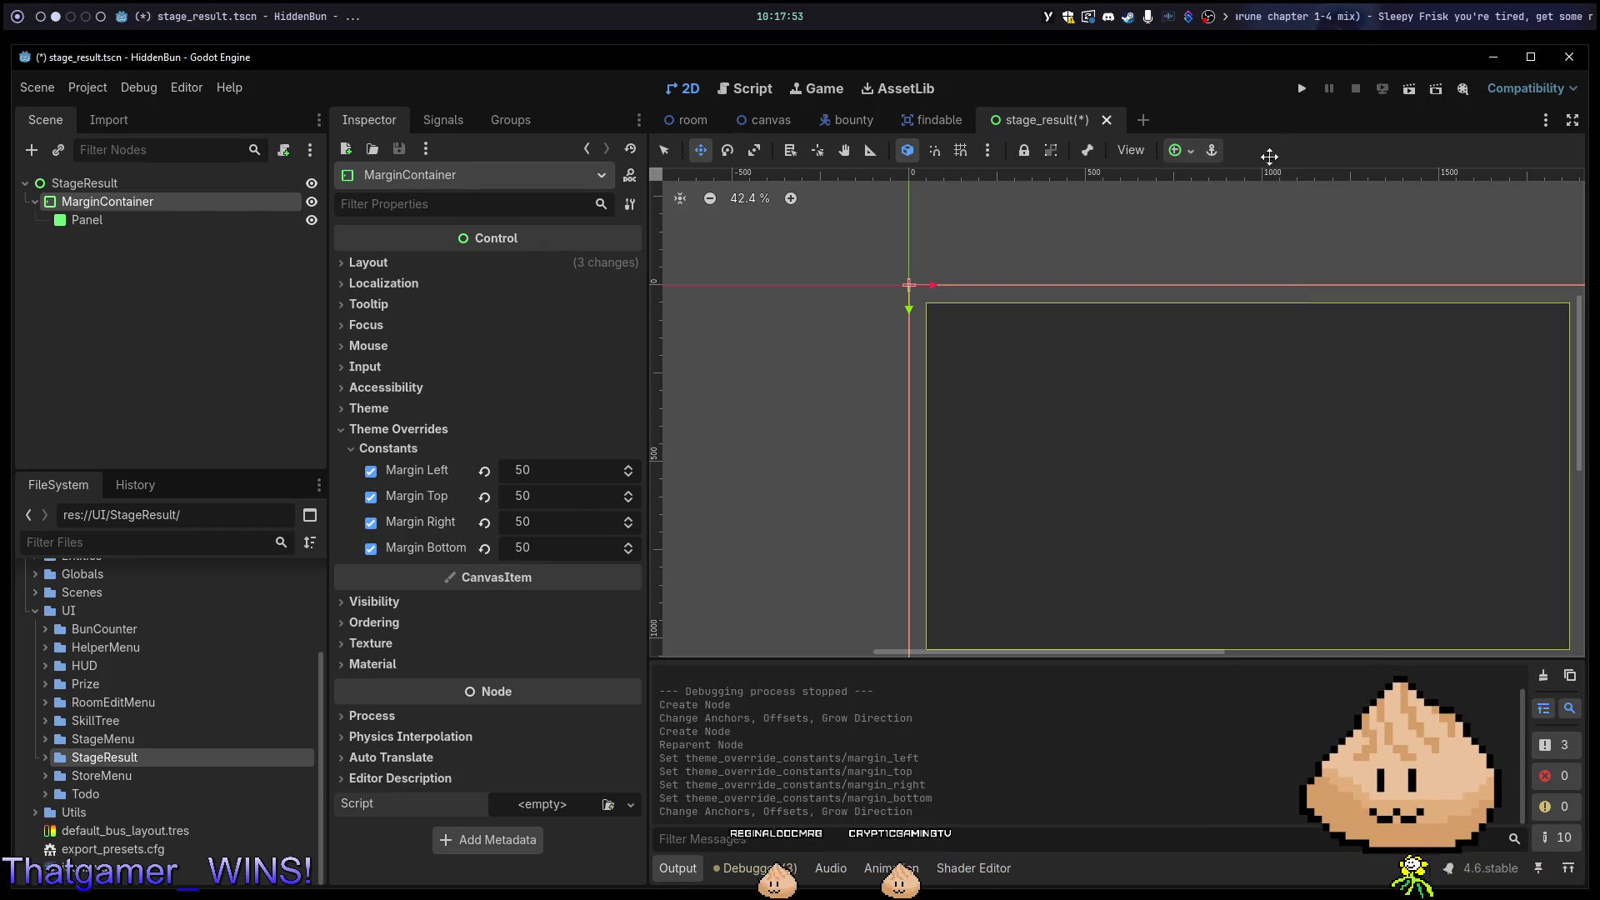
{"action": "scroll", "coordinate": [1338, 459], "scroll_direction": "down", "scroll_amount": 4}
{"action": "scroll", "coordinate": [1183, 369], "scroll_direction": "up", "scroll_amount": 2}
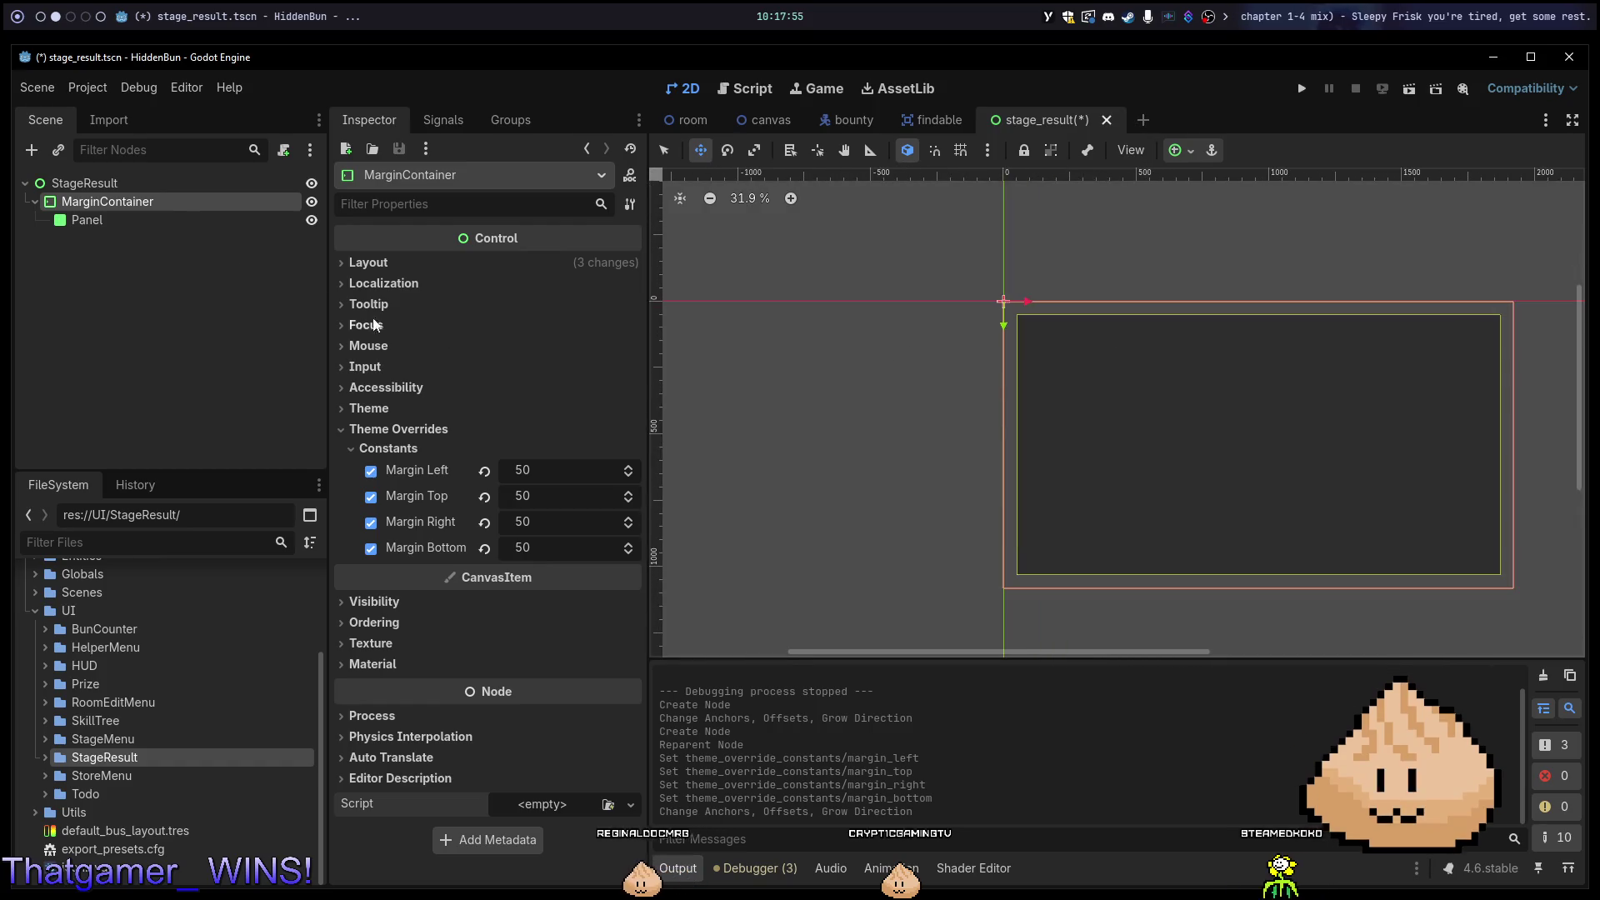
{"action": "left_click", "coordinate": [149, 208], "text": "ctrl"}
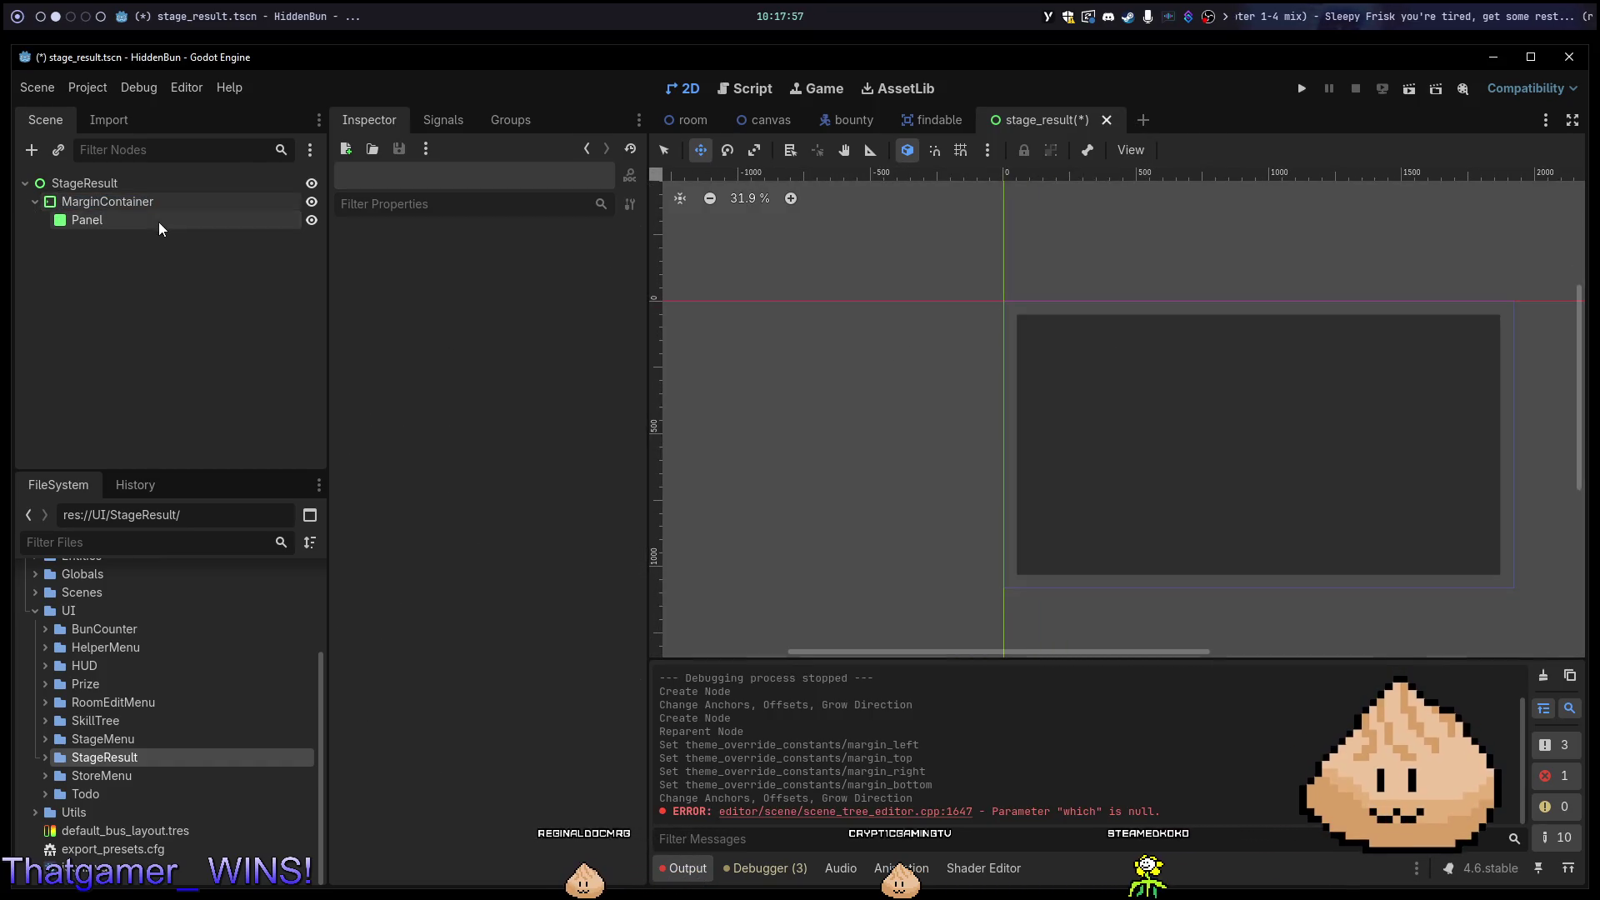
{"action": "left_click", "coordinate": [132, 221]}
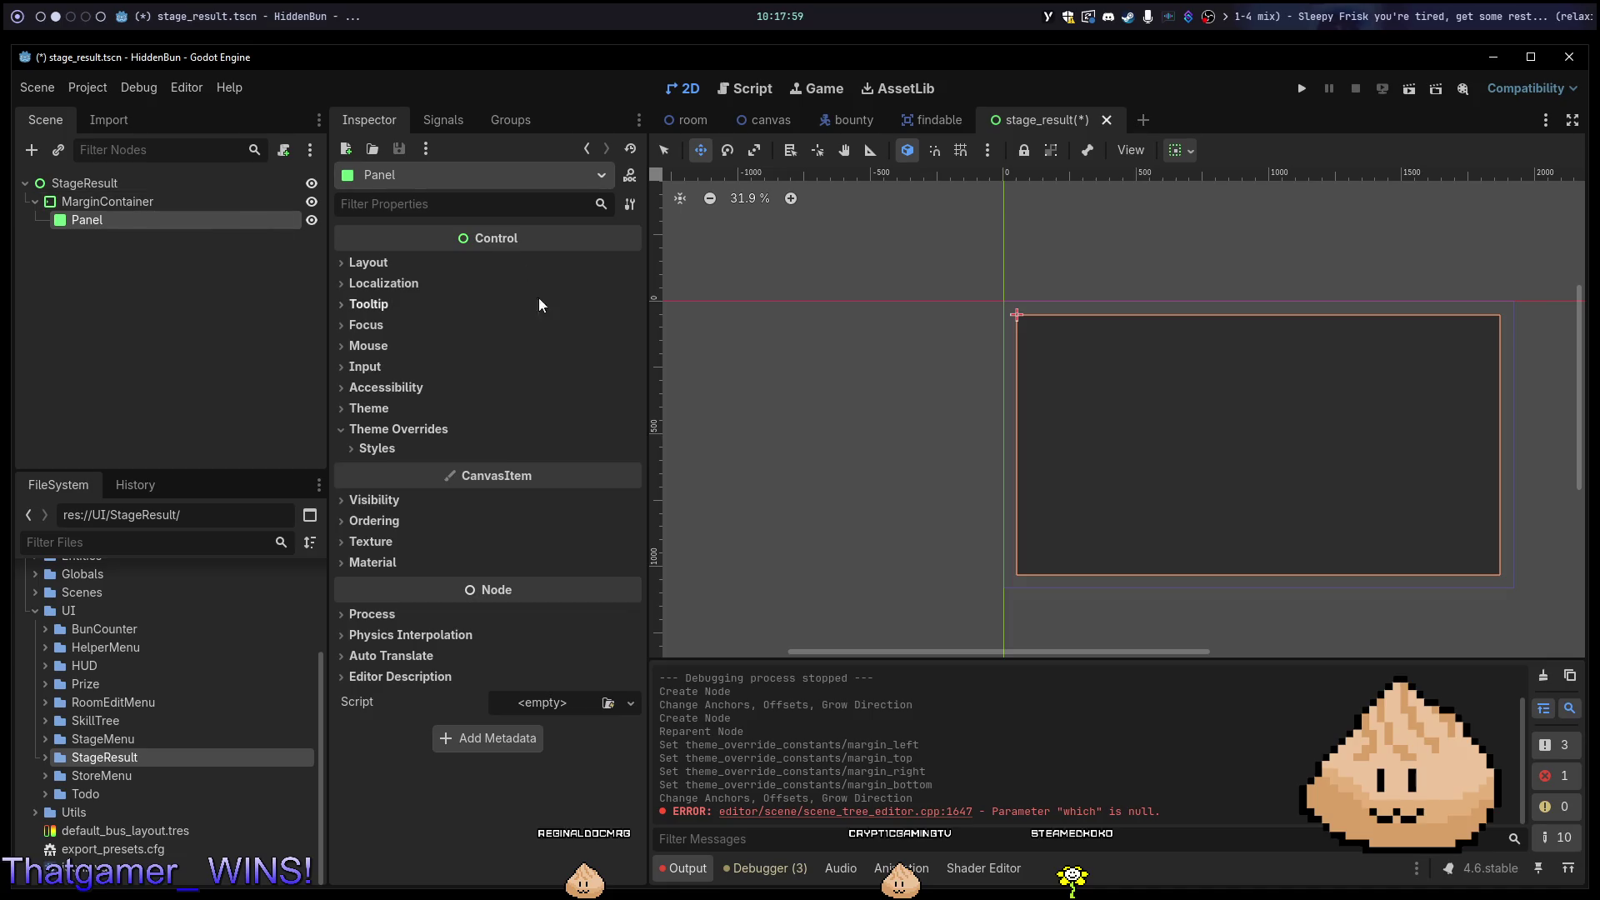
Replace the Panel's StyleBoxFlat override with a StyleBoxTexture using the board_square image.
{"action": "left_click", "coordinate": [392, 447]}
{"action": "left_click", "coordinate": [550, 471]}
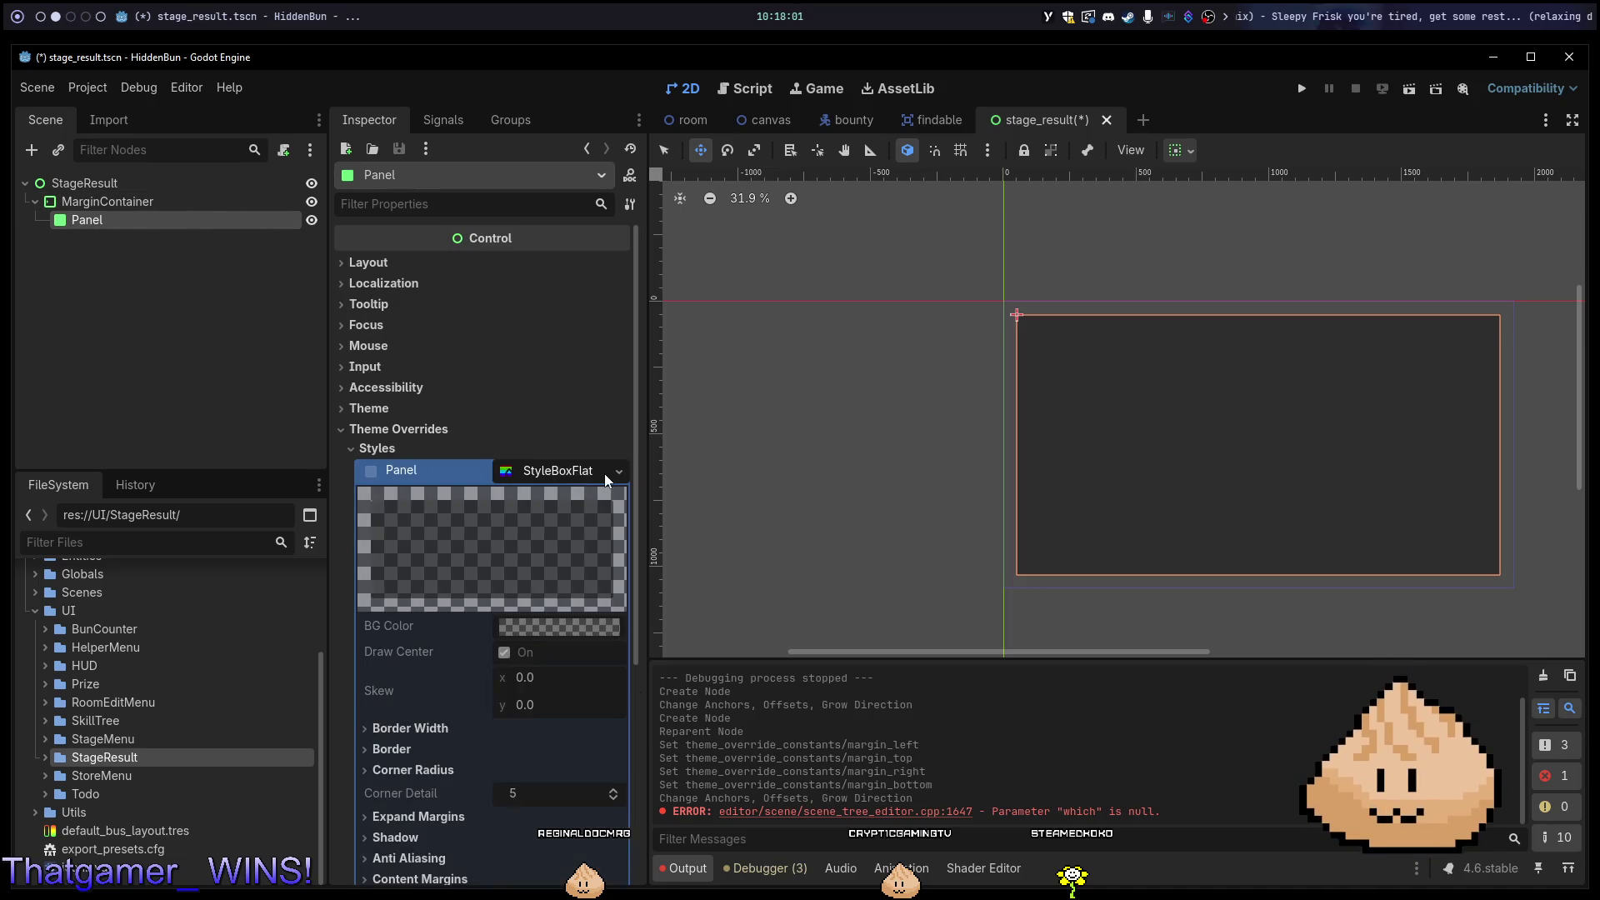
{"action": "left_click", "coordinate": [620, 472]}
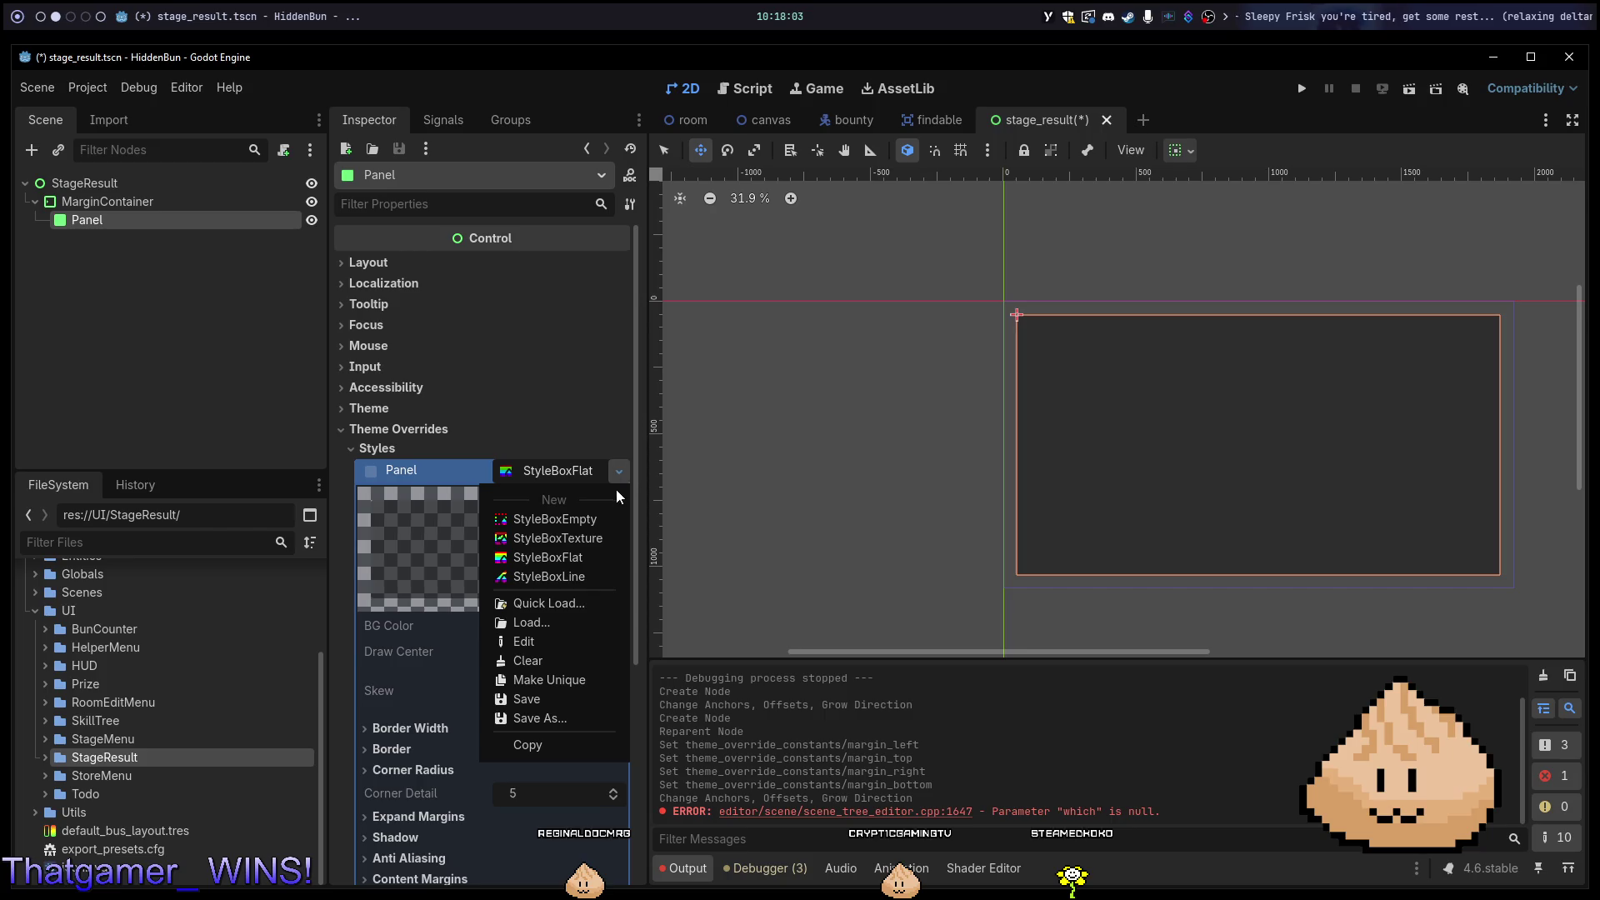
{"action": "left_click", "coordinate": [583, 539]}
{"action": "left_click", "coordinate": [592, 627]}
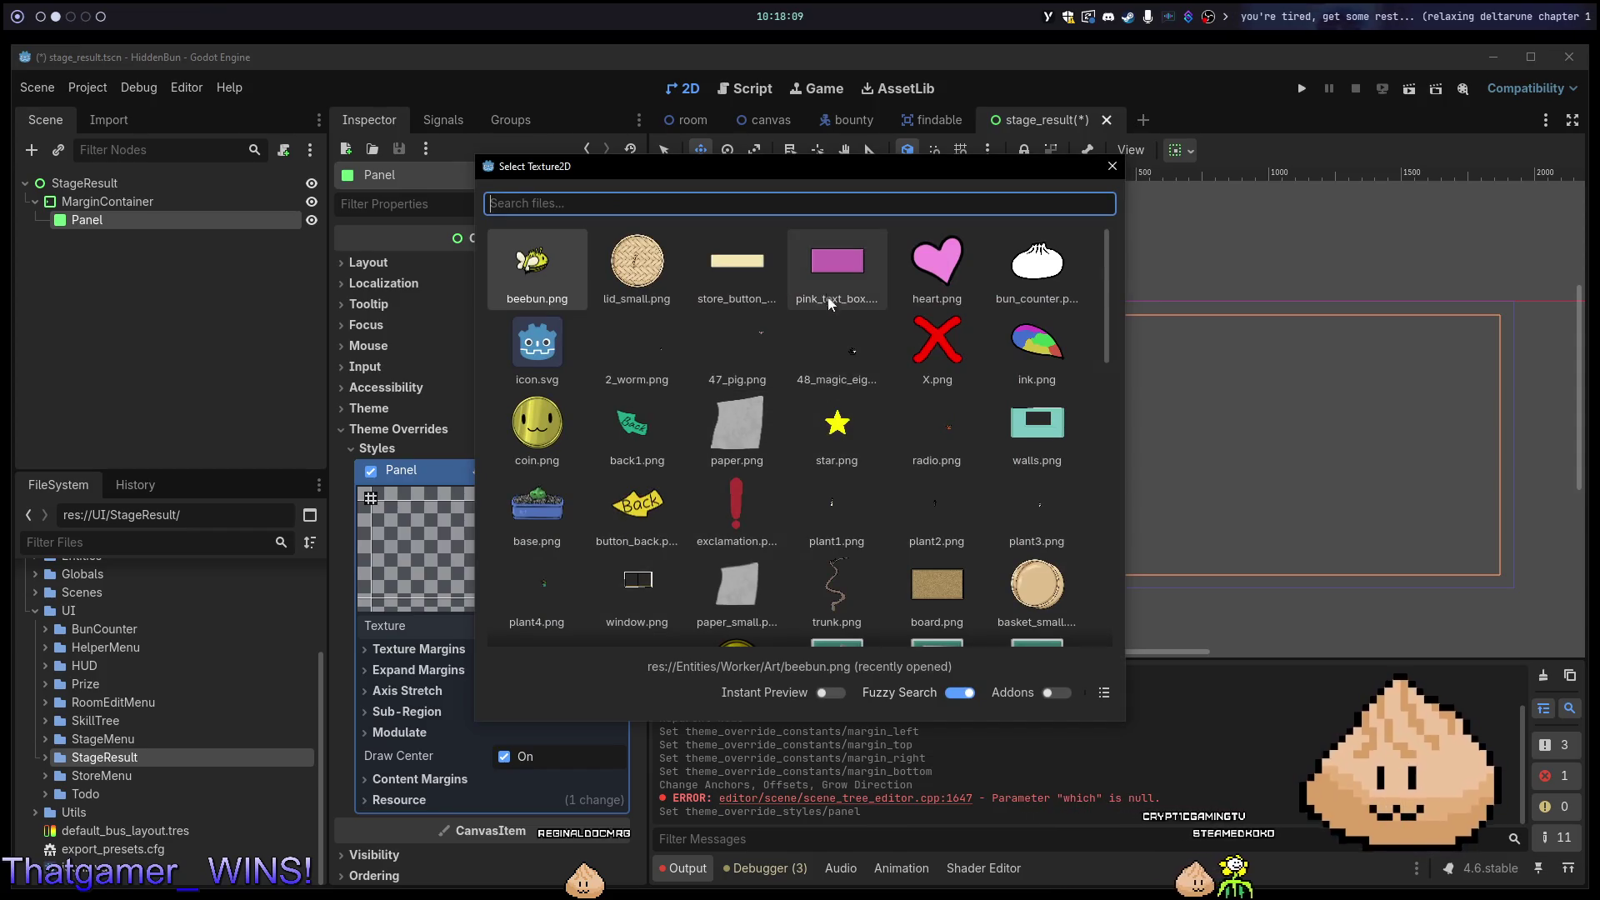
{"action": "scroll", "coordinate": [821, 300], "scroll_direction": "down", "scroll_amount": 6}
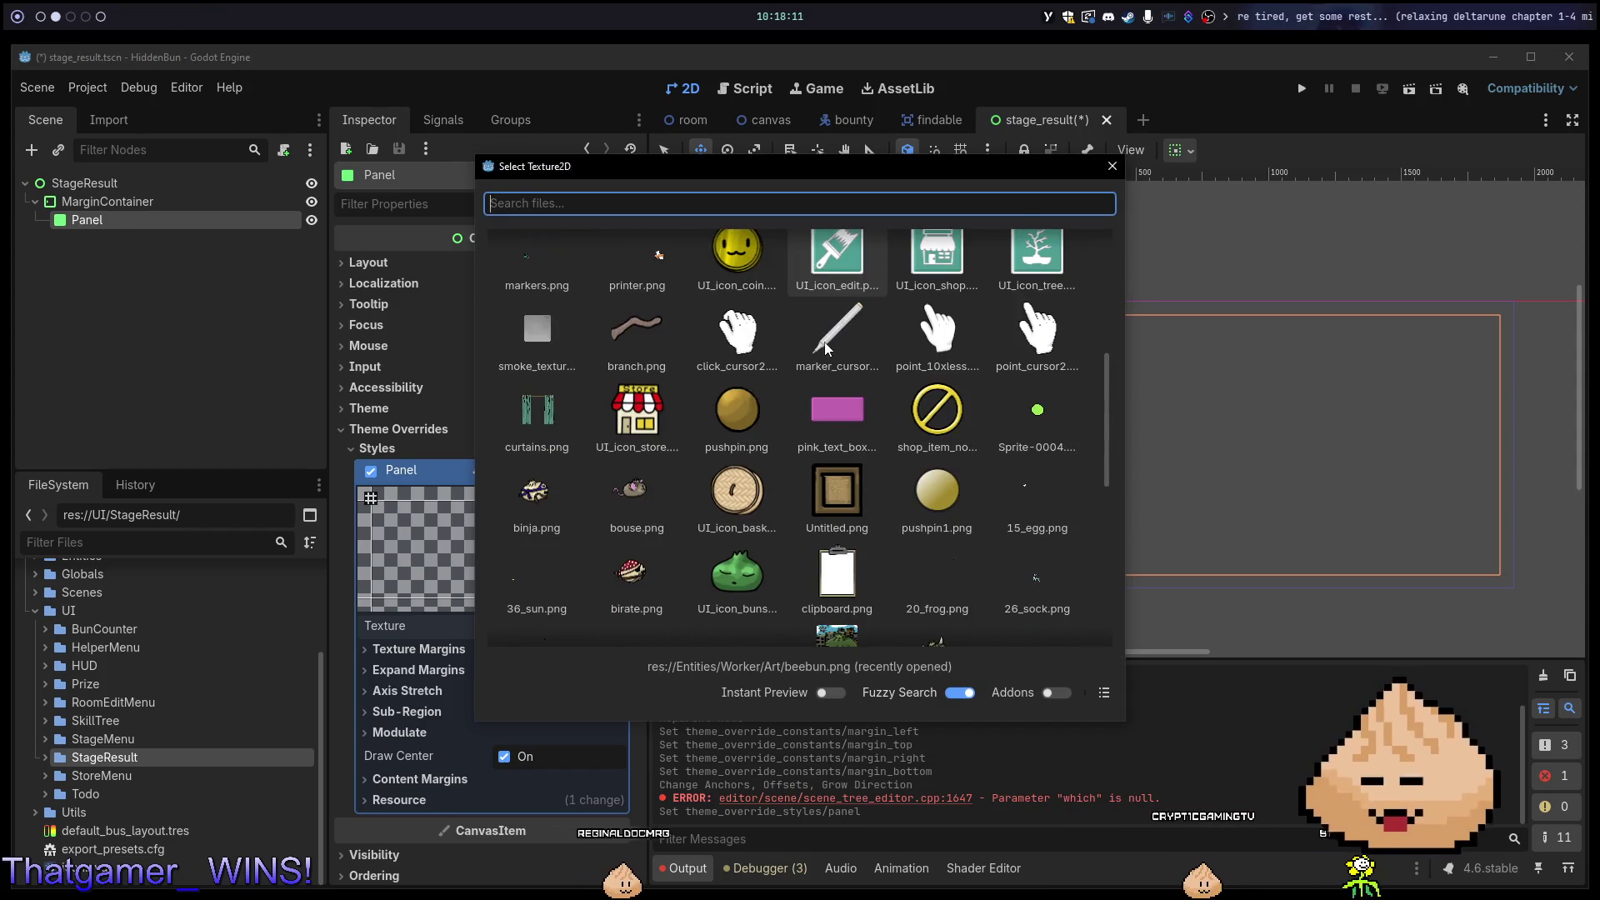
{"action": "scroll", "coordinate": [825, 343], "scroll_direction": "down", "scroll_amount": 4}
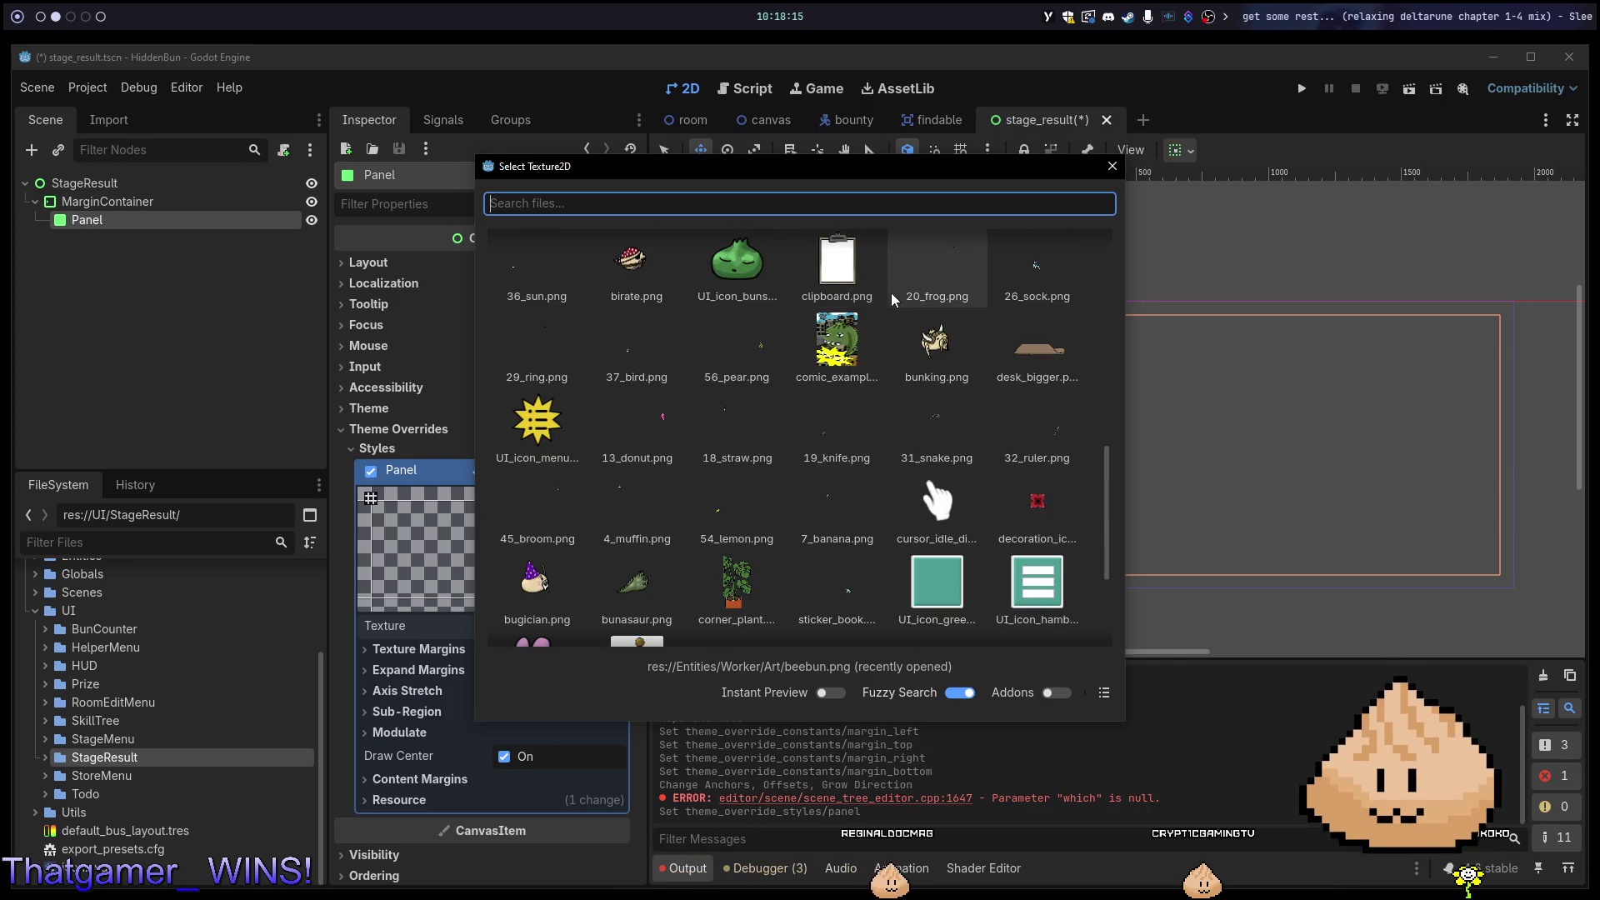
{"action": "scroll", "coordinate": [891, 325], "scroll_direction": "down", "scroll_amount": 3}
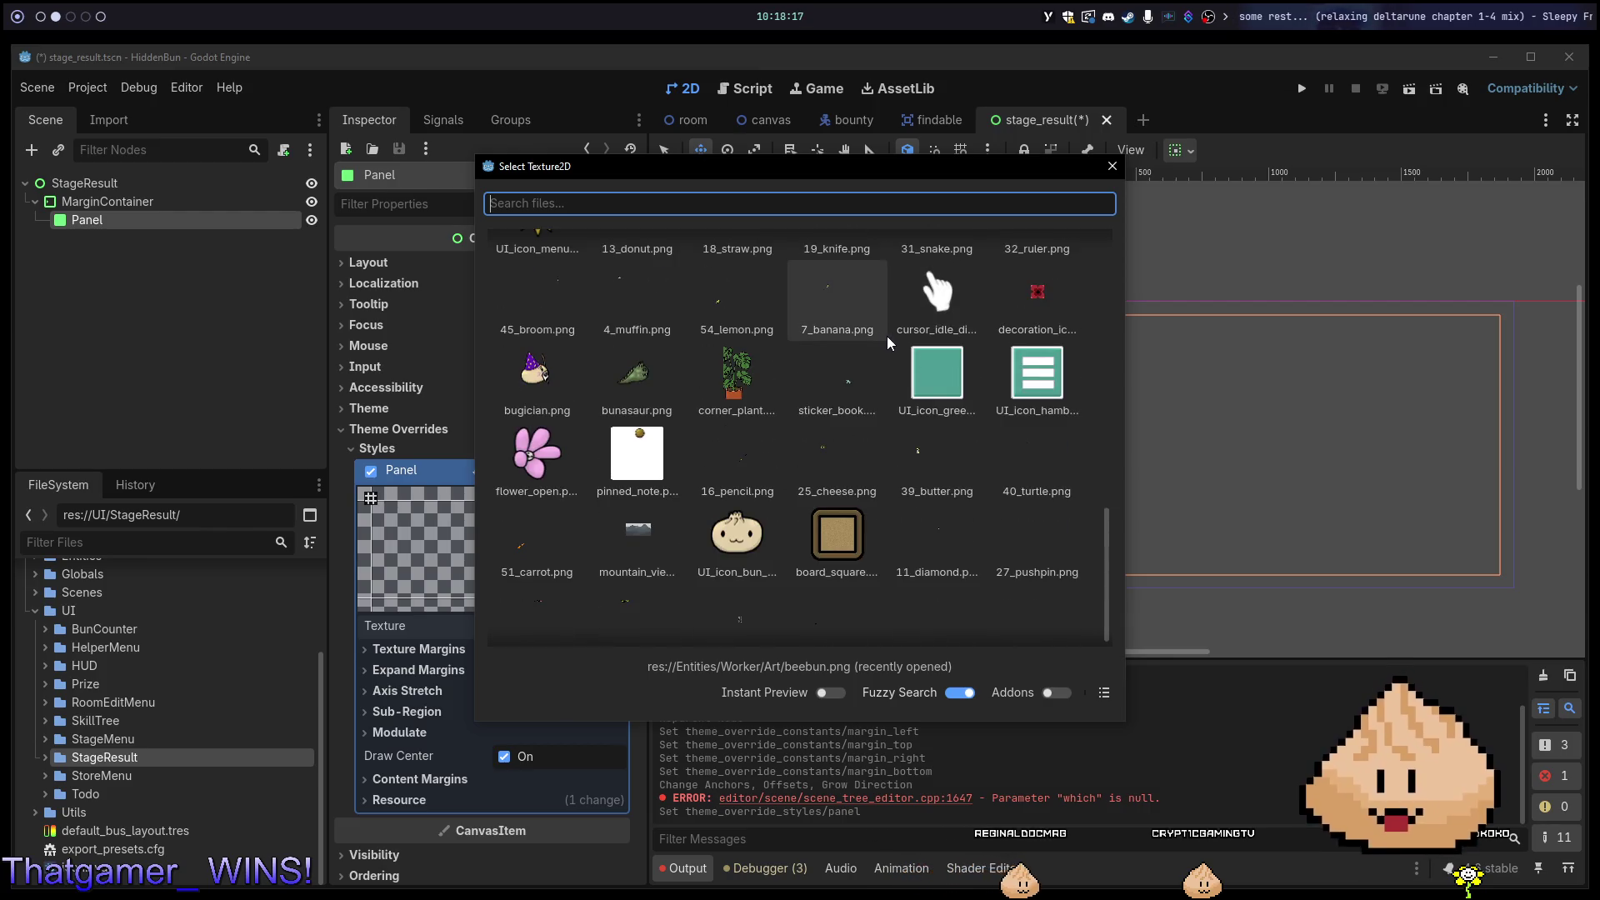
{"action": "scroll", "coordinate": [886, 336], "scroll_direction": "down", "scroll_amount": 1}
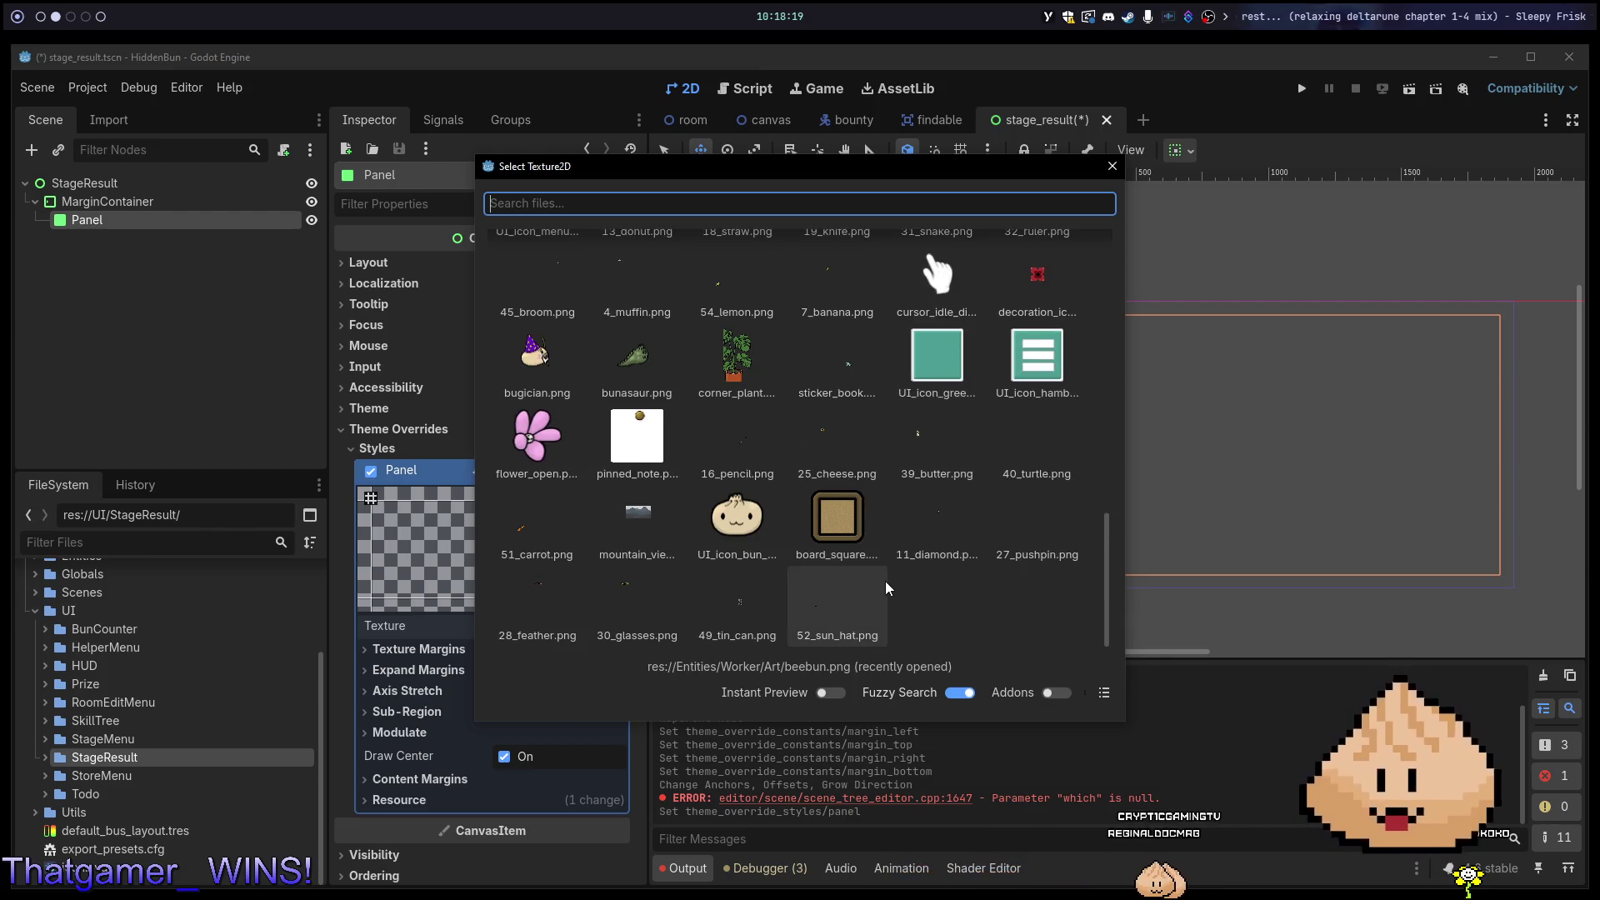
{"action": "double_click", "coordinate": [858, 543]}
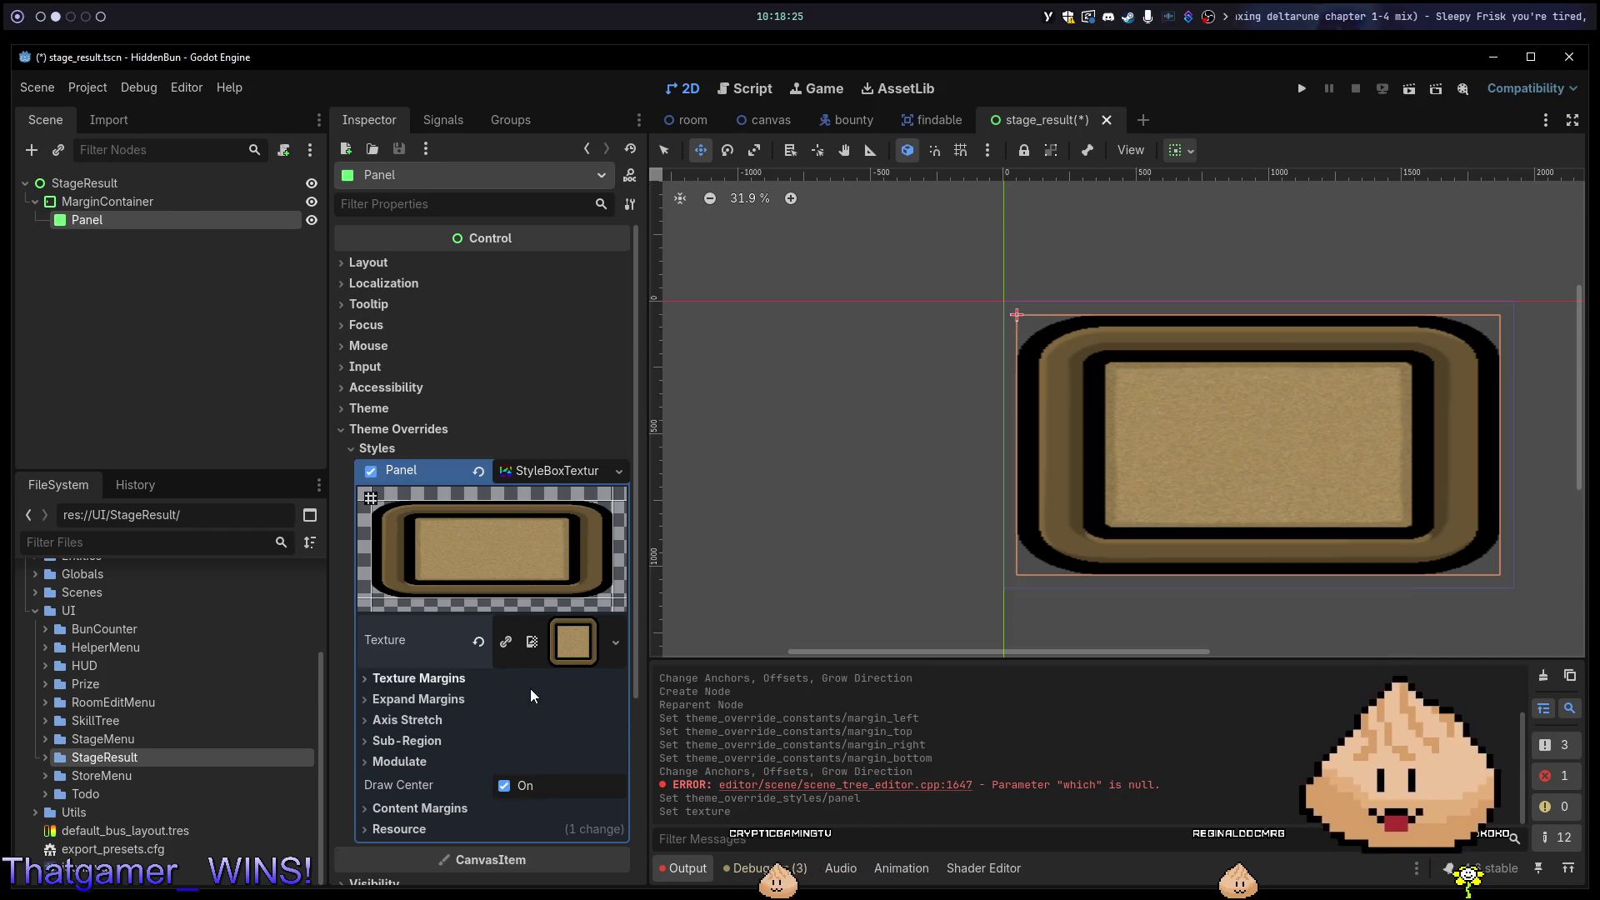
Set the board texture's left texture margin to 50 px.
{"action": "left_click", "coordinate": [473, 679]}
{"action": "left_click", "coordinate": [554, 701]}
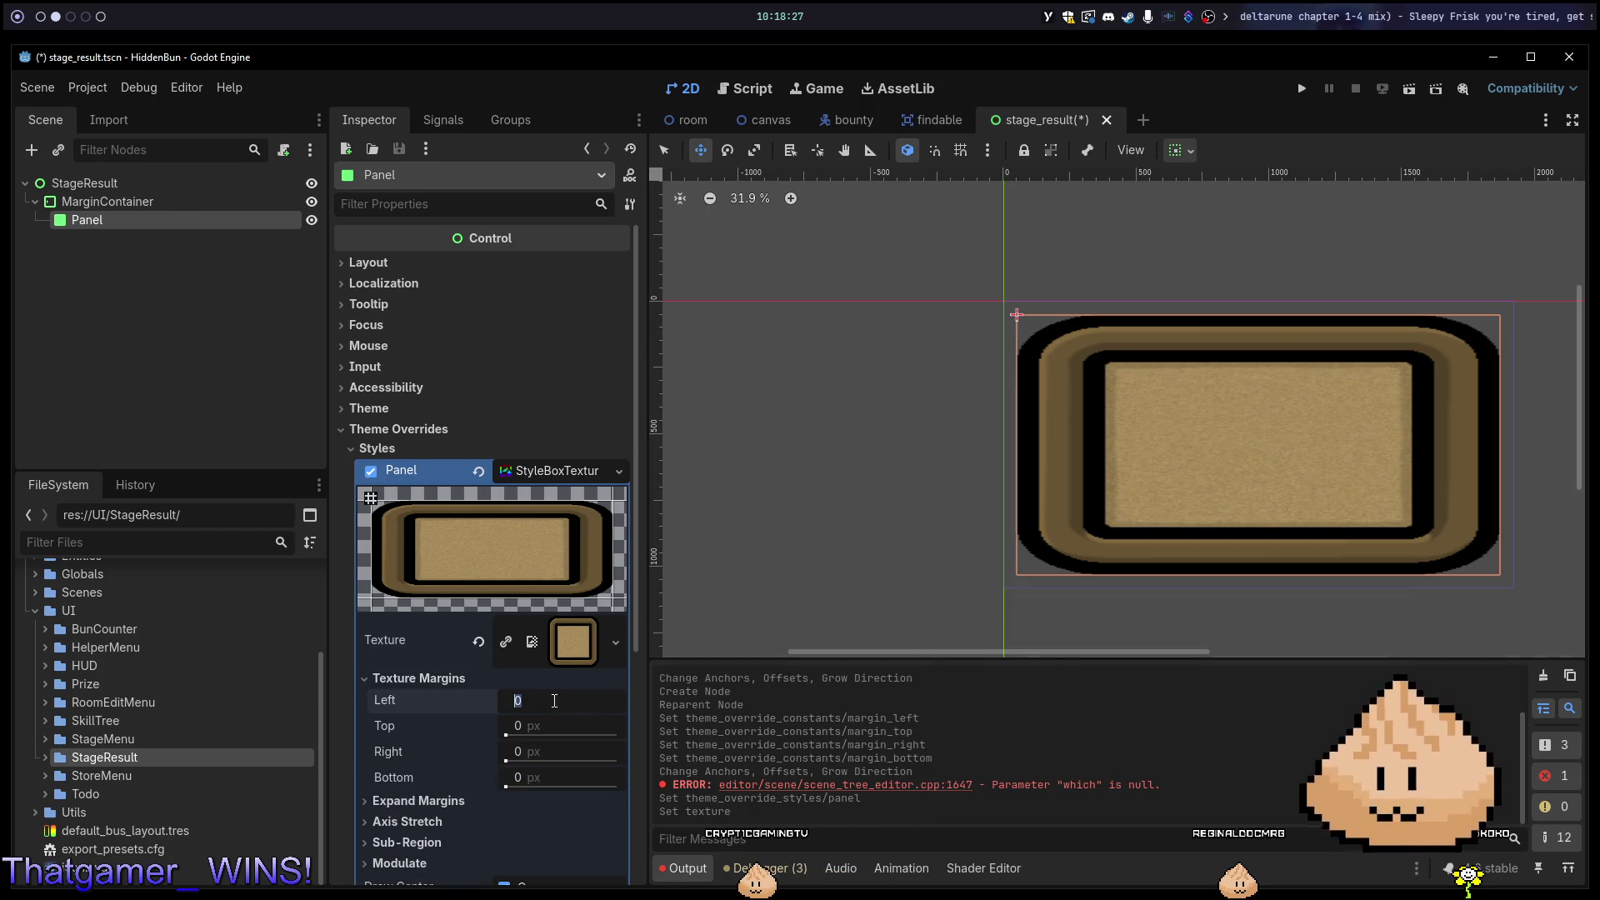
{"action": "type", "text": "12"}
{"action": "key", "text": "Tab"}
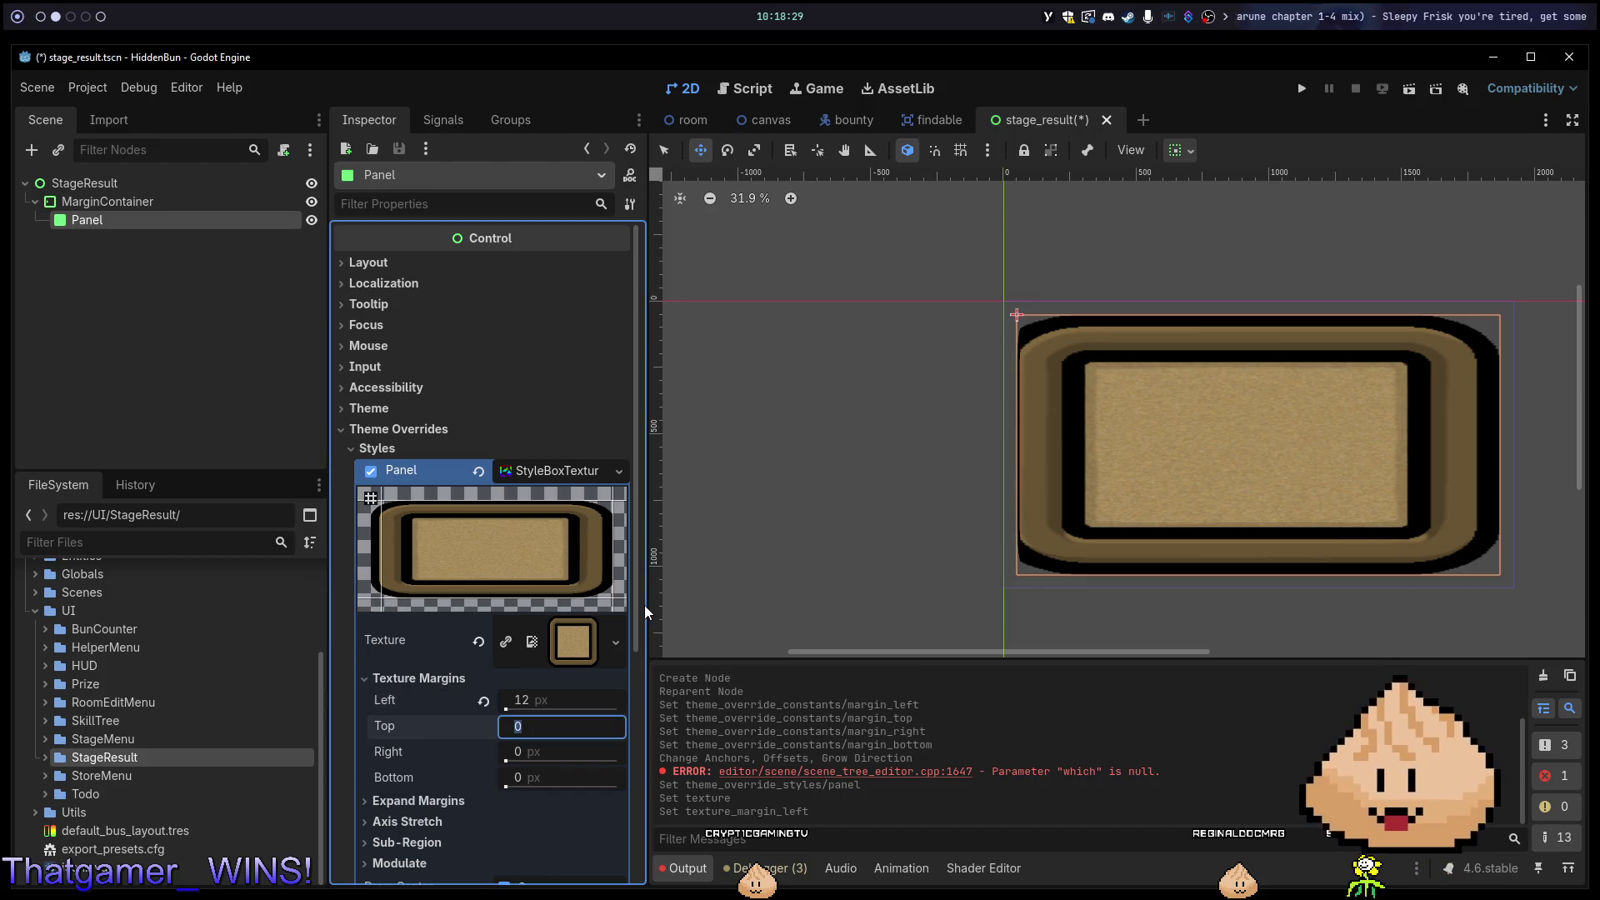
{"action": "left_click", "coordinate": [534, 706]}
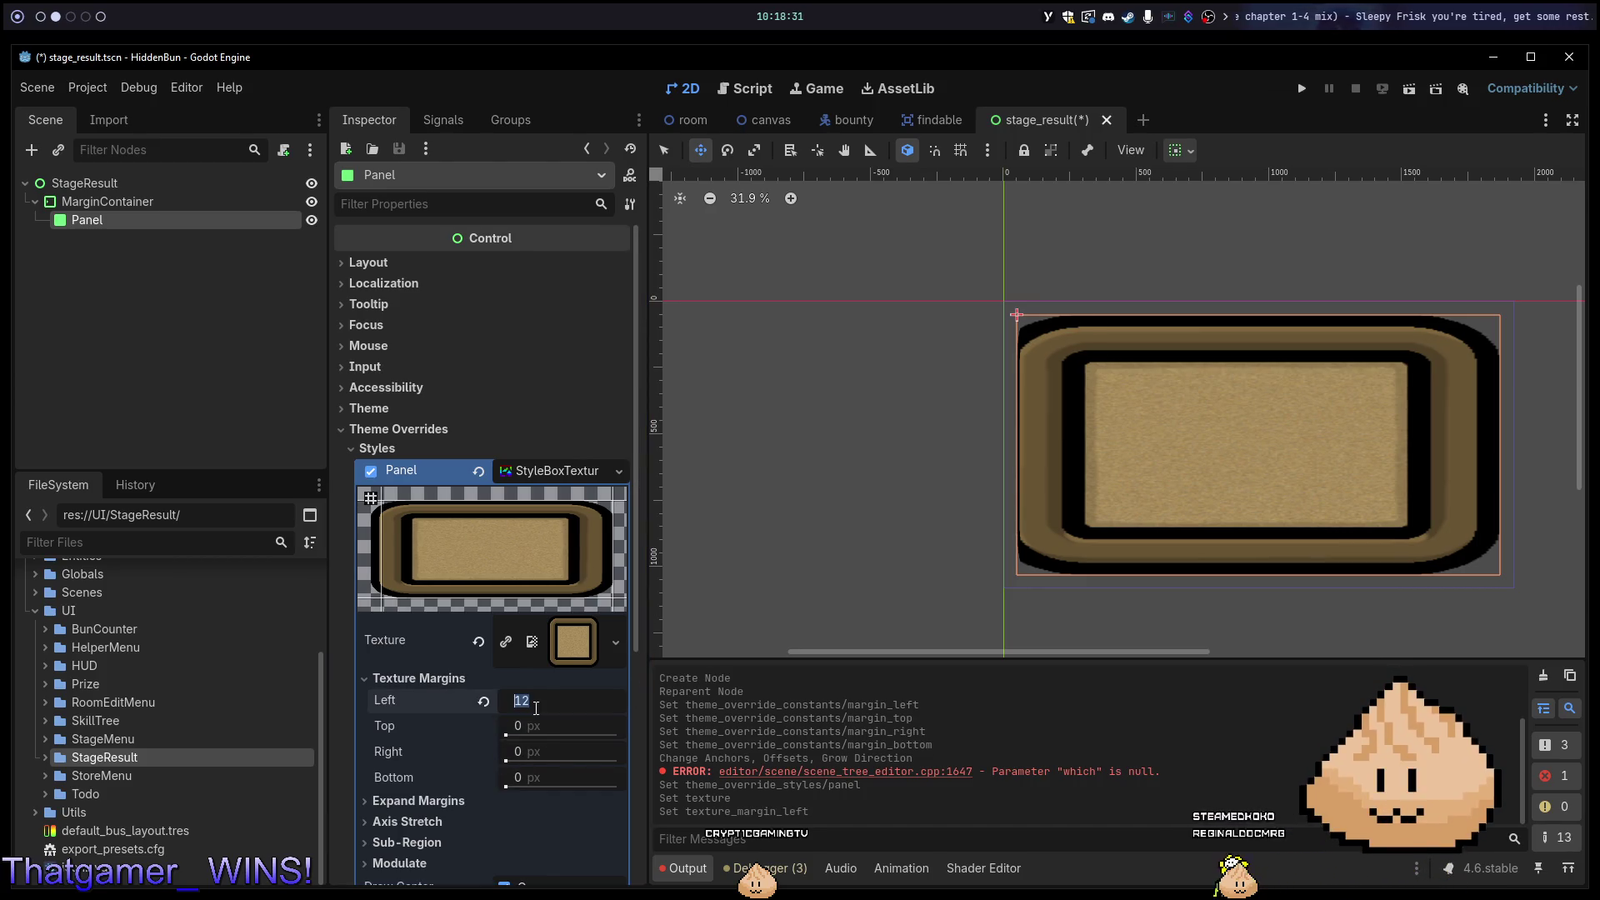
{"action": "type", "text": "40"}
{"action": "key", "text": "Return"}
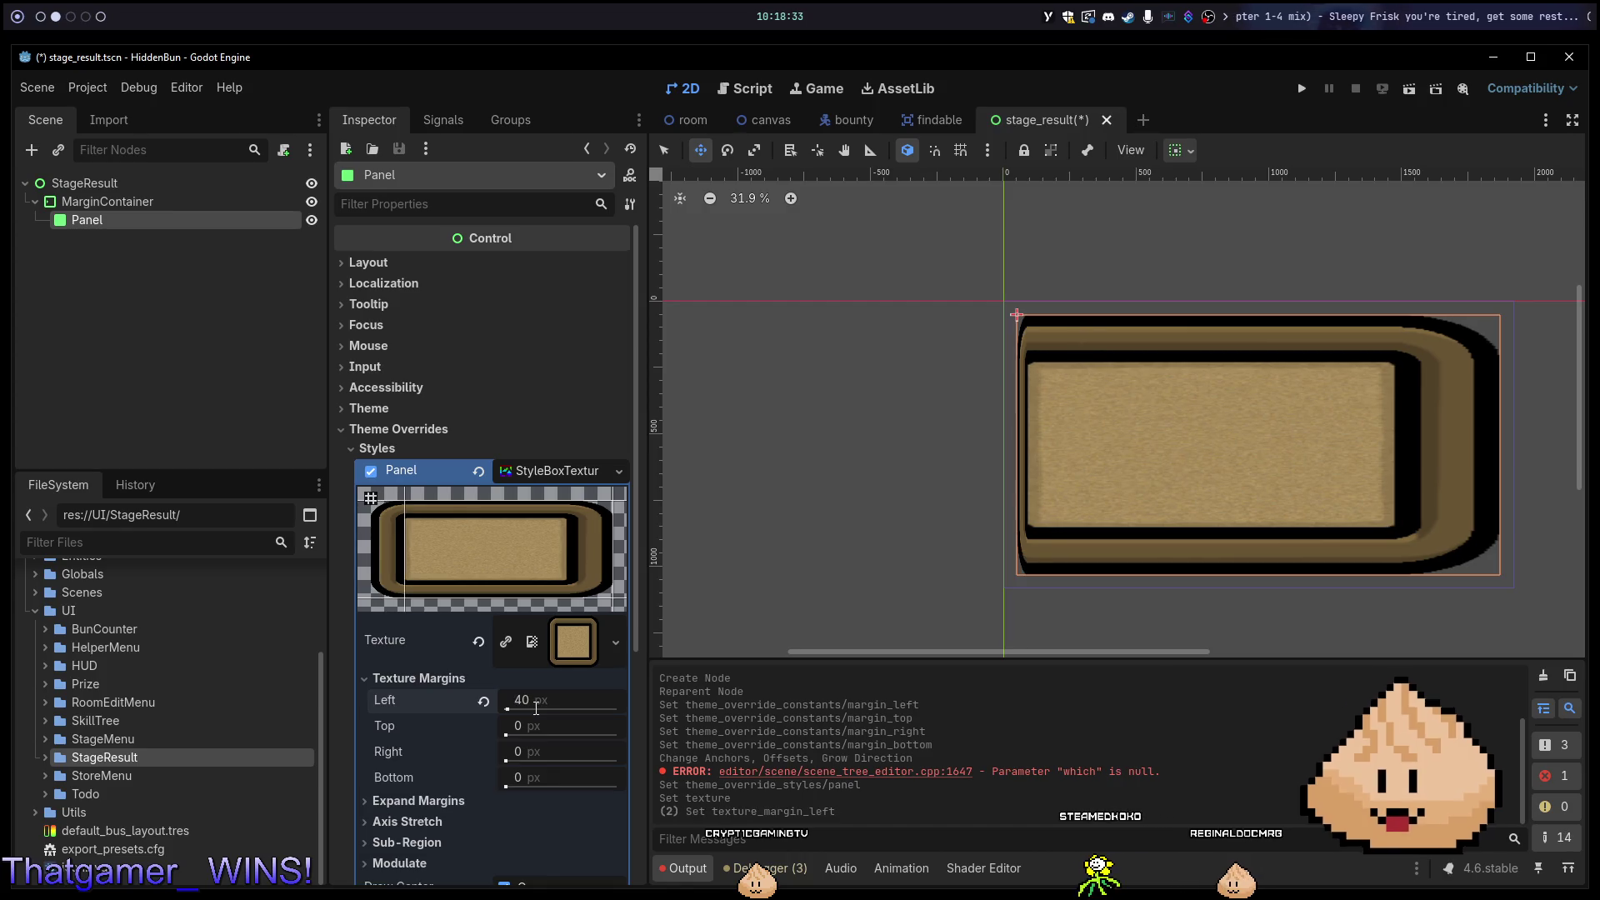
{"action": "left_click", "coordinate": [536, 707]}
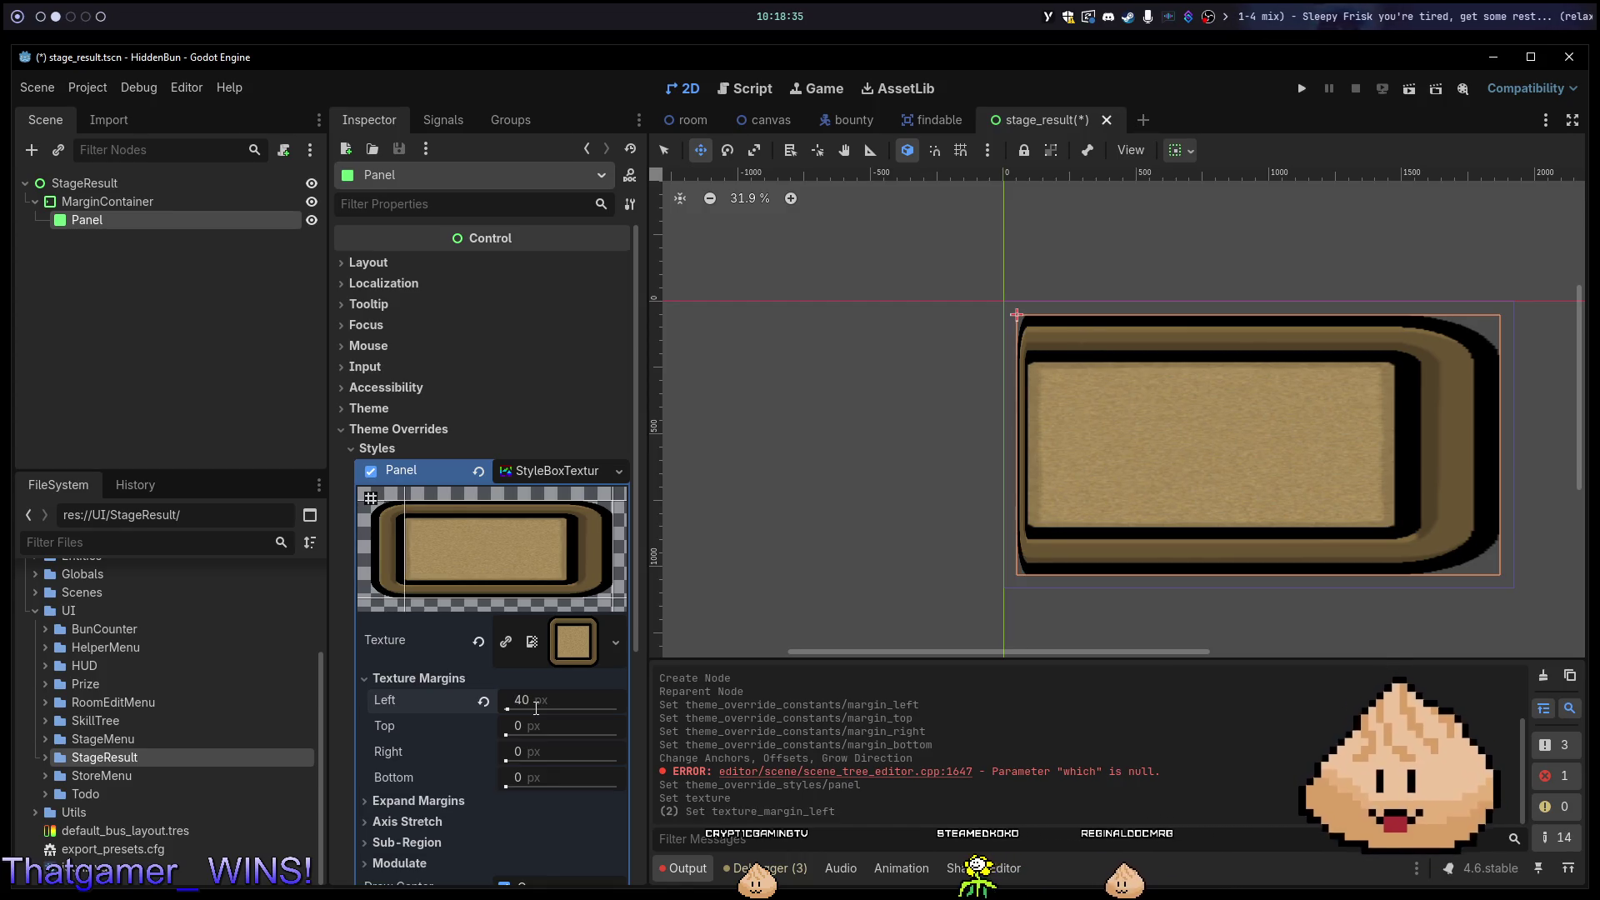
{"action": "type", "text": "50"}
{"action": "key", "text": "Return"}
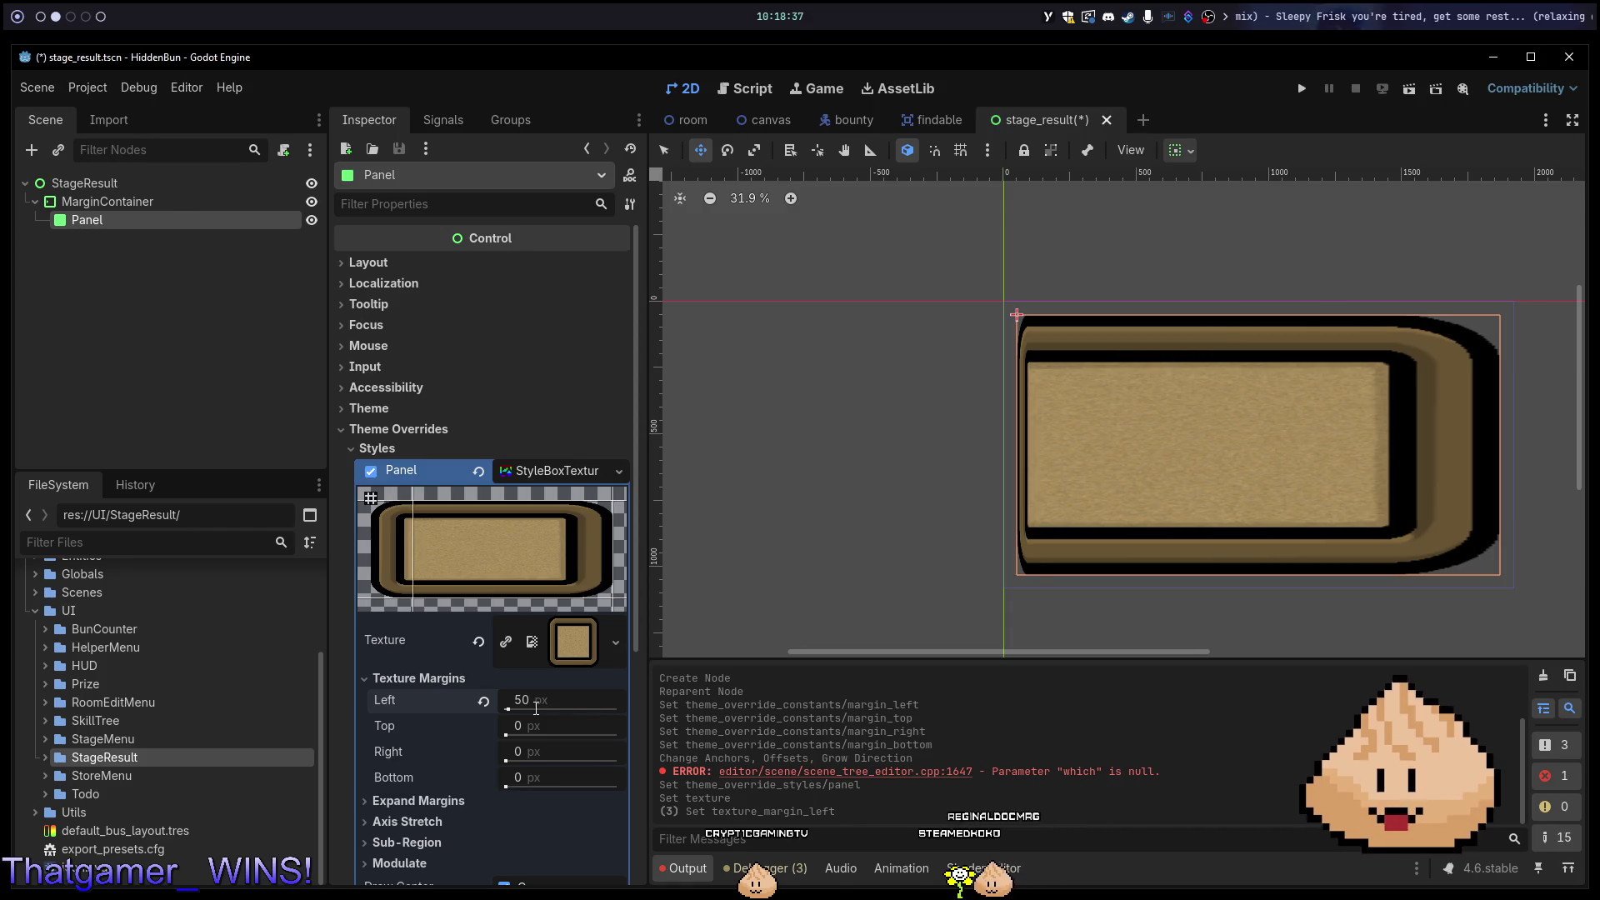
Set the top, right and bottom texture margins to 50 px and run the scene with F6.
{"action": "left_click", "coordinate": [534, 721]}
{"action": "type", "text": "0"}
{"action": "key", "text": "Tab"}
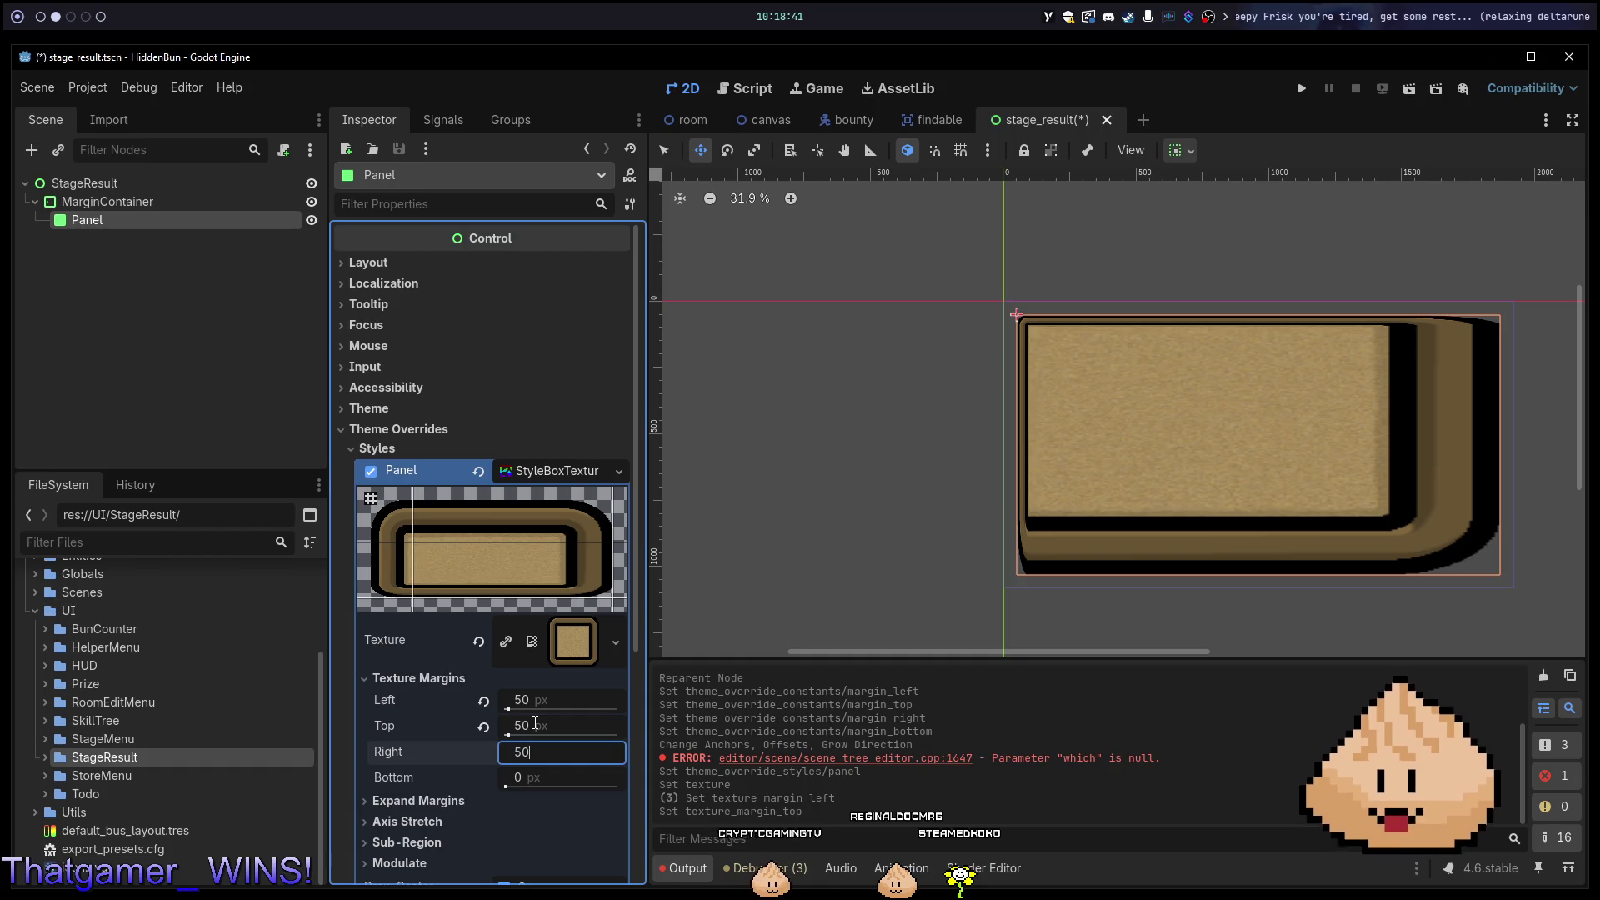
{"action": "key", "text": "Tab"}
{"action": "type", "text": "50"}
{"action": "key", "text": "Tab"}
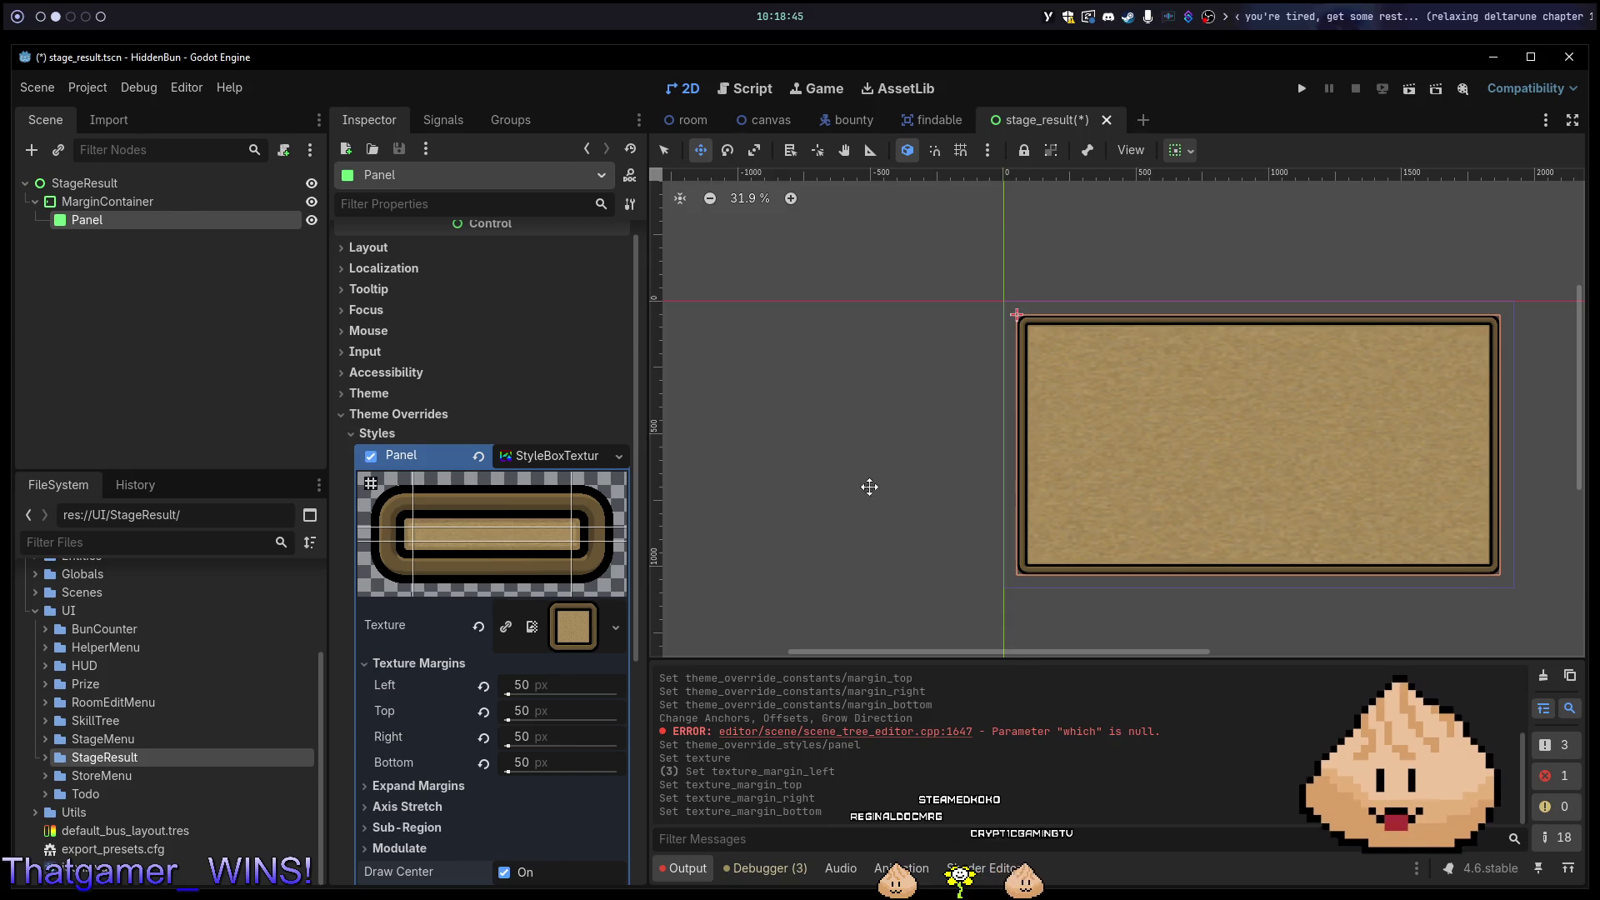
{"action": "key", "text": "F6"}
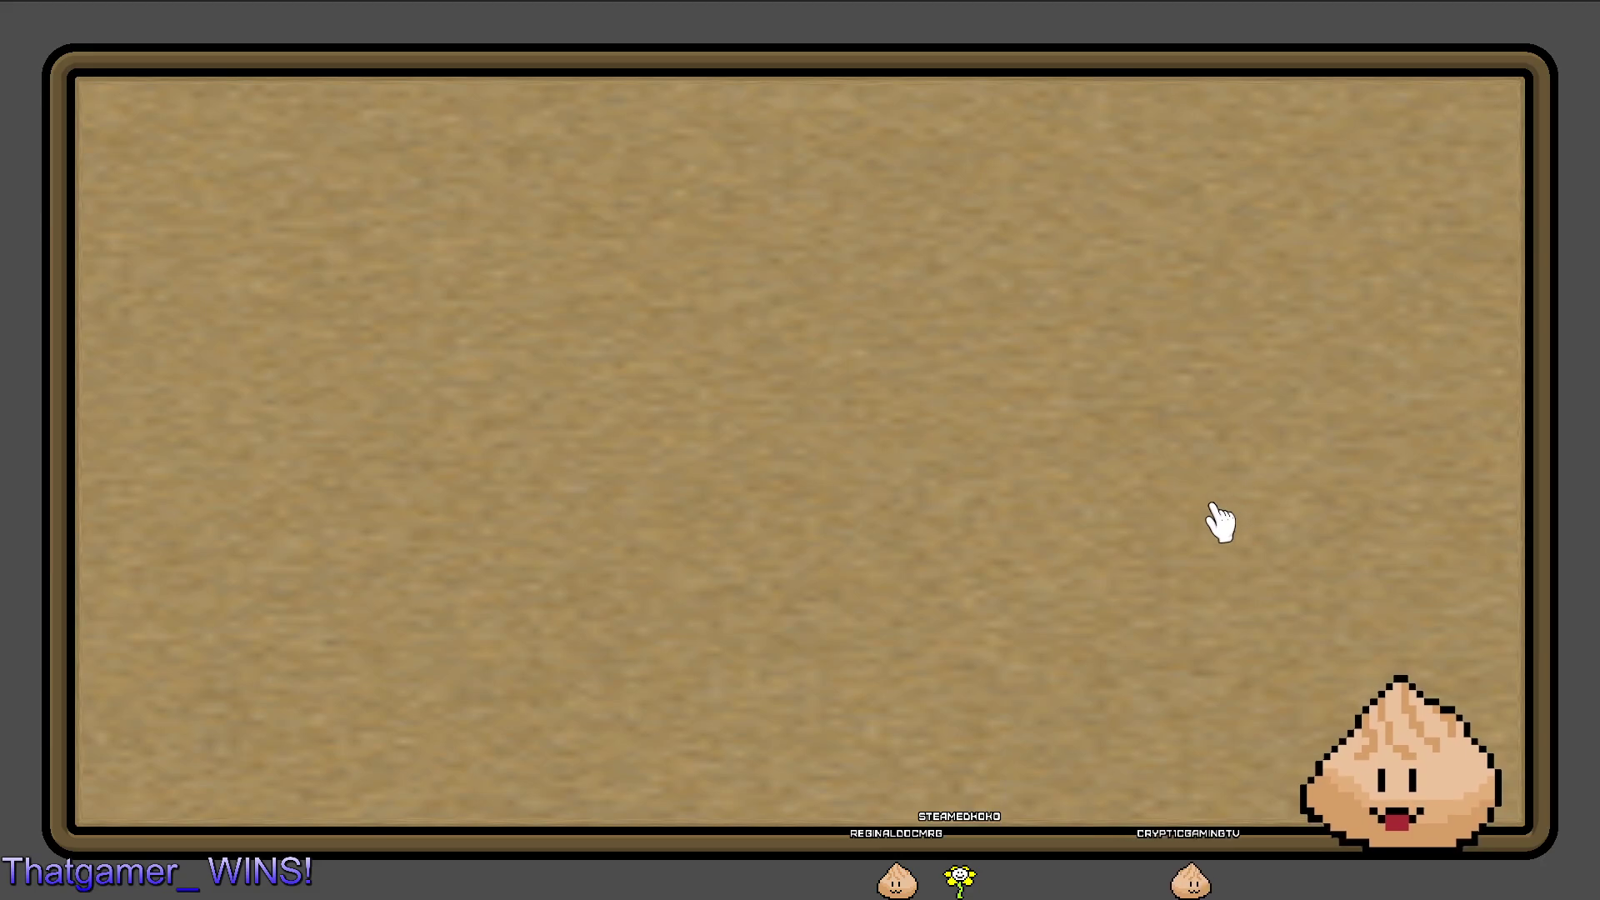
Set the StyleBoxTexture's horizontal and vertical axis stretch modes to Tile.
{"action": "key", "text": "Escape"}
{"action": "left_click", "coordinate": [464, 787]}
{"action": "scroll", "coordinate": [463, 791], "scroll_direction": "down", "scroll_amount": 3}
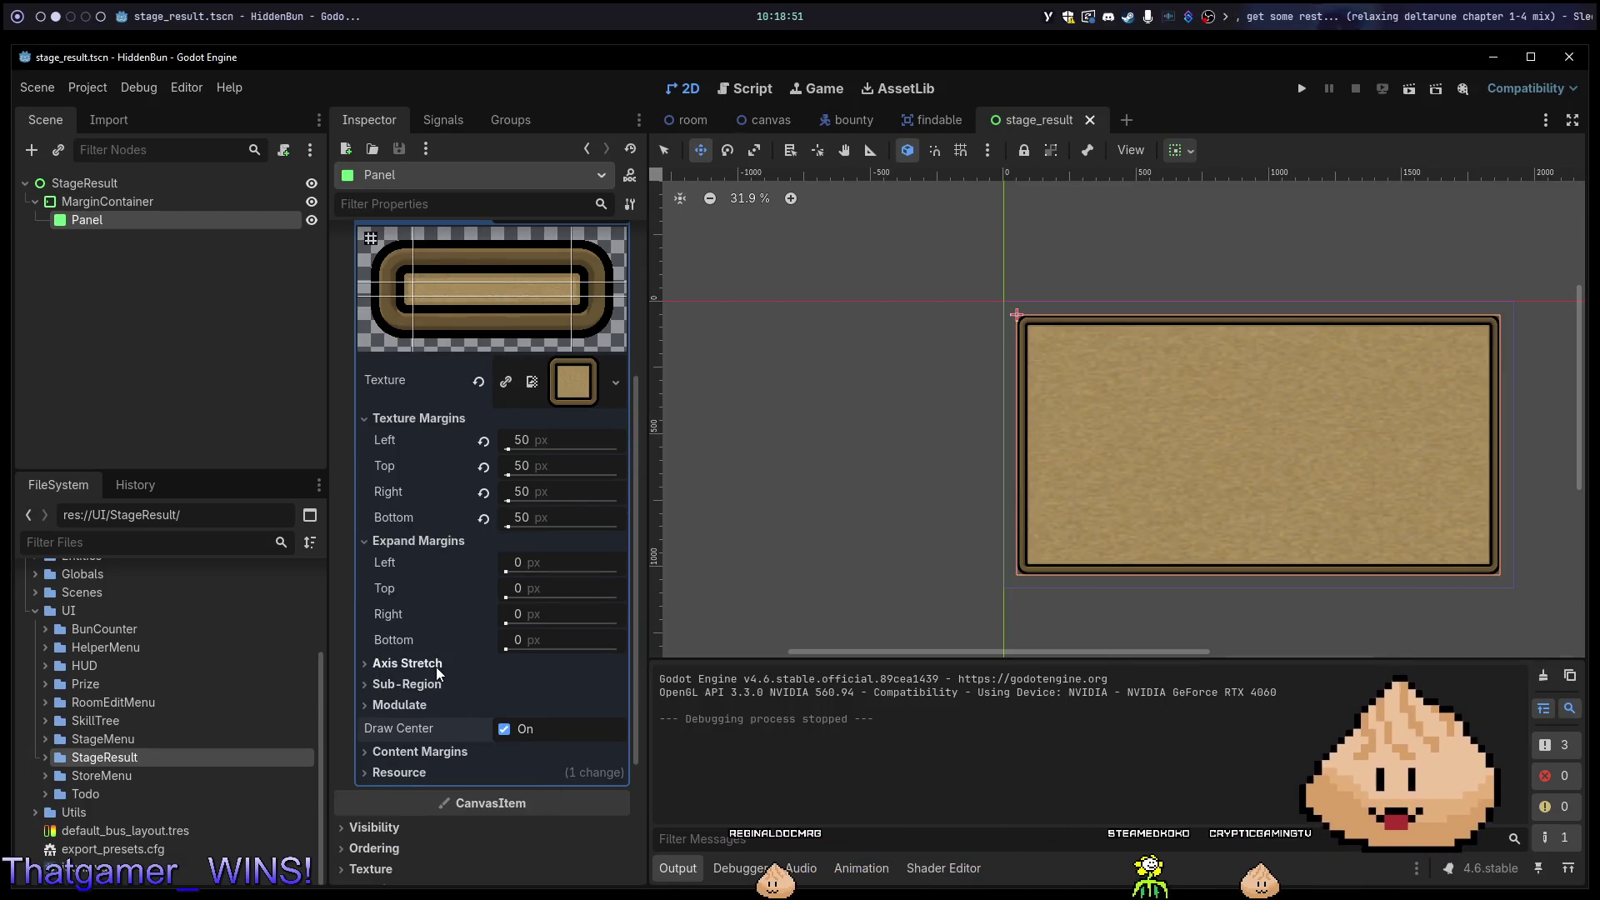
{"action": "left_click", "coordinate": [437, 665]}
{"action": "left_click", "coordinate": [554, 686]}
{"action": "left_click", "coordinate": [558, 734]}
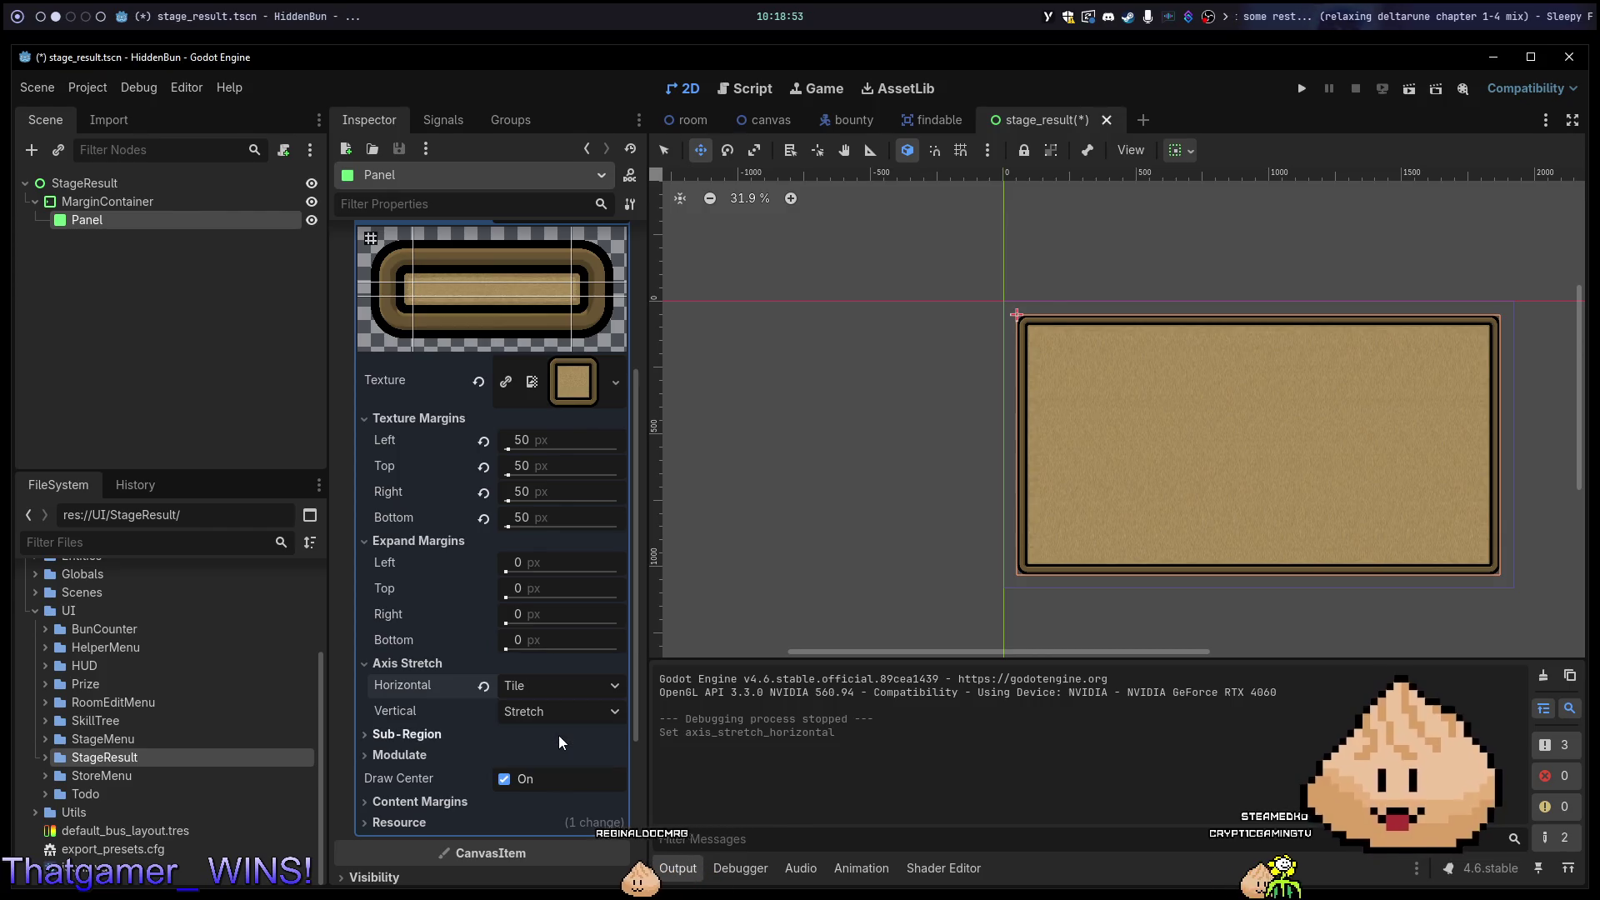
{"action": "left_click", "coordinate": [551, 719]}
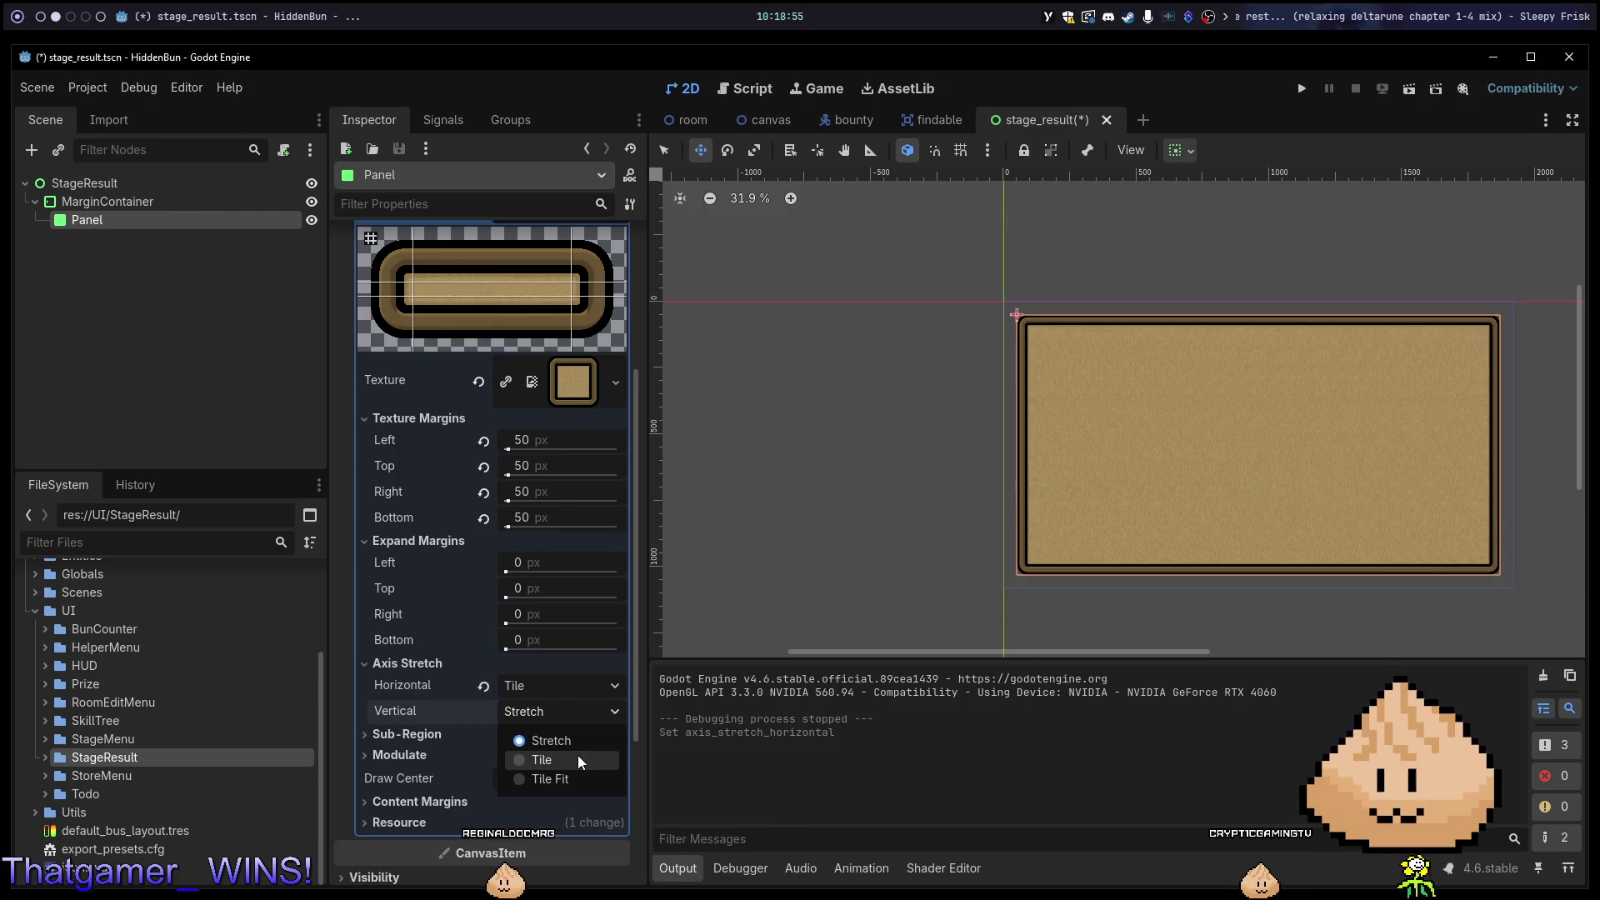
{"action": "left_click", "coordinate": [577, 757]}
Test-run the scene to check the tiled board, then select the StageResult root.
{"action": "key", "text": "F6"}
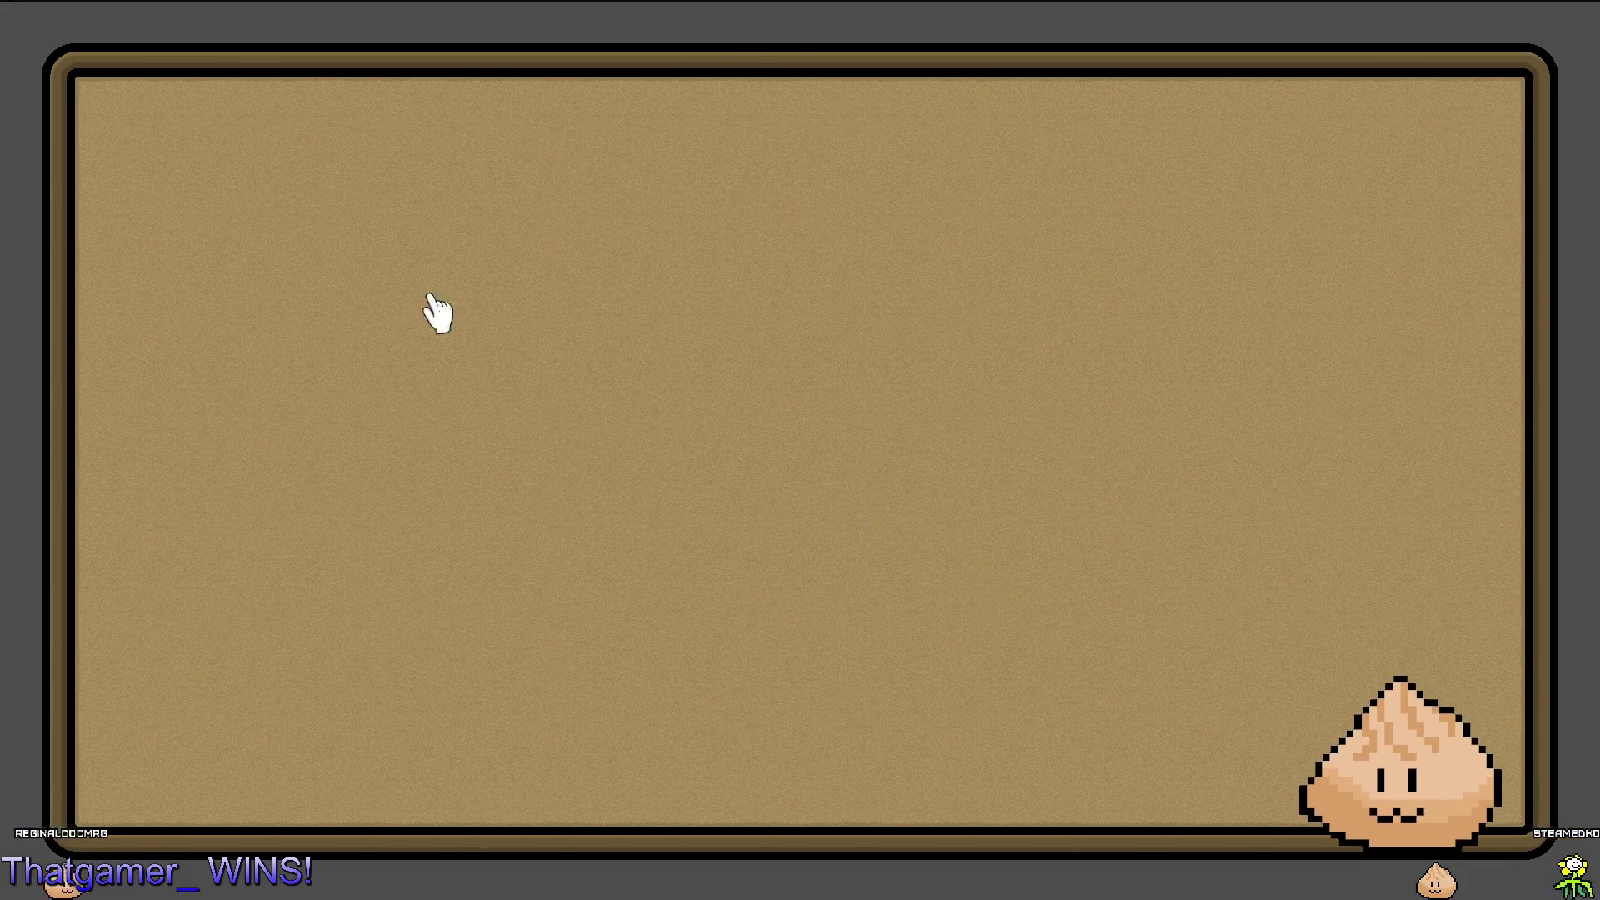
{"action": "key", "text": "alt+F4"}
{"action": "left_click", "coordinate": [148, 187]}
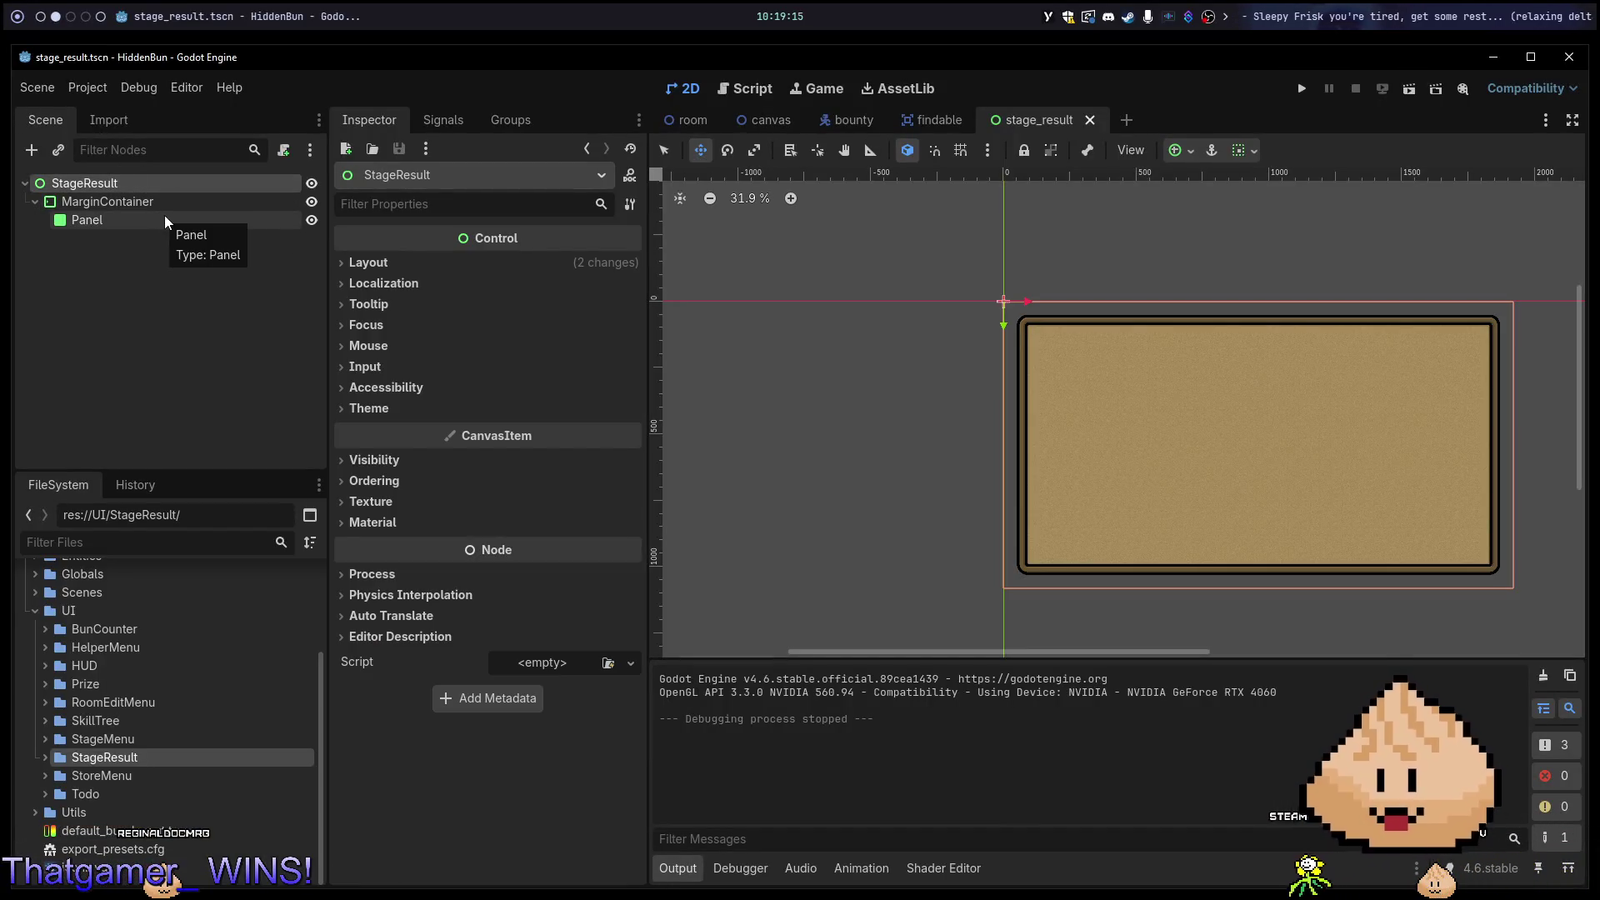
Add a ColorRect under StageResult and move it above the MarginContainer.
{"action": "key", "text": "ctrl+a"}
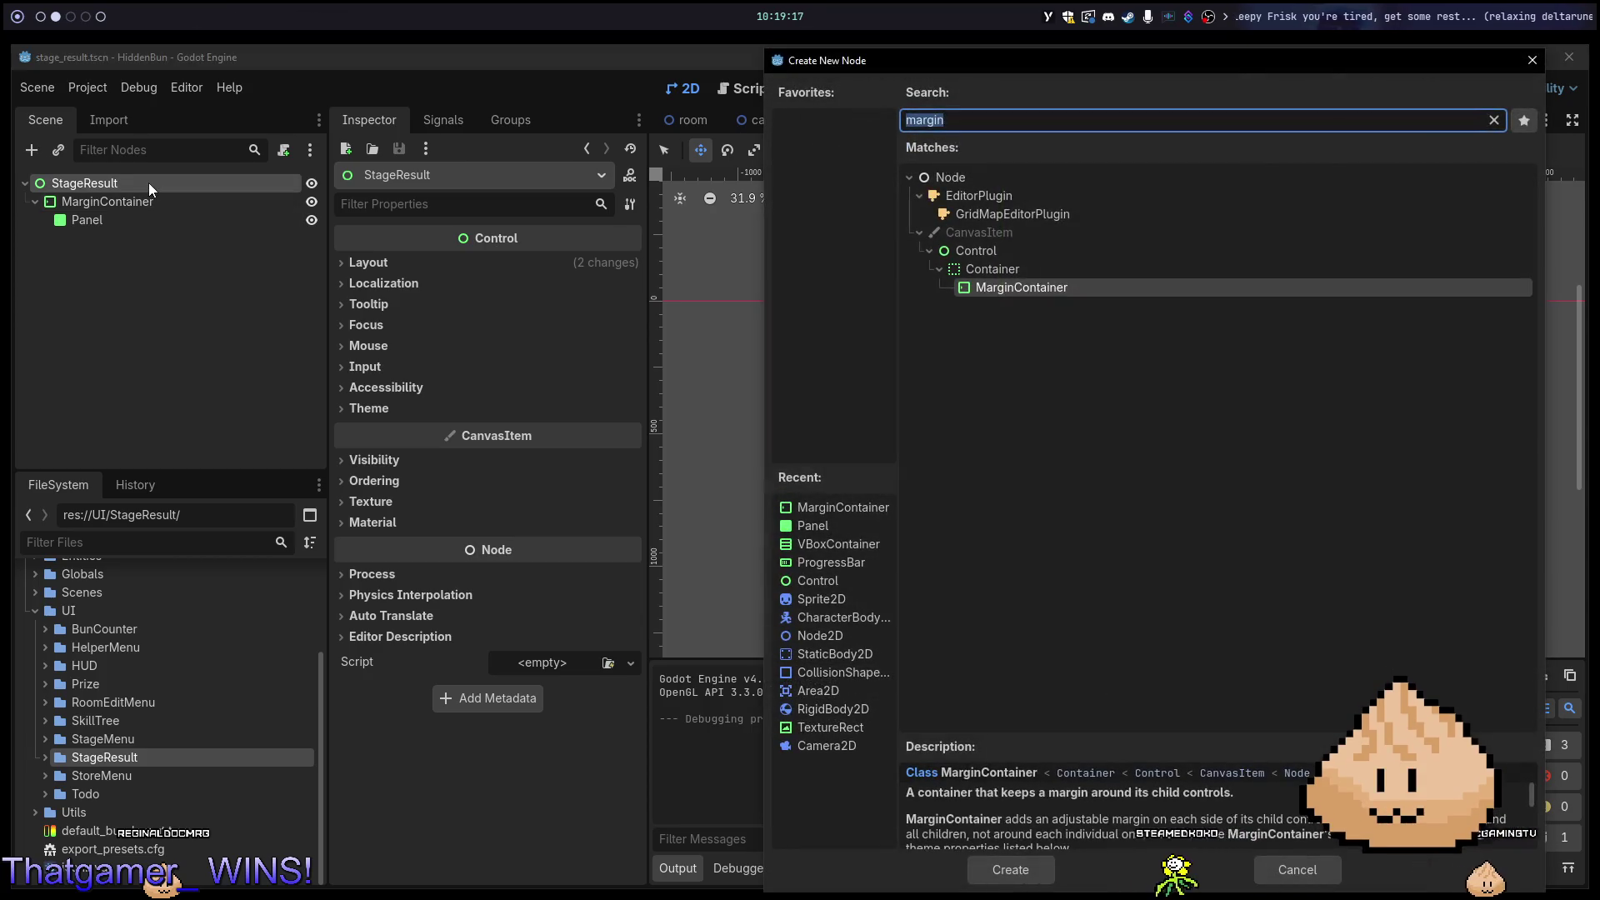
{"action": "type", "text": "colo"}
{"action": "key", "text": "Return"}
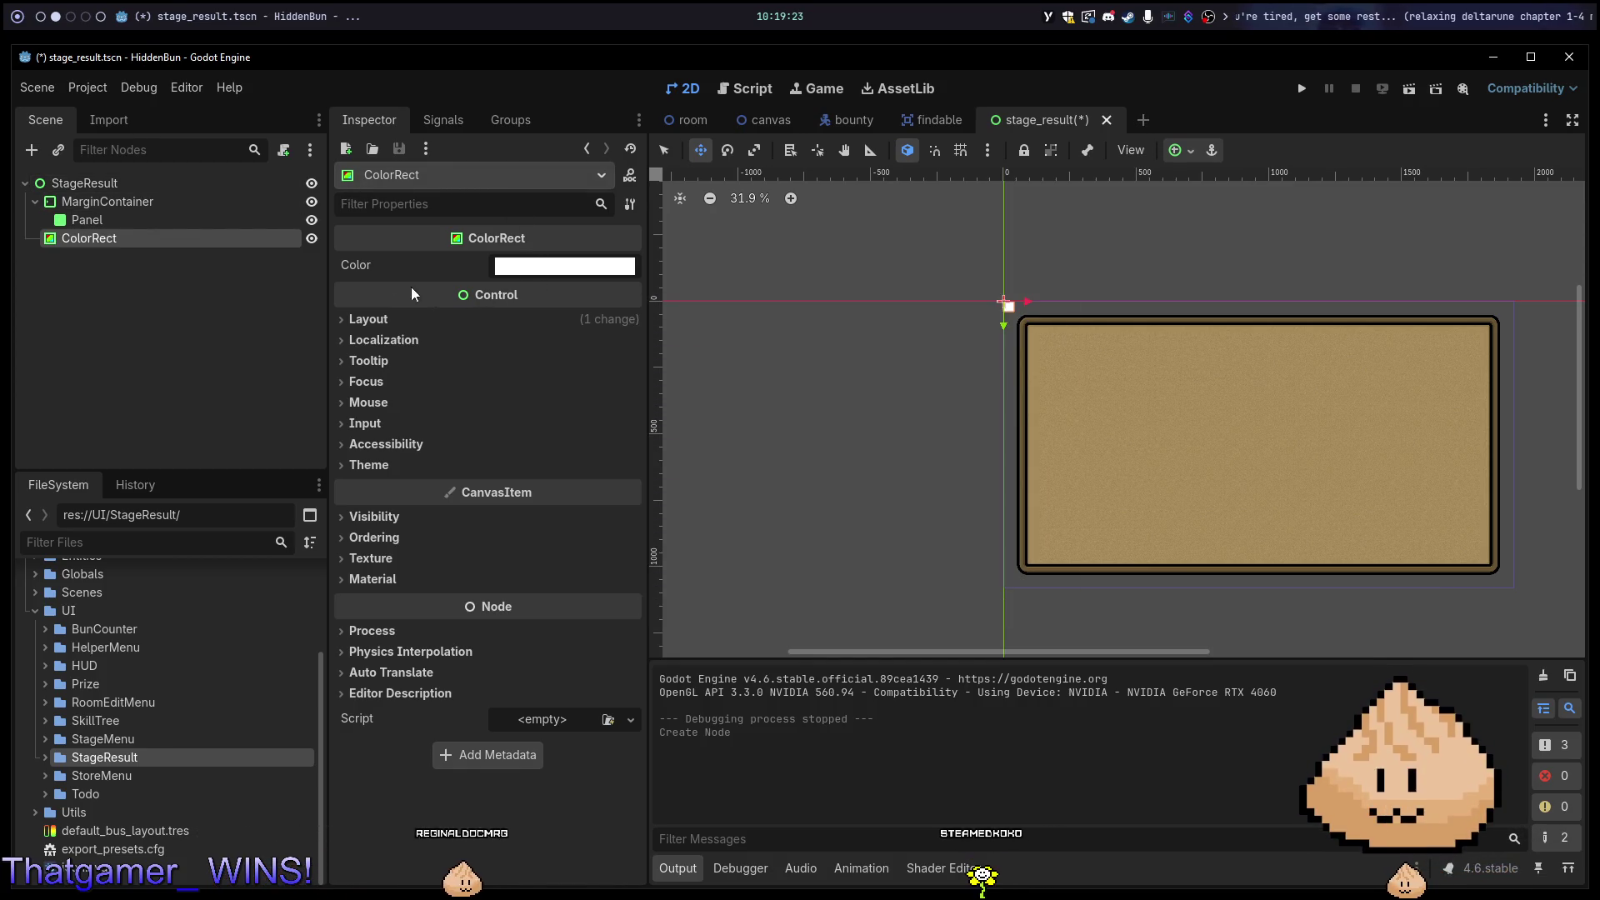
{"action": "left_click_drag", "start_coordinate": [211, 212], "coordinate": [190, 199]}
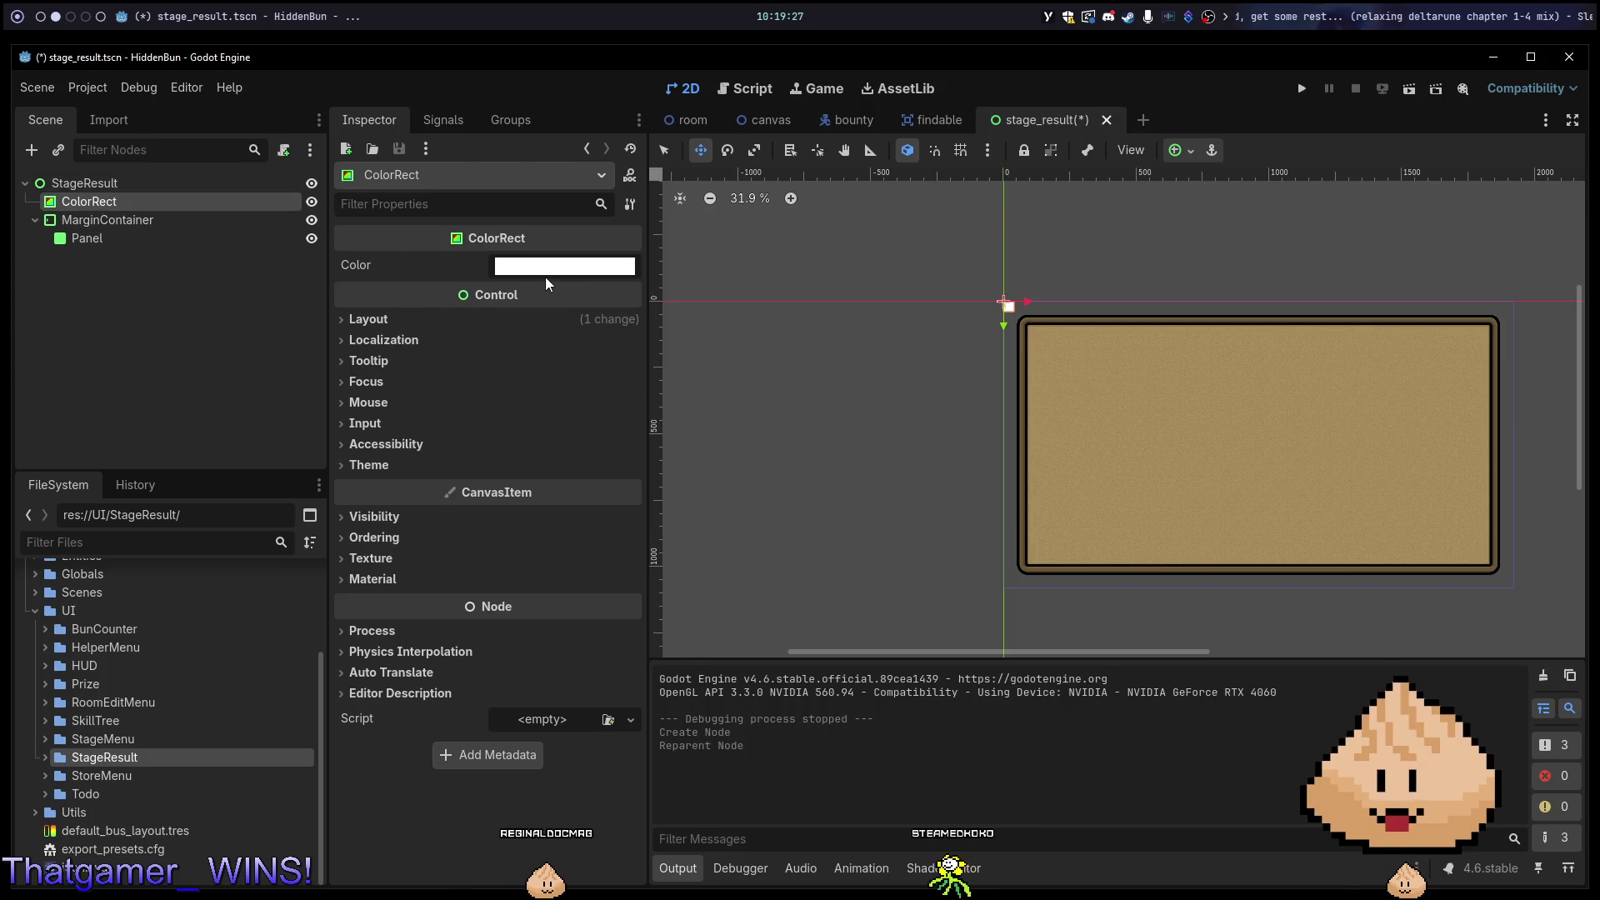
Make the ColorRect fully transparent (alpha 0) and stretch it with Full Rect anchors.
{"action": "left_click", "coordinate": [545, 275]}
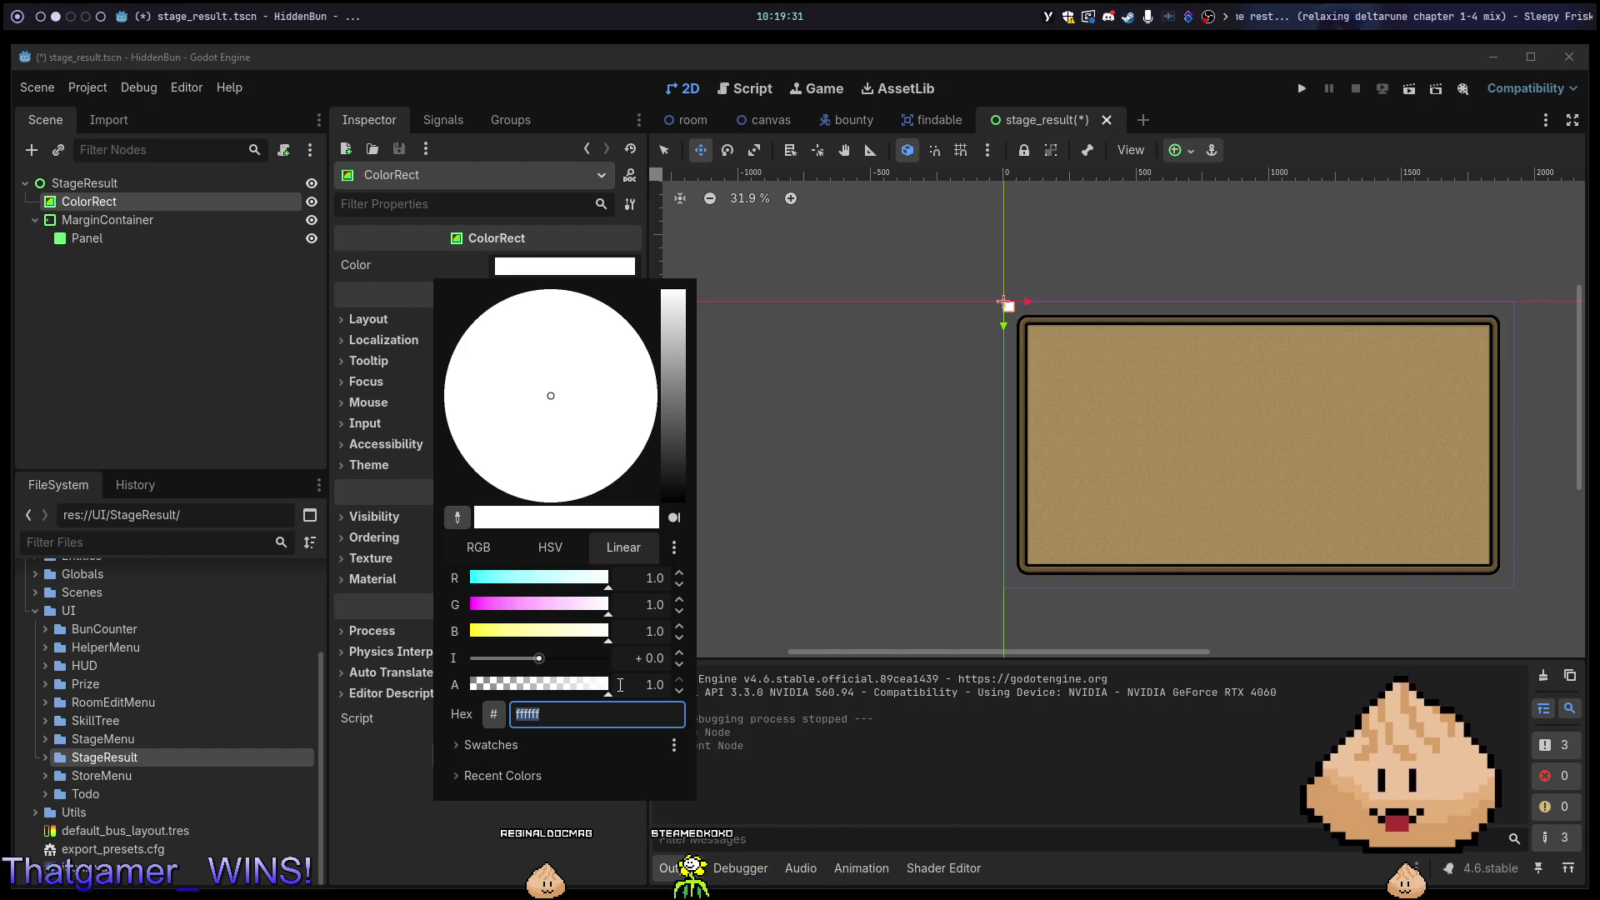
{"action": "left_click_drag", "start_coordinate": [613, 679], "coordinate": [421, 672]}
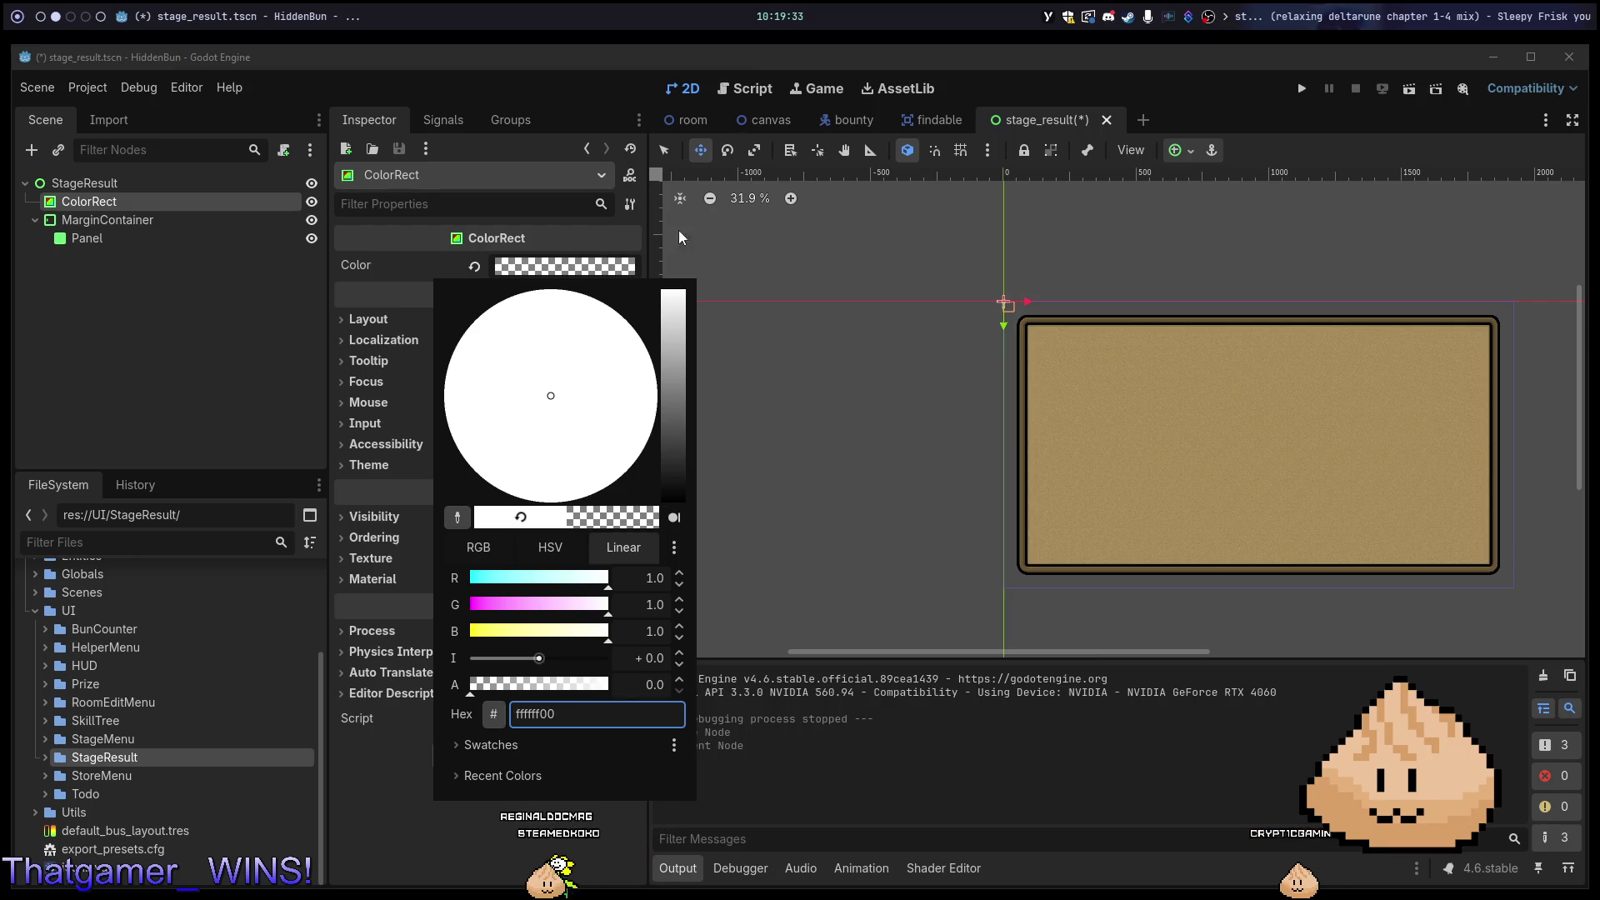
{"action": "left_click", "coordinate": [474, 266]}
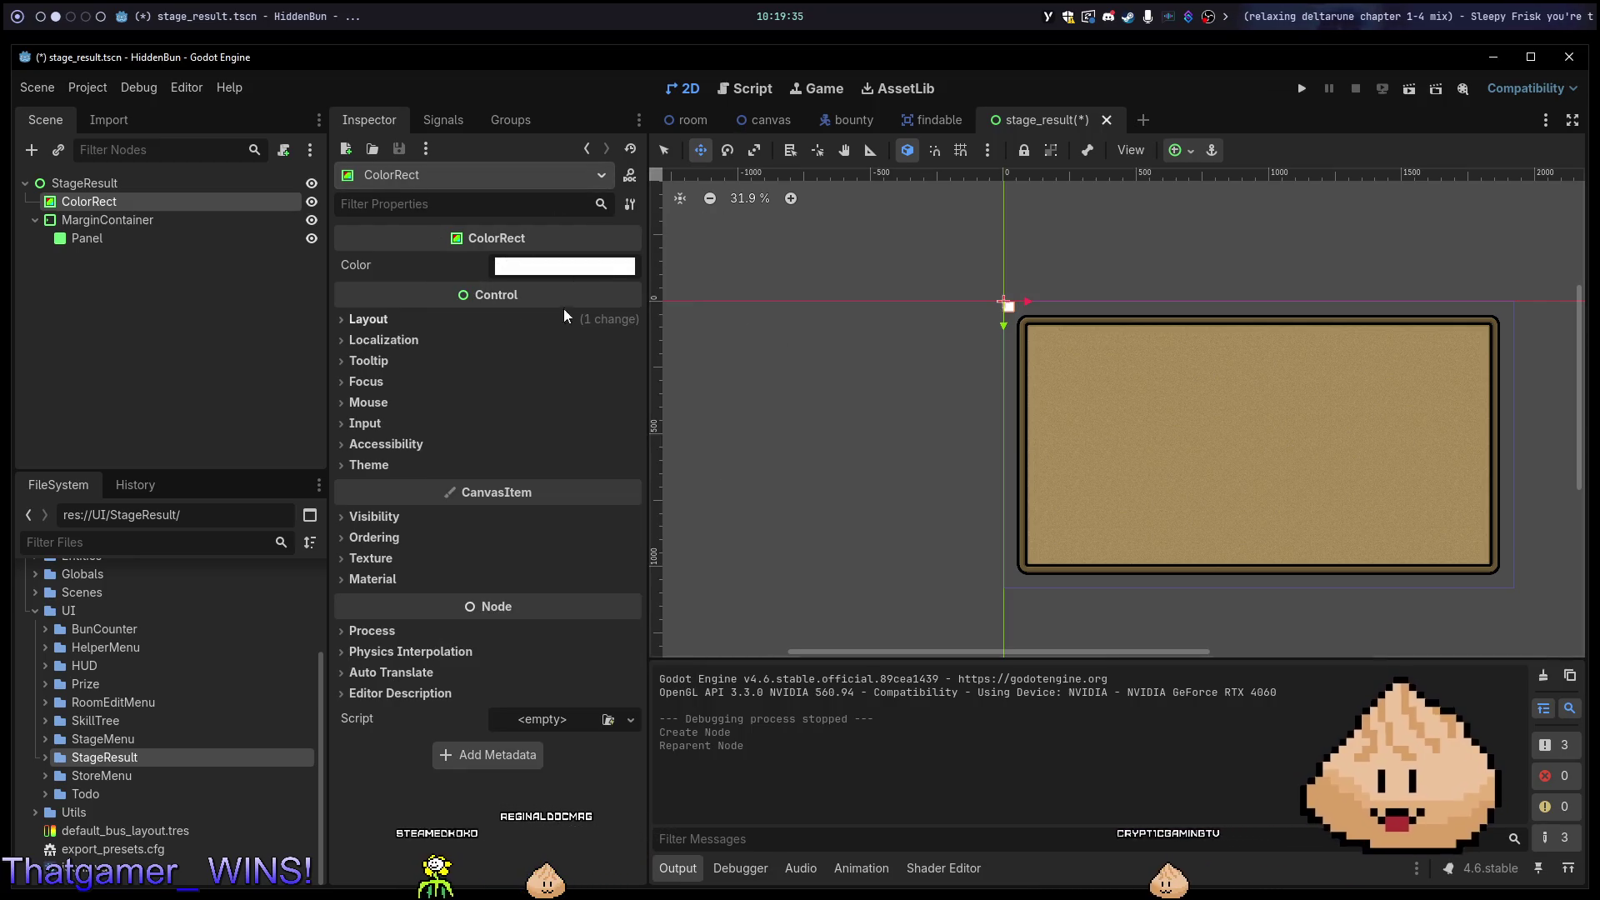
{"action": "left_click", "coordinate": [566, 266]}
{"action": "left_click_drag", "start_coordinate": [589, 682], "coordinate": [433, 679]}
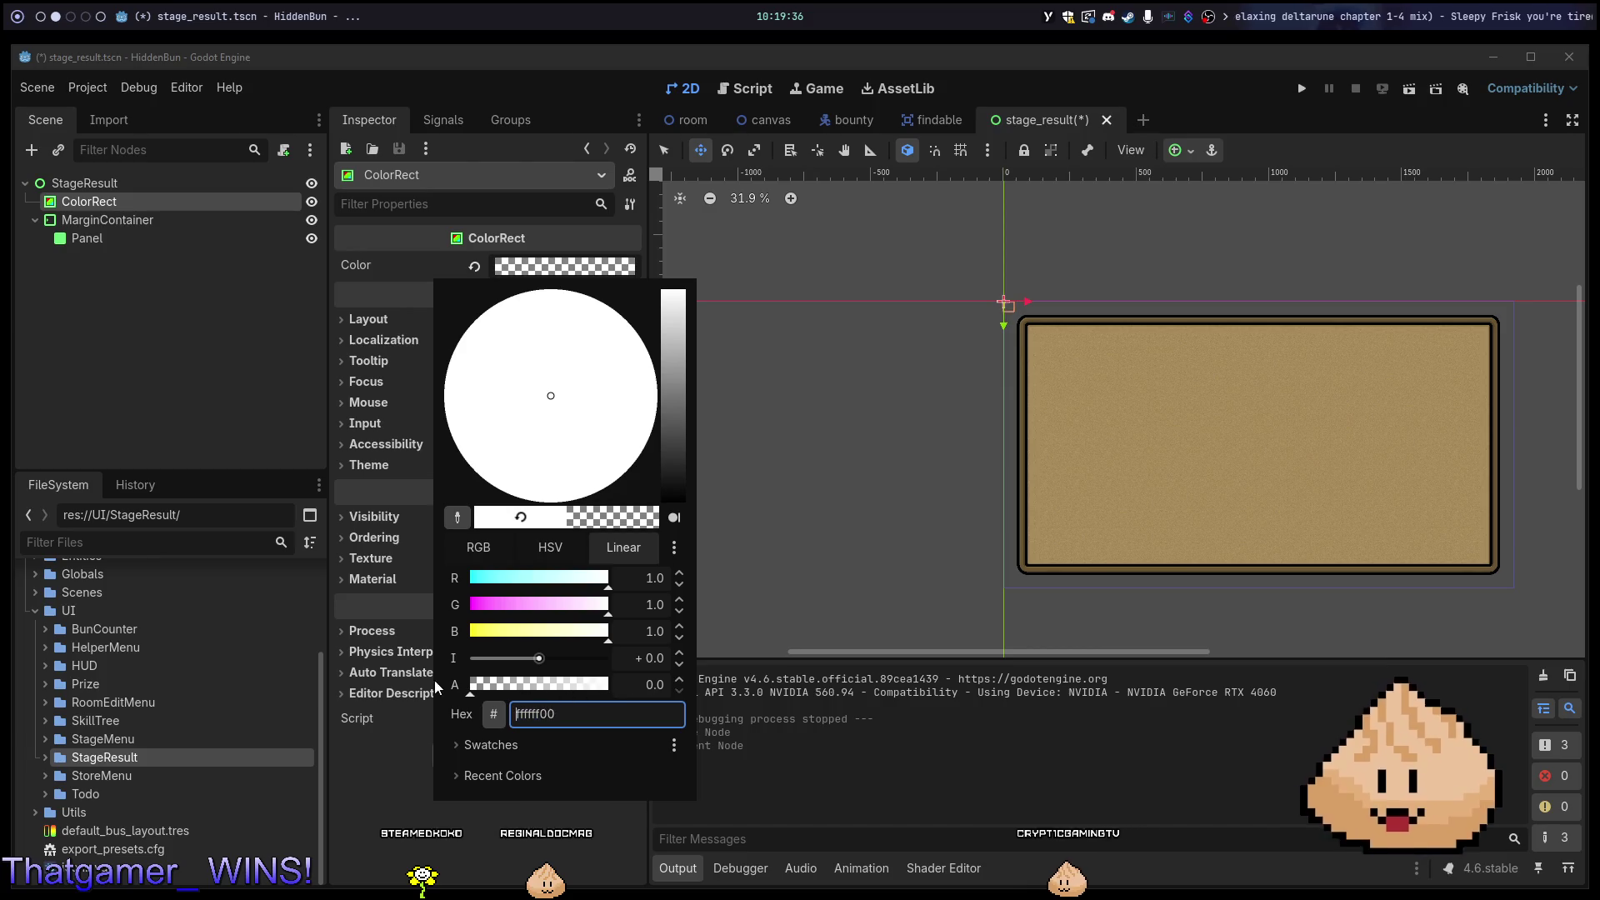
{"action": "left_click", "coordinate": [370, 687]}
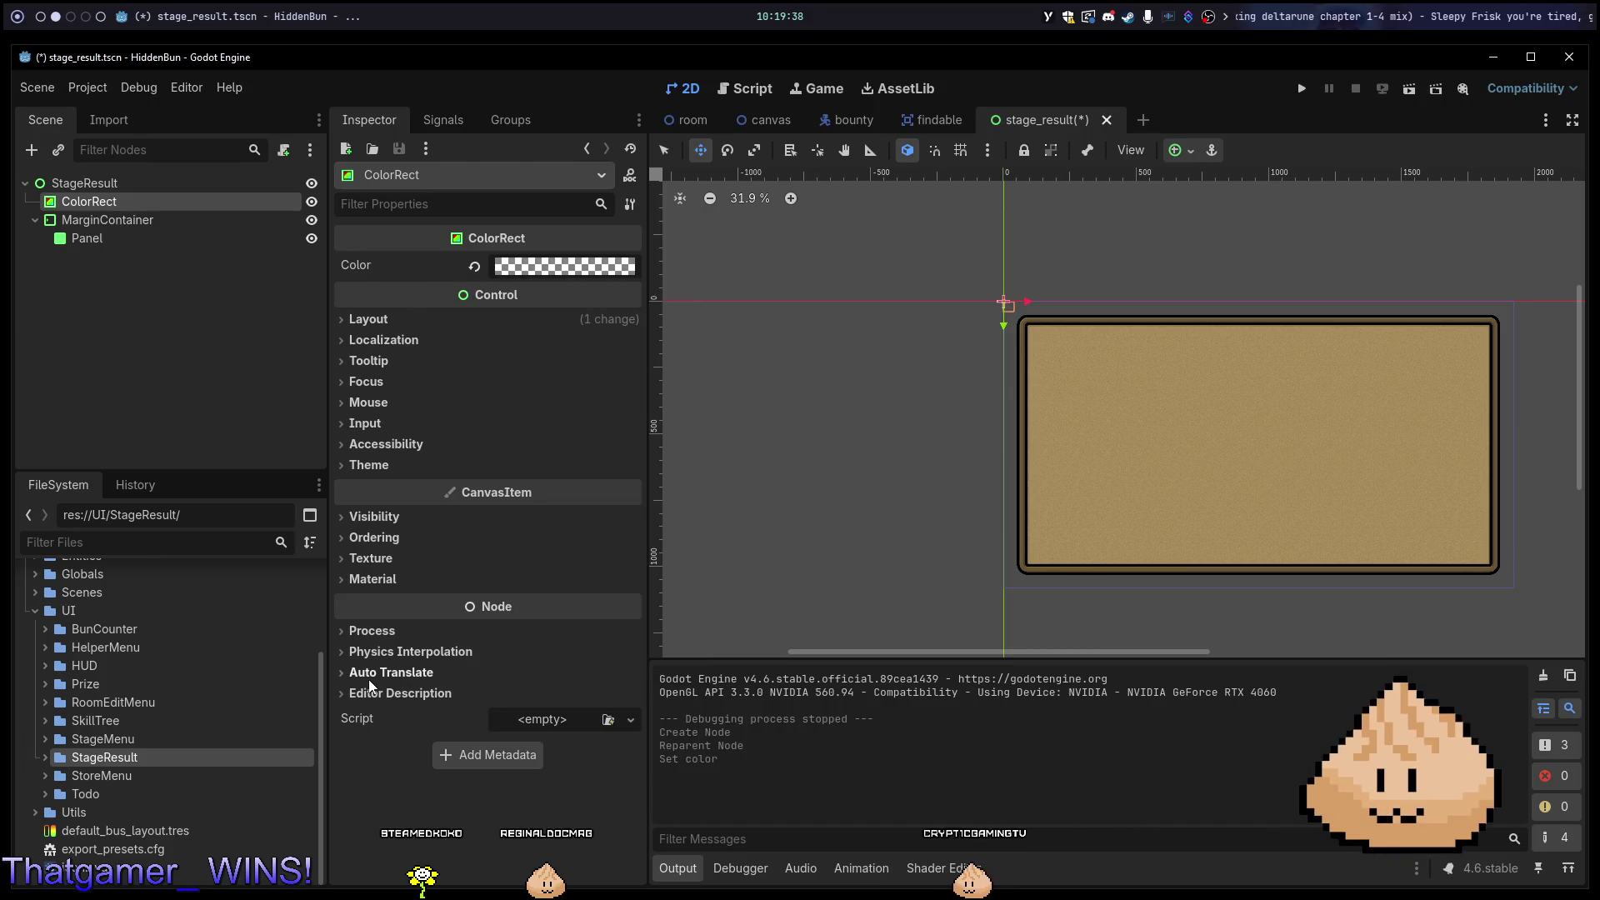
{"action": "left_click", "coordinate": [1175, 151]}
{"action": "left_click", "coordinate": [1271, 312]}
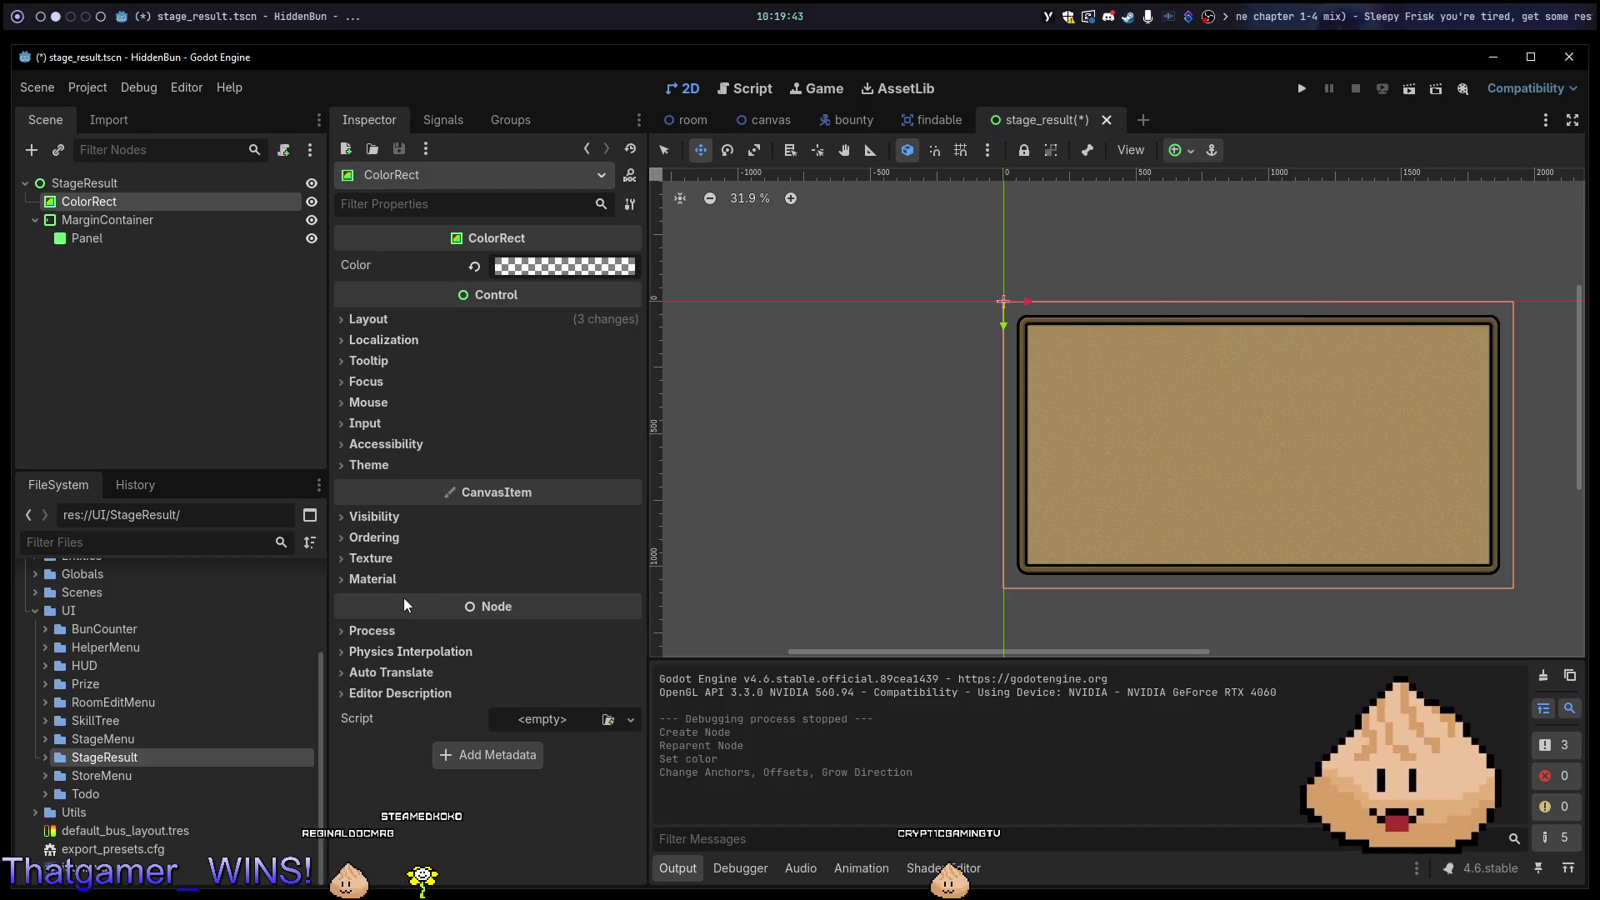
{"action": "left_click", "coordinate": [382, 586]}
{"action": "left_click", "coordinate": [611, 603]}
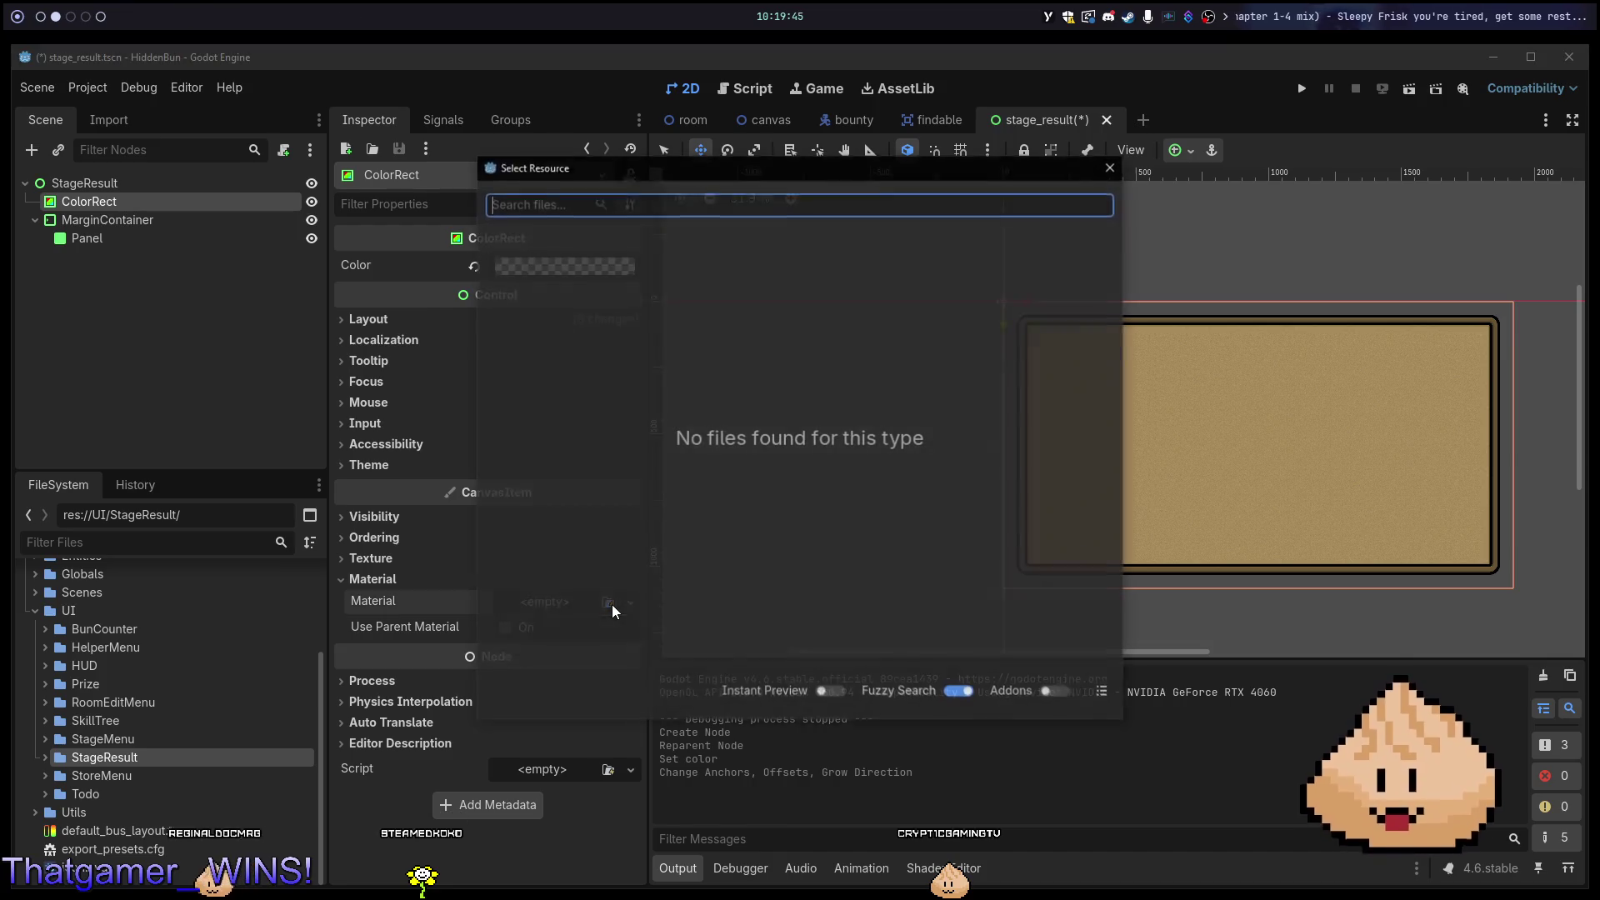
Give the ColorRect's Material slot a new ShaderMaterial.
{"action": "key", "text": "Escape"}
{"action": "left_click", "coordinate": [560, 611]}
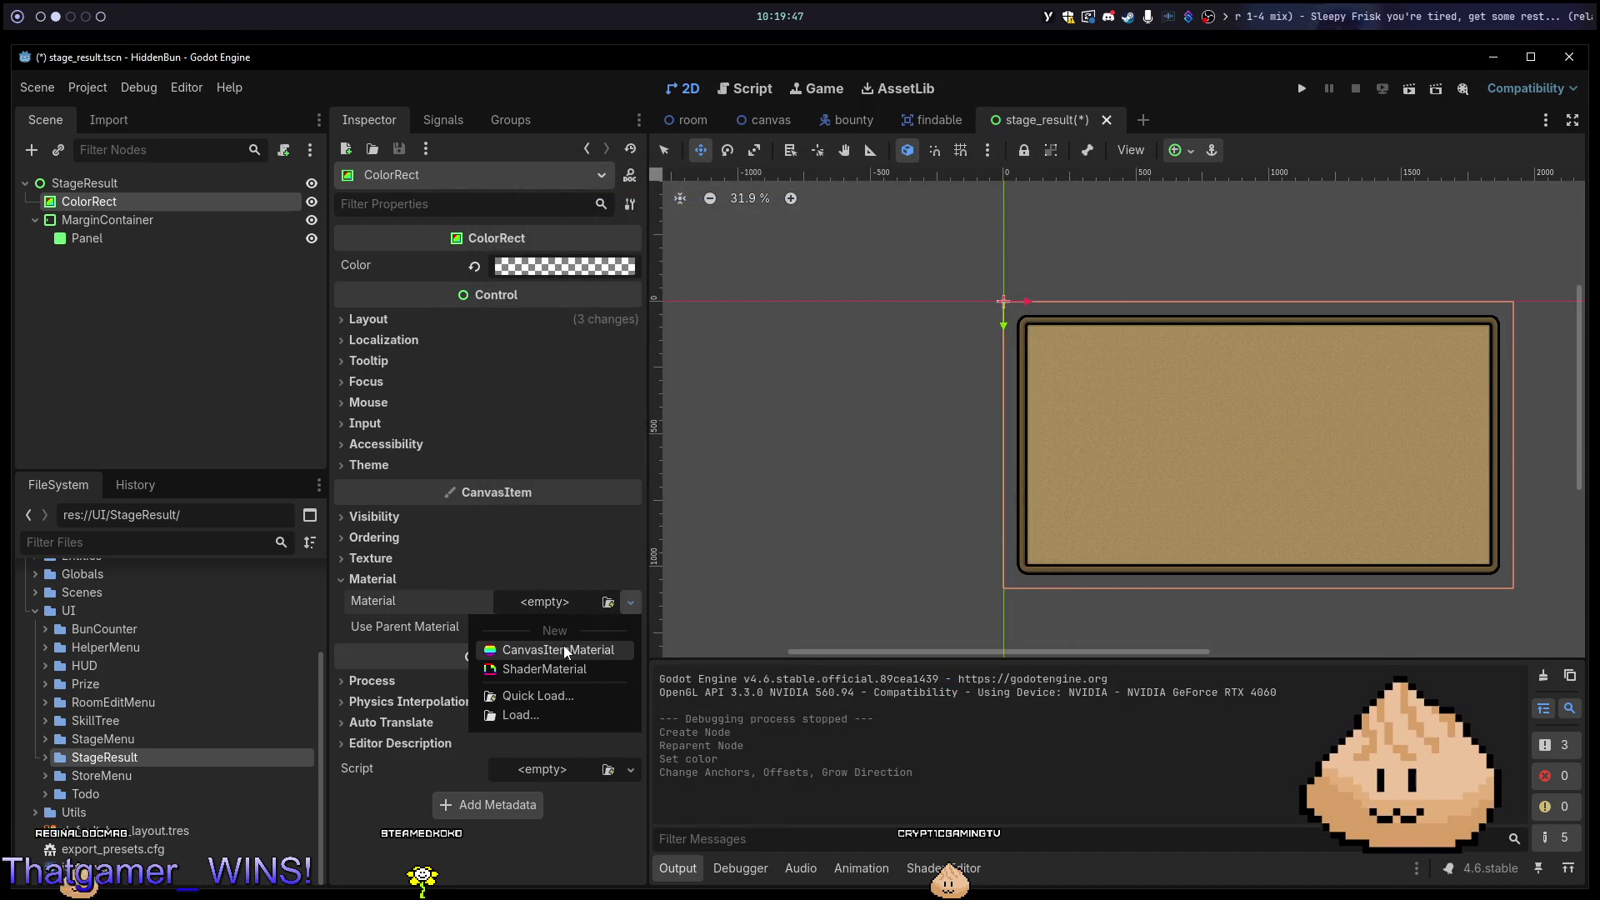
{"action": "left_click", "coordinate": [572, 668]}
{"action": "left_click", "coordinate": [622, 627]}
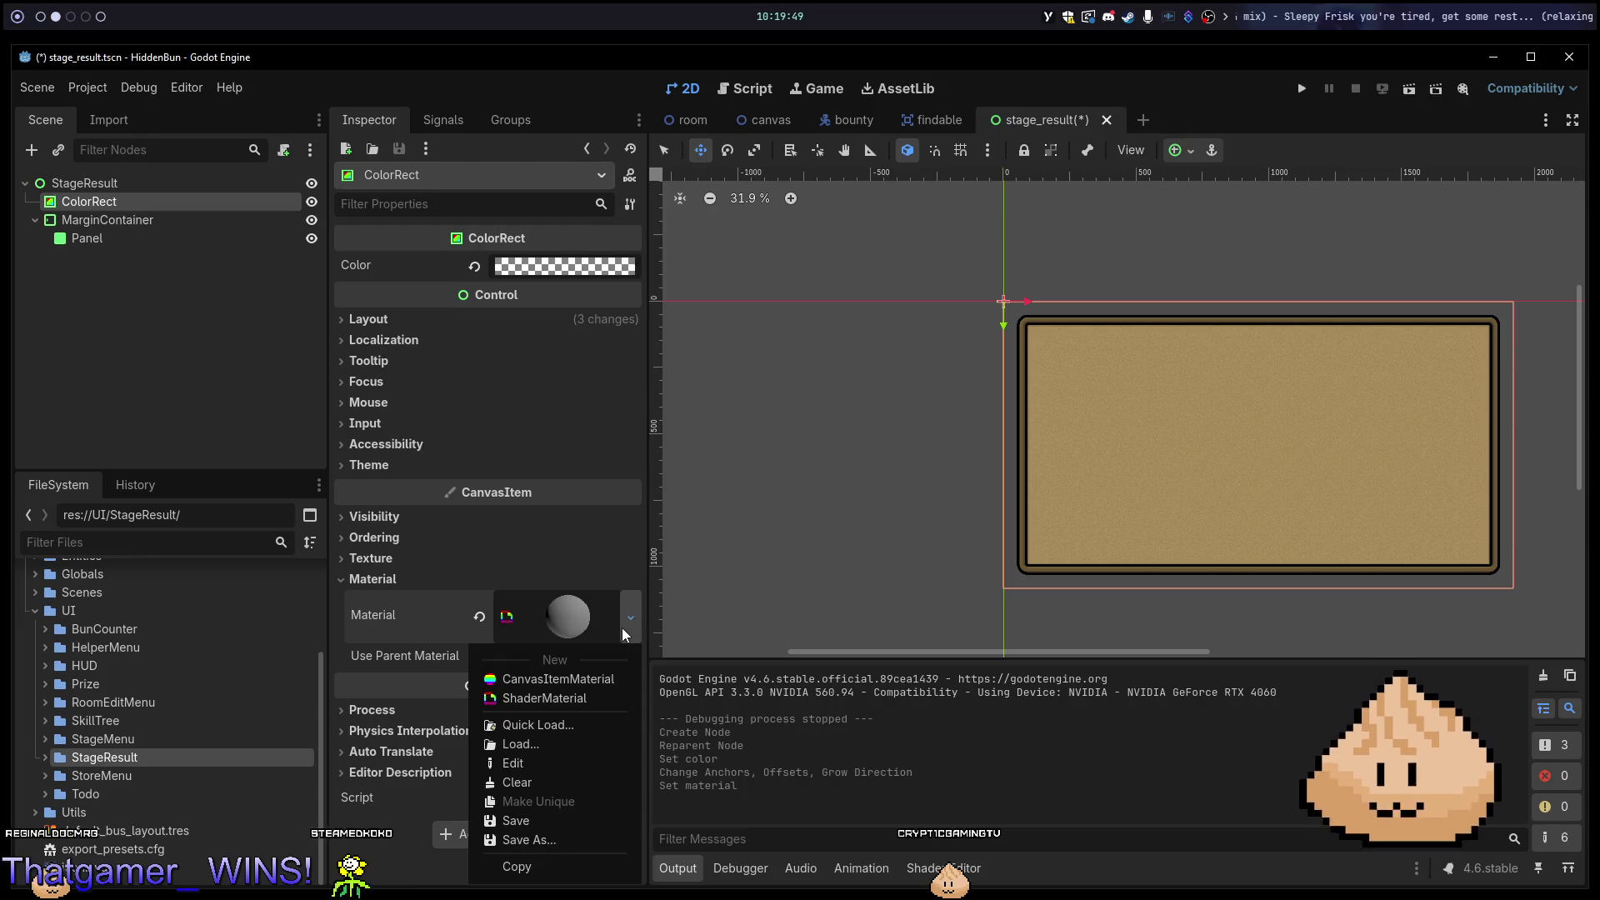
{"action": "left_click", "coordinate": [628, 623]}
Load blur_shader.gdshader as the material's shader and save stage_result.tscn.
{"action": "left_click", "coordinate": [586, 611]}
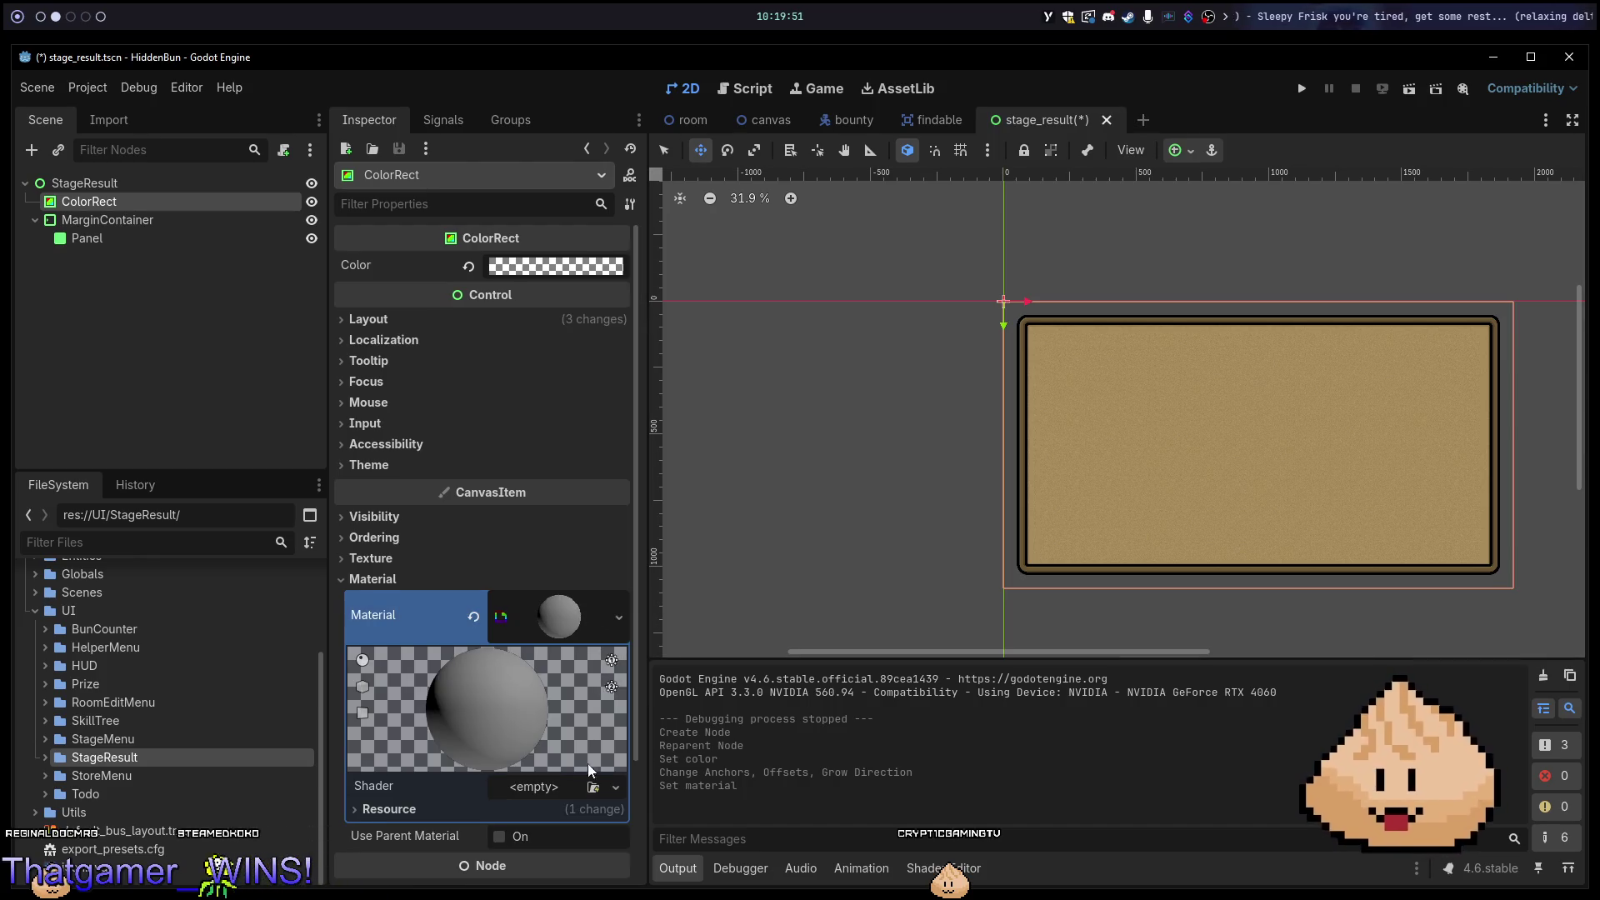
{"action": "scroll", "coordinate": [587, 763], "scroll_direction": "down", "scroll_amount": 2}
{"action": "left_click", "coordinate": [593, 705]}
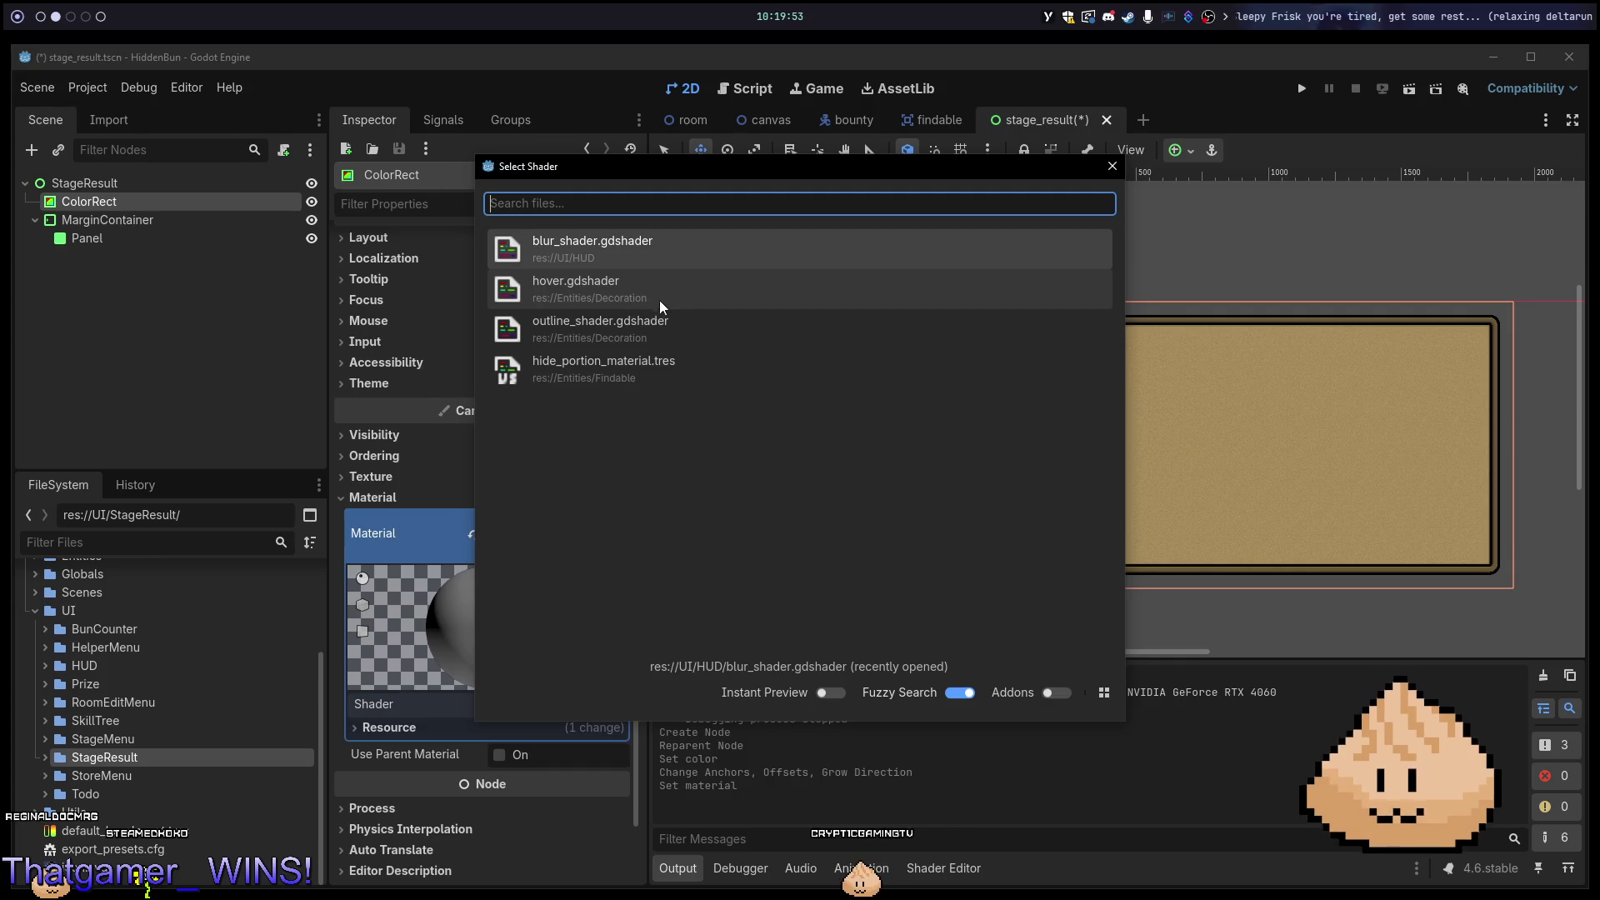
{"action": "left_click", "coordinate": [647, 260]}
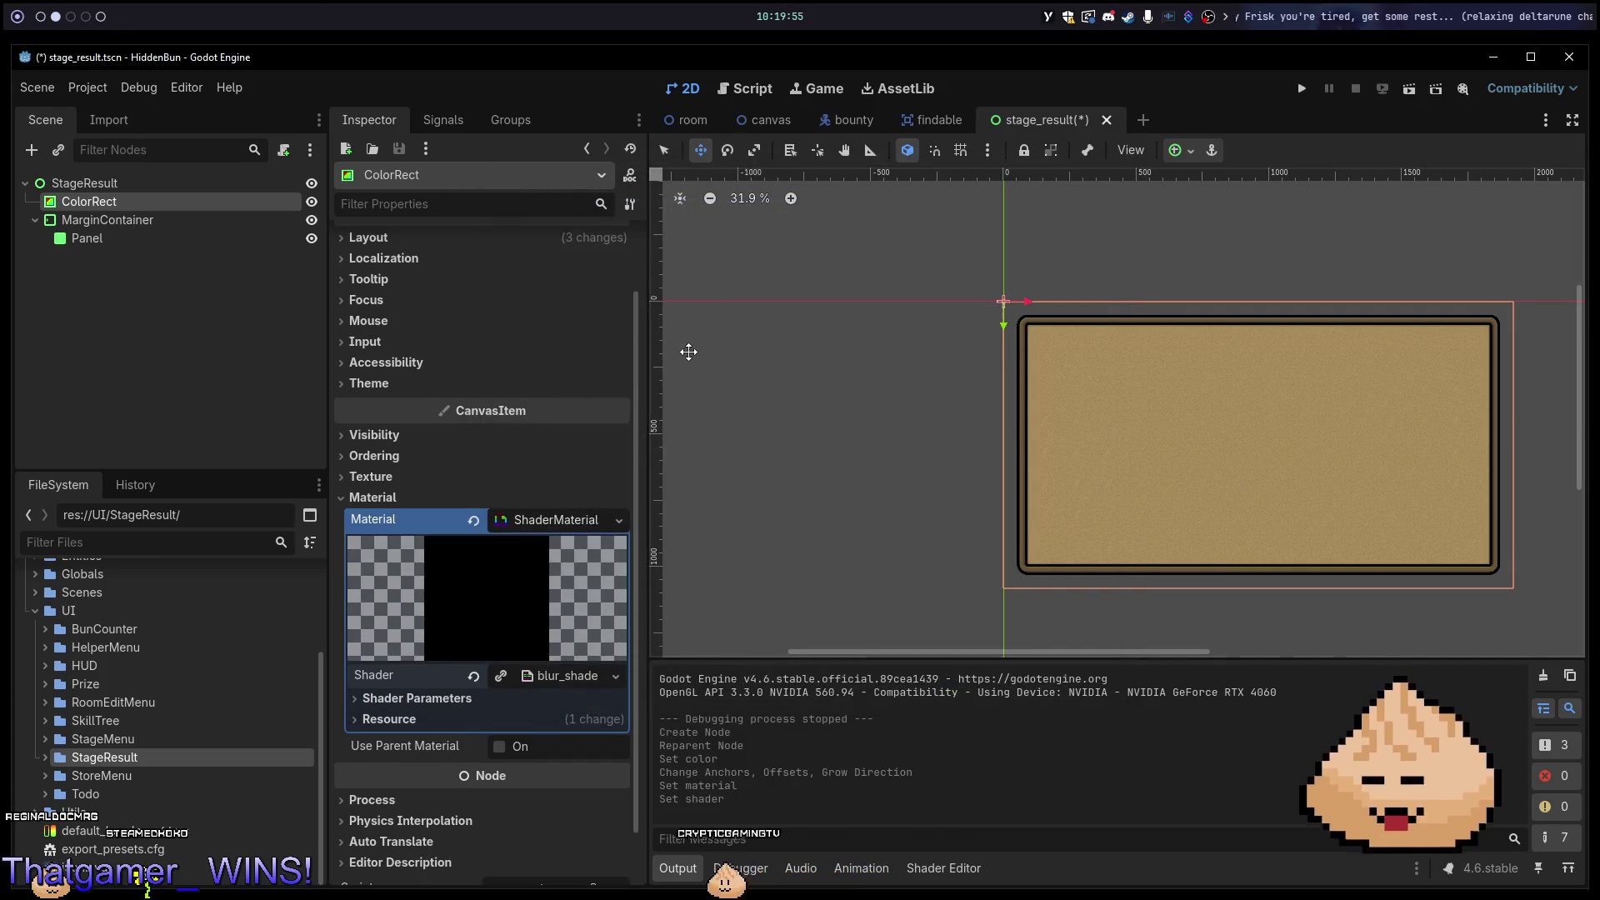
{"action": "key", "text": "ctrl+s"}
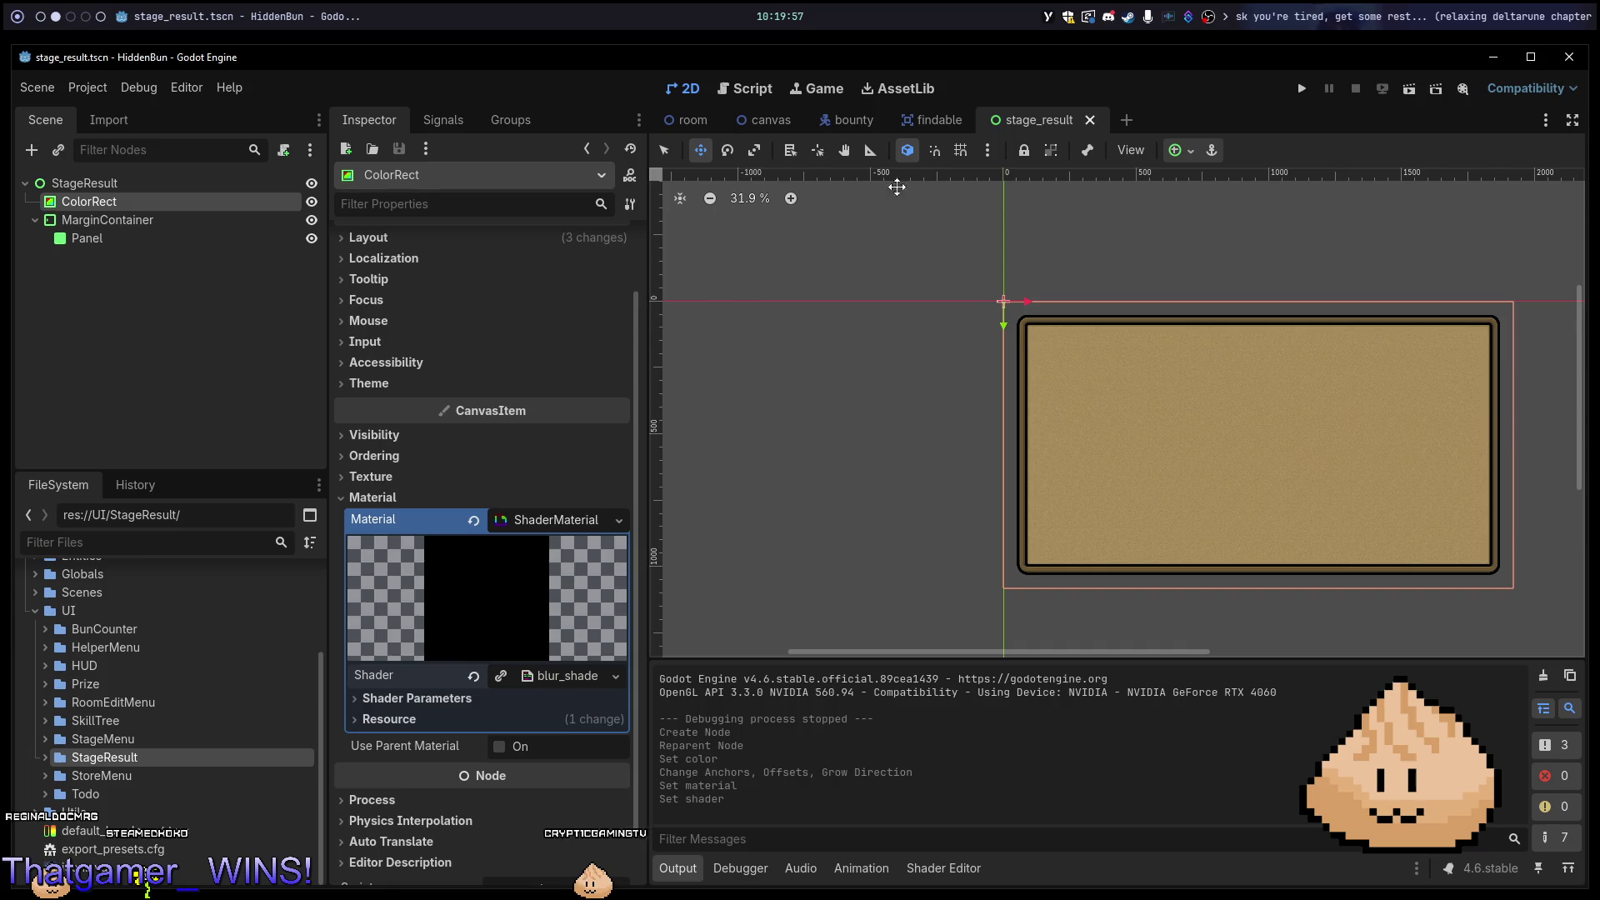
Instance stage_result.tscn from the StageResult folder into the room scene.
{"action": "left_click", "coordinate": [670, 122]}
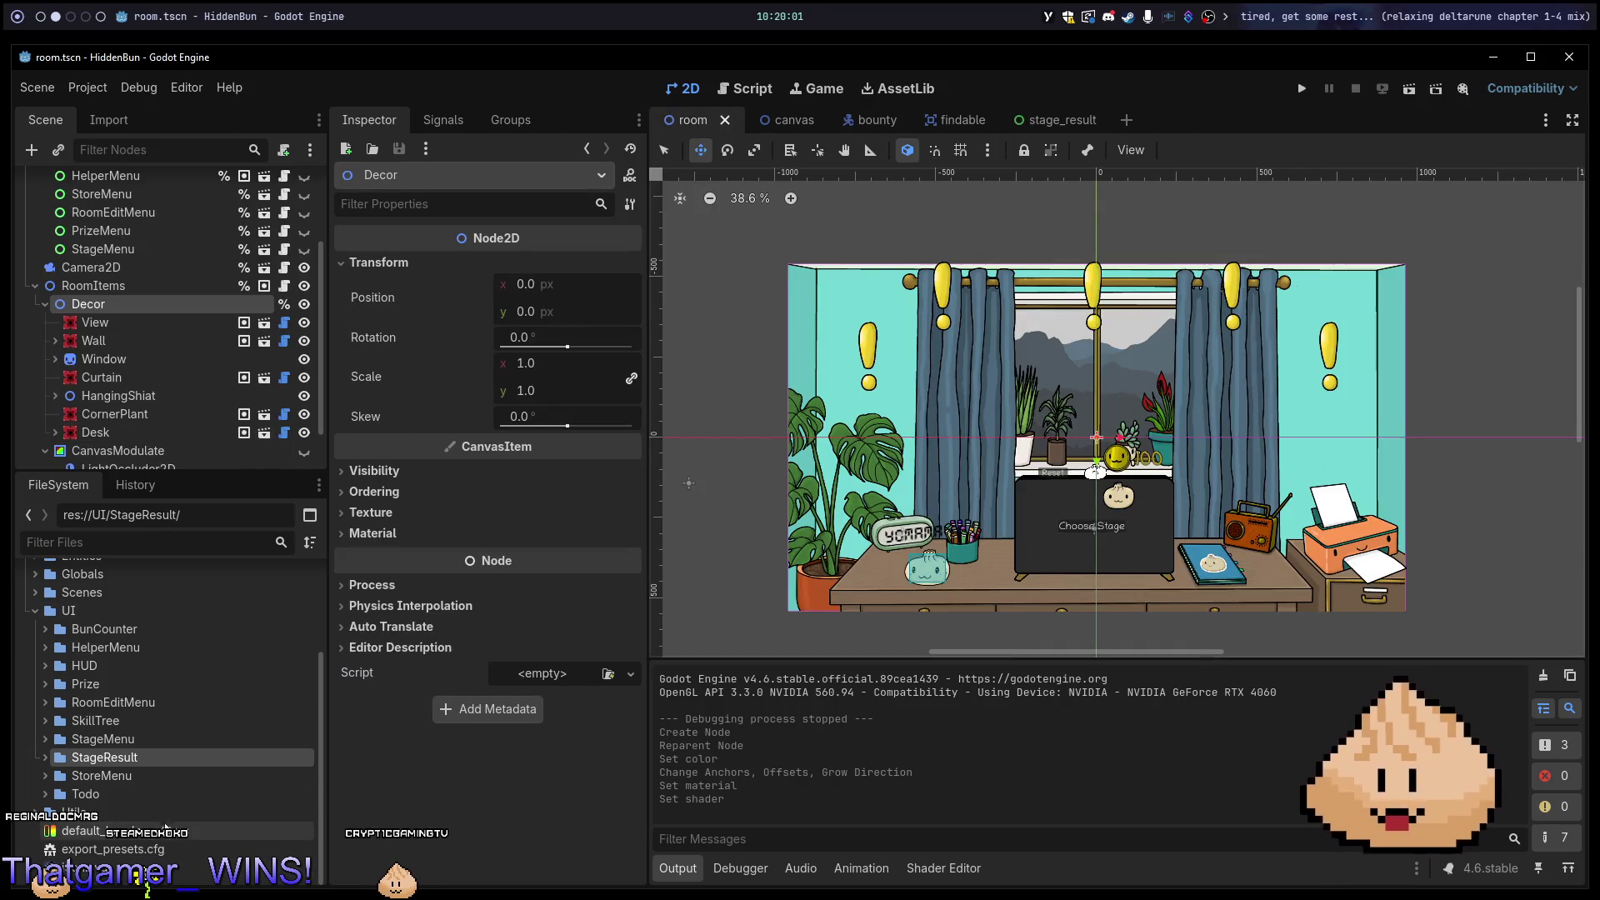
{"action": "double_click", "coordinate": [62, 760]}
{"action": "mouse_move", "coordinate": [108, 775]}
{"action": "left_mouse_down"}
{"action": "mouse_move", "coordinate": [133, 392]}
{"action": "mouse_move", "coordinate": [117, 245]}
{"action": "mouse_move", "coordinate": [200, 244]}
{"action": "mouse_move", "coordinate": [135, 247]}
{"action": "mouse_move", "coordinate": [139, 225]}
{"action": "left_mouse_up"}
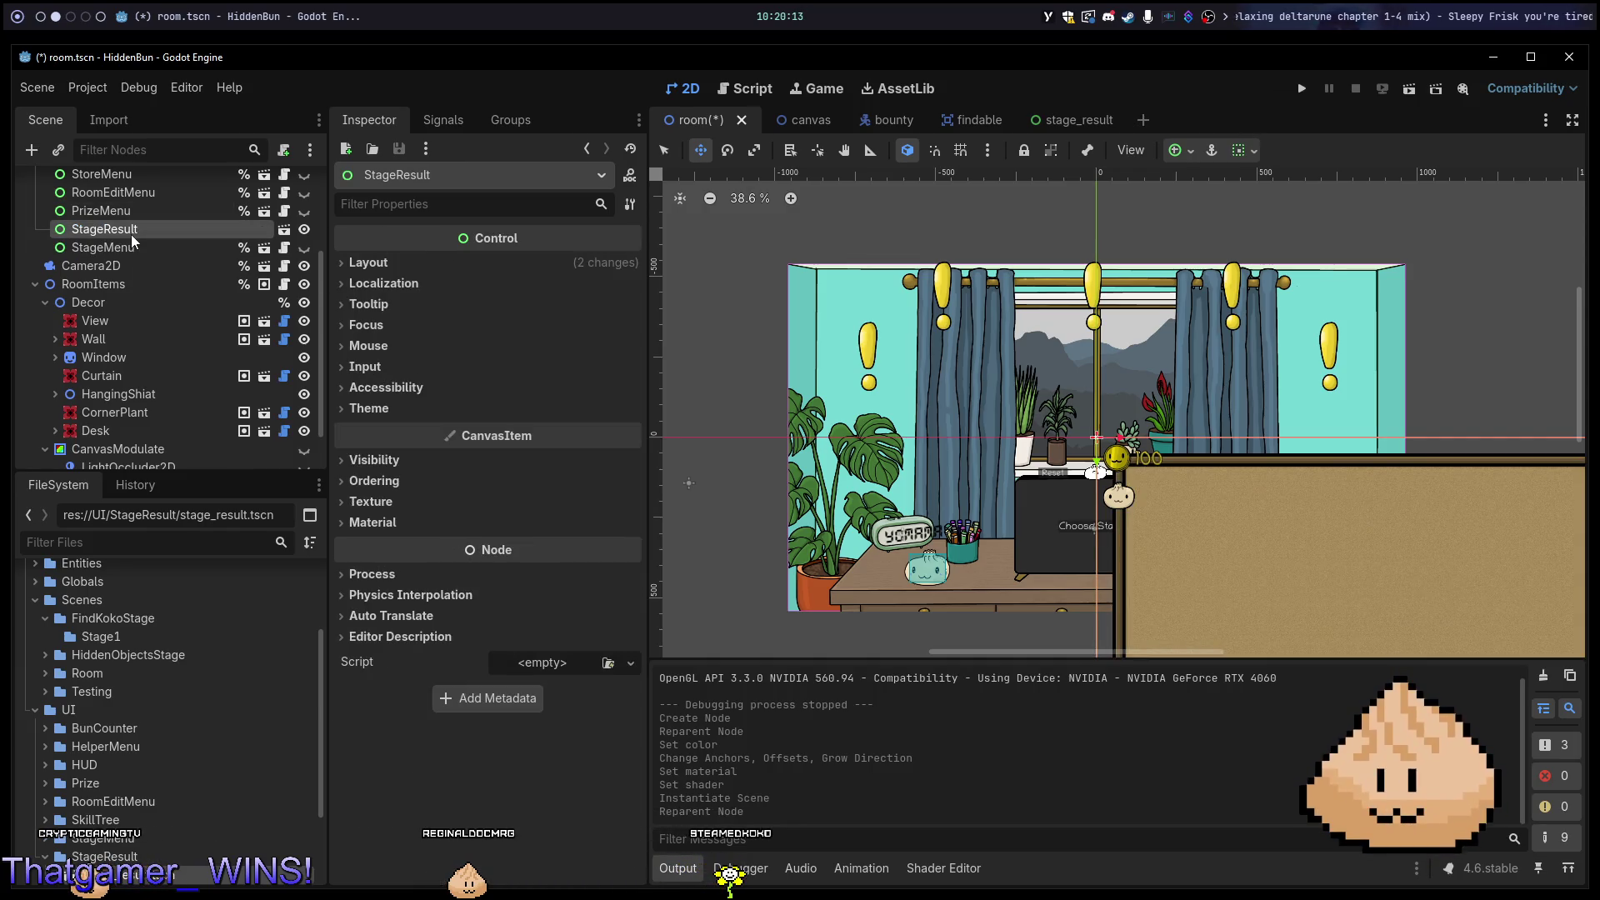
Place StageResult right after StageMenu, save the room scene, and return to stage_result.
{"action": "key", "text": "ctrl+Down"}
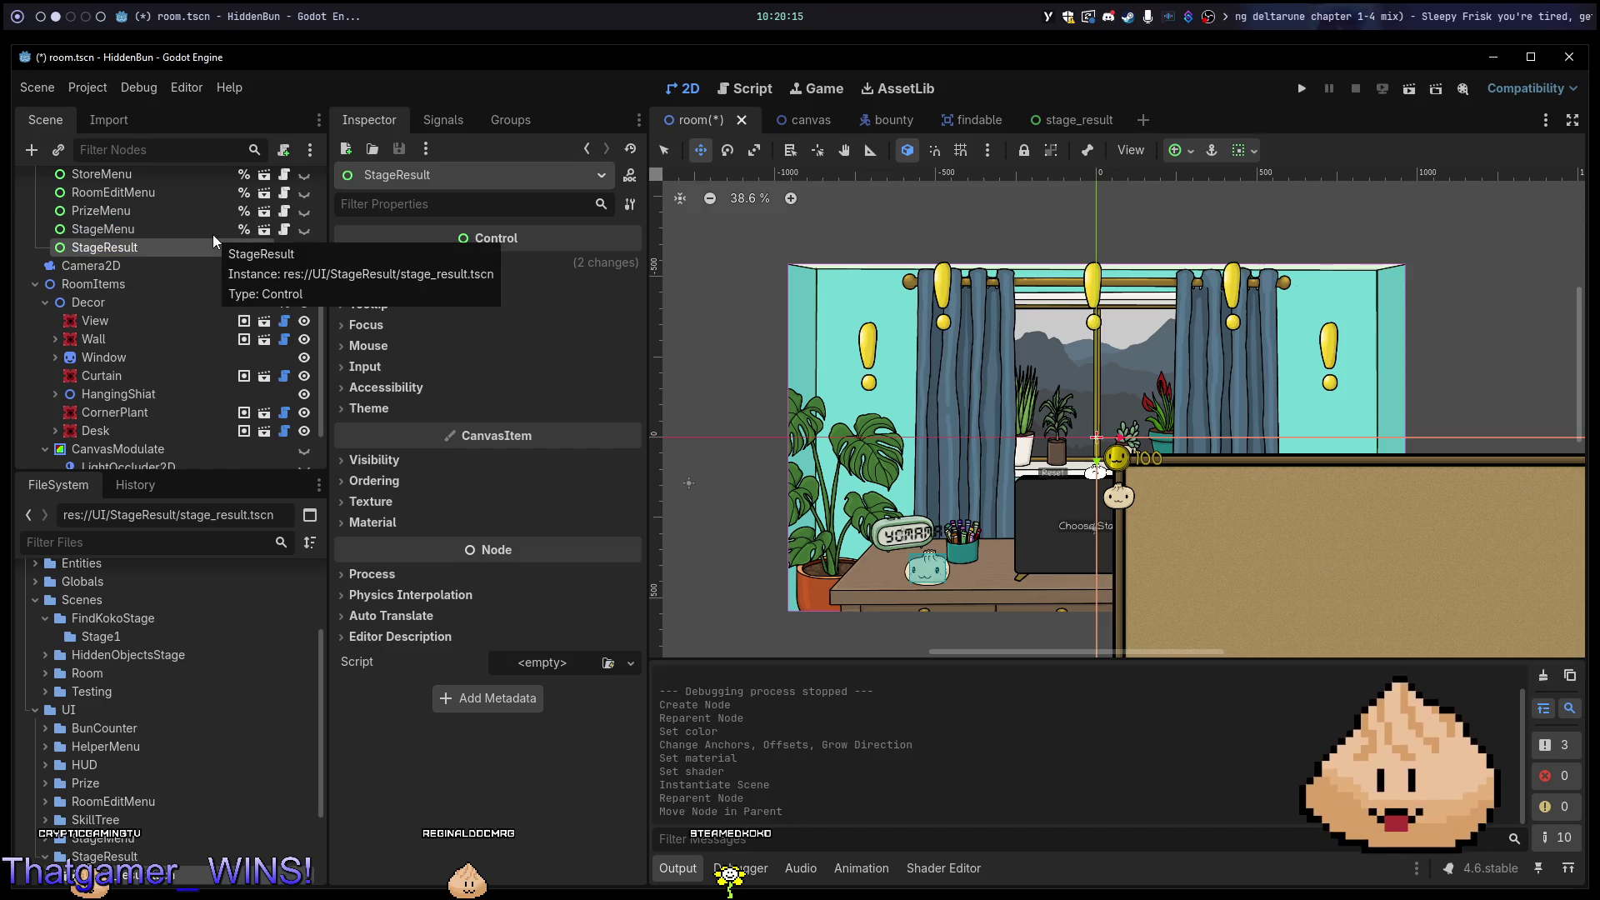
{"action": "key", "text": "ctrl+s"}
{"action": "left_click", "coordinate": [1057, 122]}
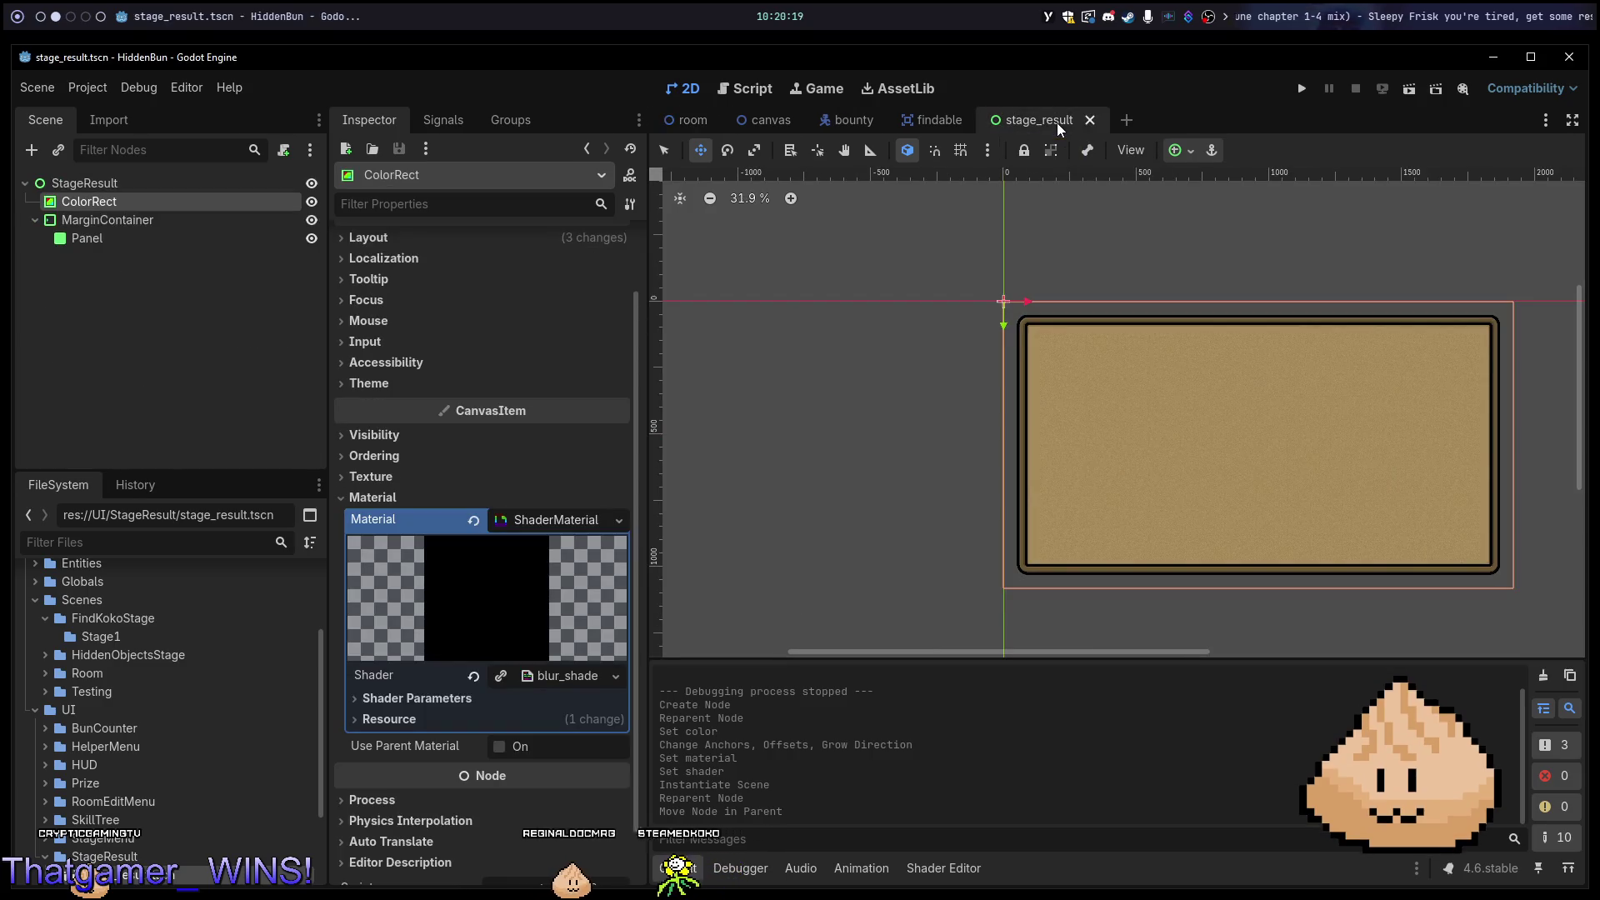
Anchor the StageResult root to Full Rect, centred horizontally and vertically.
{"action": "left_click", "coordinate": [1176, 150]}
{"action": "left_click", "coordinate": [1216, 242]}
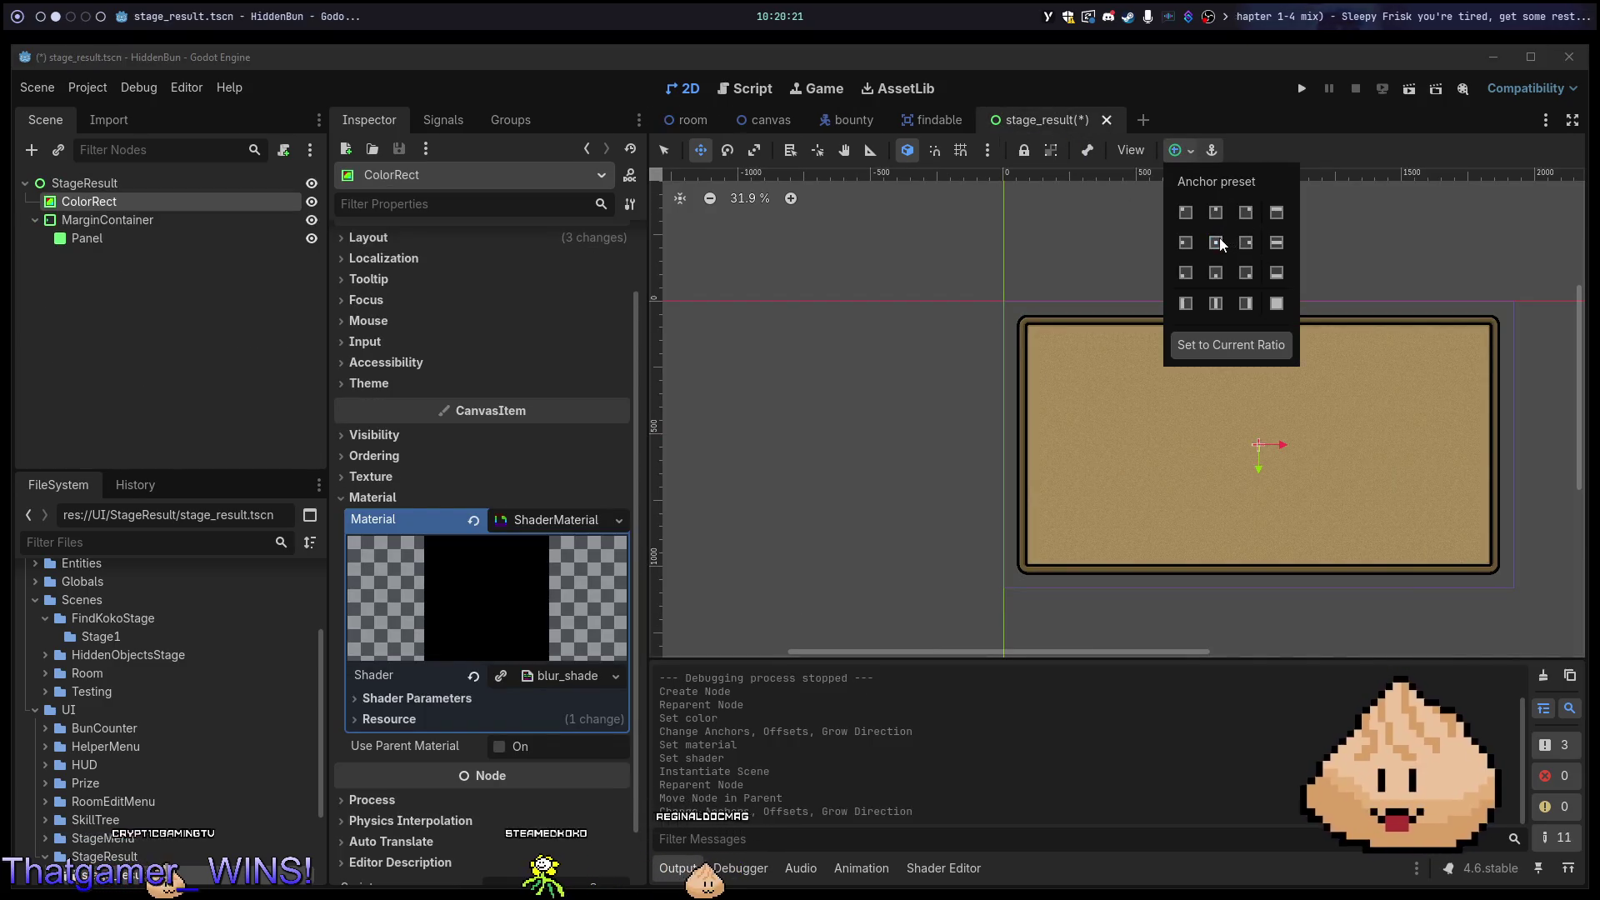
{"action": "key", "text": "ctrl+z"}
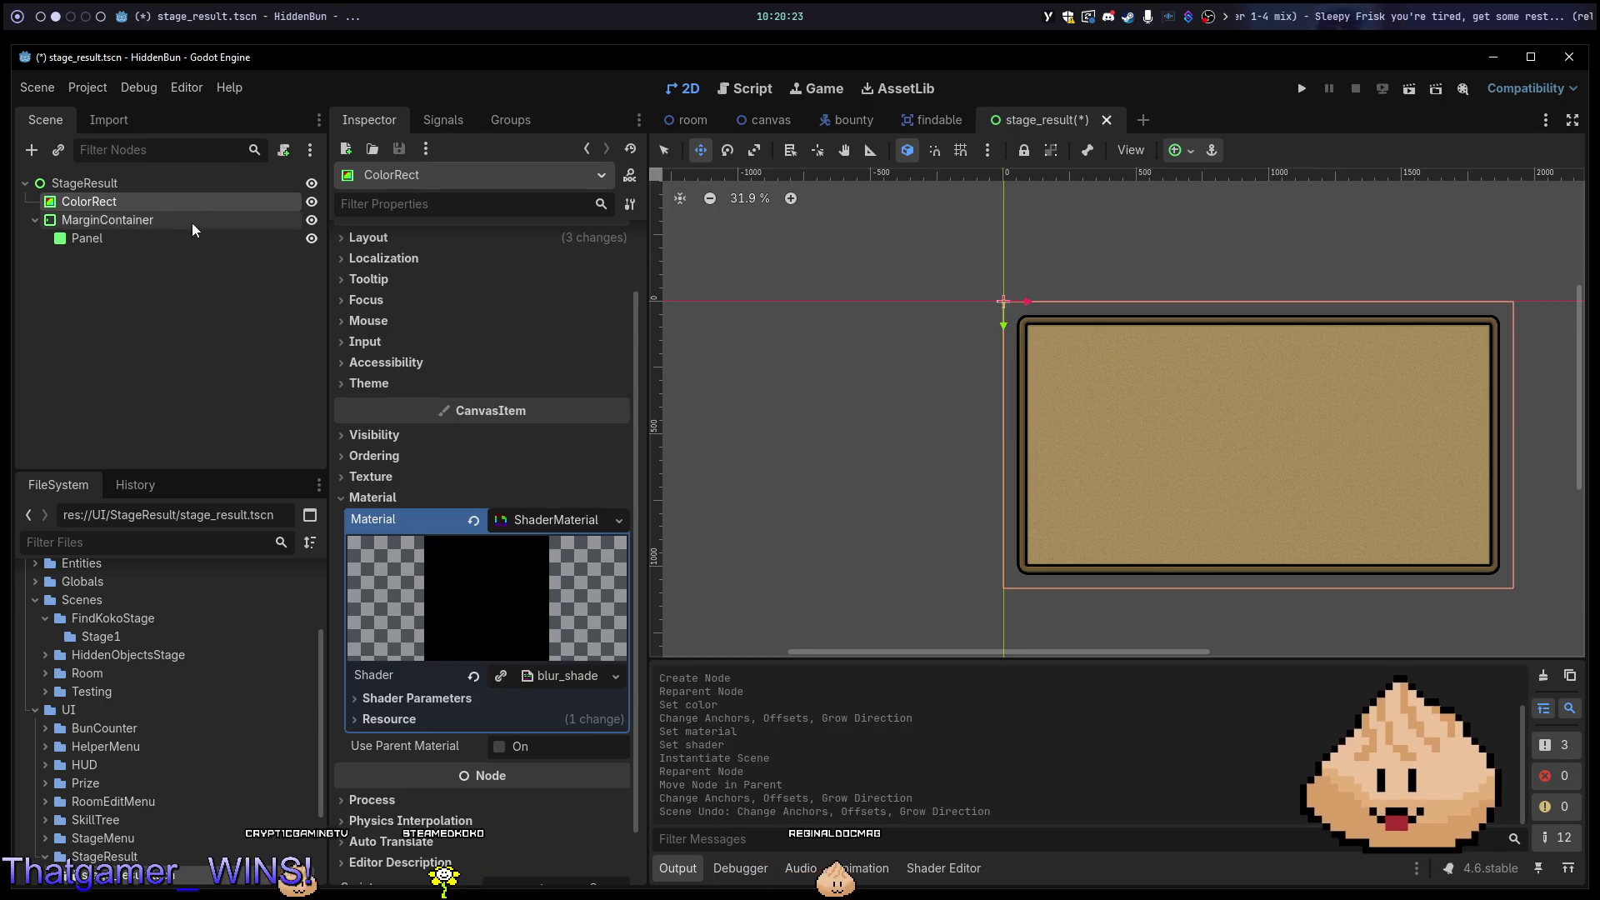
{"action": "left_click", "coordinate": [84, 182]}
{"action": "left_click", "coordinate": [1178, 149]}
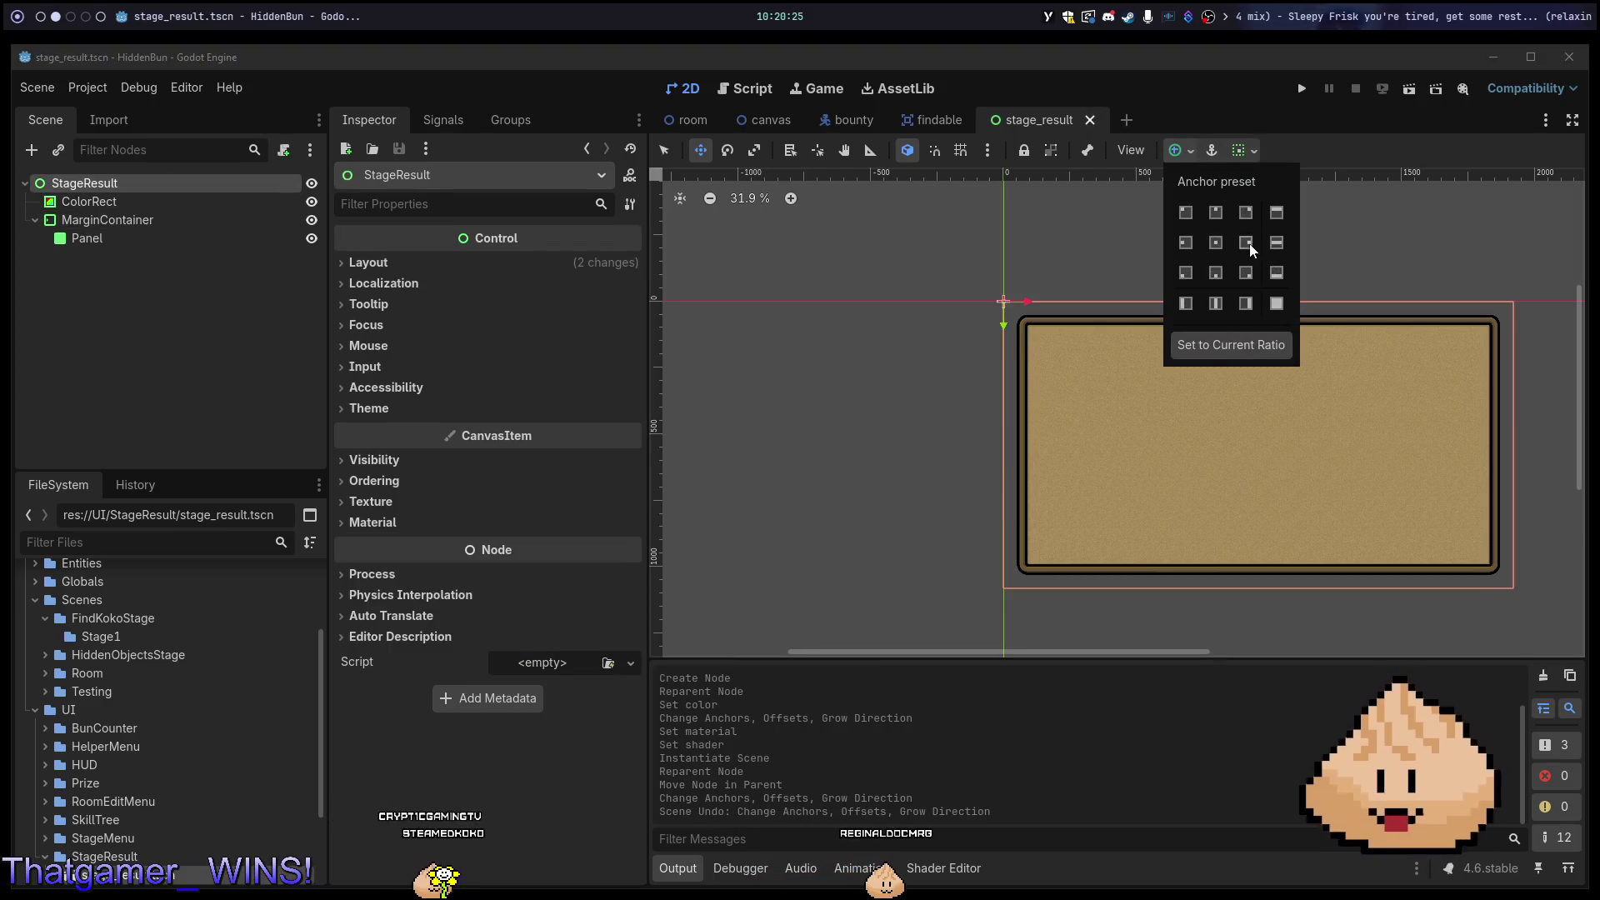
{"action": "left_click", "coordinate": [1221, 241]}
{"action": "left_click", "coordinate": [1275, 303]}
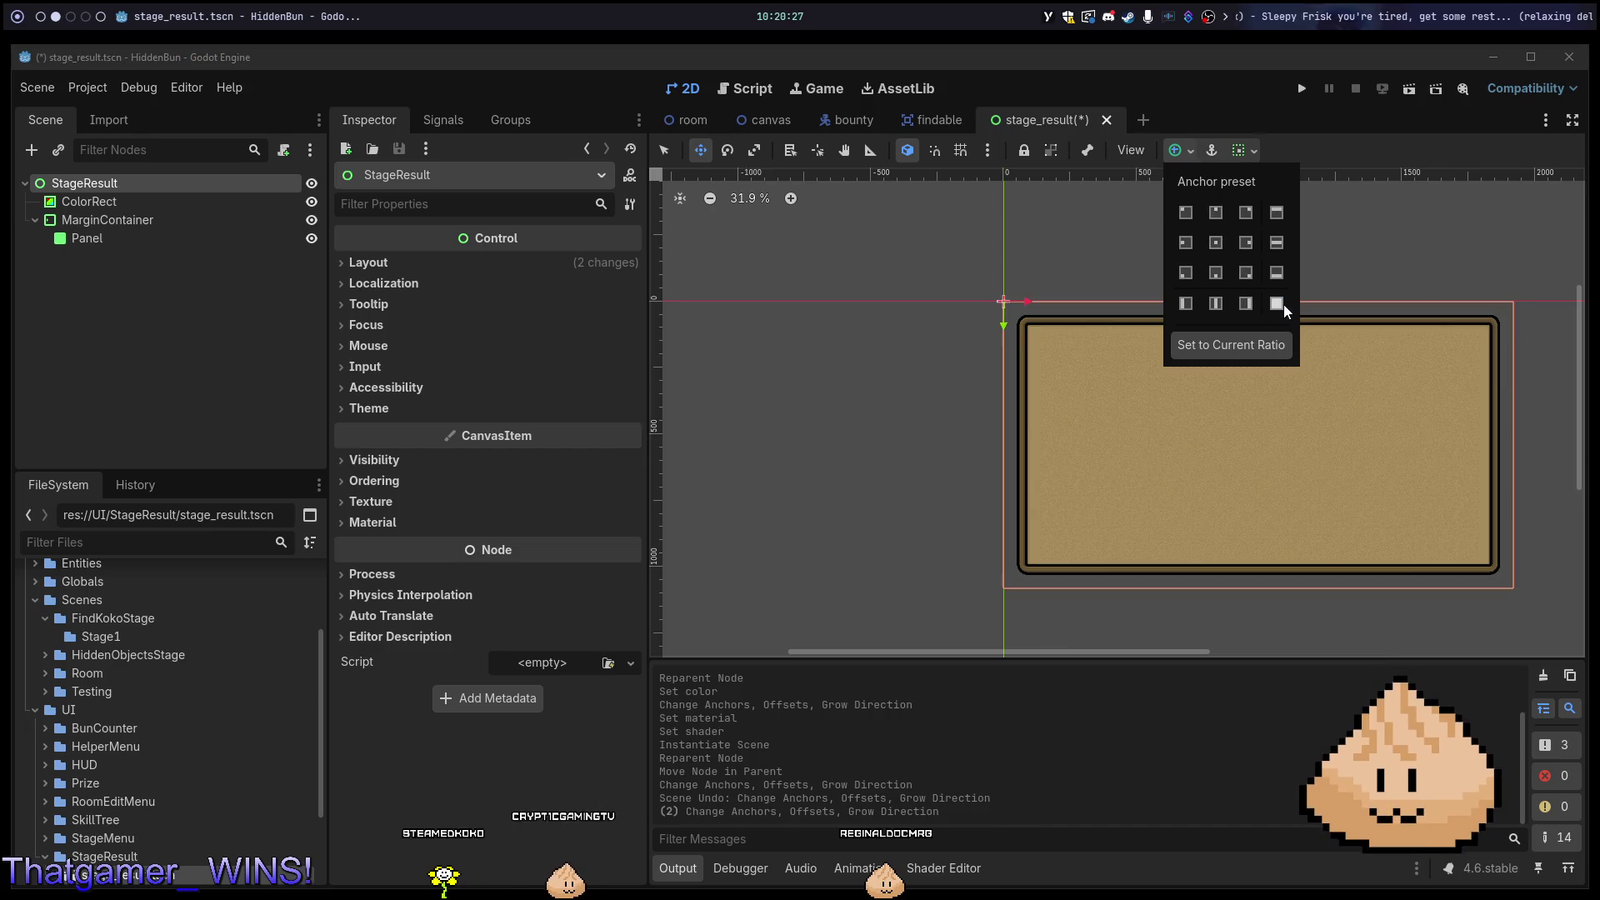
{"action": "left_click", "coordinate": [1242, 150]}
{"action": "left_click", "coordinate": [1241, 150]}
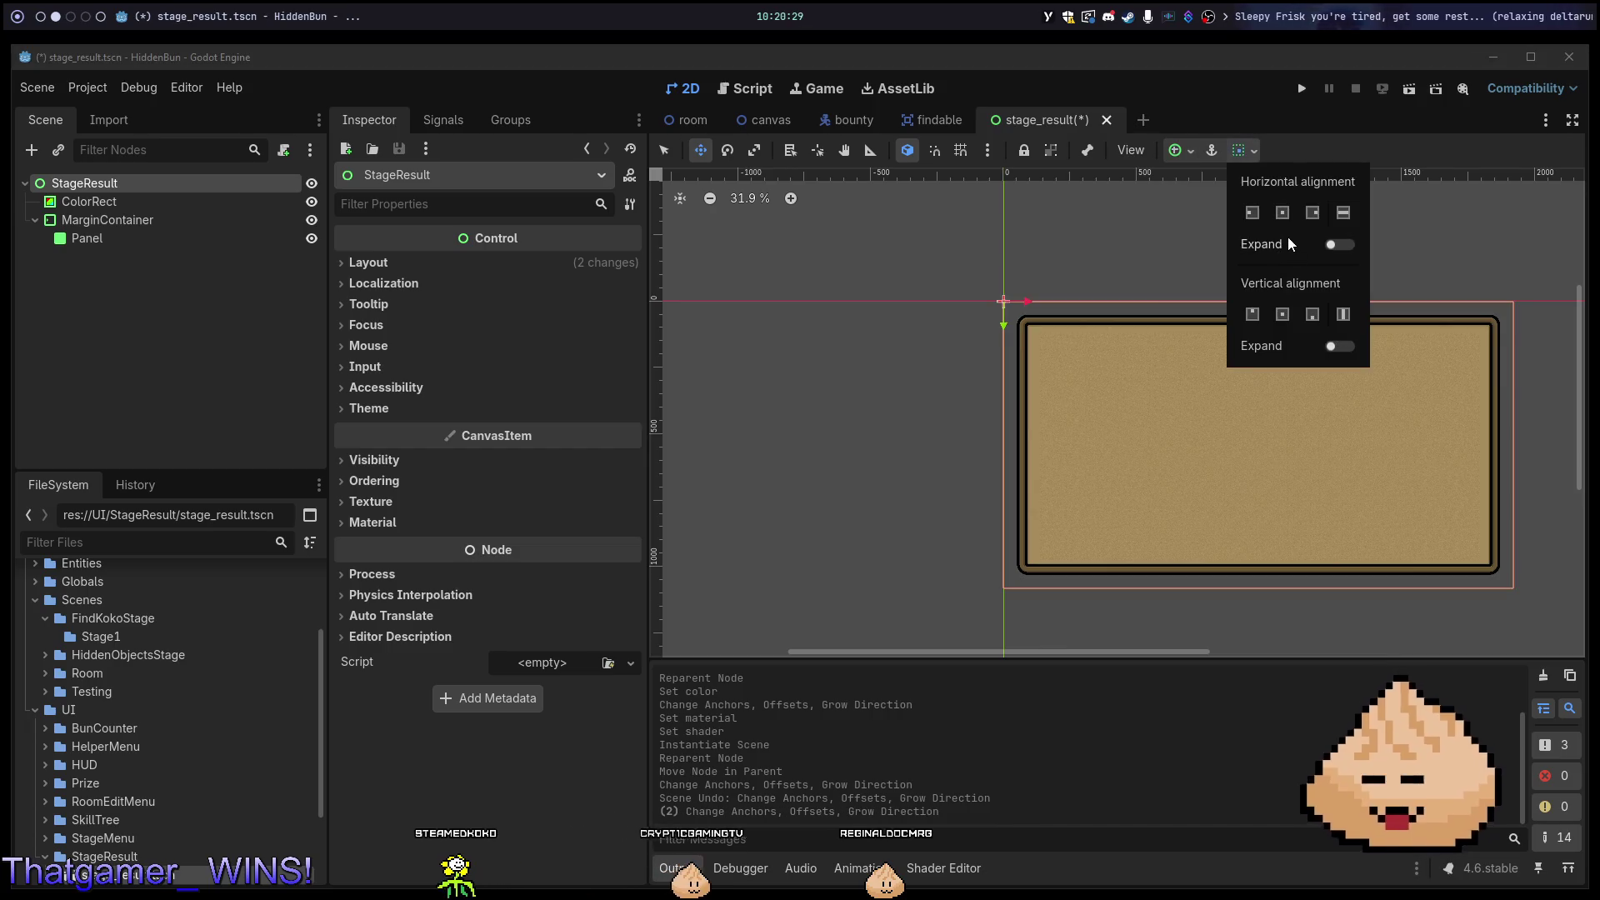
{"action": "left_click", "coordinate": [1290, 214]}
{"action": "left_click", "coordinate": [1287, 317]}
Make the MarginContainer fill the whole area with the Full Rect anchor preset.
{"action": "left_click", "coordinate": [170, 221]}
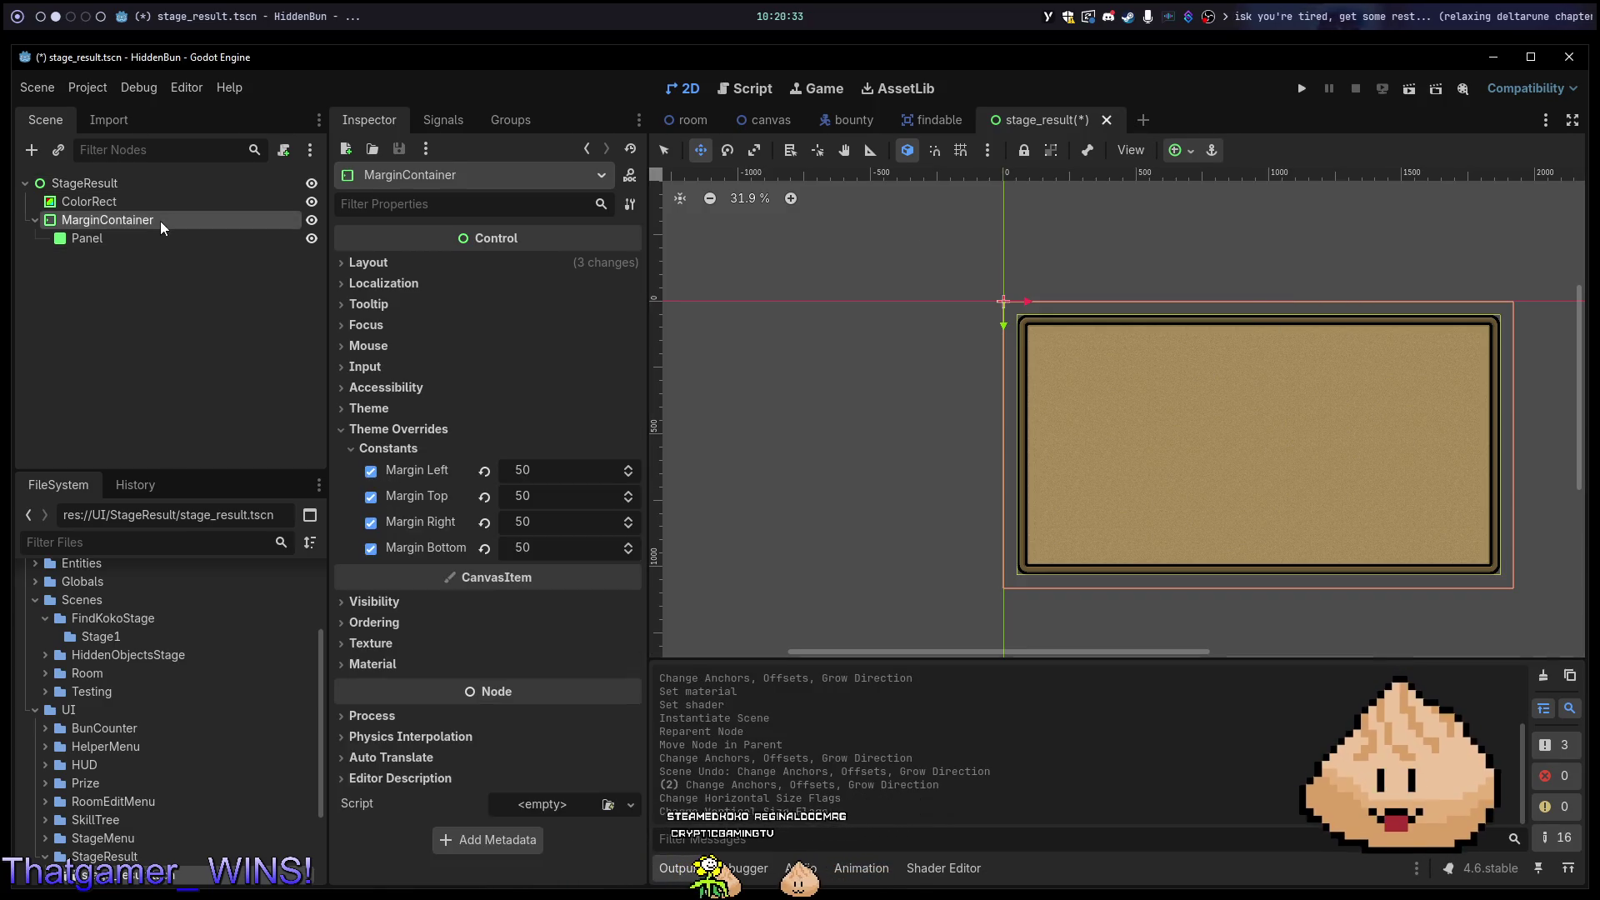
{"action": "left_click", "coordinate": [1190, 152]}
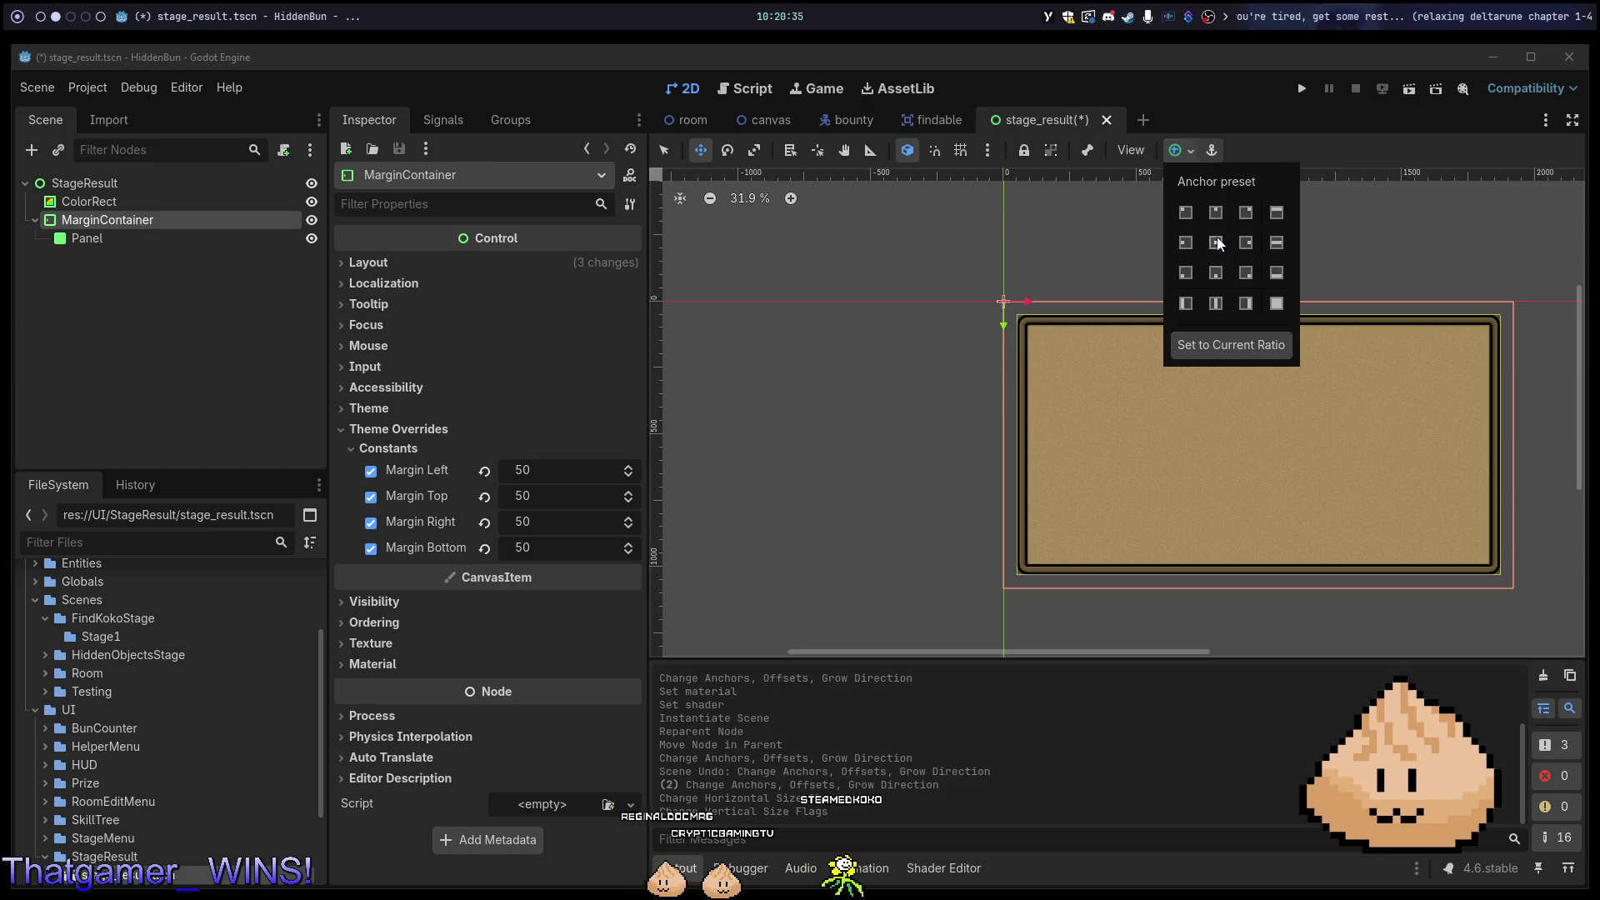
{"action": "left_click", "coordinate": [1215, 242]}
{"action": "left_click", "coordinate": [1276, 303]}
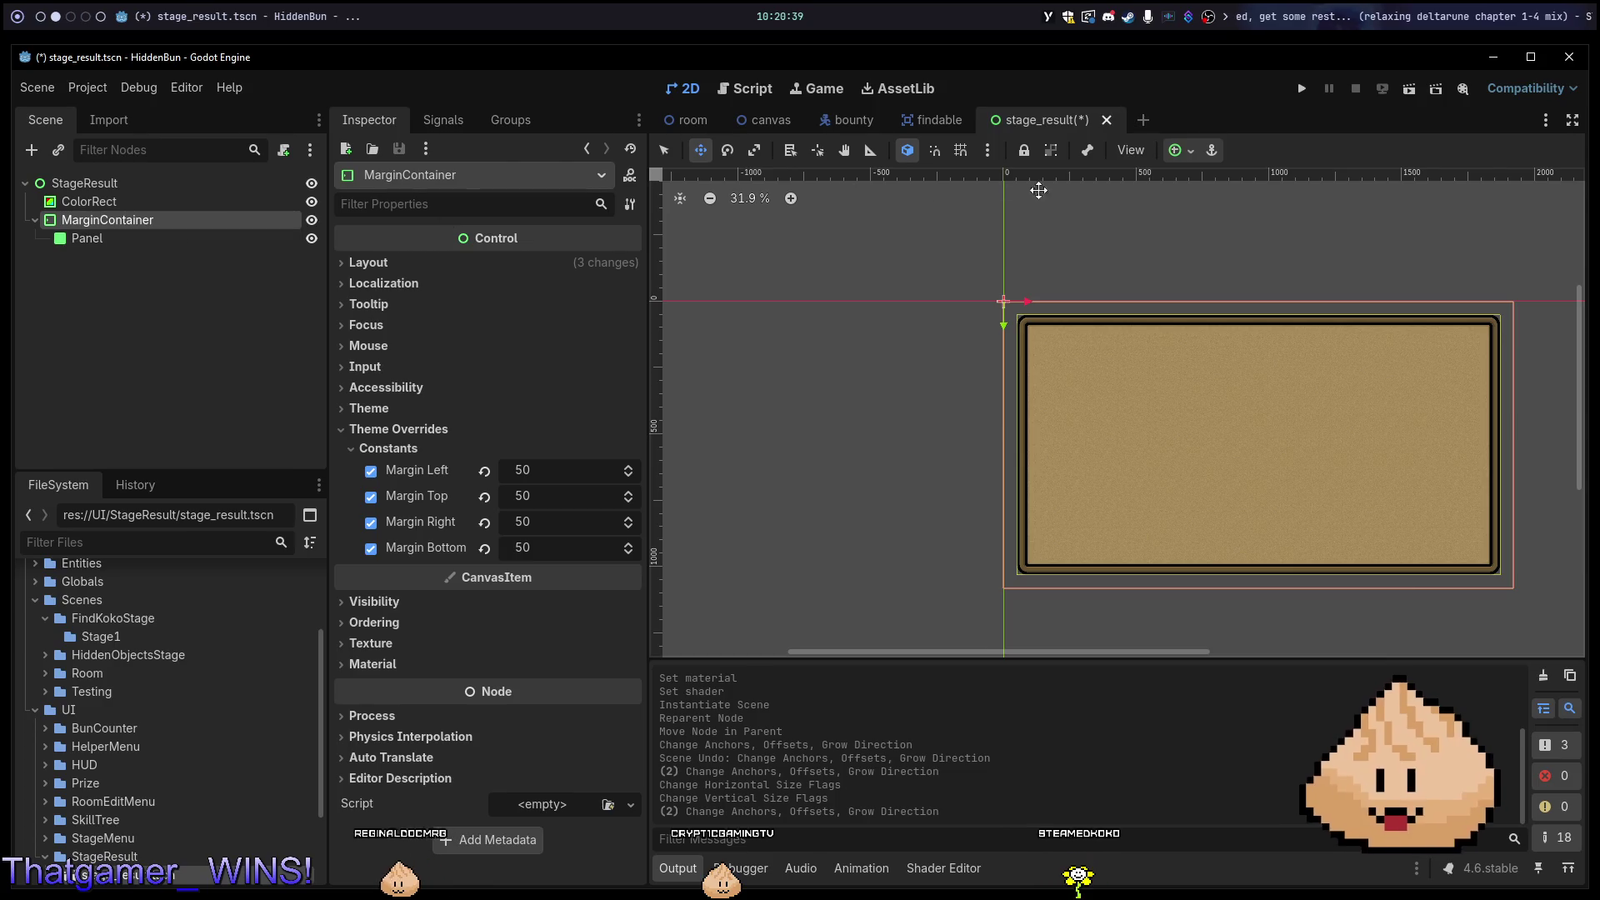
Try centring the Panel's horizontal and vertical size flags, then undo the change.
{"action": "left_click", "coordinate": [227, 241]}
{"action": "left_click", "coordinate": [1190, 152]}
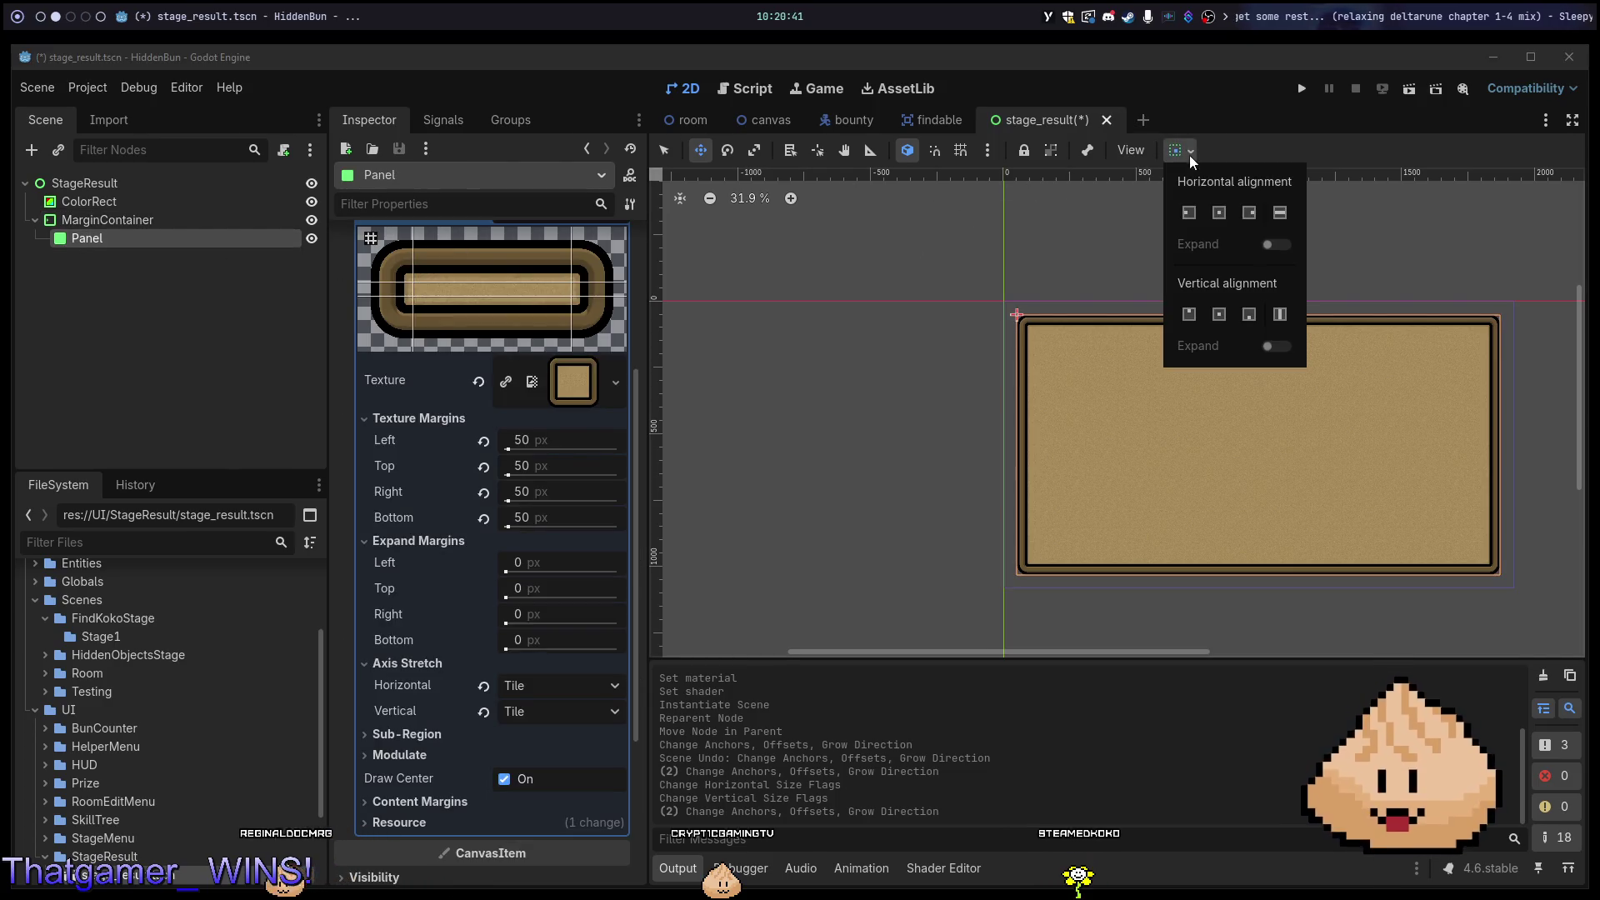
{"action": "left_click", "coordinate": [1222, 218]}
{"action": "left_click", "coordinate": [1219, 315]}
{"action": "key", "text": "ctrl+z"}
{"action": "key", "text": "ctrl+z"}
Save stage_result and view the instanced board in the room scene.
{"action": "key", "text": "ctrl+s"}
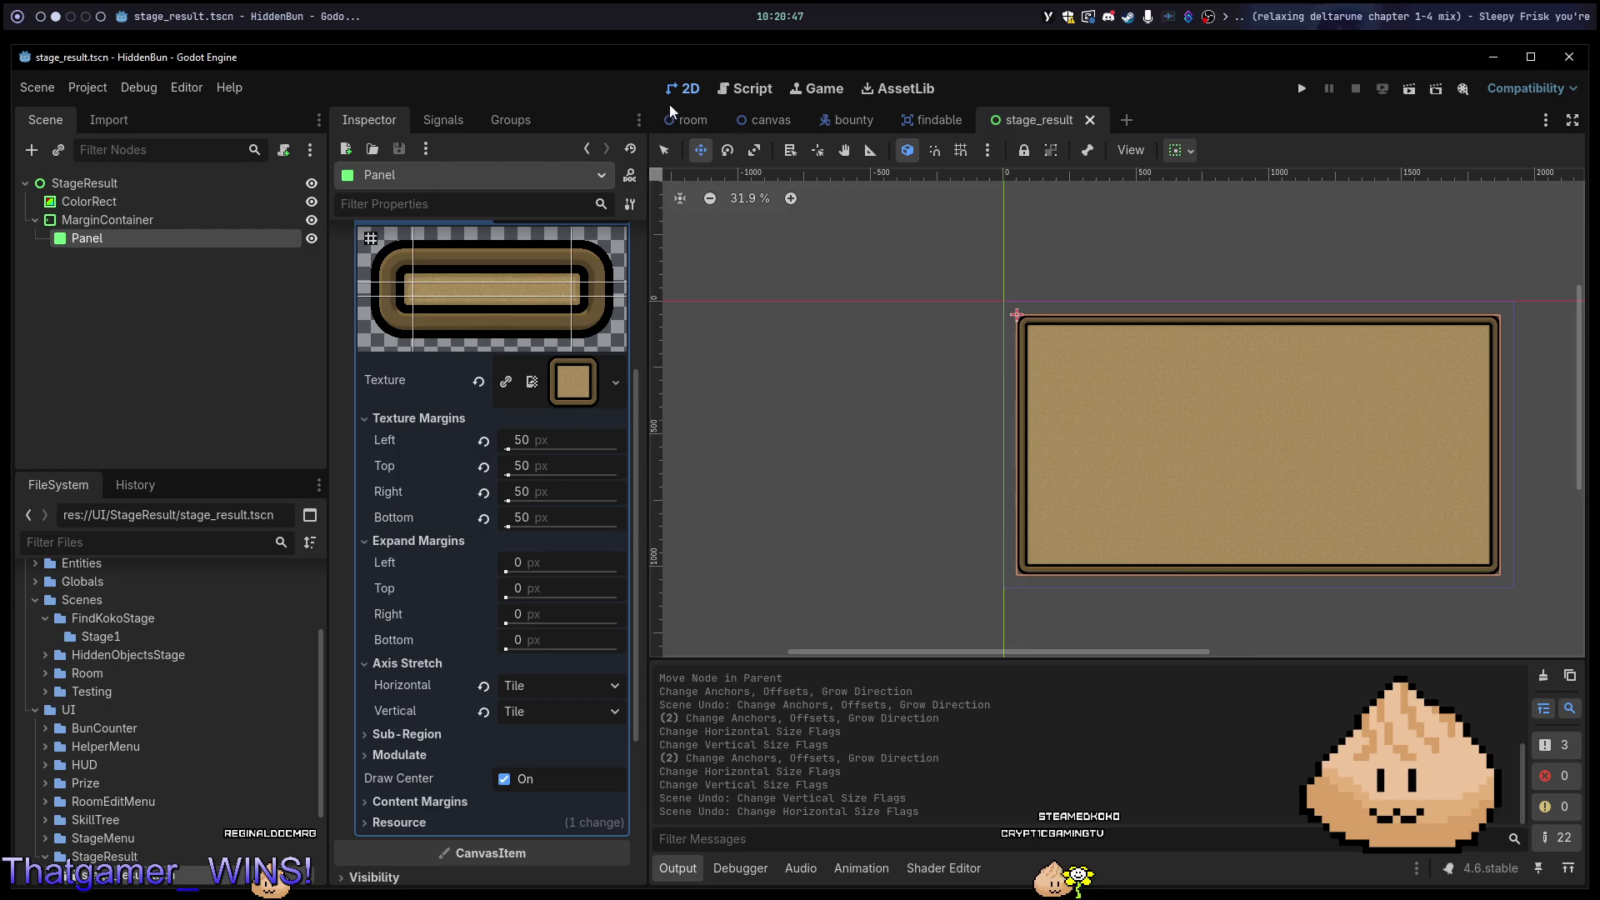
{"action": "left_click", "coordinate": [673, 122]}
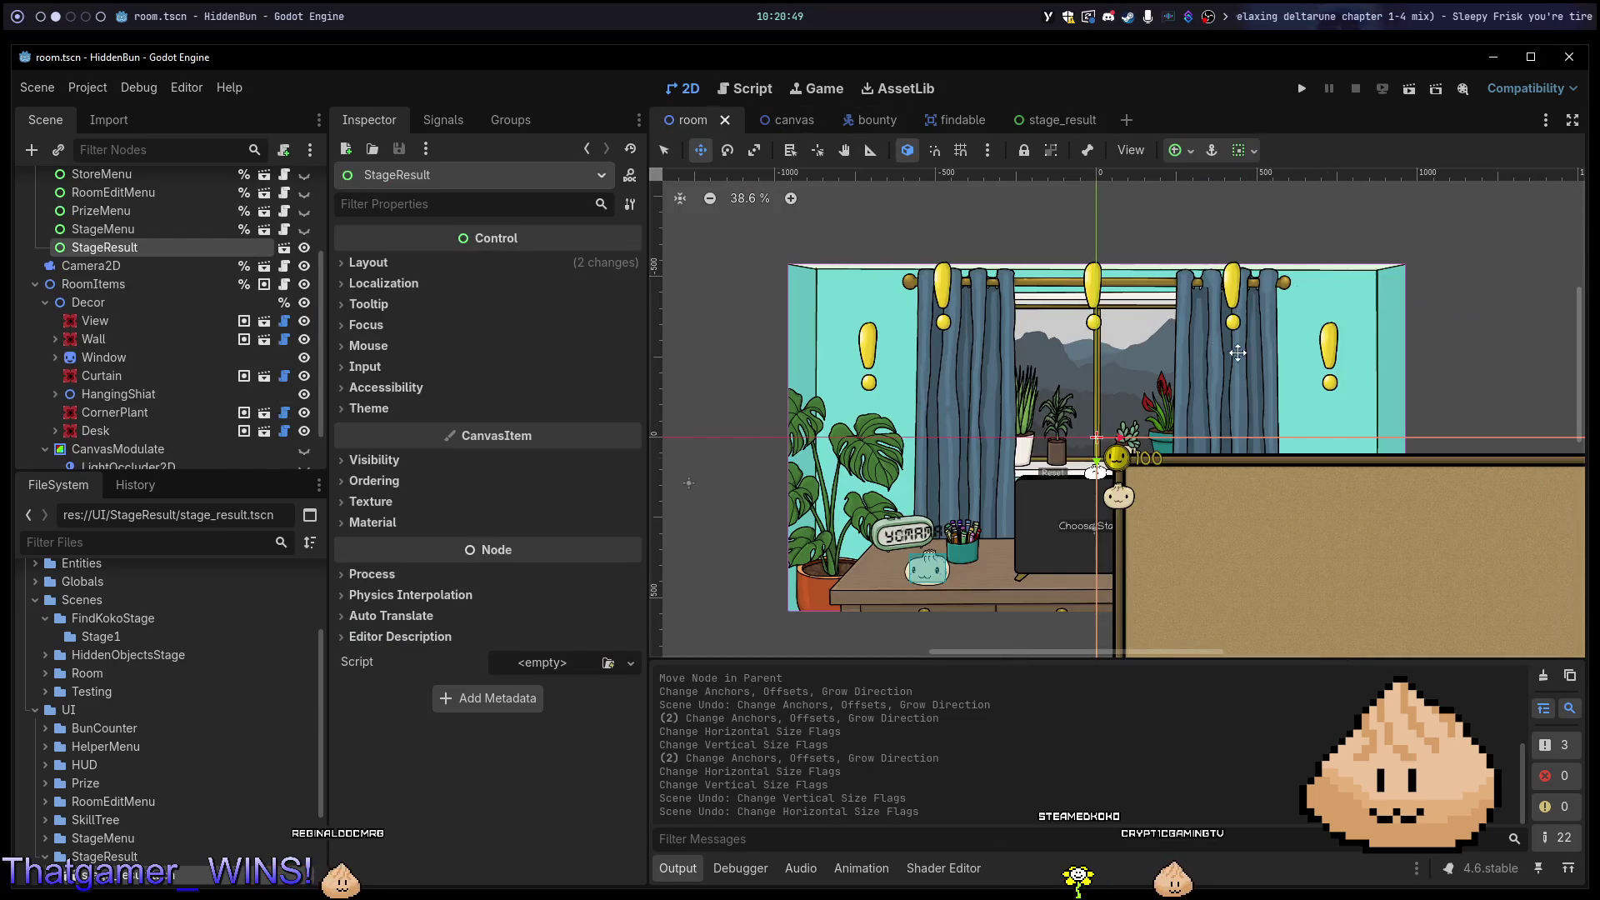
{"action": "scroll", "coordinate": [1238, 352], "scroll_direction": "down", "scroll_amount": 3}
{"action": "scroll", "coordinate": [1275, 333], "scroll_direction": "right", "scroll_amount": 1}
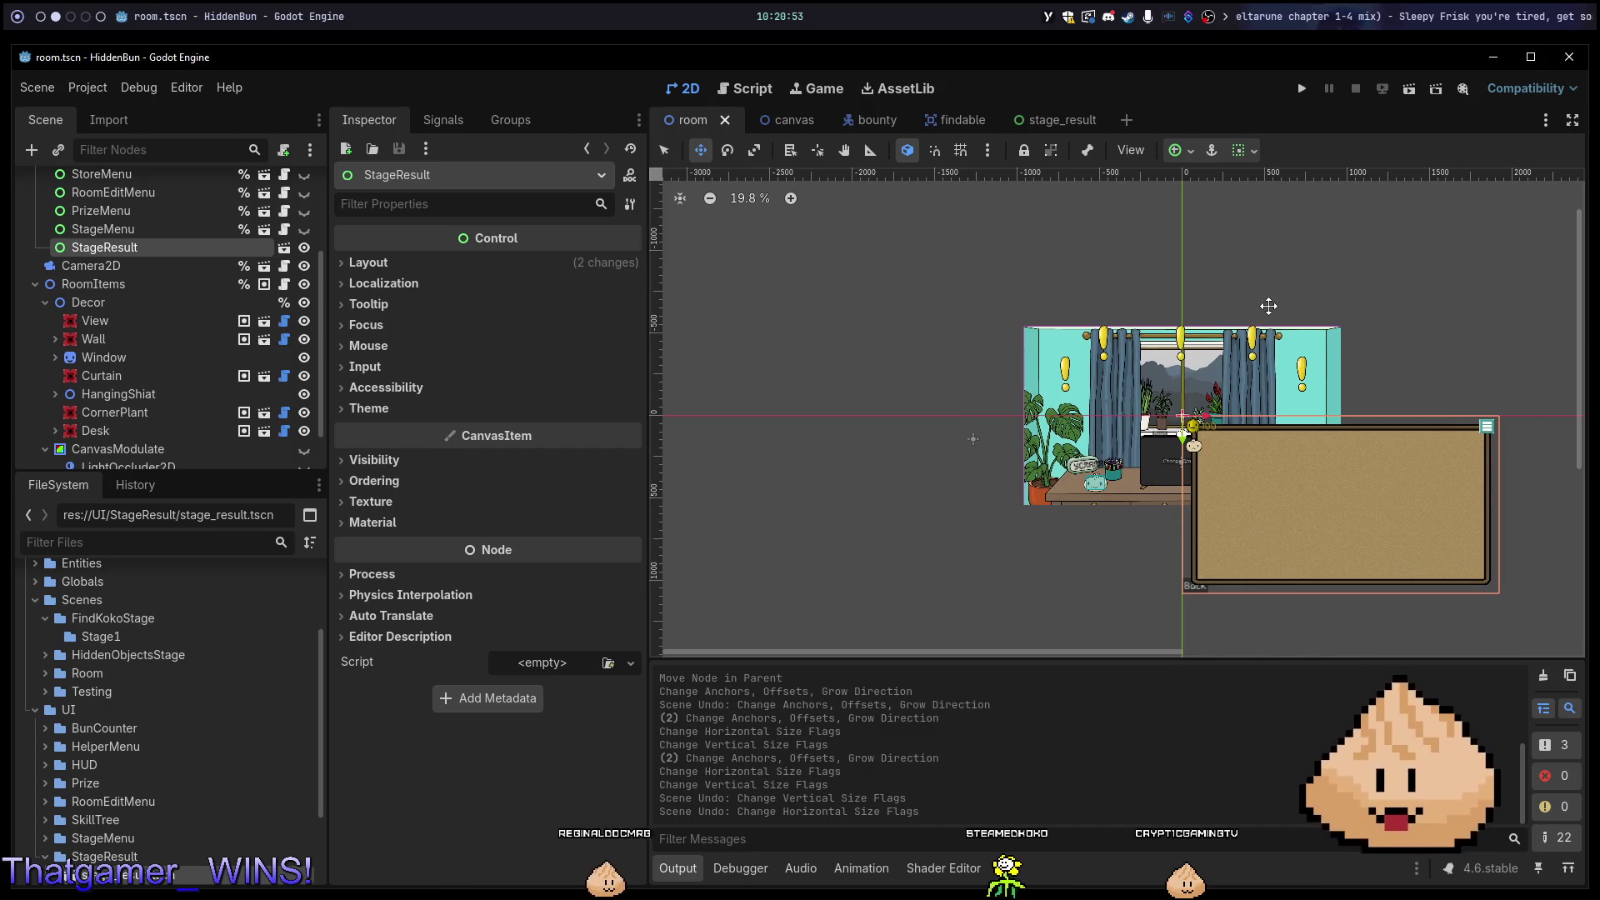
After a test run, anchor the ColorRect to Full Rect and save stage_result.
{"action": "key", "text": "F5"}
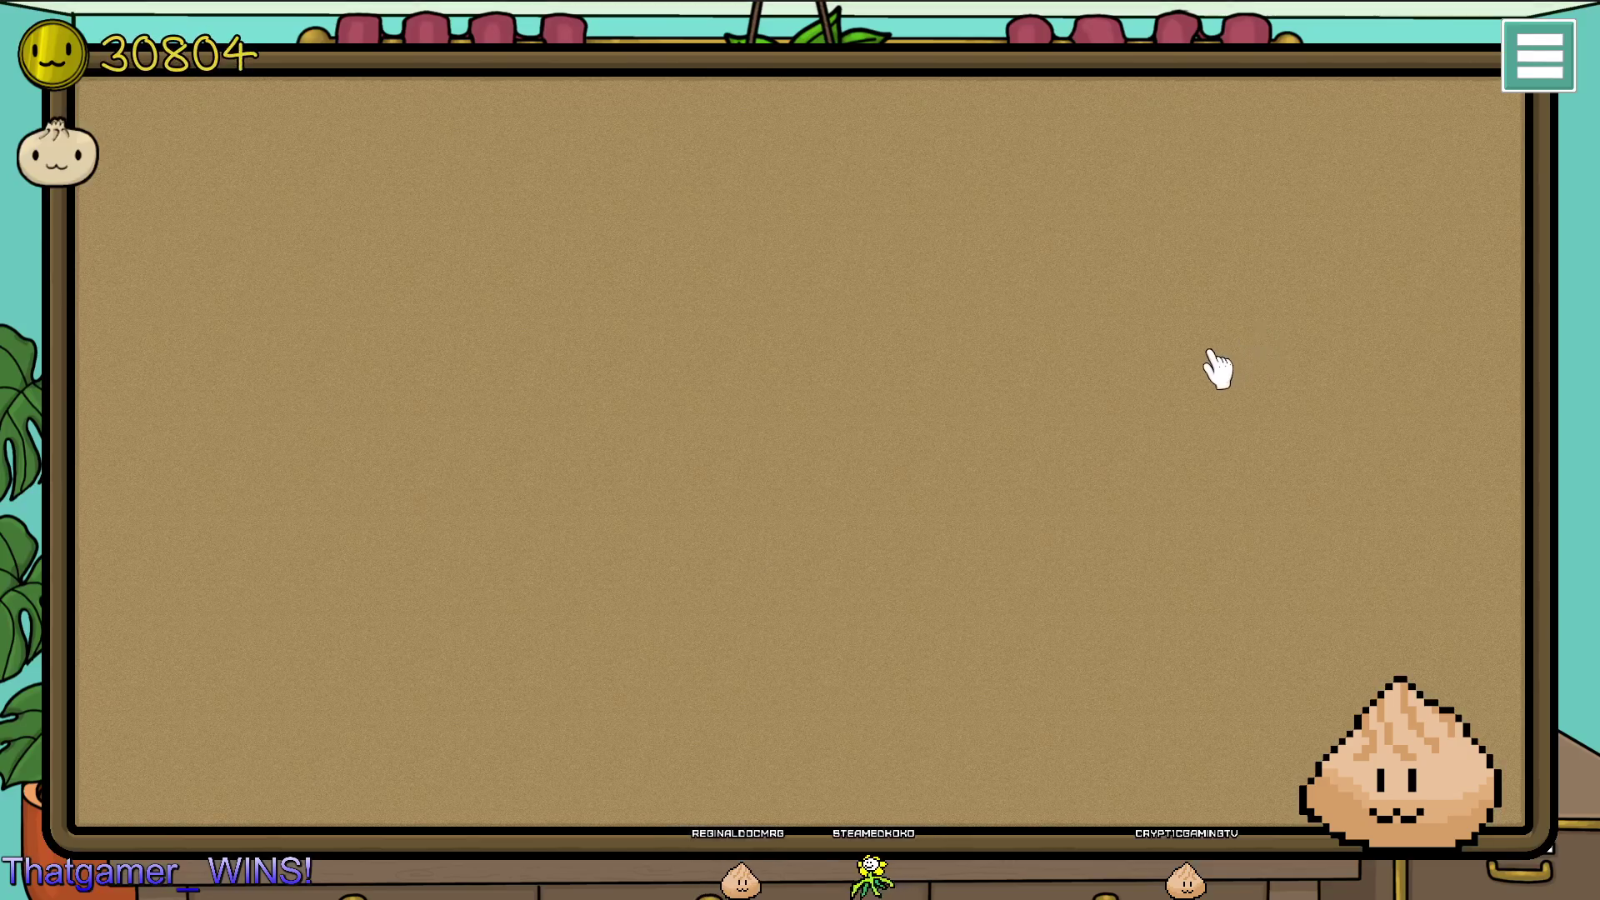
{"action": "key", "text": "F8"}
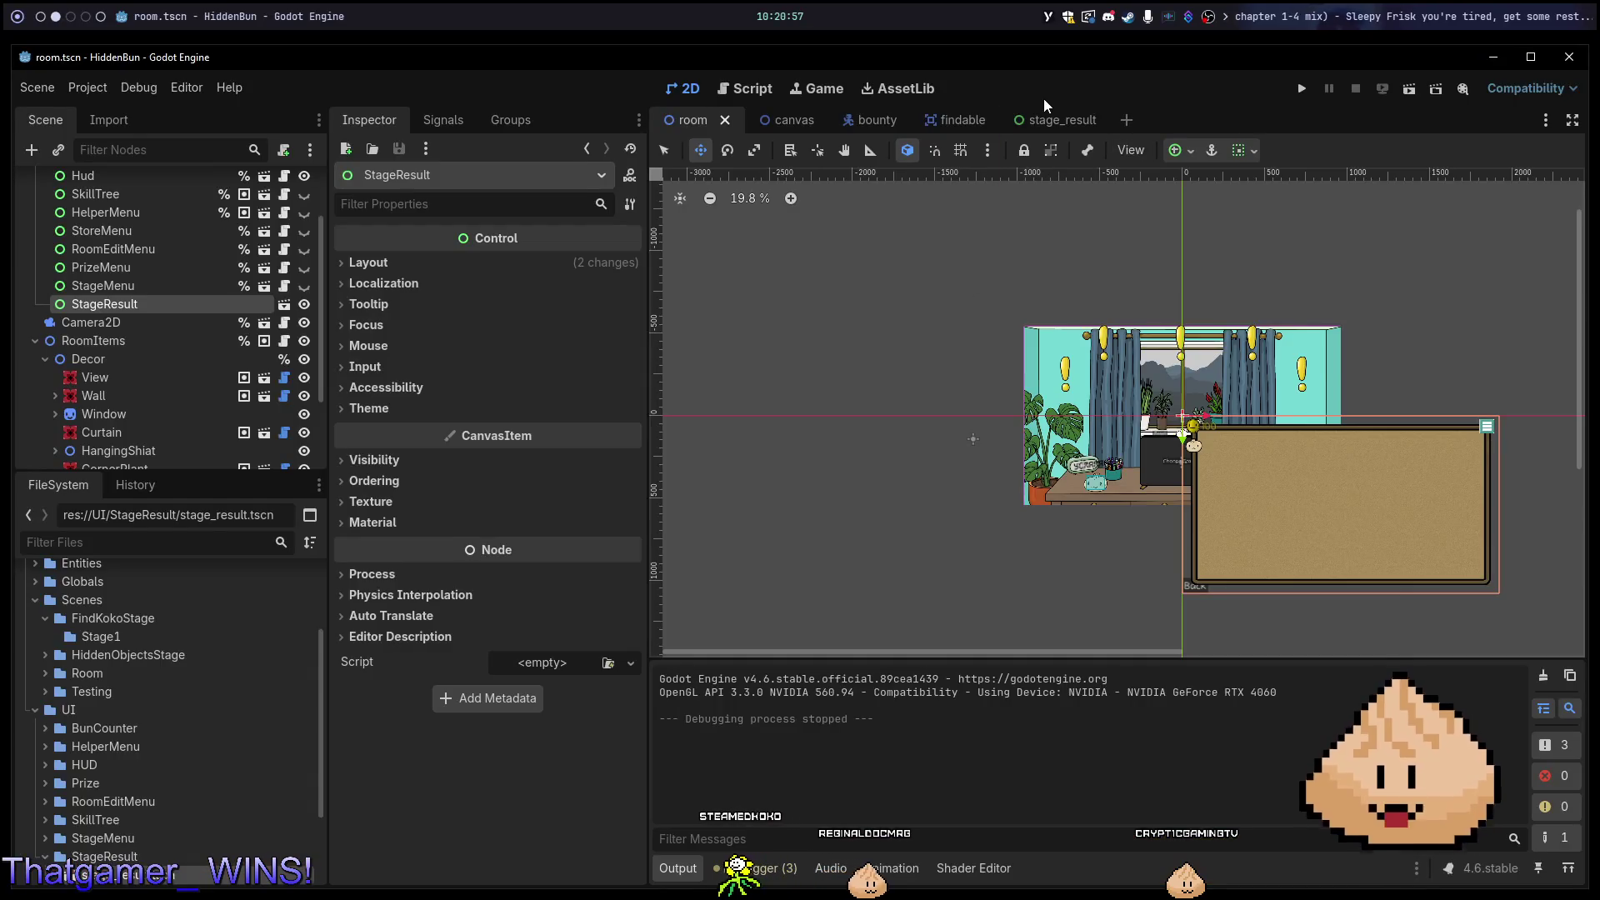
{"action": "left_click", "coordinate": [1038, 121]}
{"action": "left_click", "coordinate": [163, 205]}
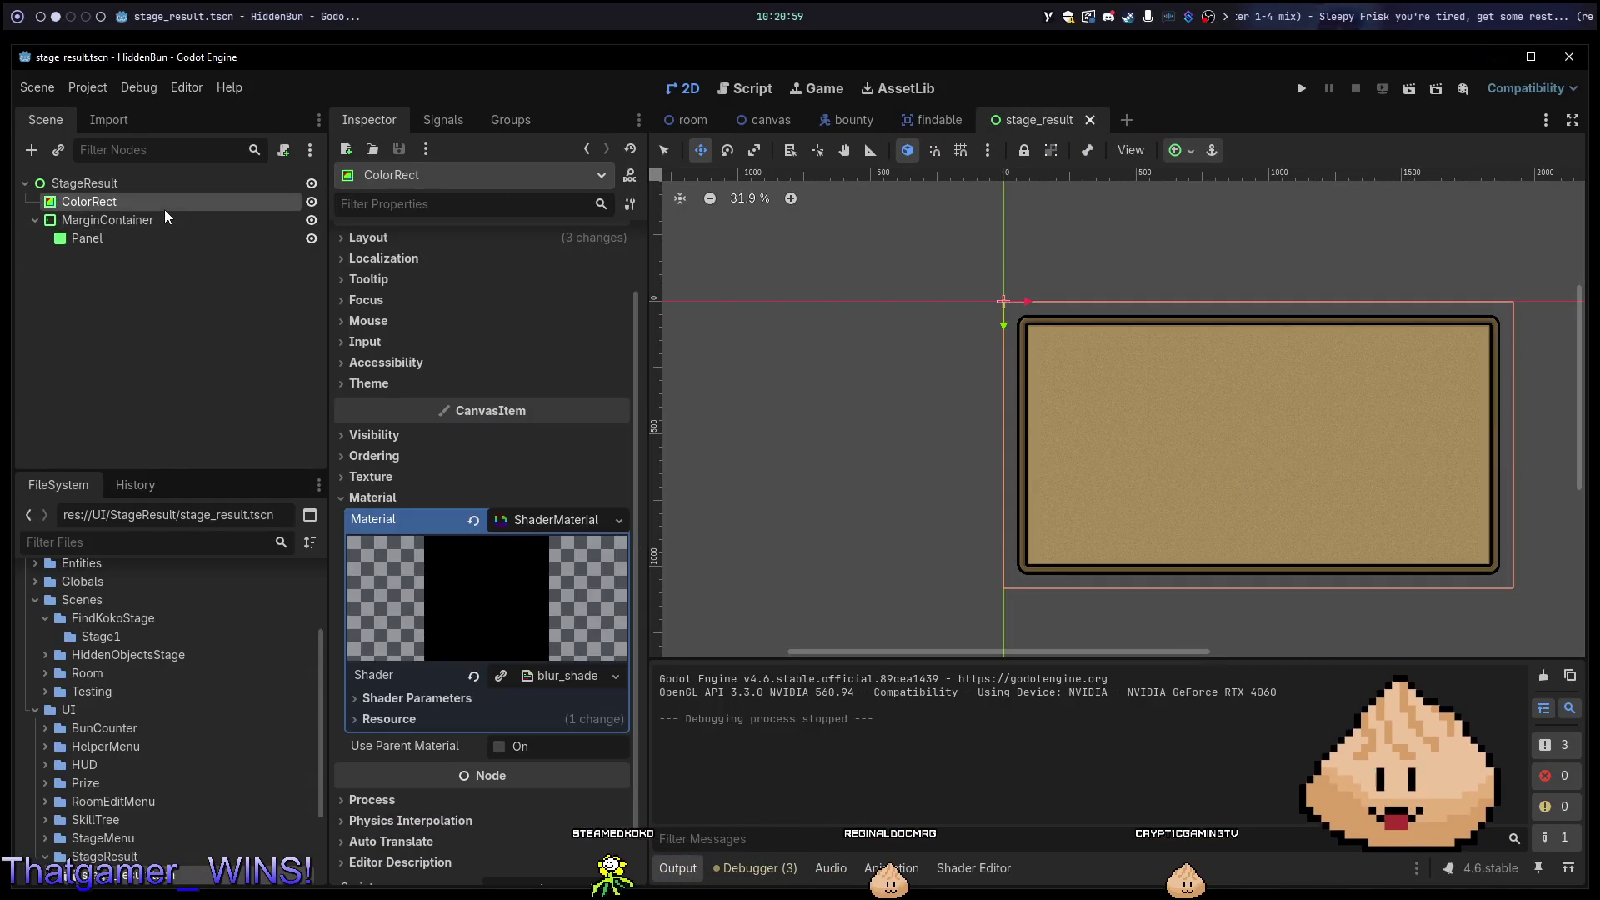
{"action": "left_click", "coordinate": [1211, 150]}
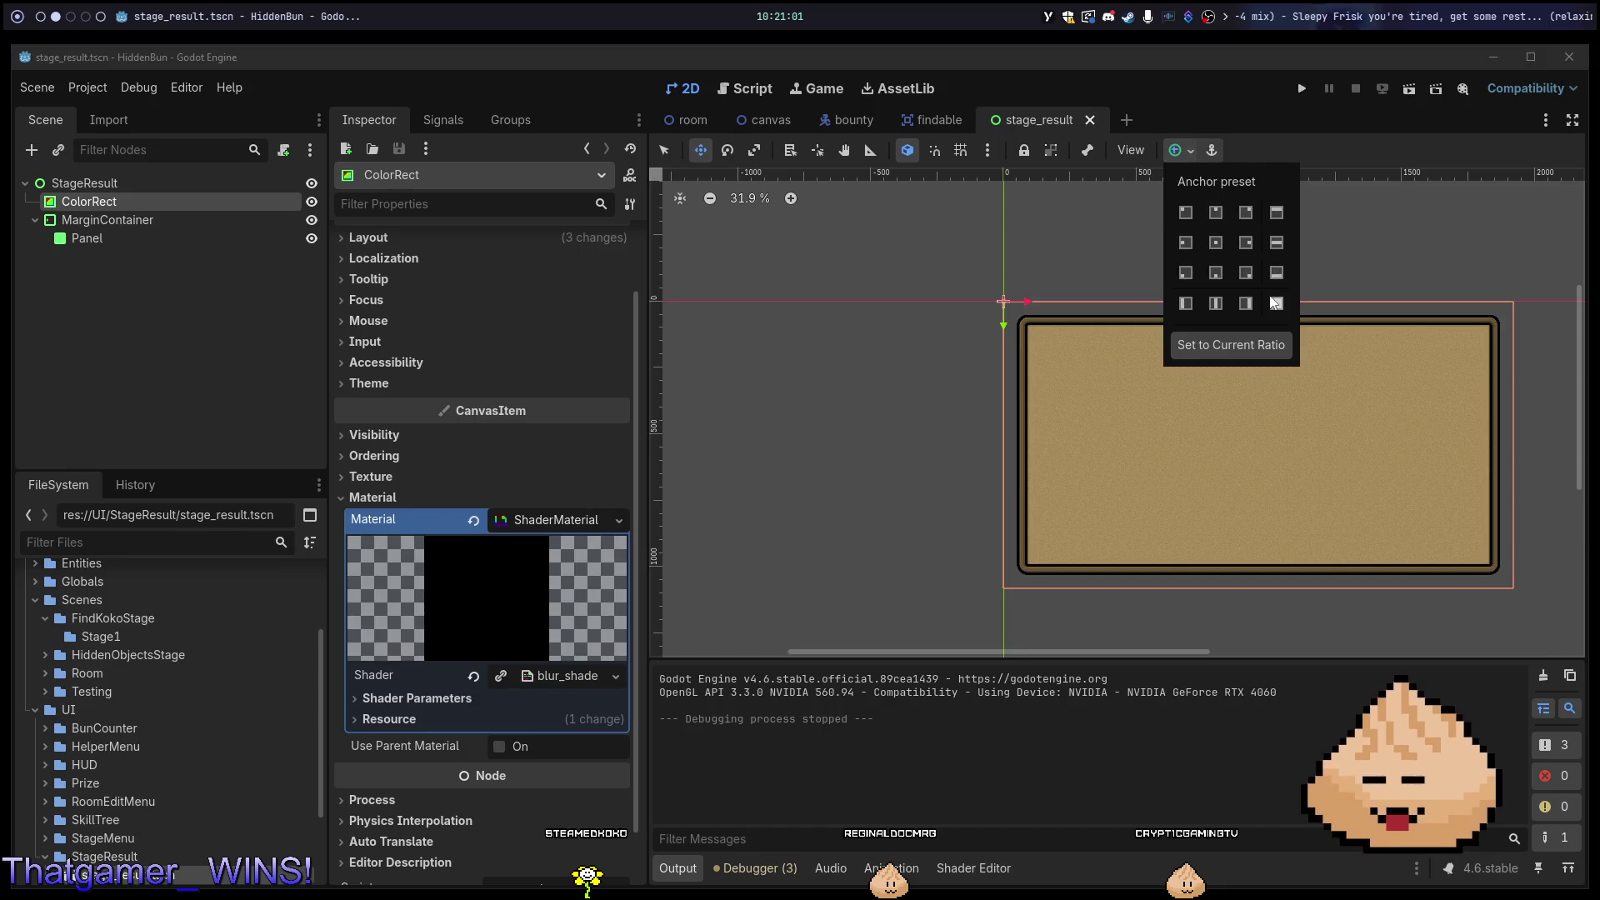
{"action": "left_click", "coordinate": [1279, 258]}
{"action": "key", "text": "ctrl+s"}
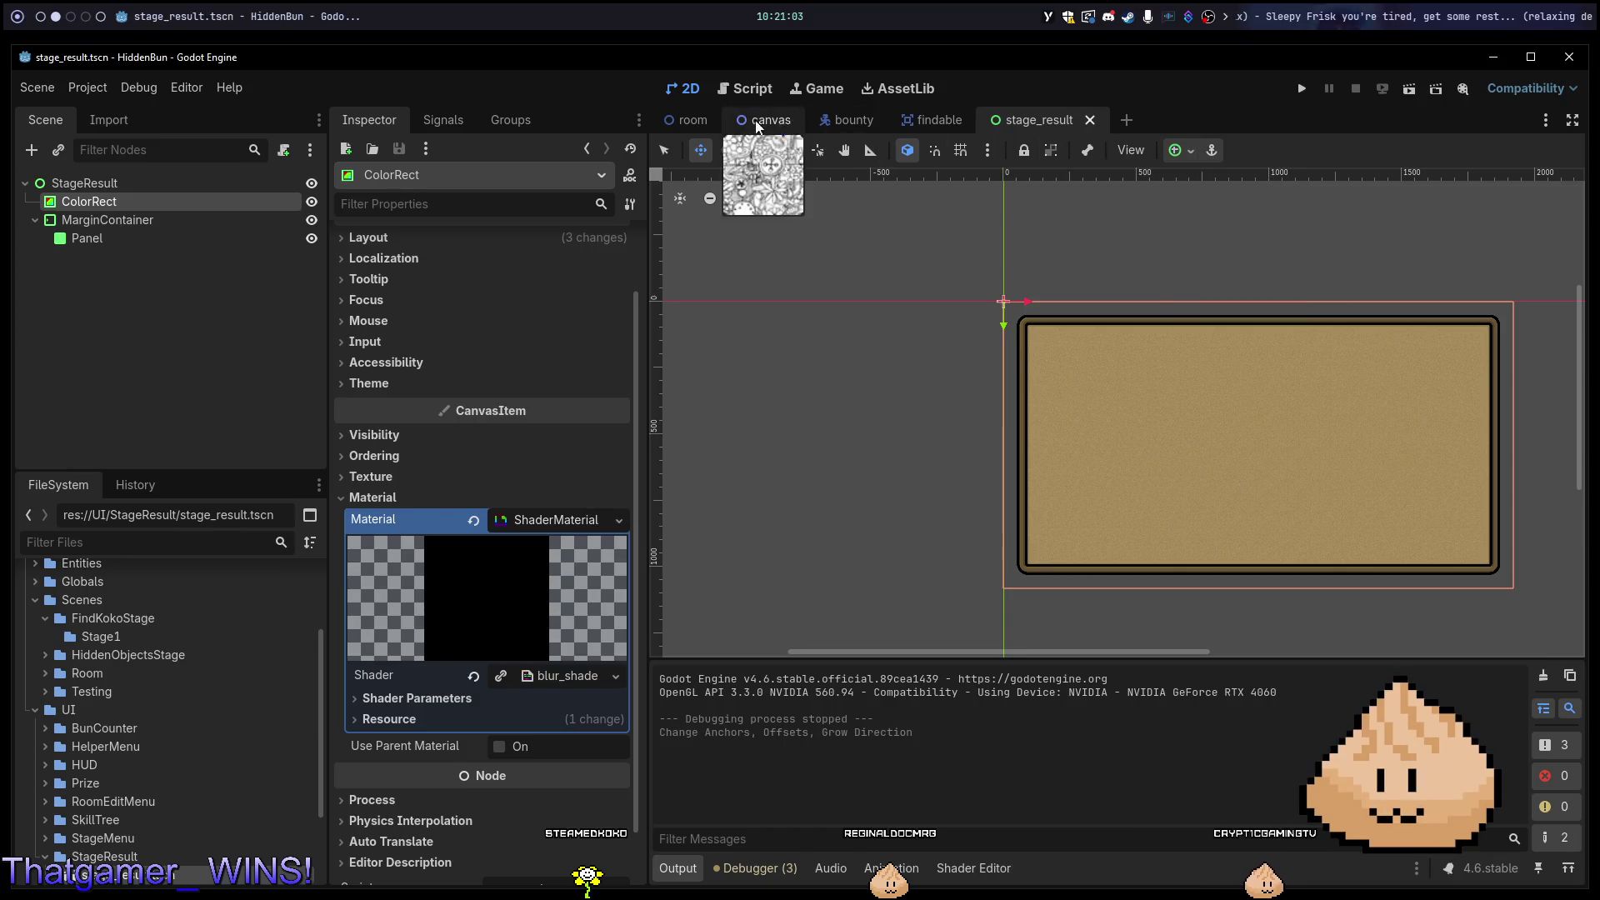
Run the room scene to check the stretched backdrop, then save.
{"action": "left_click", "coordinate": [688, 120]}
{"action": "key", "text": "F6"}
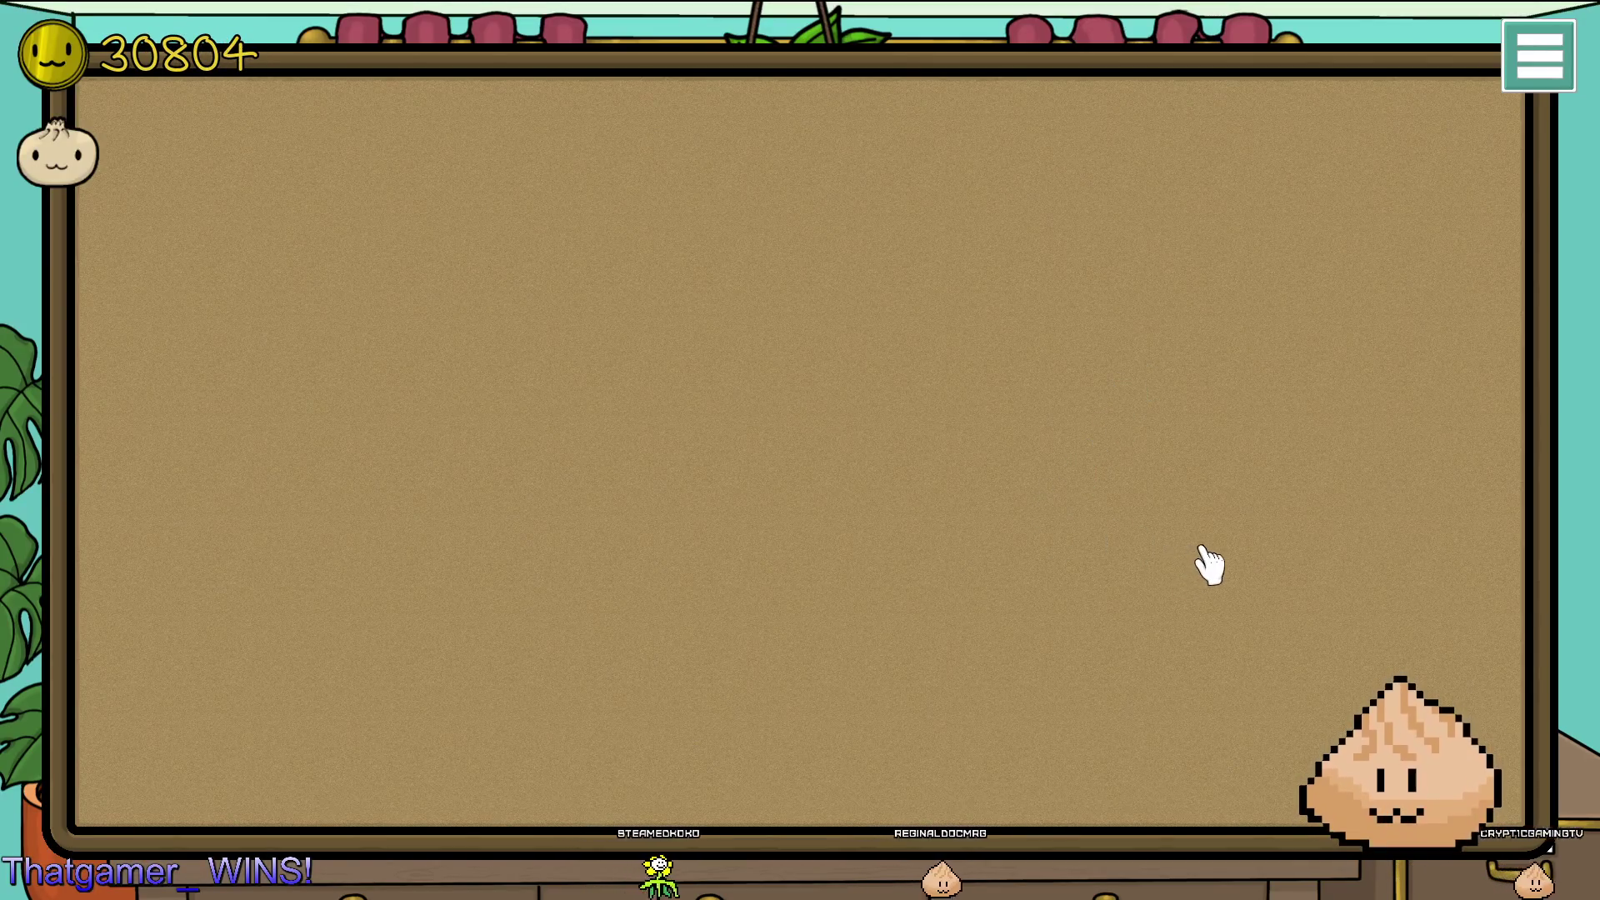
{"action": "key", "text": "alt+F4"}
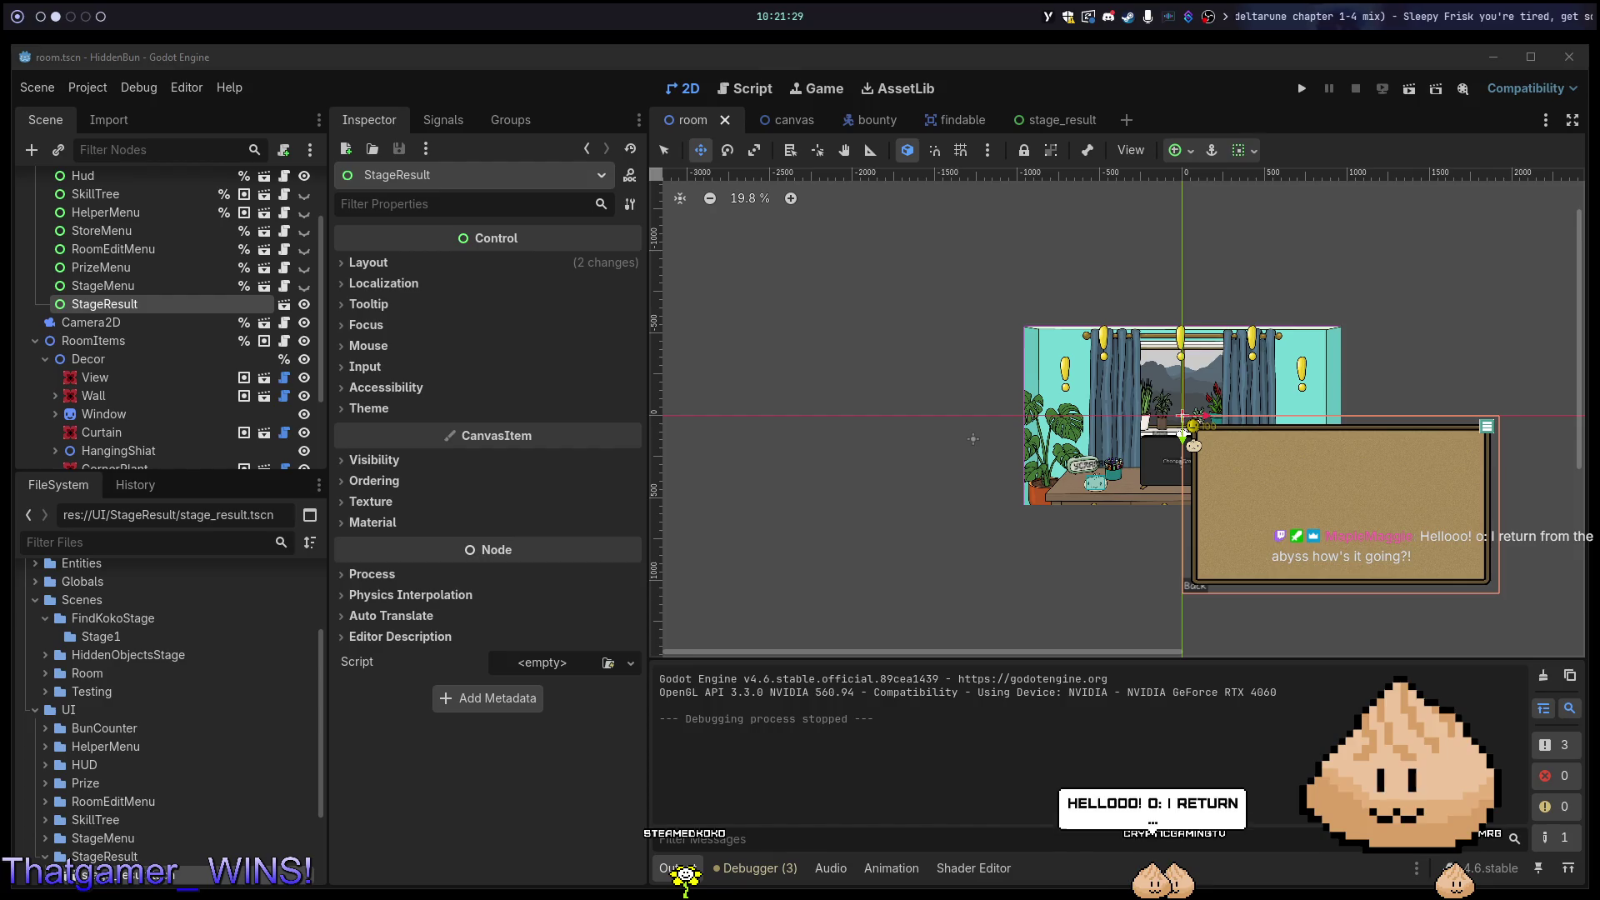
{"action": "key", "text": "ctrl+s"}
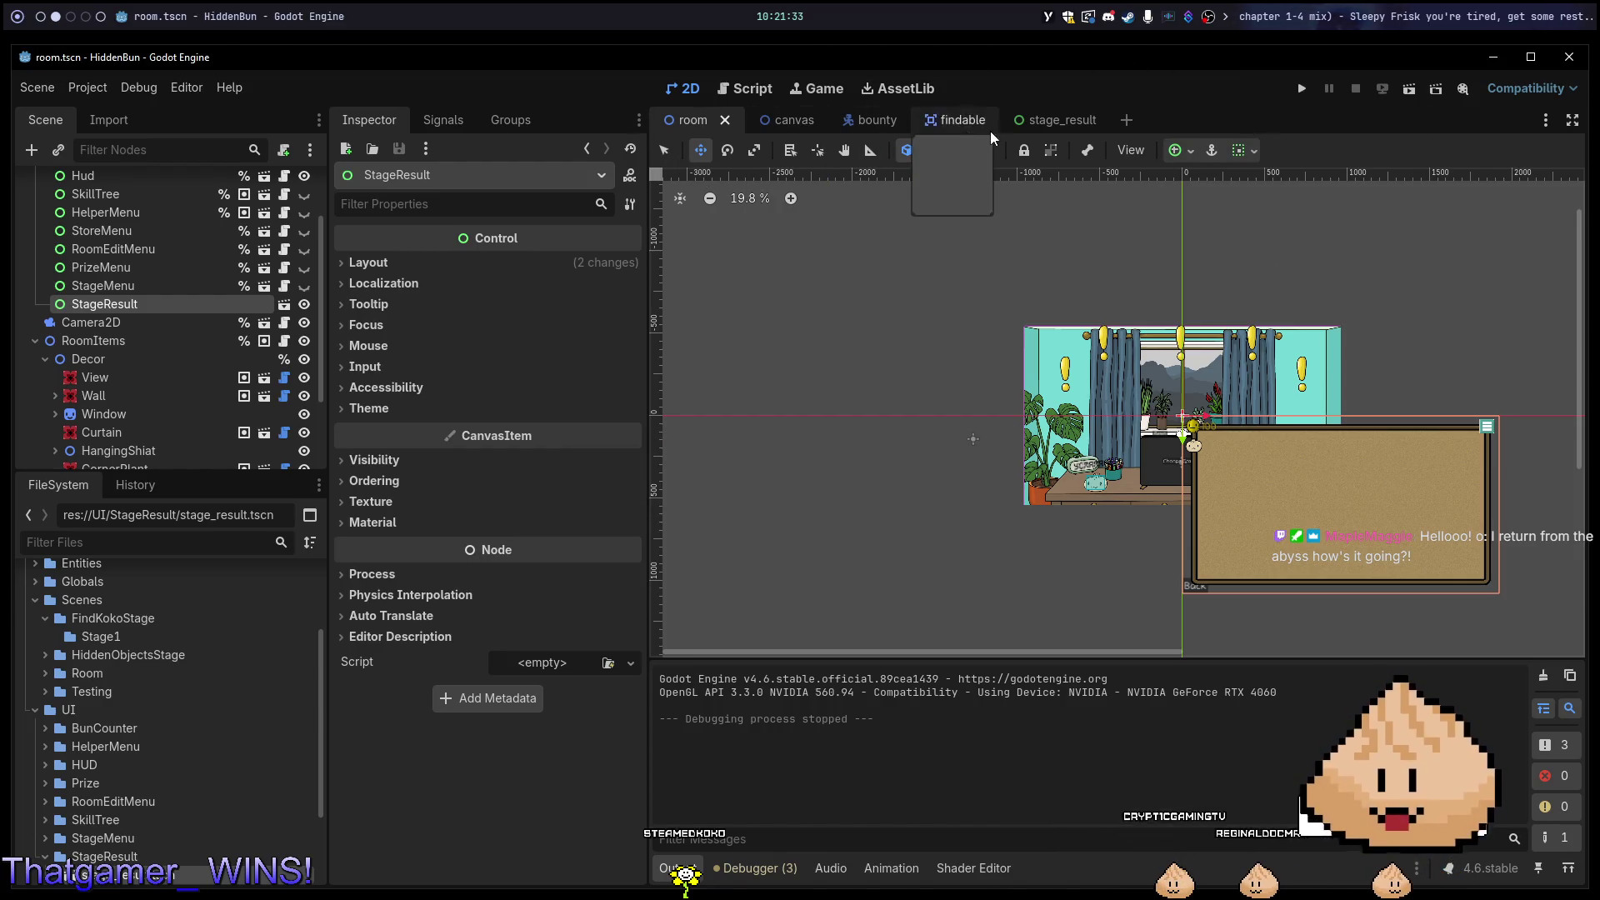
Raise the ColorRect blur shader's Amount parameter from 0.5 to 2.675.
{"action": "left_click", "coordinate": [1038, 119]}
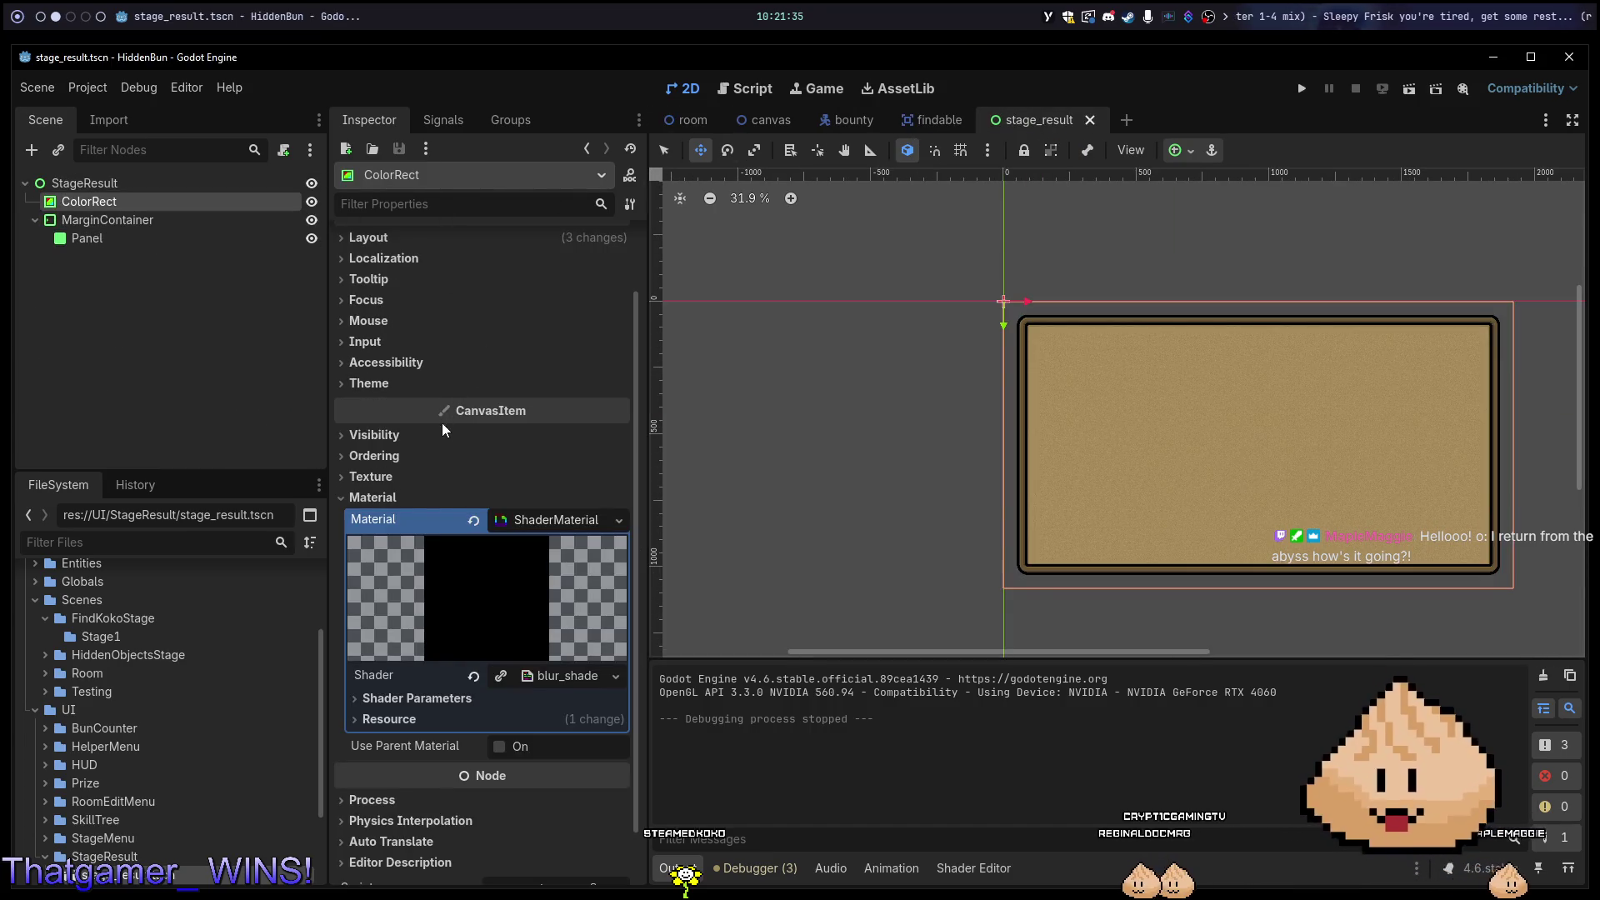
{"action": "scroll", "coordinate": [481, 485], "scroll_direction": "down", "scroll_amount": 2}
{"action": "left_click", "coordinate": [556, 619]}
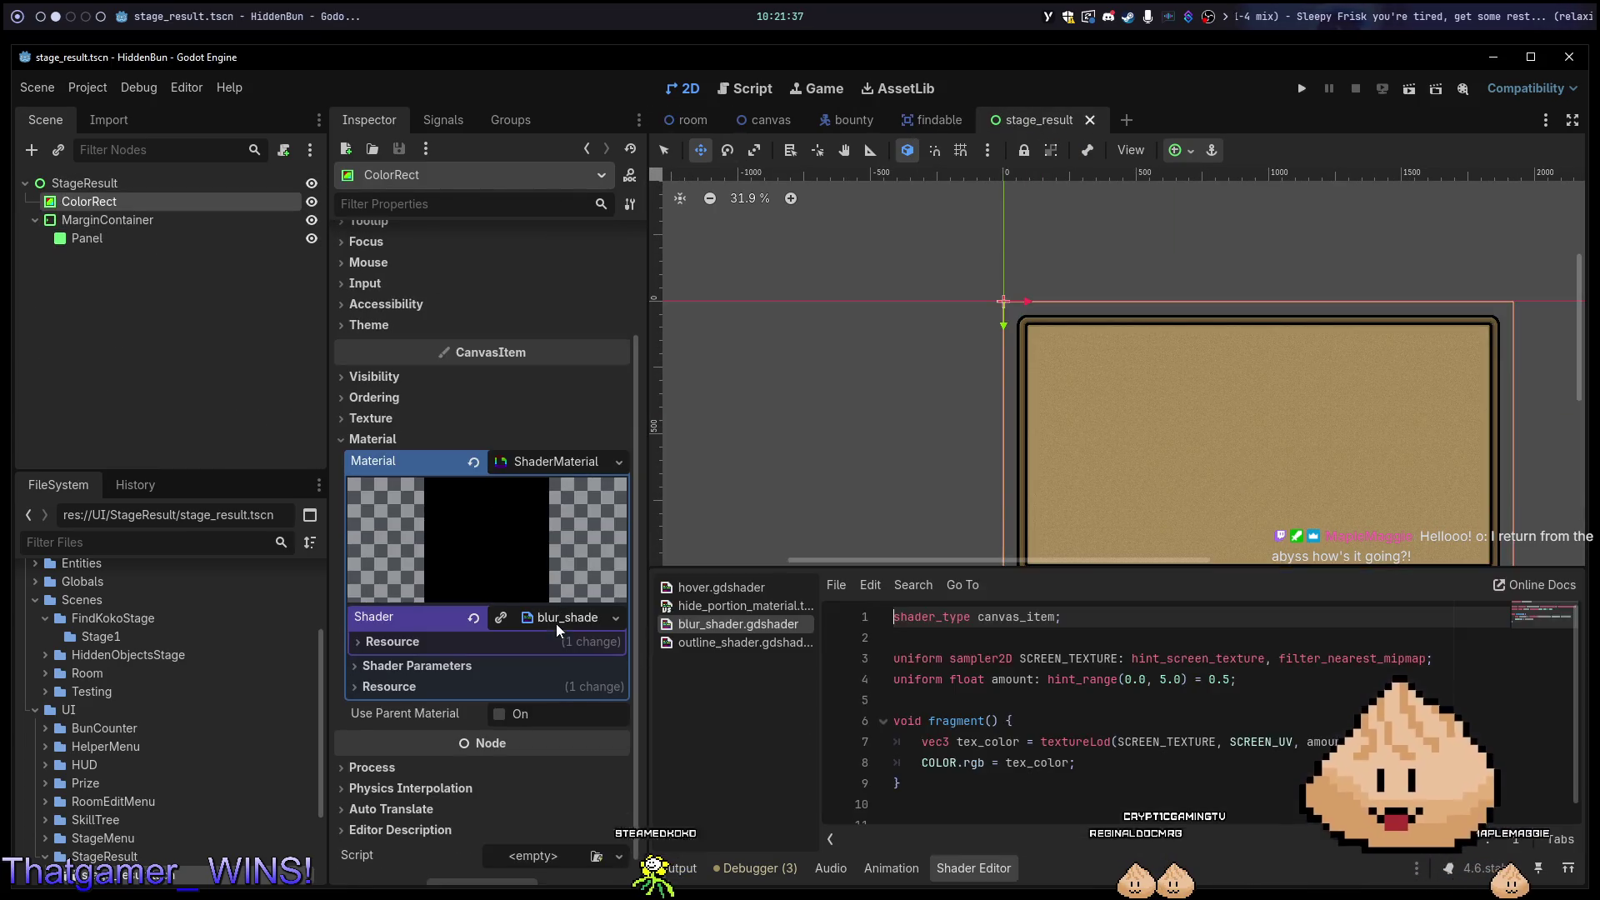
{"action": "left_click", "coordinate": [448, 667]}
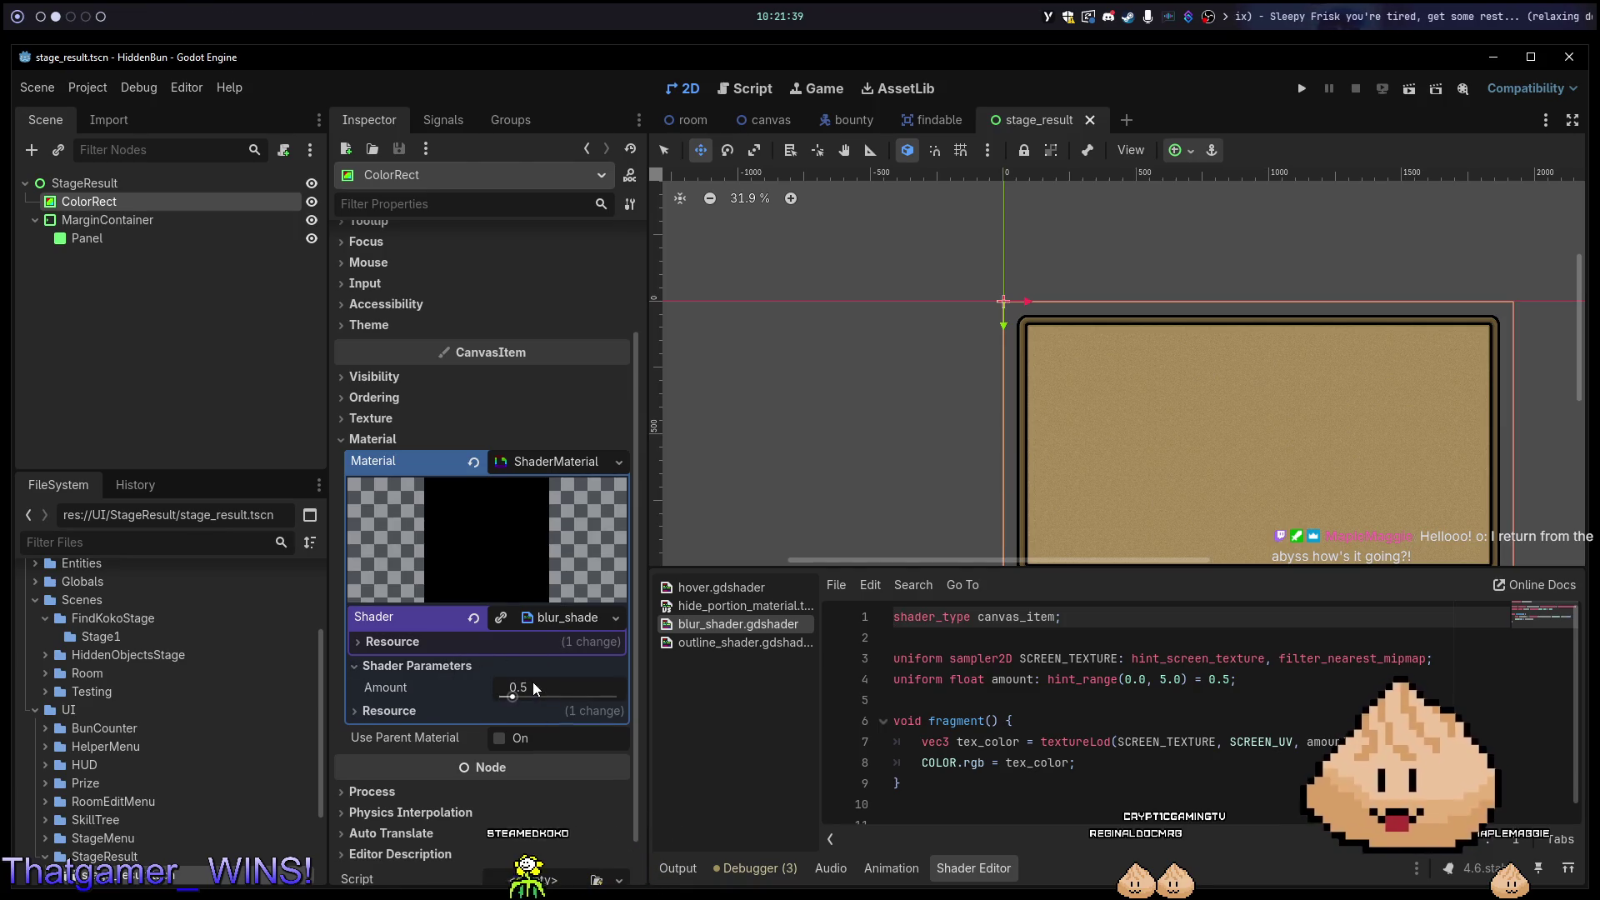
{"action": "left_click_drag", "start_coordinate": [532, 689], "coordinate": [566, 696]}
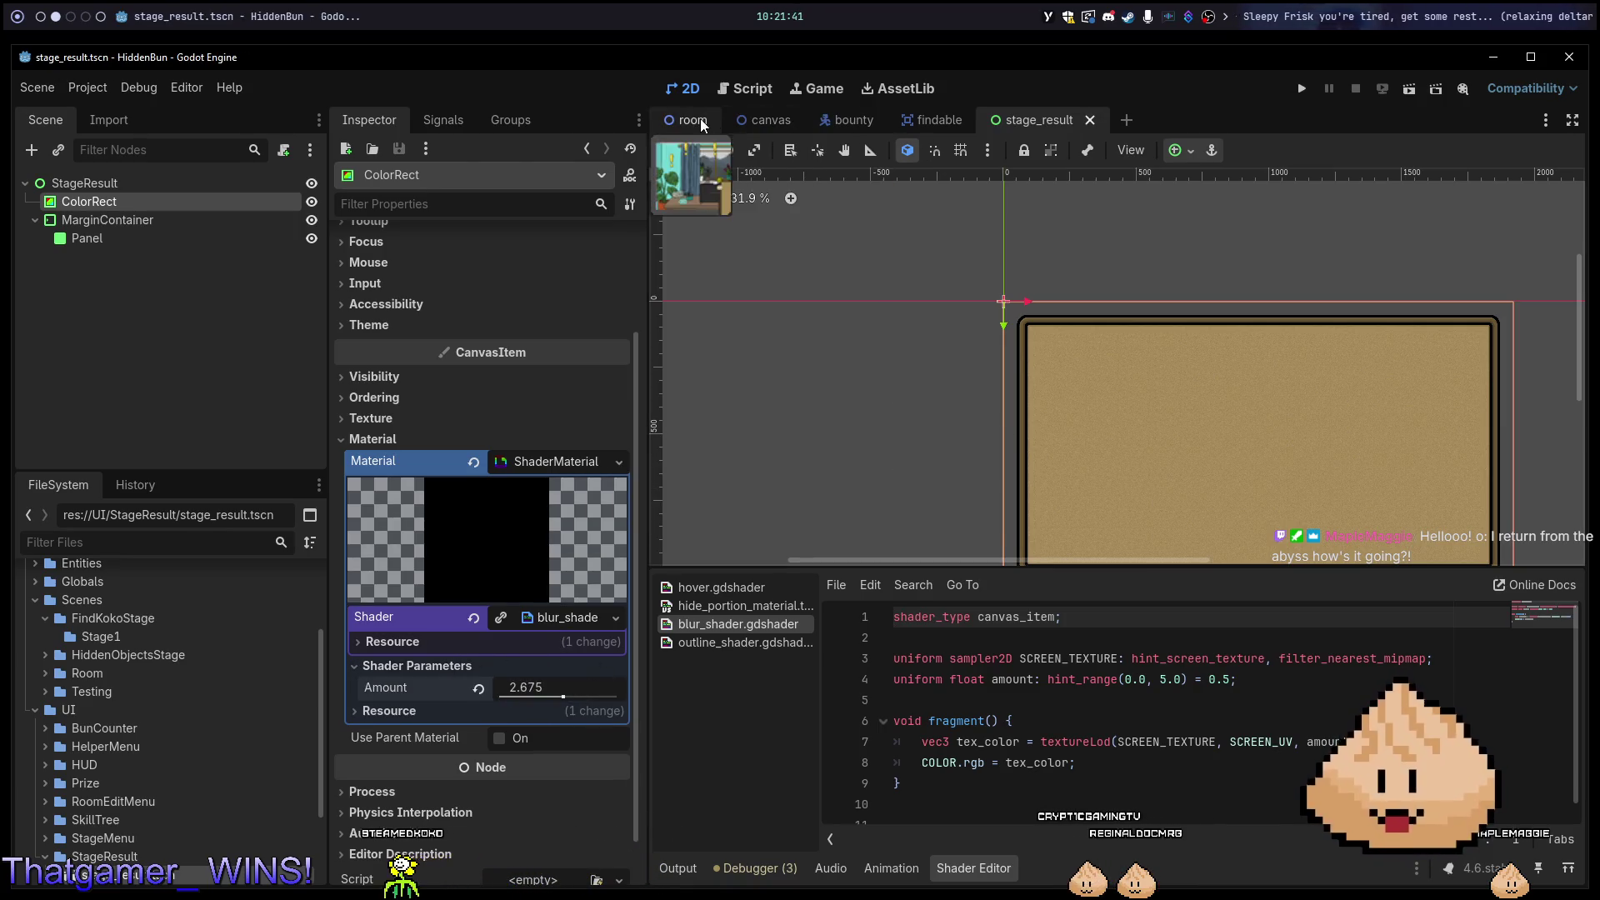
Run the game from the room scene to preview the blur.
{"action": "left_click", "coordinate": [692, 120]}
{"action": "key", "text": "F5"}
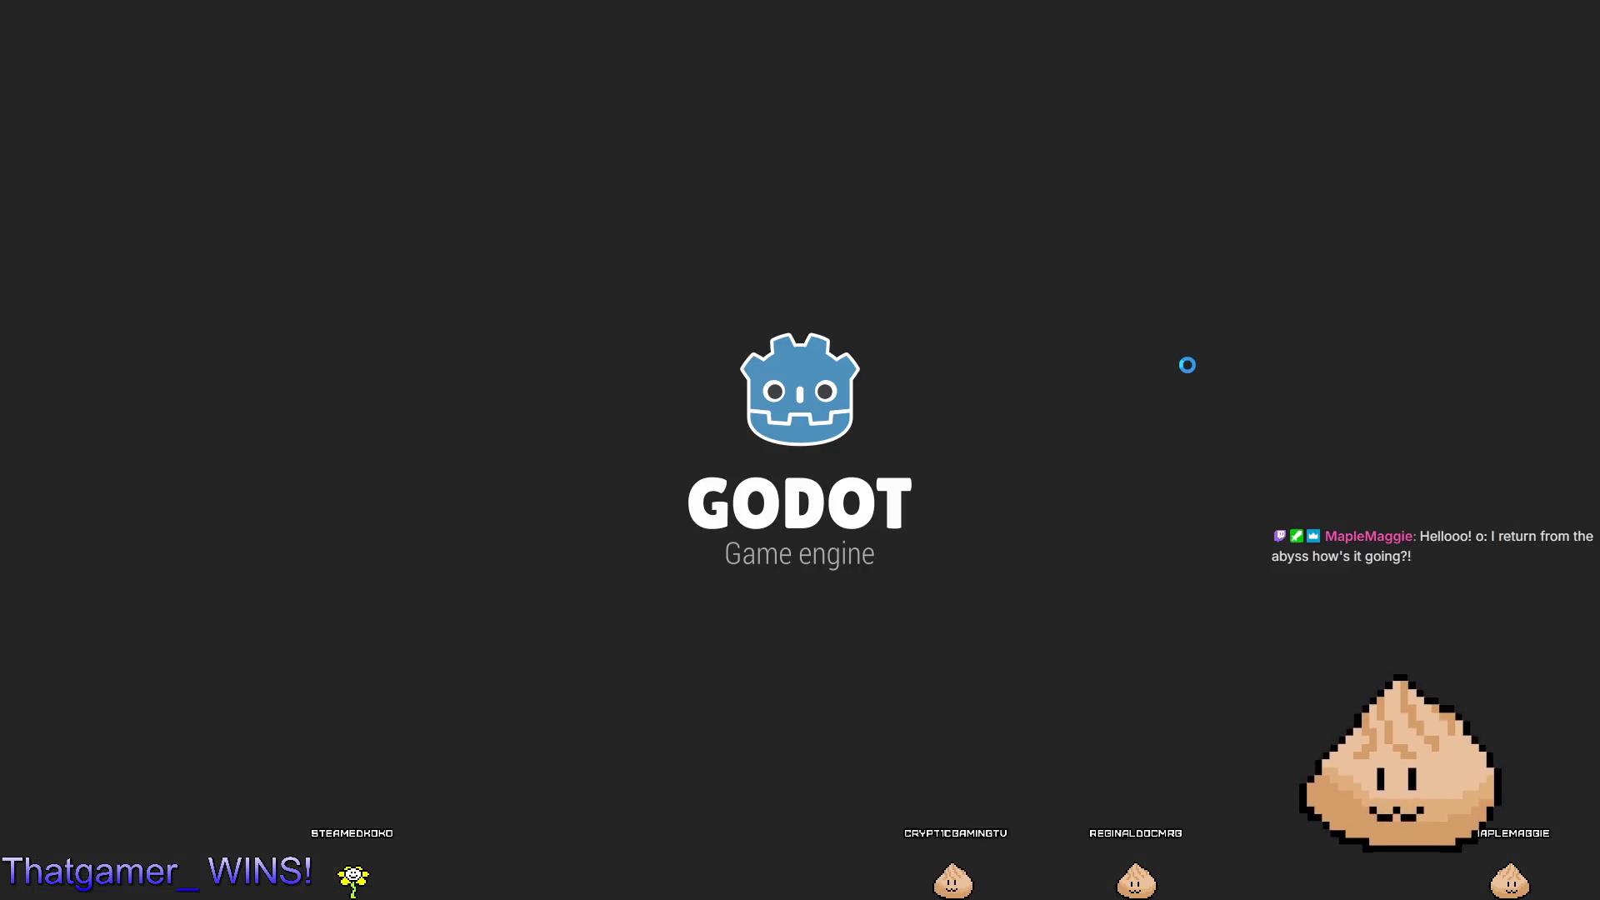
{"action": "key", "text": "F8"}
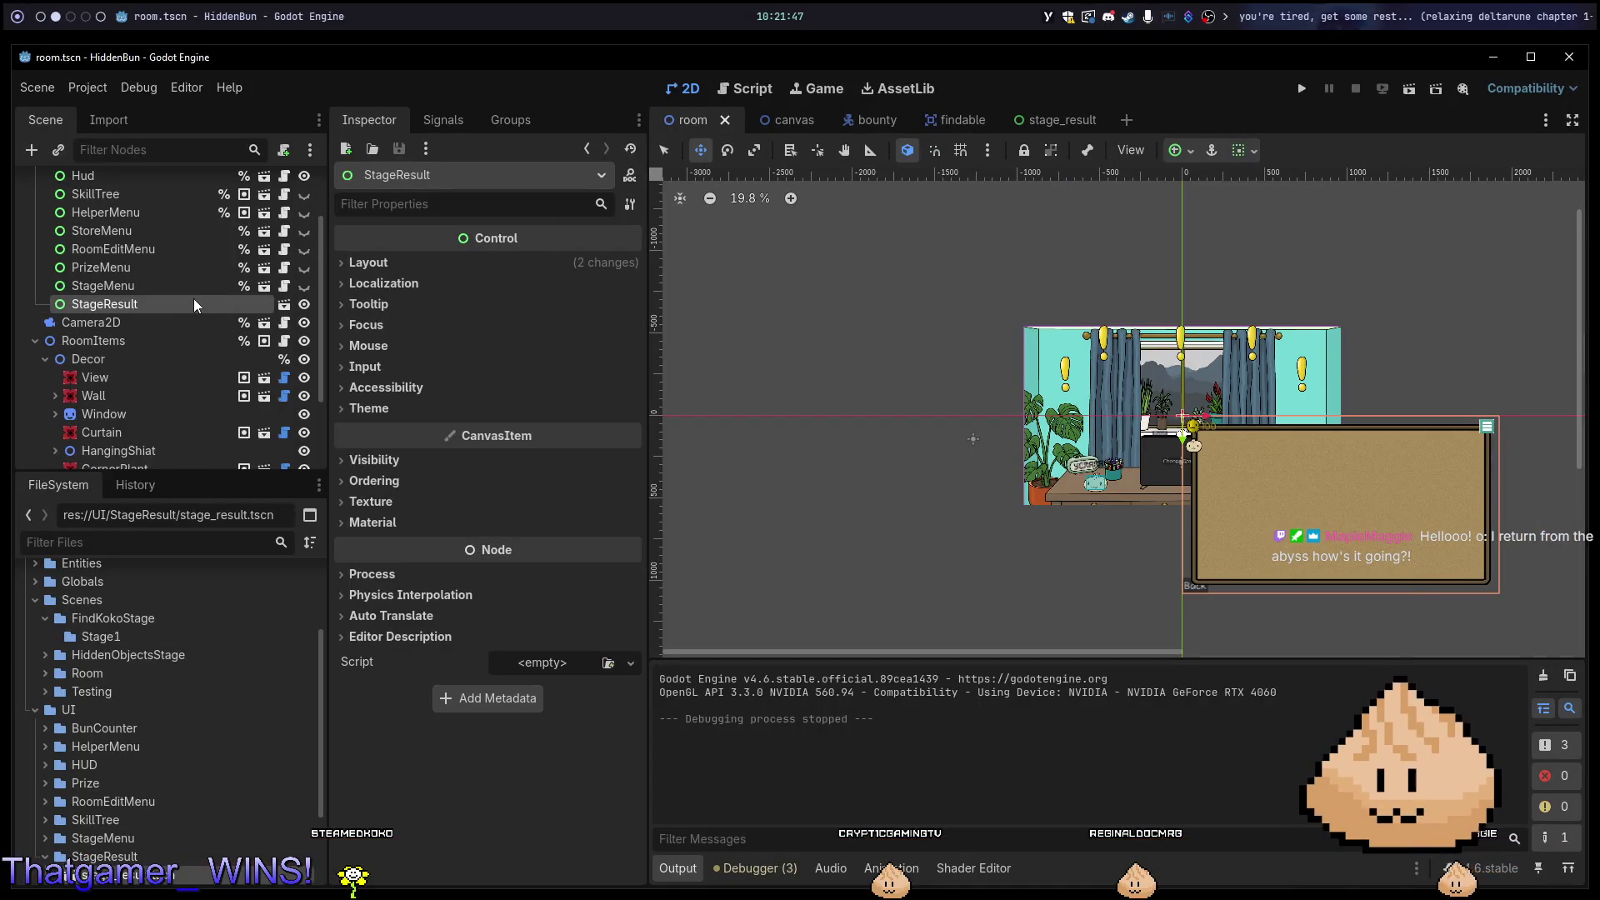
Set the StageResult instance's CanvasItem Ordering Z Index to 2.
{"action": "left_click", "coordinate": [395, 463]}
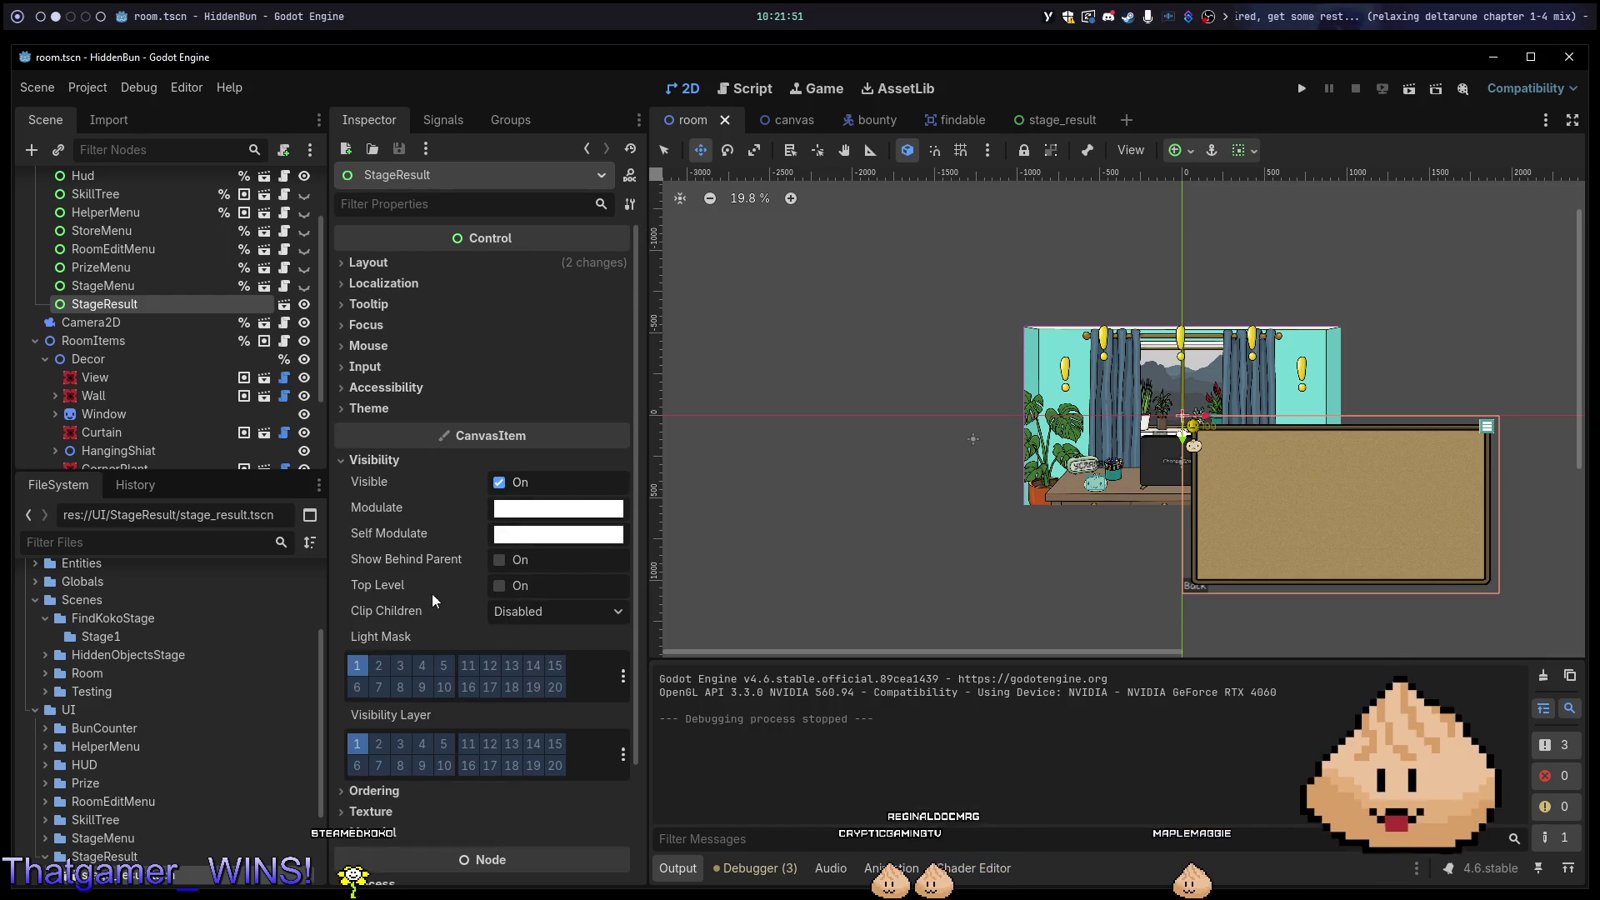
{"action": "scroll", "coordinate": [428, 620], "scroll_direction": "down", "scroll_amount": 3}
{"action": "left_click", "coordinate": [407, 649]}
{"action": "left_click_drag", "start_coordinate": [518, 661], "coordinate": [567, 661]}
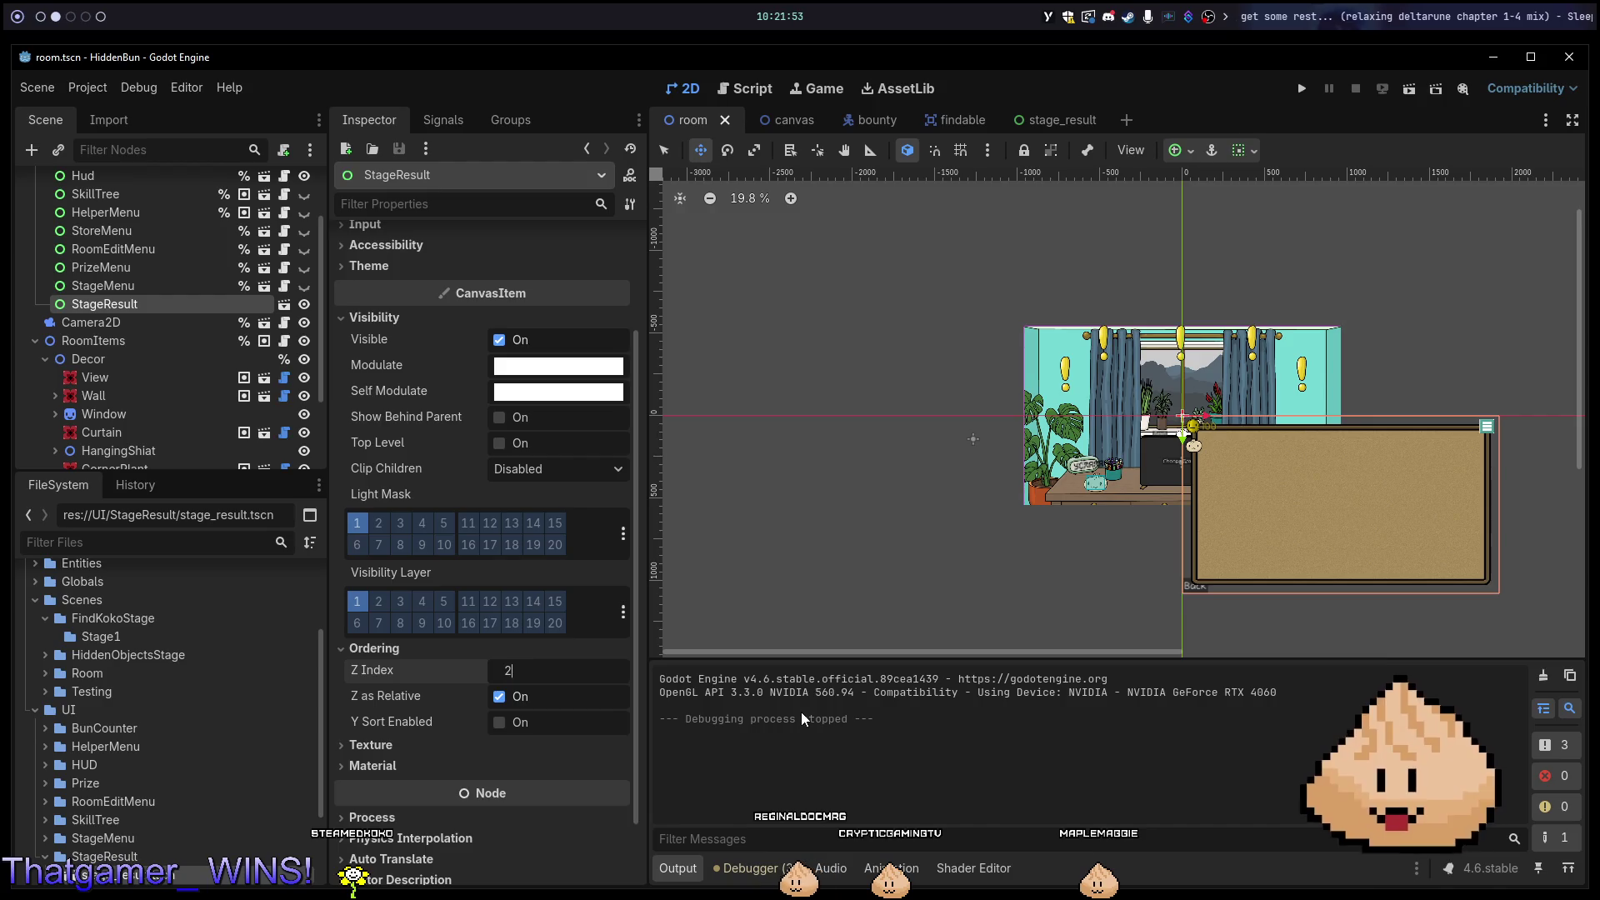
Run the game to check the layering, then switch over to Neovim.
{"action": "key", "text": "F5"}
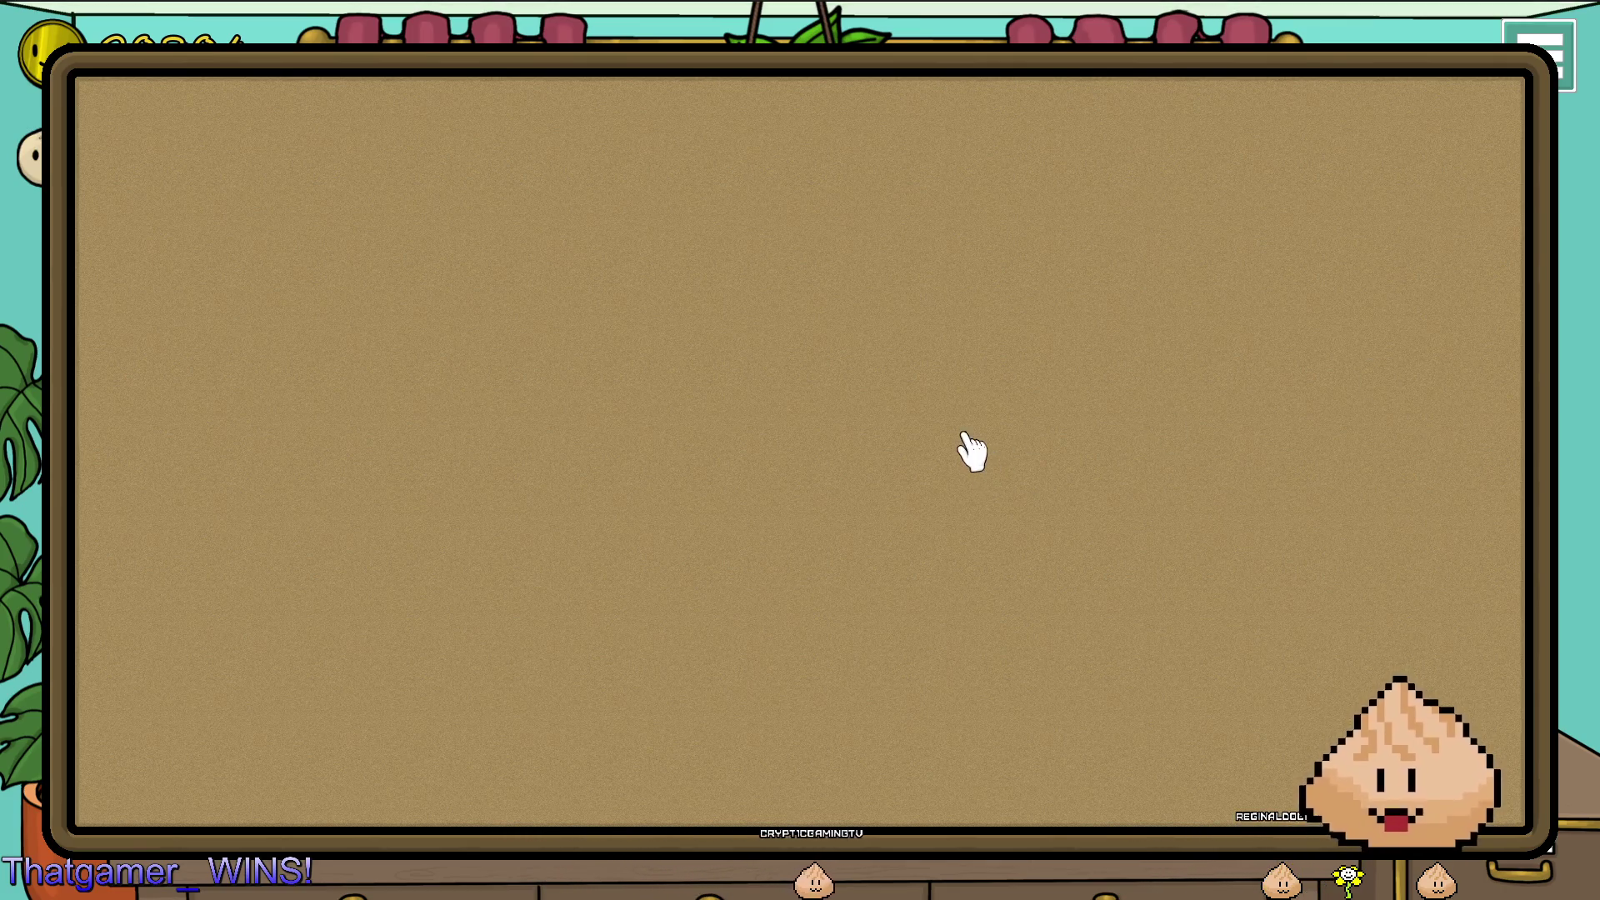
{"action": "key", "text": "alt+F4"}
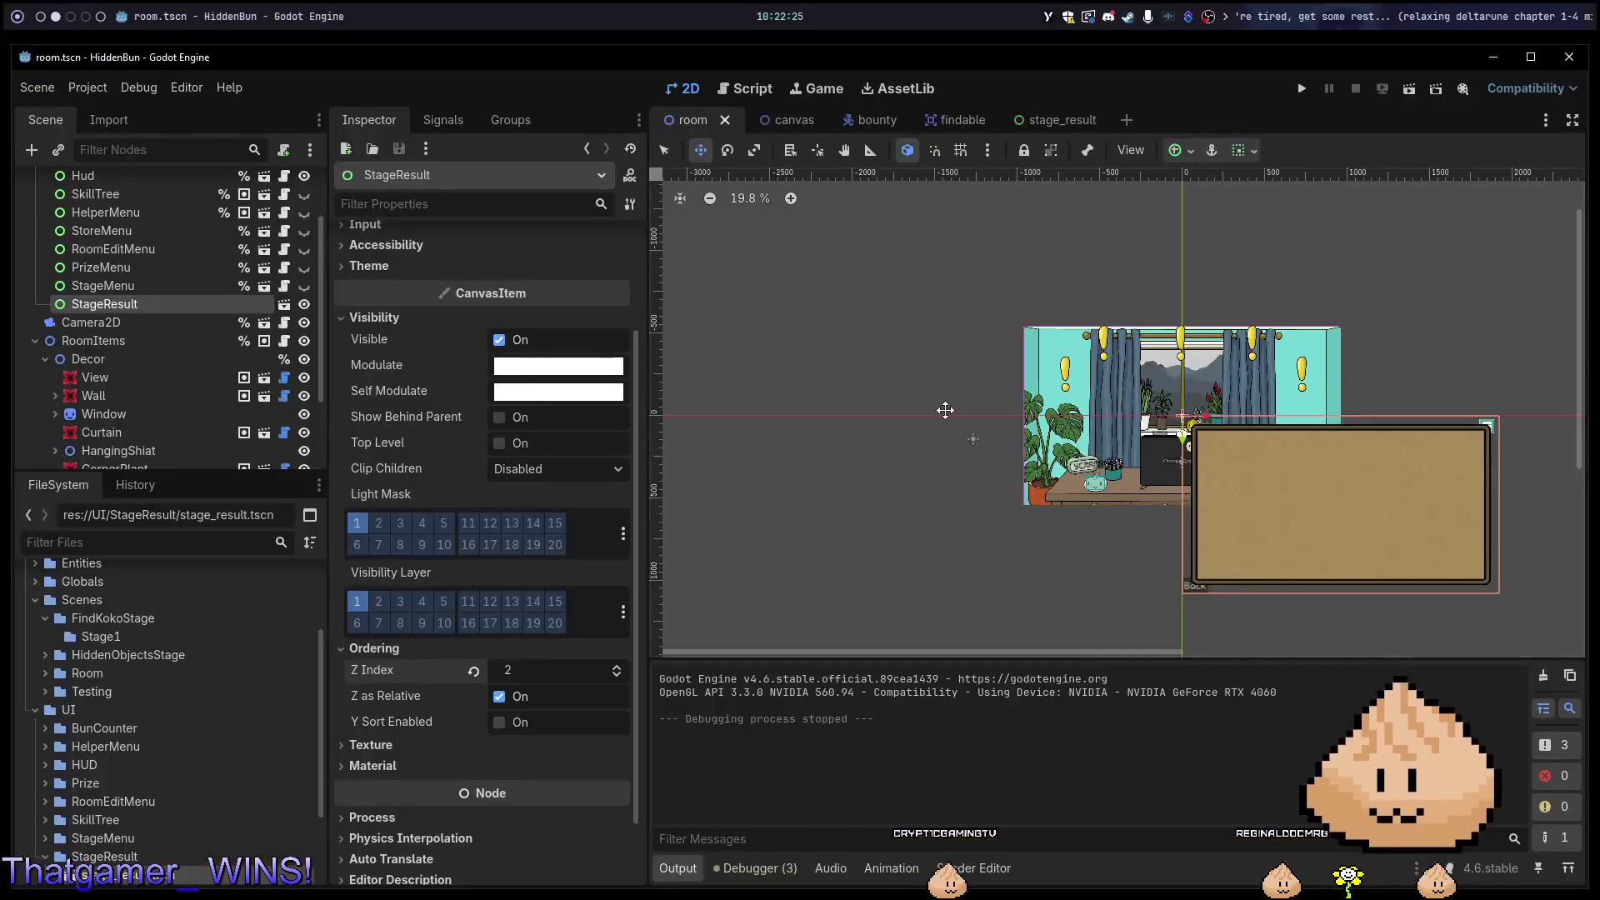
{"action": "key", "text": "alt+Tab"}
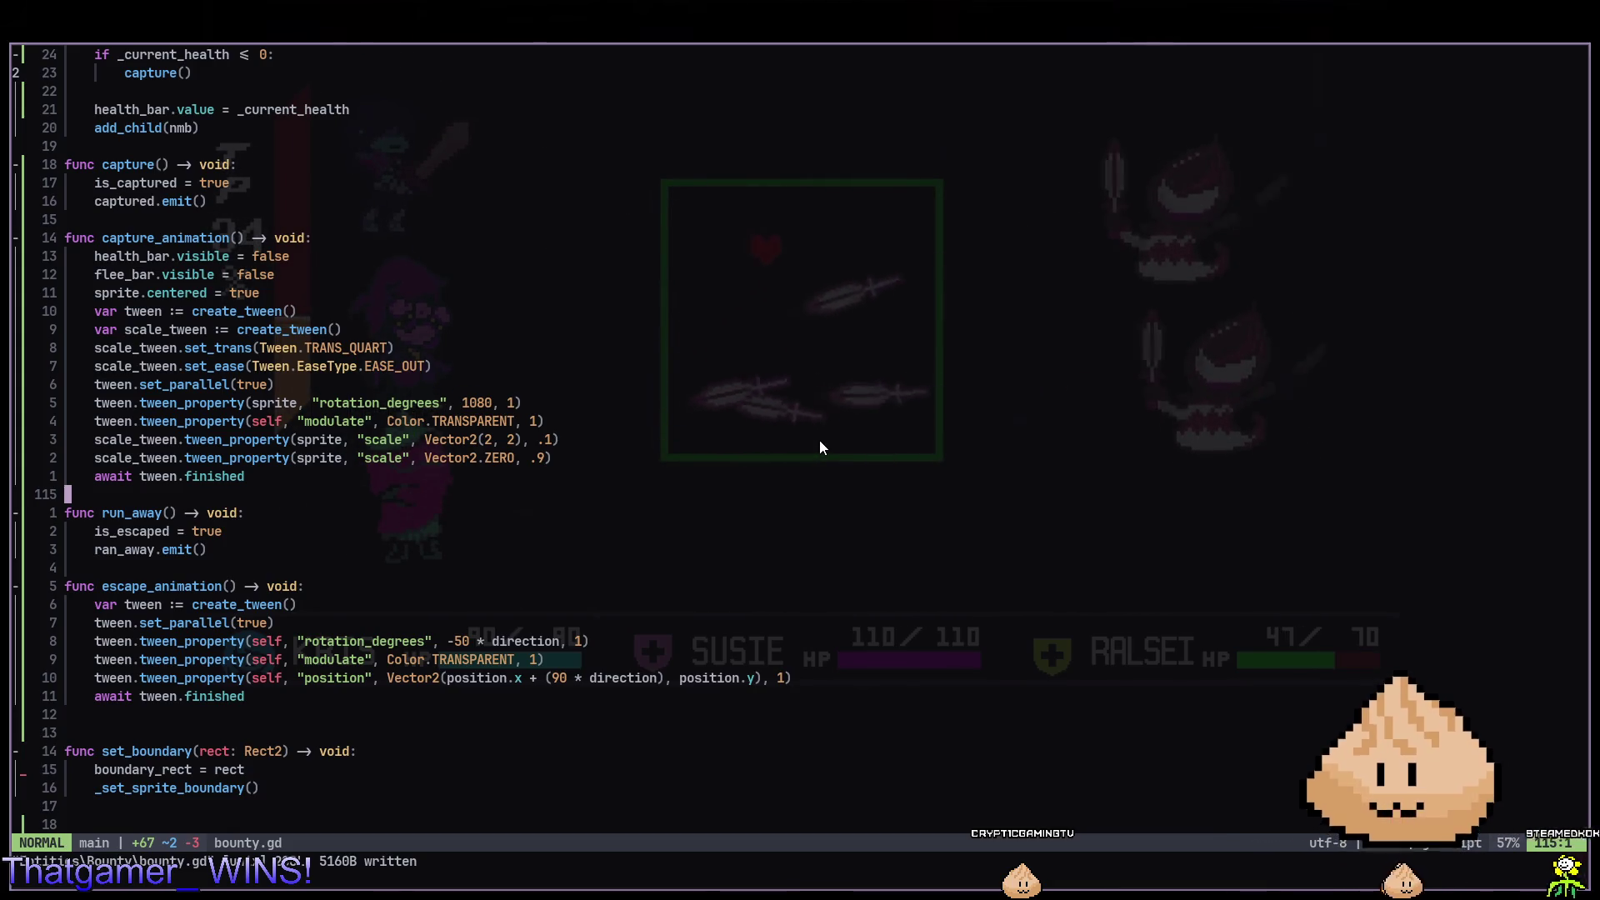
Switch from Neovim back to the Godot editor.
{"action": "key", "text": "super+2"}
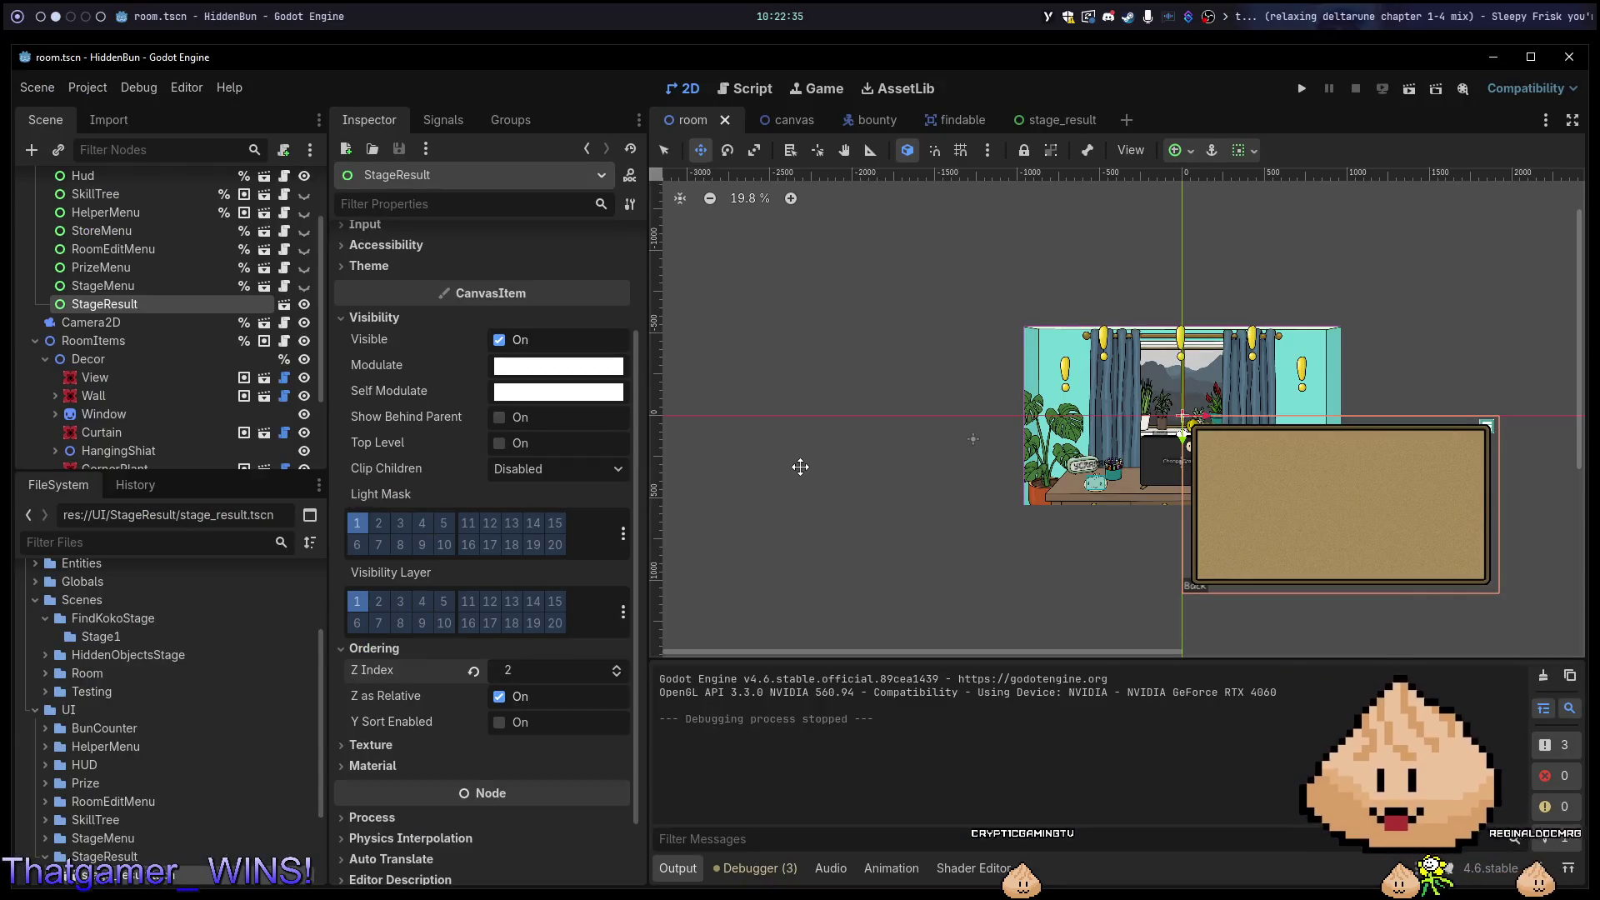
In stage_result, add a TextureRect child (searching 'textu') and make it StageResult's first child.
{"action": "left_click", "coordinate": [775, 123]}
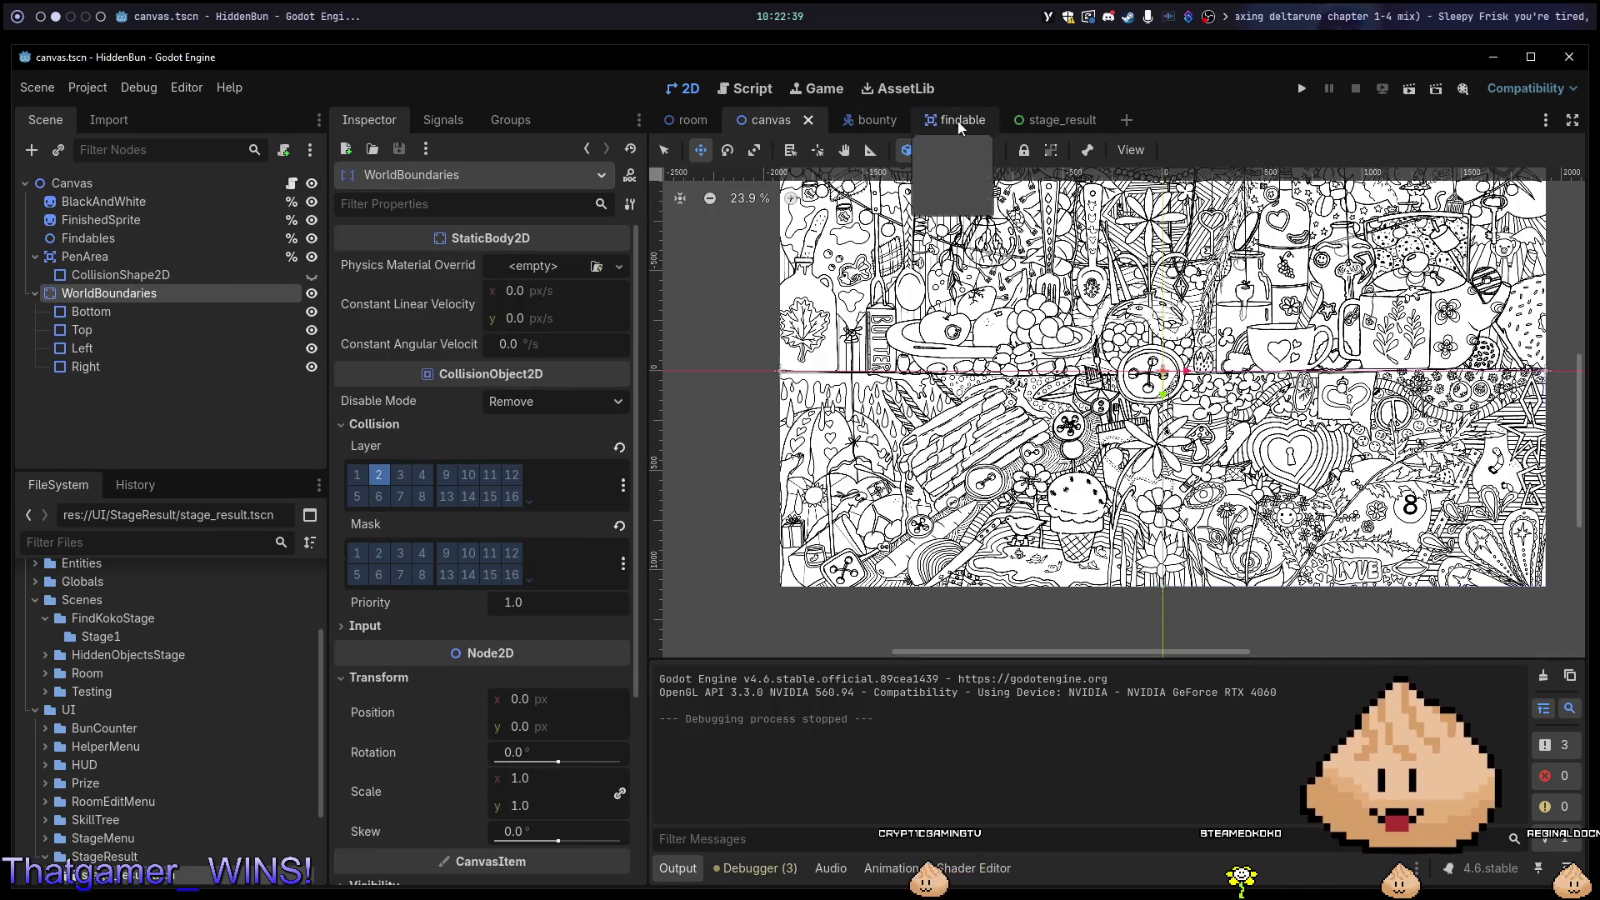
{"action": "left_click", "coordinate": [1058, 124]}
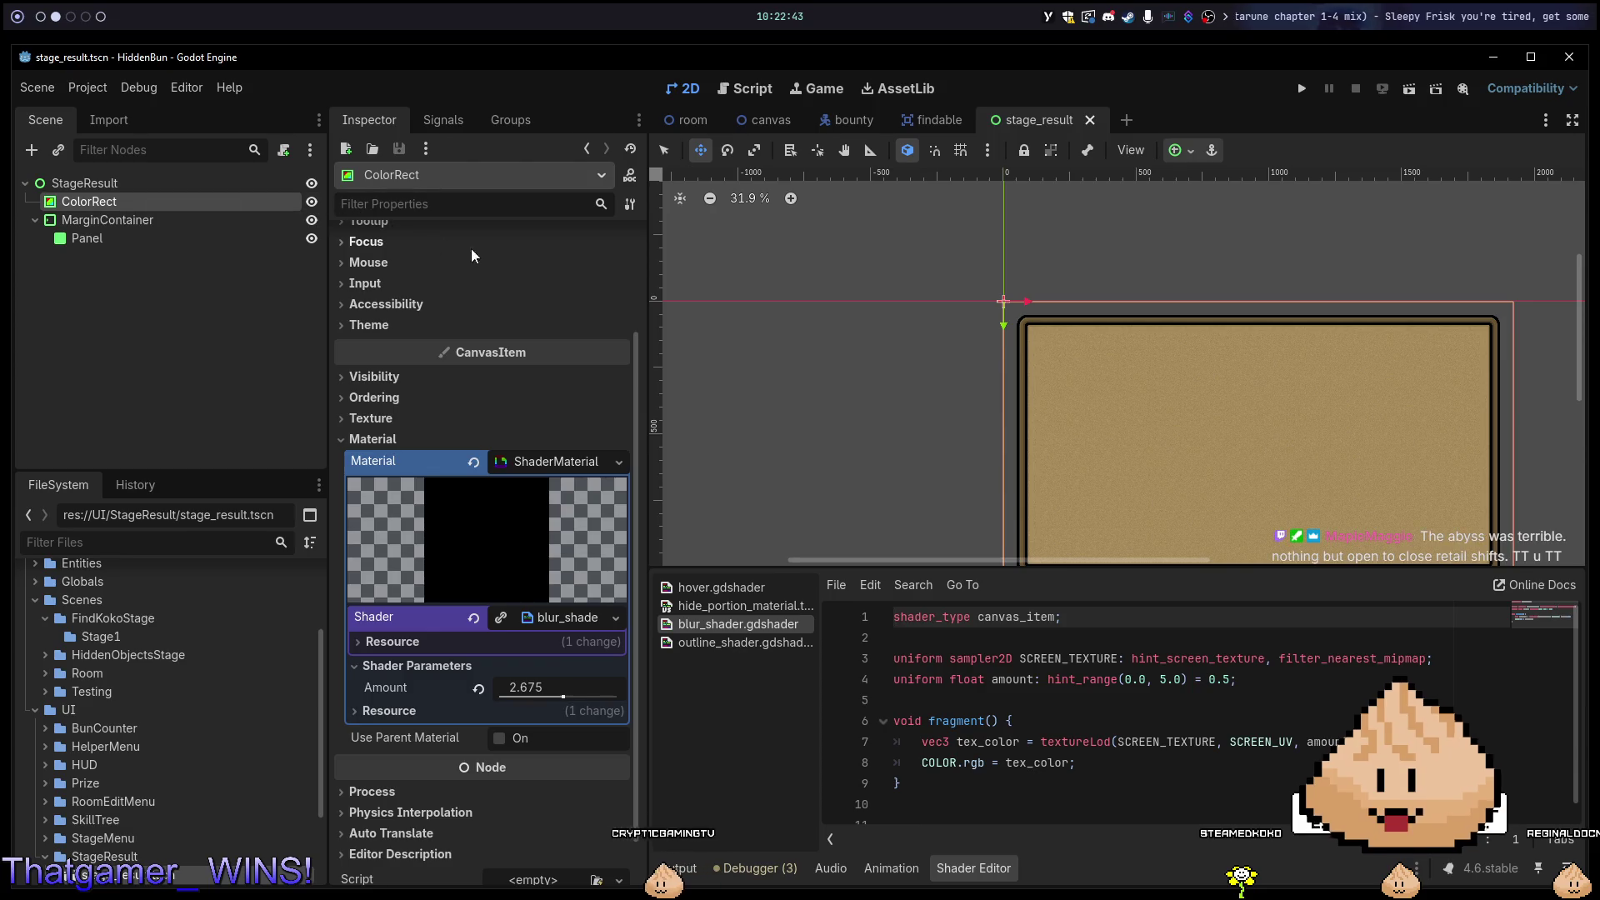
{"action": "right_click", "coordinate": [152, 181]}
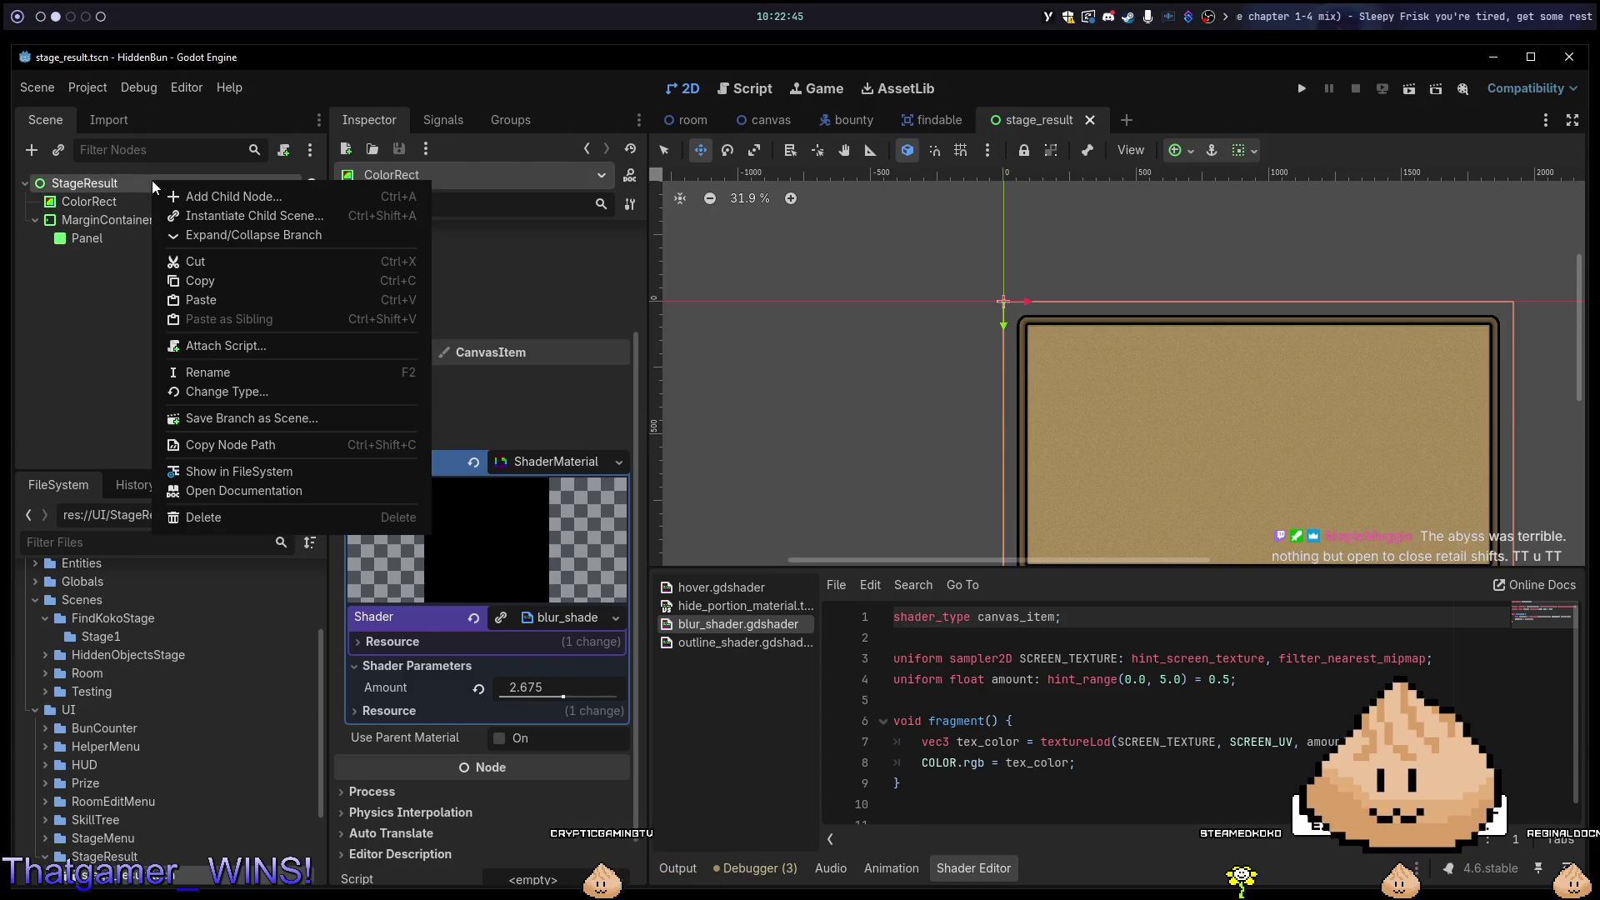
{"action": "left_click", "coordinate": [218, 198]}
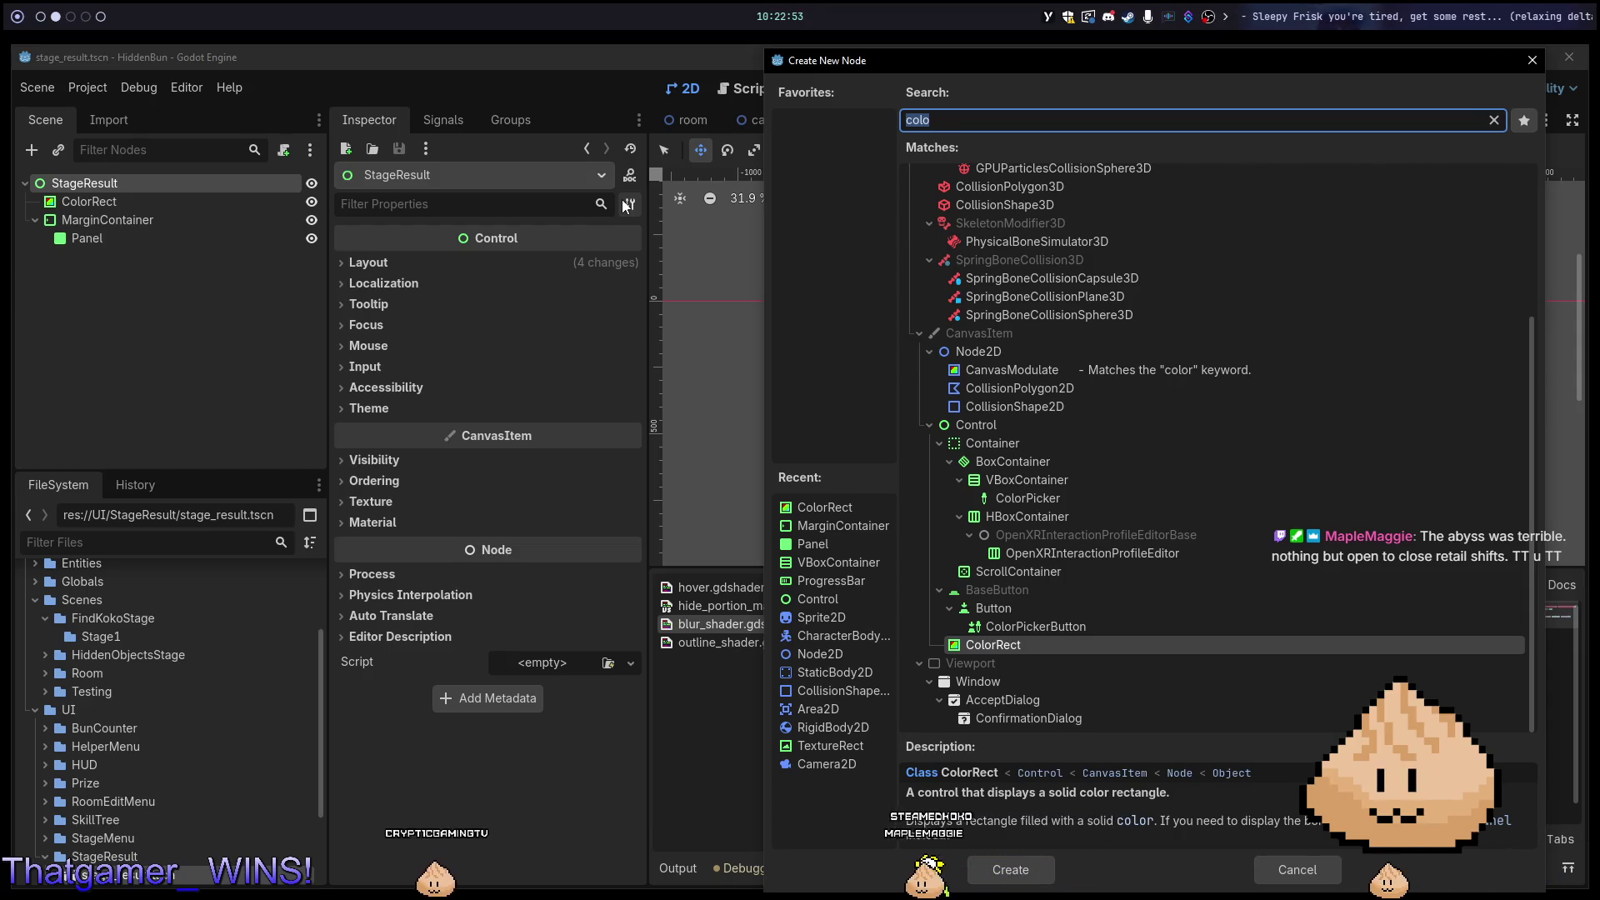
{"action": "type", "text": "te"}
{"action": "key", "text": "ctrl+a"}
{"action": "type", "text": "noise"}
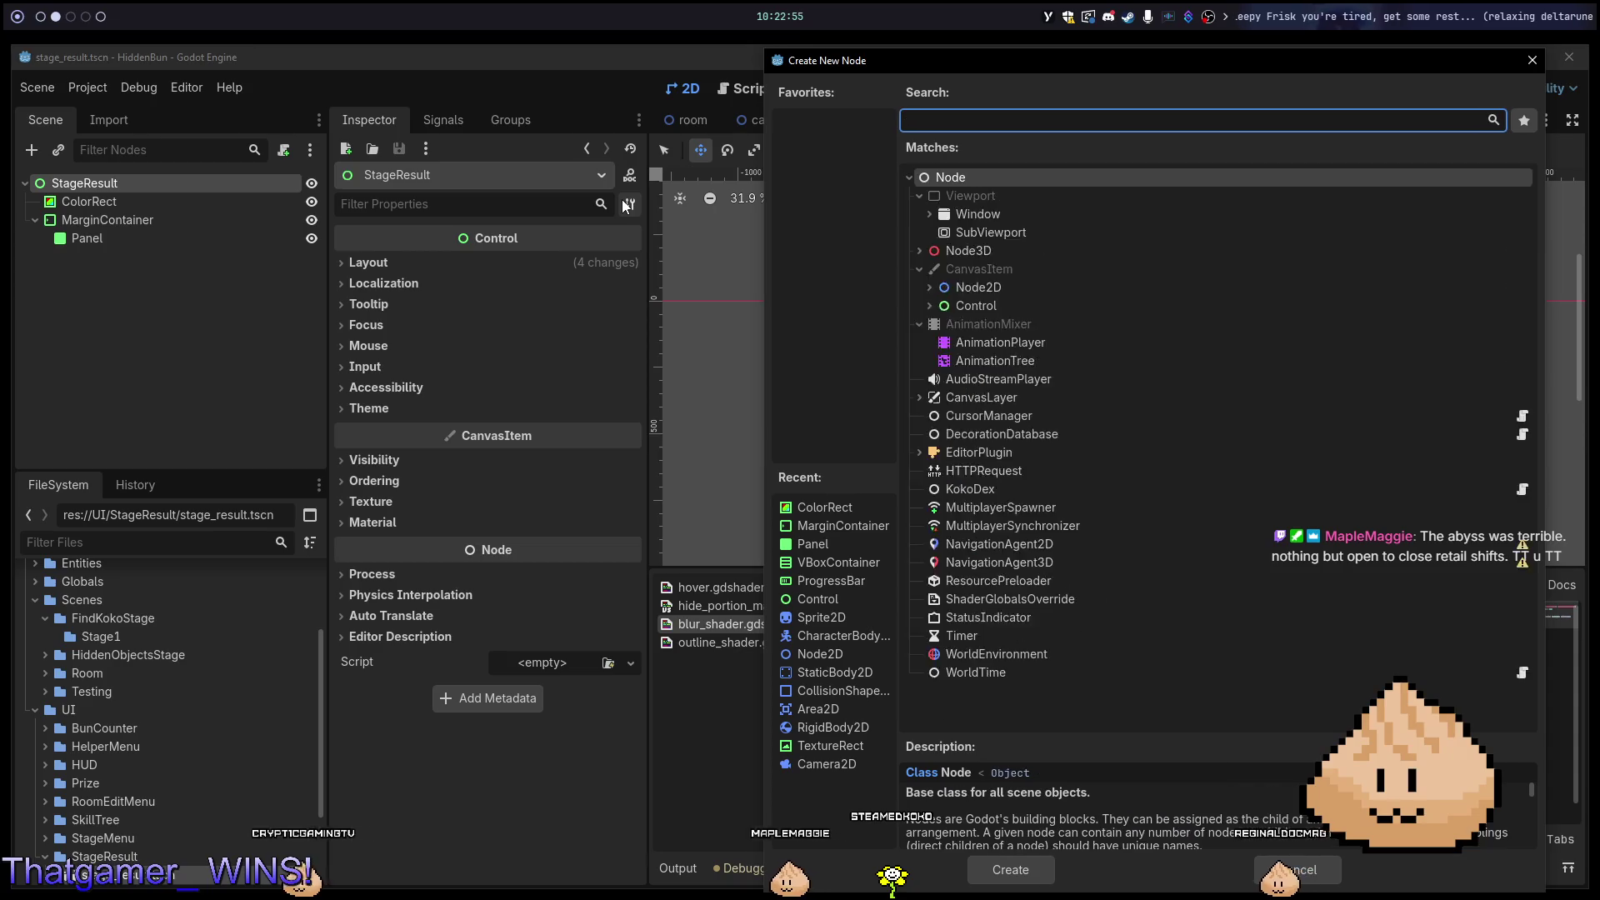
{"action": "key", "text": "ctrl+a"}
{"action": "type", "text": "textu"}
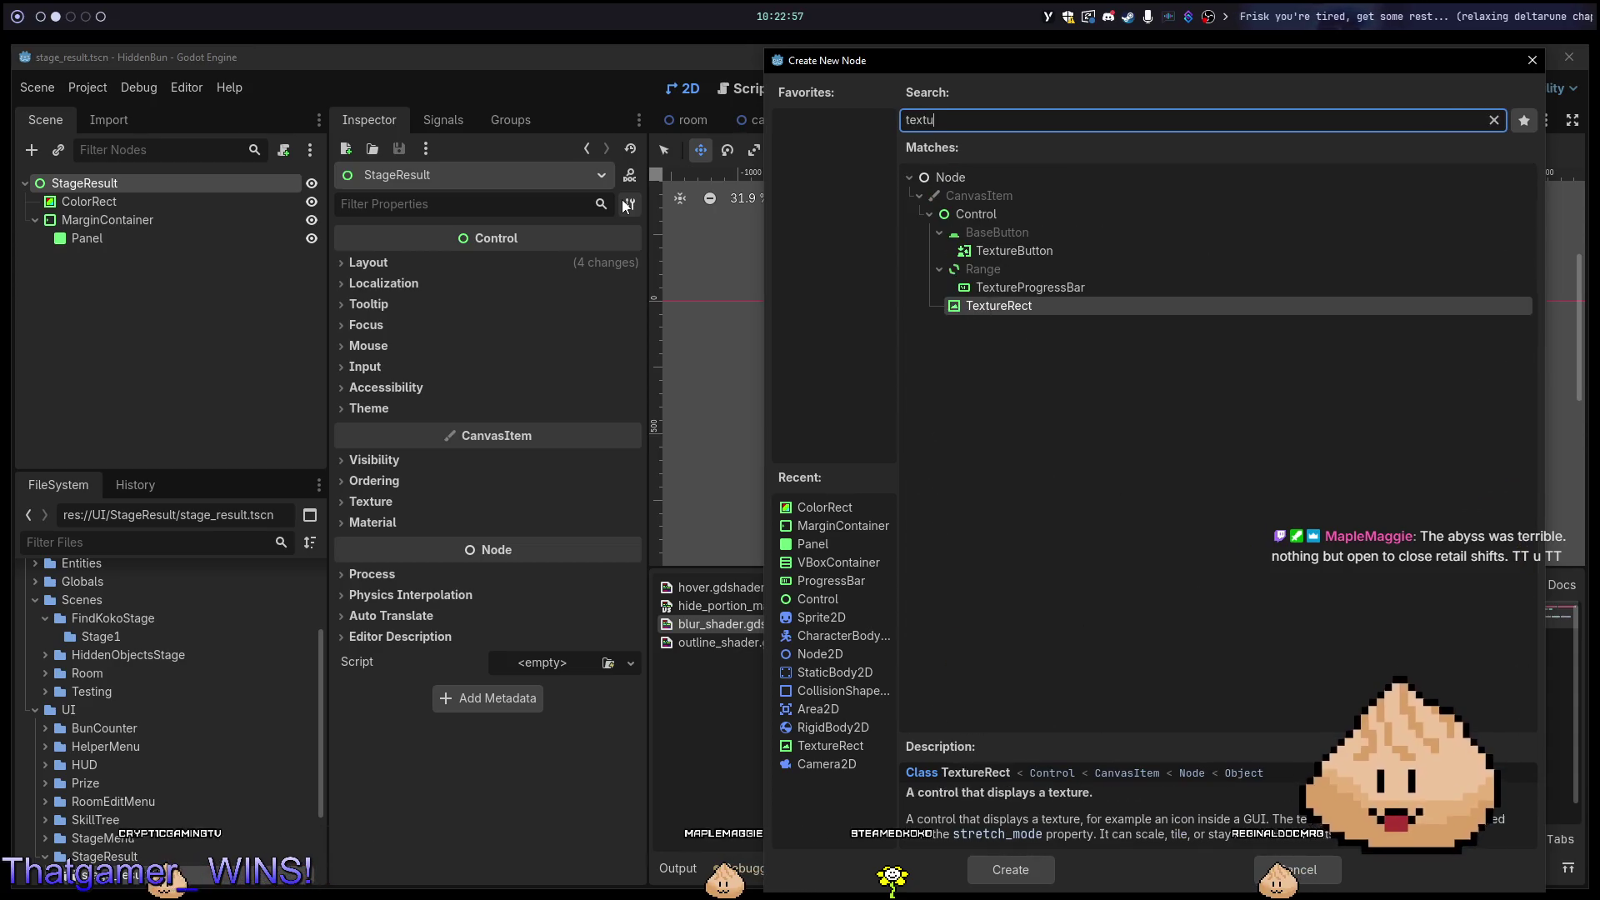
{"action": "key", "text": "Return"}
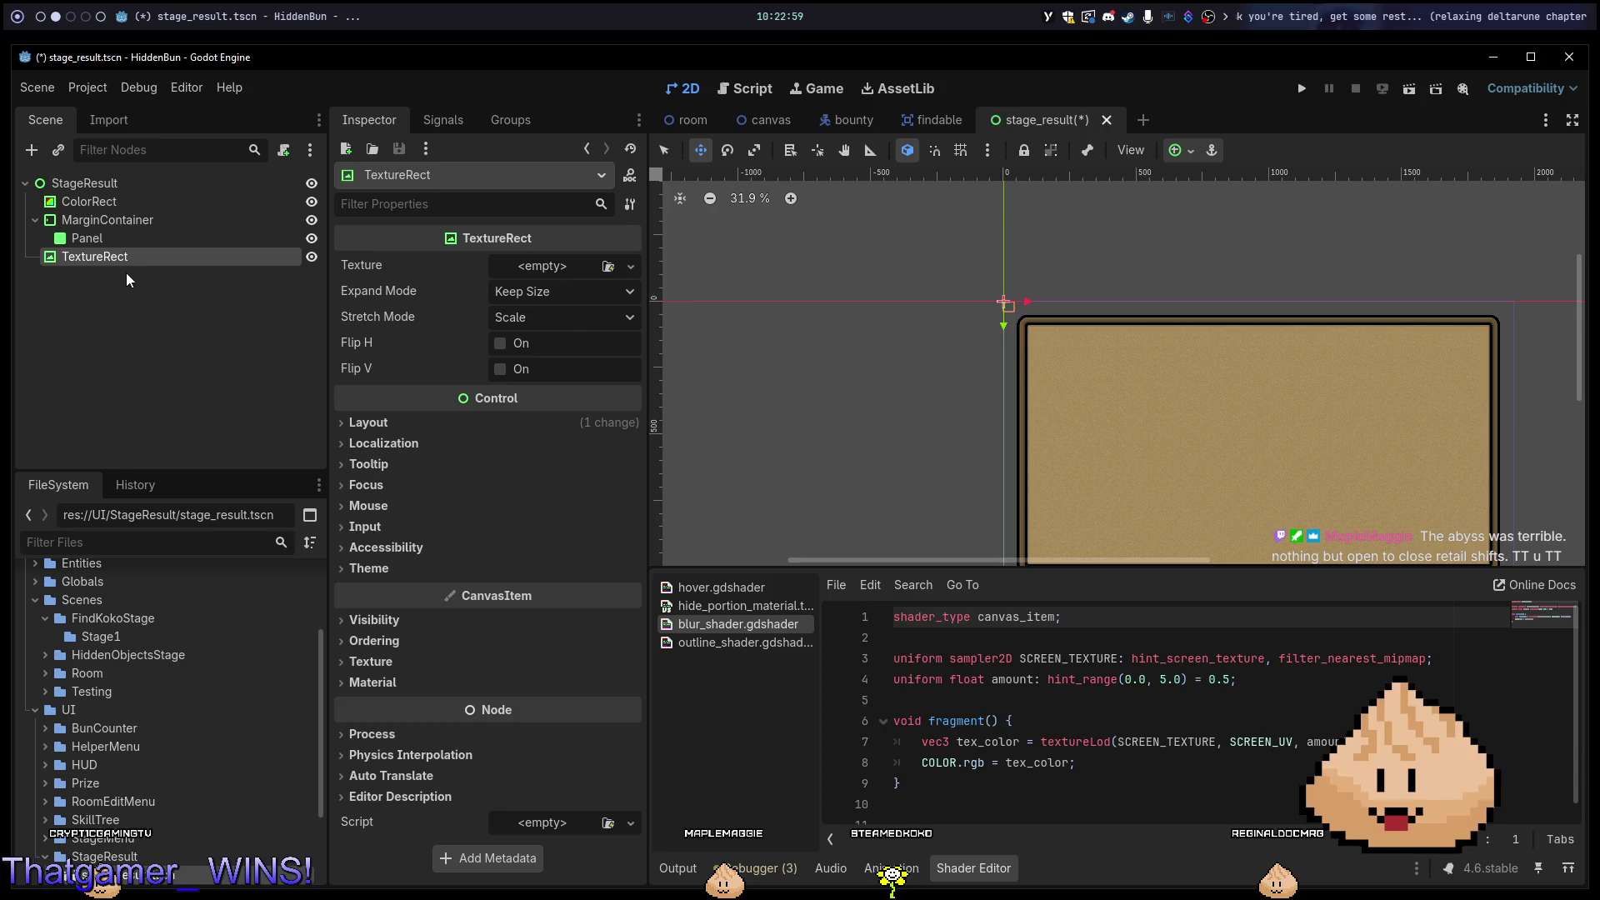
{"action": "left_click_drag", "start_coordinate": [129, 250], "coordinate": [282, 199]}
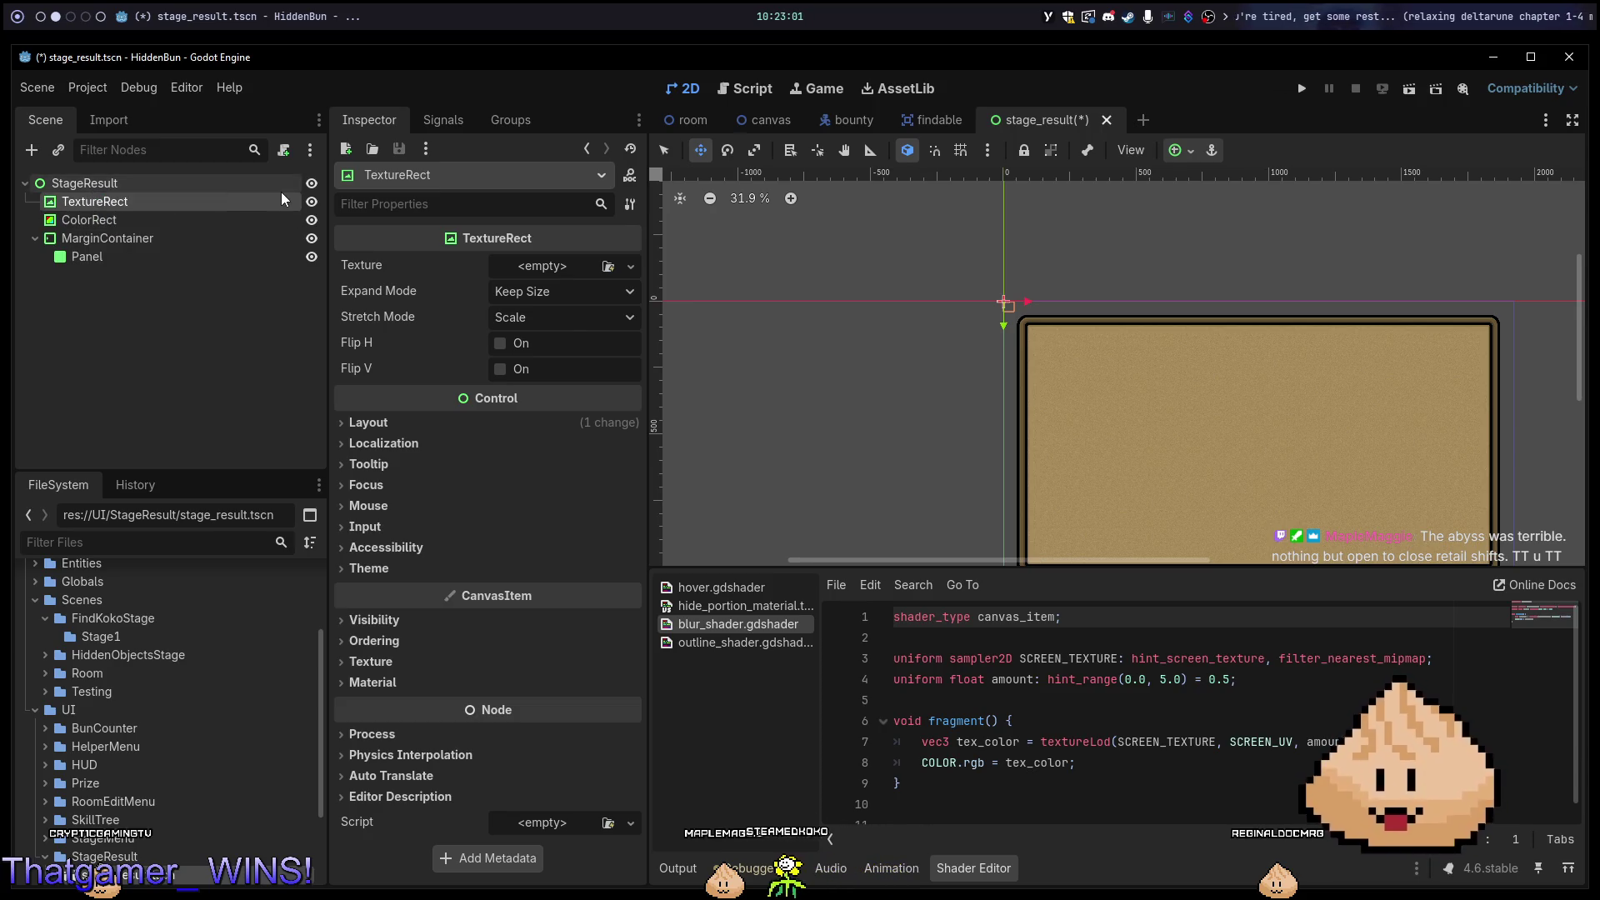
Anchor TextureRect to Full Rect, save, and give it a new NoiseTexture2D texture.
{"action": "left_click", "coordinate": [1180, 150]}
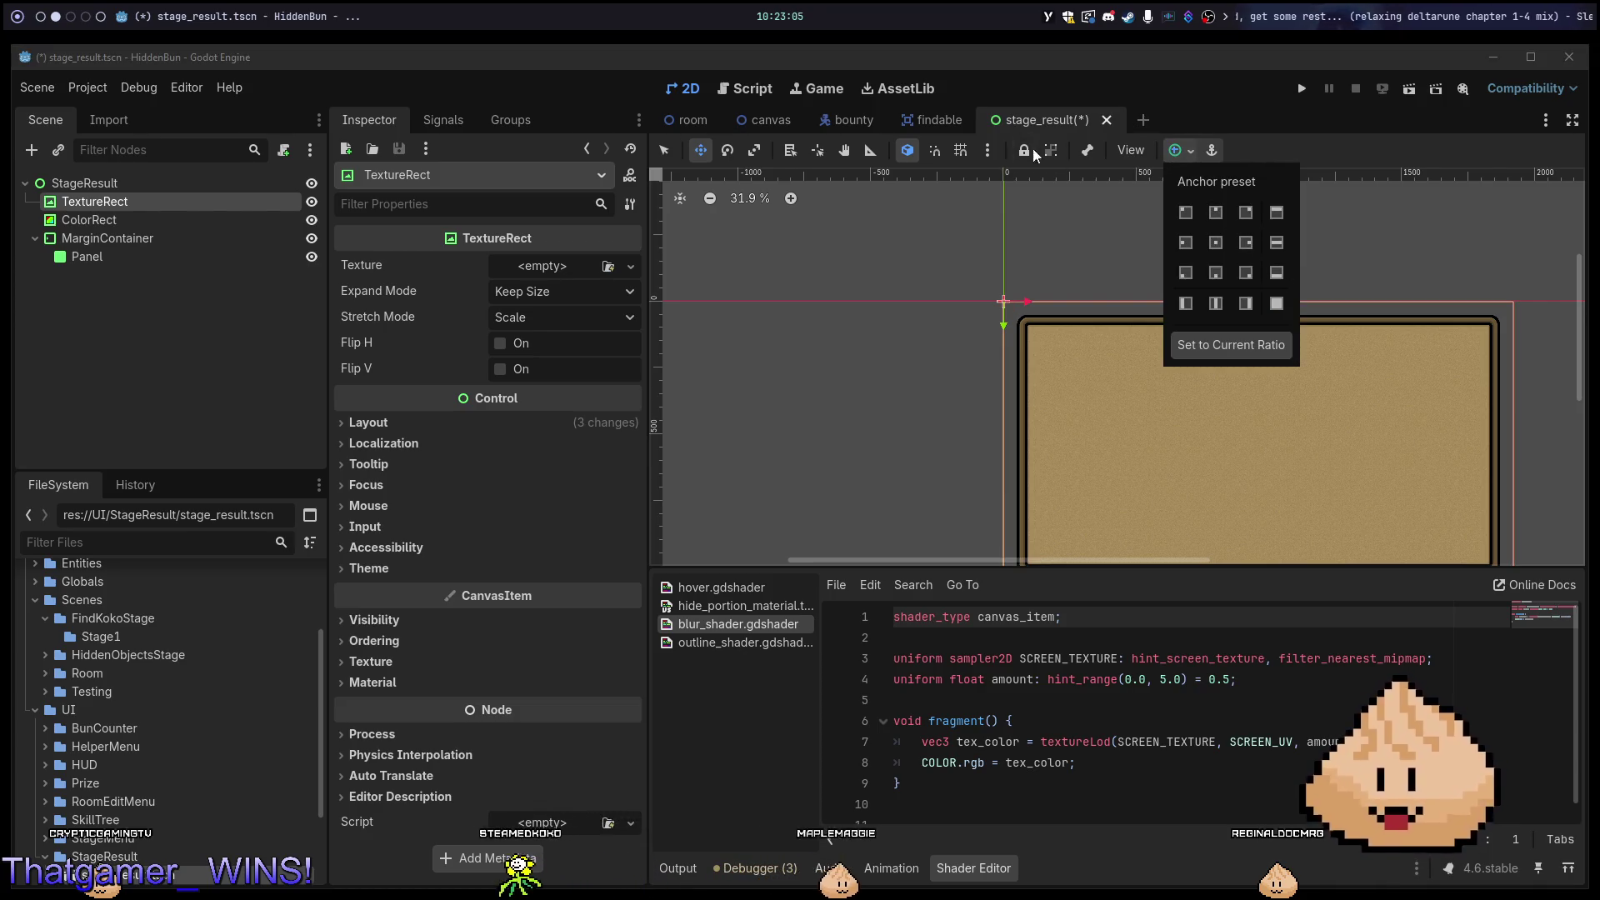
{"action": "left_click", "coordinate": [1276, 302]}
{"action": "key", "text": "ctrl+s"}
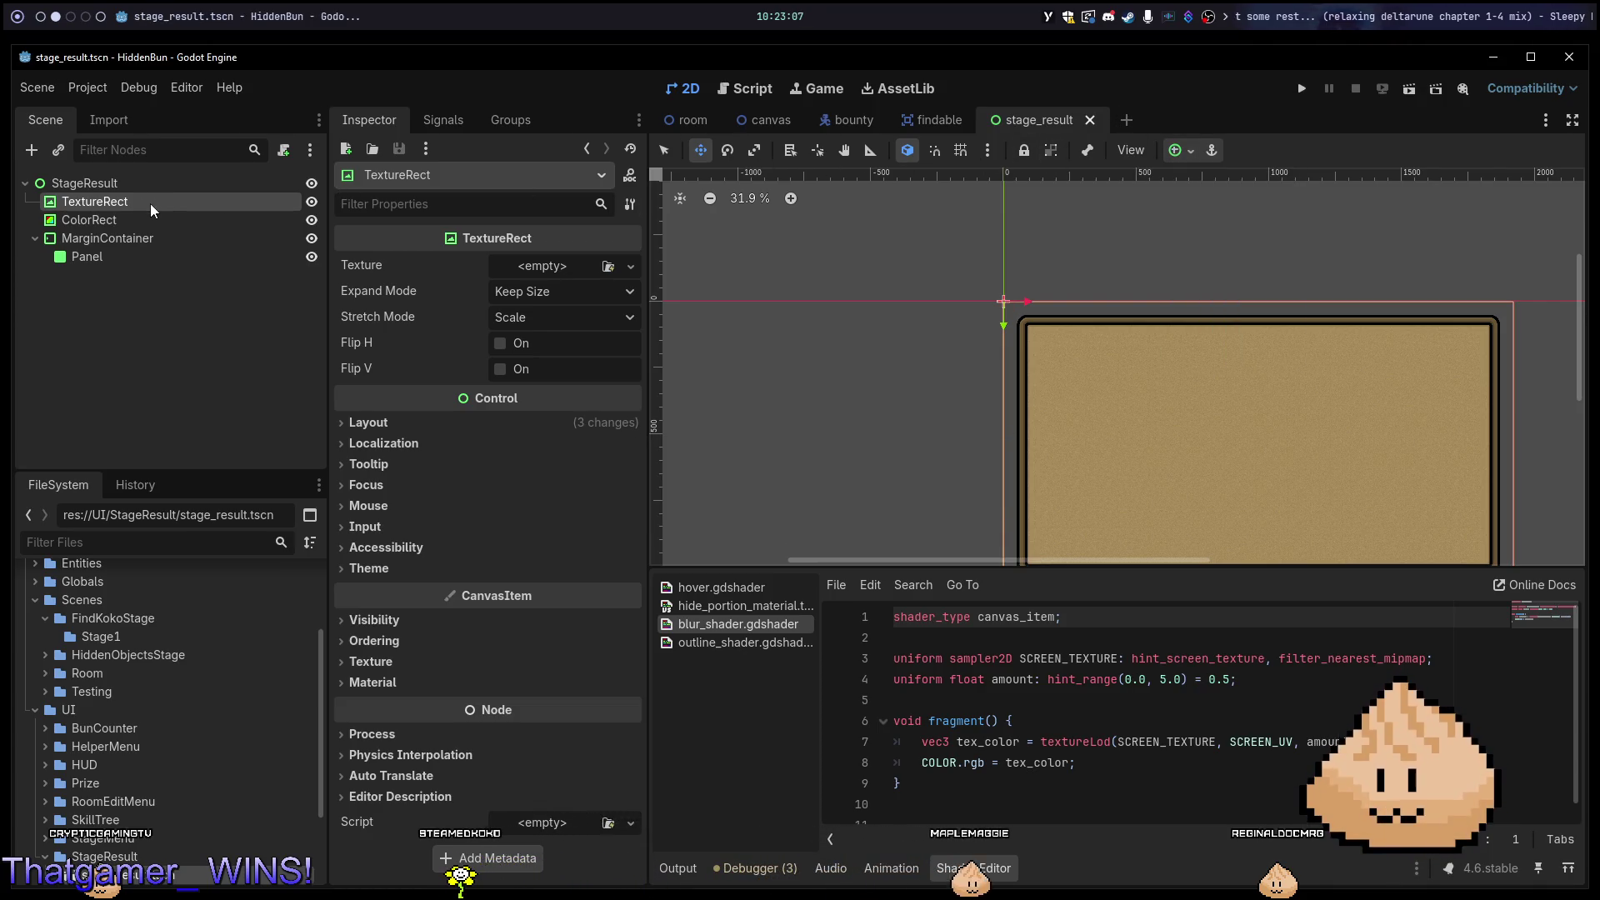
{"action": "left_click", "coordinate": [606, 266]}
{"action": "key", "text": "Escape"}
{"action": "left_click", "coordinate": [631, 266]}
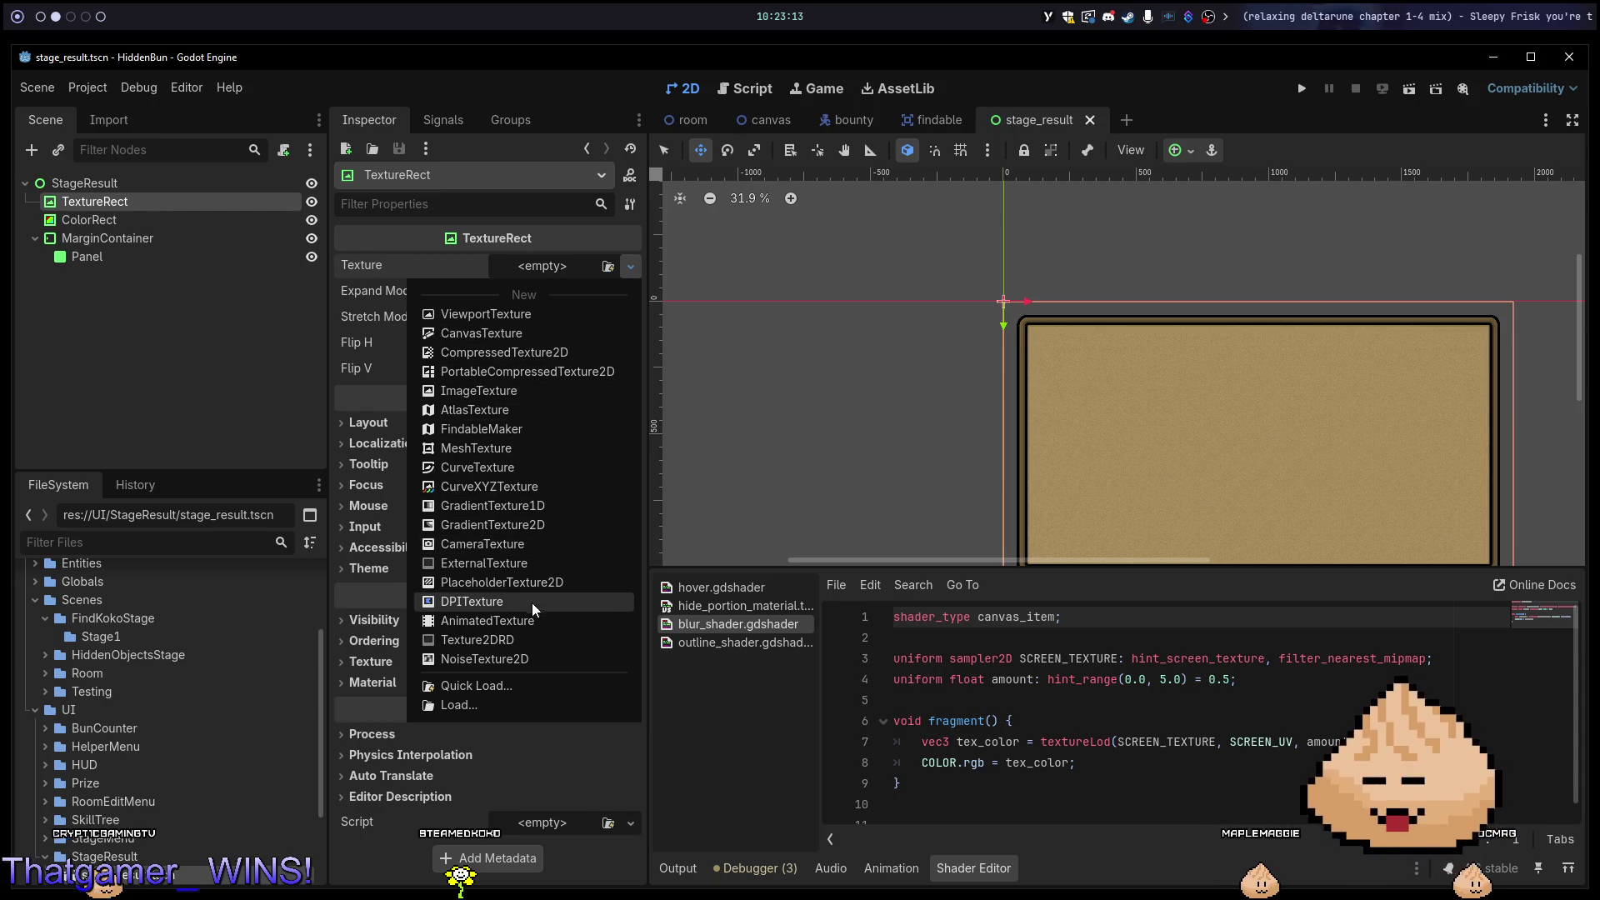
{"action": "left_click", "coordinate": [525, 658]}
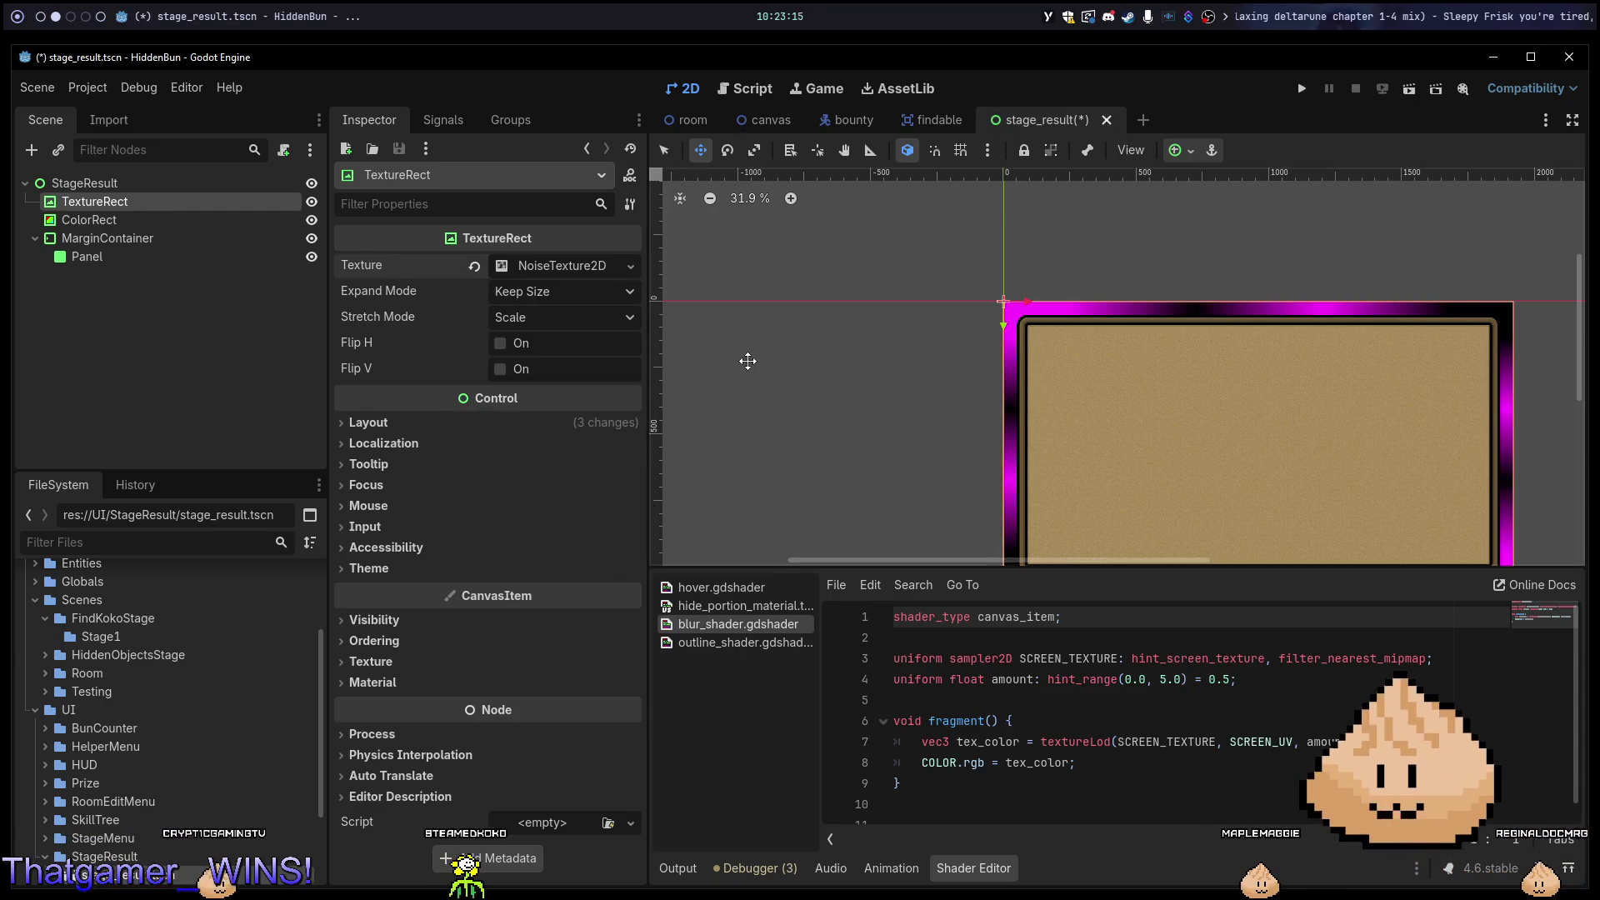
Give the NoiseTexture2D a new FastNoiseLite with higher frequency and save the scene.
{"action": "left_click", "coordinate": [534, 265]}
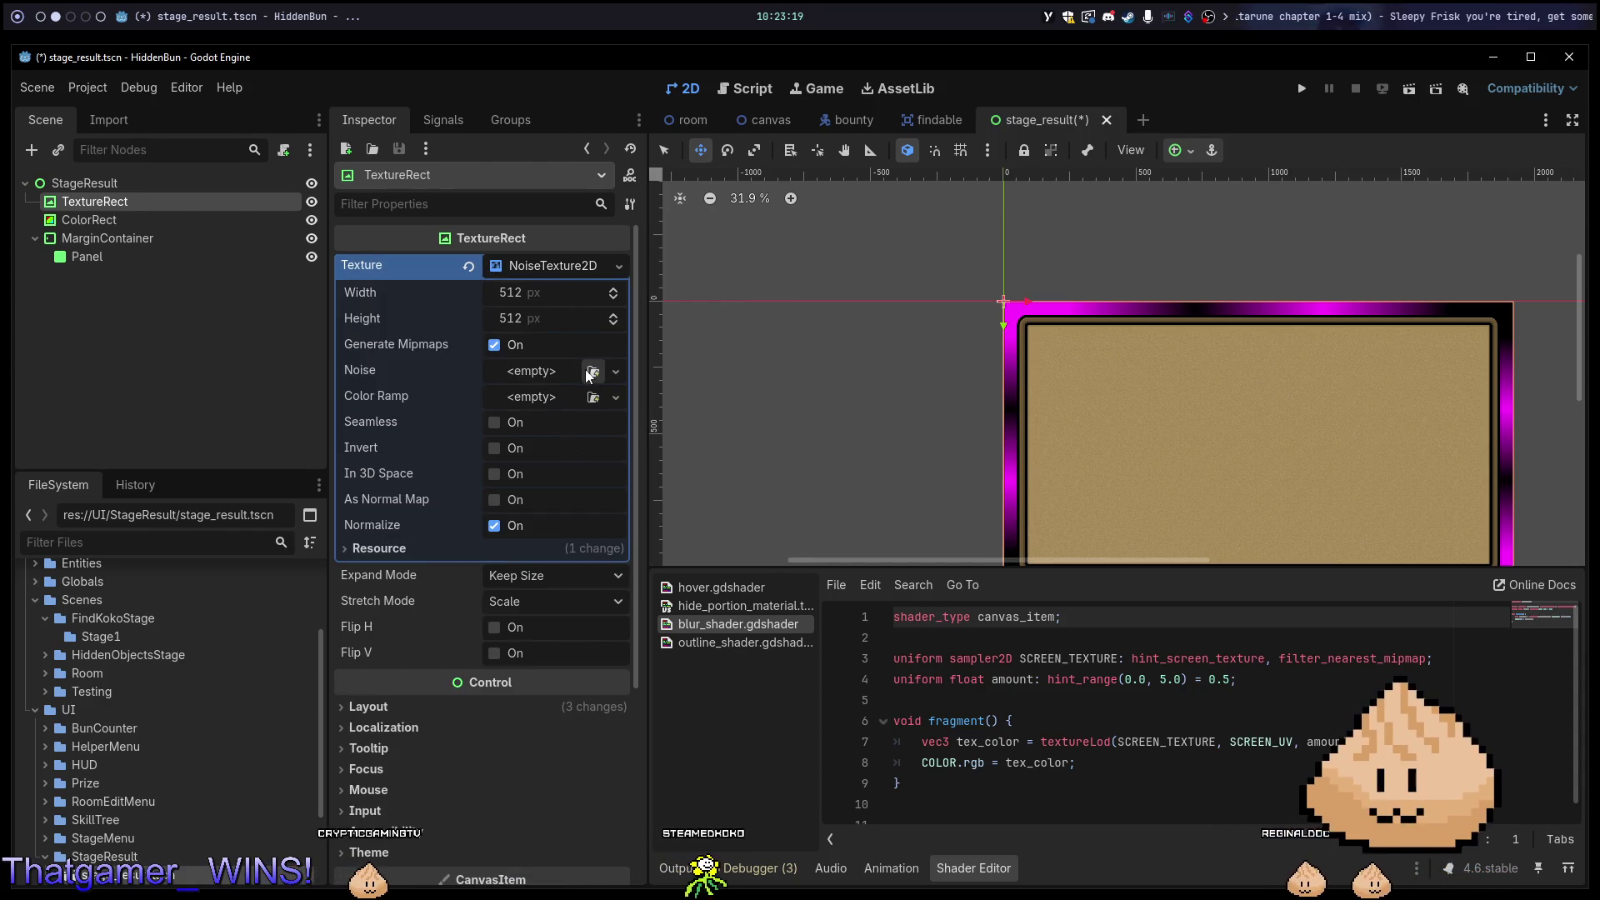
{"action": "left_click", "coordinate": [615, 371]}
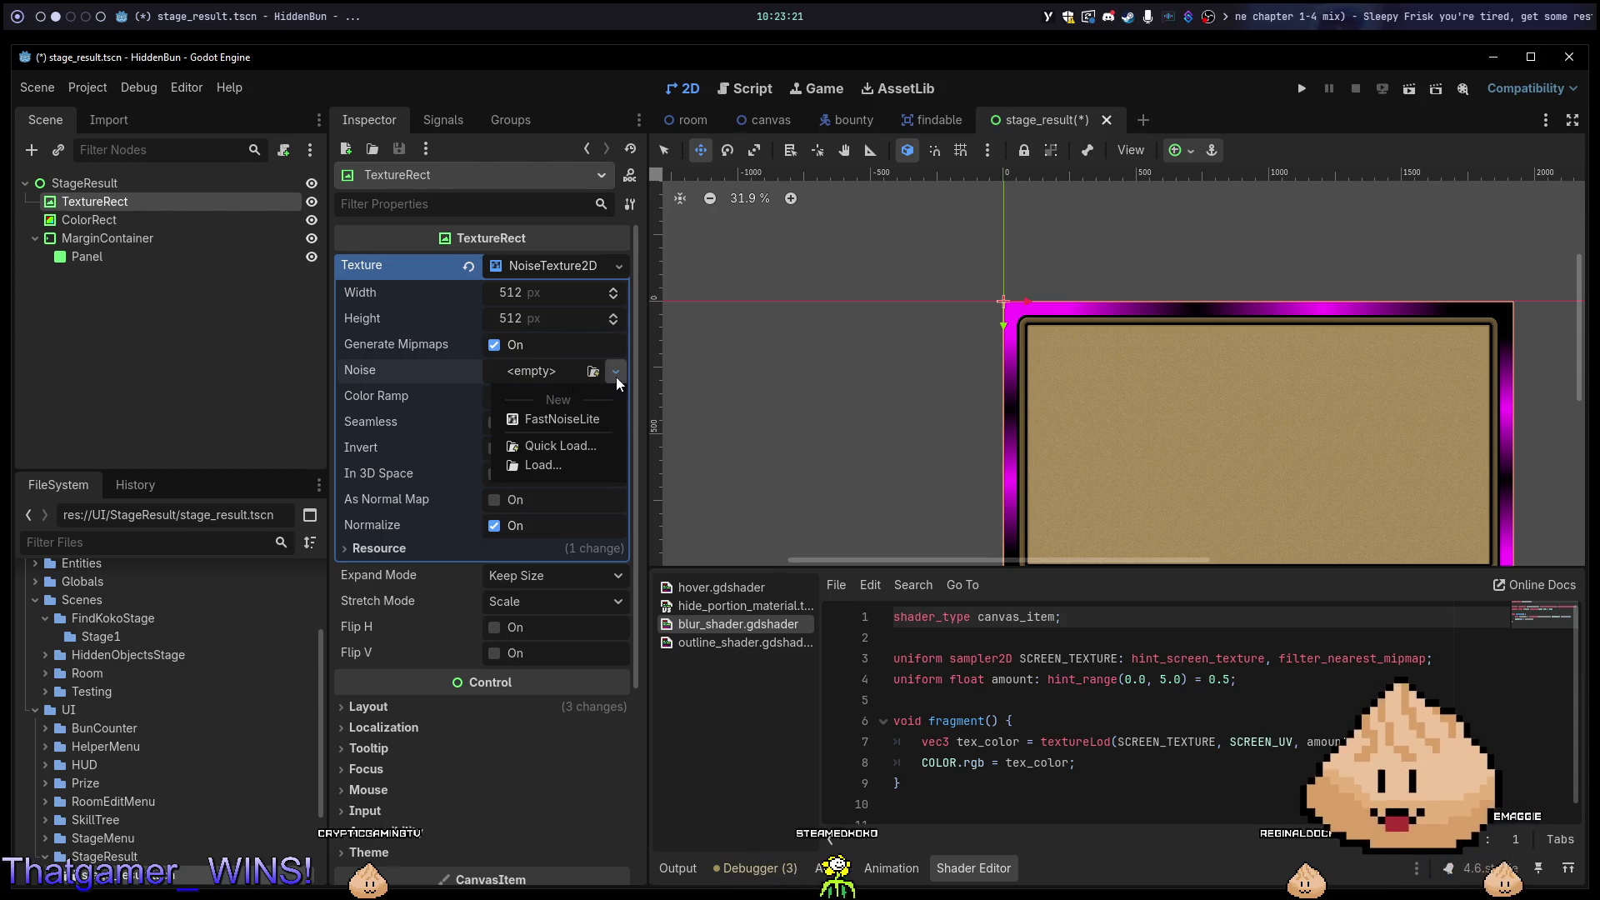
{"action": "left_click", "coordinate": [600, 425]}
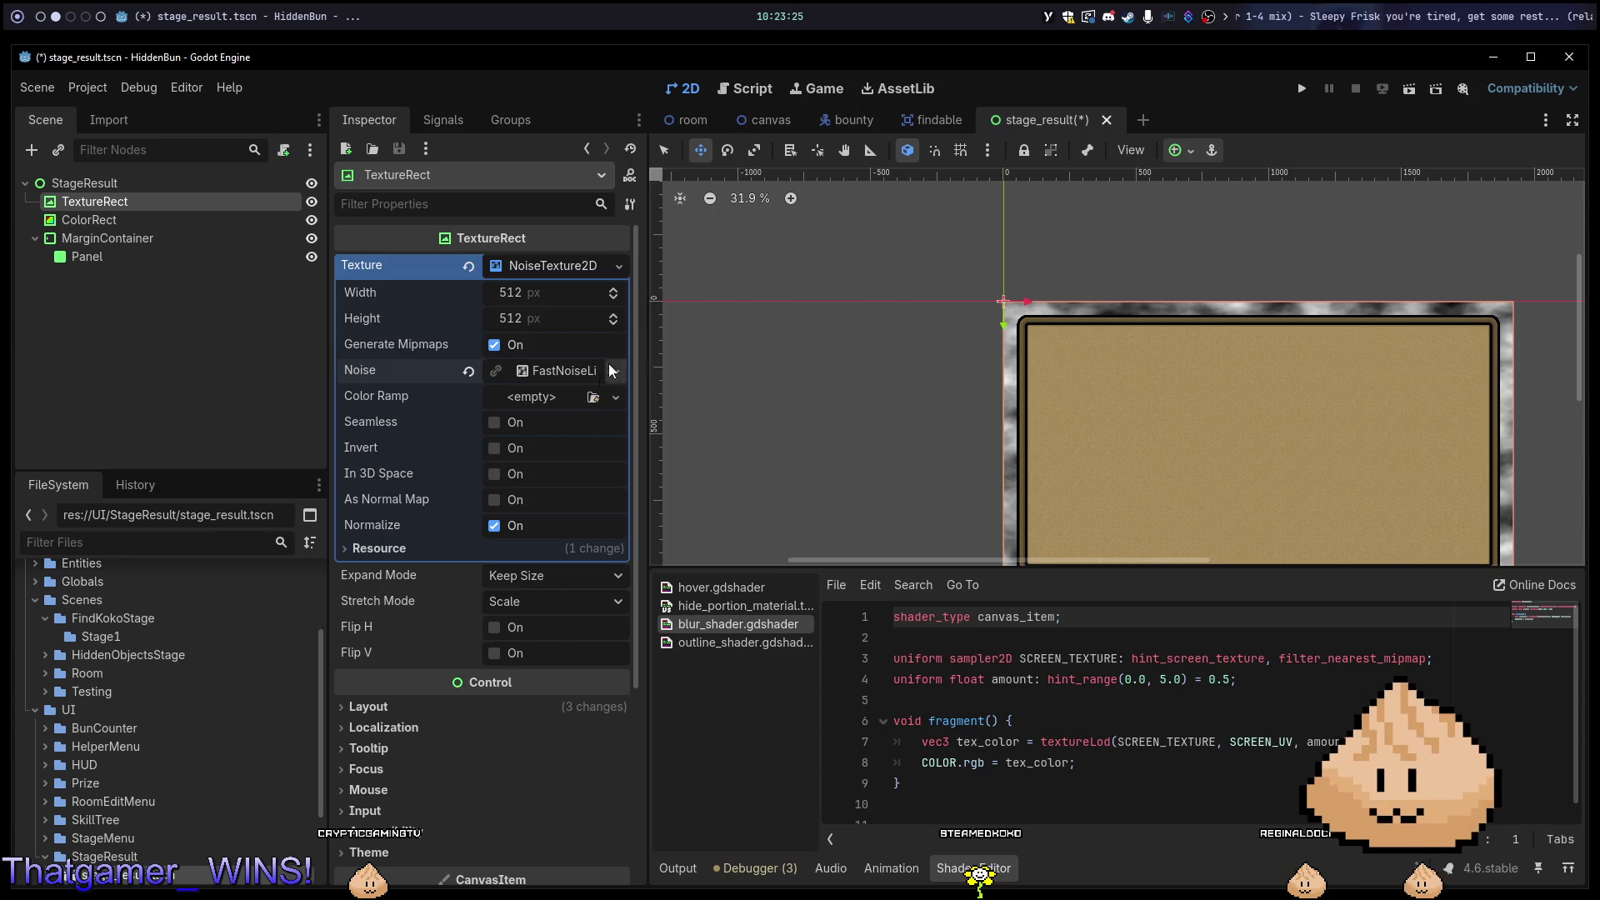
{"action": "left_click", "coordinate": [564, 377]}
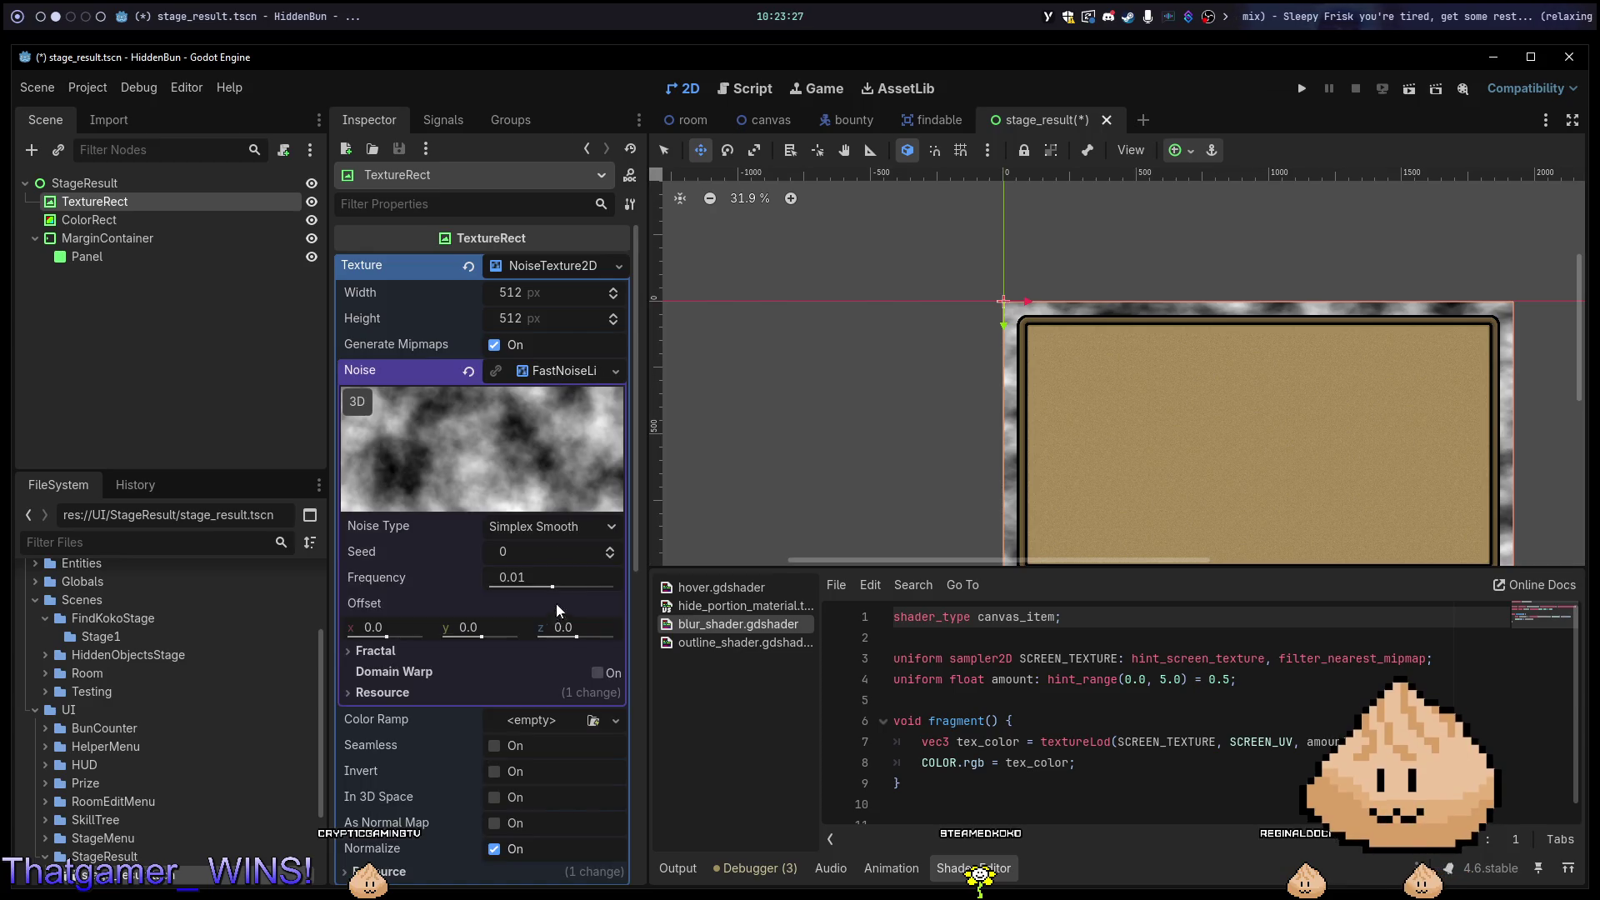
{"action": "mouse_move", "coordinate": [534, 577]}
{"action": "left_mouse_down"}
{"action": "mouse_move", "coordinate": [500, 577]}
{"action": "mouse_move", "coordinate": [580, 577]}
{"action": "mouse_move", "coordinate": [595, 593]}
{"action": "left_mouse_up"}
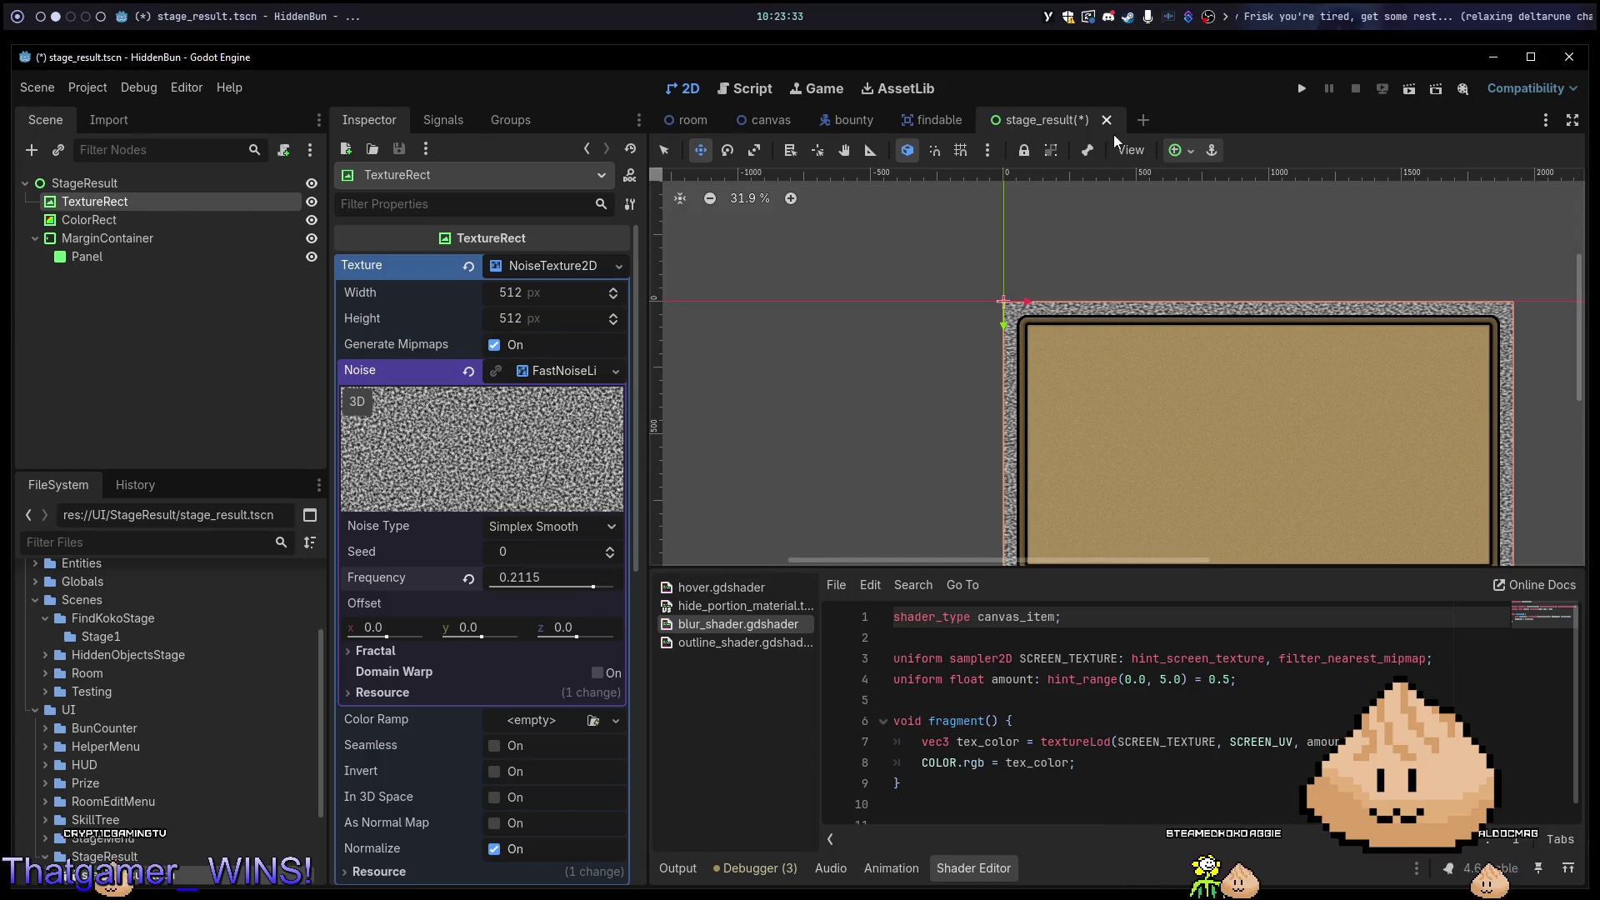
{"action": "key", "text": "ctrl+s"}
{"action": "left_click", "coordinate": [89, 219]}
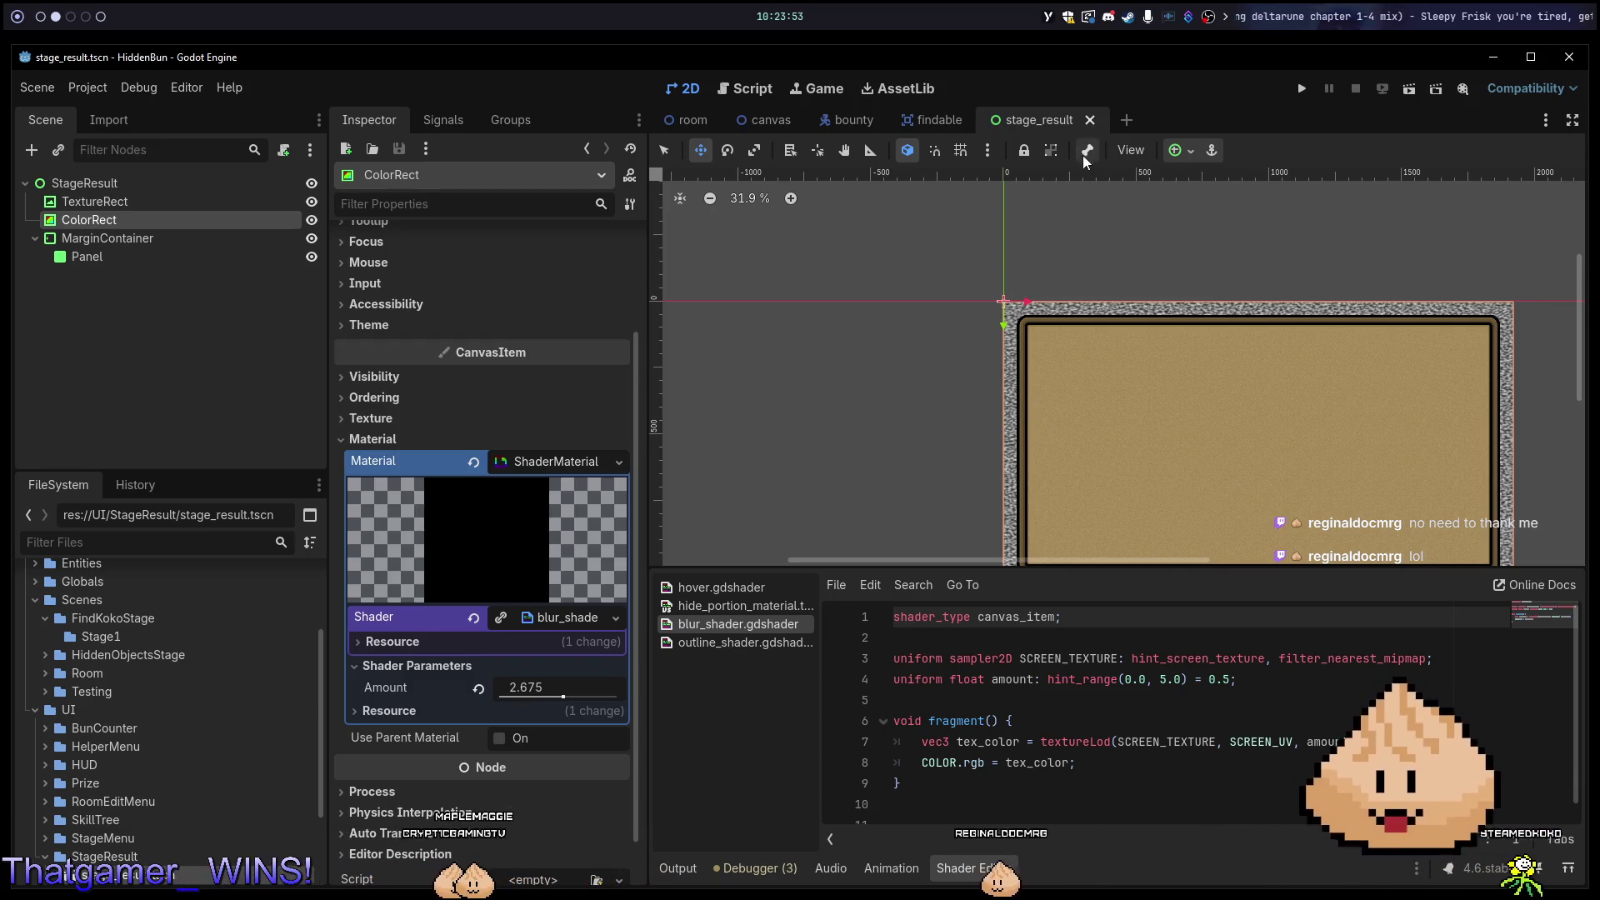
Revert the ColorRect's Color back to white.
{"action": "left_click", "coordinate": [125, 202]}
{"action": "left_click", "coordinate": [127, 220]}
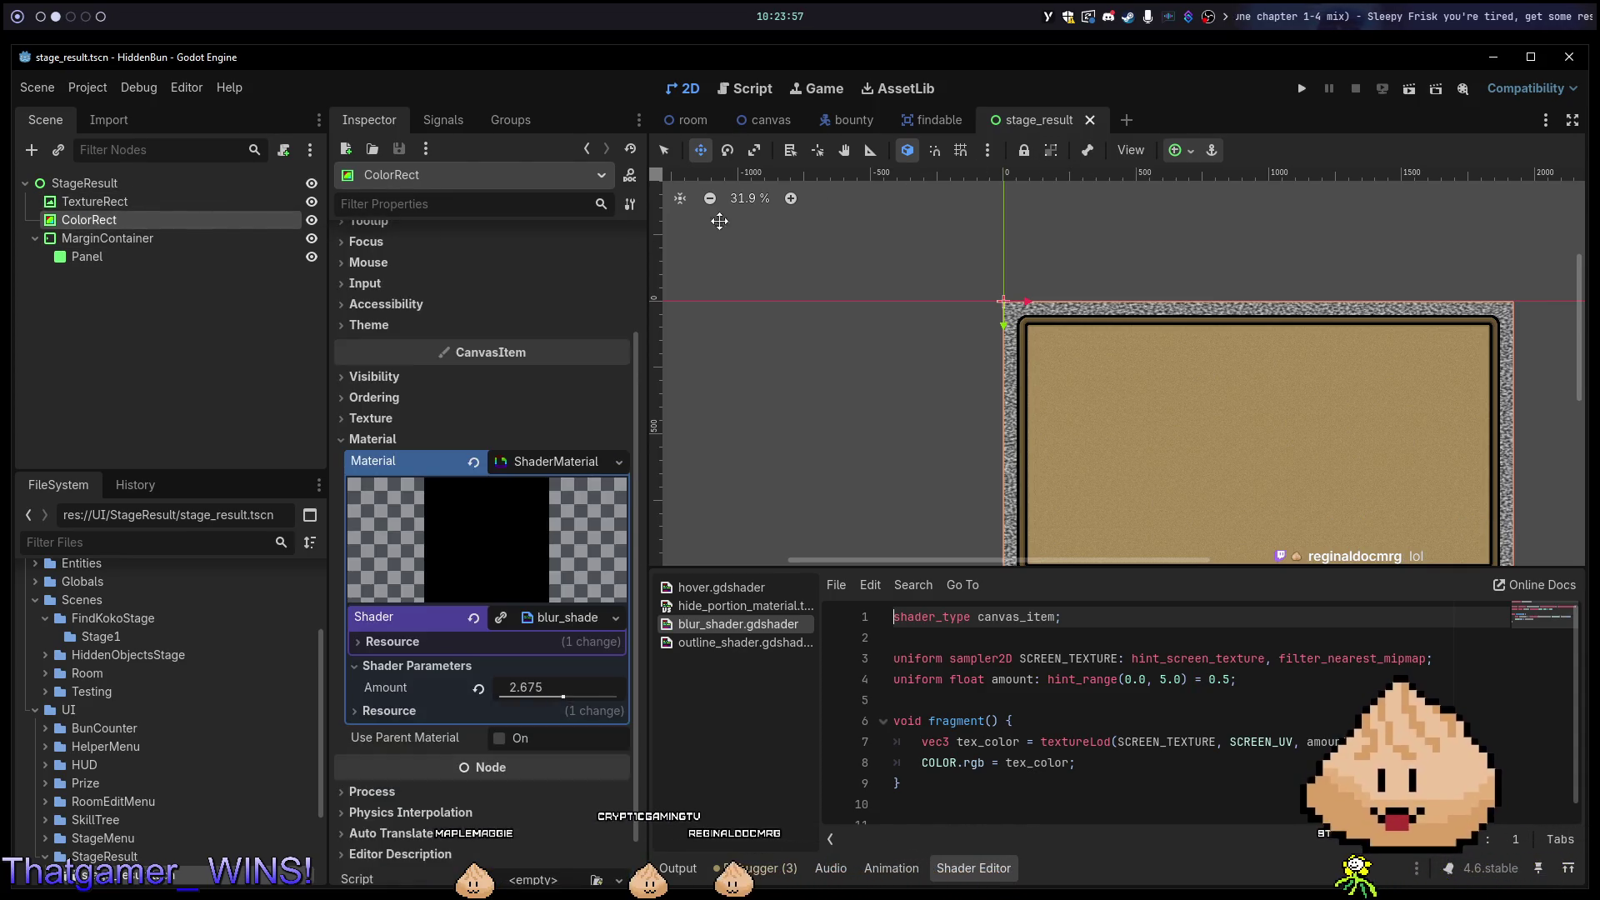
{"action": "scroll", "coordinate": [528, 325], "scroll_direction": "up", "scroll_amount": 3}
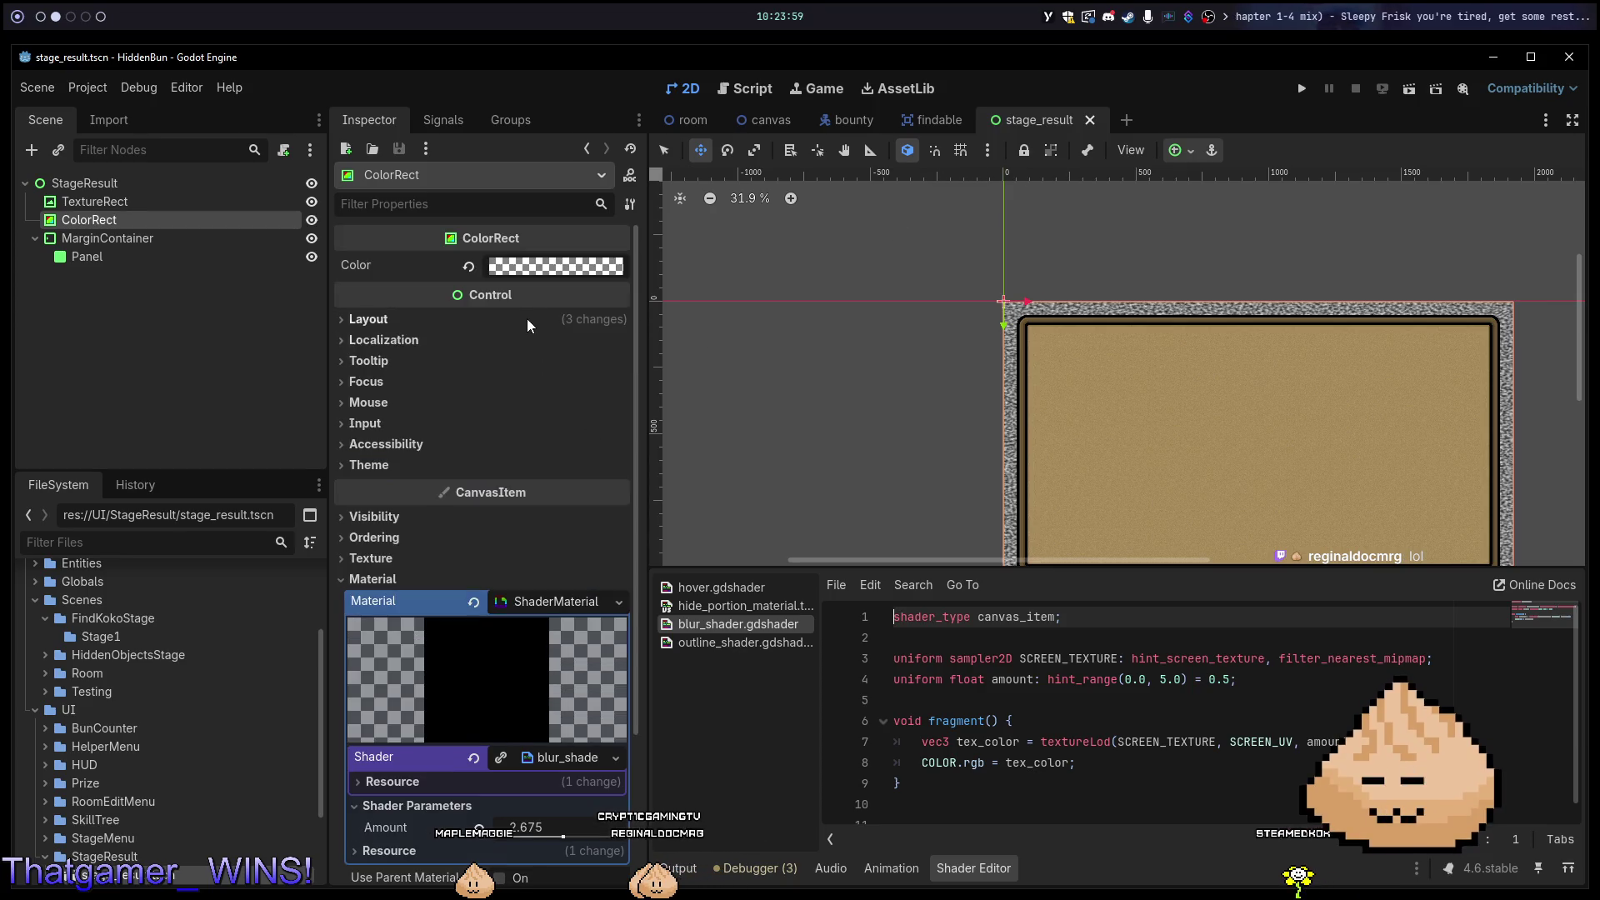
{"action": "left_click", "coordinate": [537, 267]}
{"action": "left_click", "coordinate": [468, 266]}
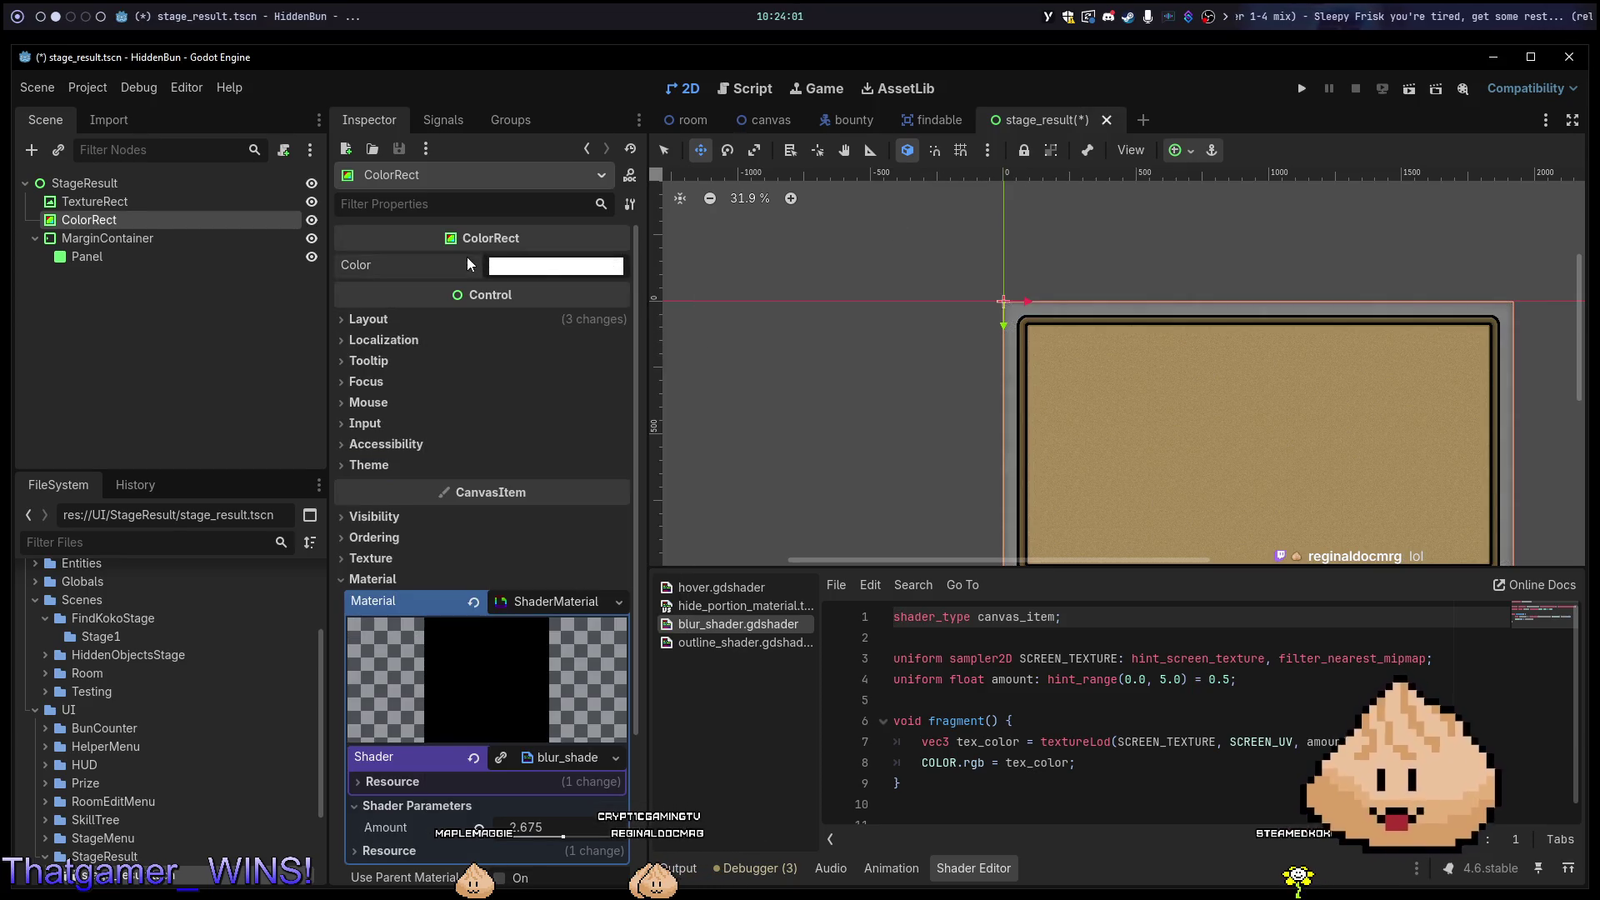
{"action": "scroll", "coordinate": [1234, 329], "scroll_direction": "up", "scroll_amount": 1}
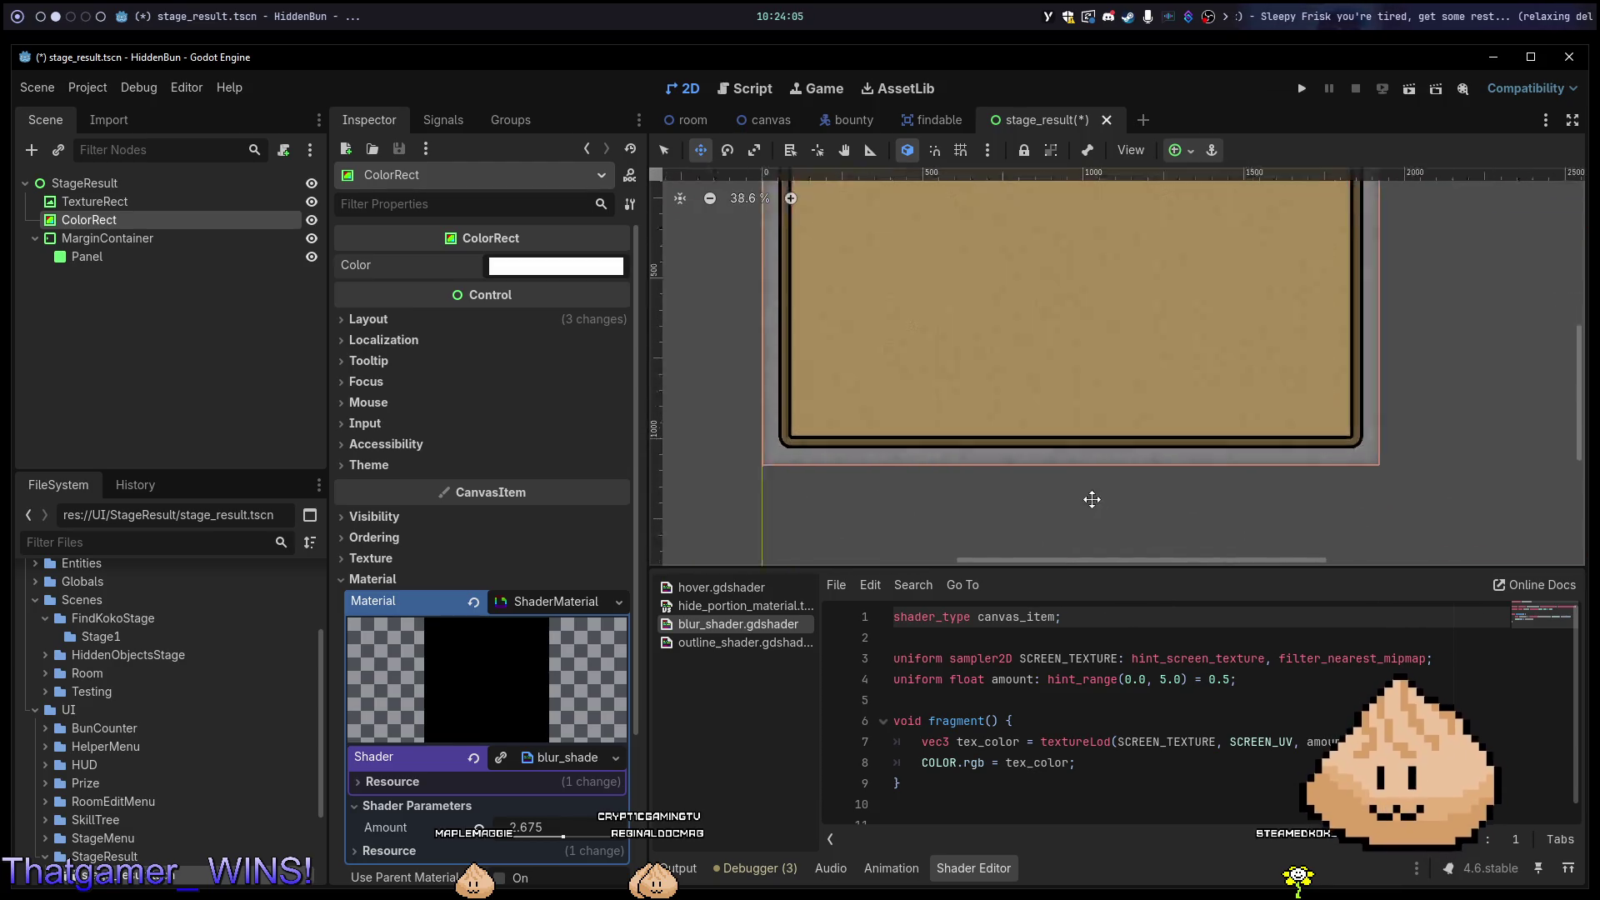
{"action": "scroll", "coordinate": [1247, 439], "scroll_direction": "up", "scroll_amount": 8}
{"action": "scroll", "coordinate": [1172, 444], "scroll_direction": "down", "scroll_amount": 9}
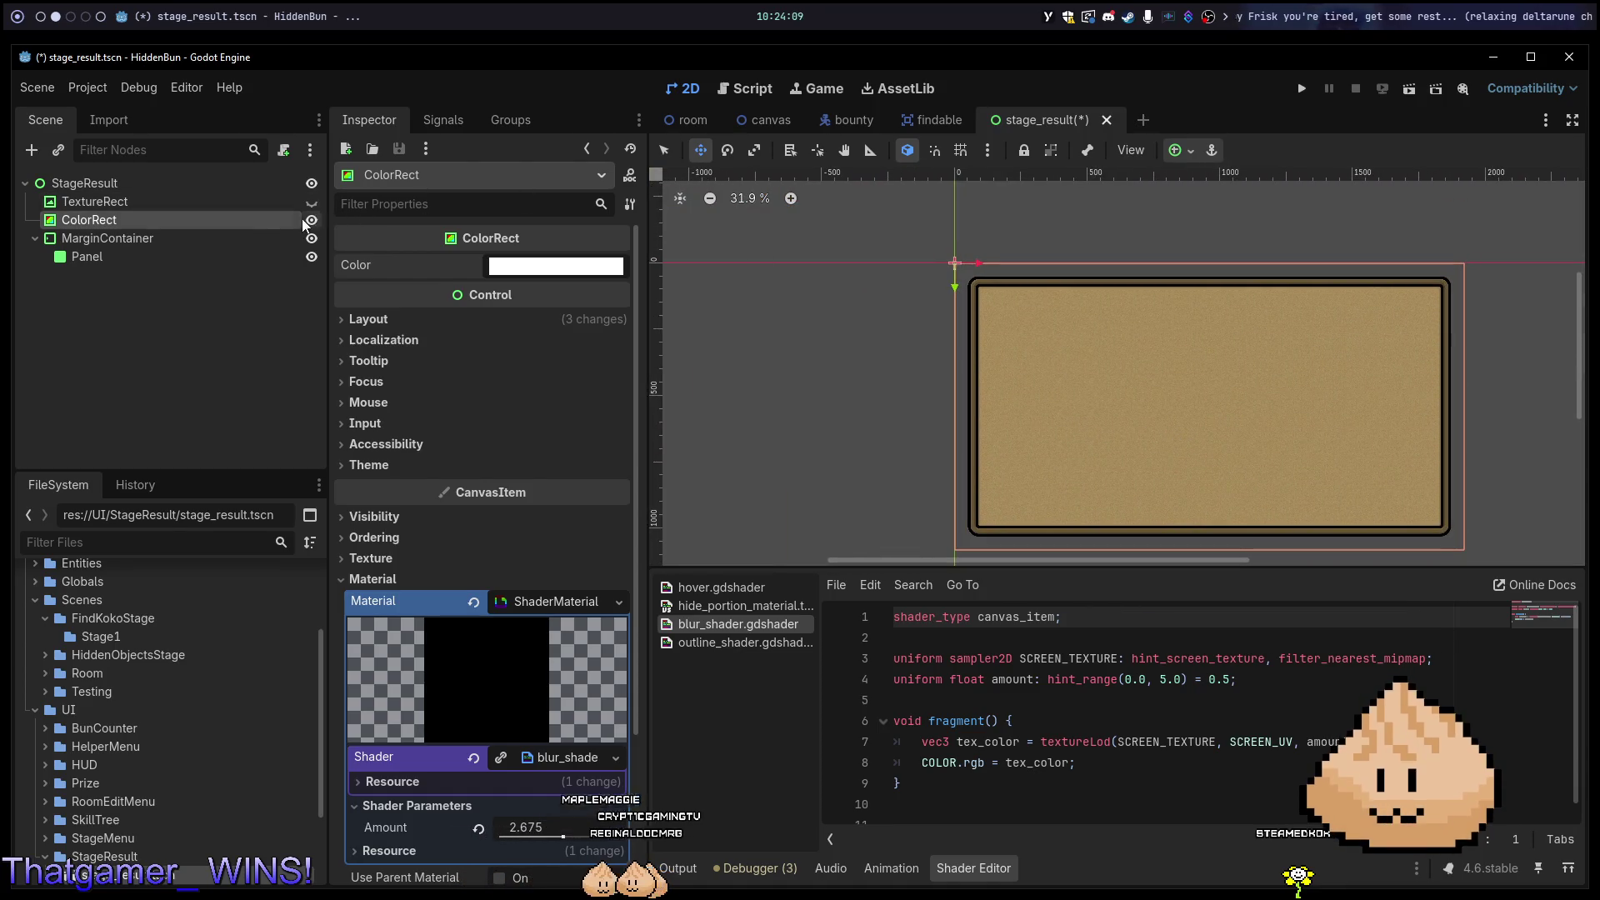
Delete the TextureRect node, then save and run the game to view the board.
{"action": "left_click", "coordinate": [252, 207]}
{"action": "key", "text": "Delete"}
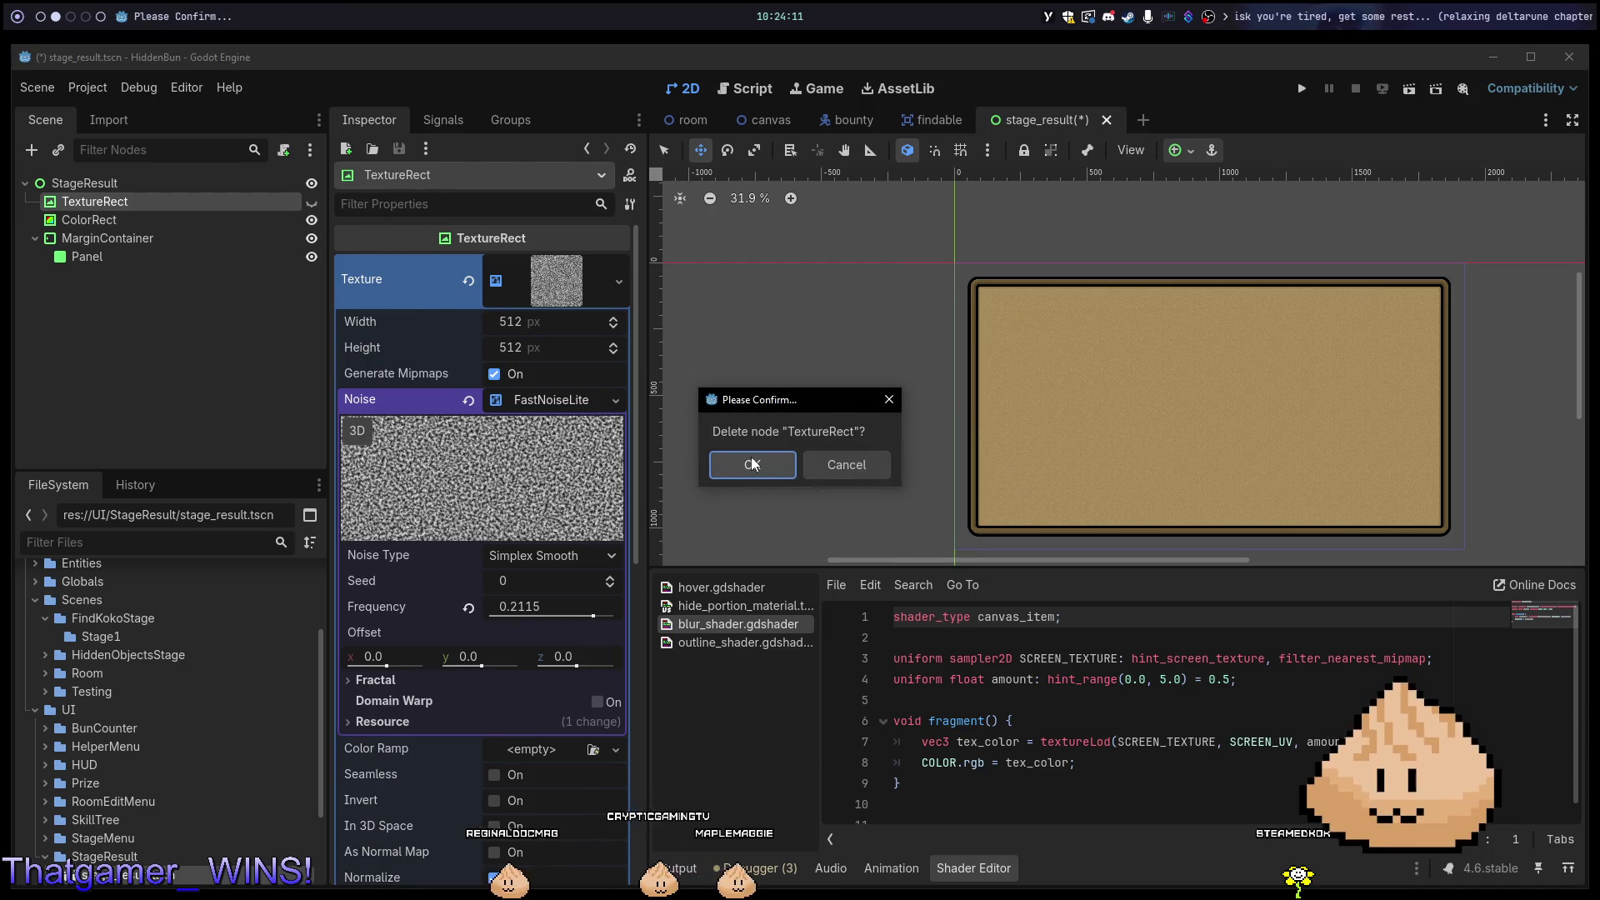
{"action": "left_click", "coordinate": [774, 457]}
{"action": "key", "text": "F5"}
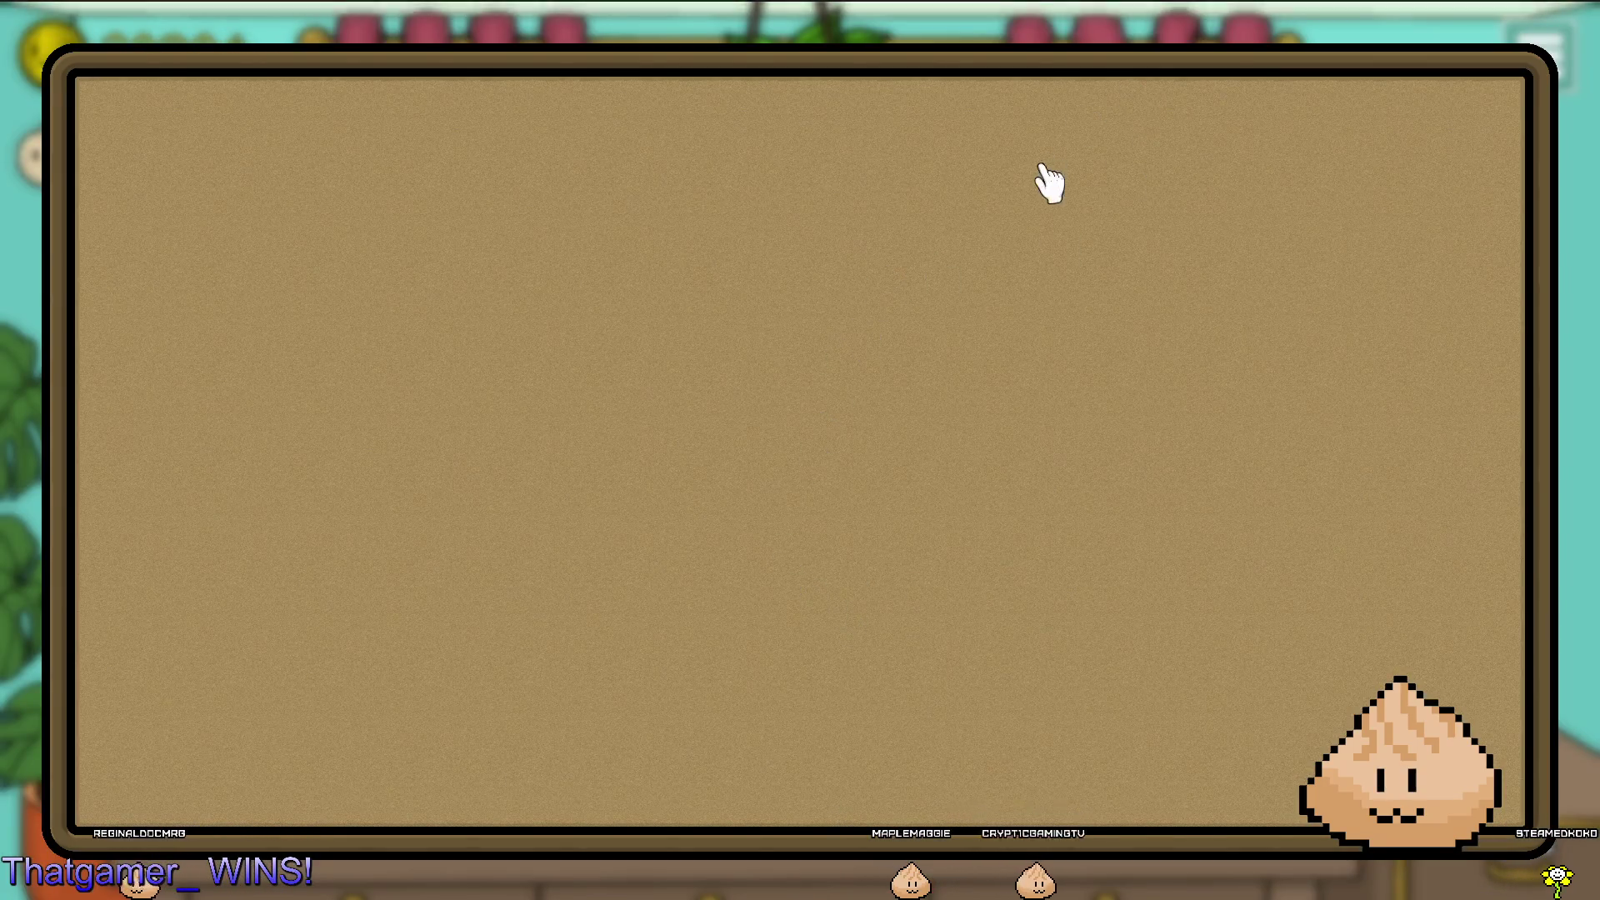
{"action": "key", "text": "F8"}
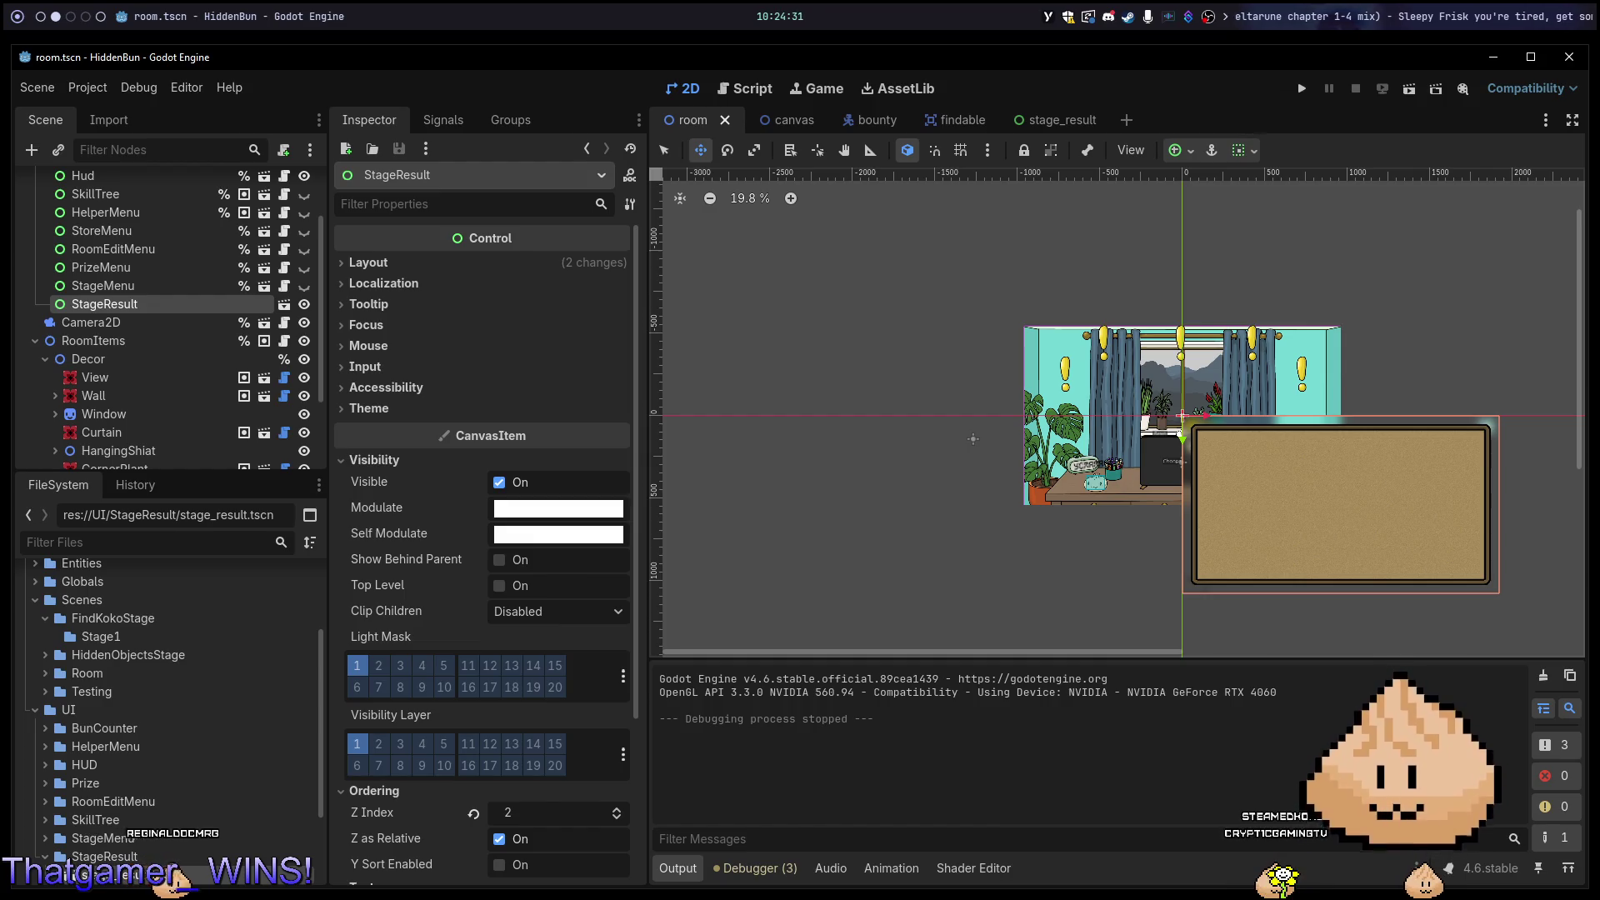
Save and rerun the game twice to inspect the StageResult board in the room scene.
{"action": "key", "text": "F5"}
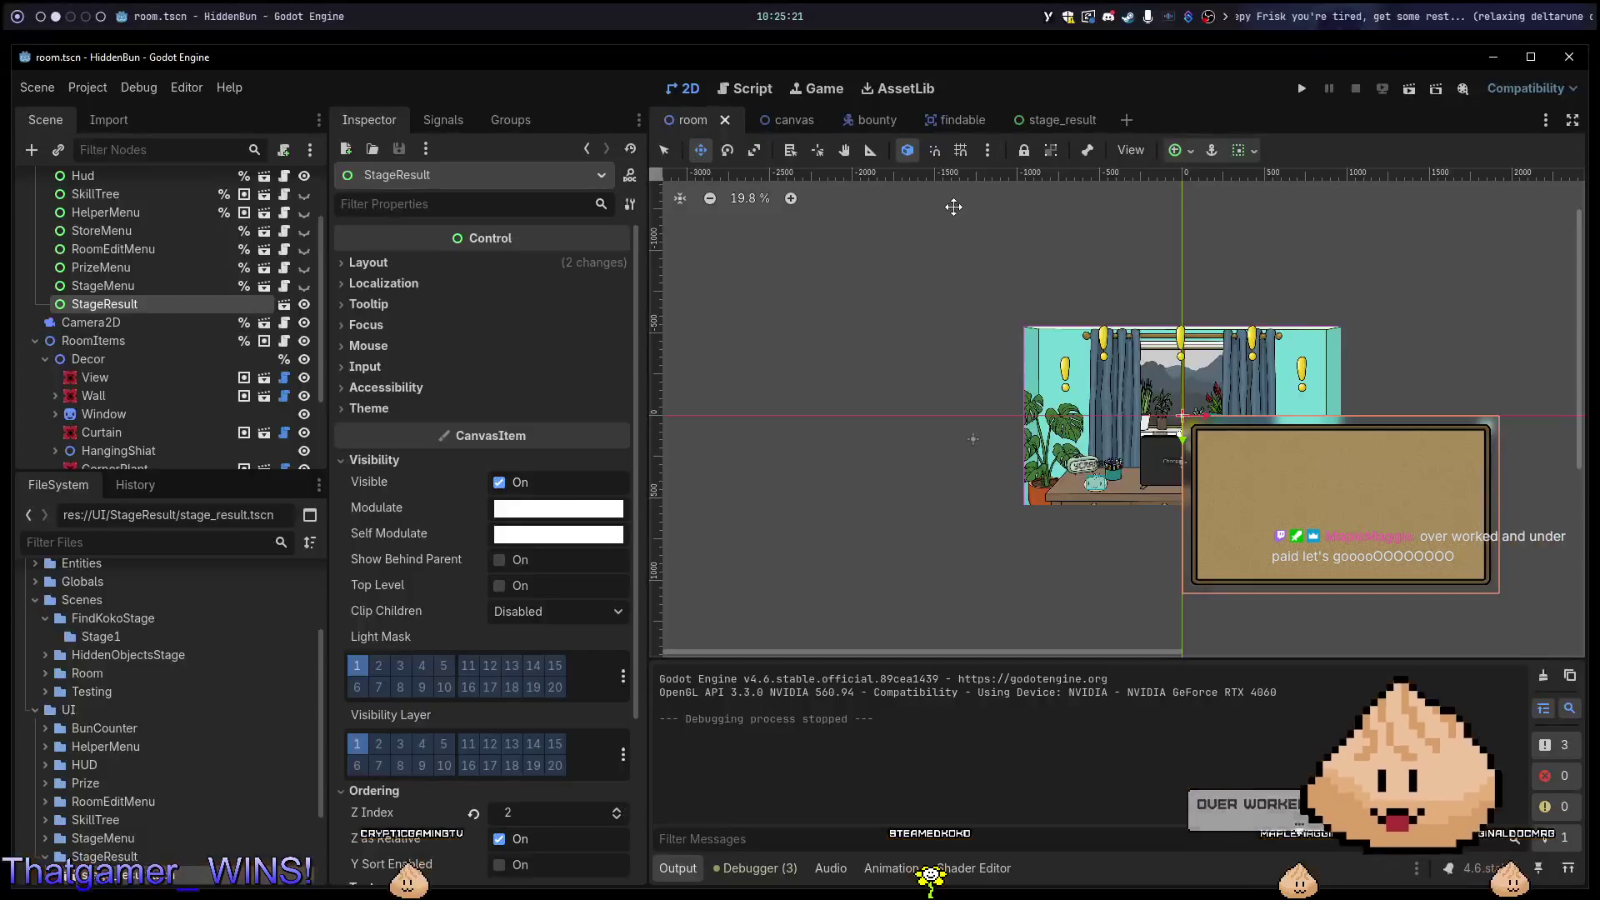
{"action": "key", "text": "alt+Tab"}
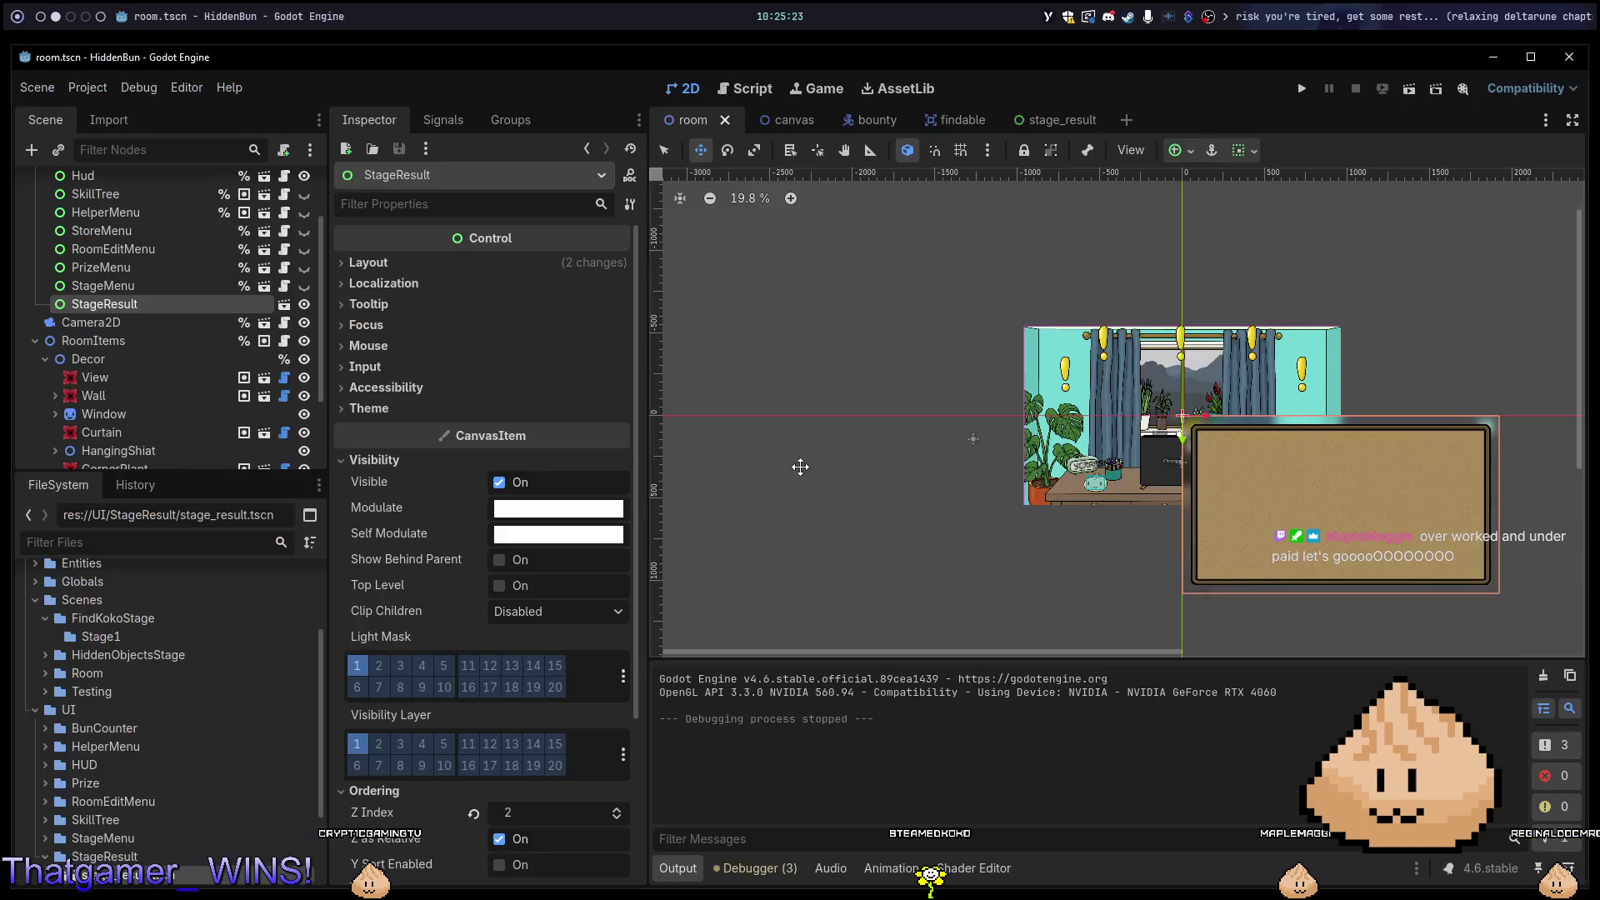
{"action": "key", "text": "F5"}
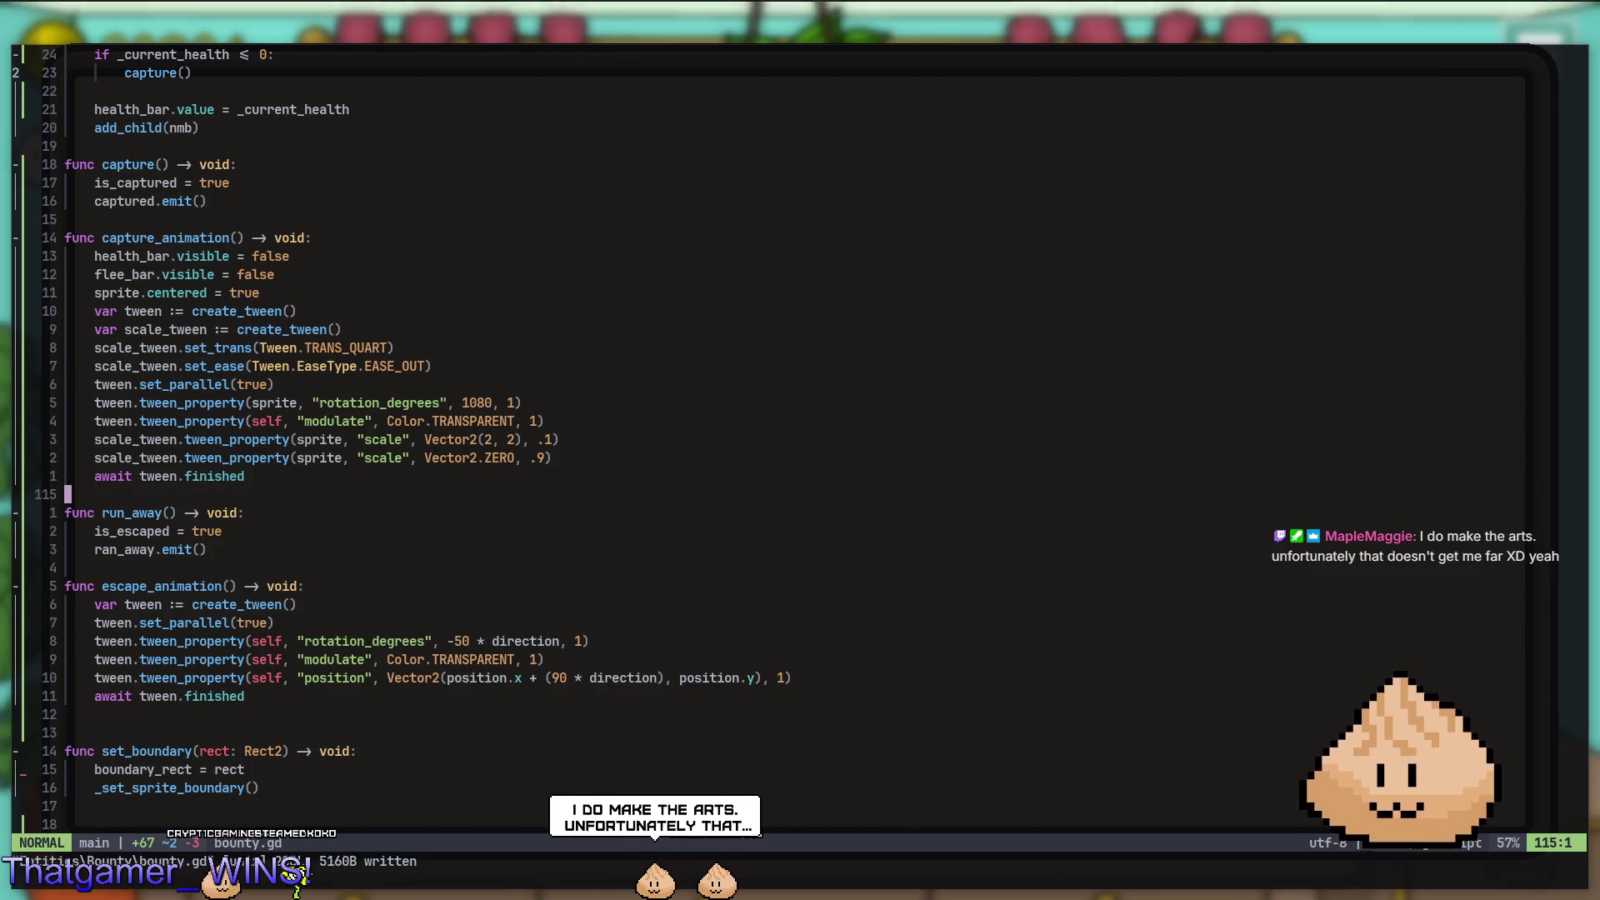
Insert a blank line below ran_away.emit() in bounty.gd and save the script.
{"action": "key", "text": "o"}
{"action": "key", "text": "Escape"}
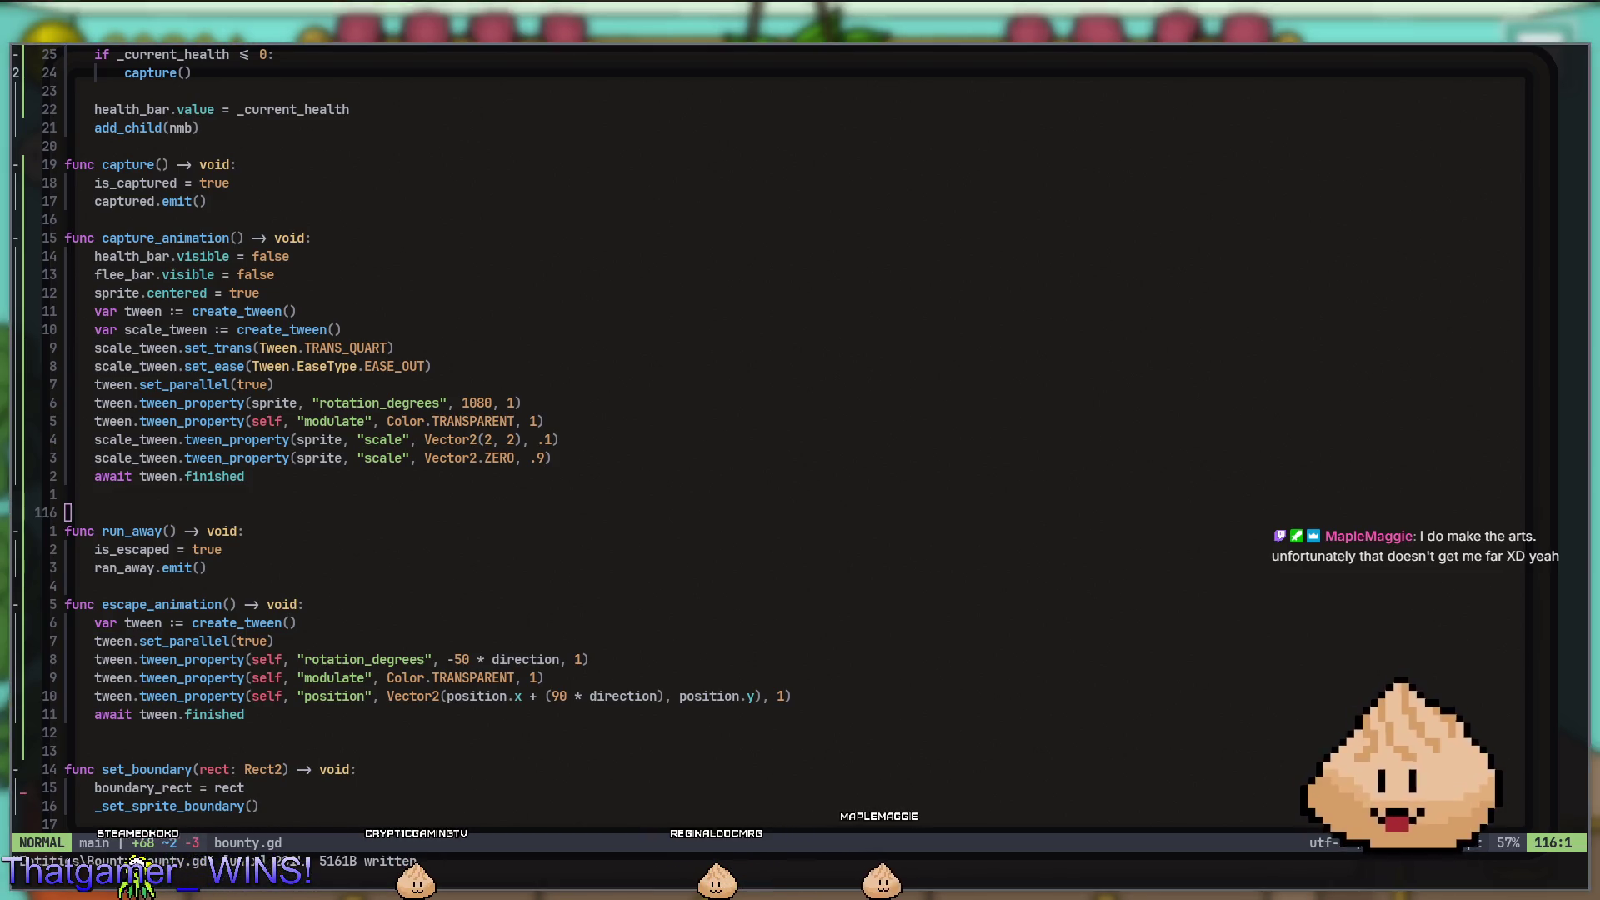
{"action": "key", "text": "alt+Tab"}
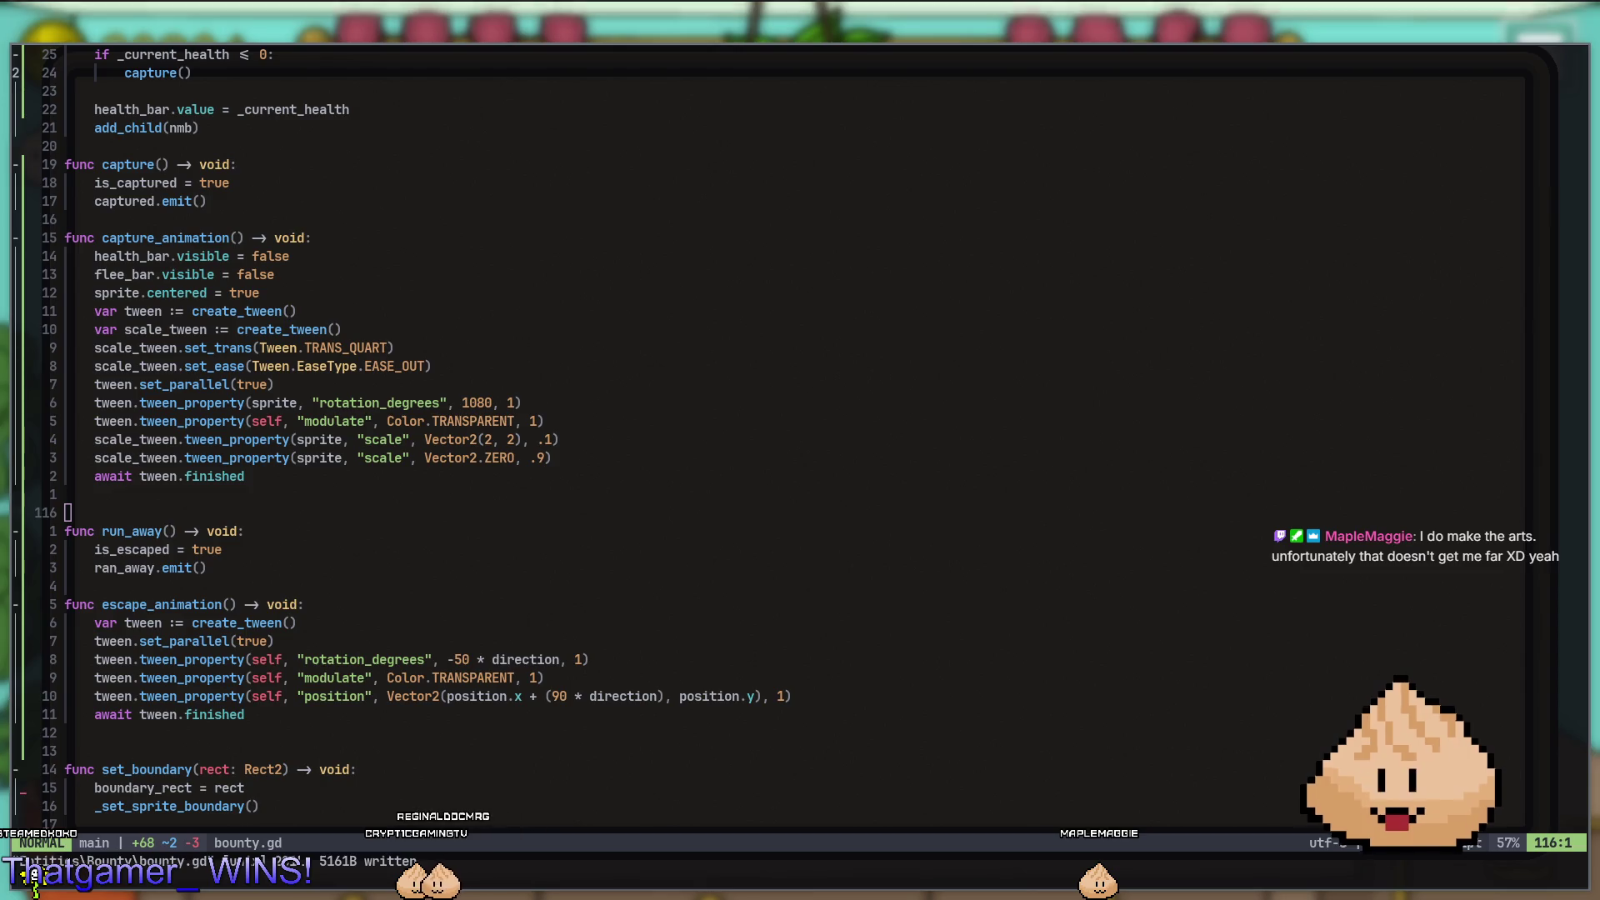
{"action": "left_click", "coordinate": [993, 235]}
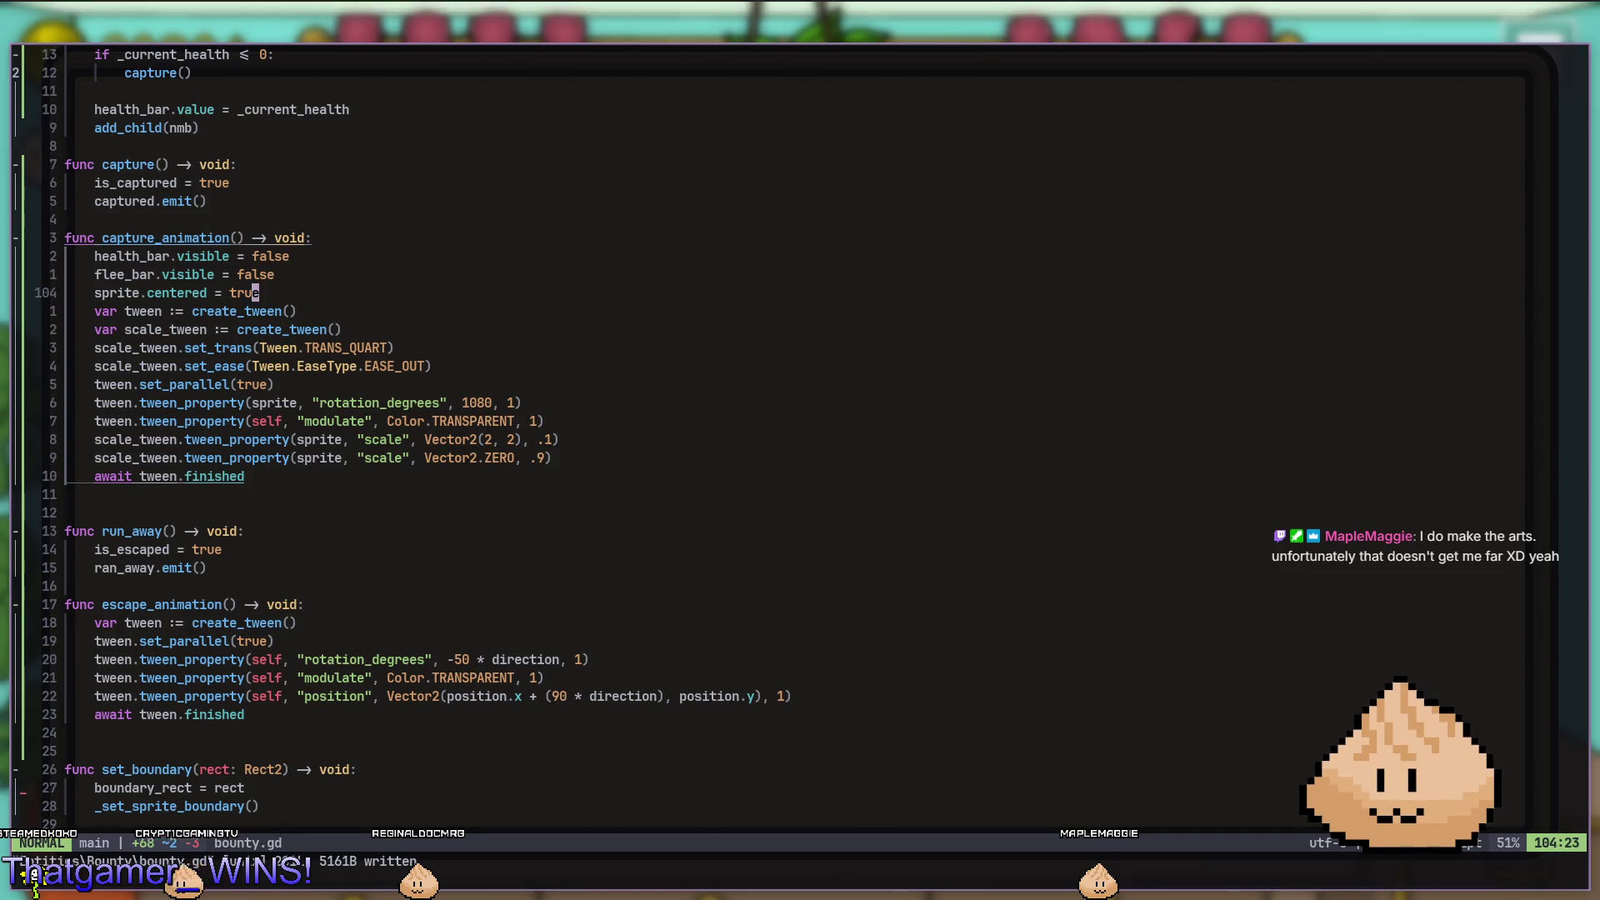
{"action": "key", "text": "j"}
{"action": "key", "text": "j"}
{"action": "key", "text": "j"}
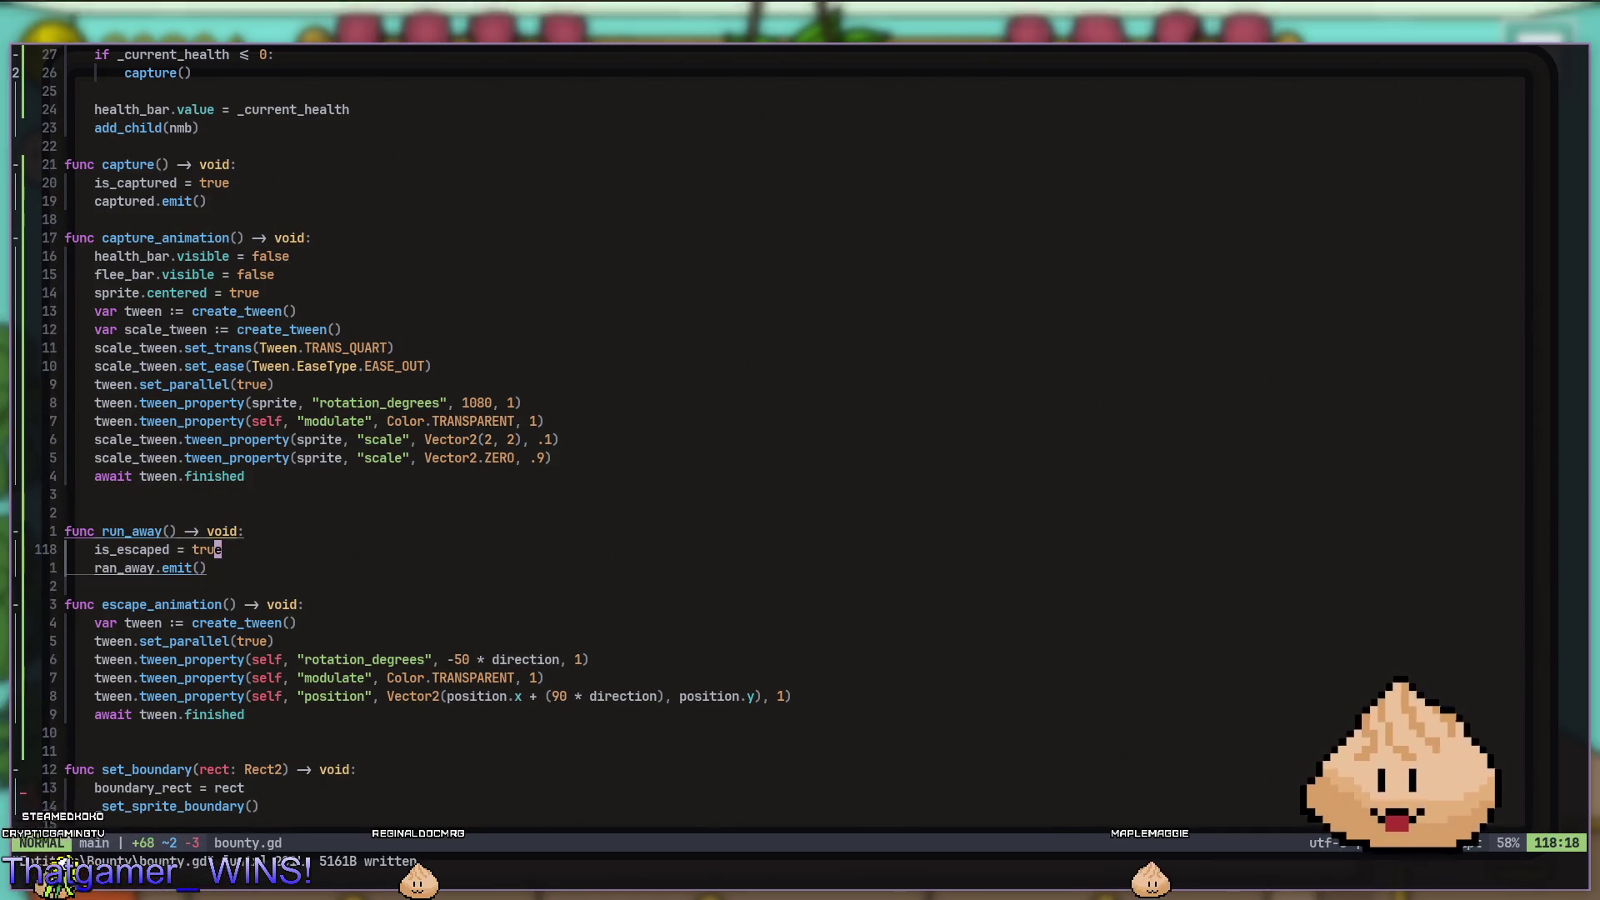
{"action": "key", "text": "o"}
{"action": "key", "text": "Escape"}
{"action": "key", "text": "k"}
{"action": "key", "text": "1"}
{"action": "key", "text": "1"}
{"action": "key", "text": "k"}
{"action": "key", "text": "alt+Tab"}
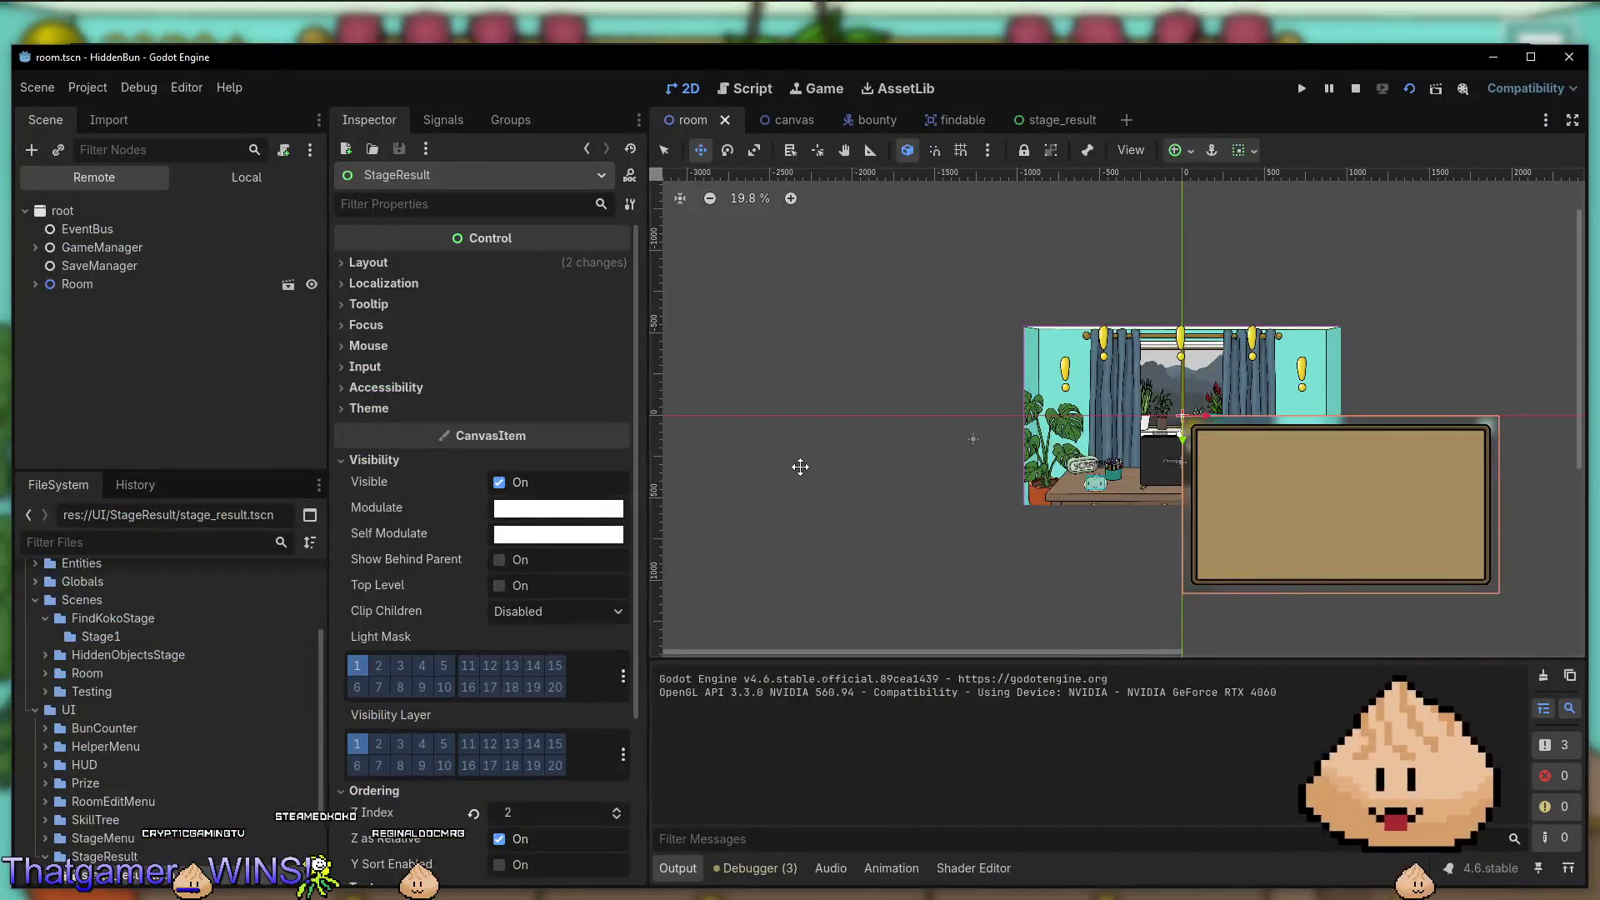
Run the game with F5 to test the current build.
{"action": "key", "text": "F5"}
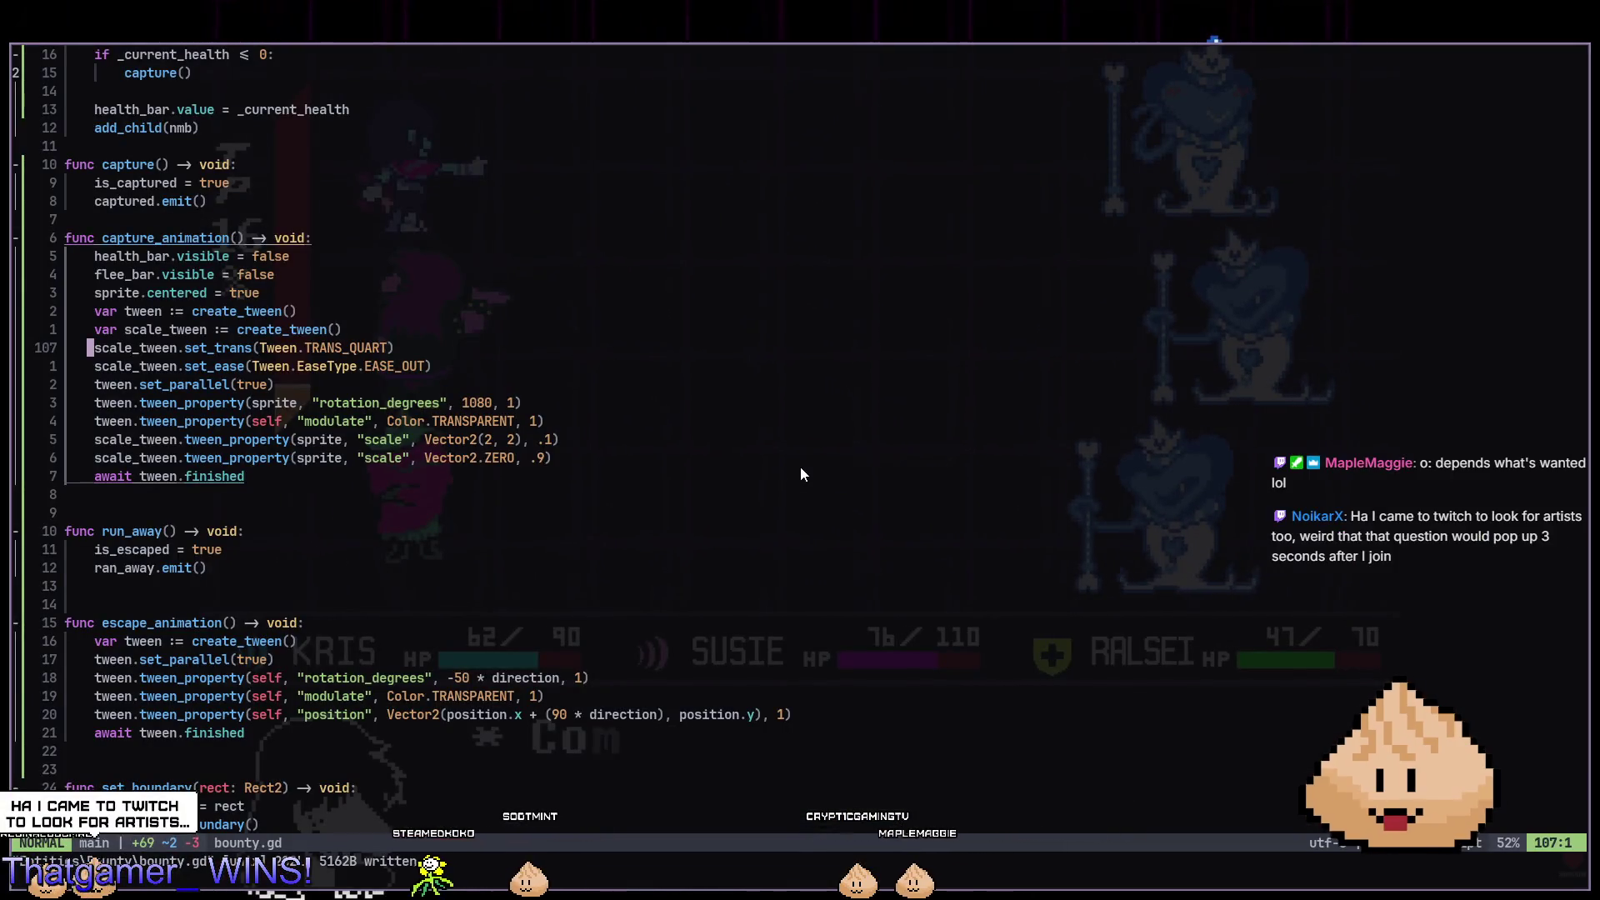
Review the scale tween lines and yank the capture_animation code block in bounty.gd.
{"action": "key", "text": "l"}
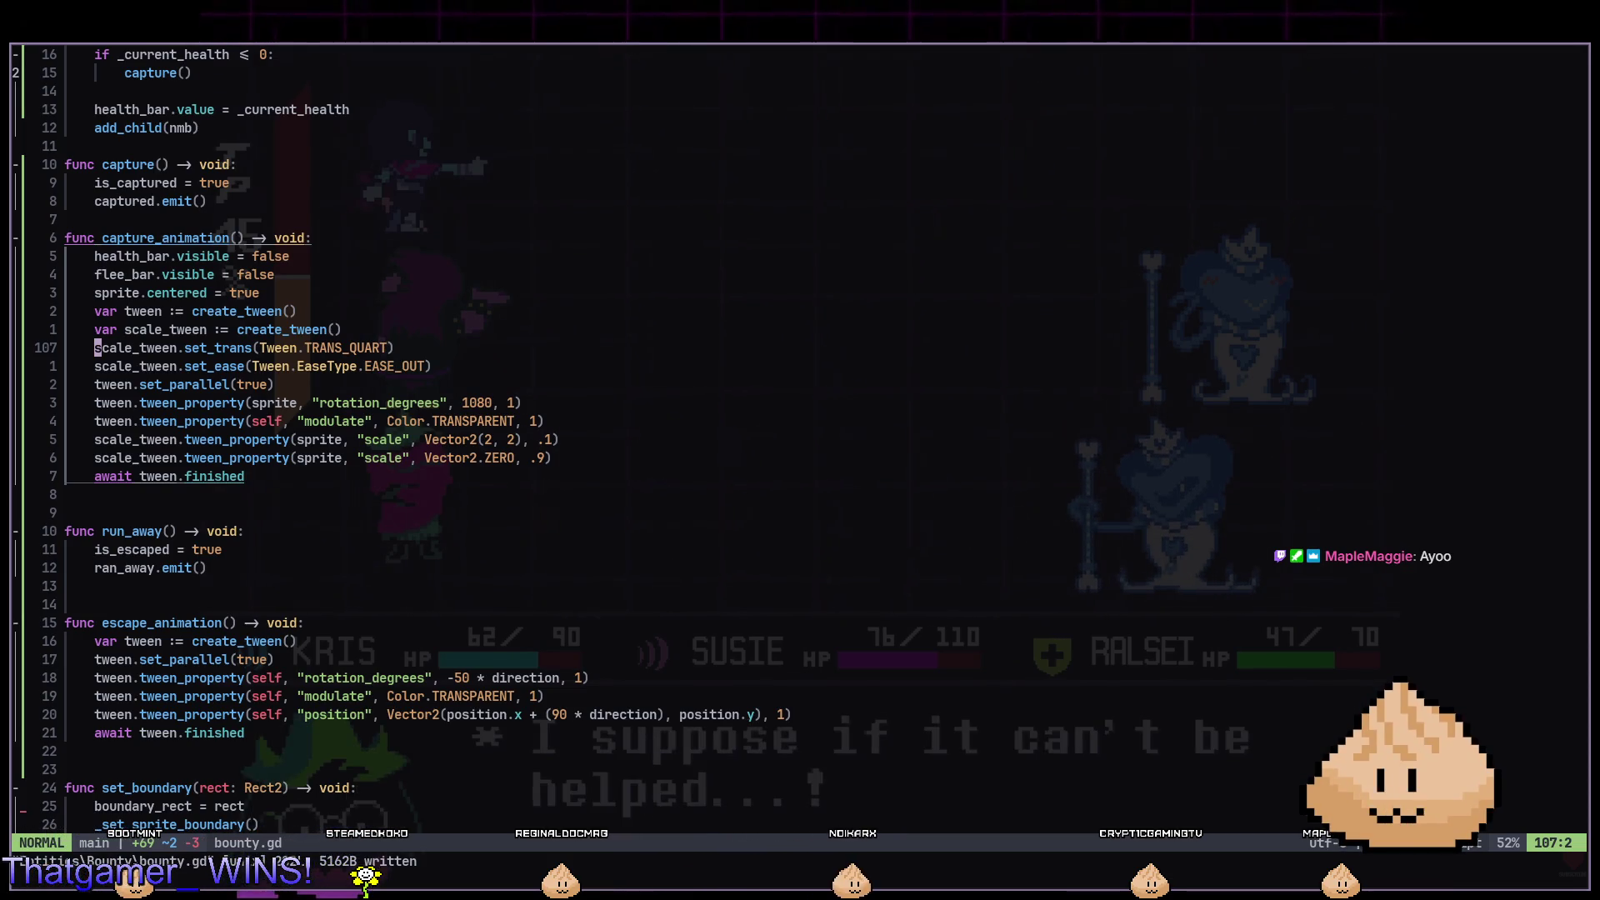
{"action": "key", "text": "shift+v"}
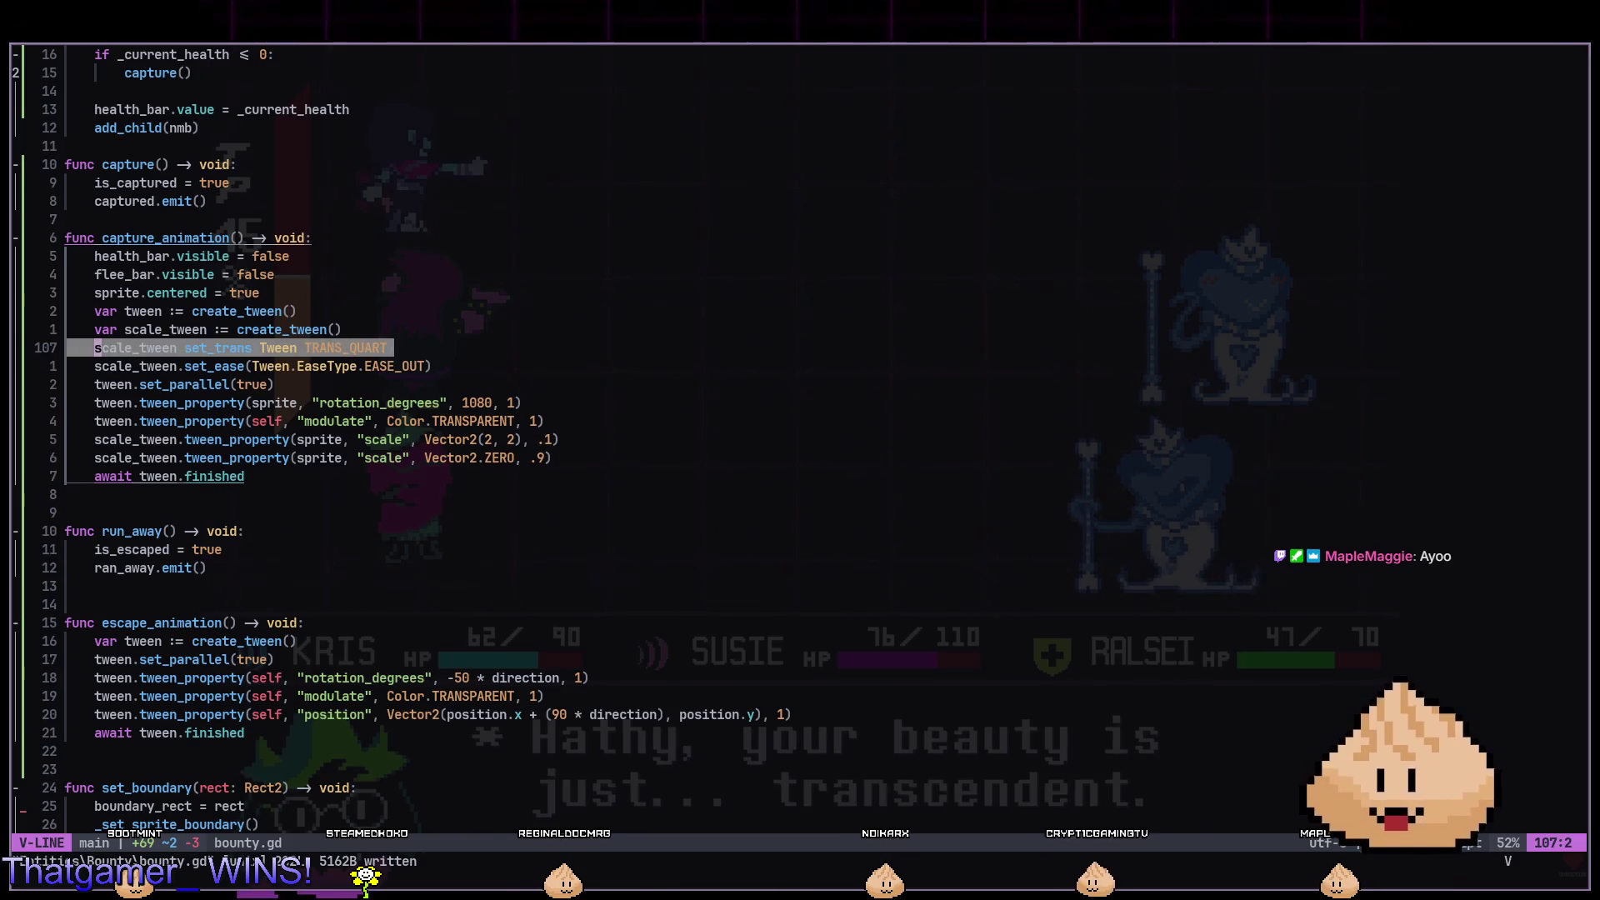
{"action": "key", "text": "j"}
{"action": "key", "text": "Escape"}
{"action": "key", "text": "j"}
{"action": "key", "text": "shift+v"}
{"action": "key", "text": "j"}
{"action": "key", "text": "Escape"}
{"action": "key", "text": "k"}
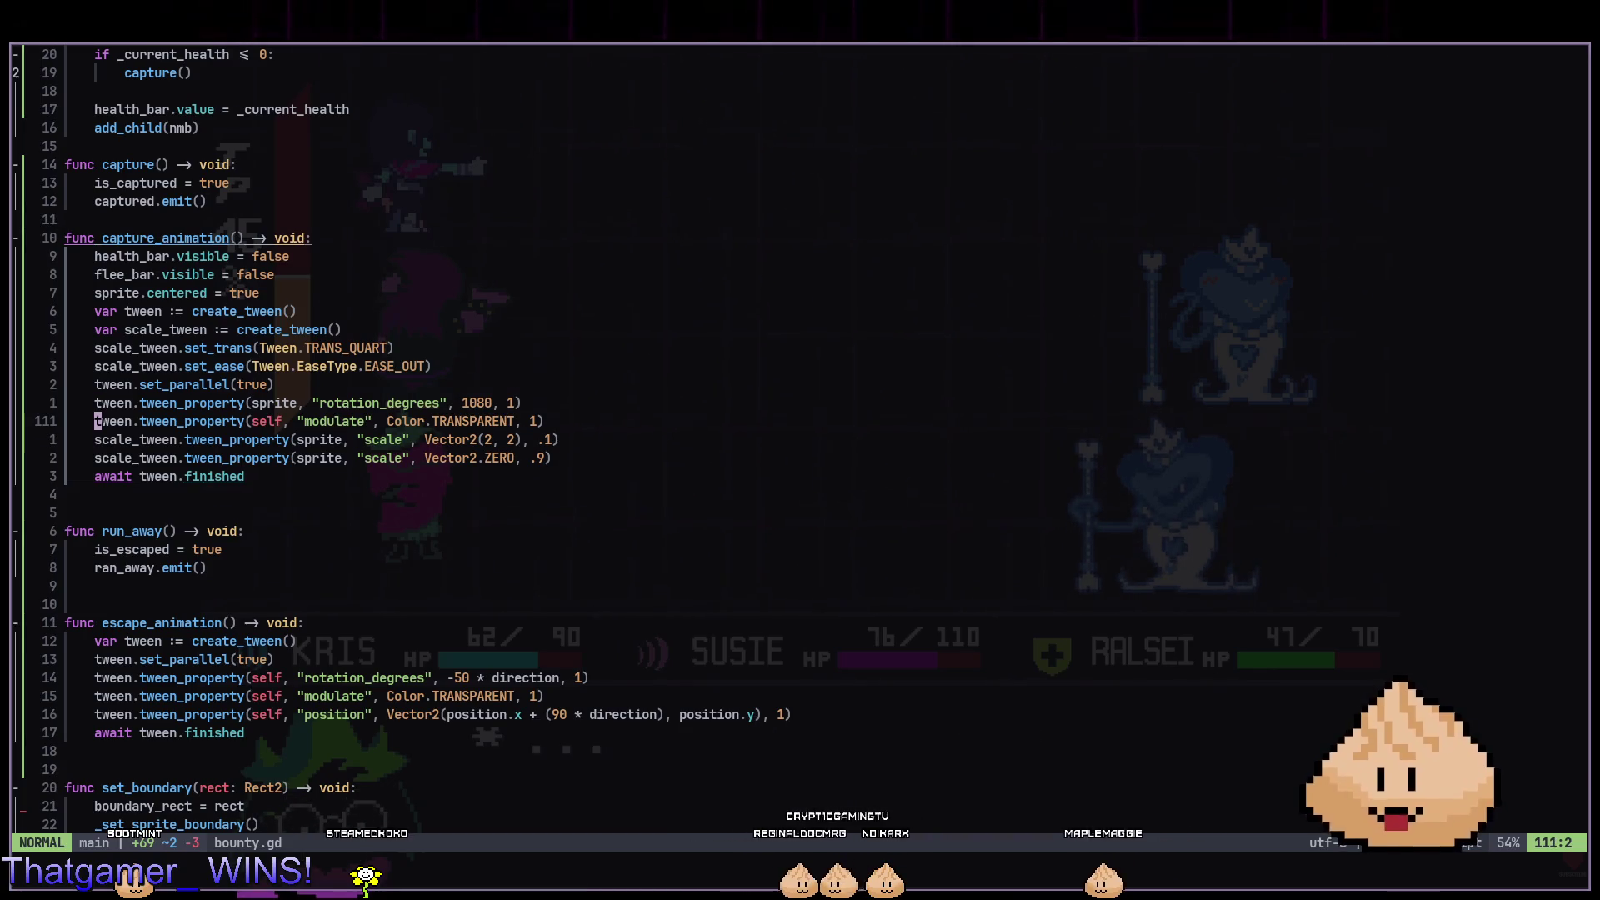
{"action": "key", "text": "k"}
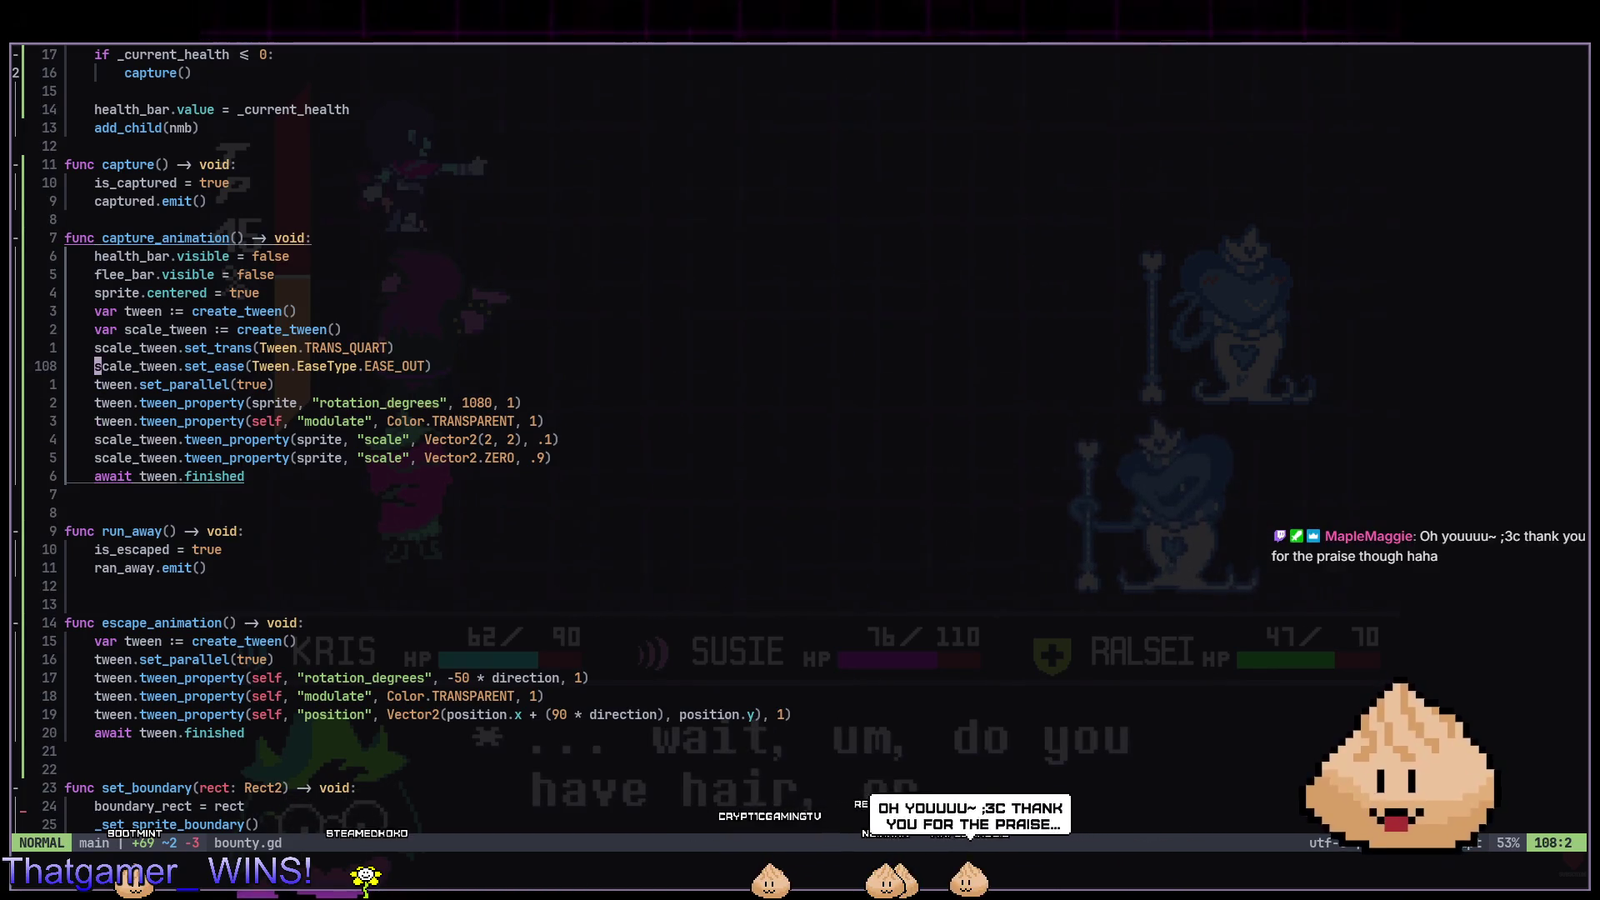
{"action": "key", "text": "braceright"}
{"action": "key", "text": "y"}
{"action": "key", "text": "braceleft"}
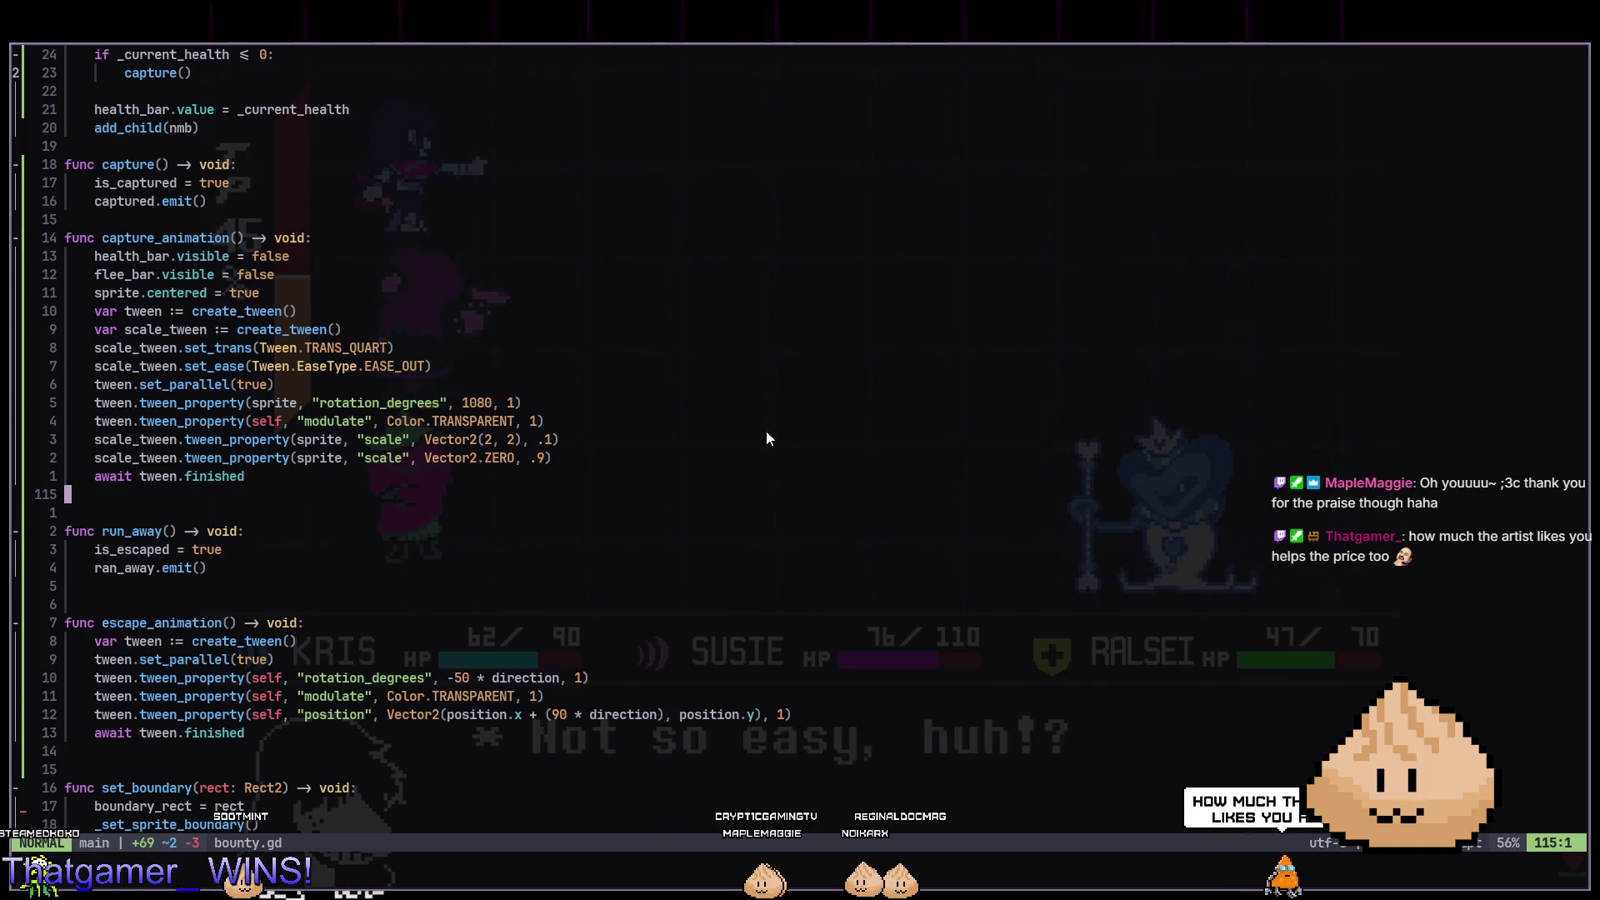
{"action": "key", "text": "f"}
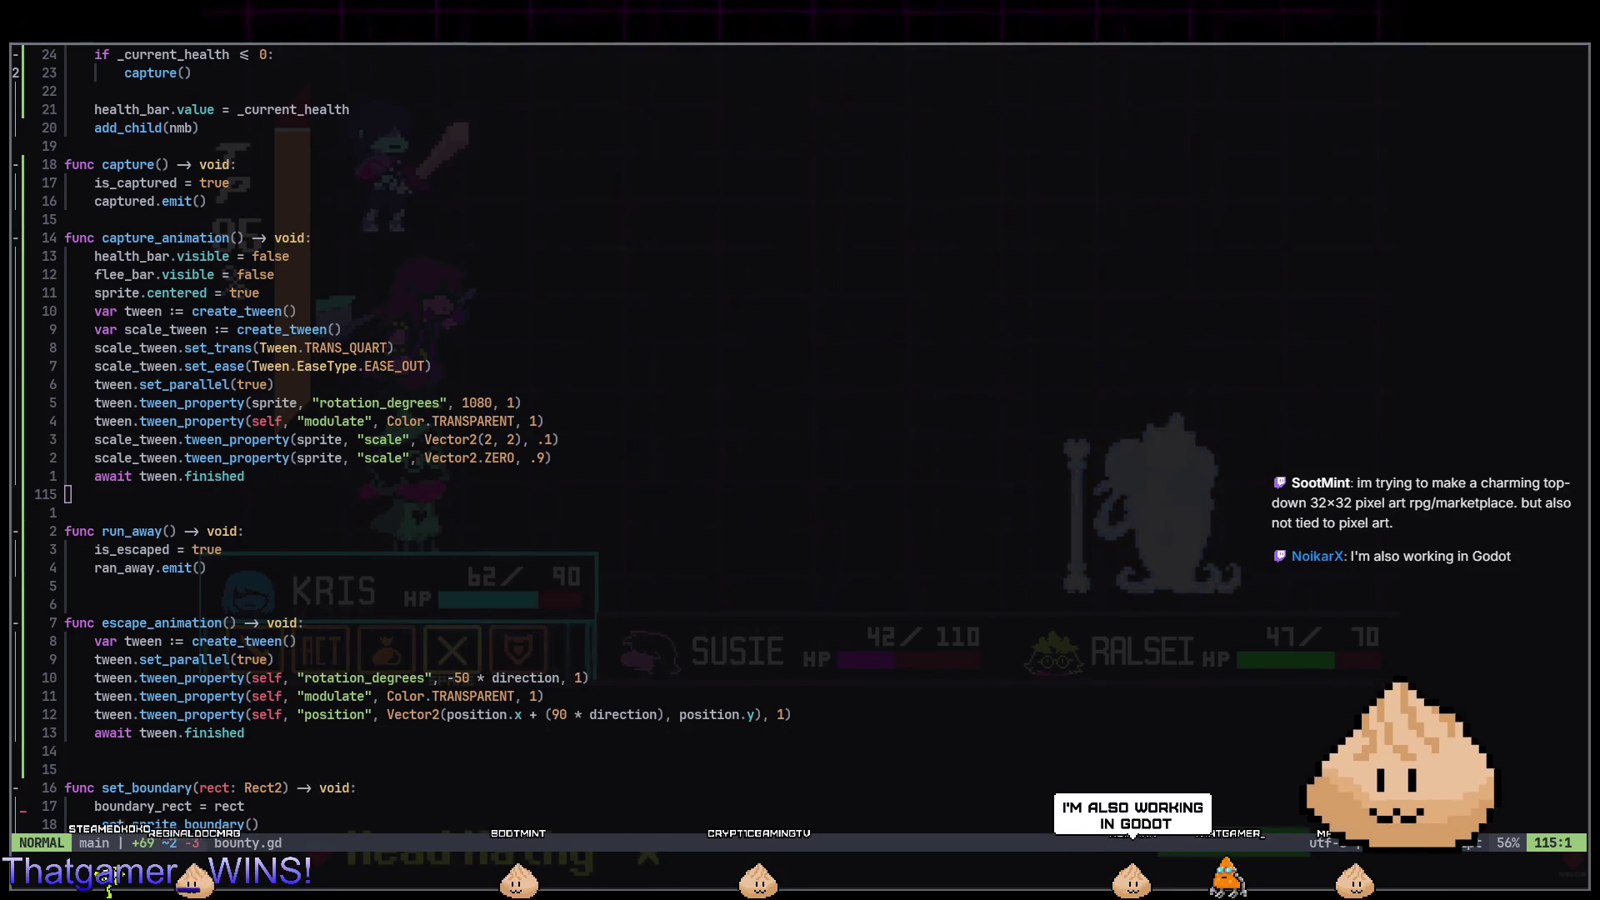
Look over the set_trans and escape_animation lines, then run the game from Godot.
{"action": "key", "text": "8"}
{"action": "key", "text": "k"}
{"action": "key", "text": "dollar"}
{"action": "key", "text": "j"}
{"action": "key", "text": "j"}
{"action": "key", "text": "j"}
{"action": "key", "text": "j"}
{"action": "key", "text": "j"}
{"action": "key", "text": "j"}
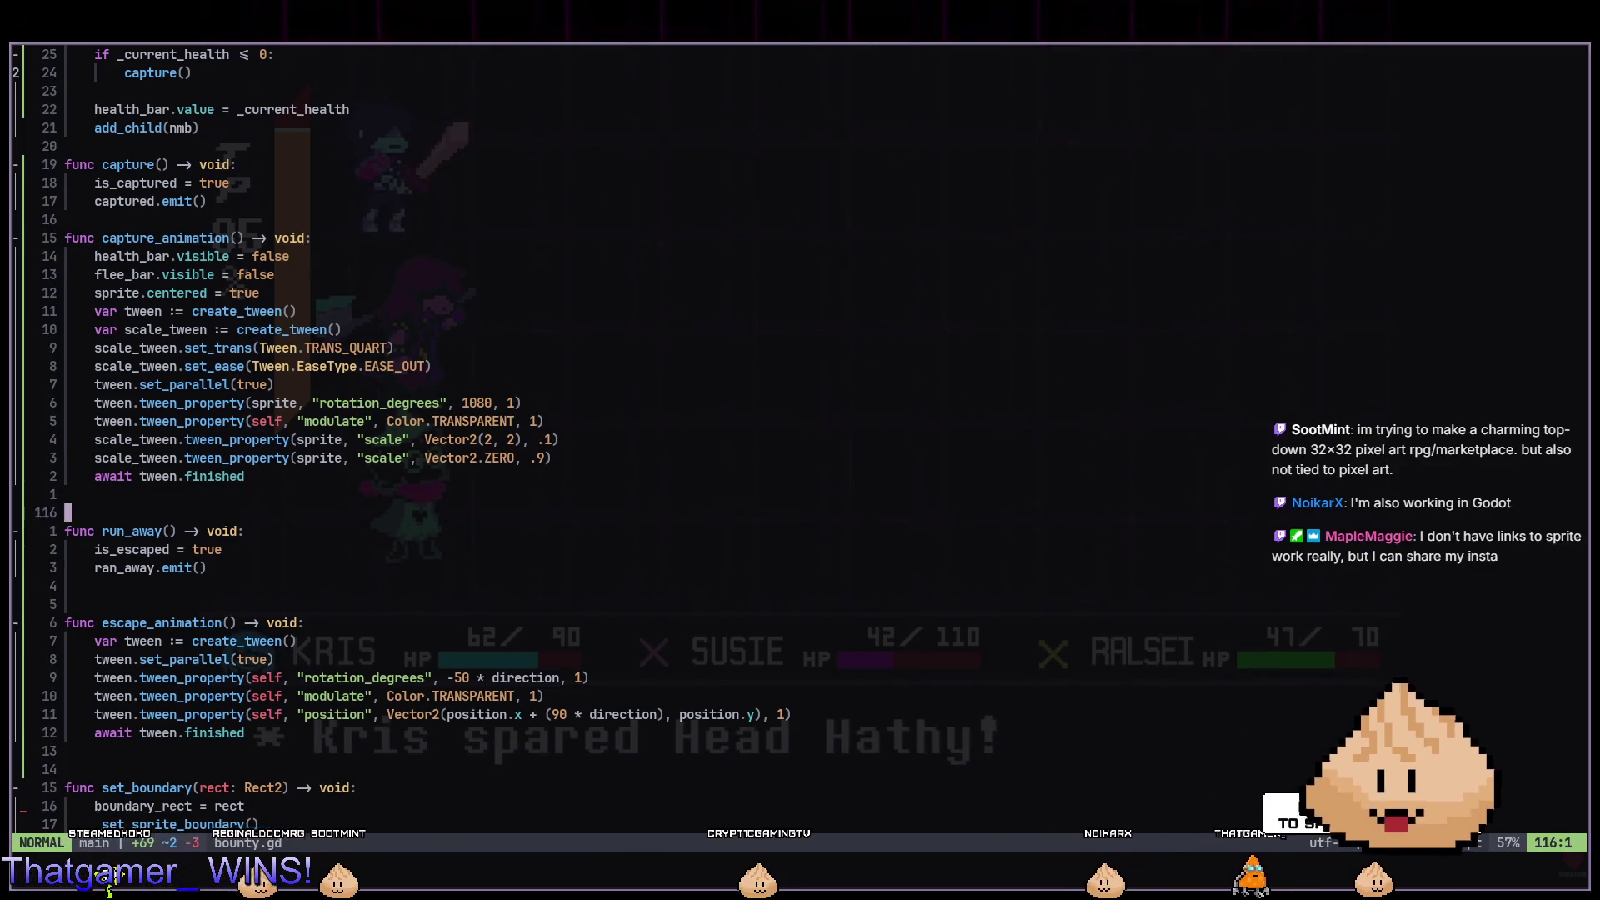
{"action": "key", "text": "j"}
{"action": "key", "text": "j"}
{"action": "key", "text": "j"}
{"action": "key", "text": "k"}
{"action": "key", "text": "k"}
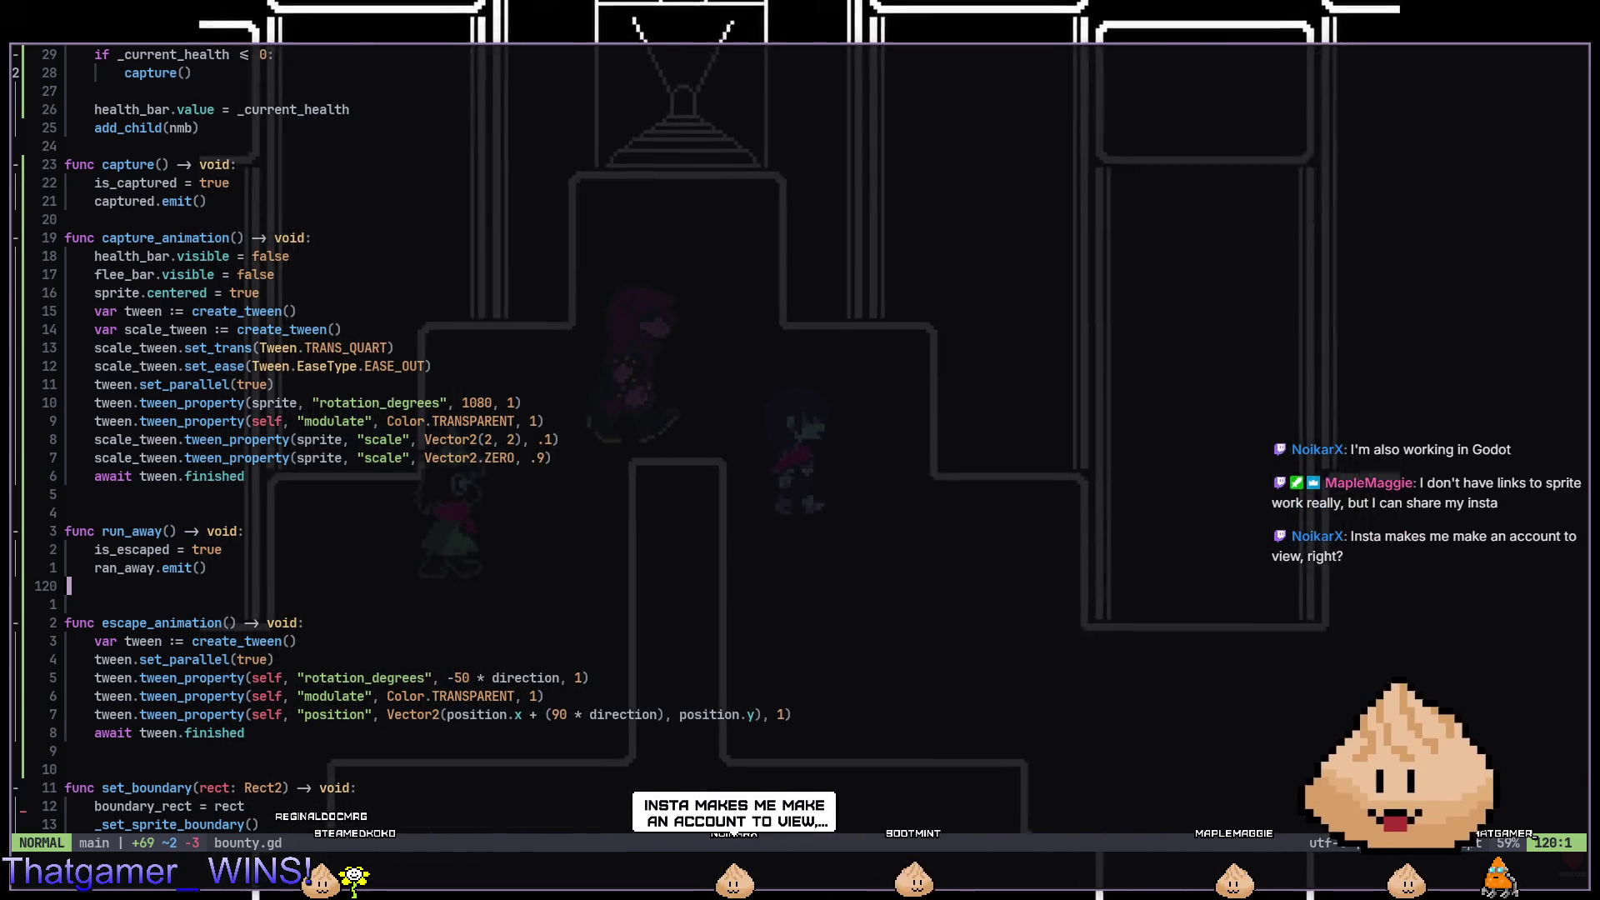
{"action": "key", "text": "super+2"}
{"action": "key", "text": "F5"}
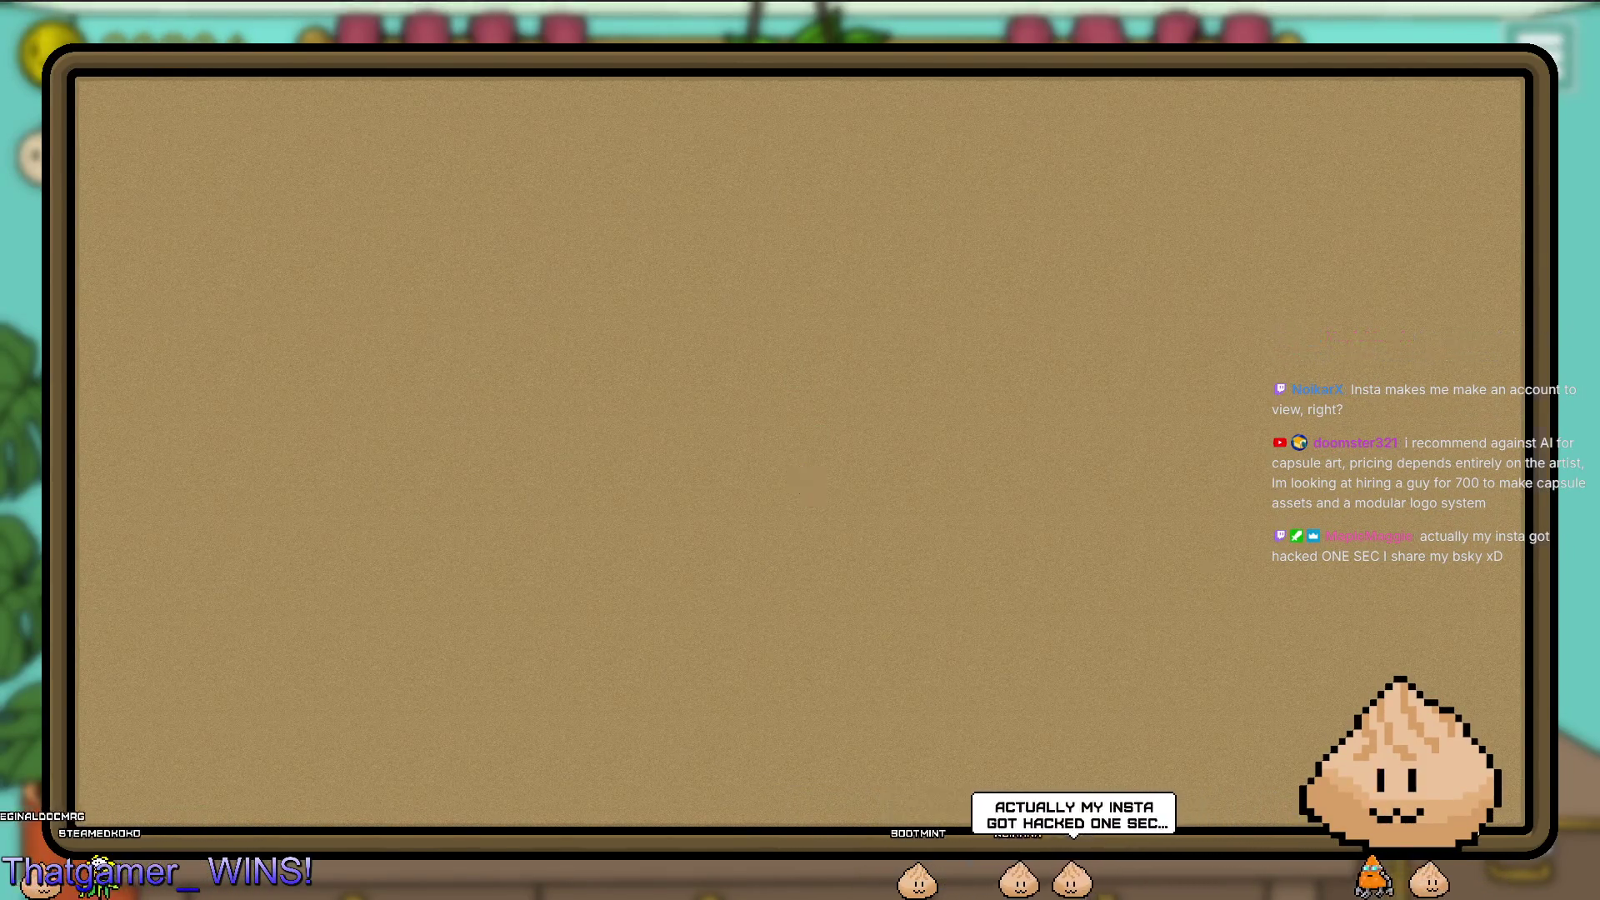
Stop the game, switch through the stage_result, canvas and room scenes, and rerun the game from room.
{"action": "key", "text": "F8"}
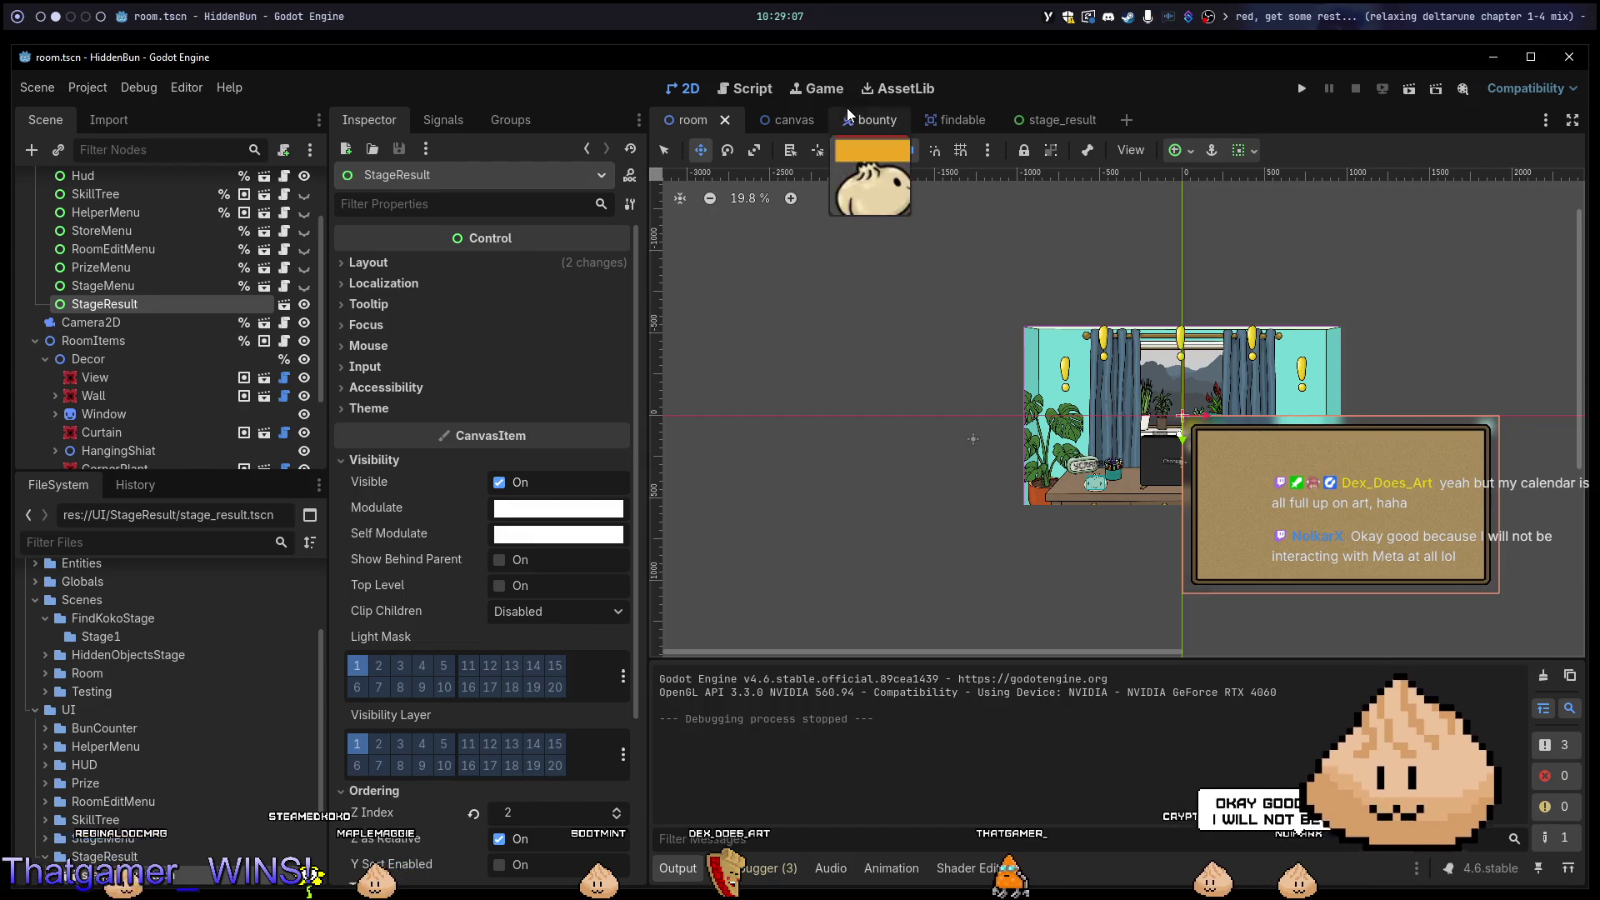
{"action": "left_click", "coordinate": [1033, 118]}
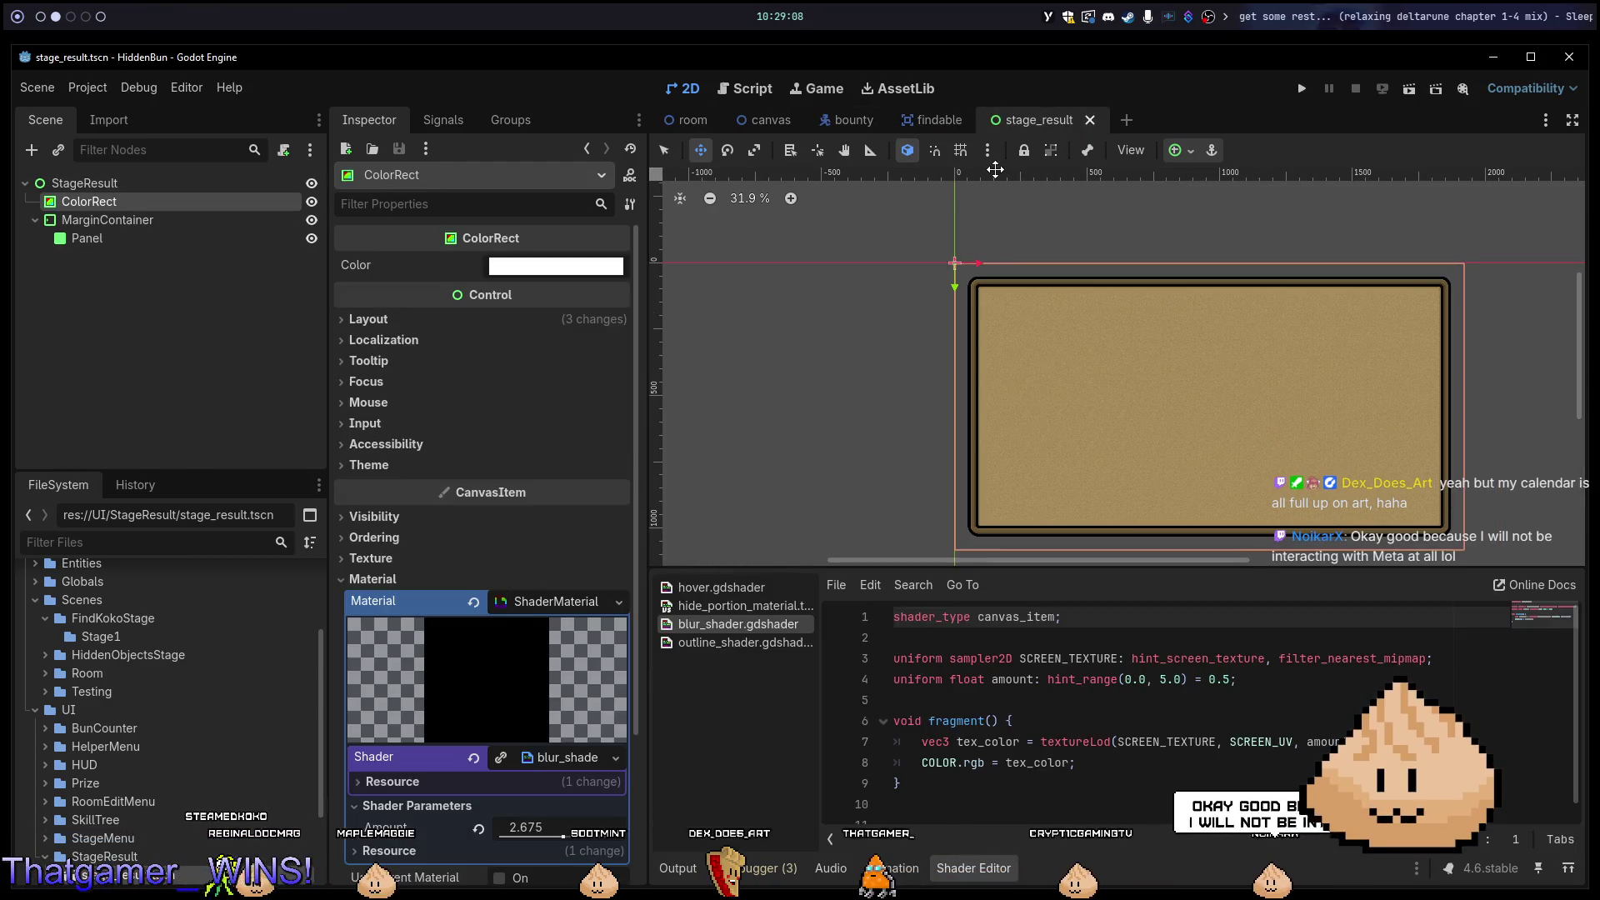
{"action": "left_click", "coordinate": [937, 119]}
{"action": "left_click", "coordinate": [766, 119]}
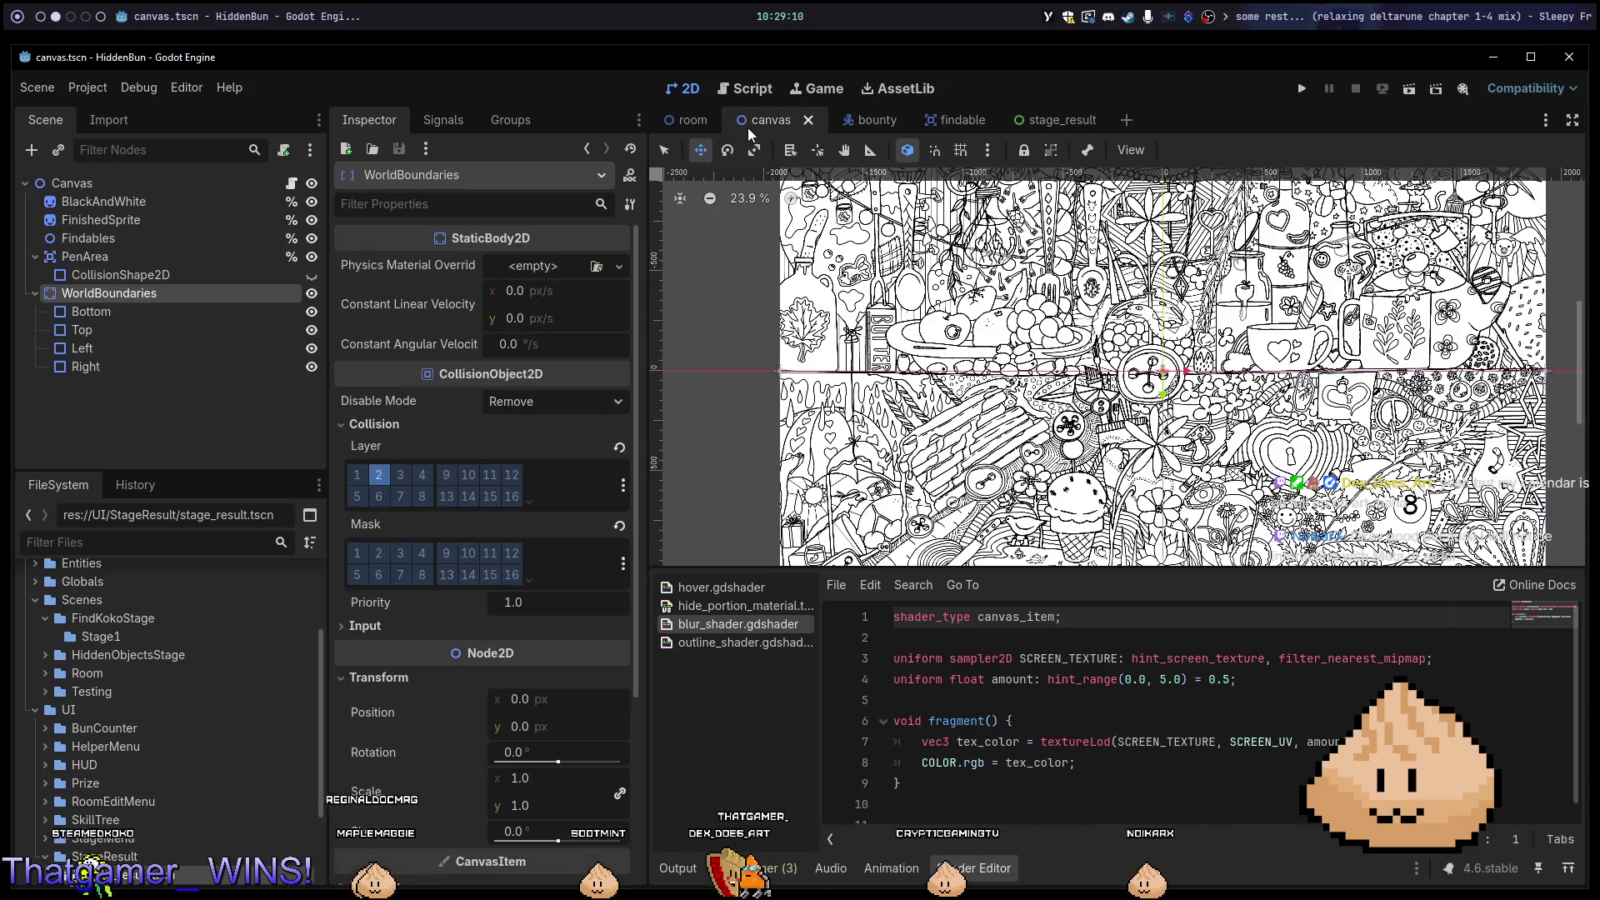
{"action": "left_click", "coordinate": [691, 119]}
{"action": "key", "text": "F5"}
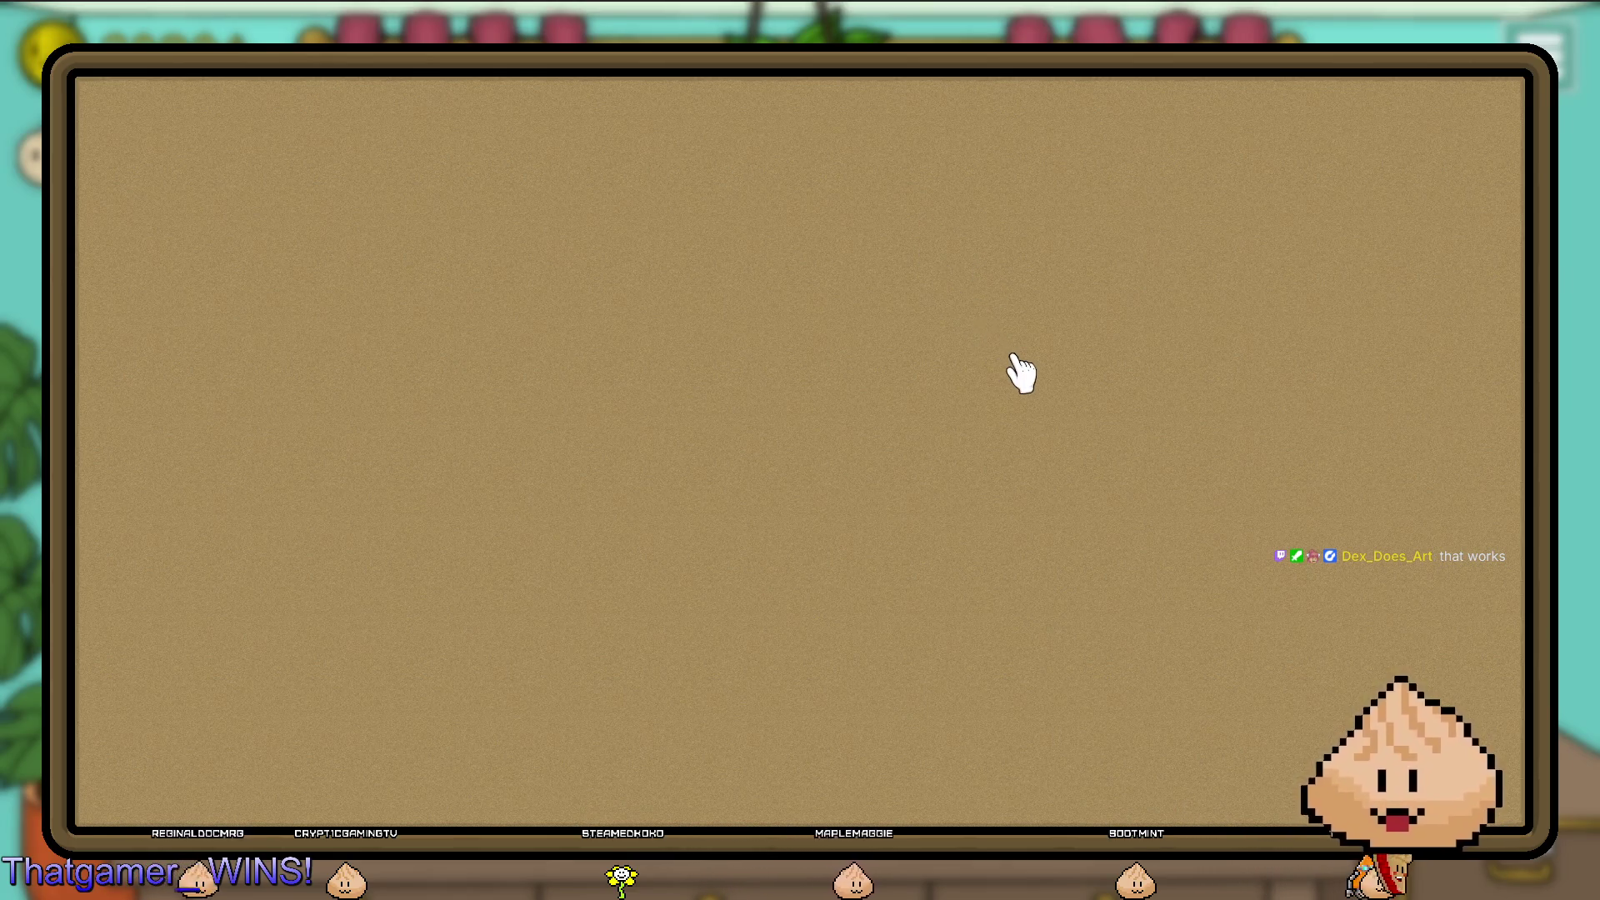
{"action": "key", "text": "F8"}
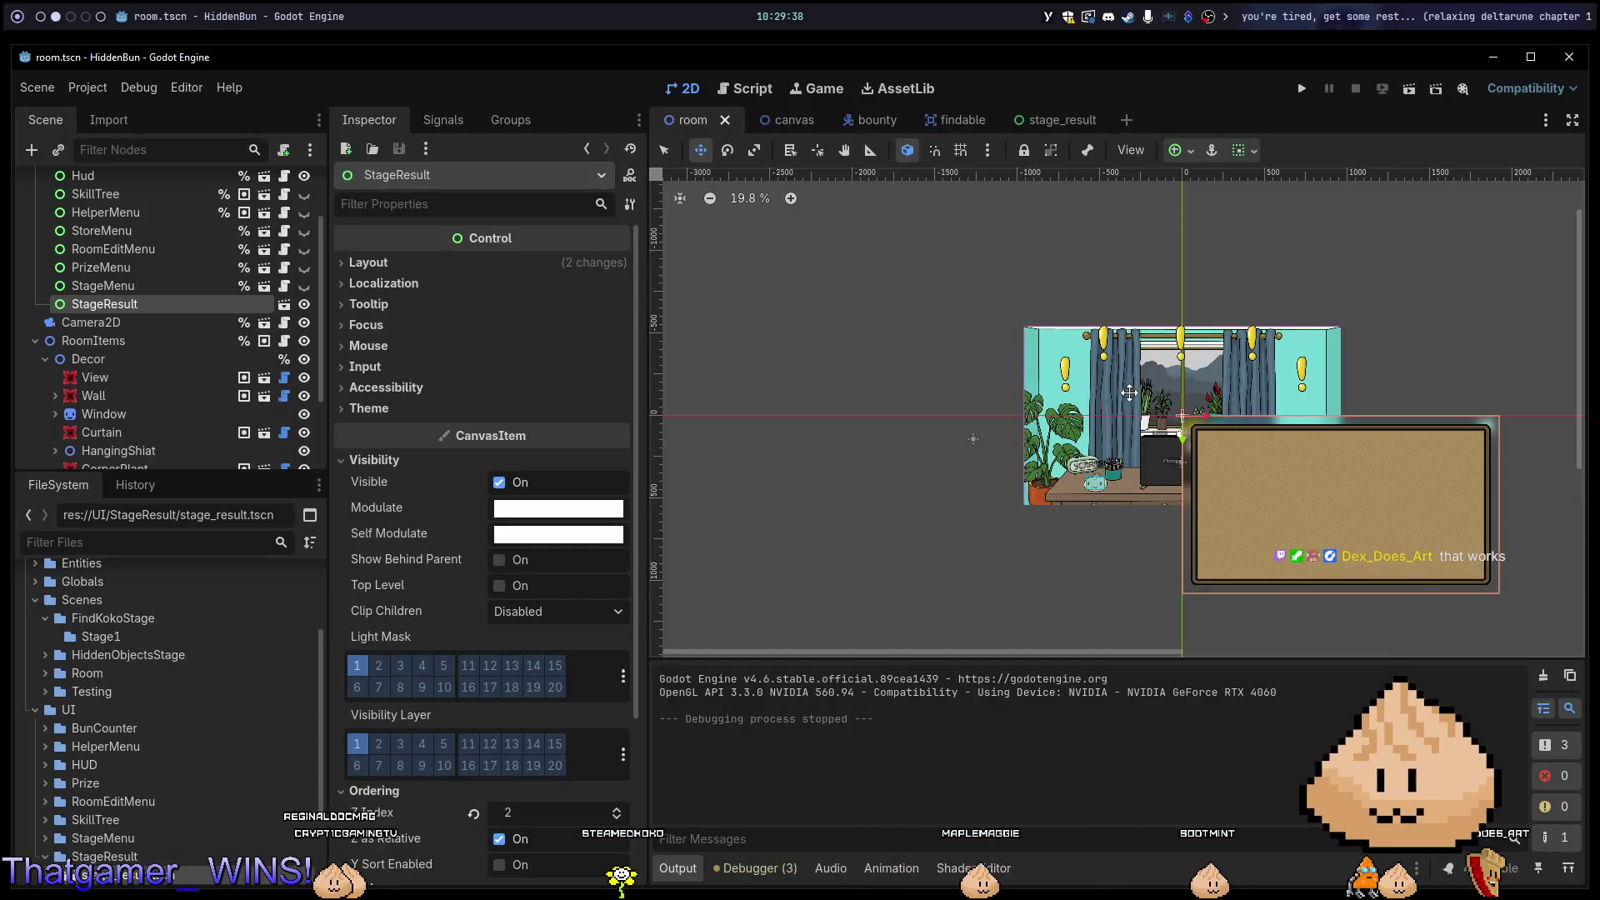
Hide StageResult in the room, save, and run the stage_result scene alone with F6.
{"action": "left_click", "coordinate": [299, 306]}
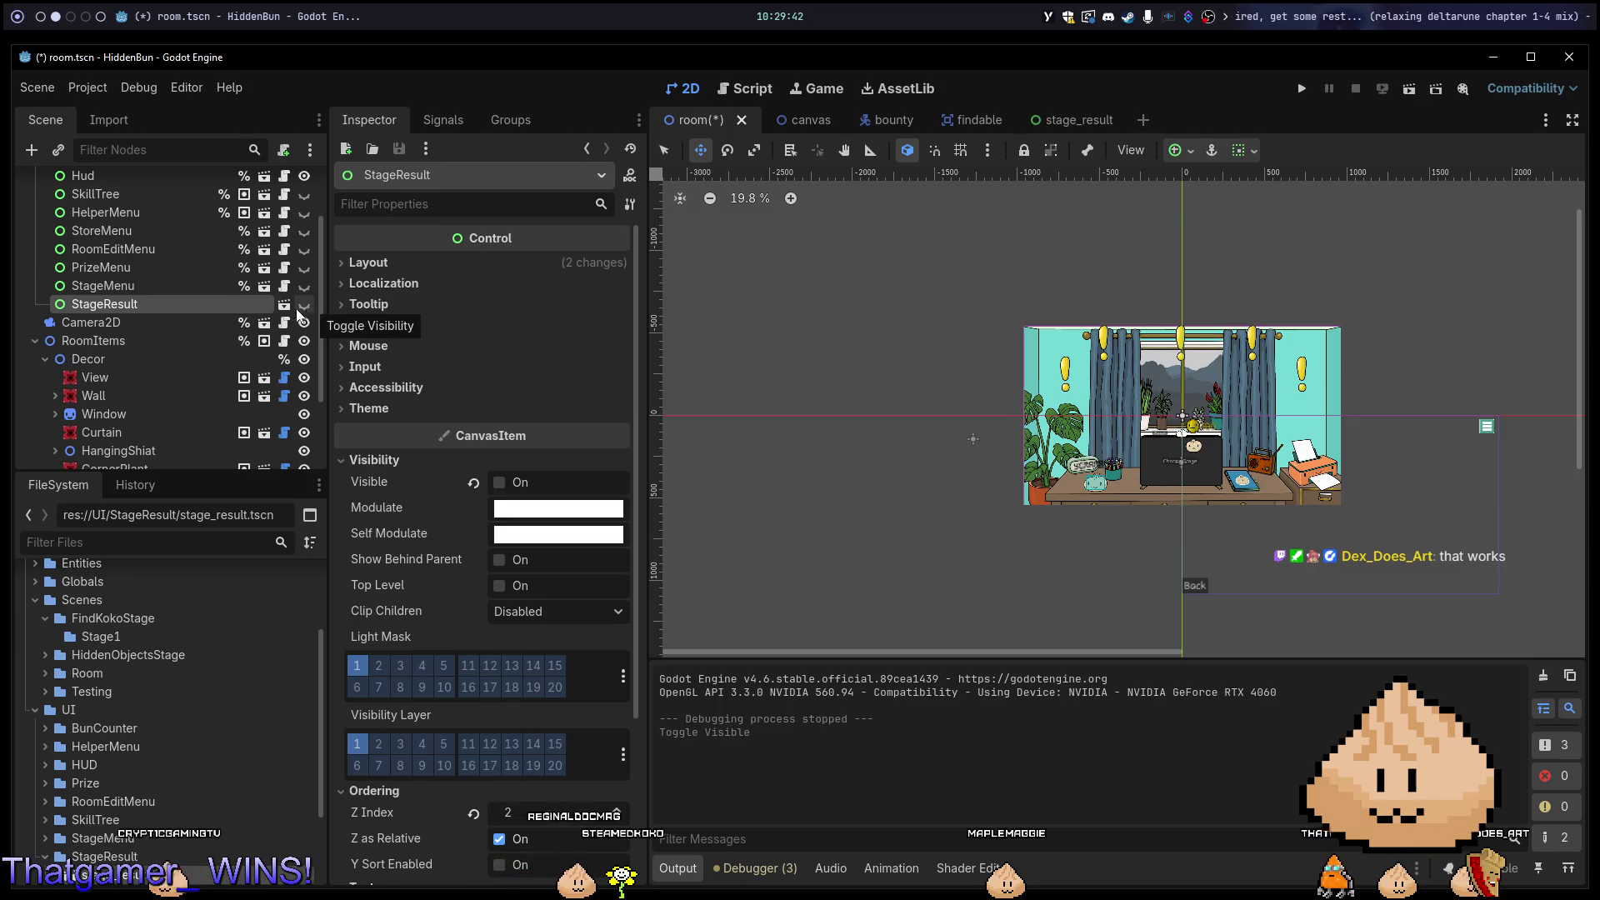
{"action": "key", "text": "ctrl+s"}
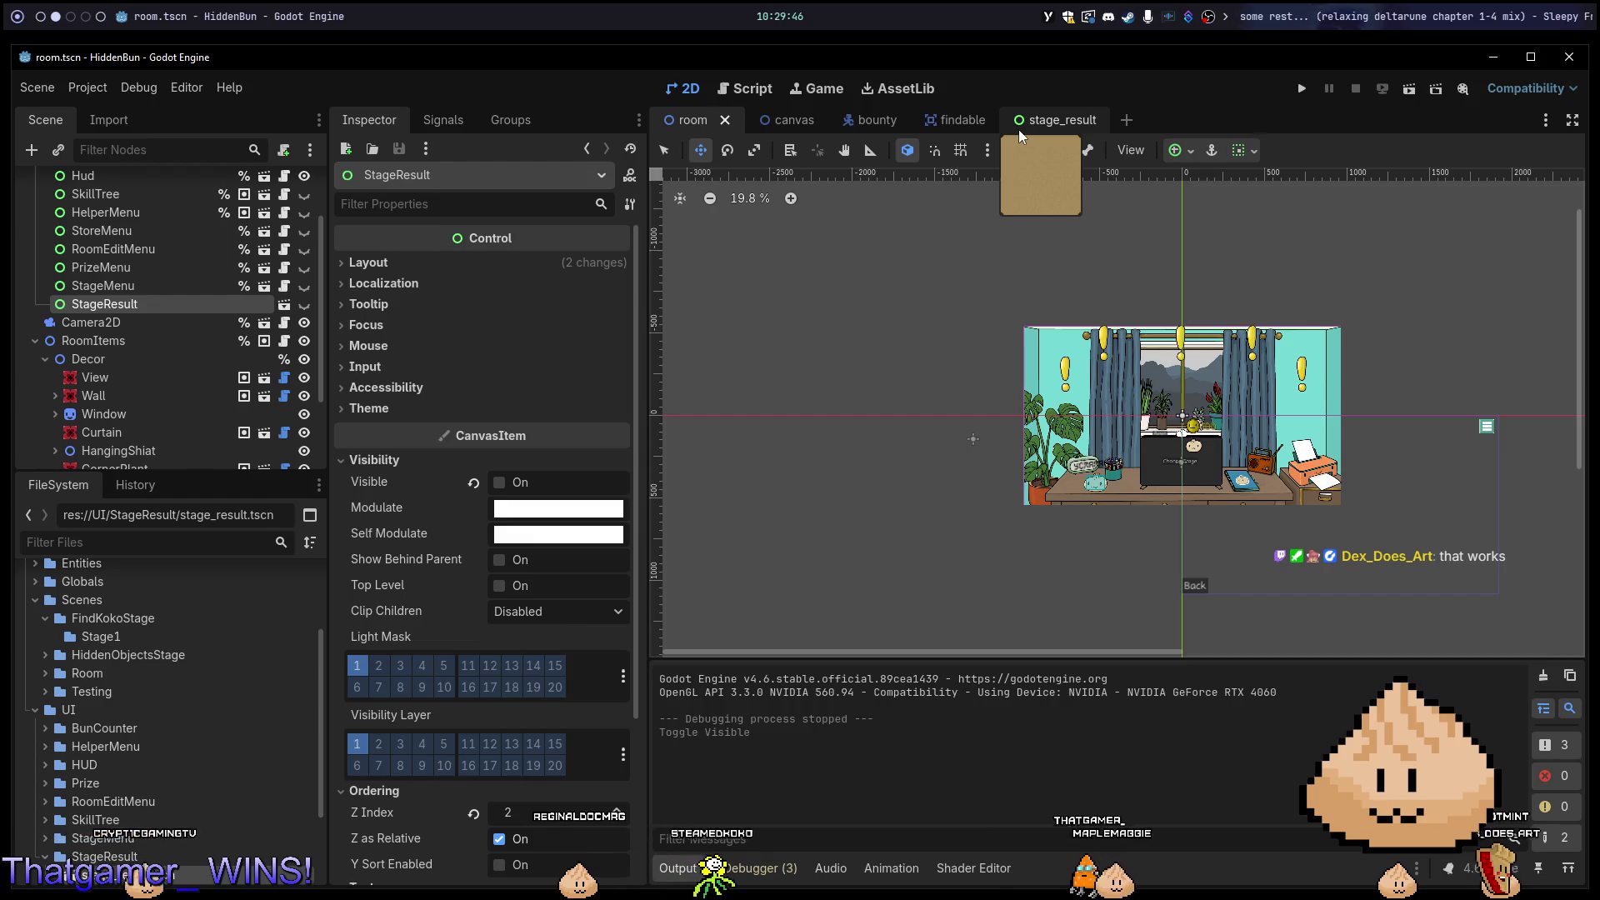
{"action": "left_click", "coordinate": [1018, 128]}
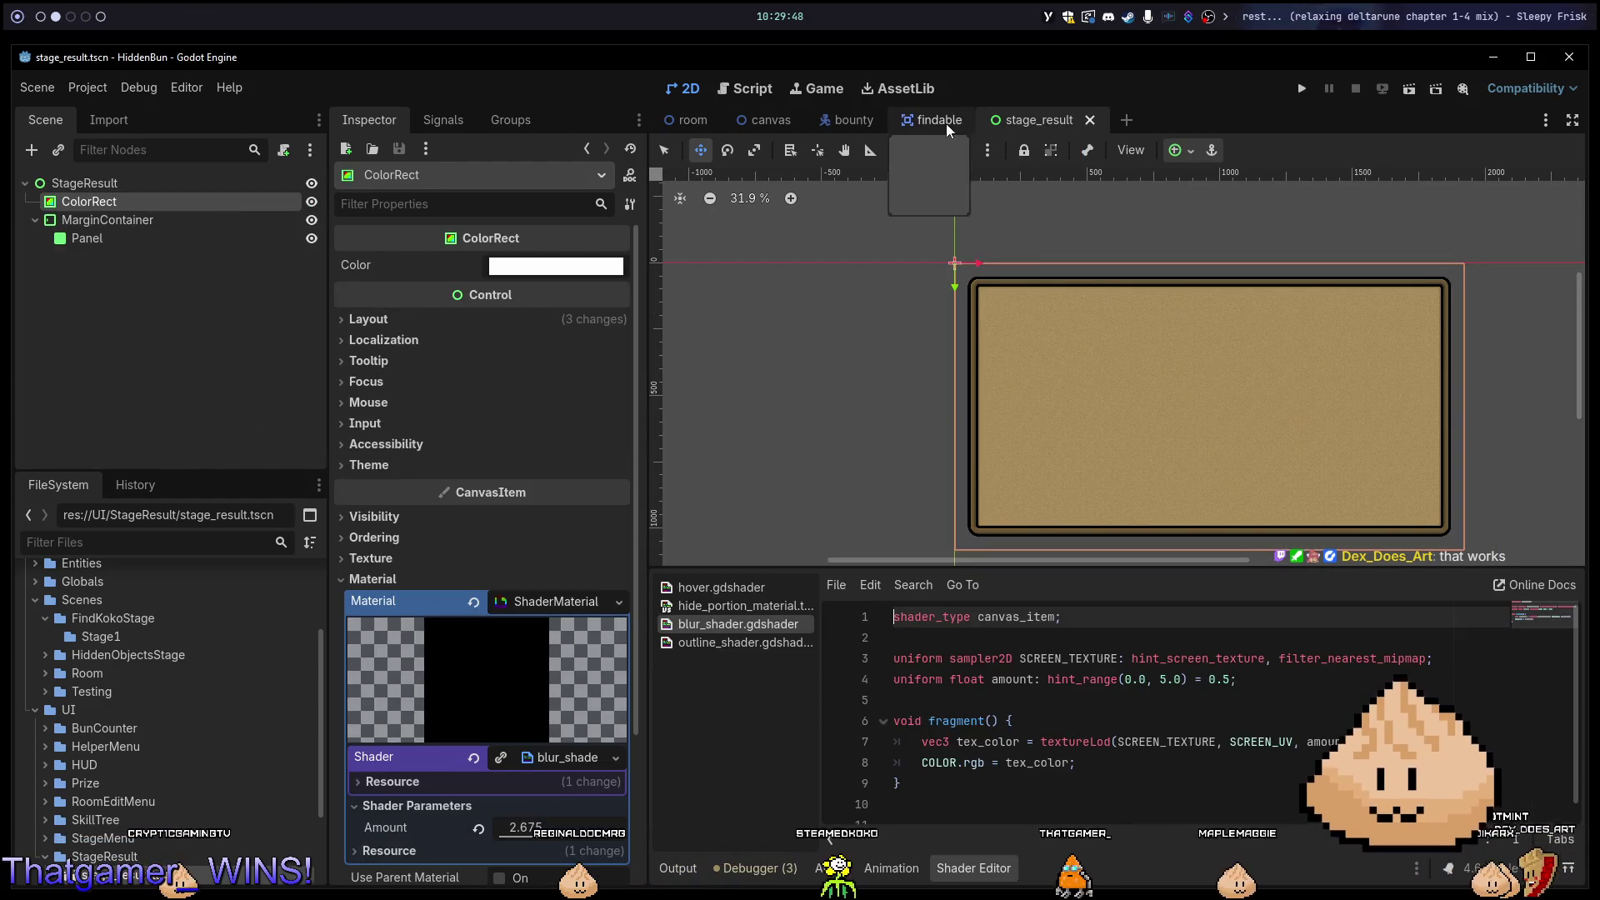
{"action": "key", "text": "F6"}
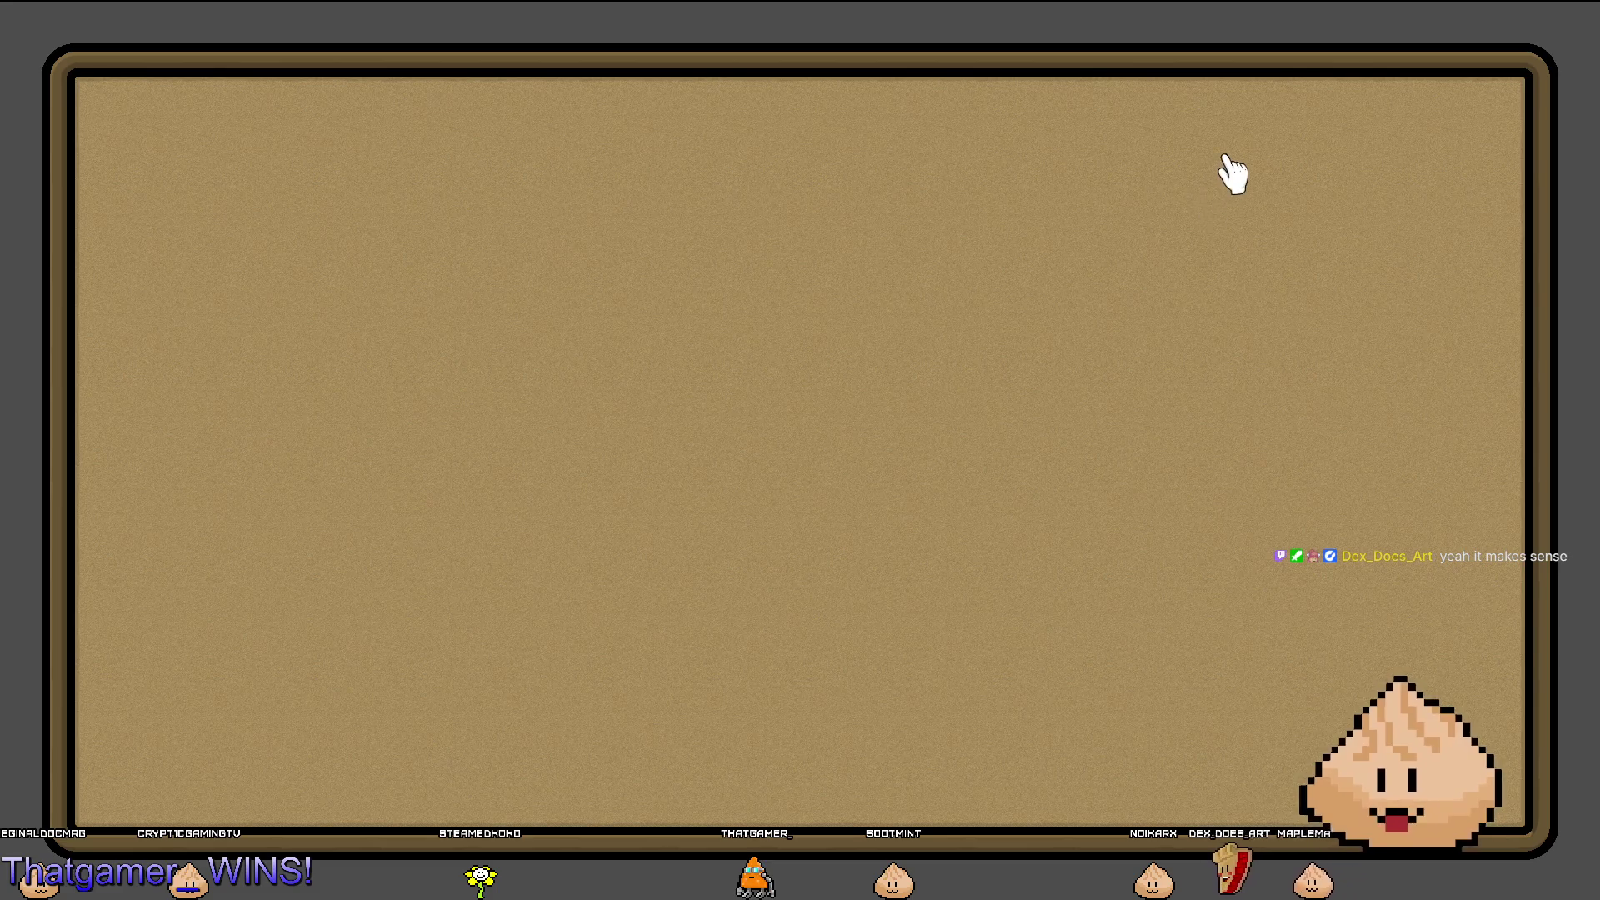
{"action": "key", "text": "F8"}
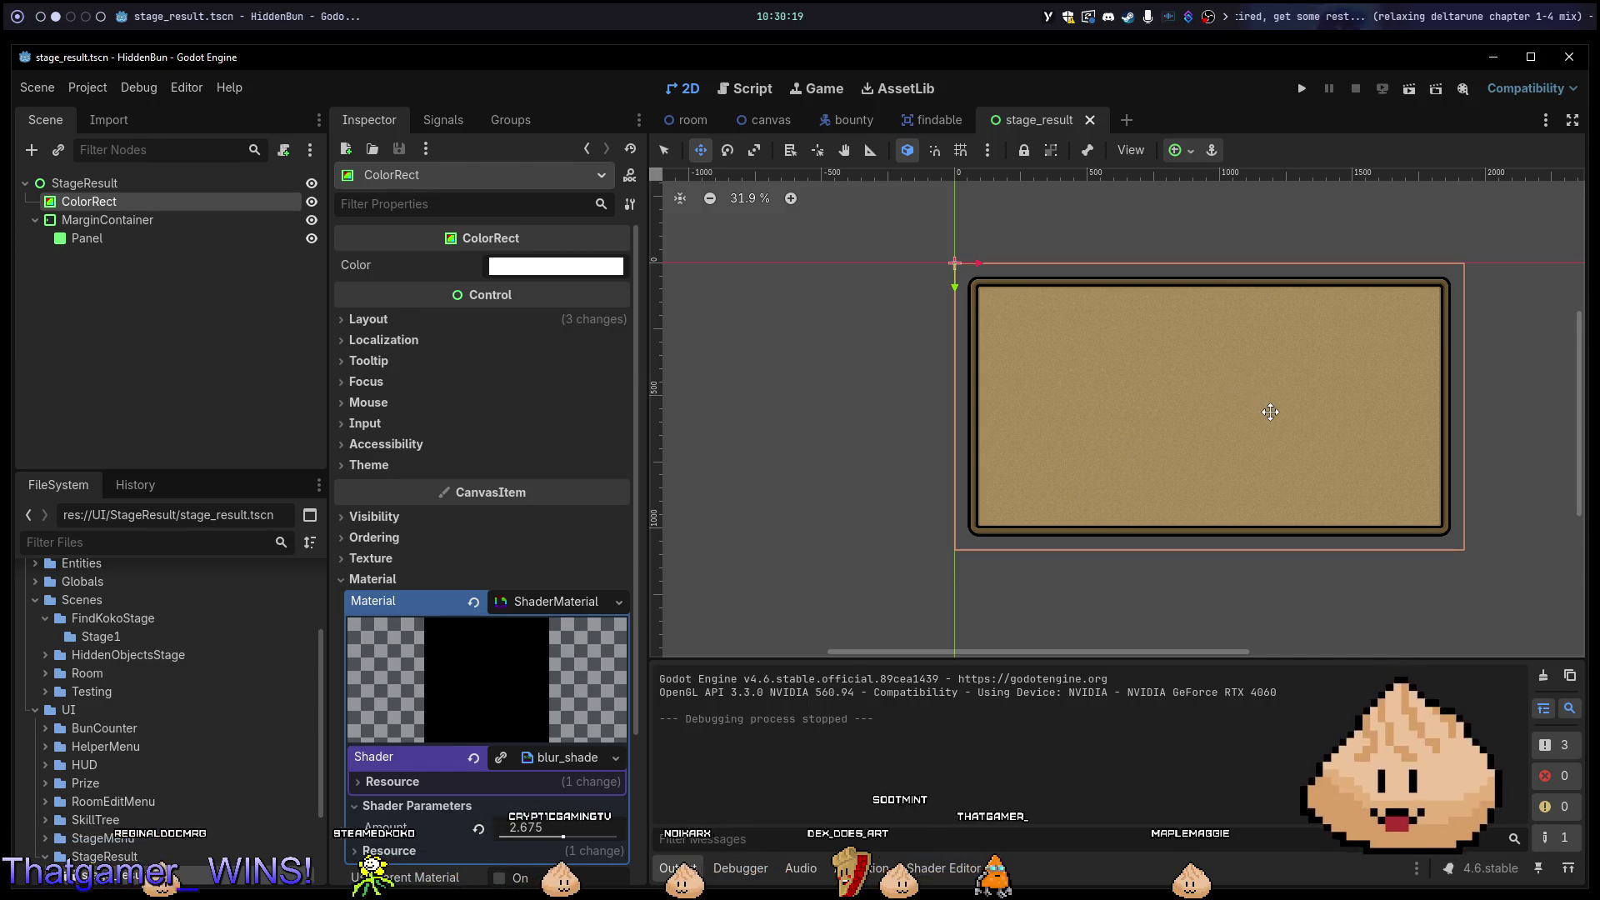
Add a MarginContainer as a child of the Panel node.
{"action": "left_click", "coordinate": [213, 247]}
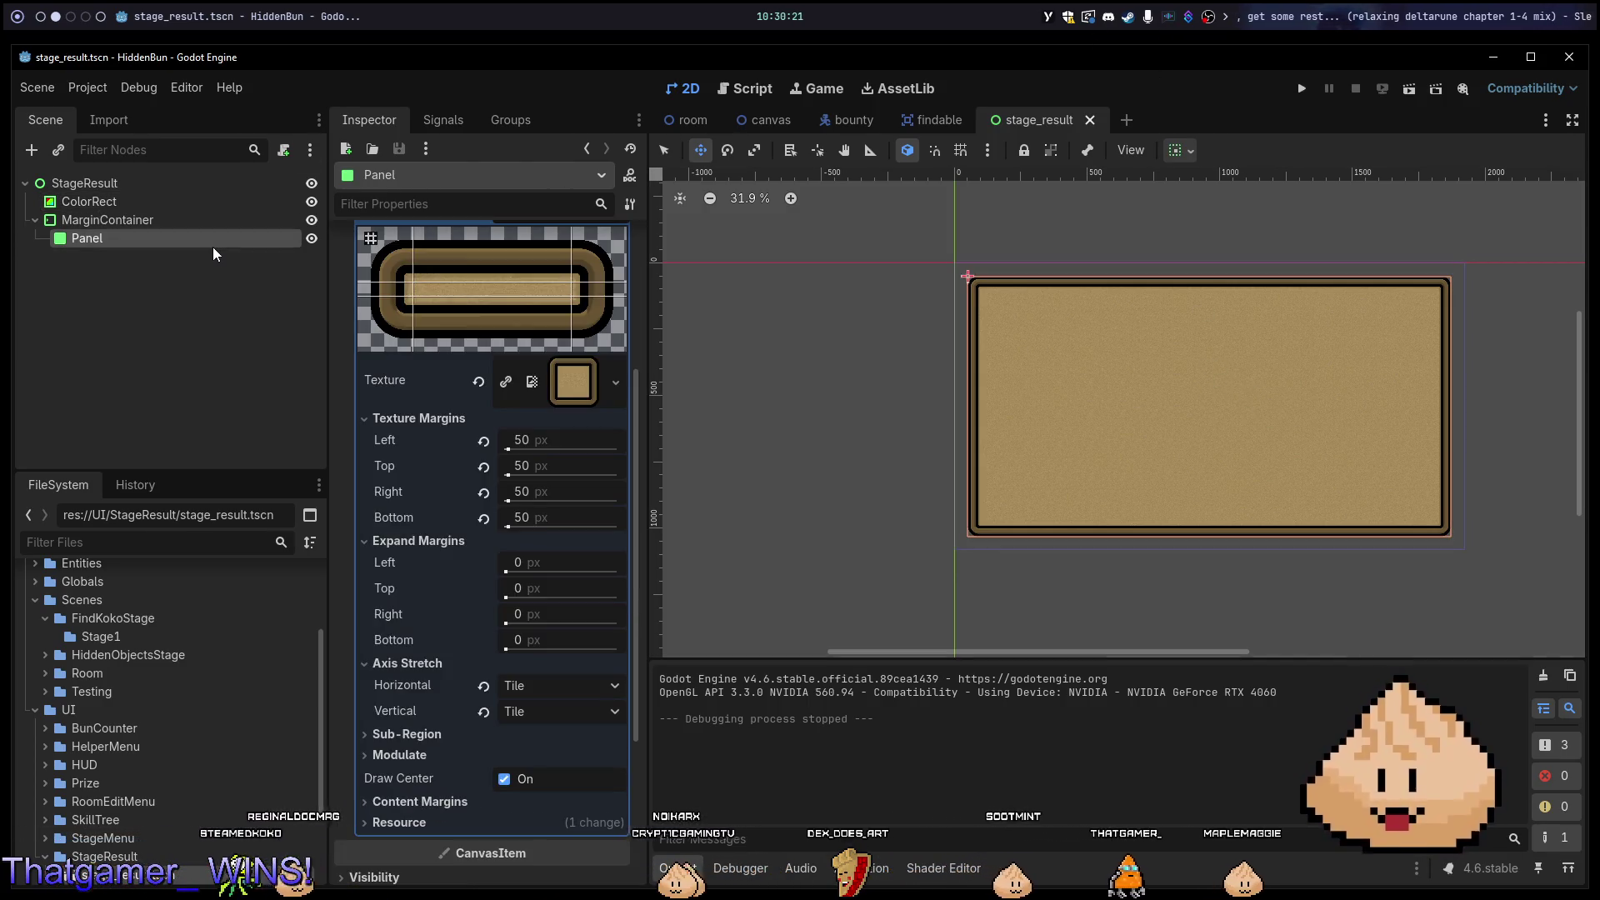
{"action": "right_click", "coordinate": [212, 247]}
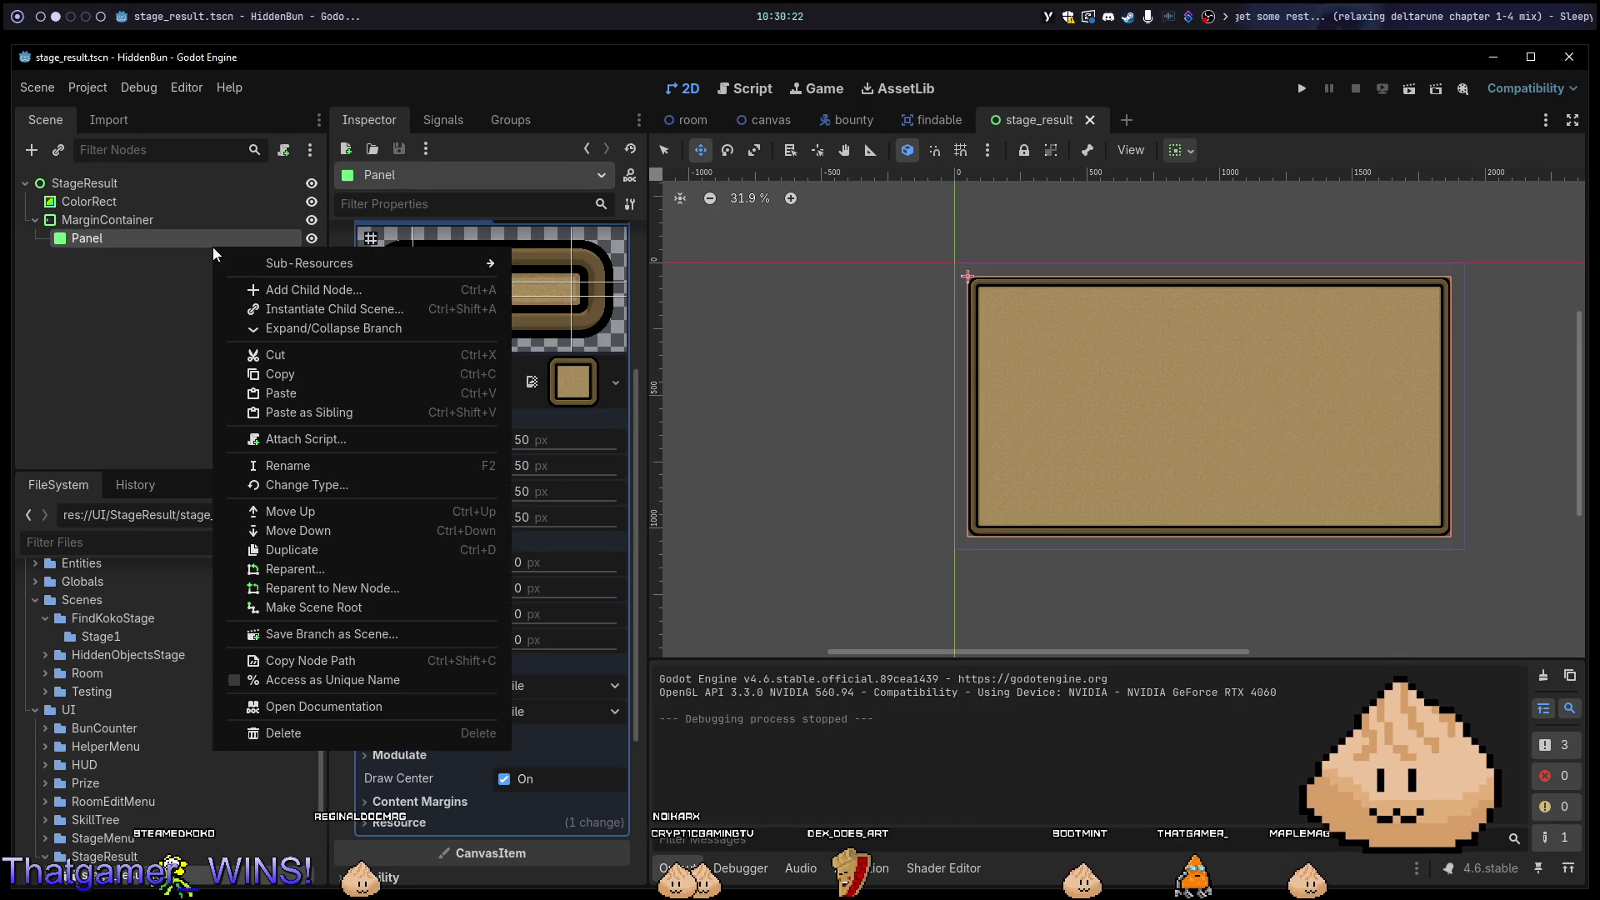
{"action": "left_click", "coordinate": [325, 290]}
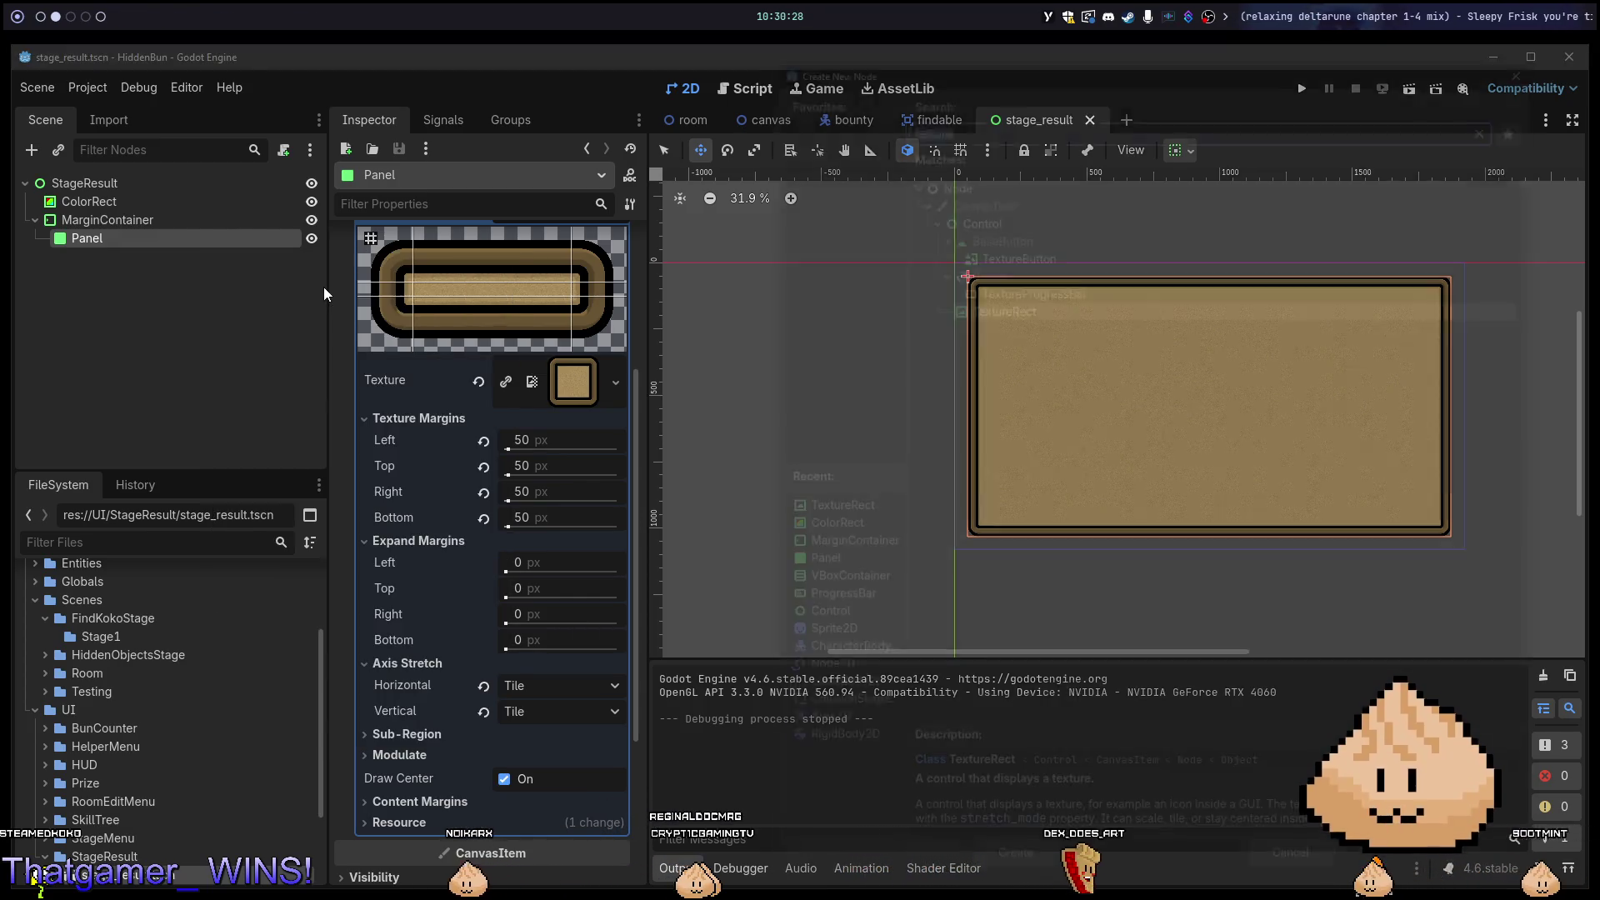
{"action": "key", "text": "Escape"}
{"action": "right_click", "coordinate": [231, 242]}
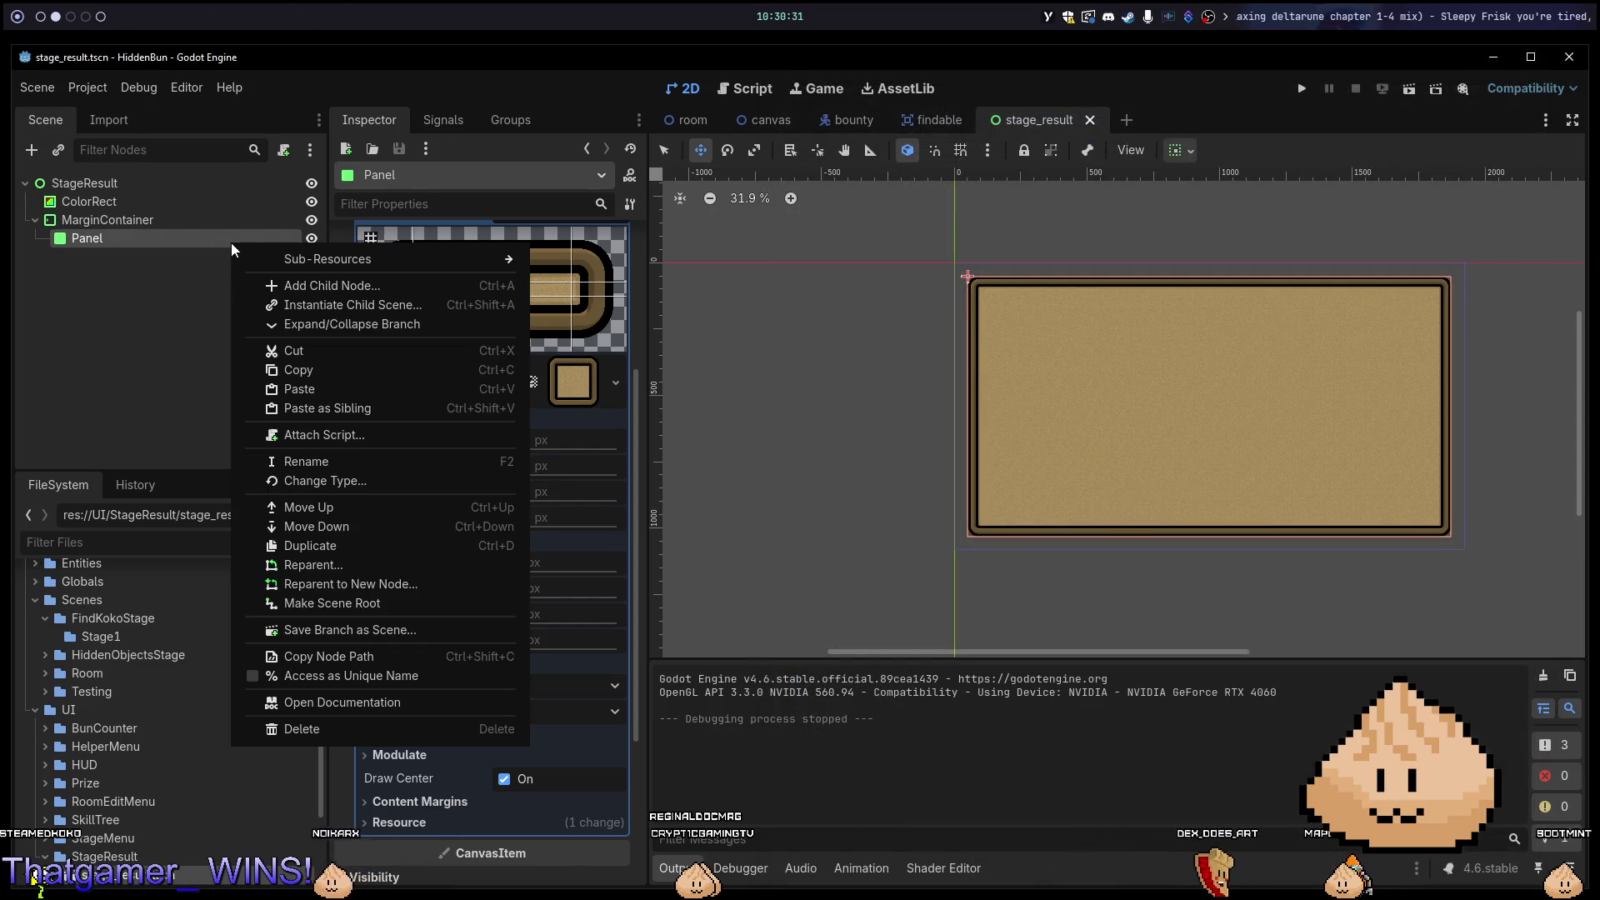
{"action": "left_click", "coordinate": [300, 287]}
{"action": "type", "text": "margin"}
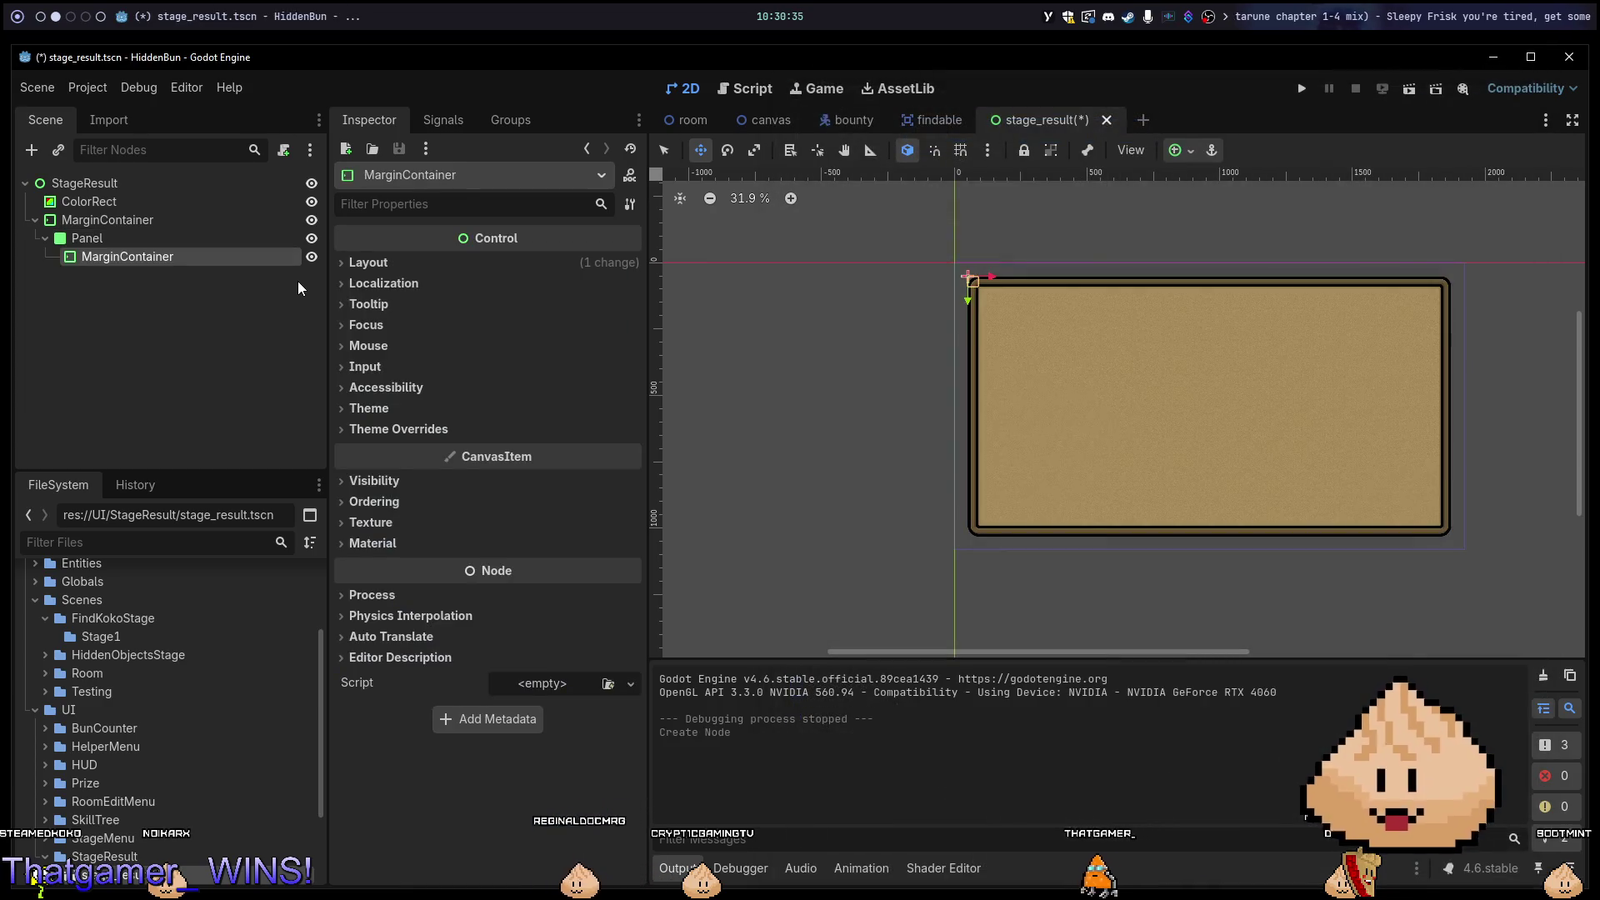
Apply the Full Rect anchor preset to the MarginContainer.
{"action": "left_click", "coordinate": [1187, 152]}
{"action": "left_click", "coordinate": [1275, 307]}
{"action": "left_click", "coordinate": [328, 308]}
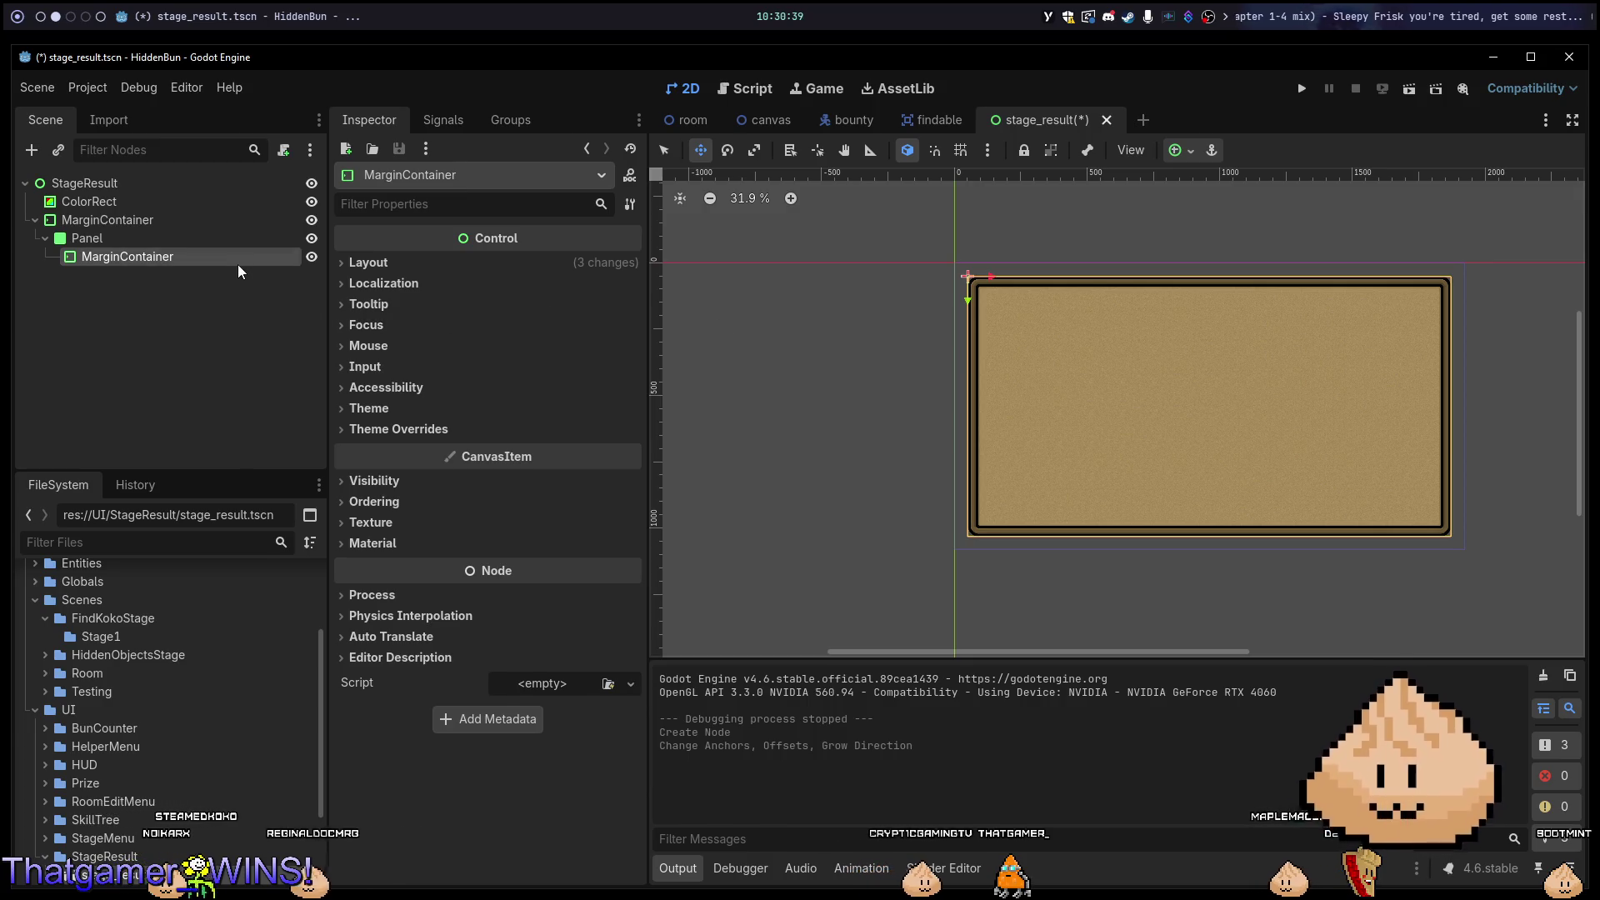
{"action": "right_click", "coordinate": [237, 263]}
{"action": "left_click", "coordinate": [173, 263]}
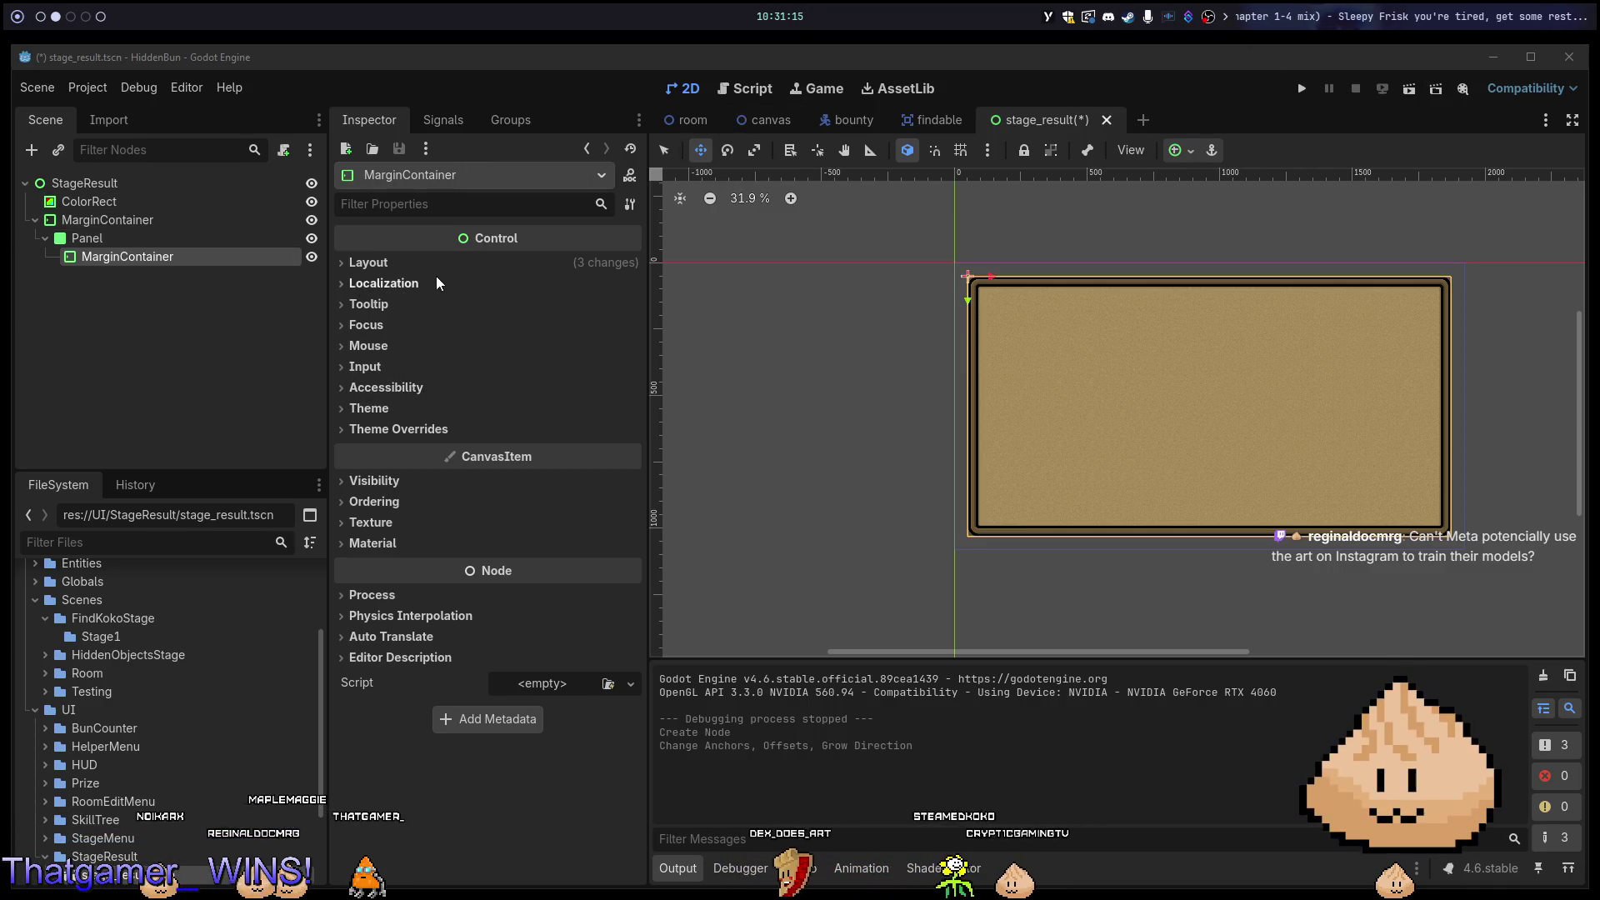
Try a minimum width of 20 on the MarginContainer, then reset it to 0.
{"action": "left_click", "coordinate": [409, 263]}
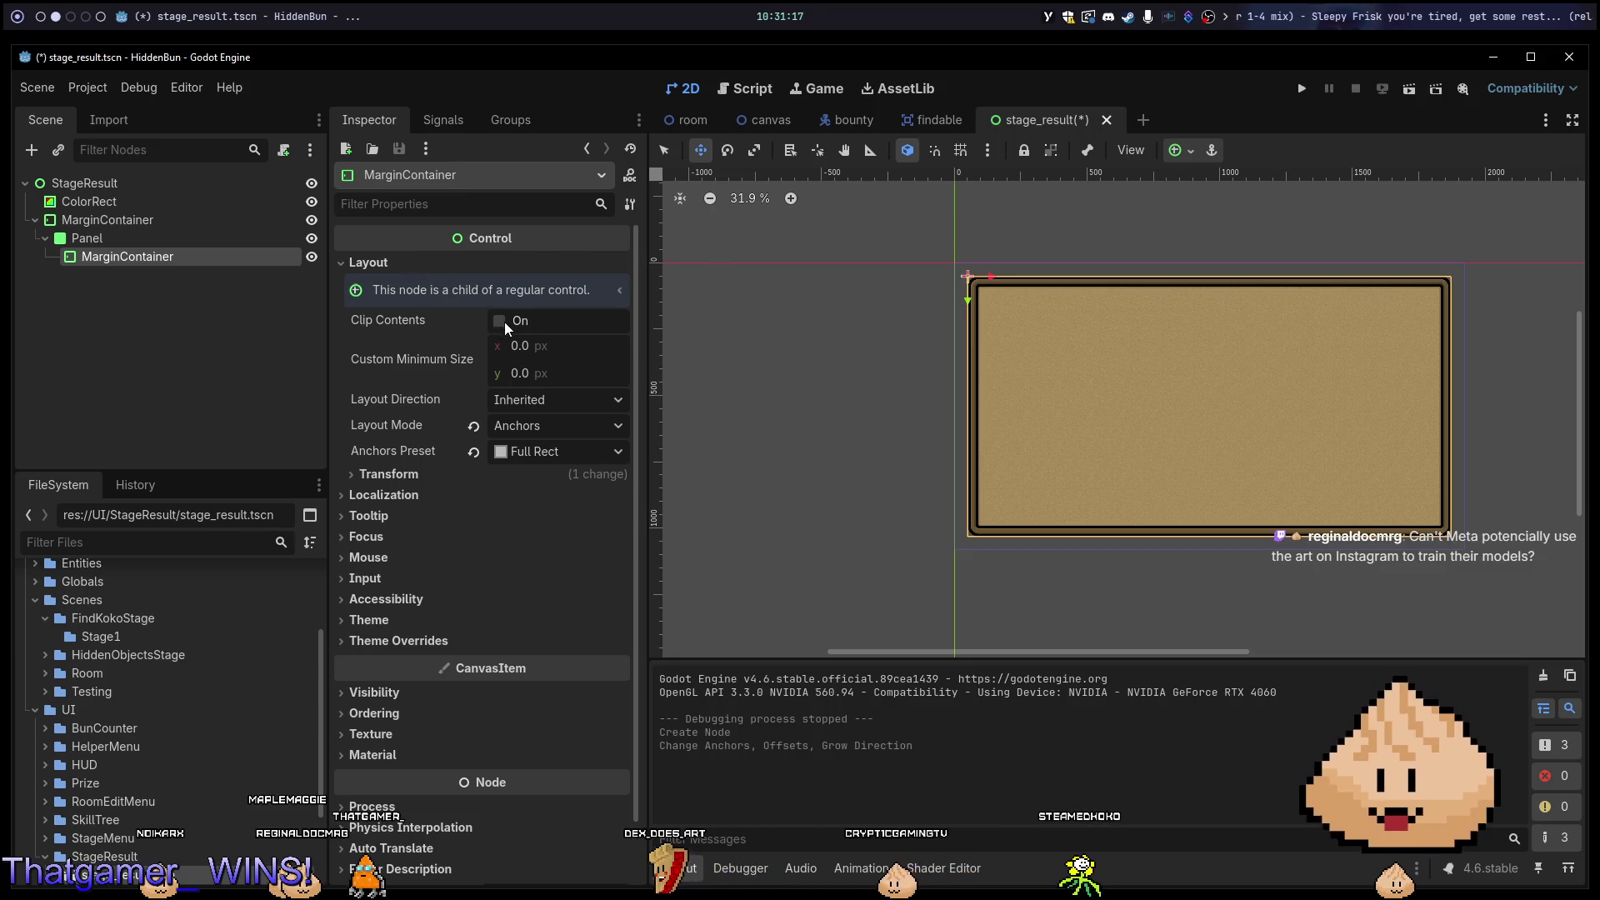
{"action": "left_click", "coordinate": [530, 344]}
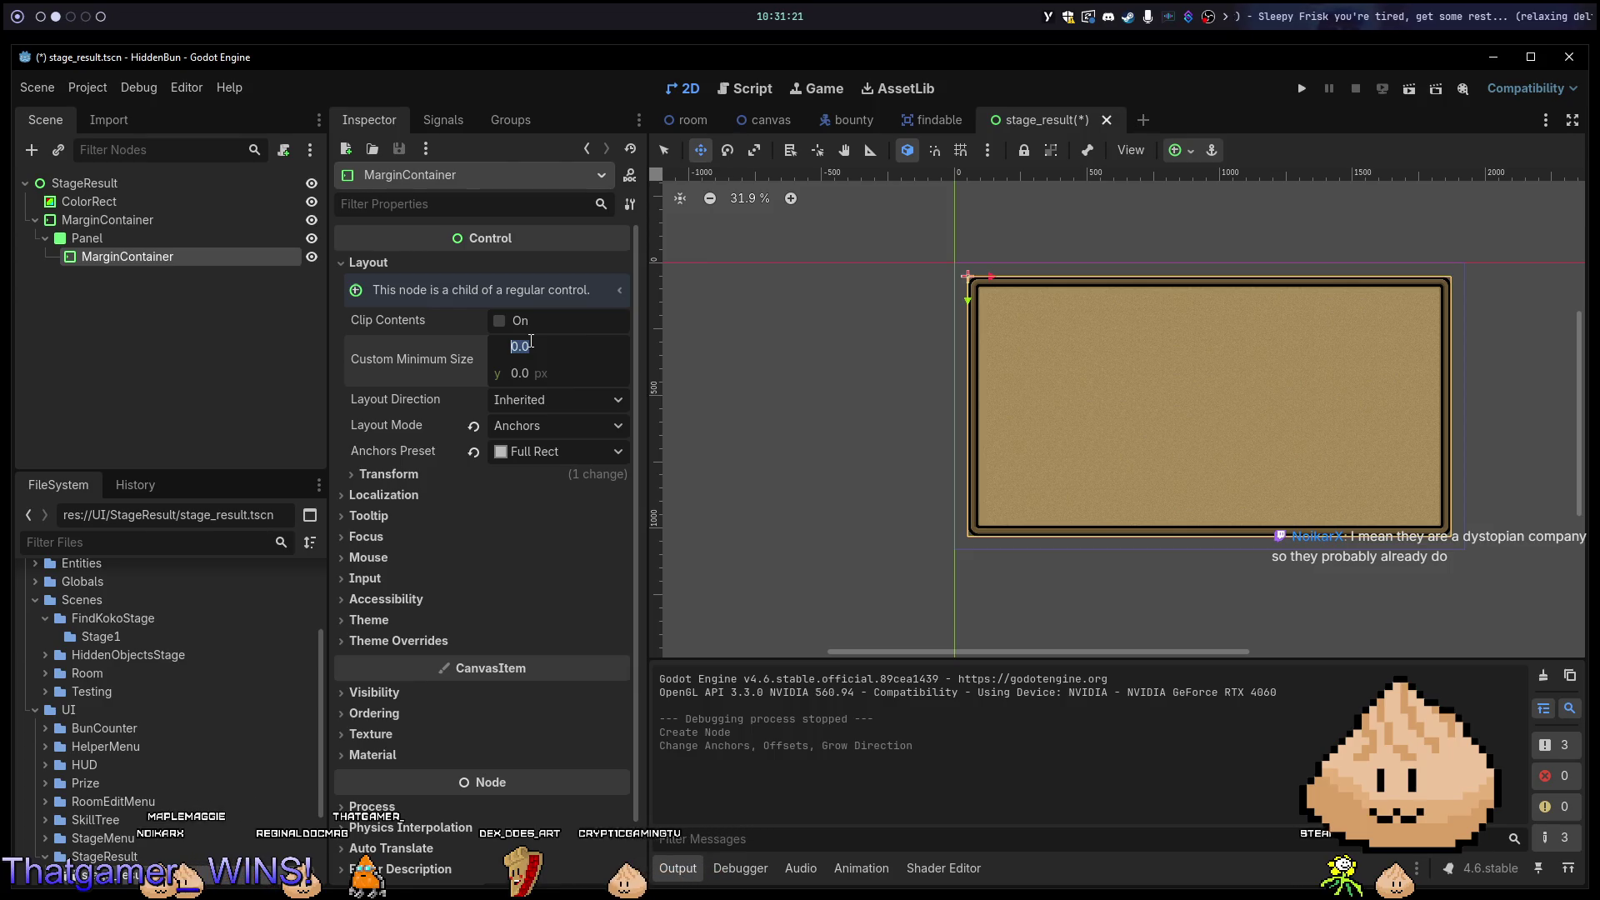
{"action": "type", "text": "20"}
{"action": "key", "text": "Tab"}
{"action": "key", "text": "Tab"}
{"action": "key", "text": "ctrl+z"}
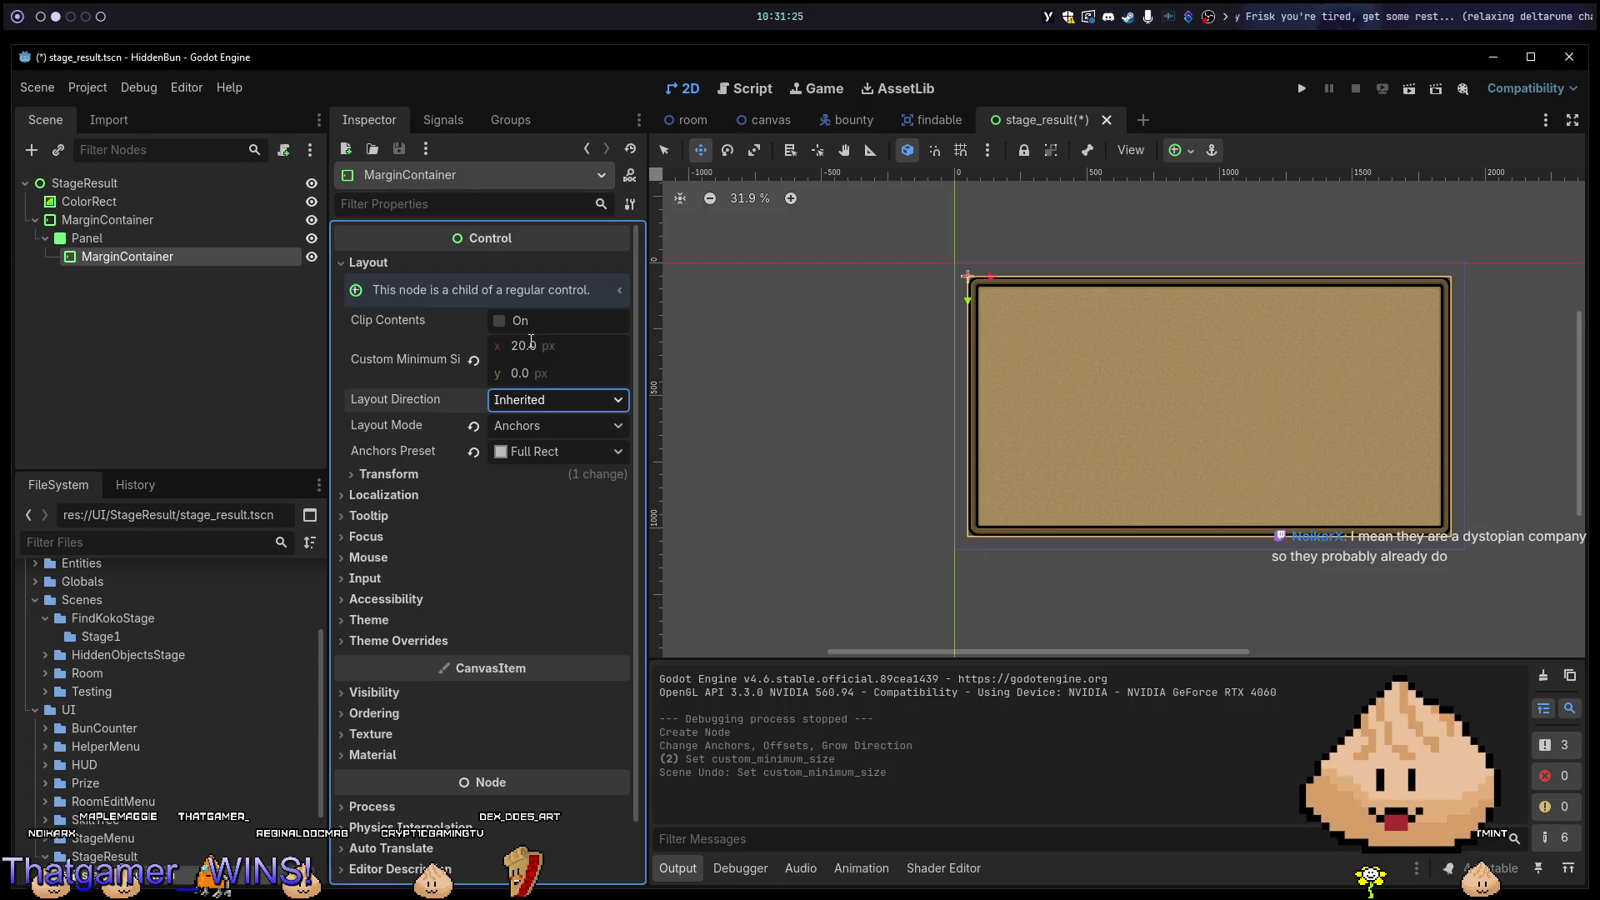
{"action": "left_click", "coordinate": [474, 359]}
Set the four margin constants under Theme Overrides to 20.
{"action": "left_click", "coordinate": [427, 645]}
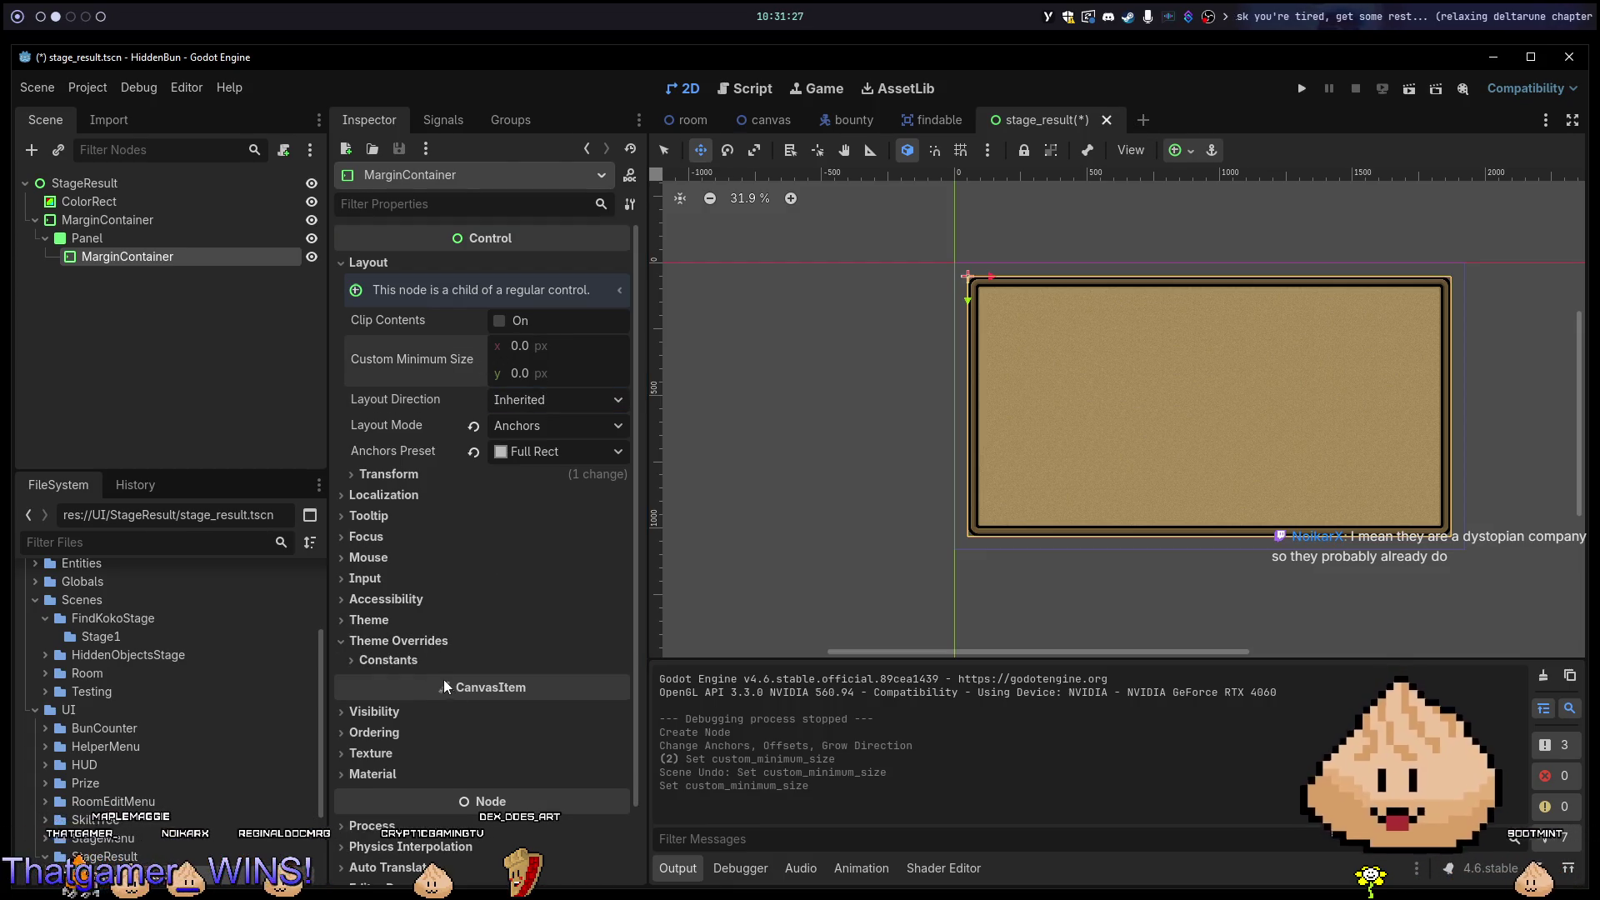
{"action": "left_click", "coordinate": [431, 661]}
{"action": "type", "text": "20"}
{"action": "key", "text": "Tab"}
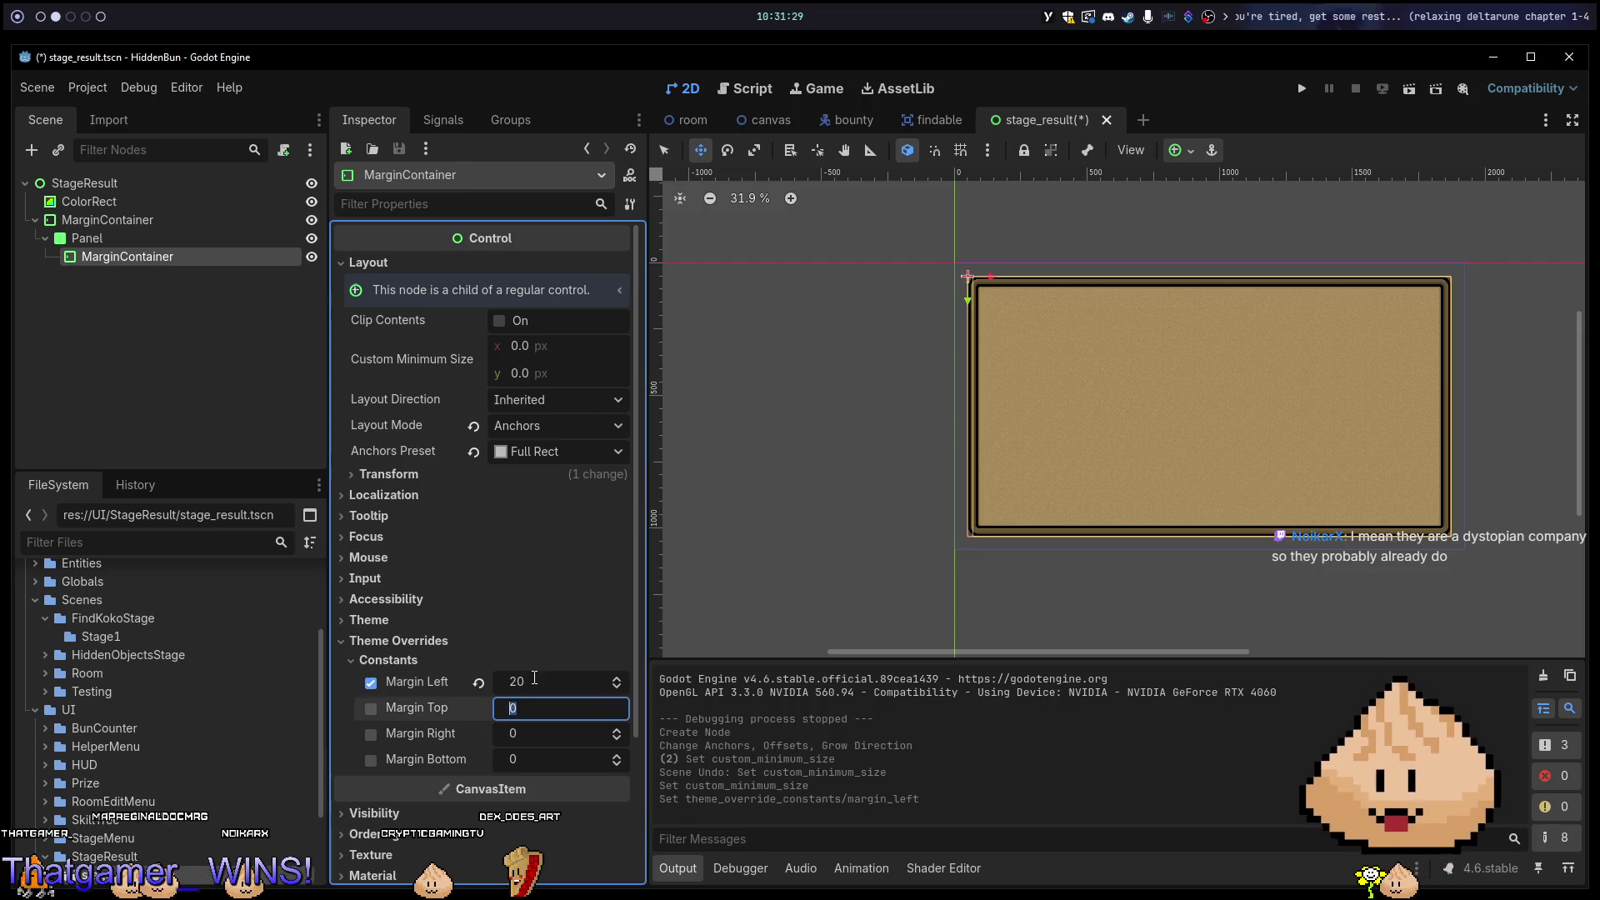
{"action": "key", "text": "Tab"}
{"action": "type", "text": "20"}
{"action": "key", "text": "Tab"}
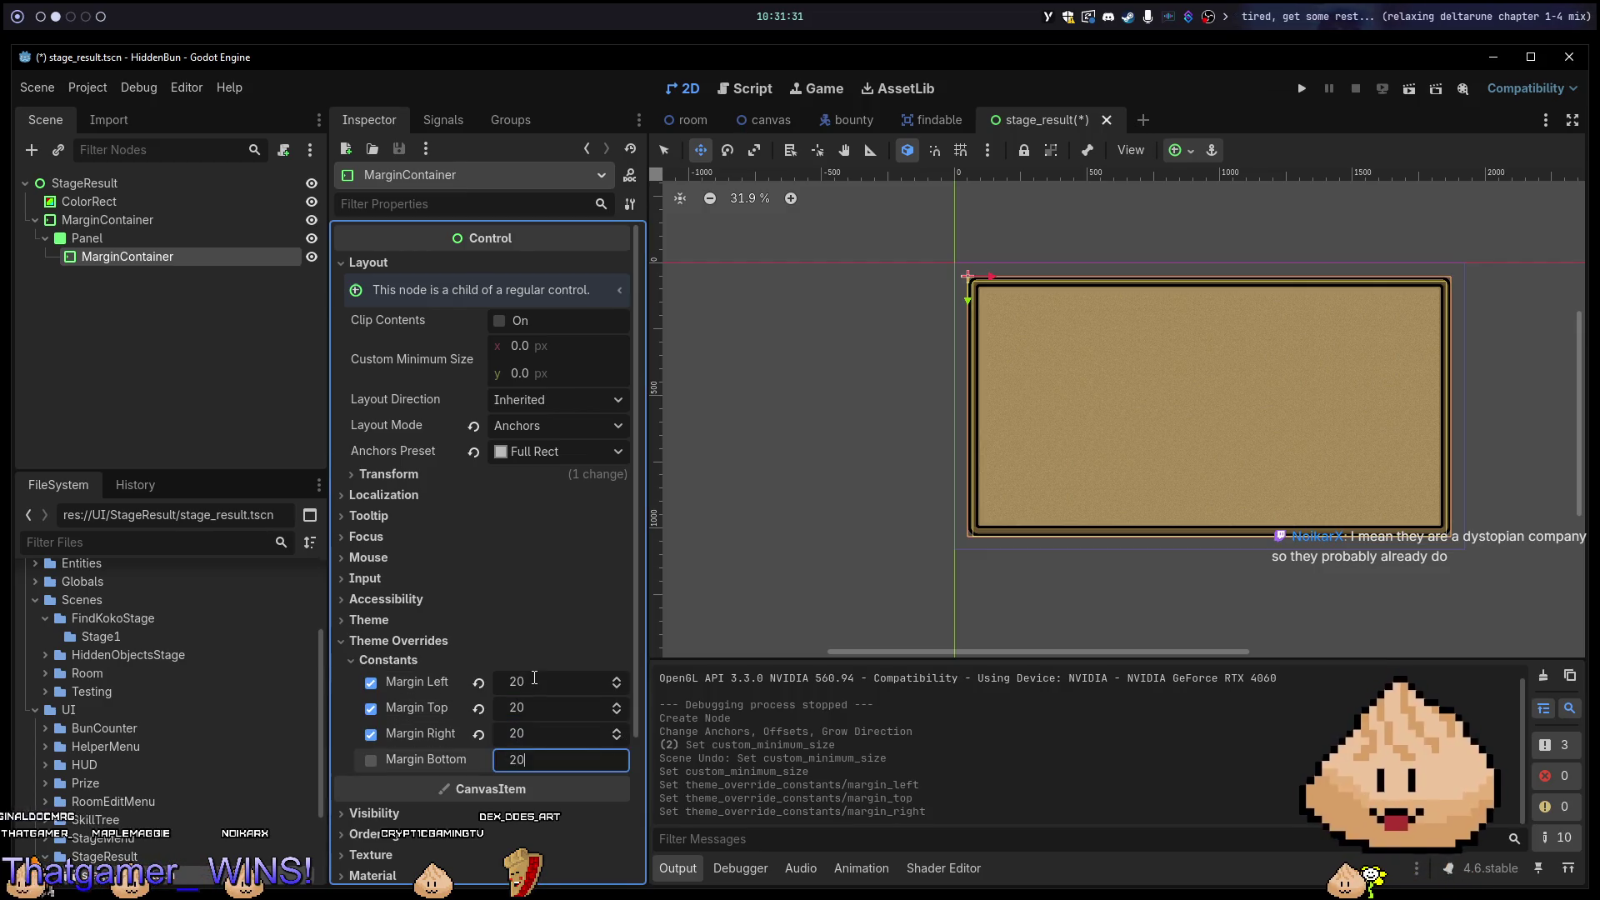
{"action": "key", "text": "Tab"}
Change all four margins to 40 and save the stage_result scene.
{"action": "left_click", "coordinate": [551, 539]}
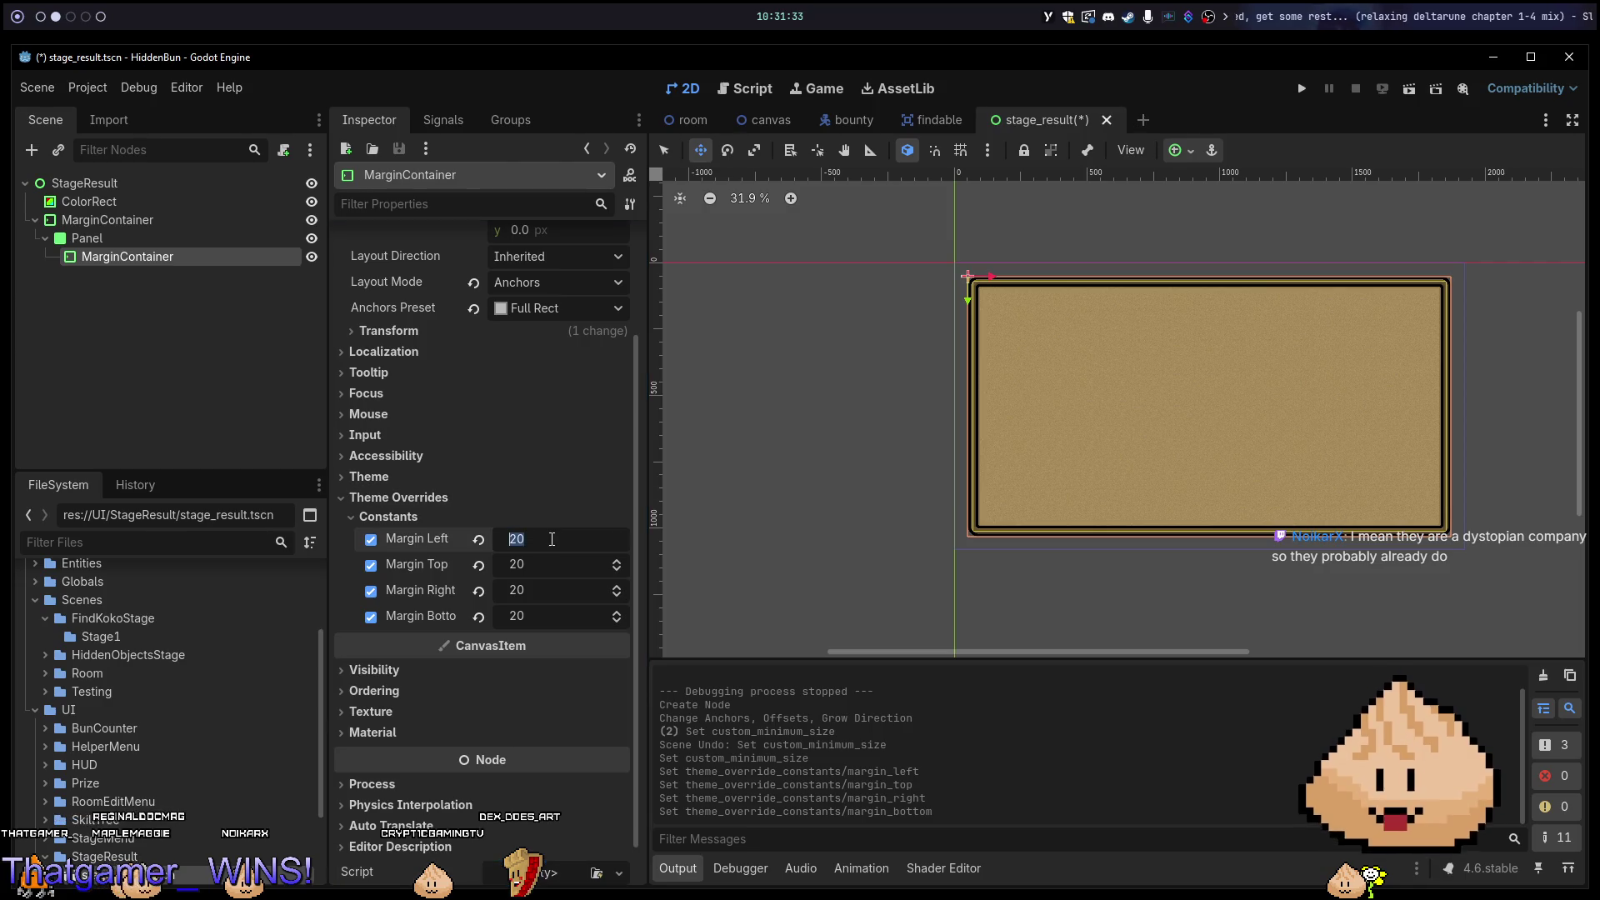
{"action": "type", "text": "40"}
{"action": "key", "text": "Tab"}
{"action": "type", "text": "40"}
{"action": "key", "text": "Tab"}
{"action": "type", "text": "40"}
{"action": "key", "text": "Tab"}
{"action": "type", "text": "40"}
{"action": "key", "text": "Tab"}
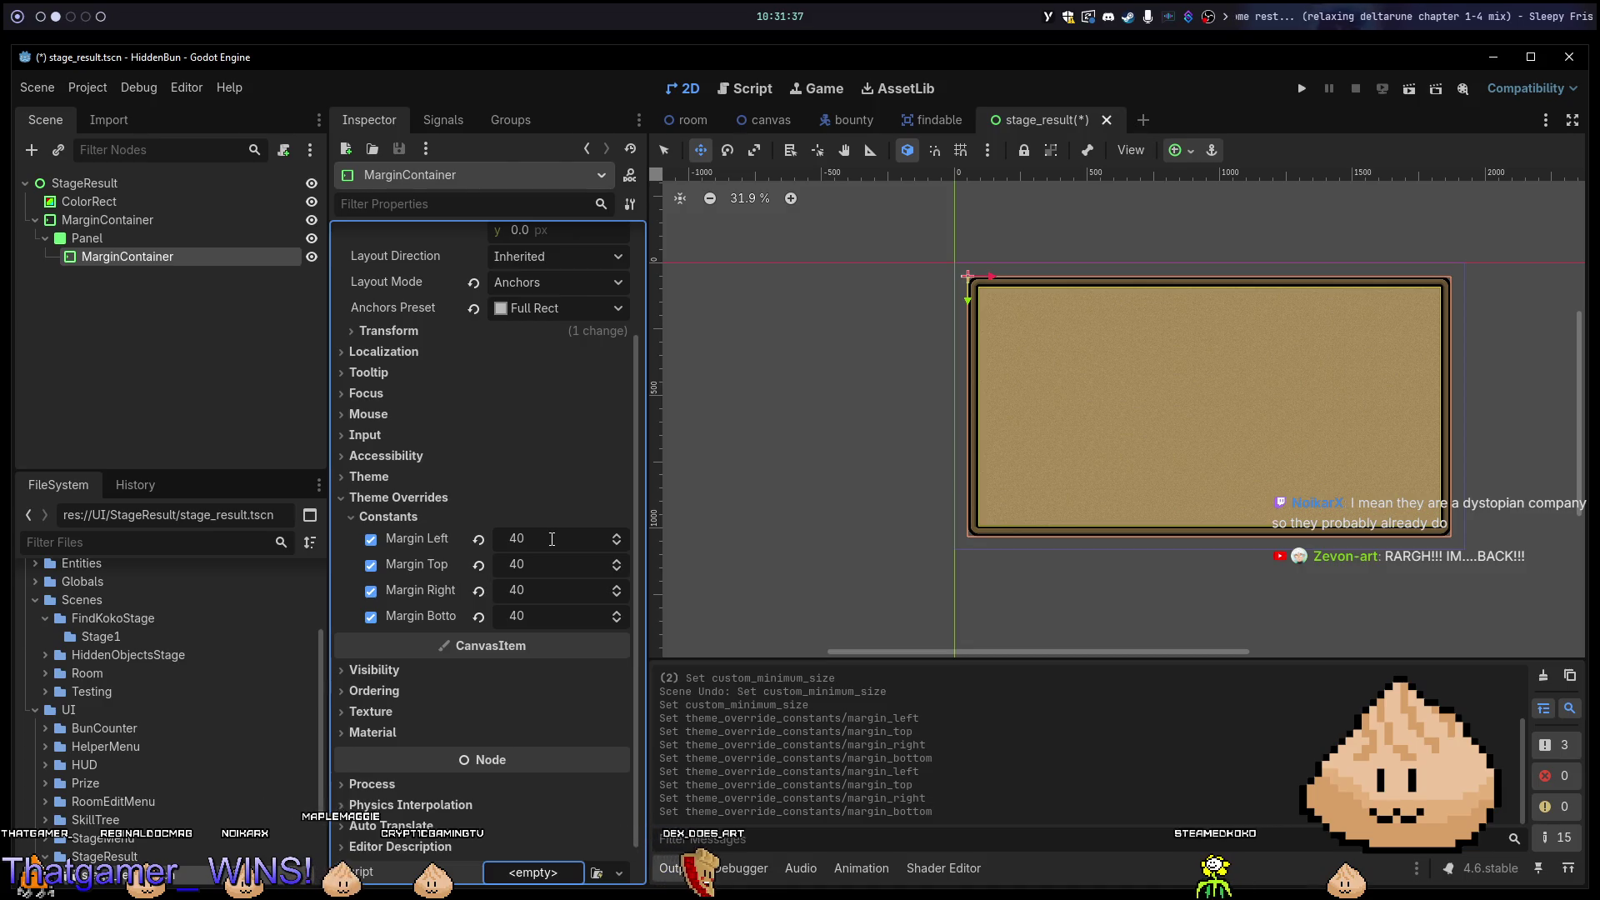
{"action": "key", "text": "ctrl+s"}
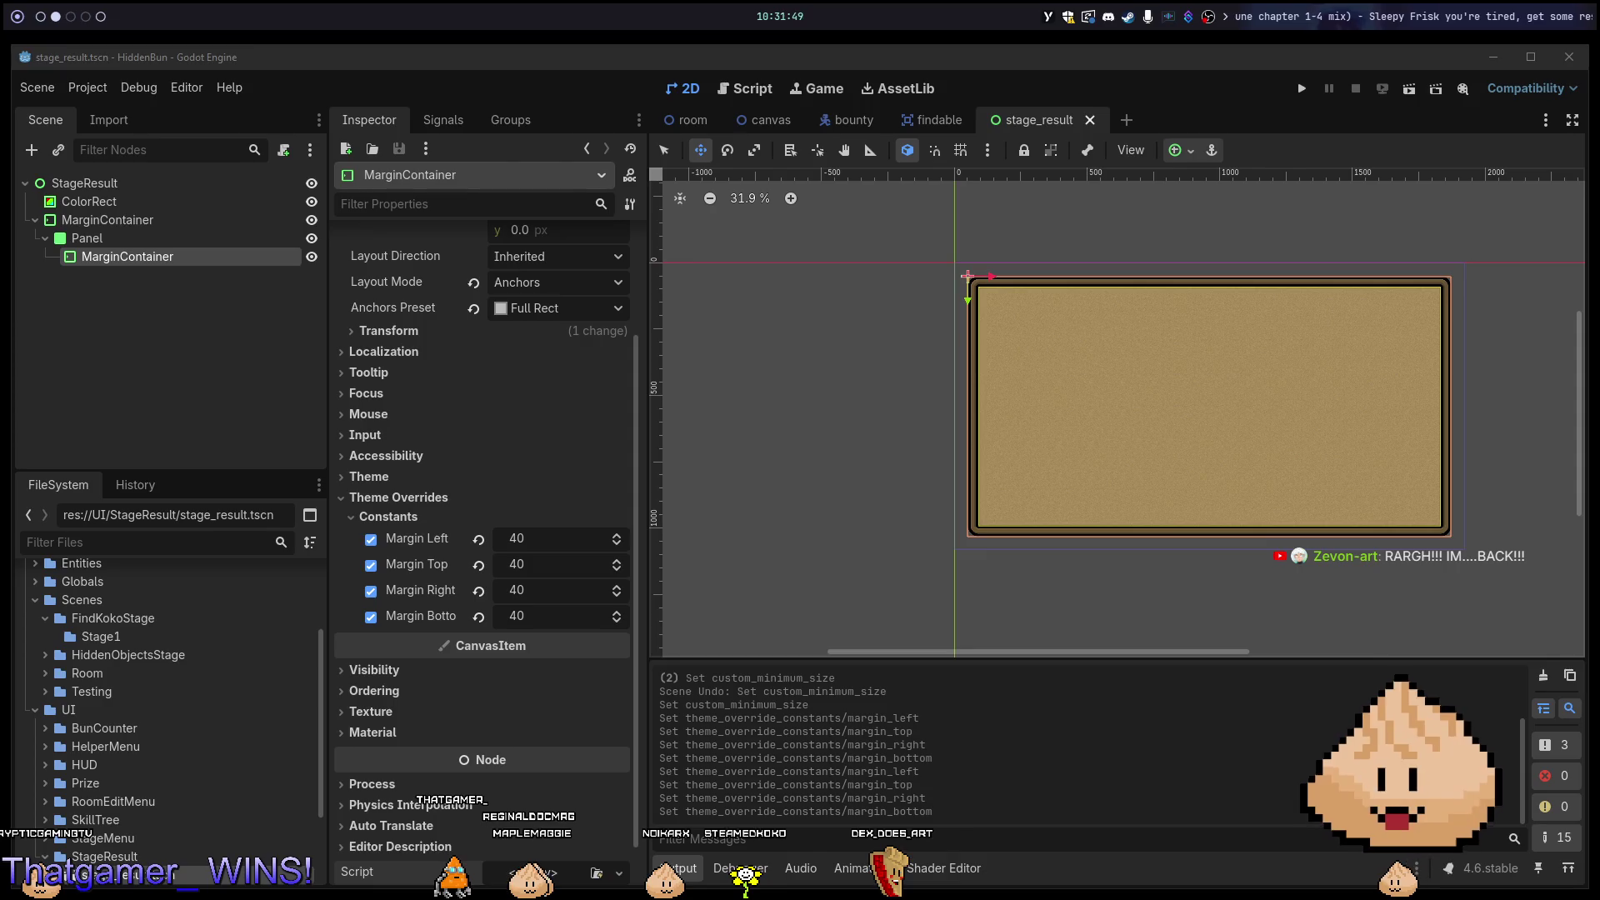
{"action": "key", "text": "ctrl+s"}
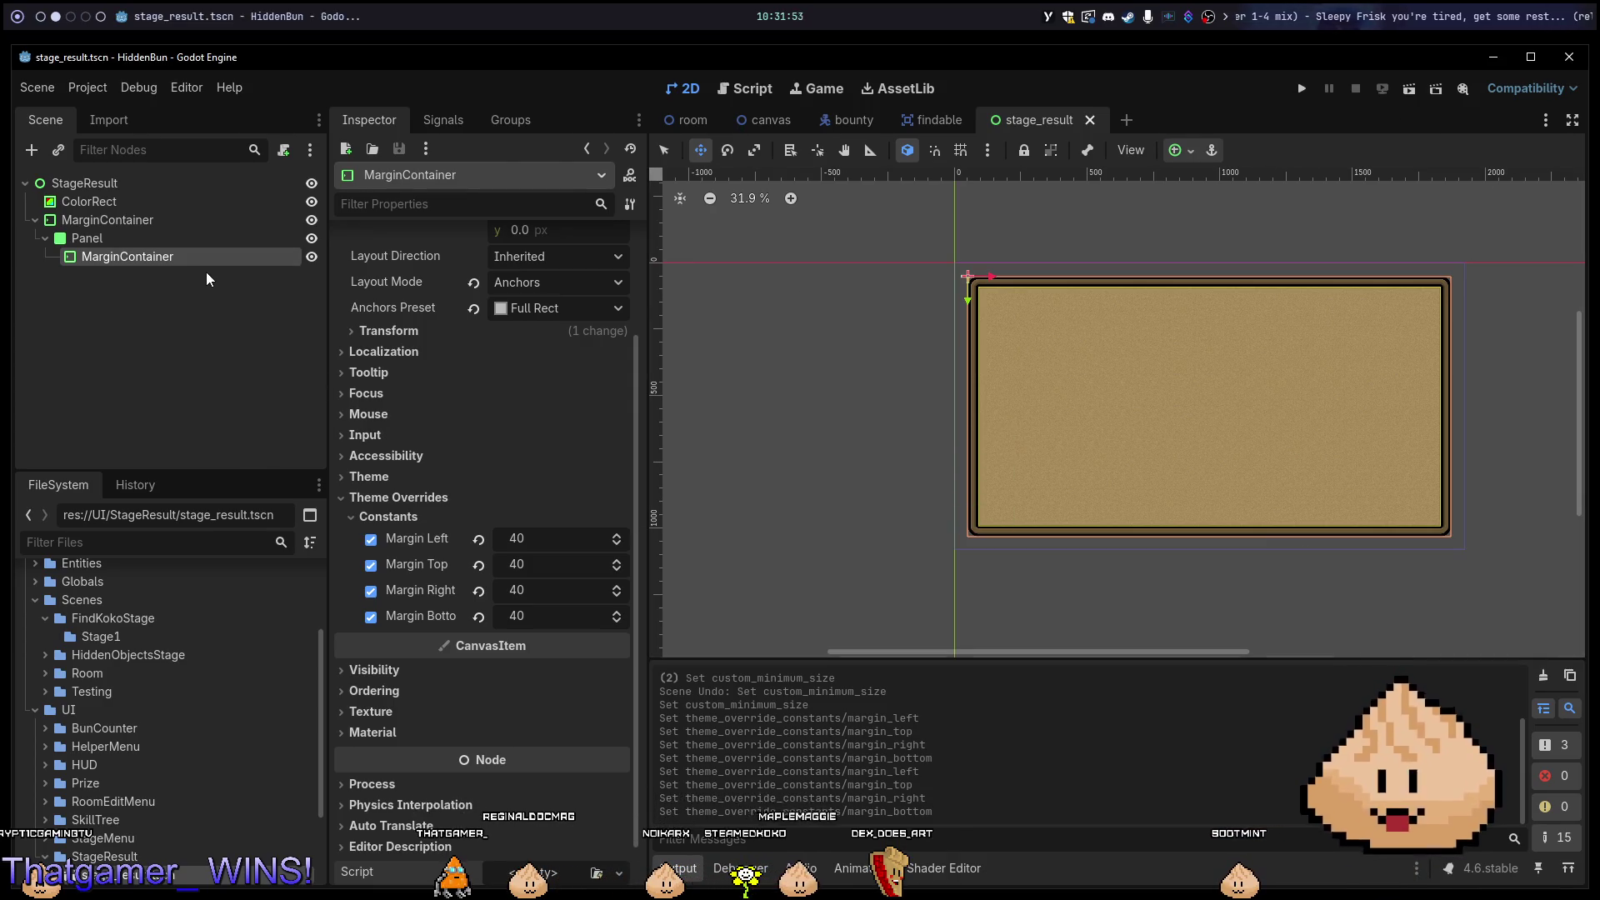
{"action": "key", "text": "ctrl+a"}
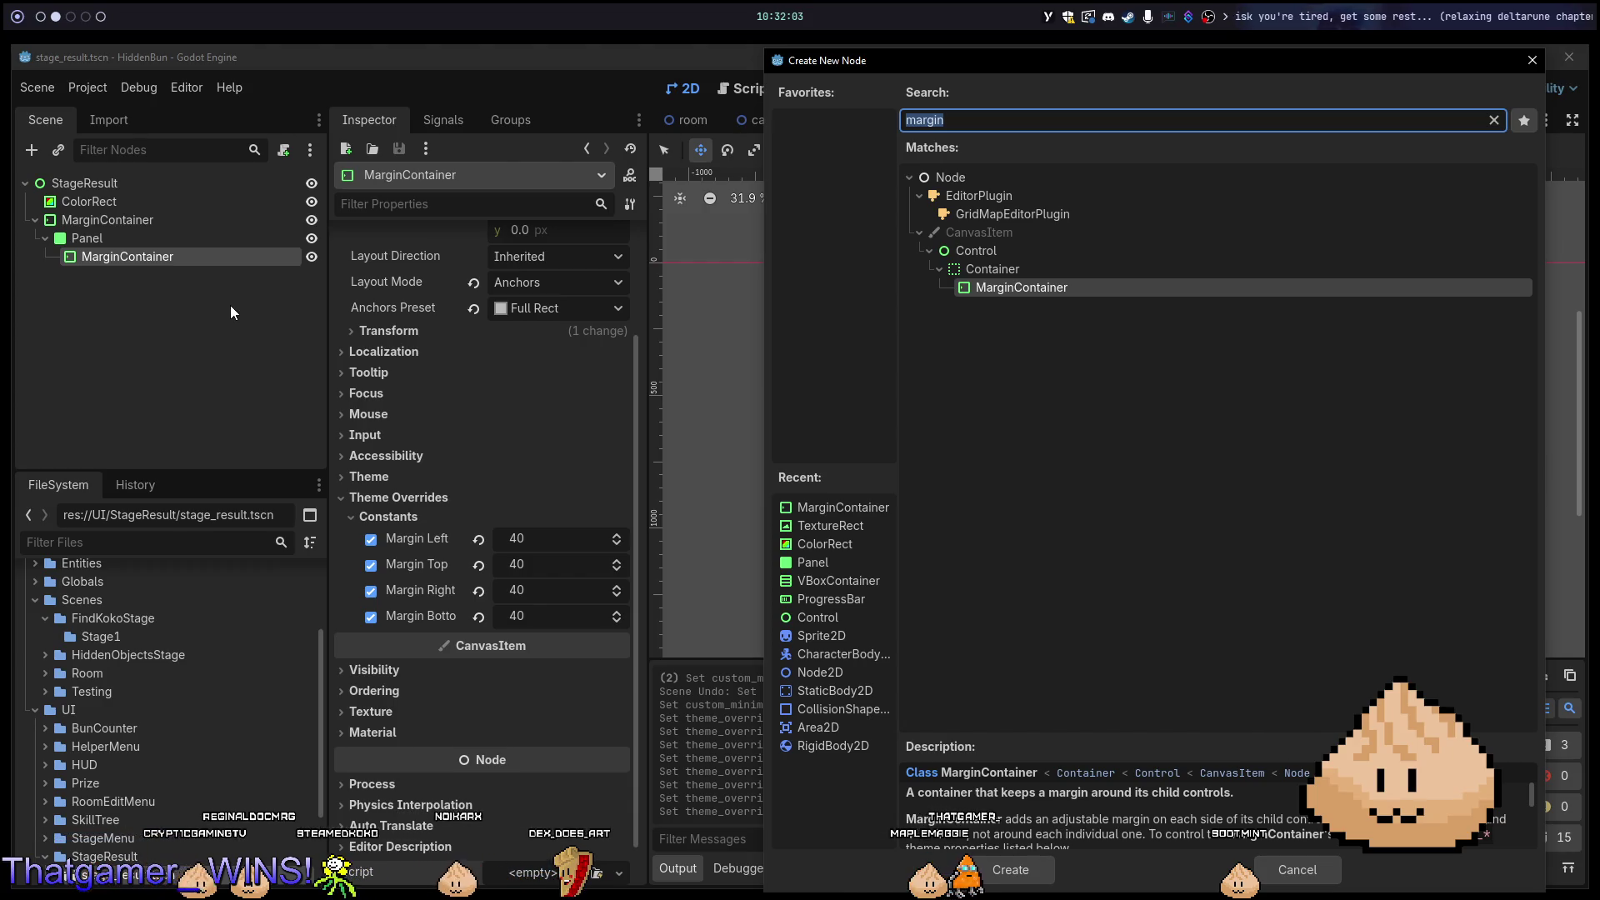
Reselect the MarginContainer and create an HBoxContainer under it by searching 'hbox'.
{"action": "key", "text": "Escape"}
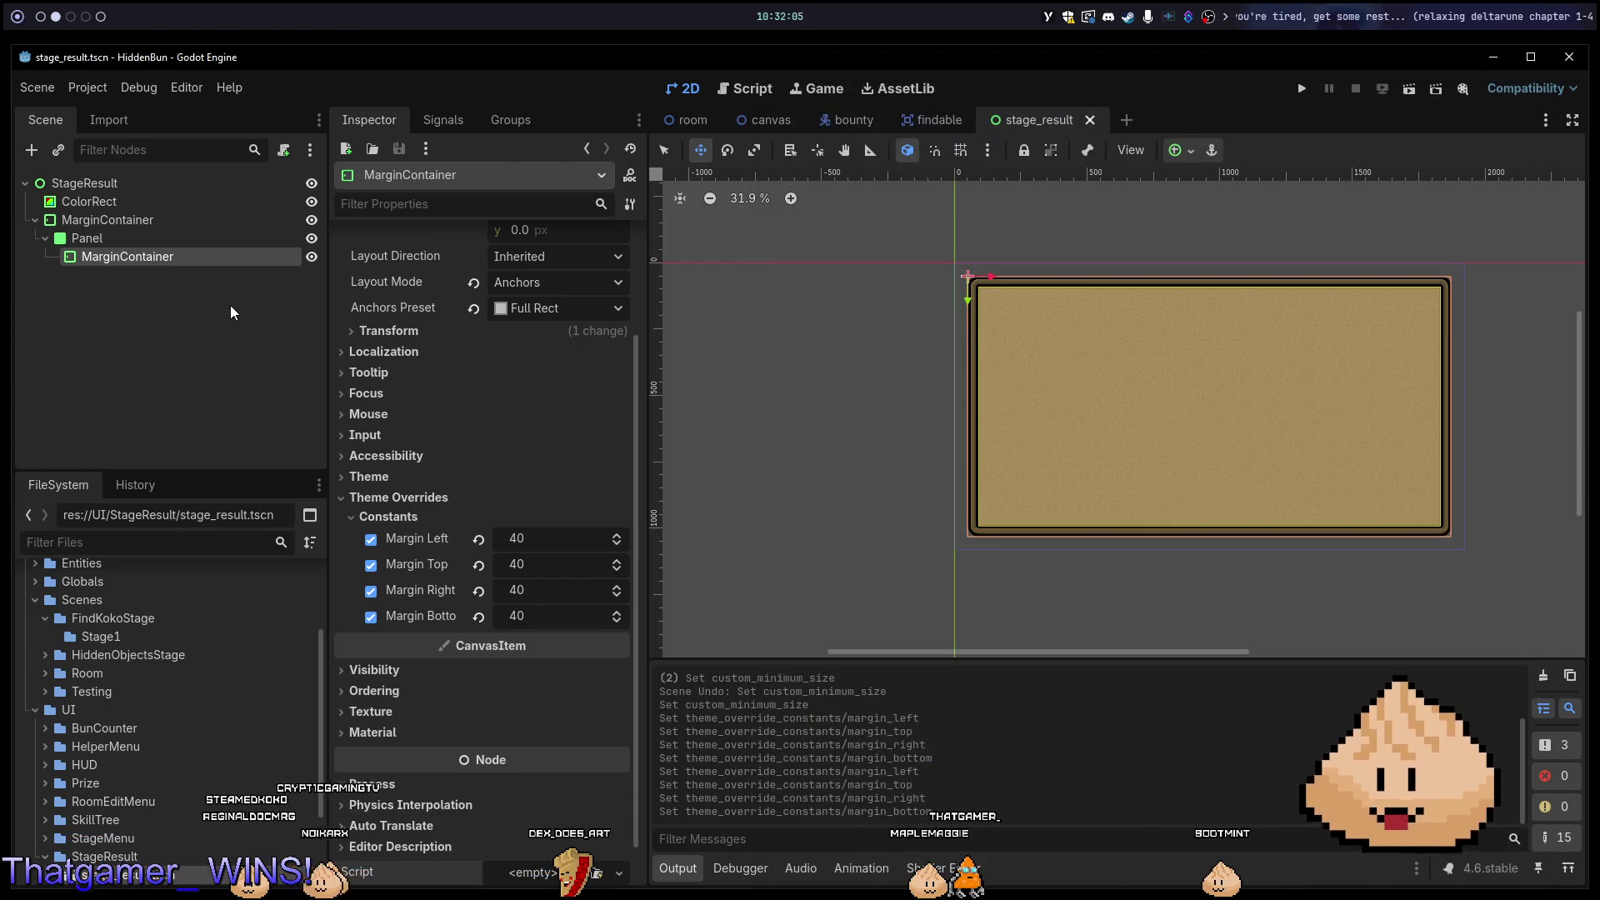
{"action": "left_click", "coordinate": [221, 279]}
{"action": "left_click", "coordinate": [200, 254]}
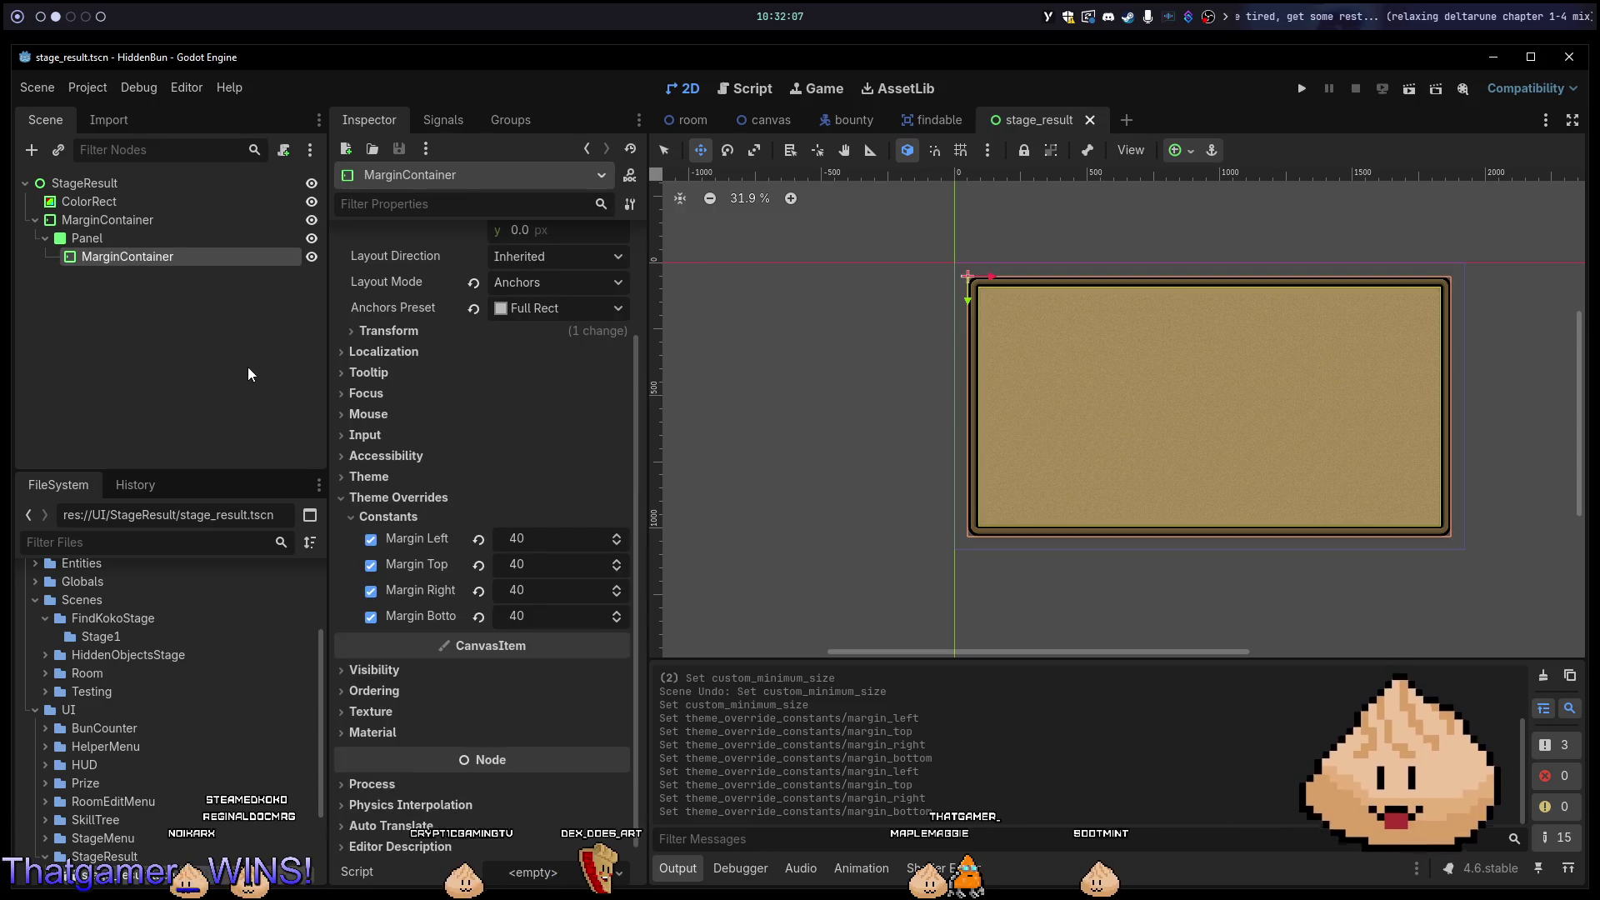
{"action": "key", "text": "ctrl+a"}
{"action": "key", "text": "Escape"}
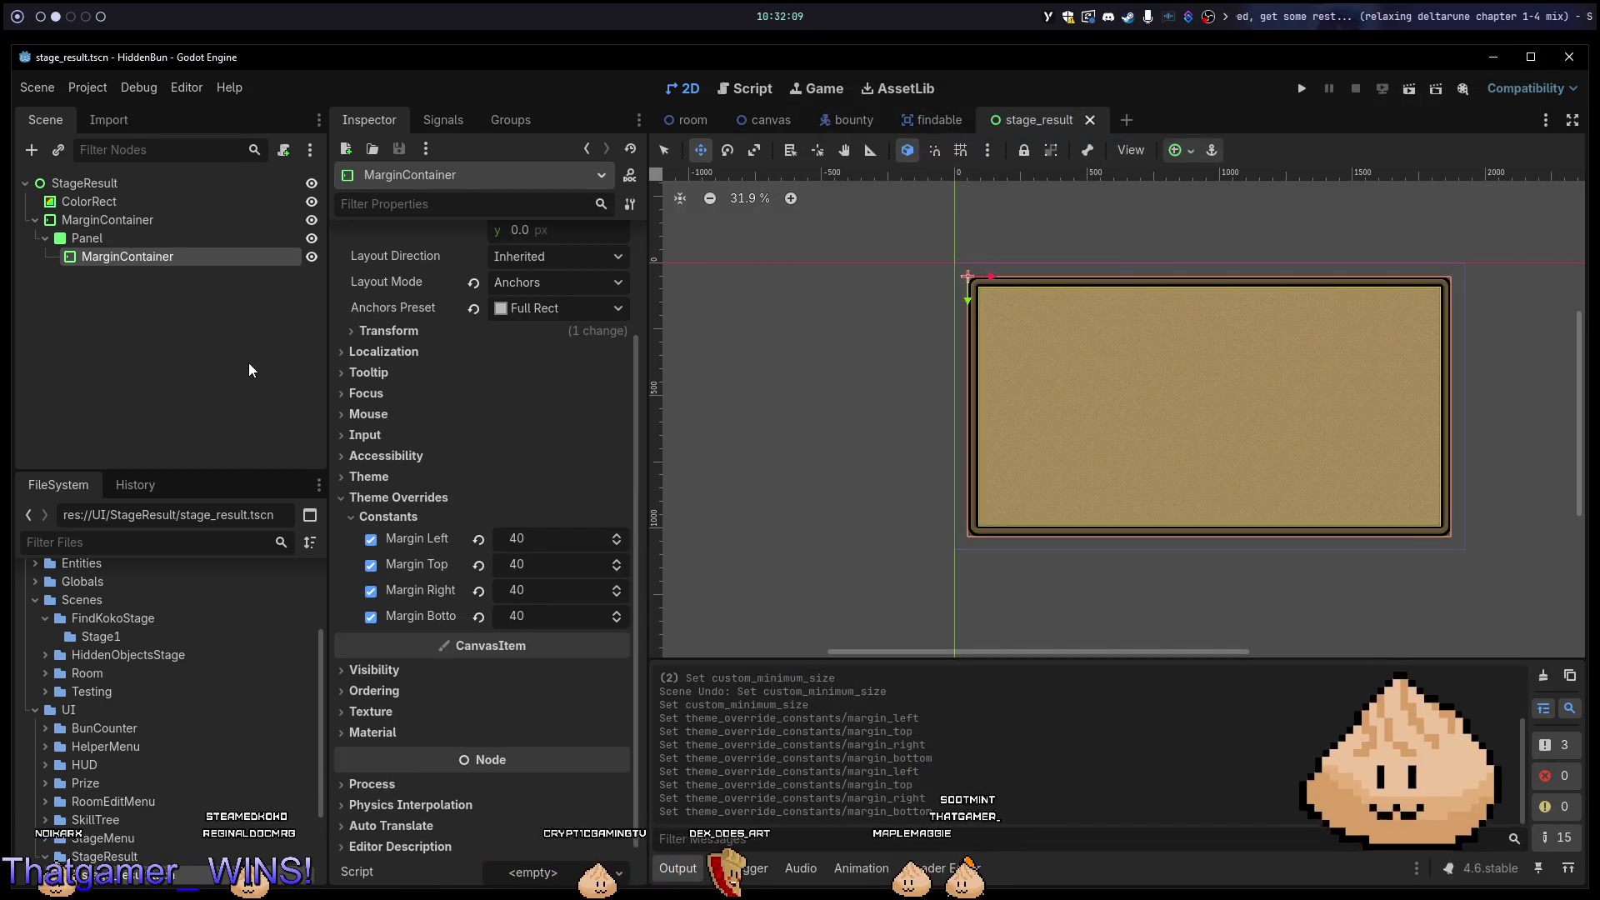
{"action": "key", "text": "ctrl+a"}
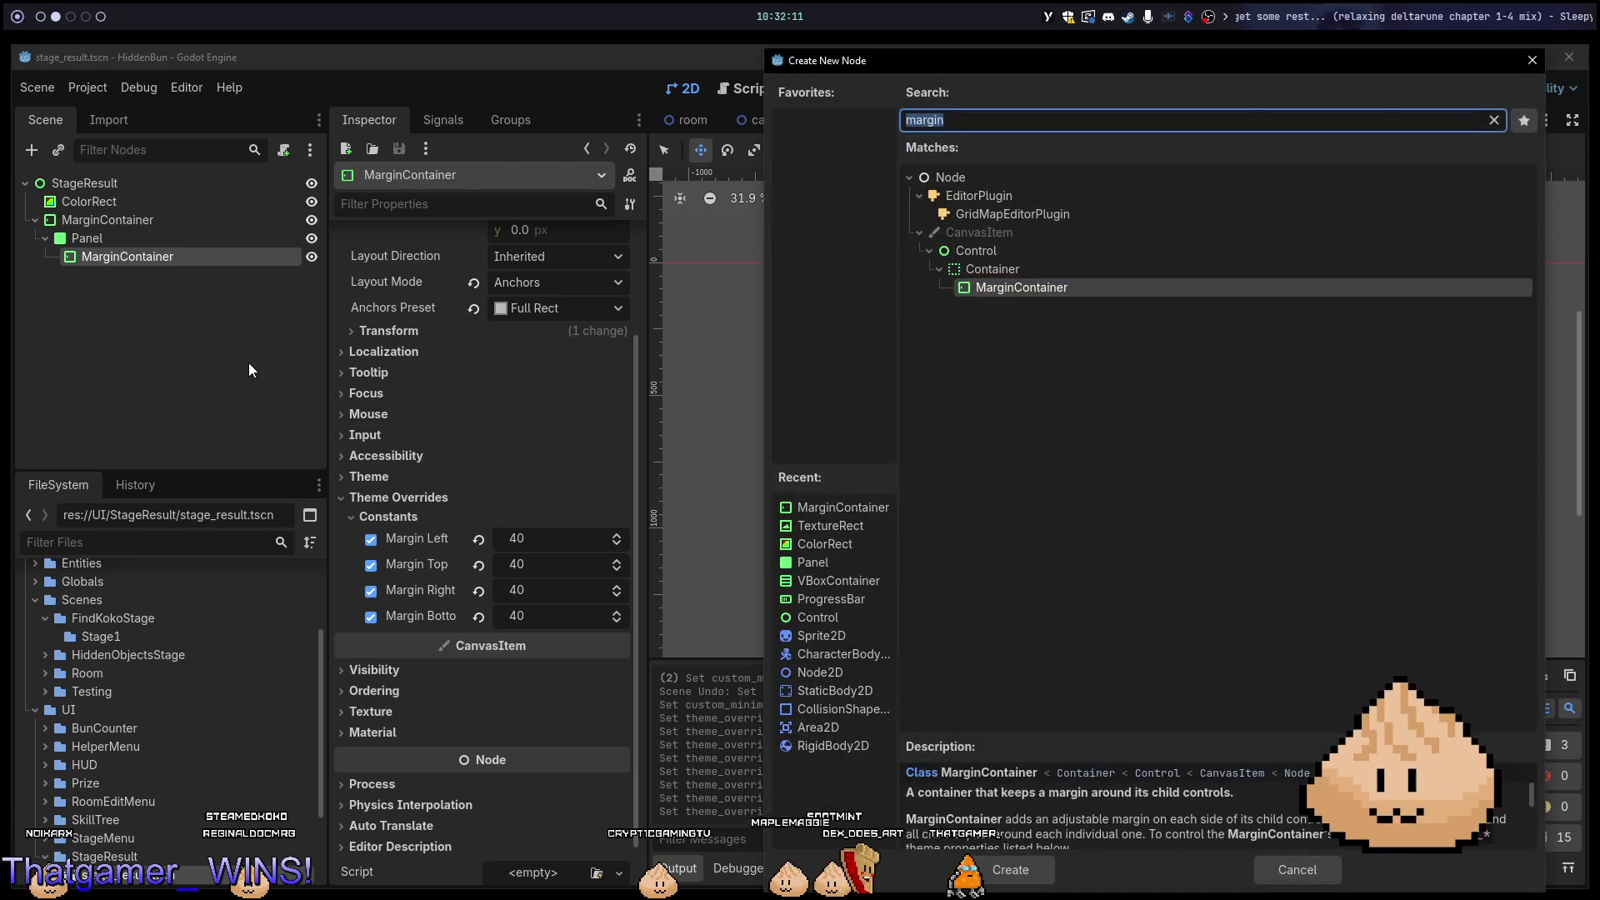
{"action": "key", "text": "Escape"}
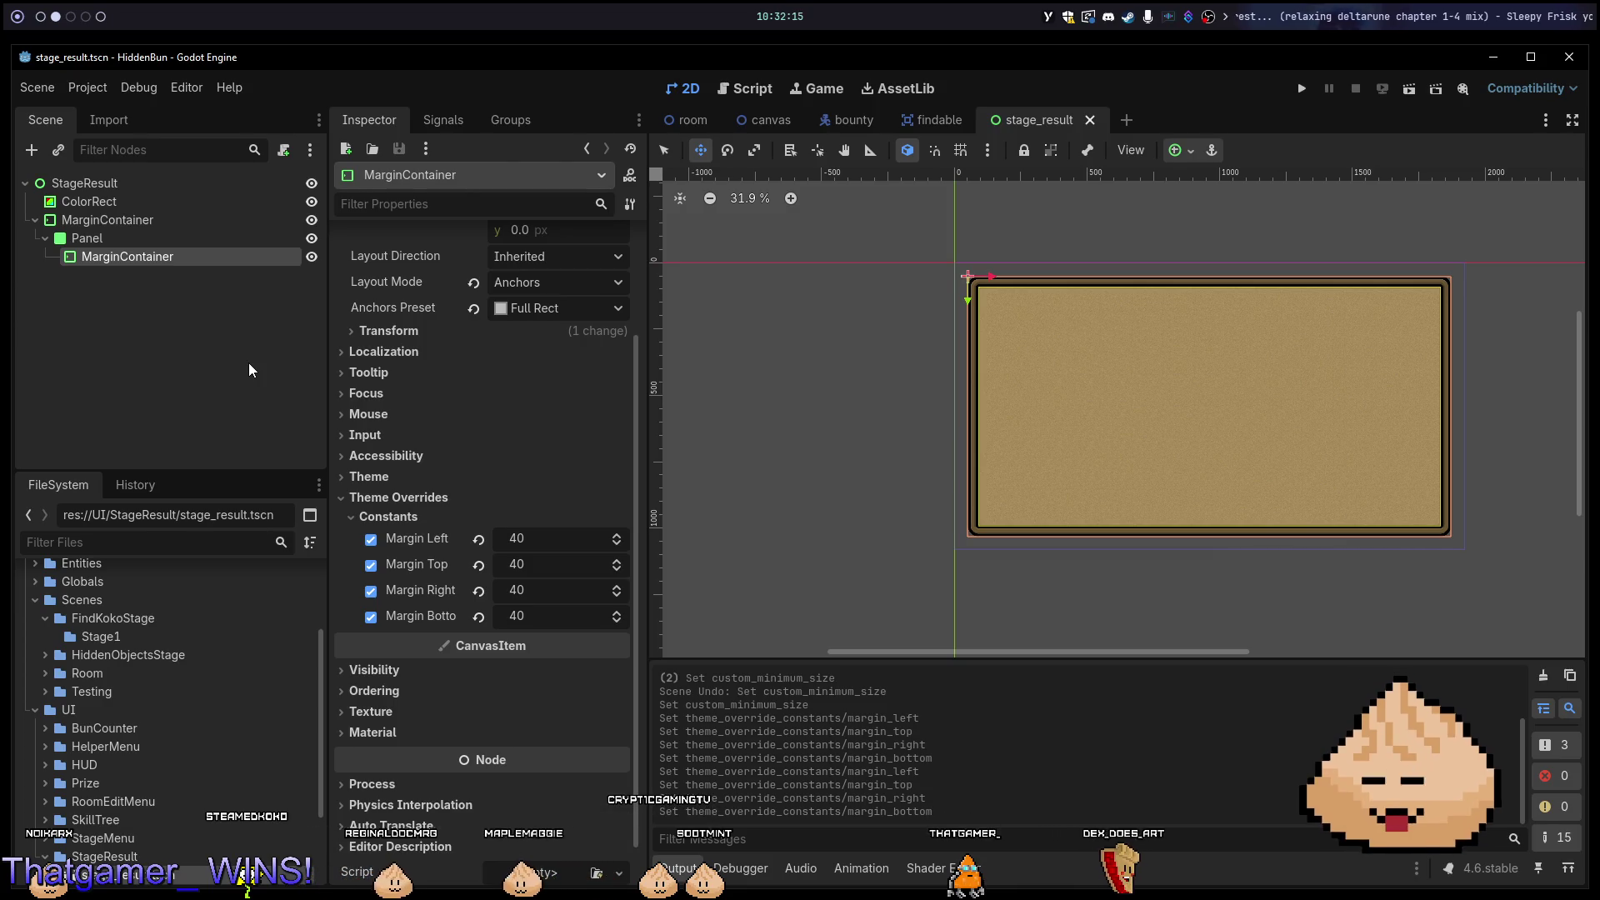
{"action": "key", "text": "ctrl+a"}
{"action": "type", "text": "hbox"}
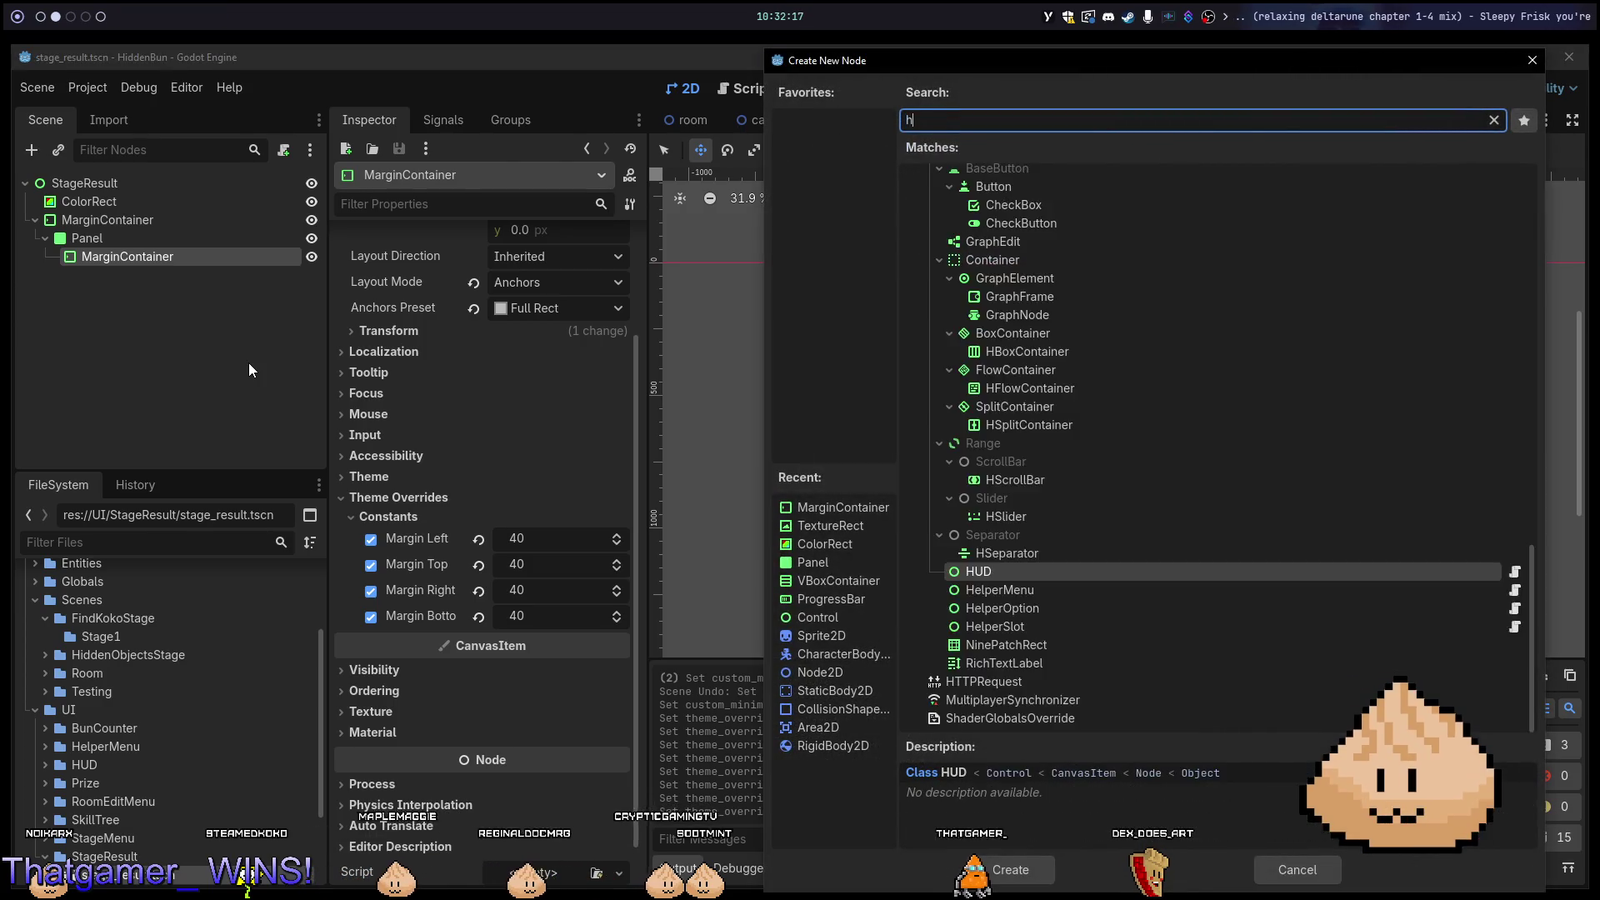
{"action": "key", "text": "Return"}
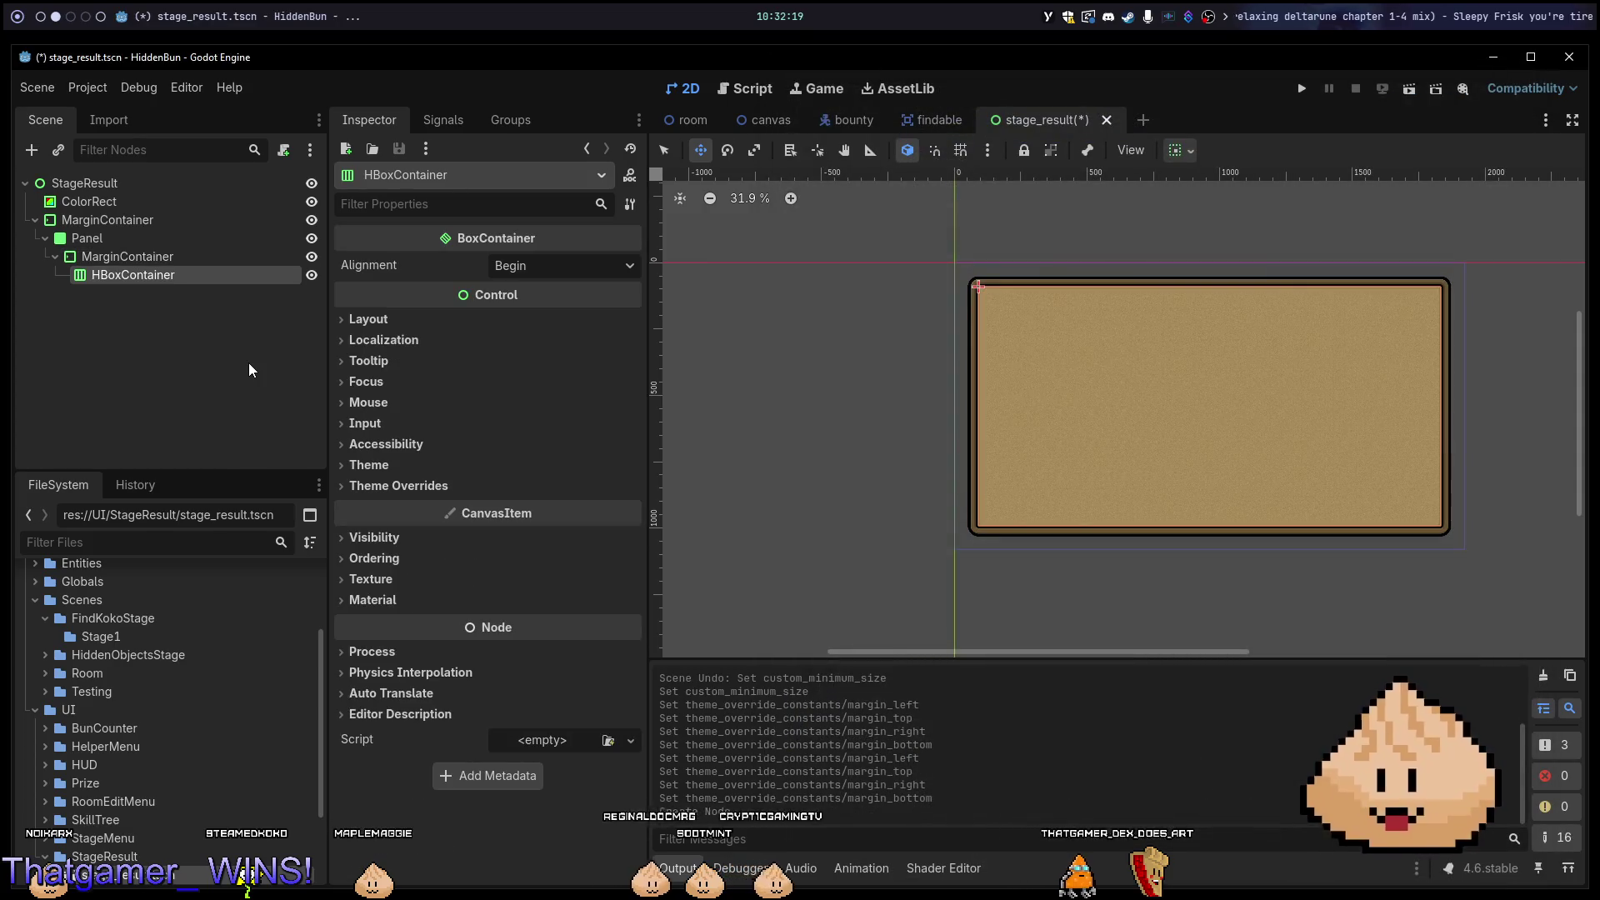
Toggle the HBoxContainer's horizontal and vertical fill flags, then delete the node.
{"action": "left_click", "coordinate": [1179, 152]}
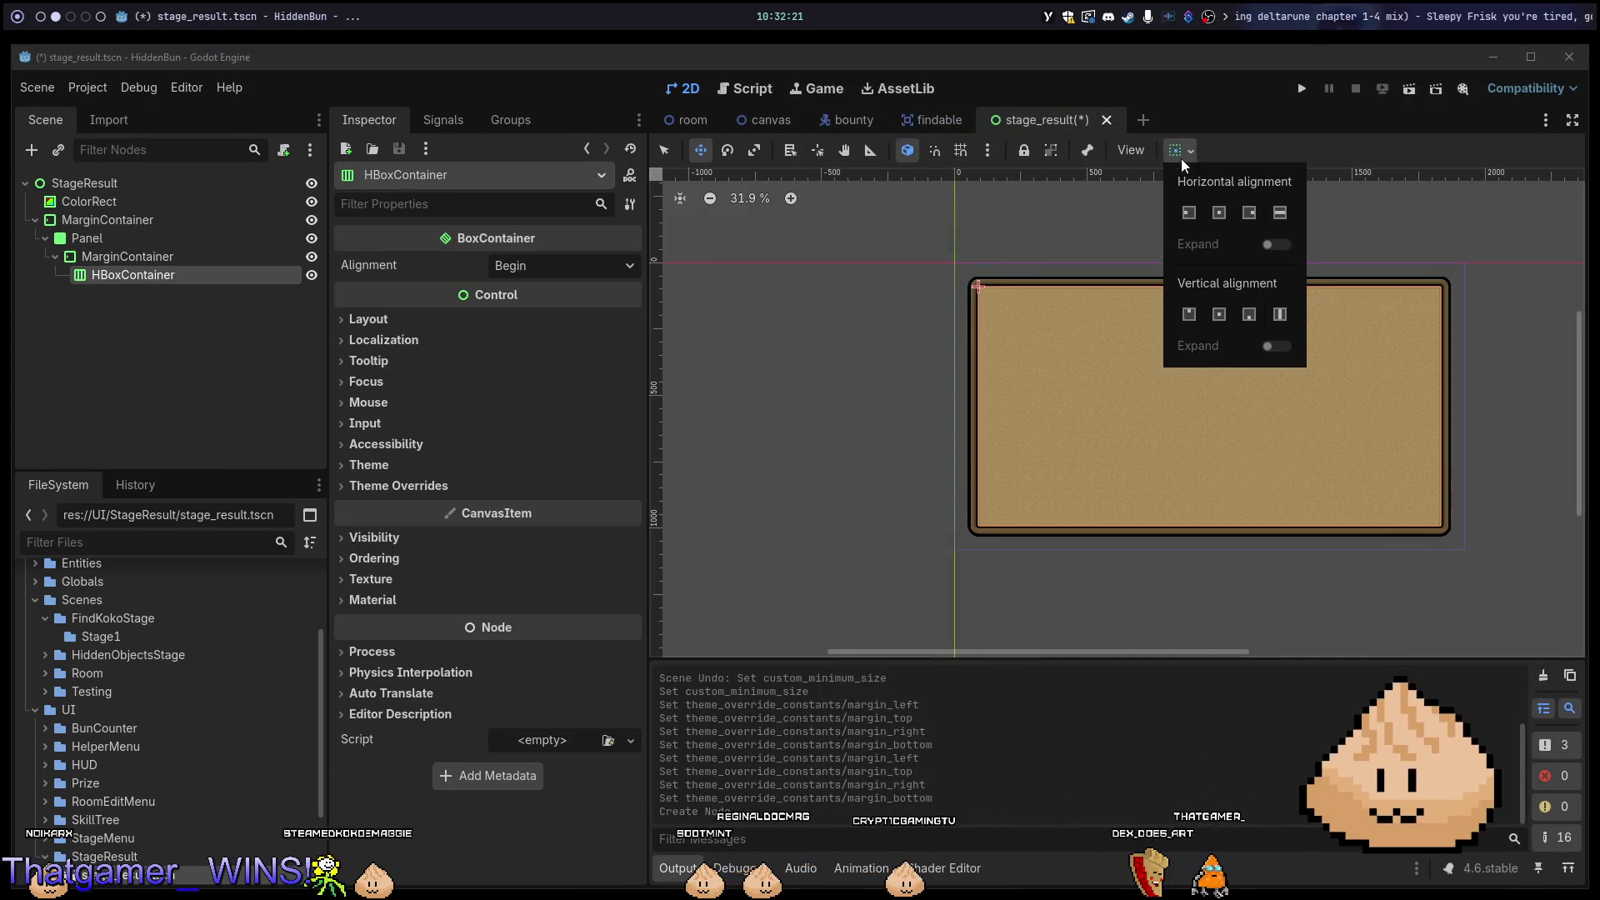
{"action": "left_click", "coordinate": [1276, 214]}
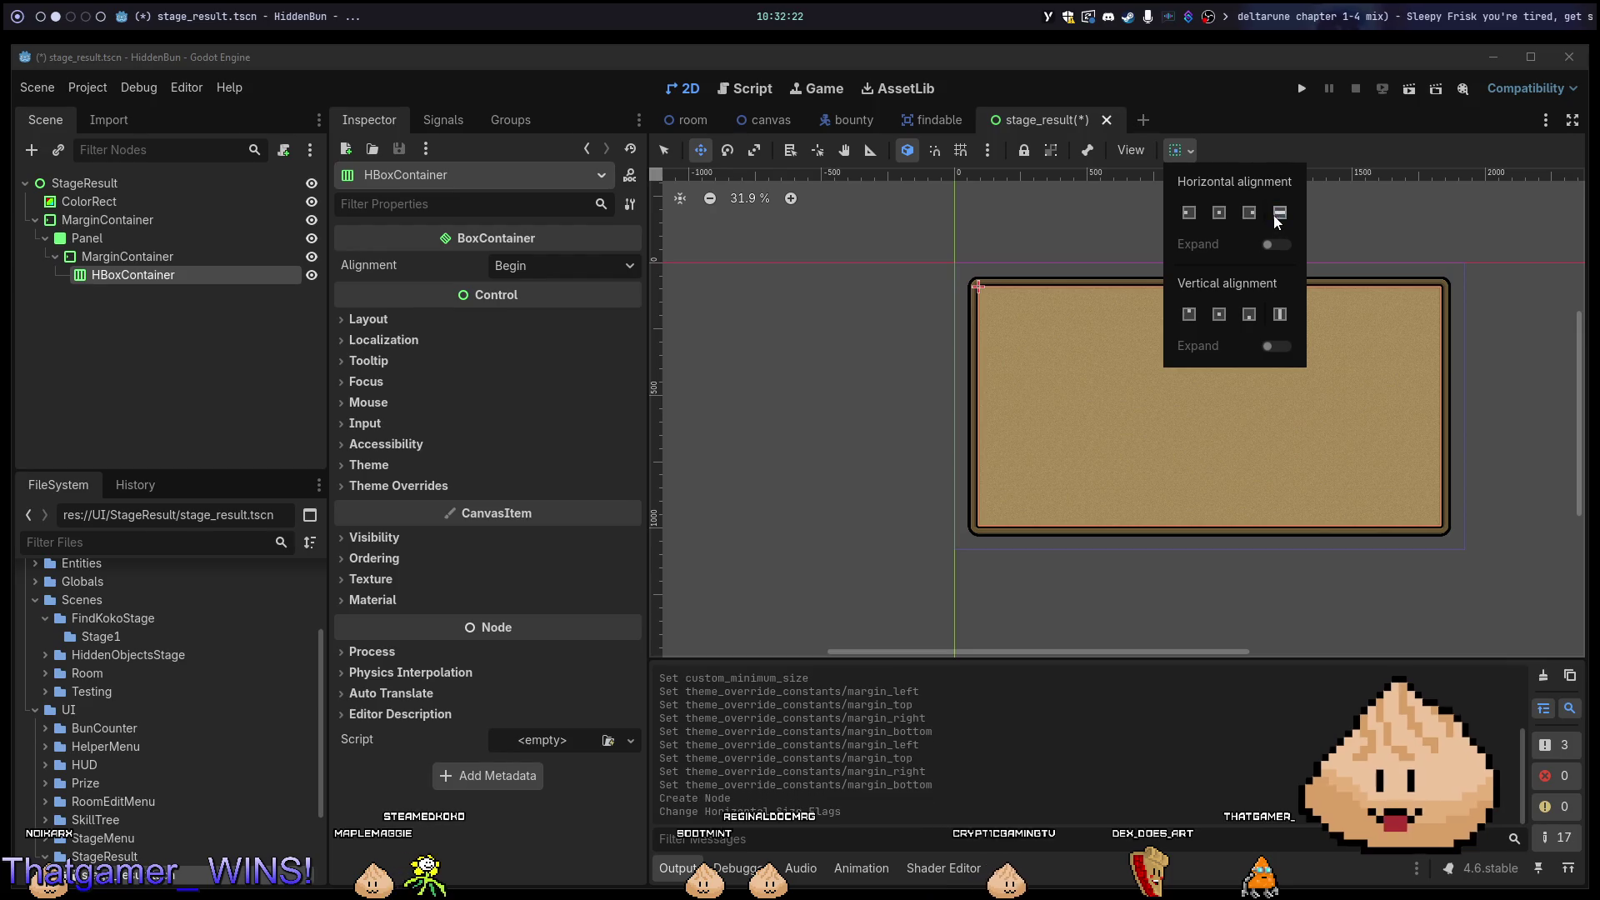
{"action": "left_click", "coordinate": [1279, 315]}
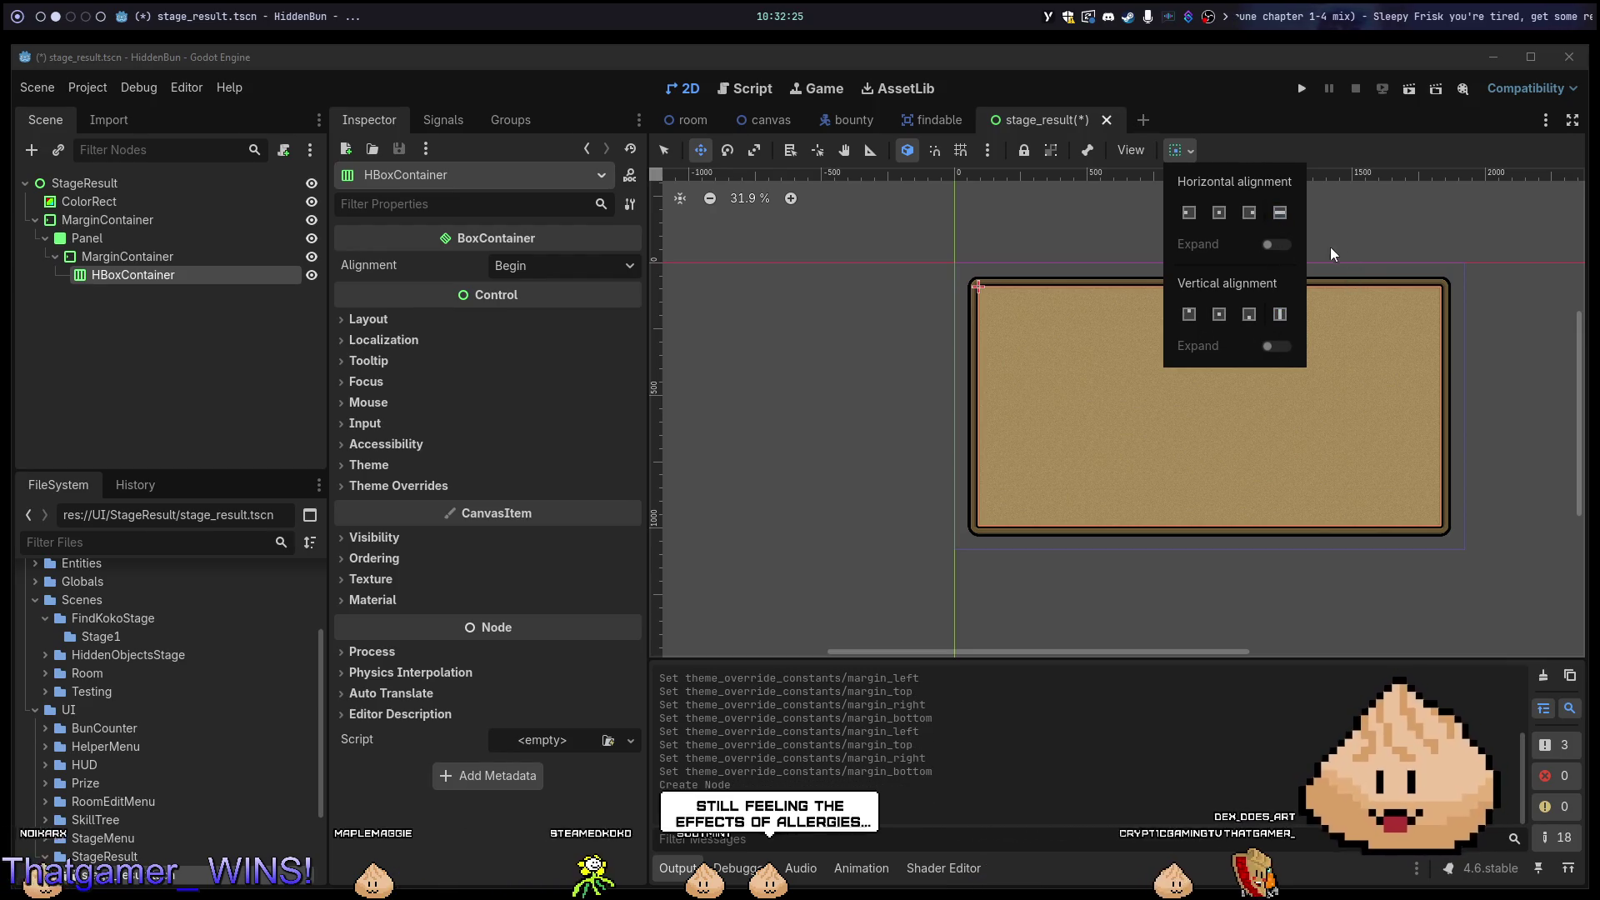
{"action": "left_click", "coordinate": [1291, 213]}
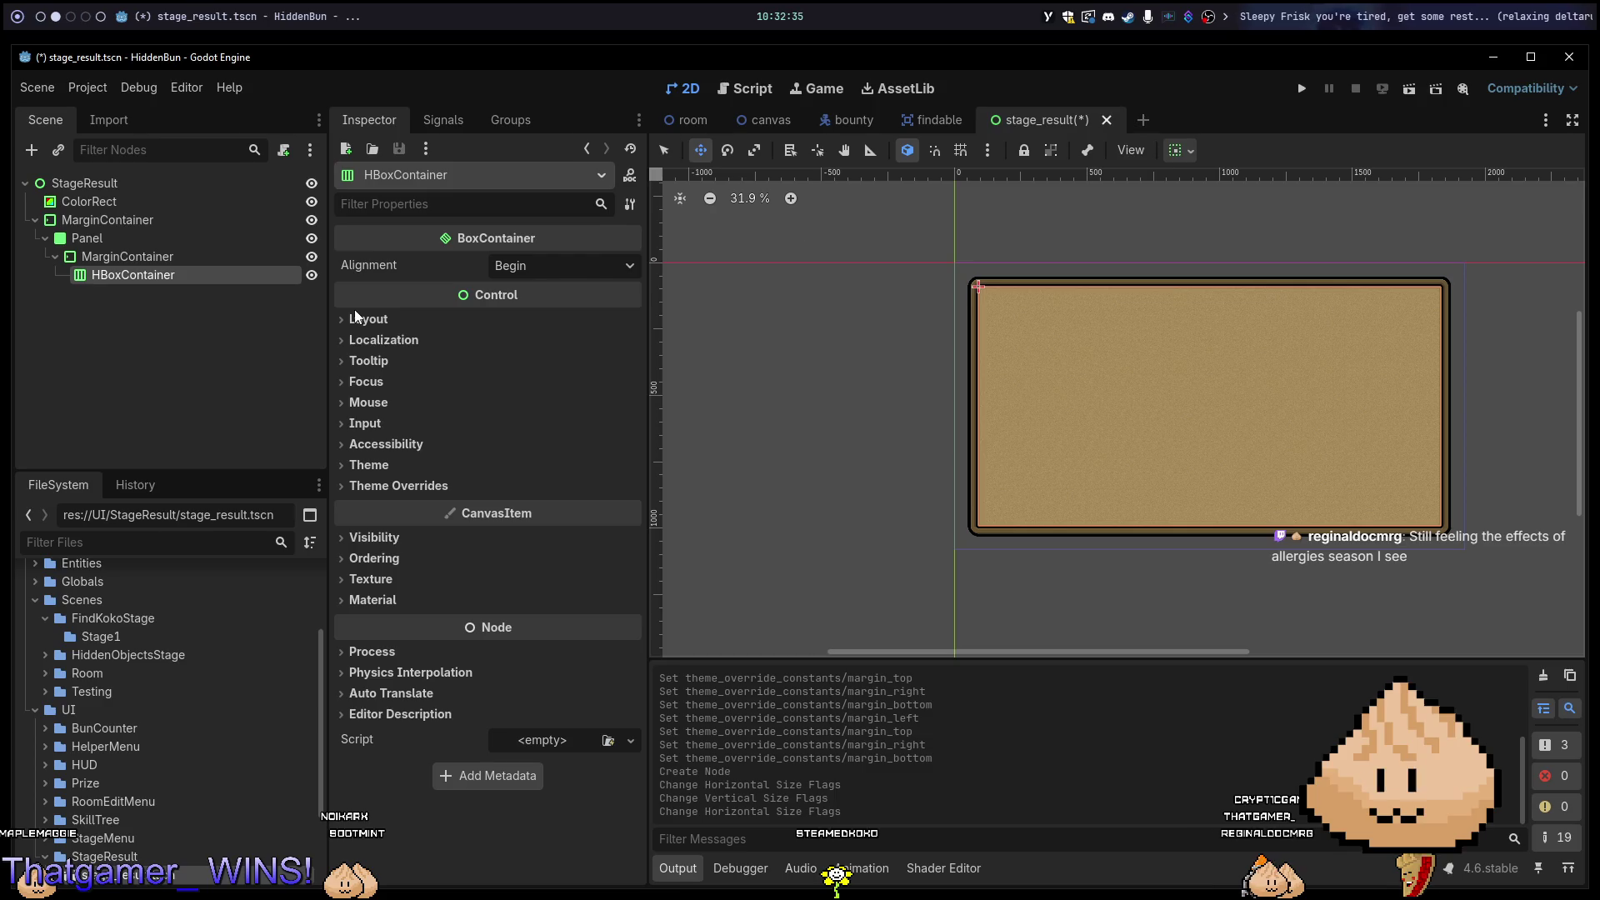
{"action": "key", "text": "Delete"}
{"action": "key", "text": "Return"}
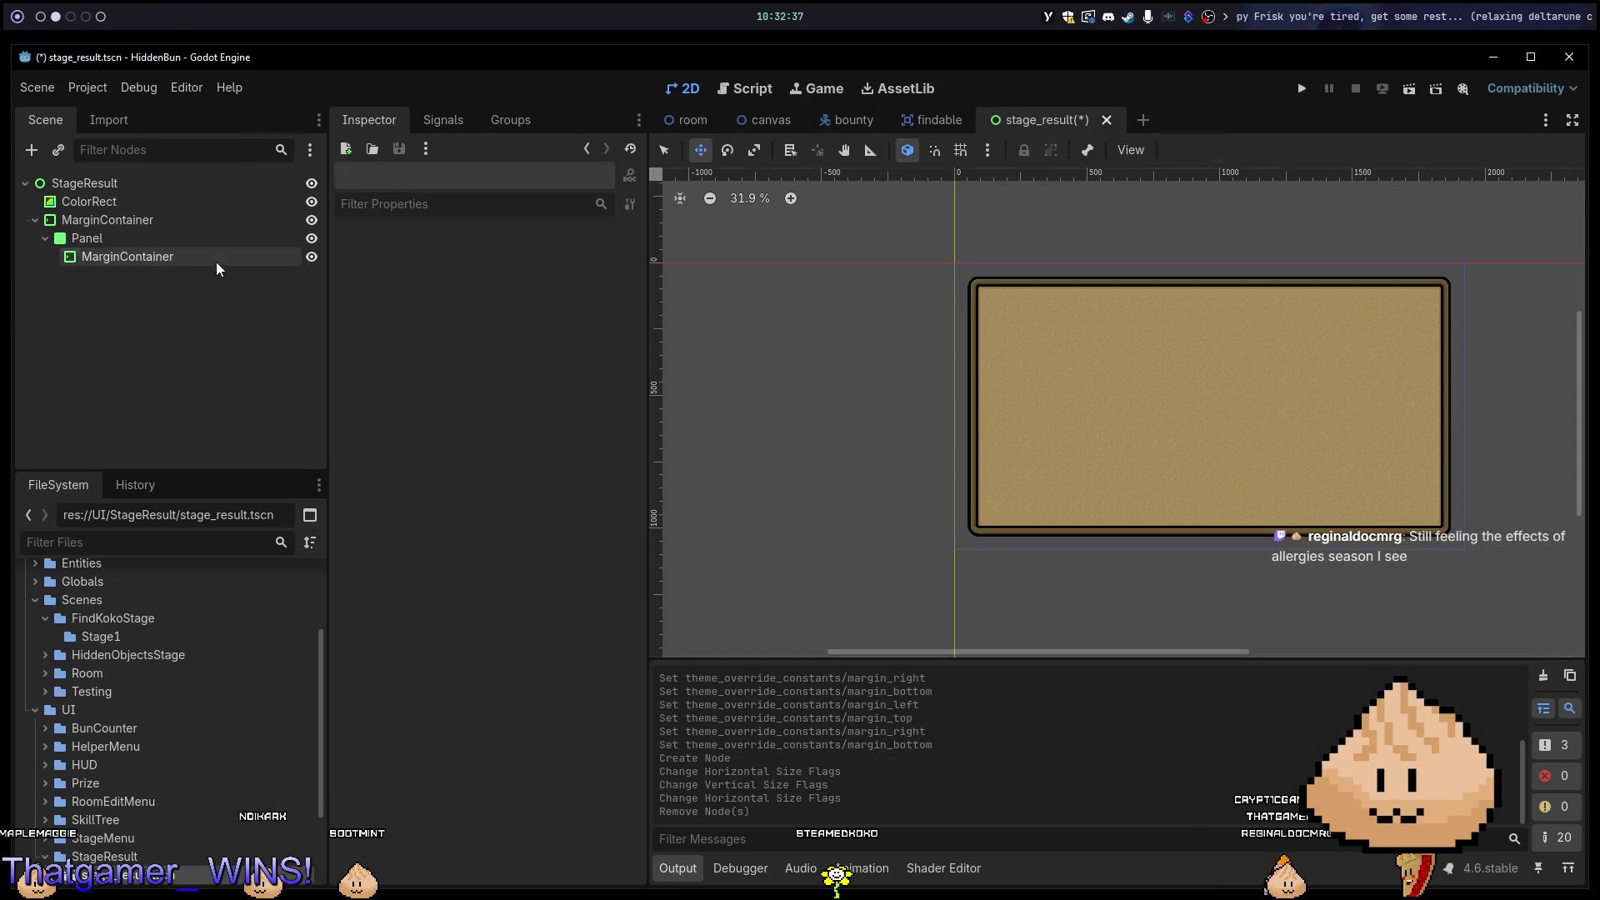
Select the inner MarginContainer with its 40 margins so its properties show in the Inspector.
{"action": "left_click", "coordinate": [217, 261]}
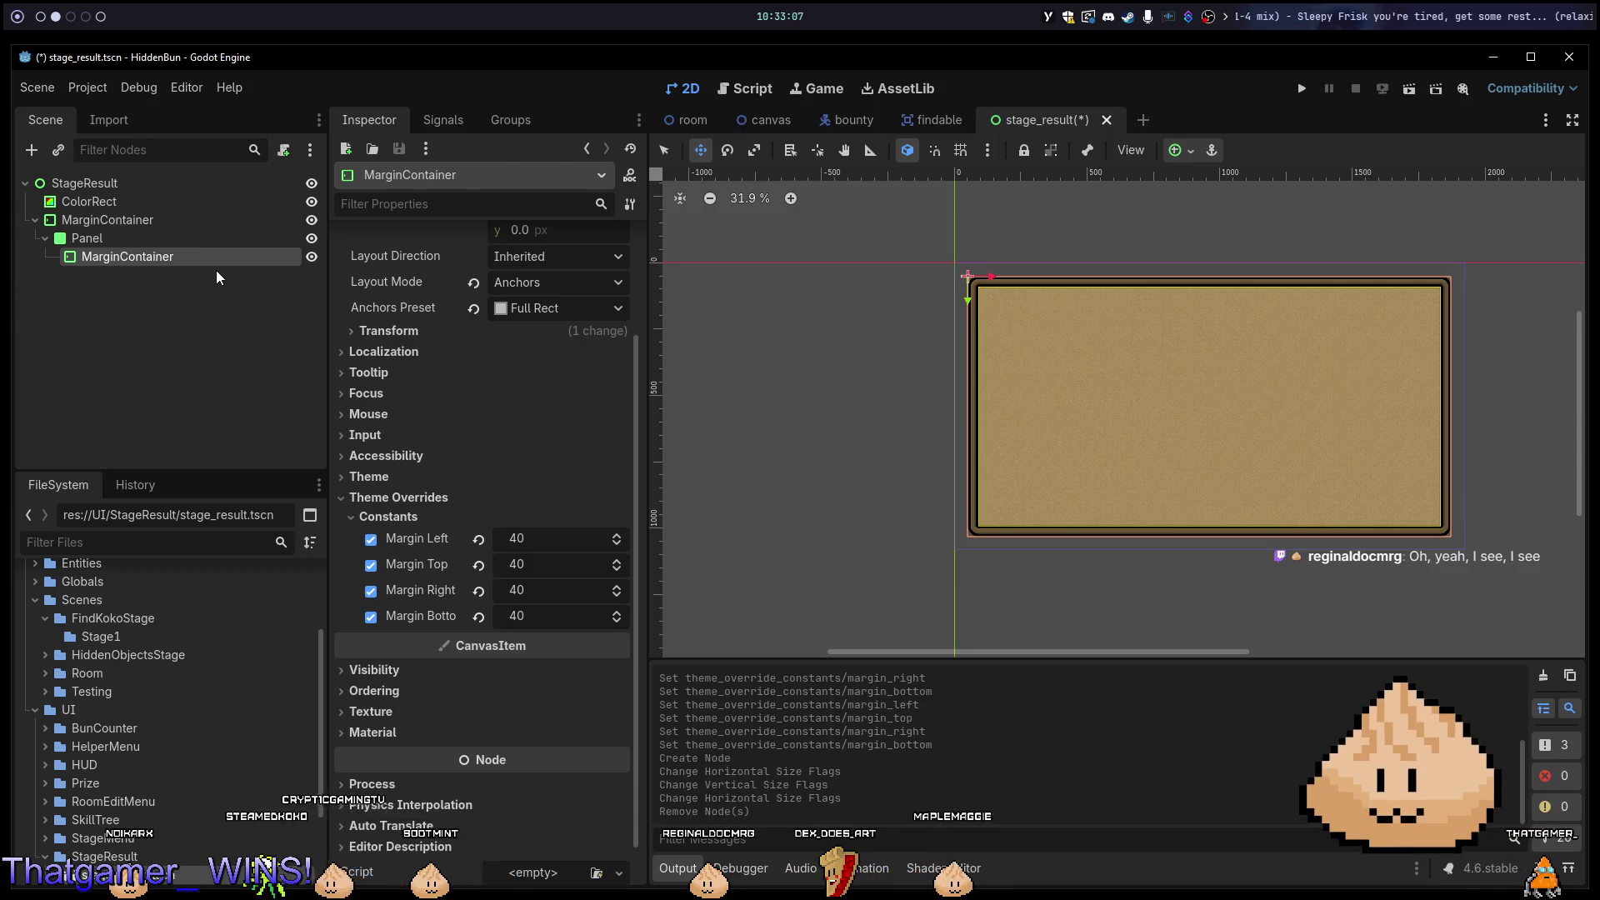
Add a GridContainer as a child of the inner MarginContainer.
{"action": "key", "text": "ctrl+a"}
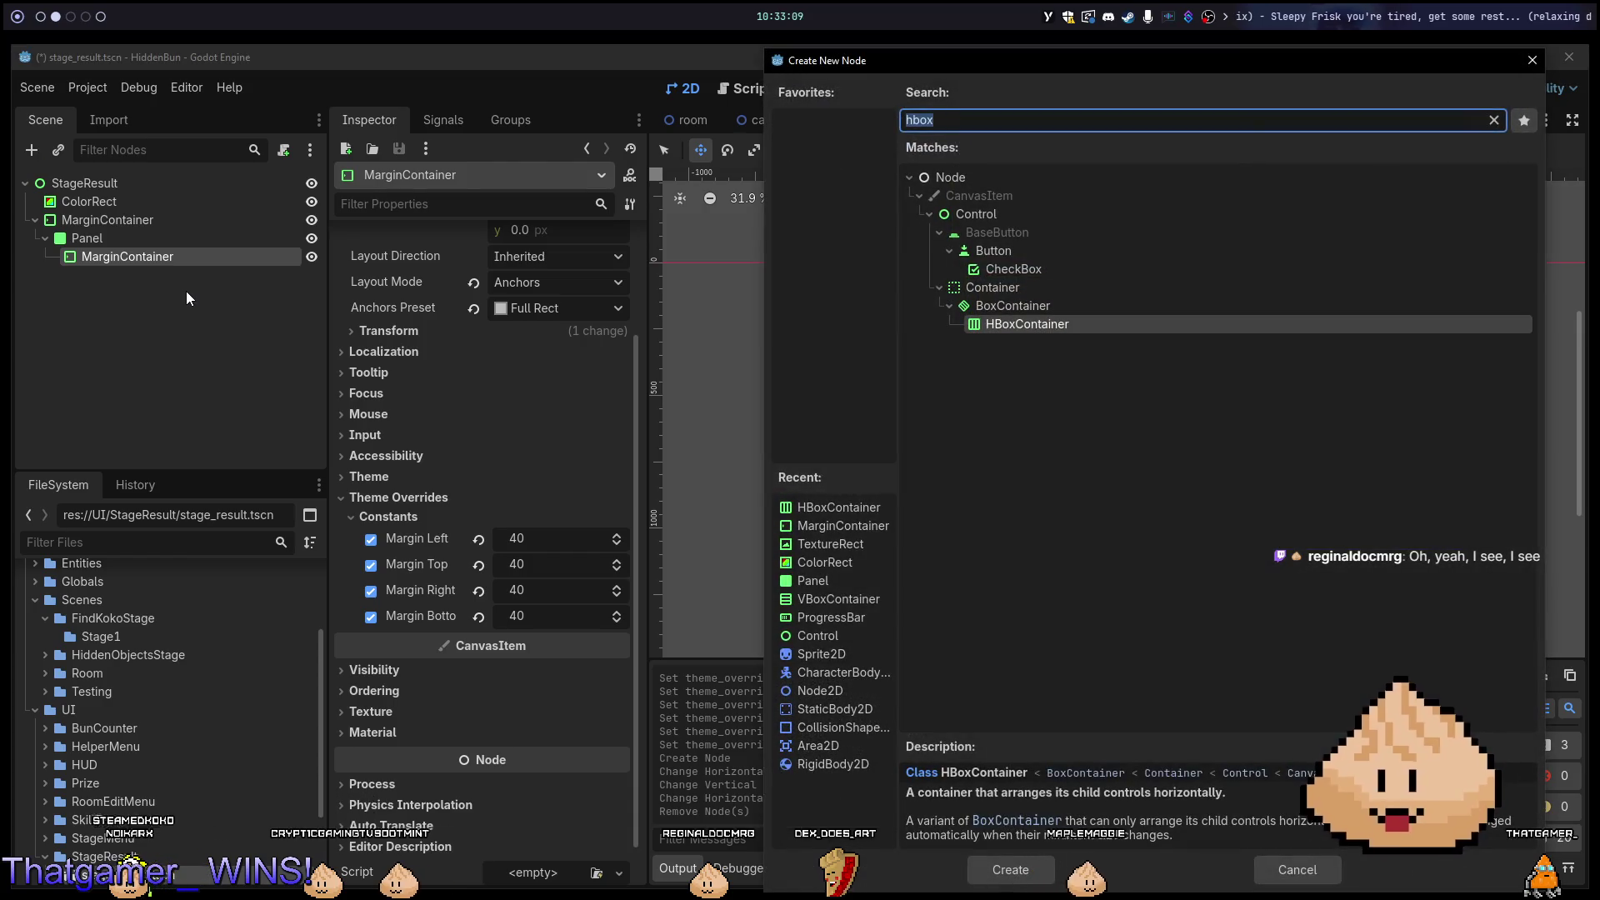
{"action": "key", "text": "Escape"}
{"action": "key", "text": "ctrl+a"}
{"action": "key", "text": "Escape"}
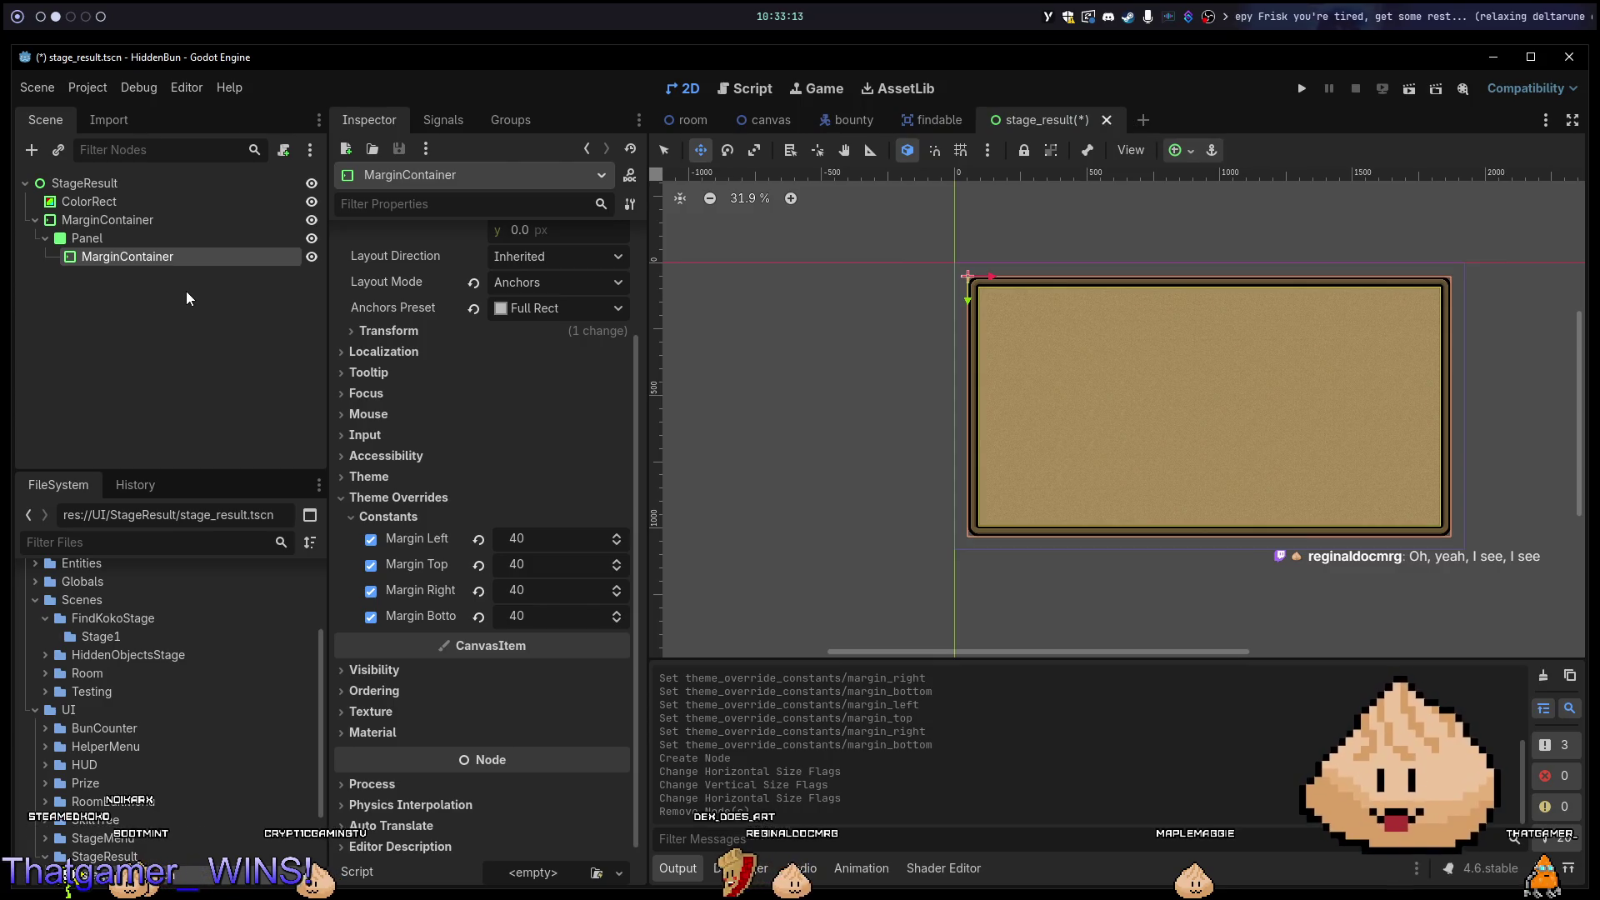
{"action": "key", "text": "ctrl+a"}
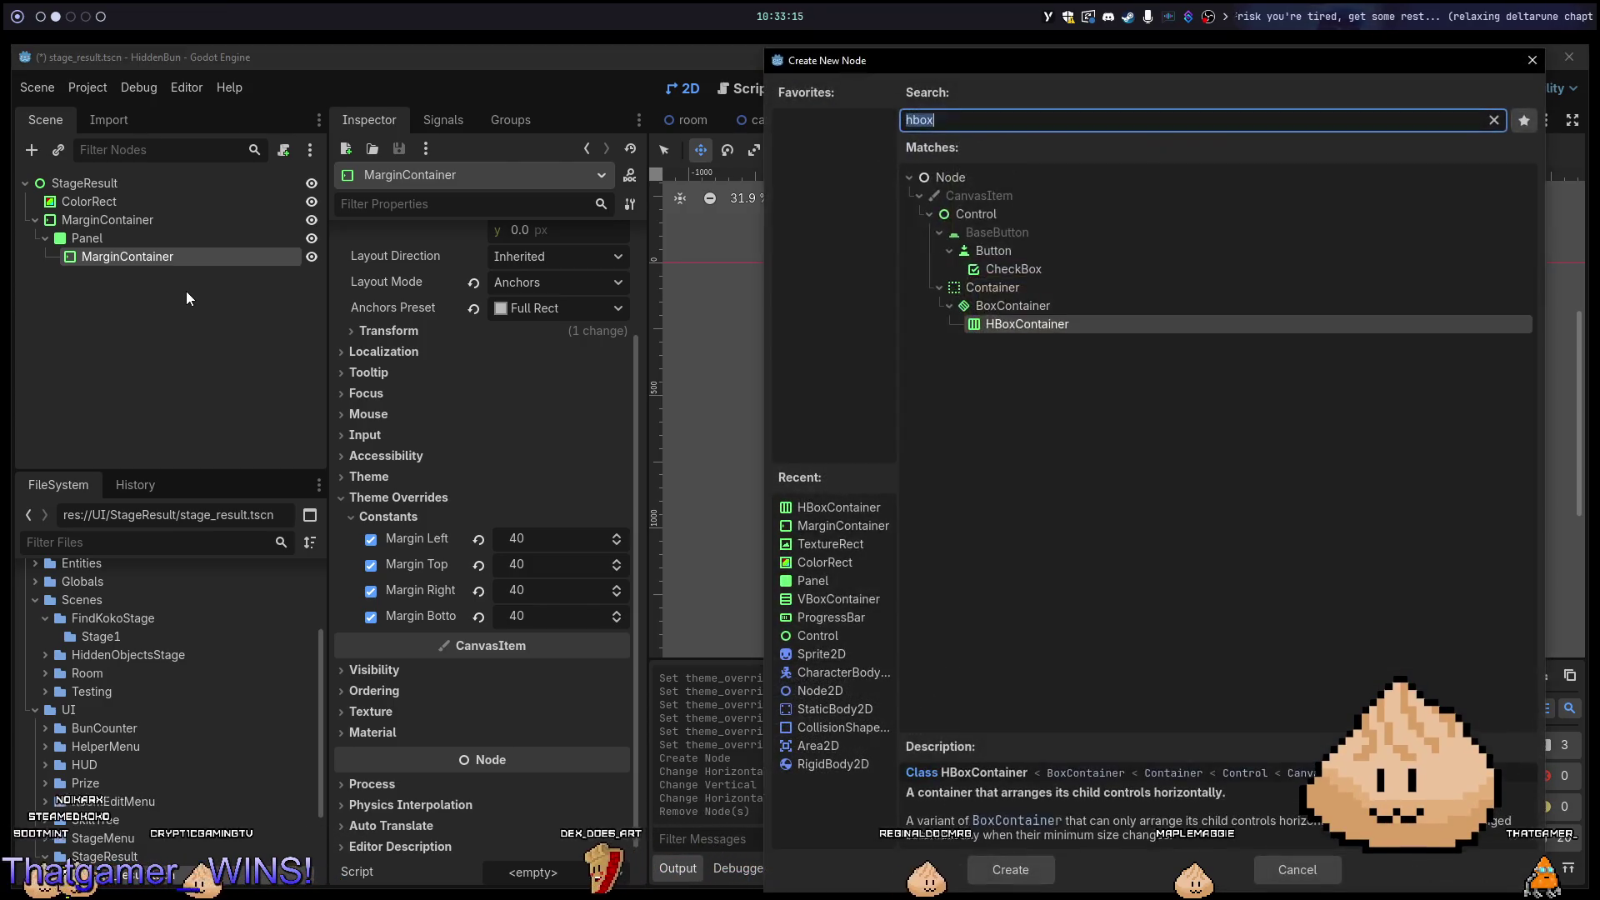
{"action": "type", "text": "grid"}
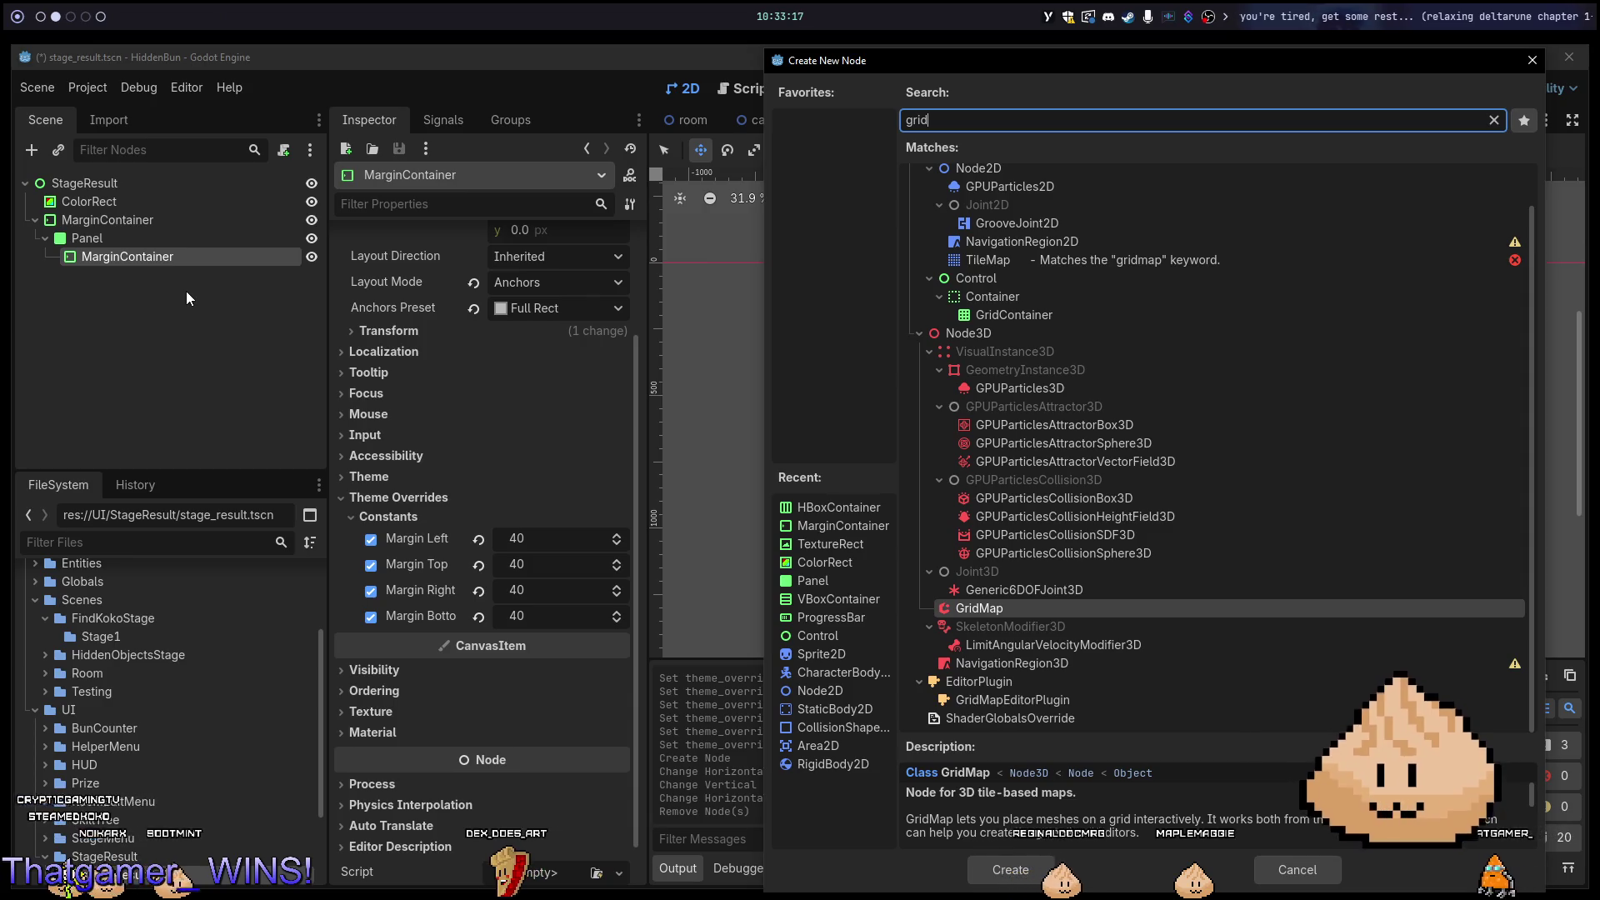
{"action": "type", "text": "container"}
{"action": "key", "text": "Return"}
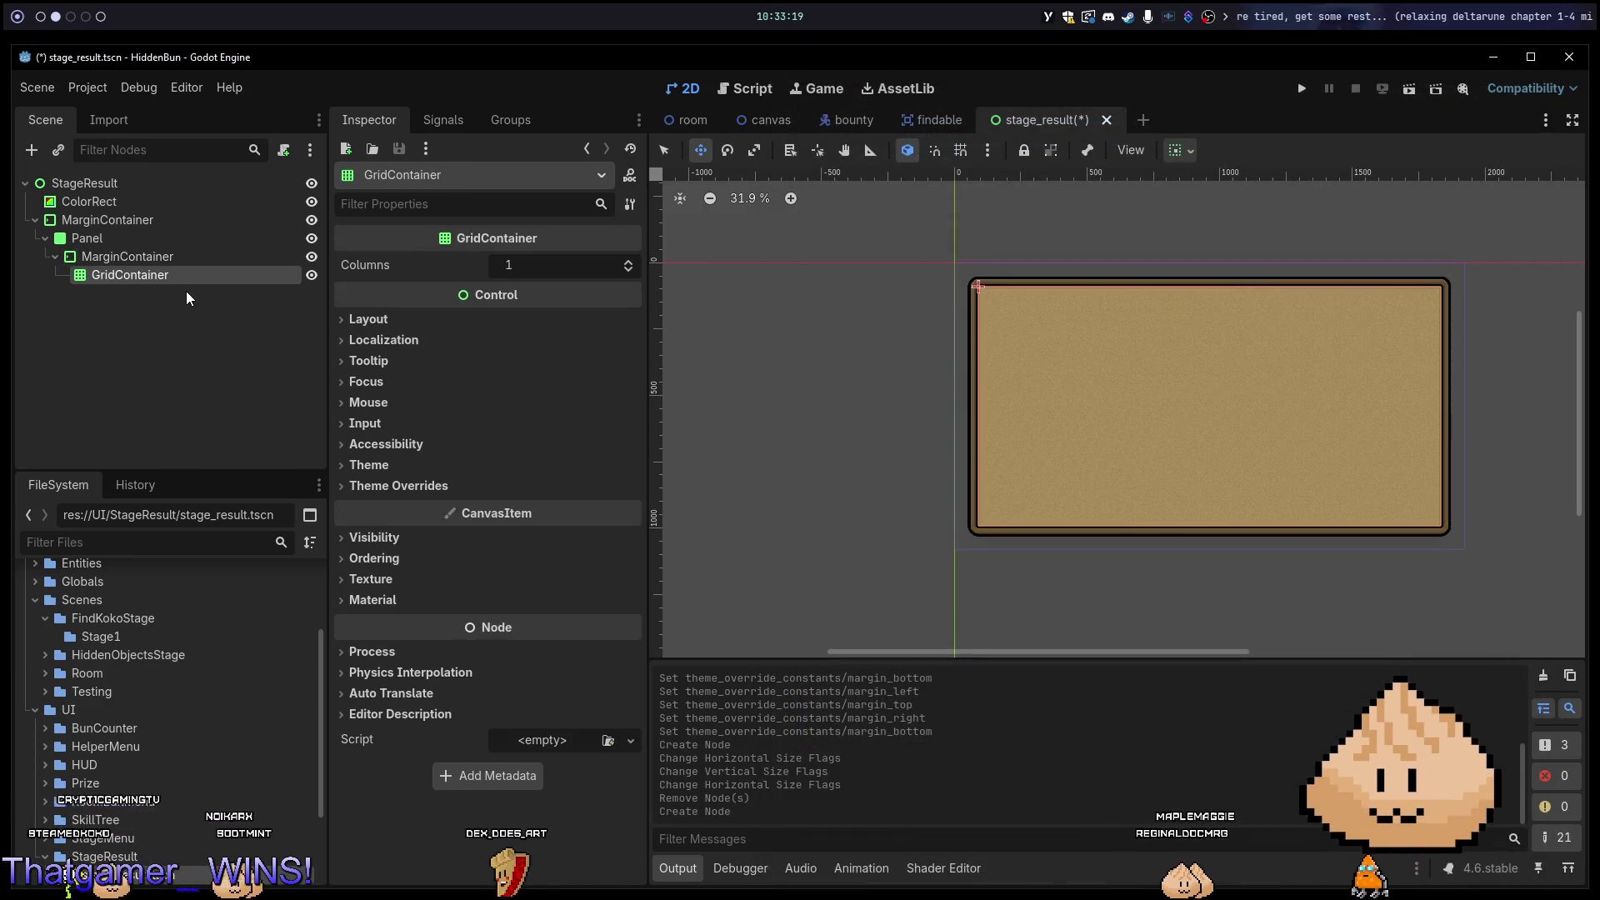
{"action": "left_click", "coordinate": [1180, 155]}
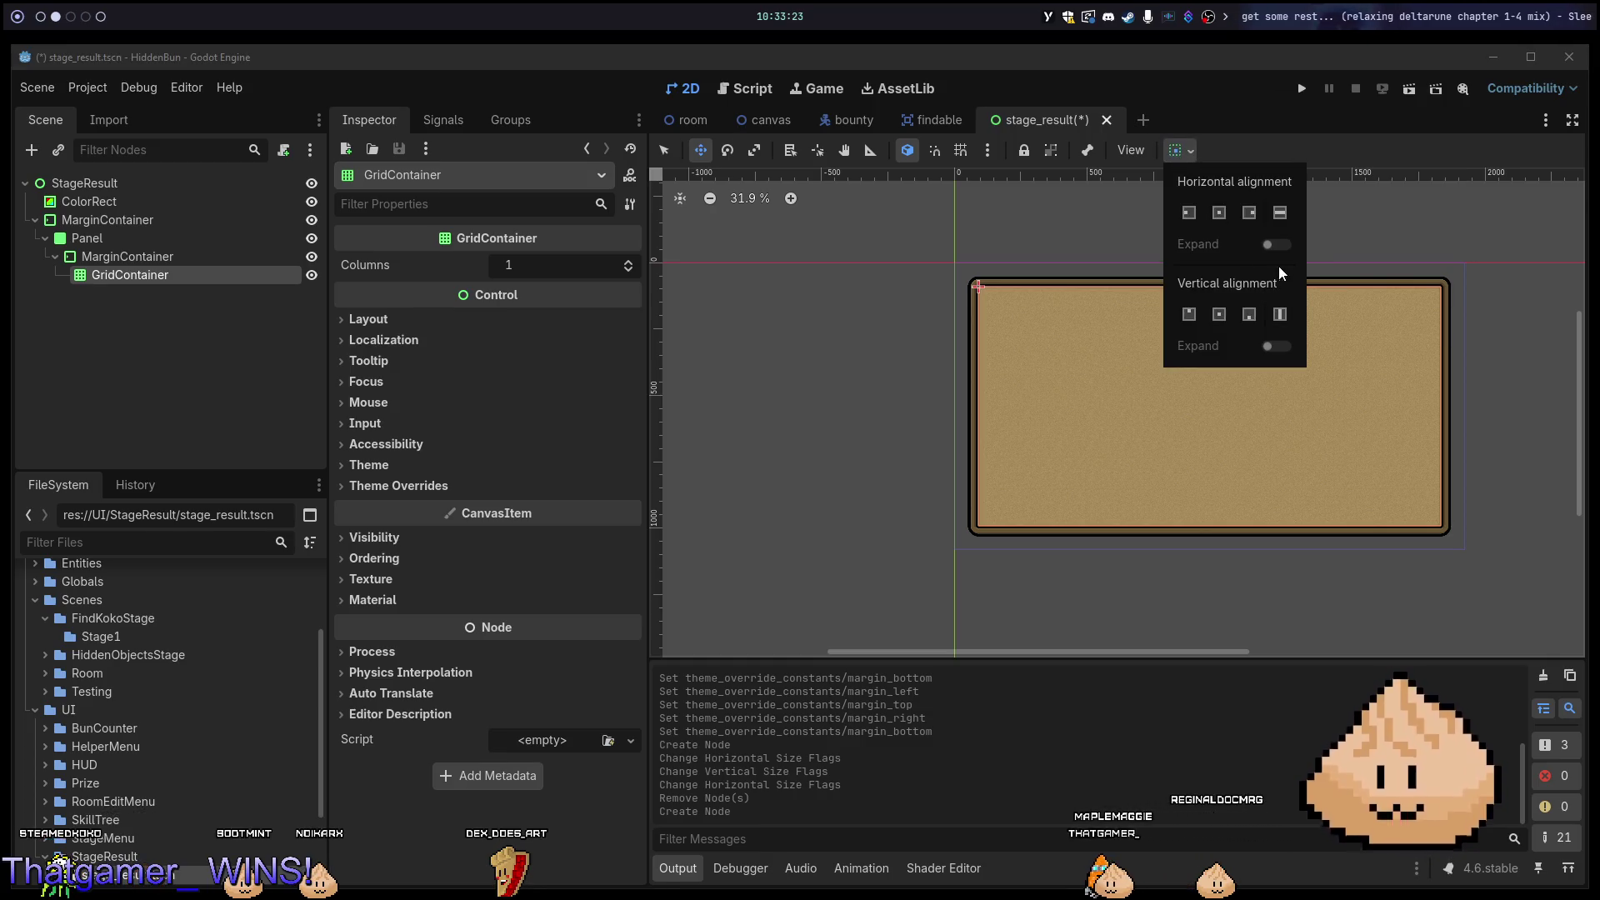
Add a VBoxContainer to the inner MarginContainer and place it above the GridContainer.
{"action": "left_click", "coordinate": [125, 256]}
{"action": "right_click", "coordinate": [254, 264]}
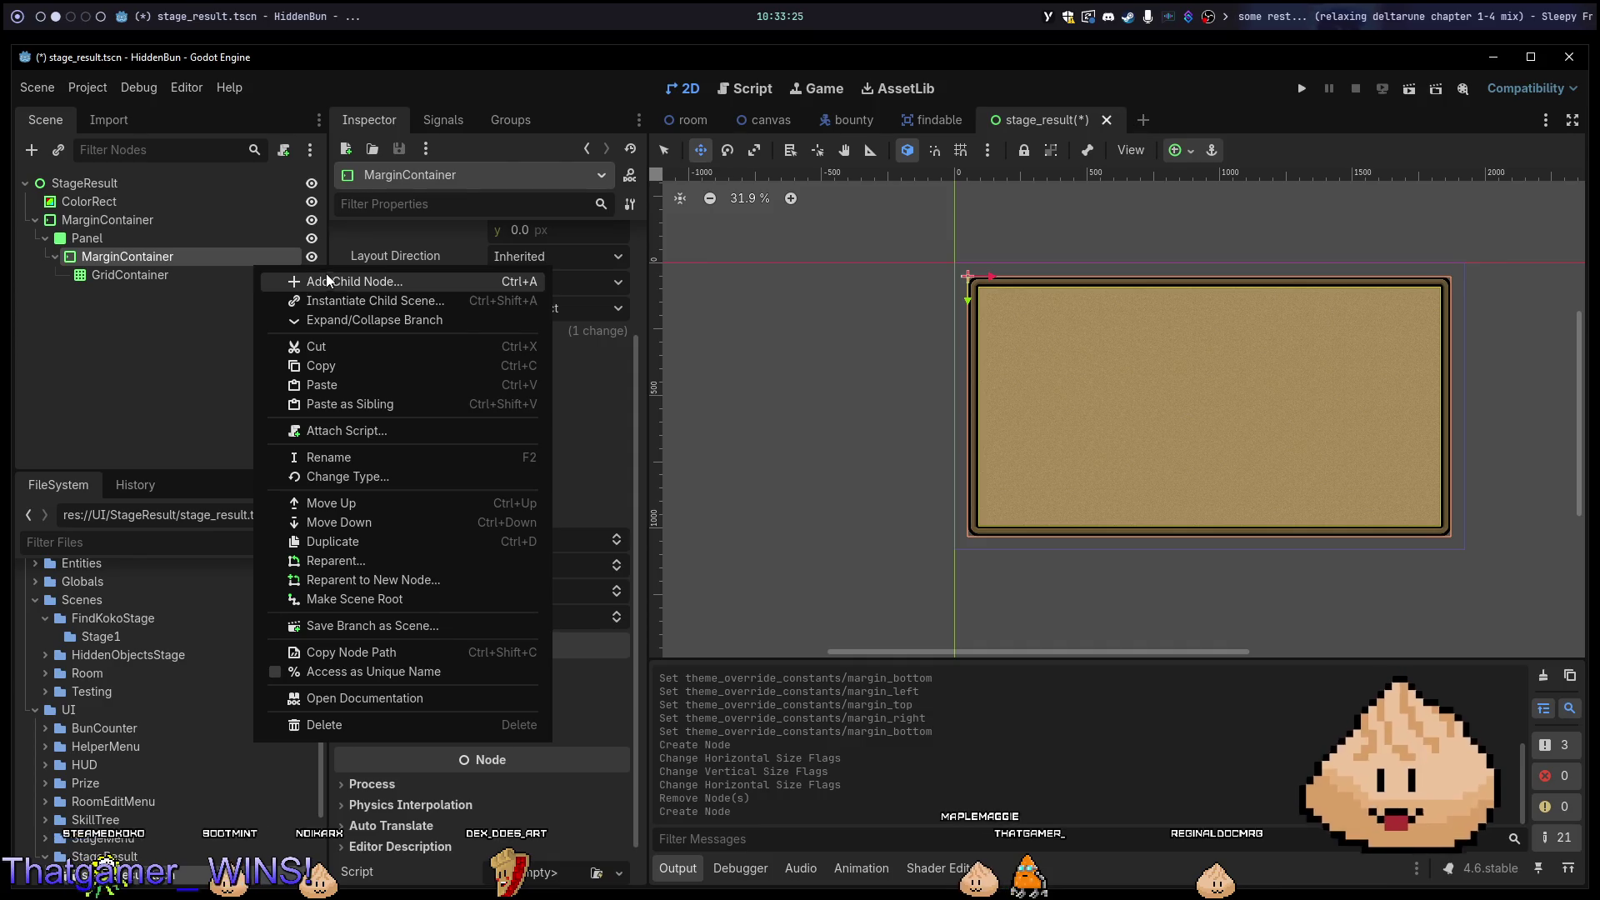
{"action": "left_click", "coordinate": [327, 282]}
{"action": "type", "text": "vbox"}
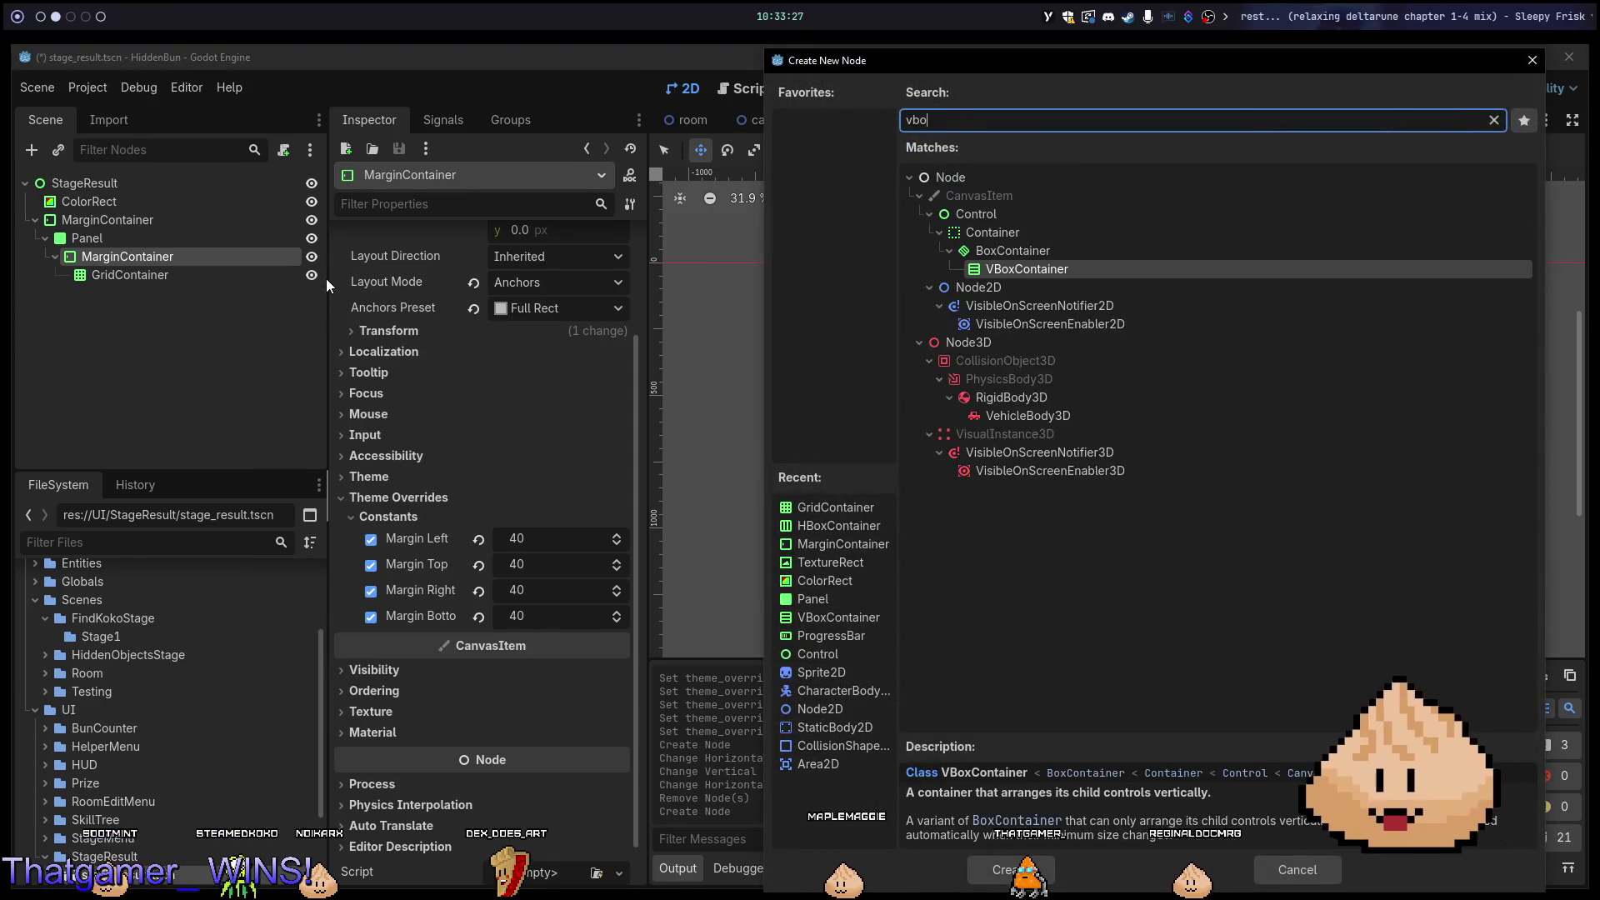
{"action": "key", "text": "Return"}
{"action": "left_click_drag", "start_coordinate": [197, 285], "coordinate": [190, 263]}
{"action": "right_click", "coordinate": [188, 282]}
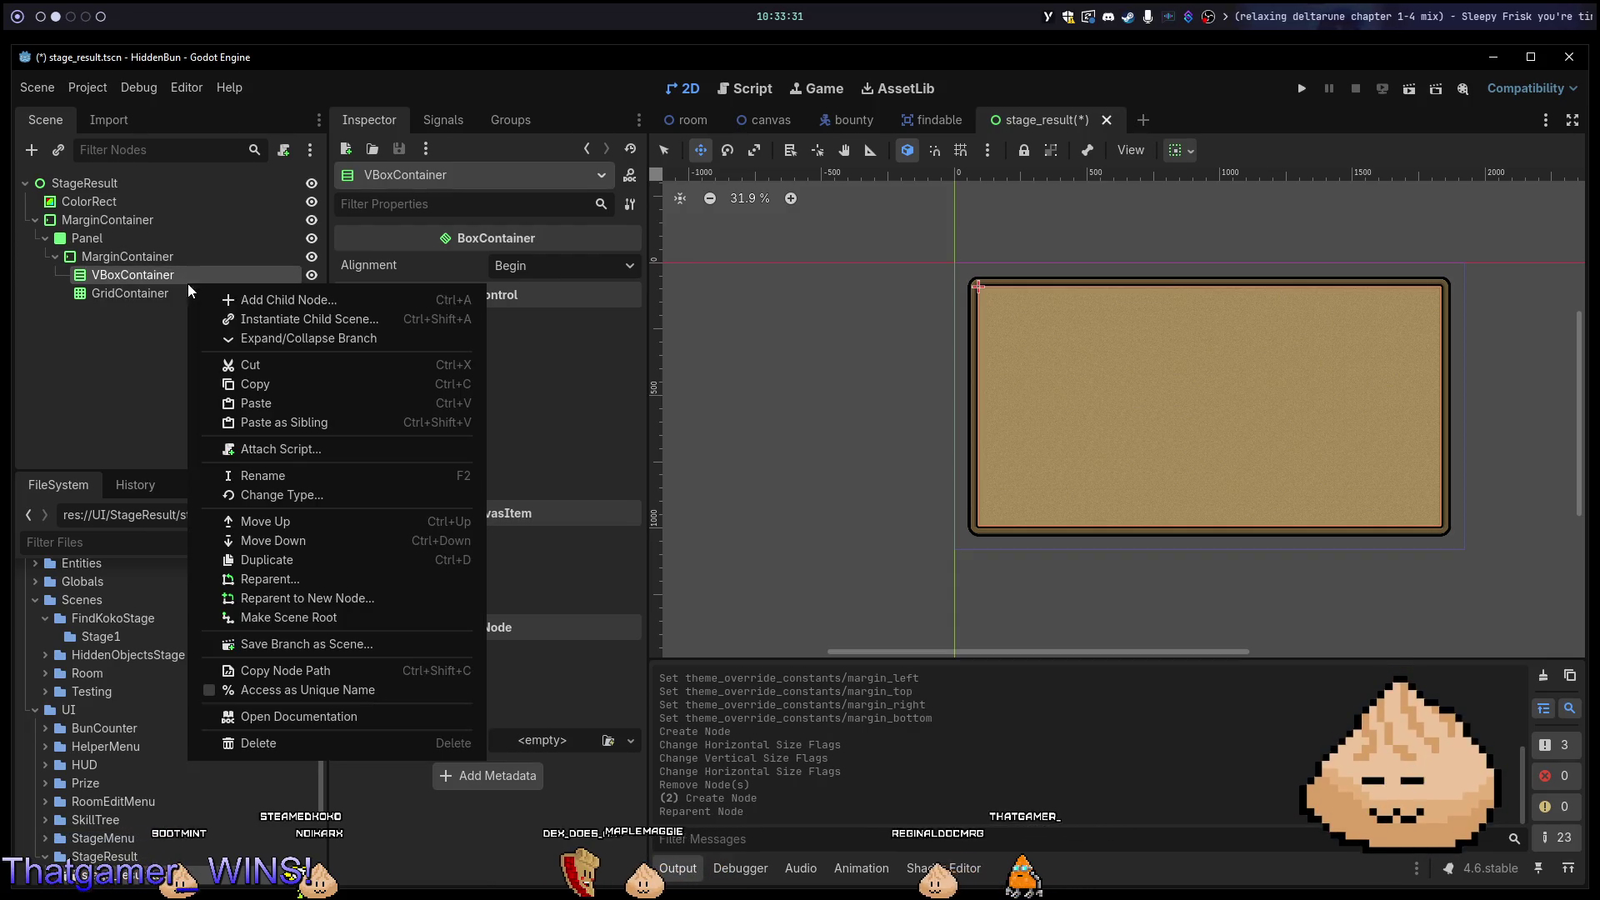
Add a Label inside the VBoxContainer with the text RESULTS.
{"action": "left_click", "coordinate": [256, 300]}
{"action": "type", "text": "label"}
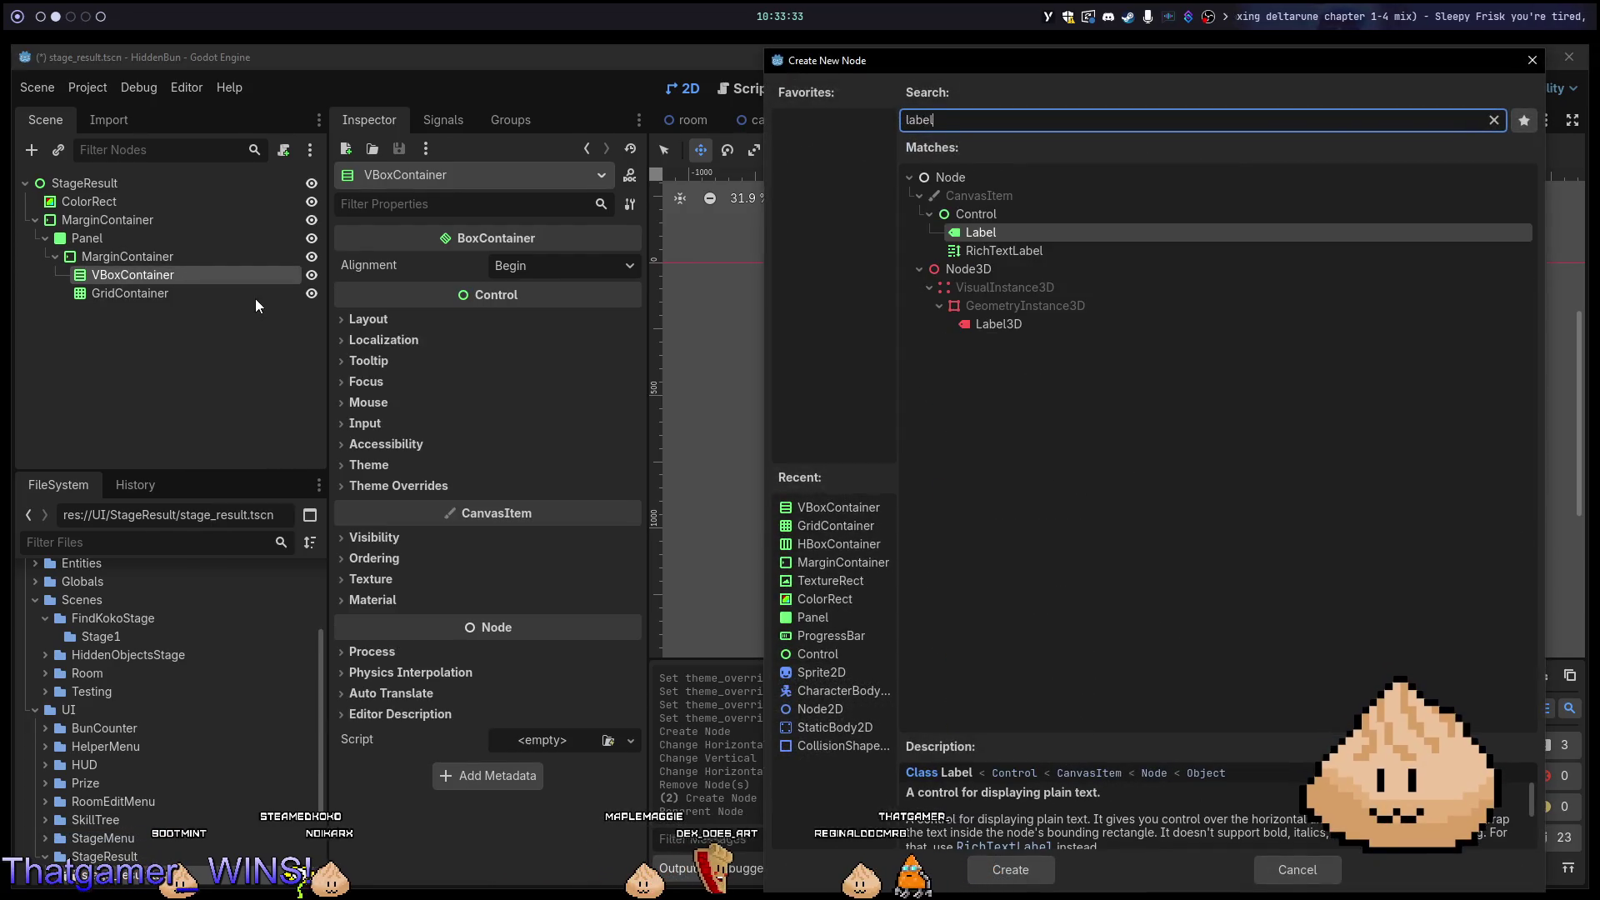
{"action": "key", "text": "Return"}
{"action": "left_click", "coordinate": [429, 314]}
{"action": "type", "text": "RESULTS"}
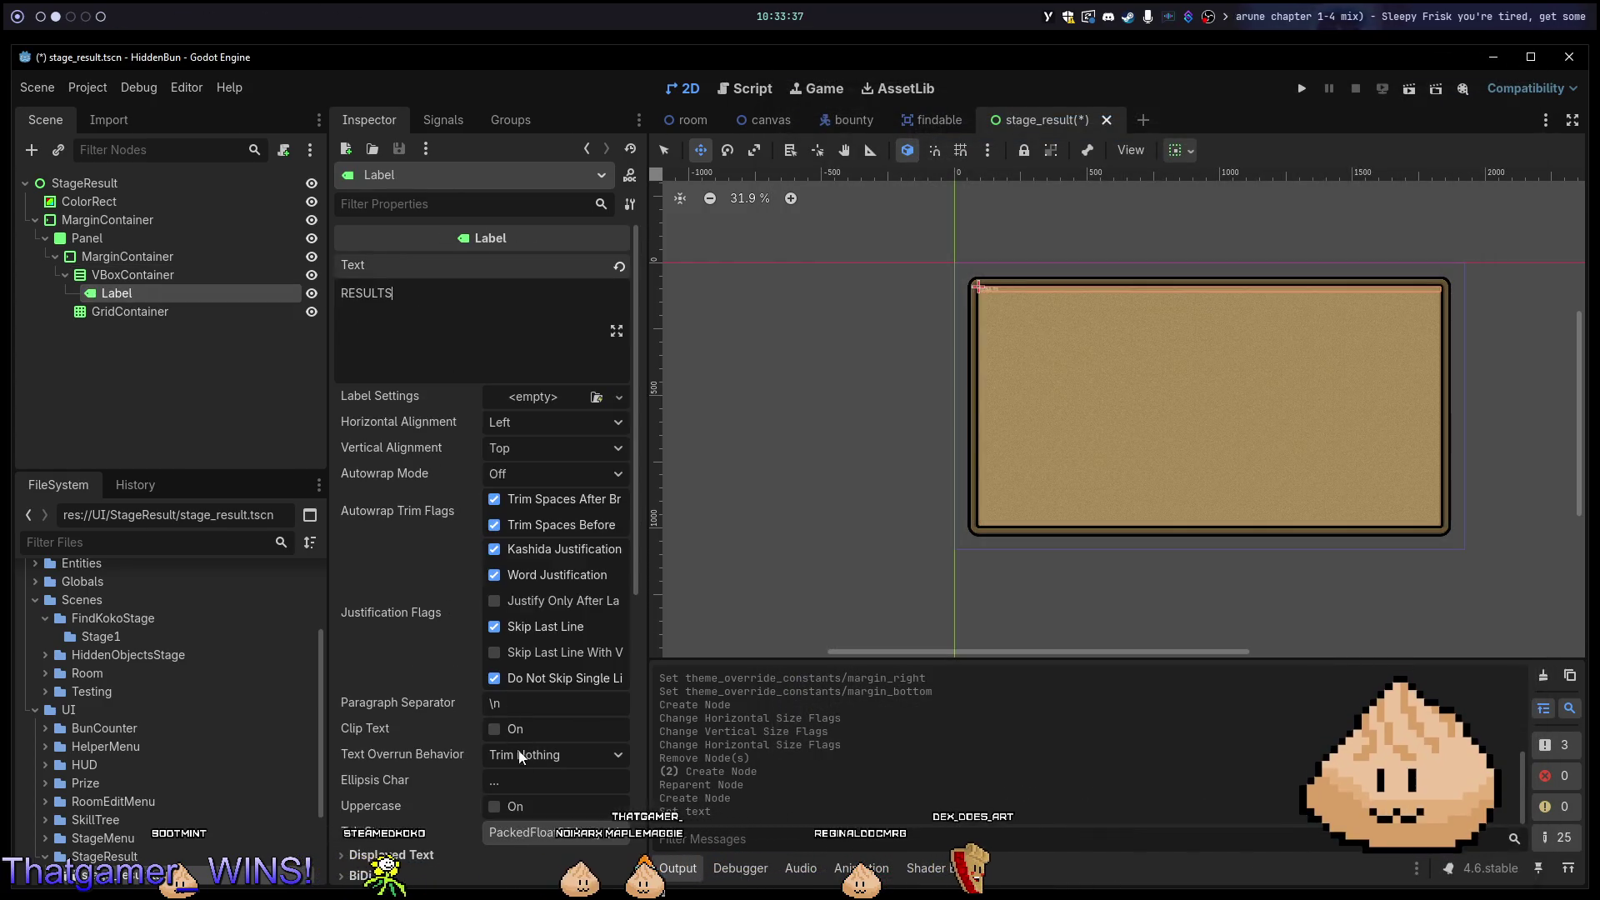
{"action": "scroll", "coordinate": [503, 742], "scroll_direction": "down", "scroll_amount": 6}
{"action": "scroll", "coordinate": [503, 742], "scroll_direction": "up", "scroll_amount": 3}
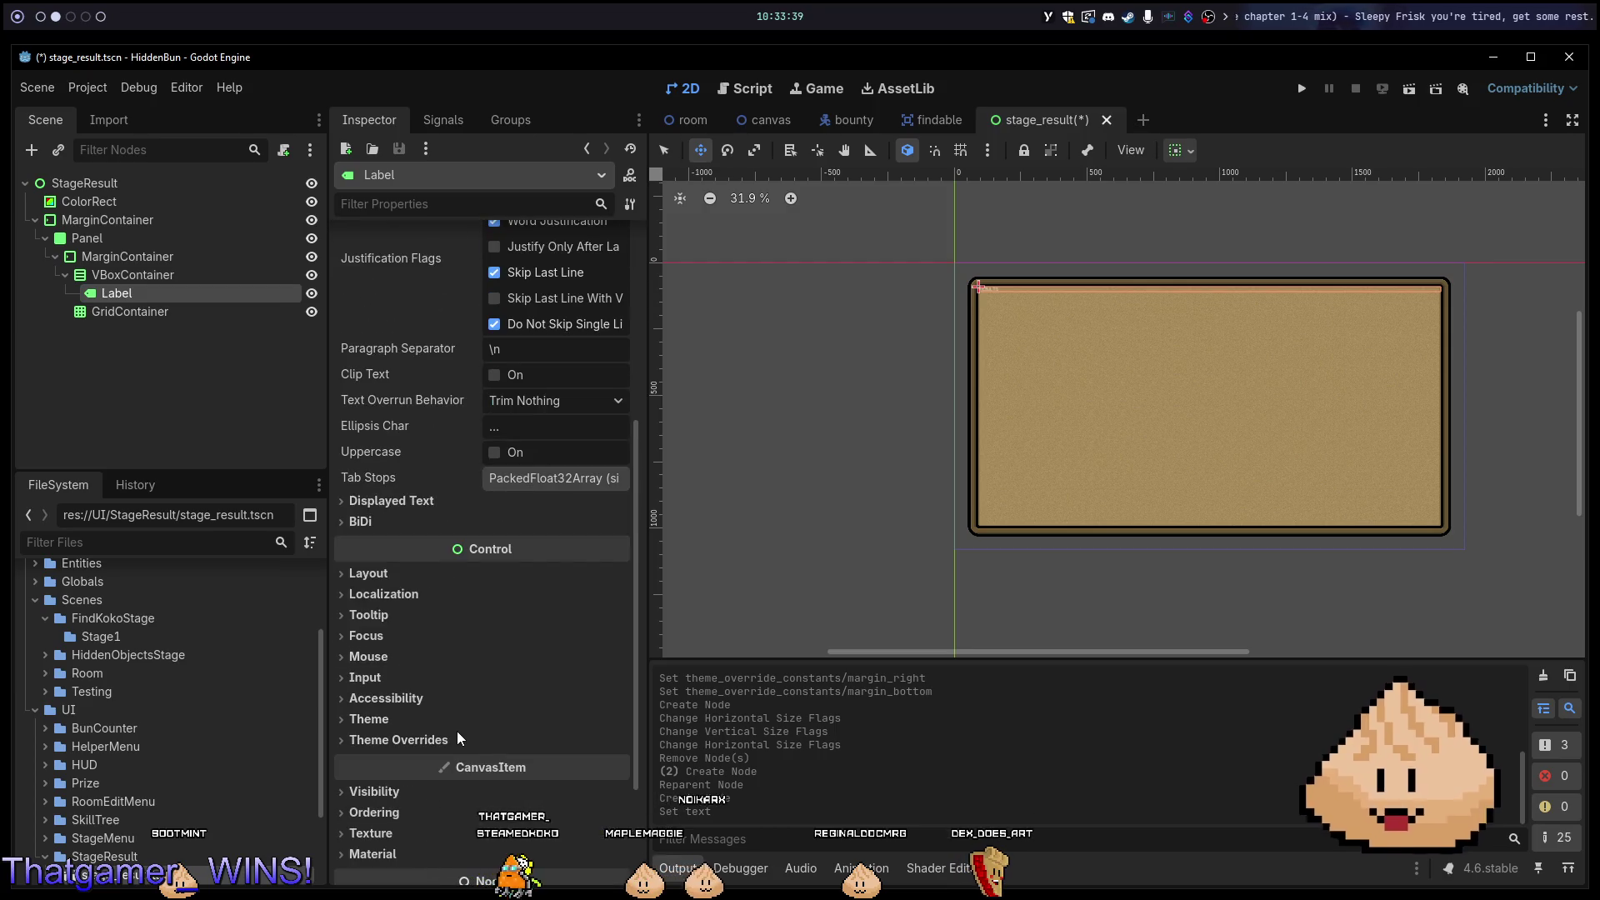
Override the label's theme font size to 69.
{"action": "left_click", "coordinate": [398, 740]}
{"action": "left_click", "coordinate": [400, 809]}
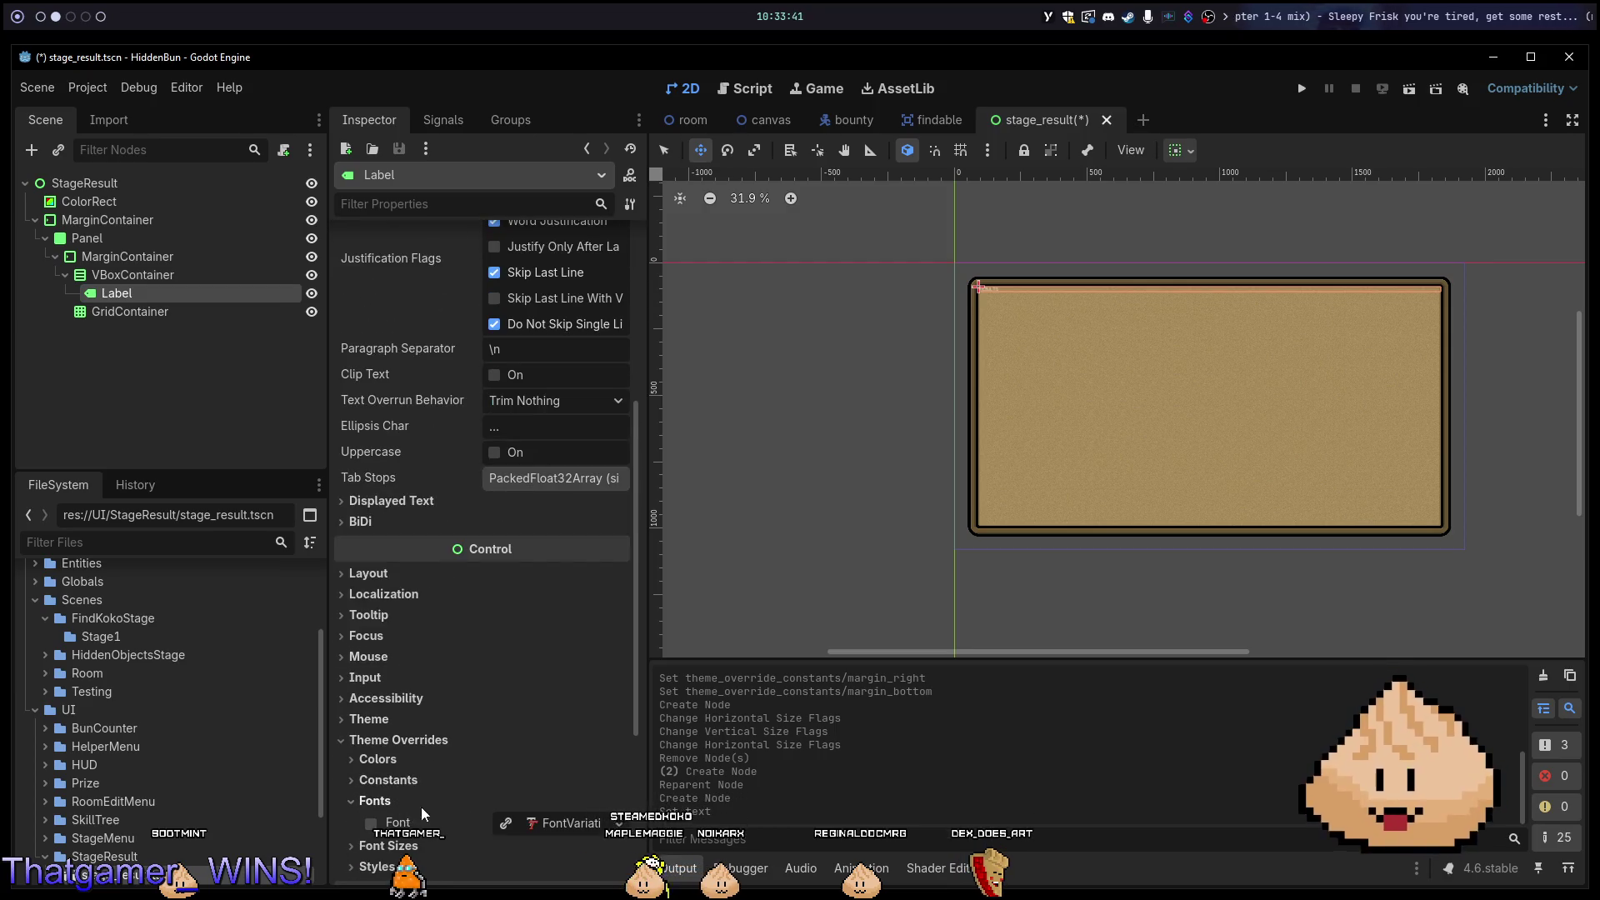
{"action": "scroll", "coordinate": [500, 758], "scroll_direction": "down", "scroll_amount": 4}
{"action": "left_click", "coordinate": [398, 608]}
{"action": "left_click", "coordinate": [553, 620]}
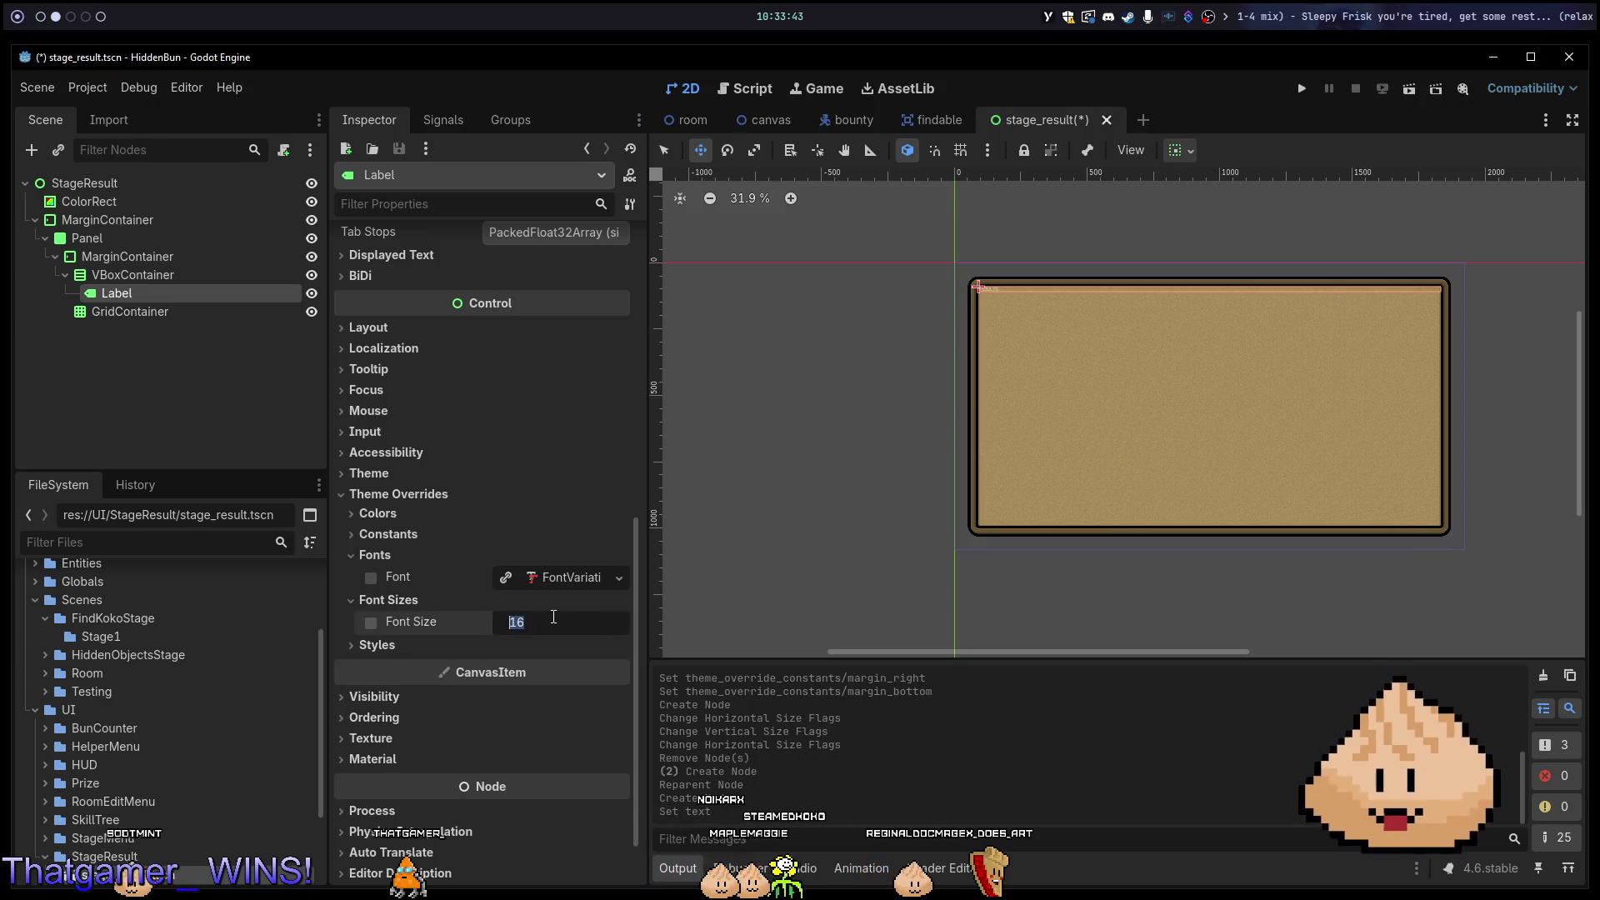
{"action": "type", "text": "69"}
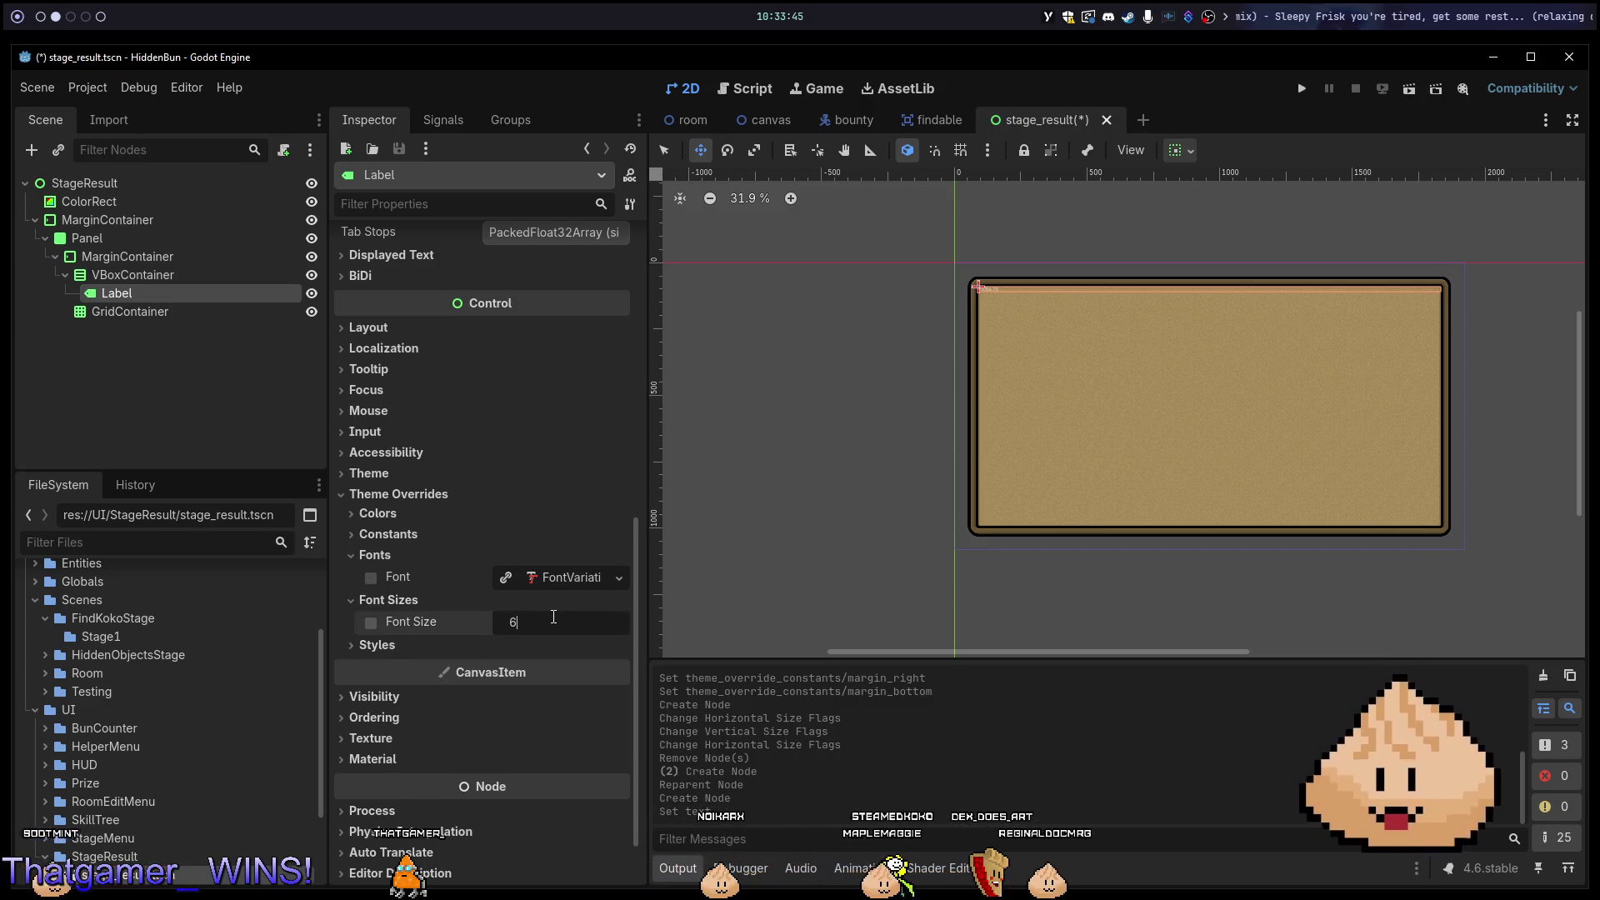
{"action": "key", "text": "Return"}
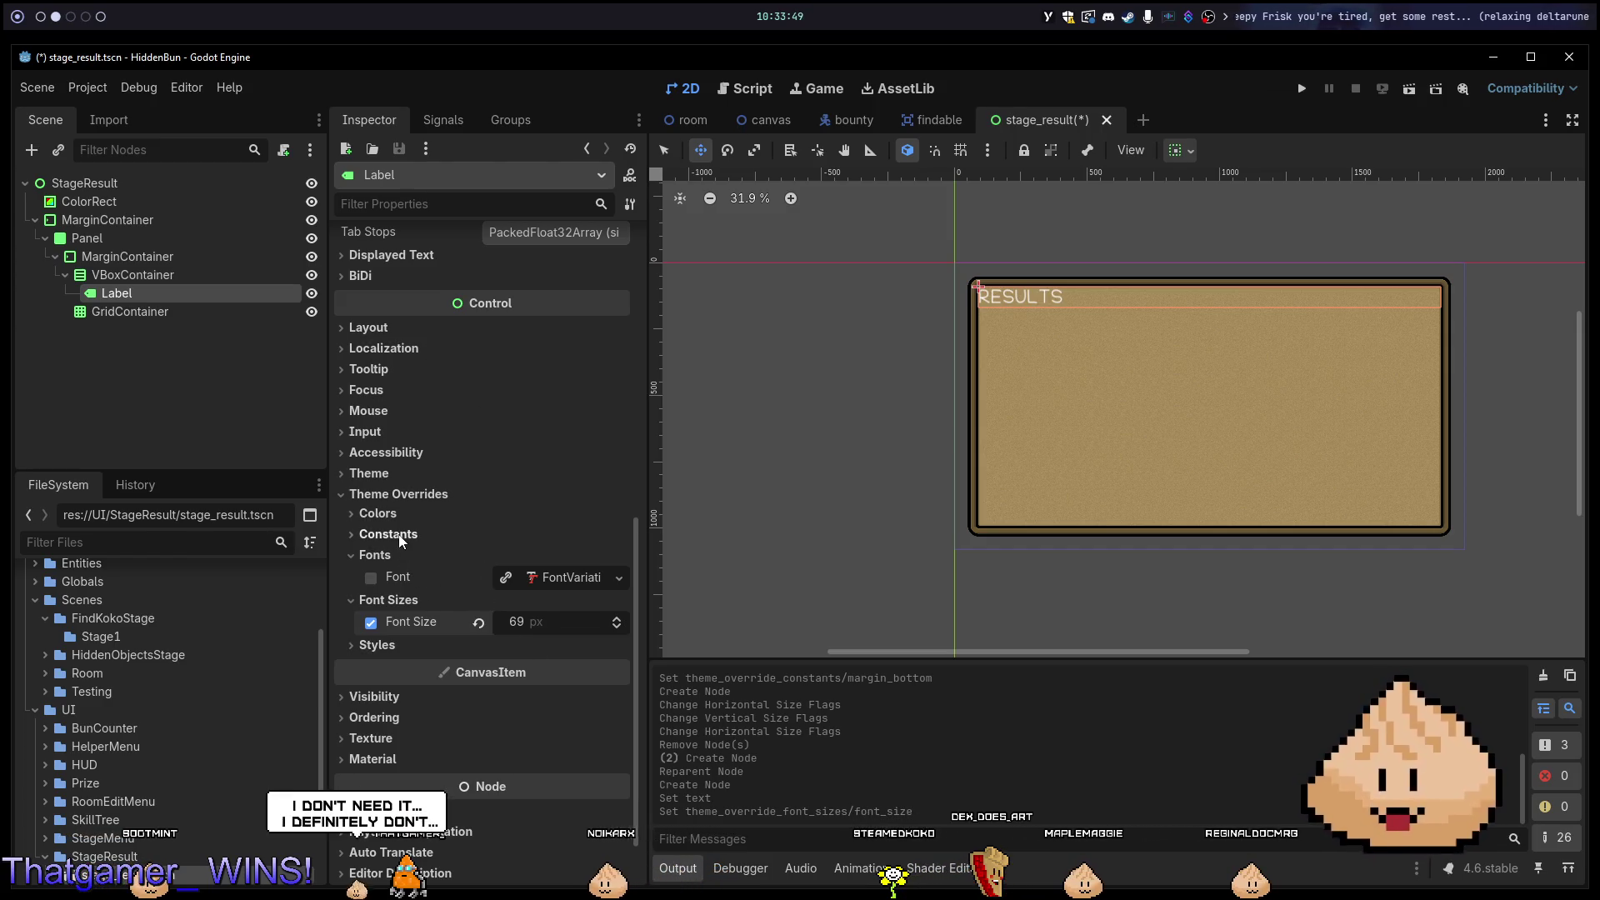
Override the RESULTS label's font colour to black (000000).
{"action": "left_click", "coordinate": [378, 513]}
{"action": "left_click", "coordinate": [583, 535]}
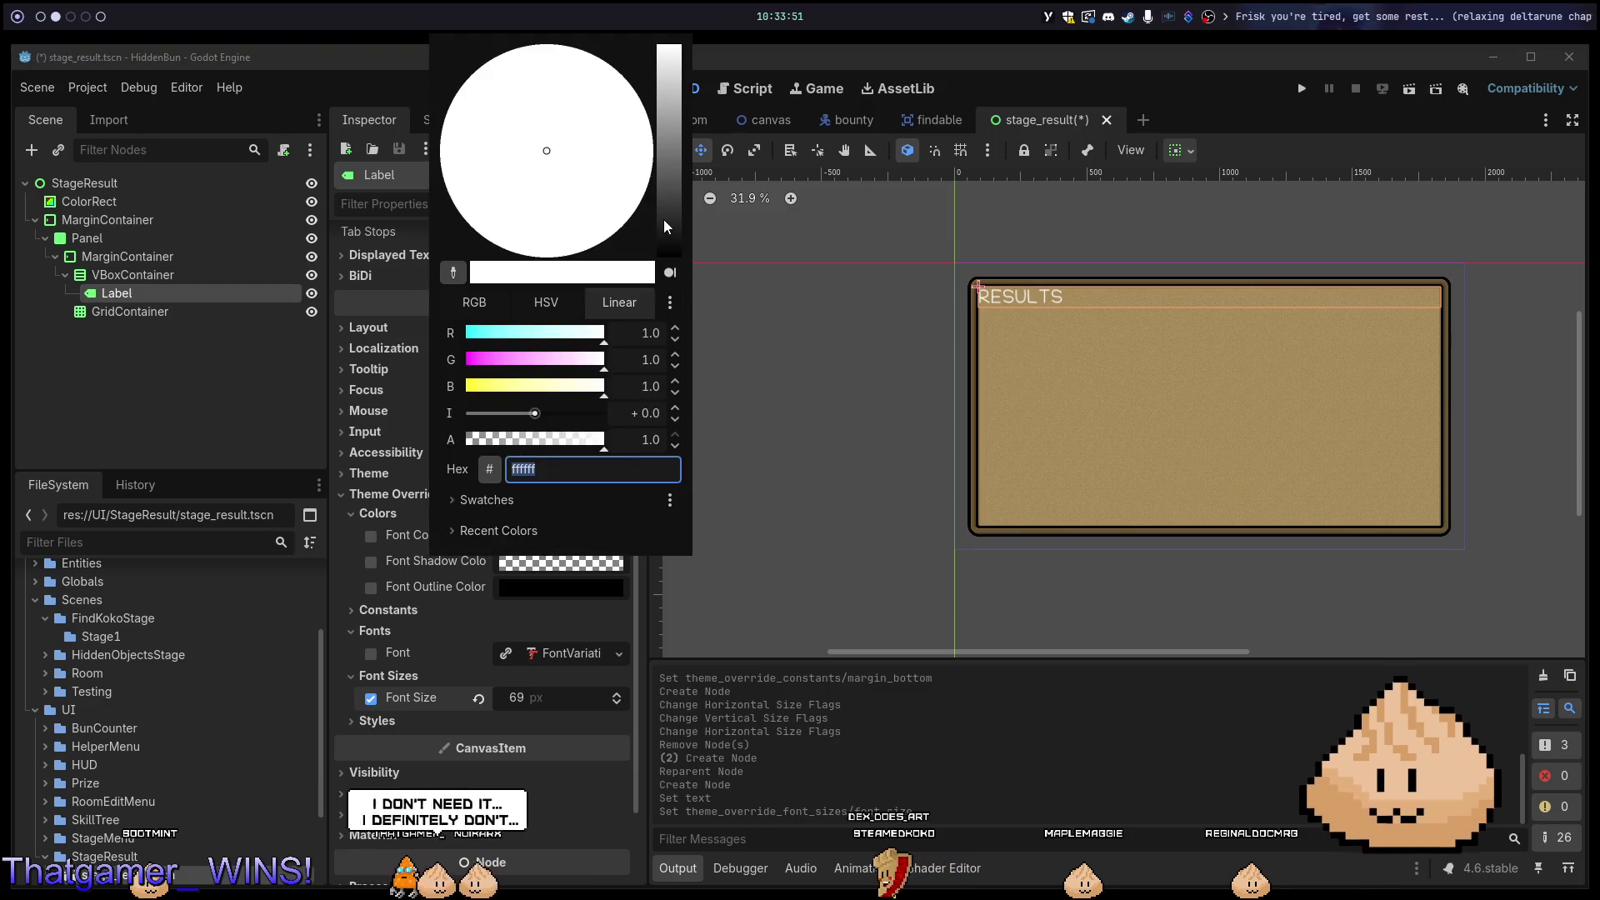
{"action": "type", "text": "000000"}
{"action": "key", "text": "Return"}
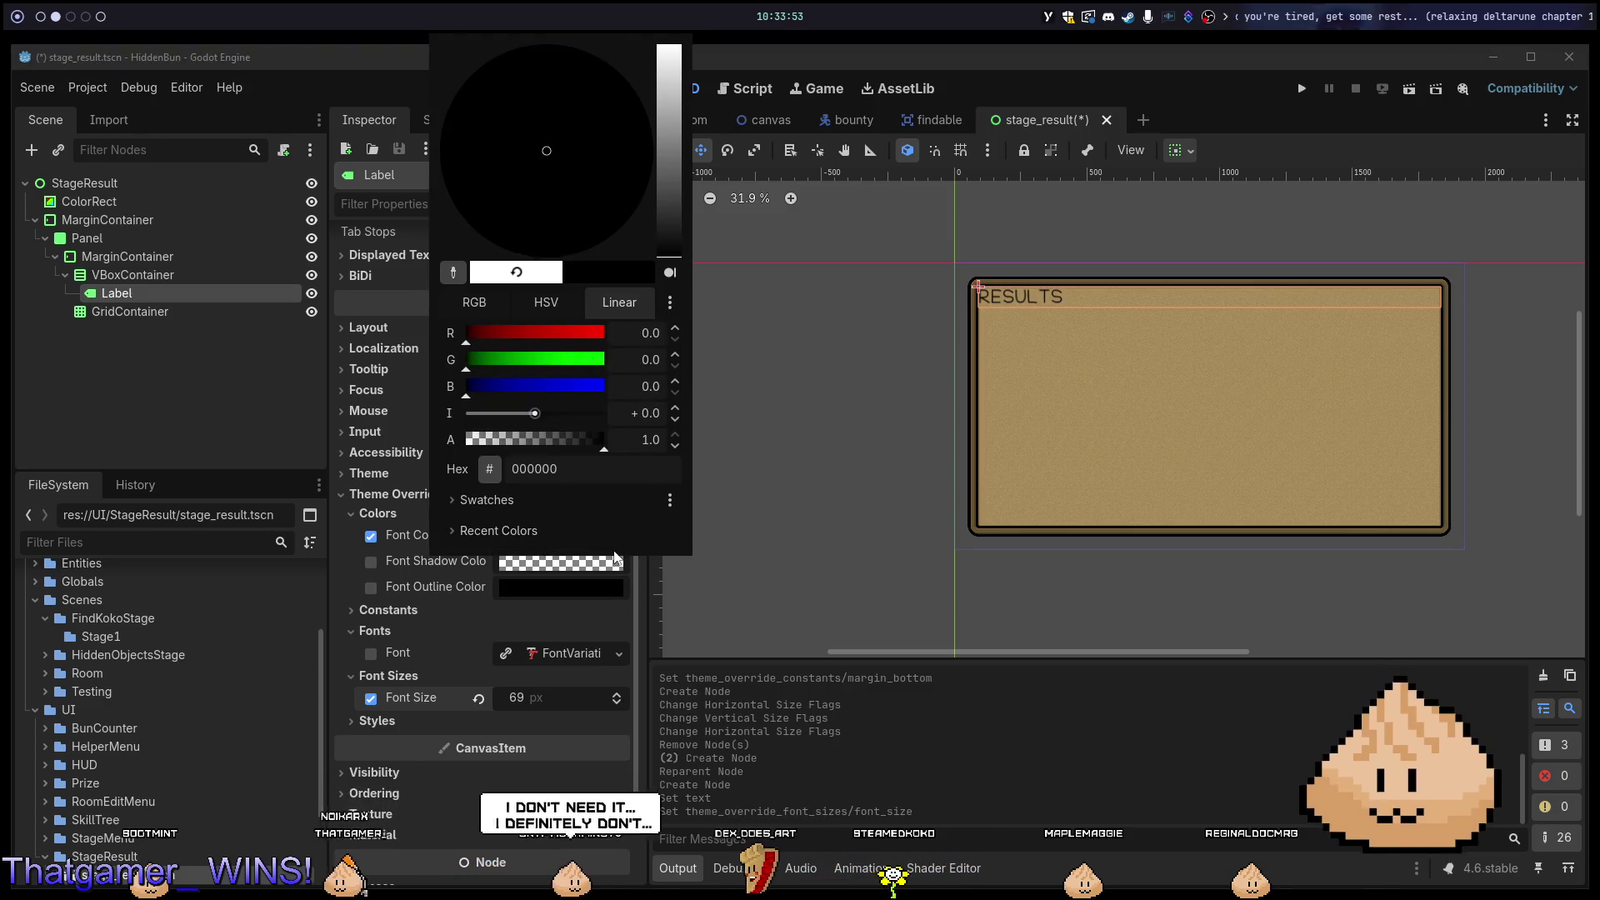
{"action": "left_click", "coordinate": [617, 615]}
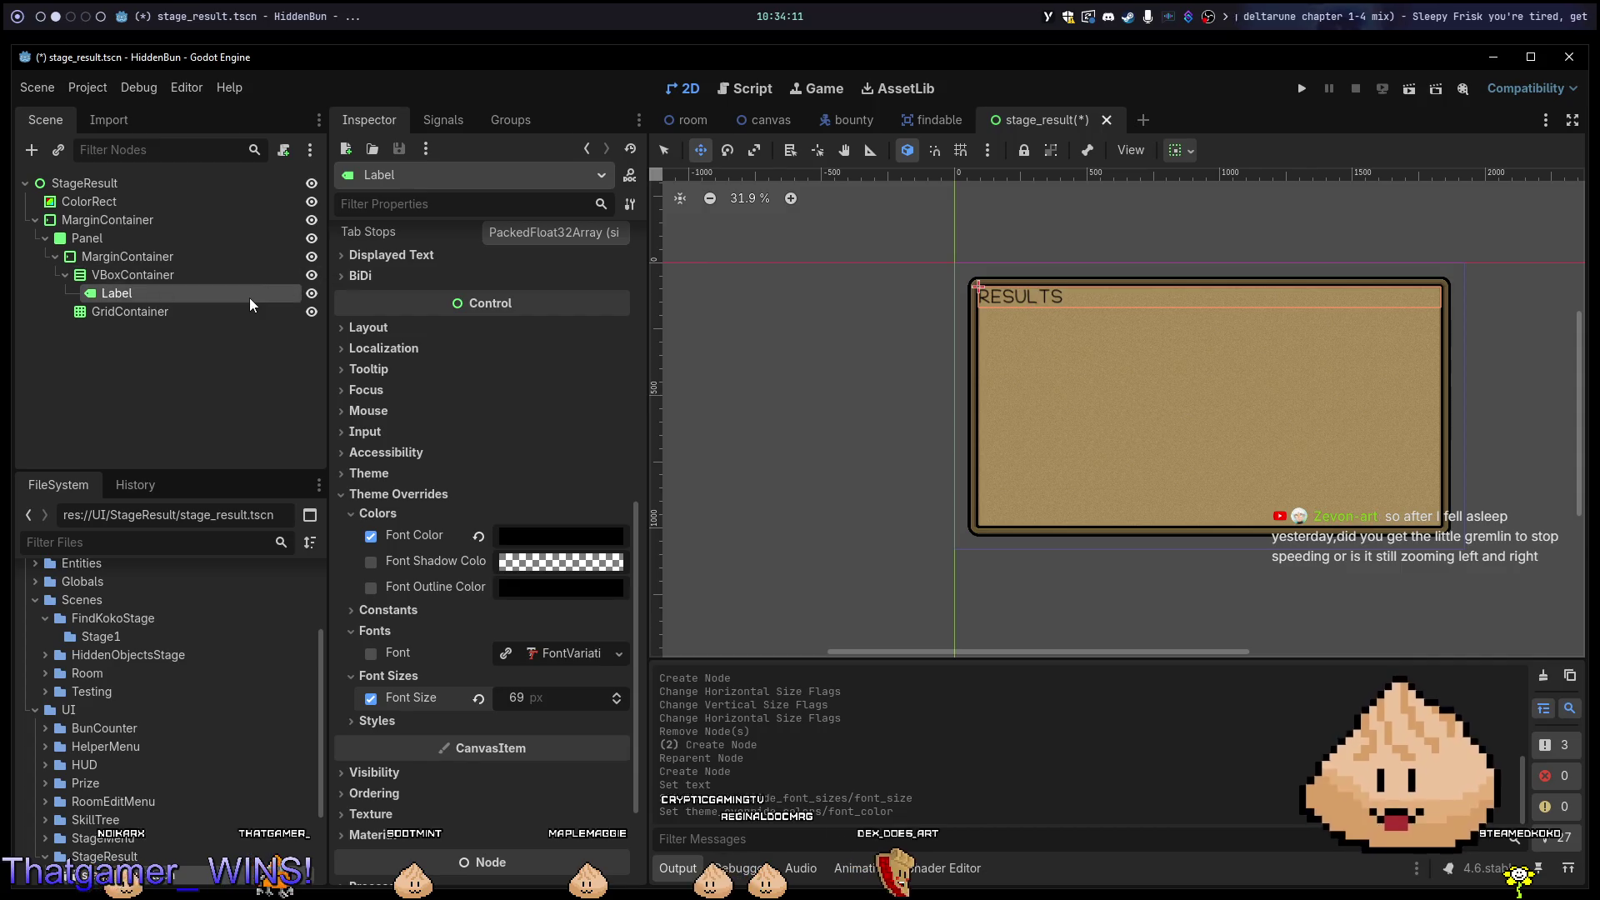
Center the label horizontally across the board and save stage_result.tscn.
{"action": "left_click", "coordinate": [1180, 150]}
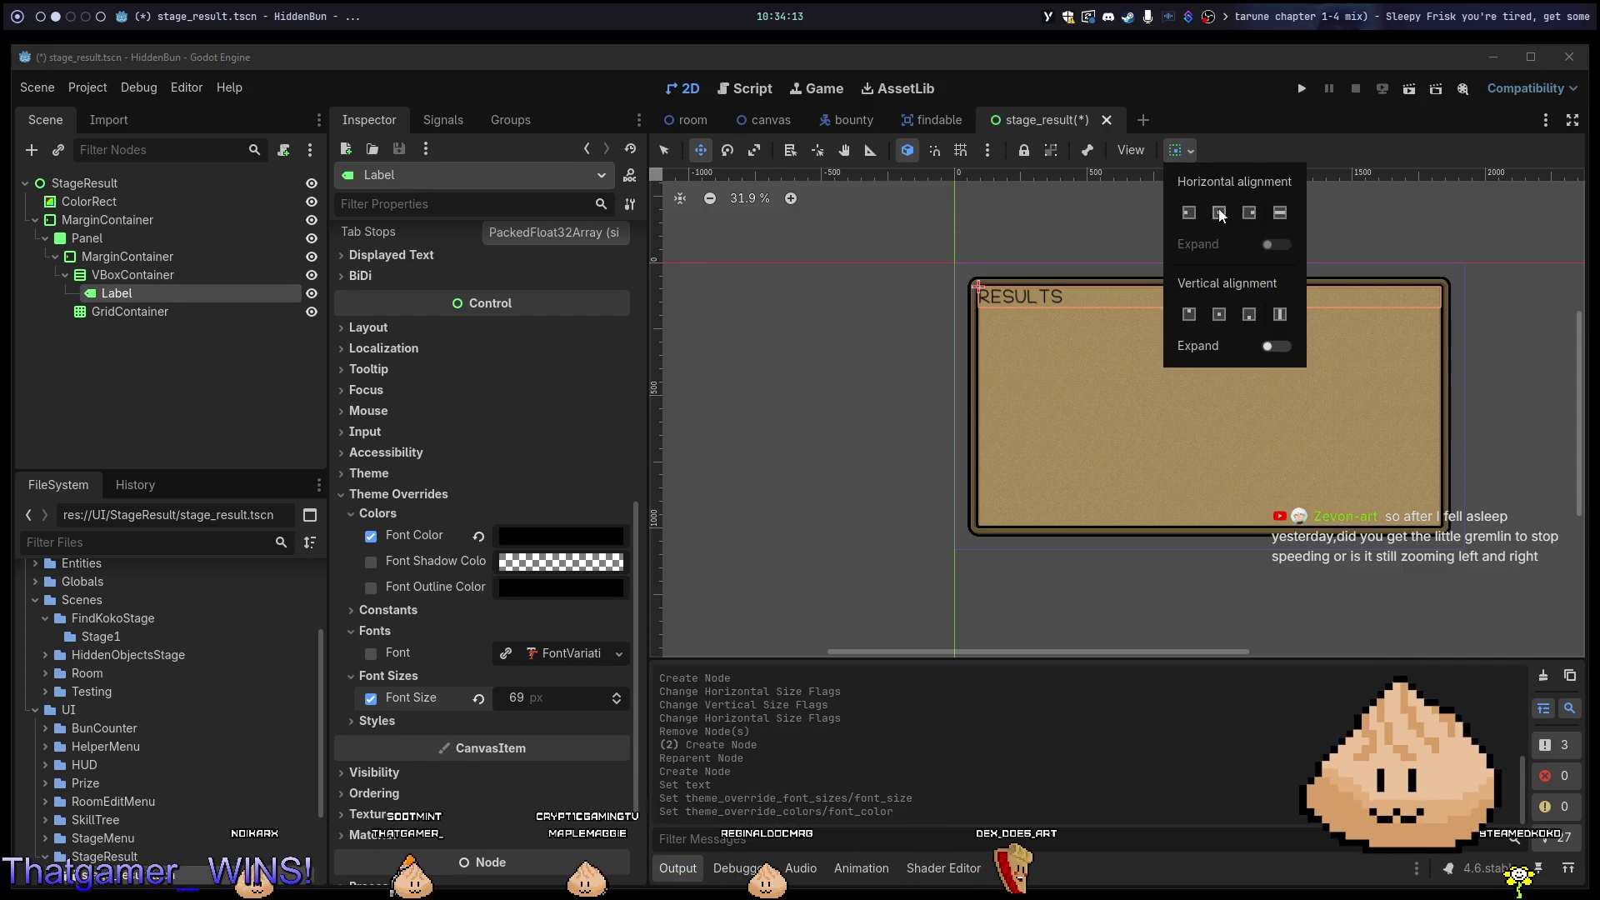
{"action": "left_click", "coordinate": [1219, 214]}
{"action": "left_click", "coordinate": [1311, 55]}
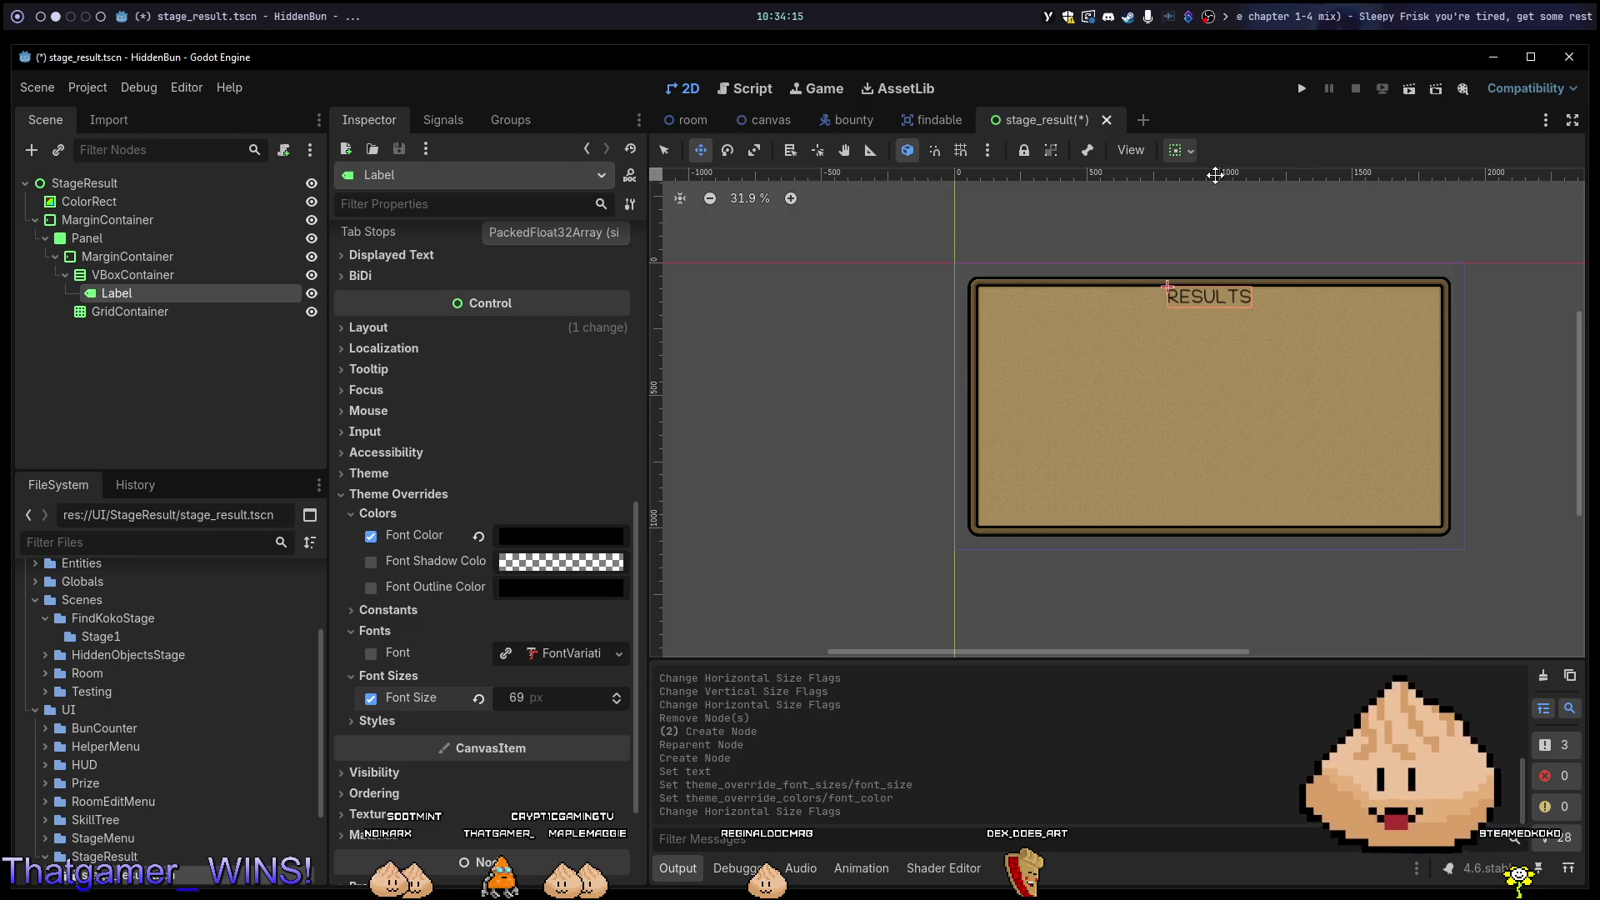
{"action": "key", "text": "ctrl+s"}
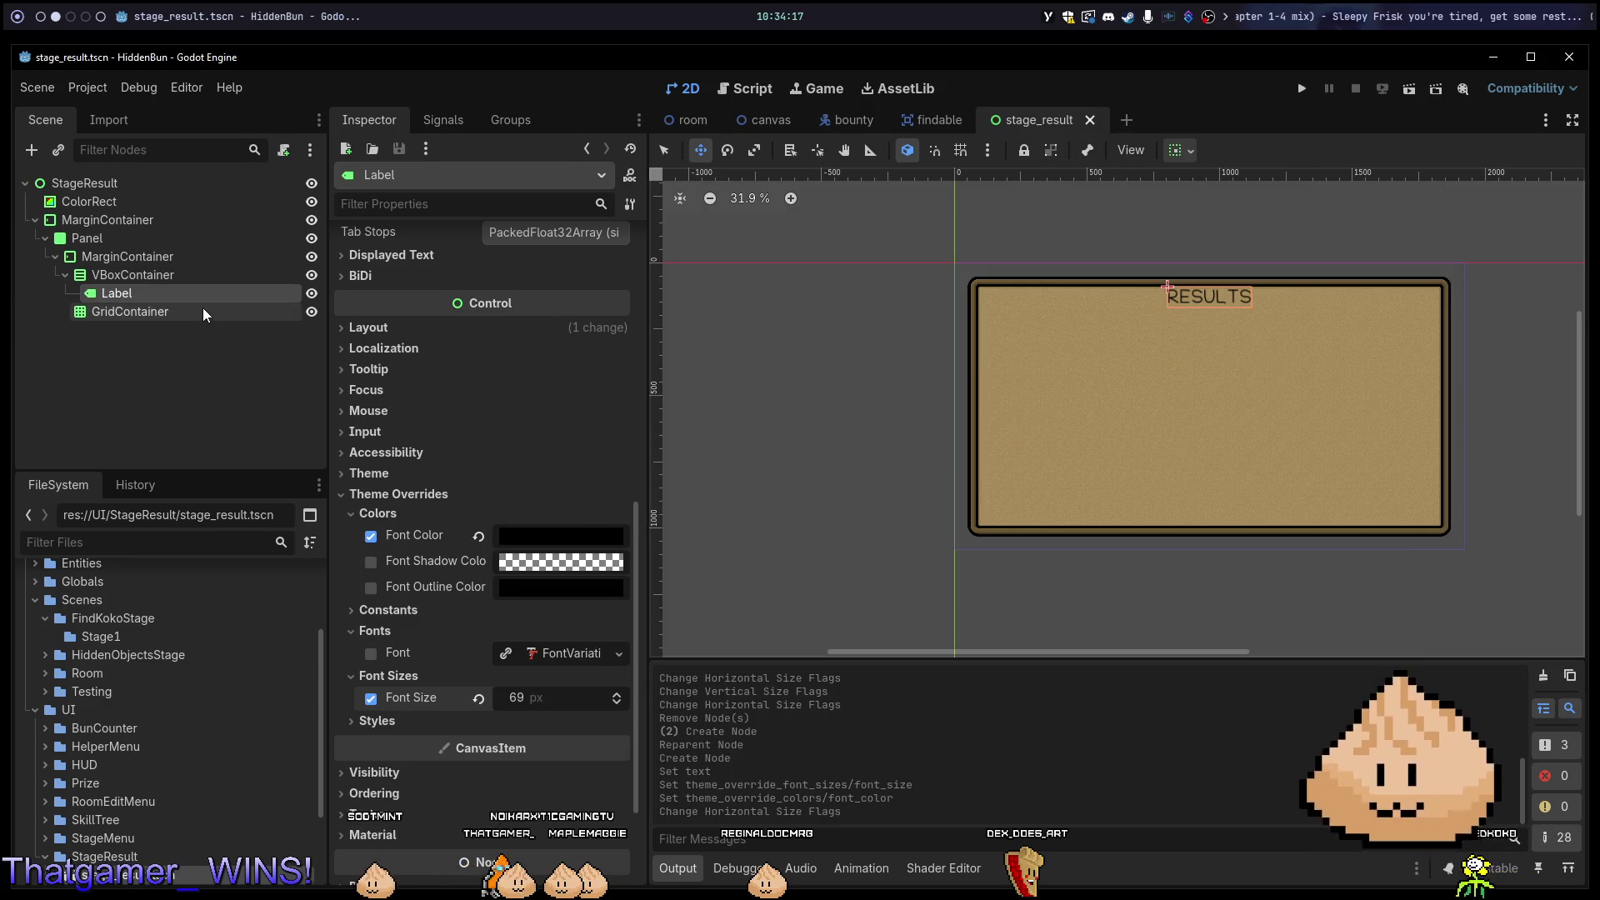
Nest the GridContainer below the RESULTS label, set 5 columns, save, and run the game.
{"action": "left_click", "coordinate": [202, 315]}
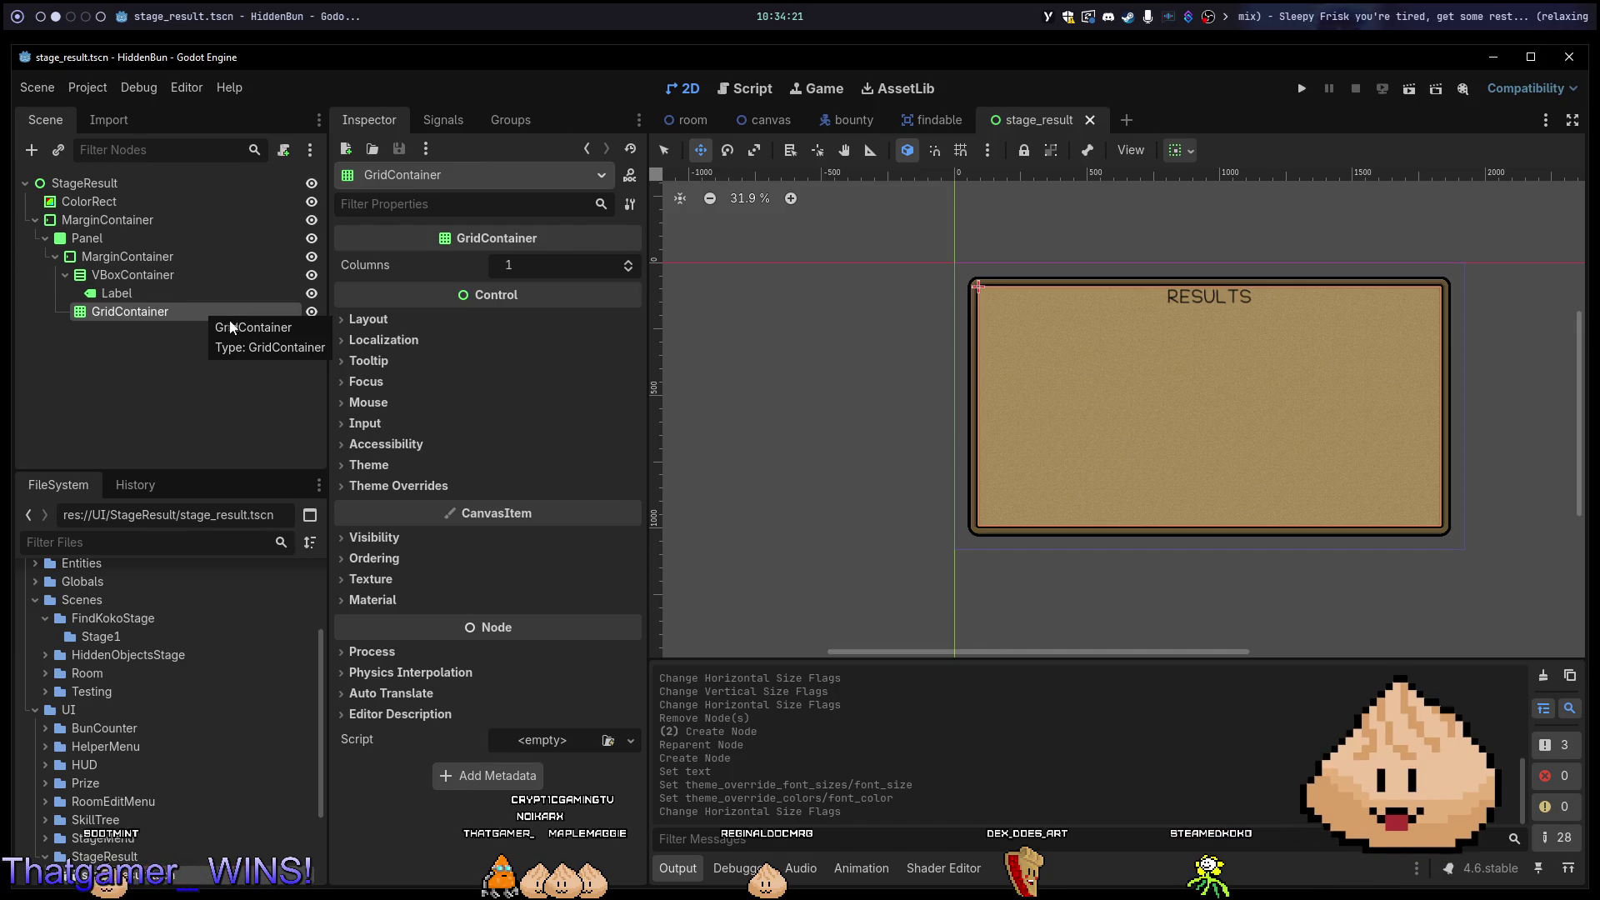
{"action": "left_click_drag", "start_coordinate": [189, 314], "coordinate": [190, 278]}
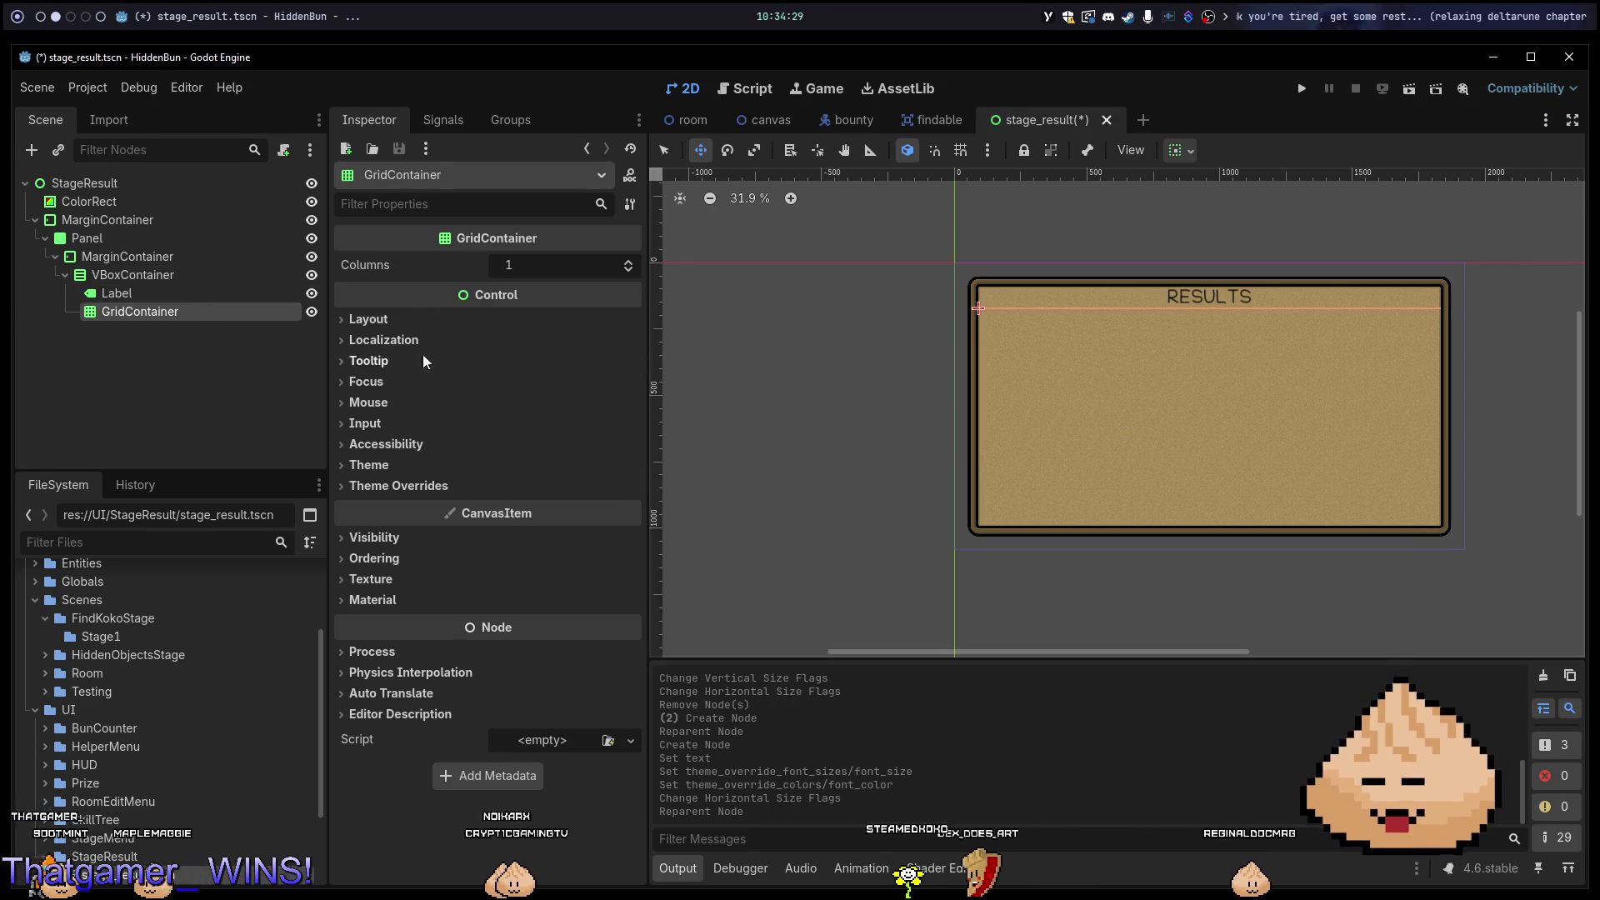
{"action": "left_click", "coordinate": [547, 270]}
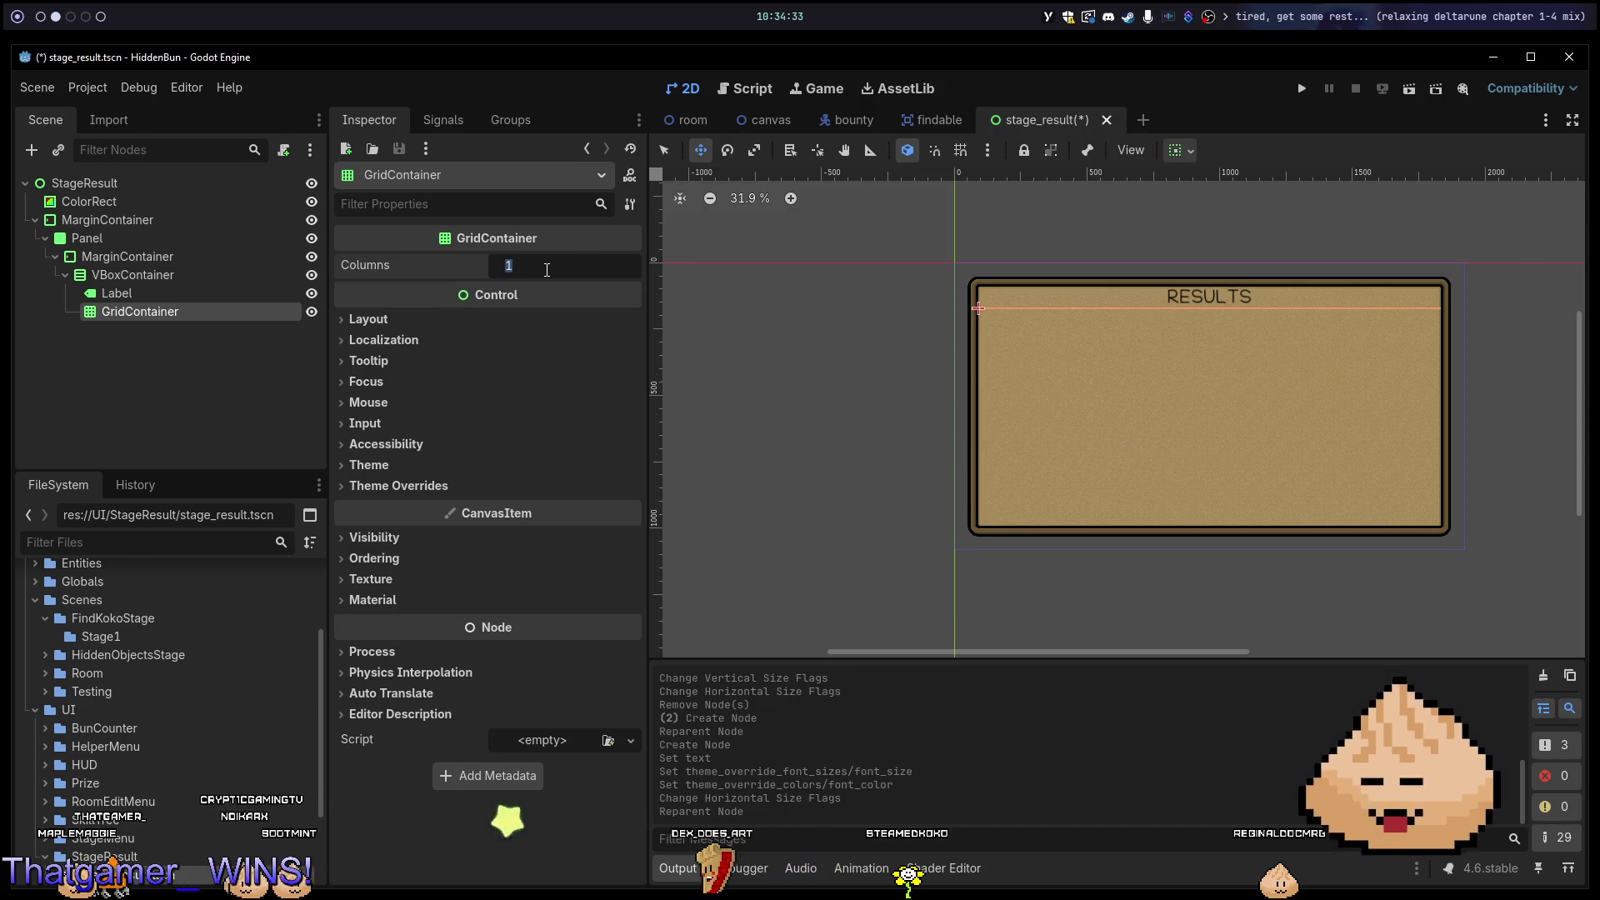
{"action": "type", "text": "5"}
{"action": "key", "text": "Return"}
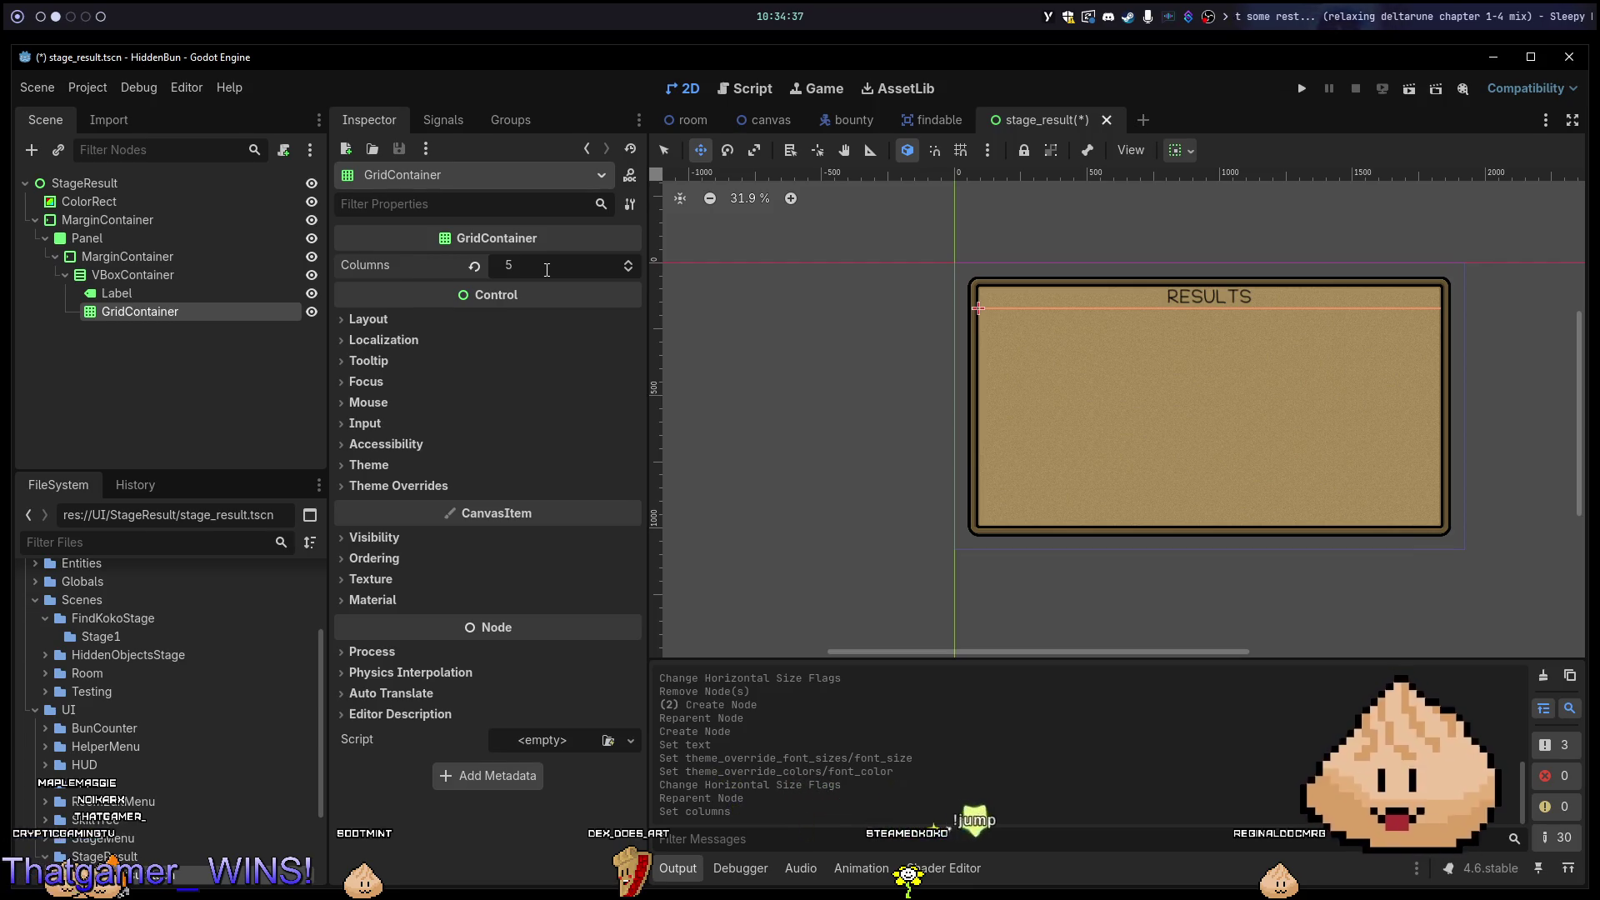
{"action": "key", "text": "ctrl+s"}
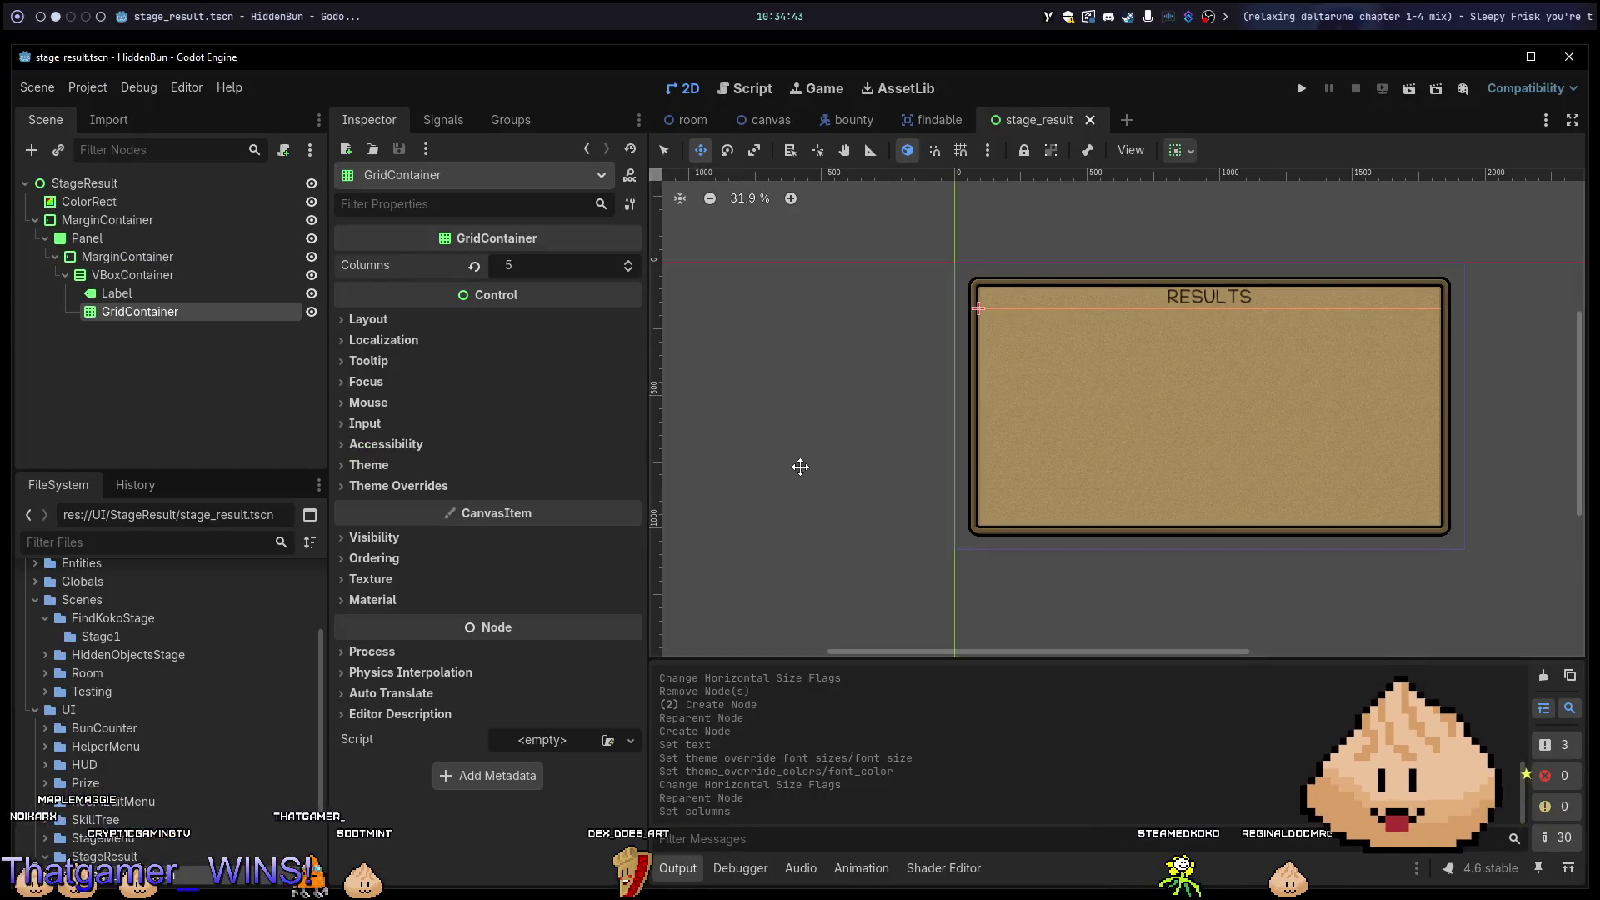
{"action": "key", "text": "F5"}
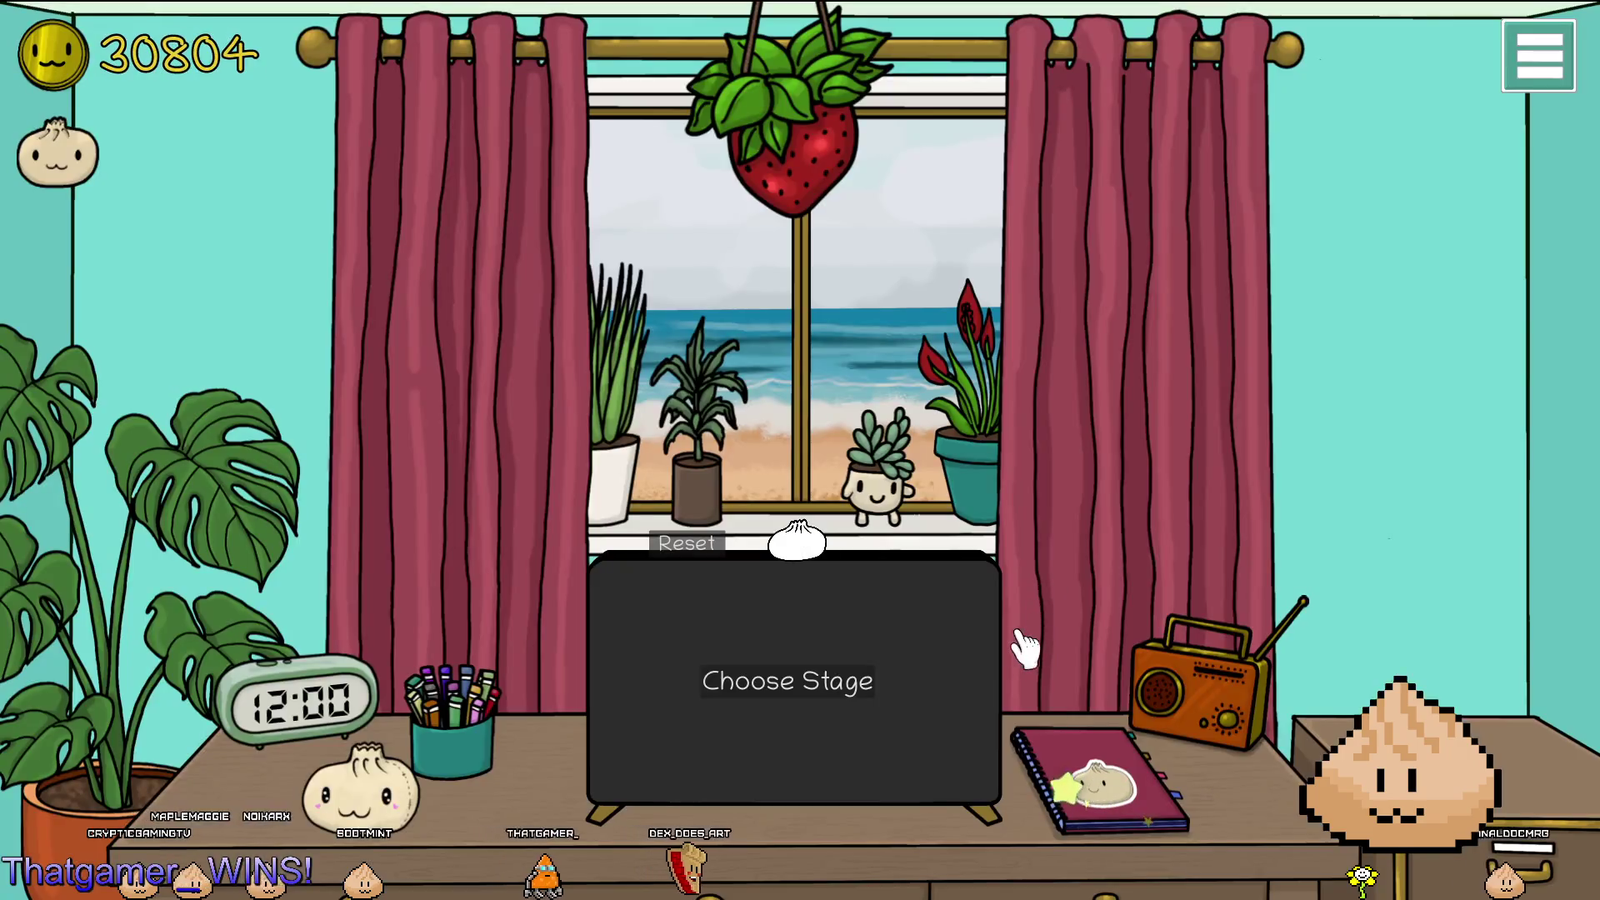
Go to the stage selection board and load stage 1.
{"action": "left_click", "coordinate": [900, 583]}
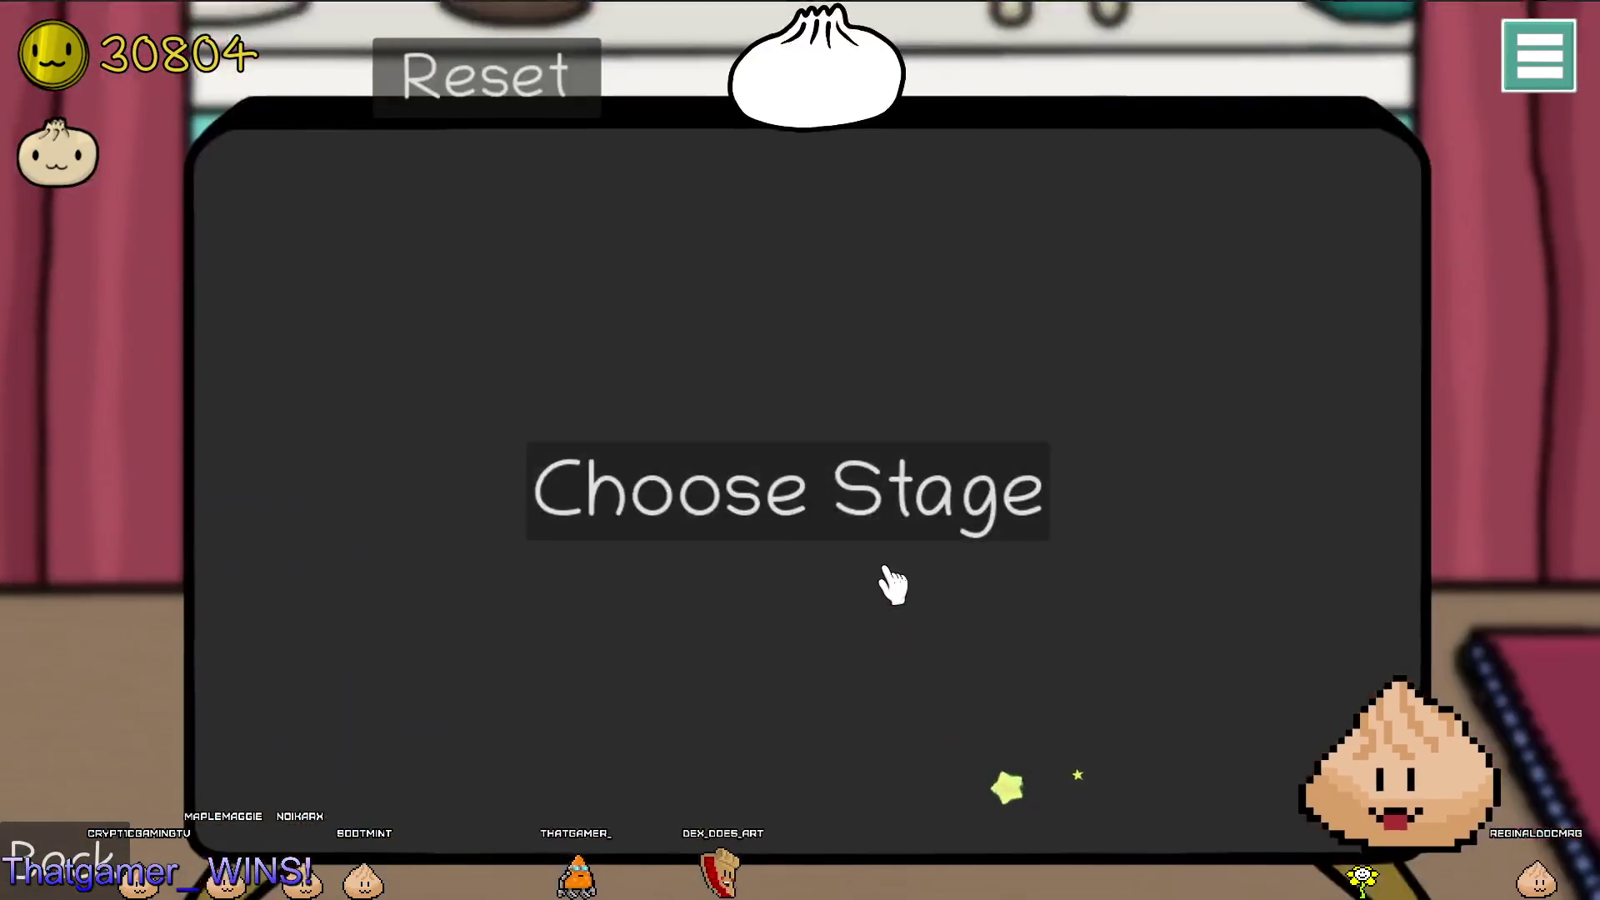
{"action": "left_click", "coordinate": [916, 534]}
{"action": "left_click", "coordinate": [787, 292]}
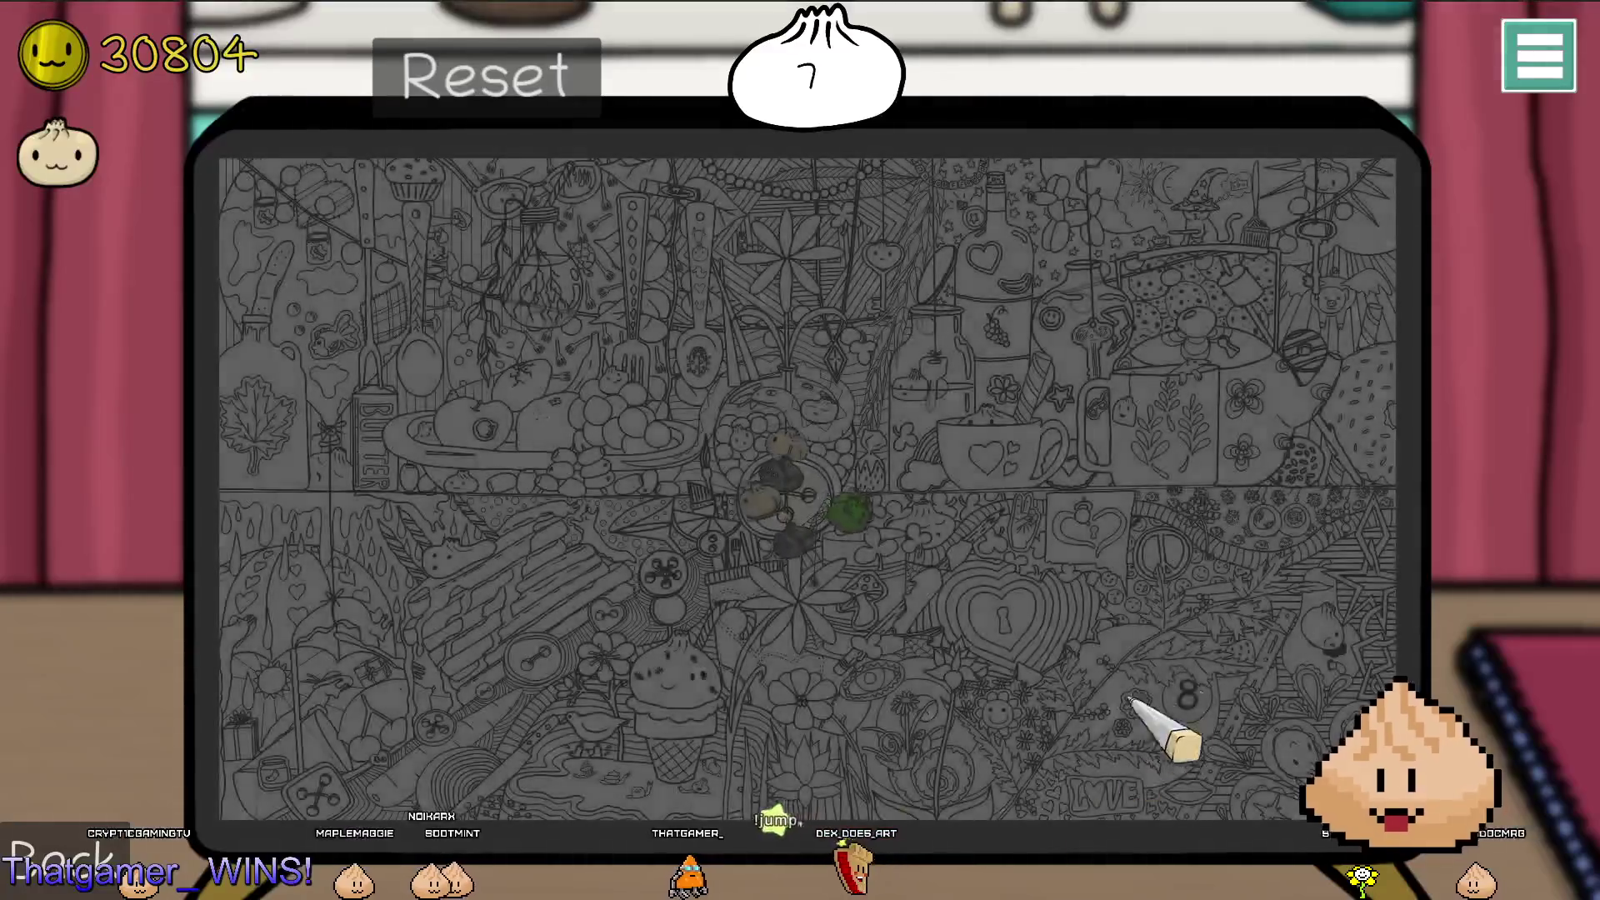
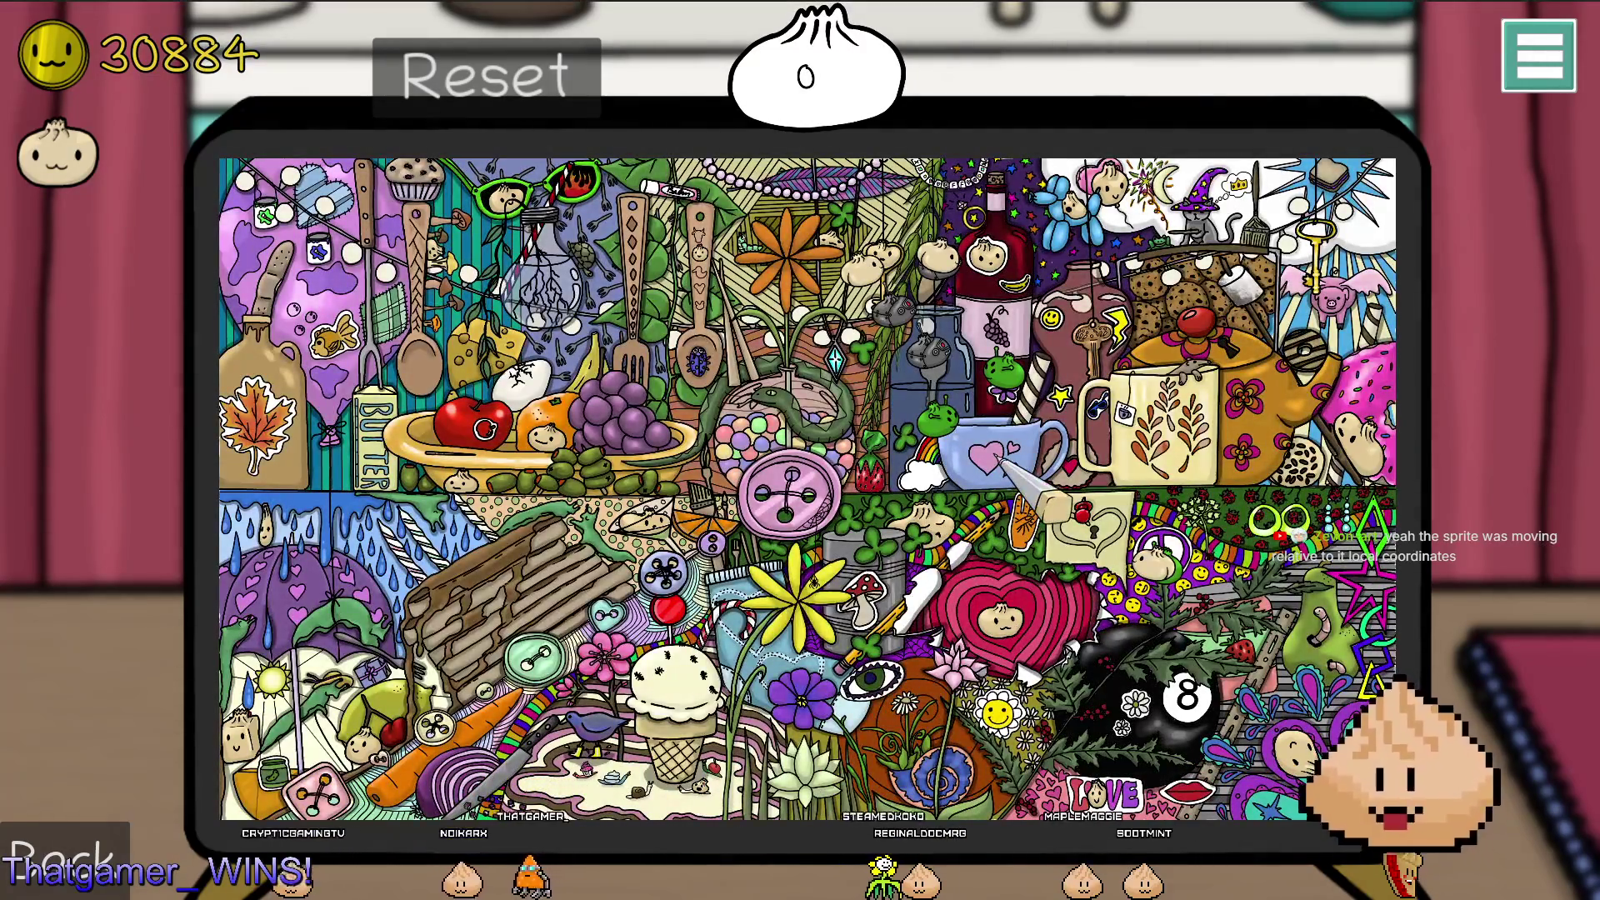
Bring up bounty.gd over the game and review the _set_sprite_boundary Rect2 argument lines.
{"action": "key", "text": "alt+Tab"}
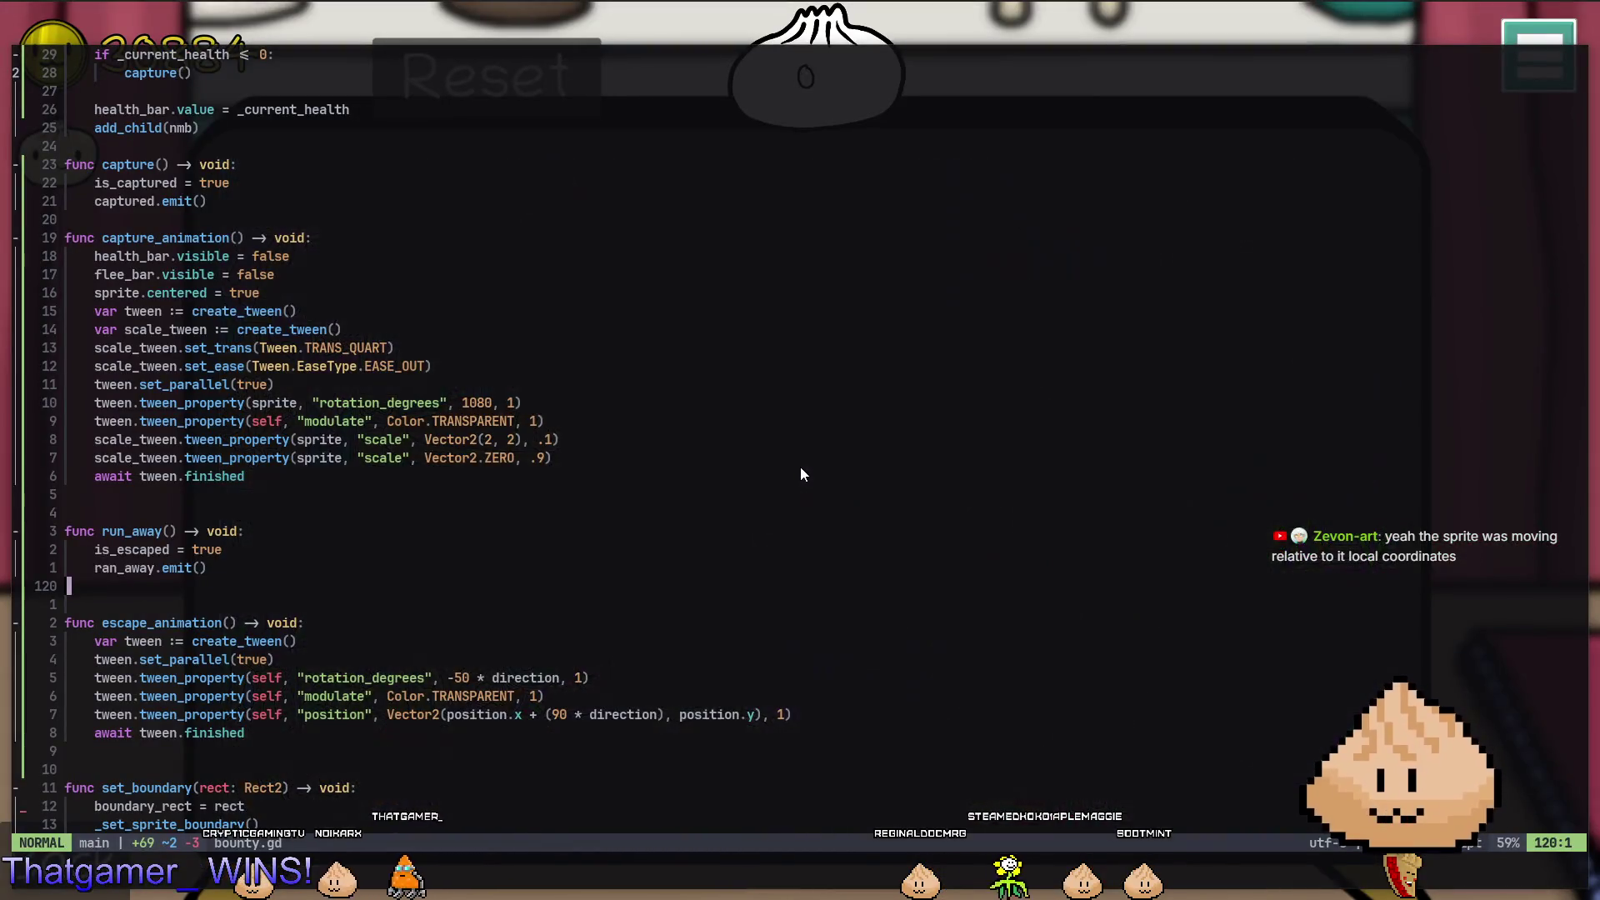
{"action": "key", "text": "ctrl+d"}
{"action": "key", "text": "ctrl+d"}
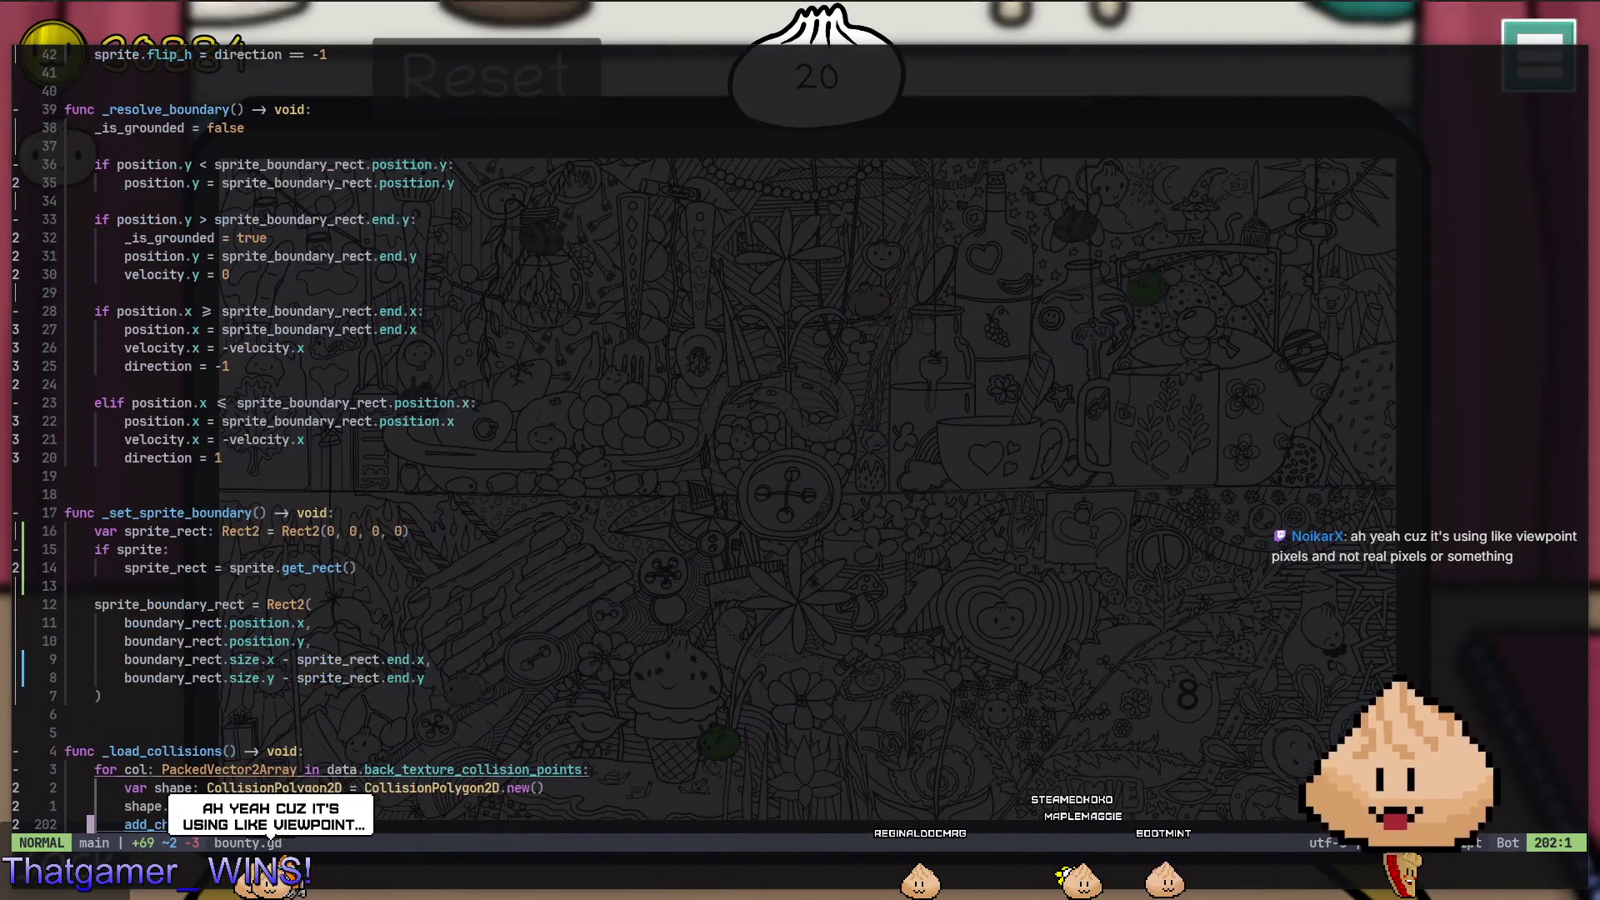
{"action": "key", "text": "ctrl+d"}
{"action": "key", "text": "k"}
{"action": "key", "text": "k"}
{"action": "key", "text": "k"}
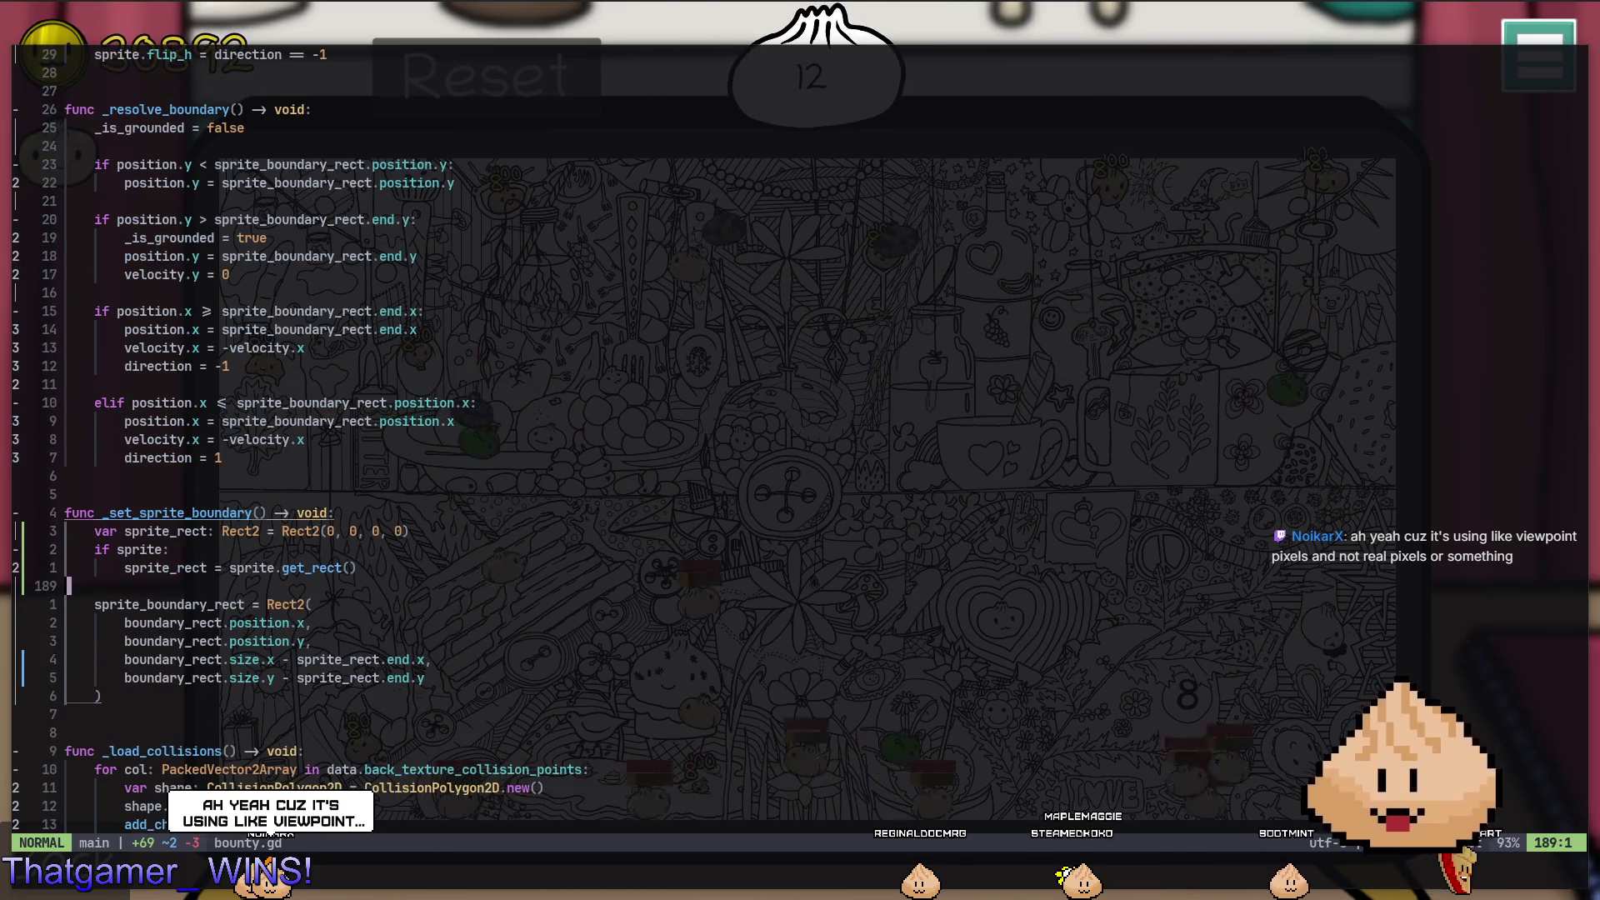
{"action": "key", "text": "j"}
{"action": "key", "text": "j"}
{"action": "key", "text": "j"}
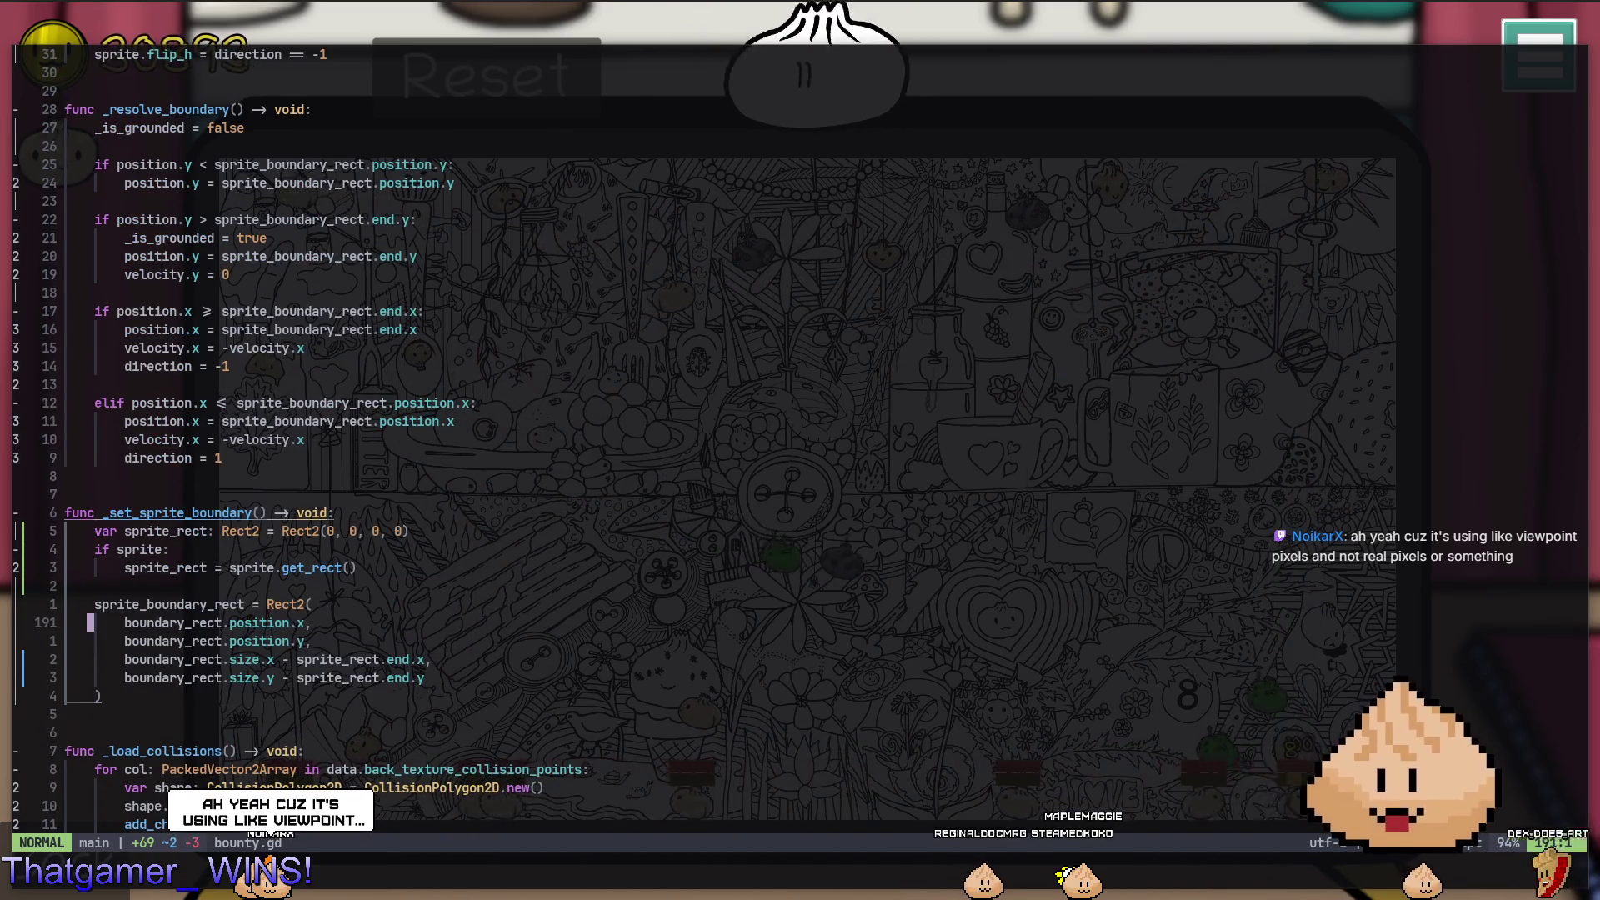
{"action": "key", "text": "shift+v"}
{"action": "key", "text": "j"}
{"action": "key", "text": "j"}
{"action": "key", "text": "j"}
{"action": "key", "text": "y"}
{"action": "key", "text": "k"}
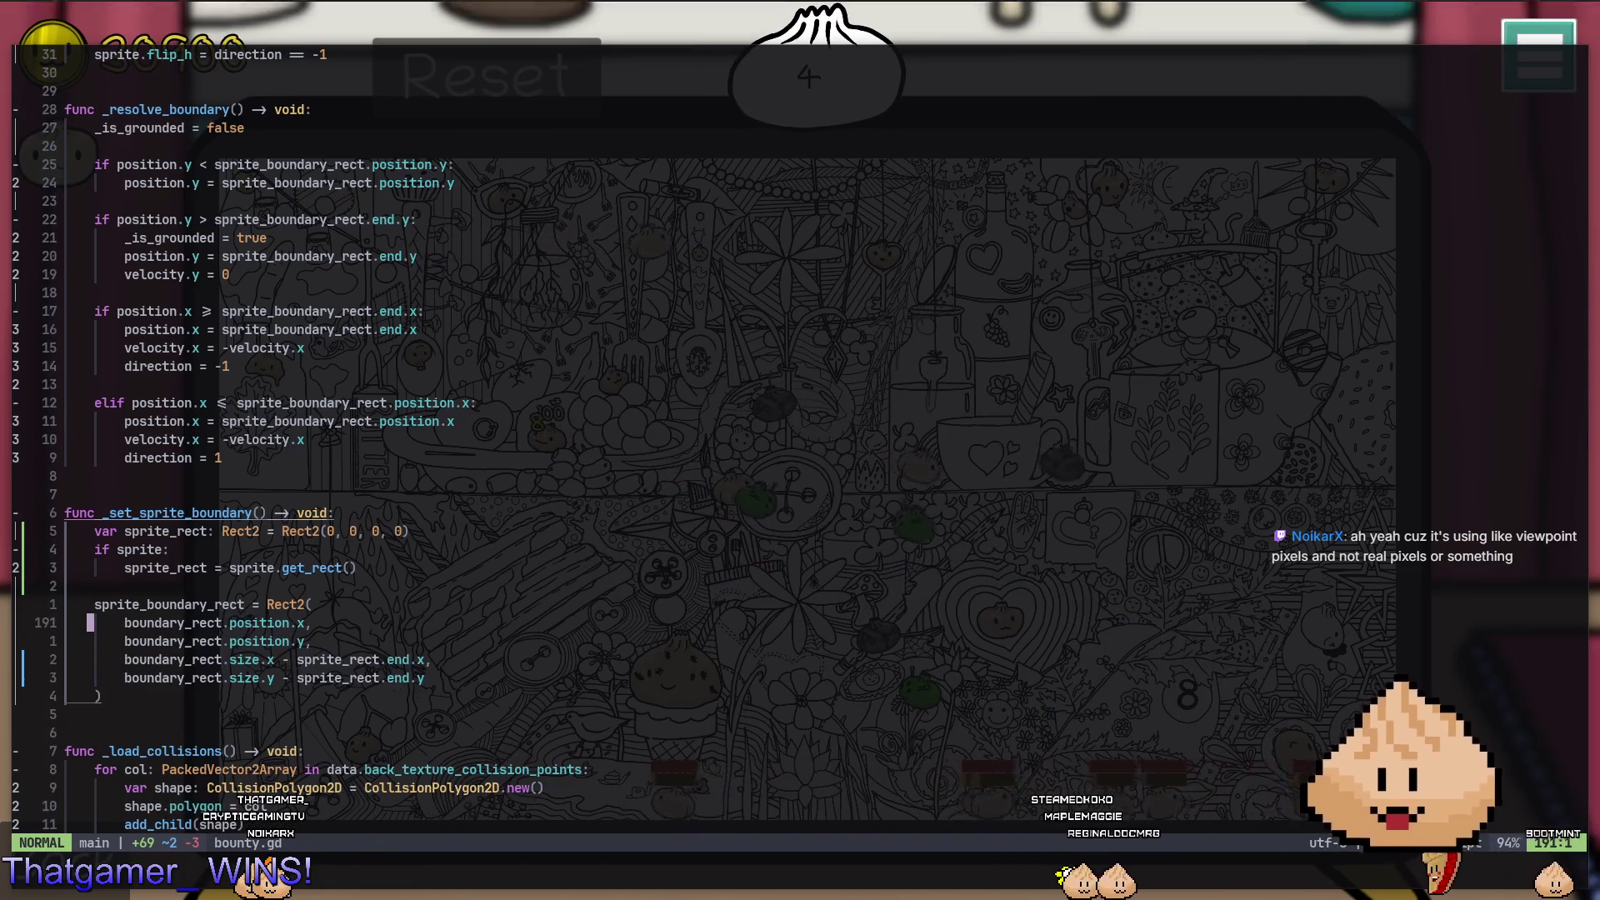
Scan bounty.gd from the velocity.y reset and flee timer code to the end and the boundary checks.
{"action": "key", "text": "ctrl+u"}
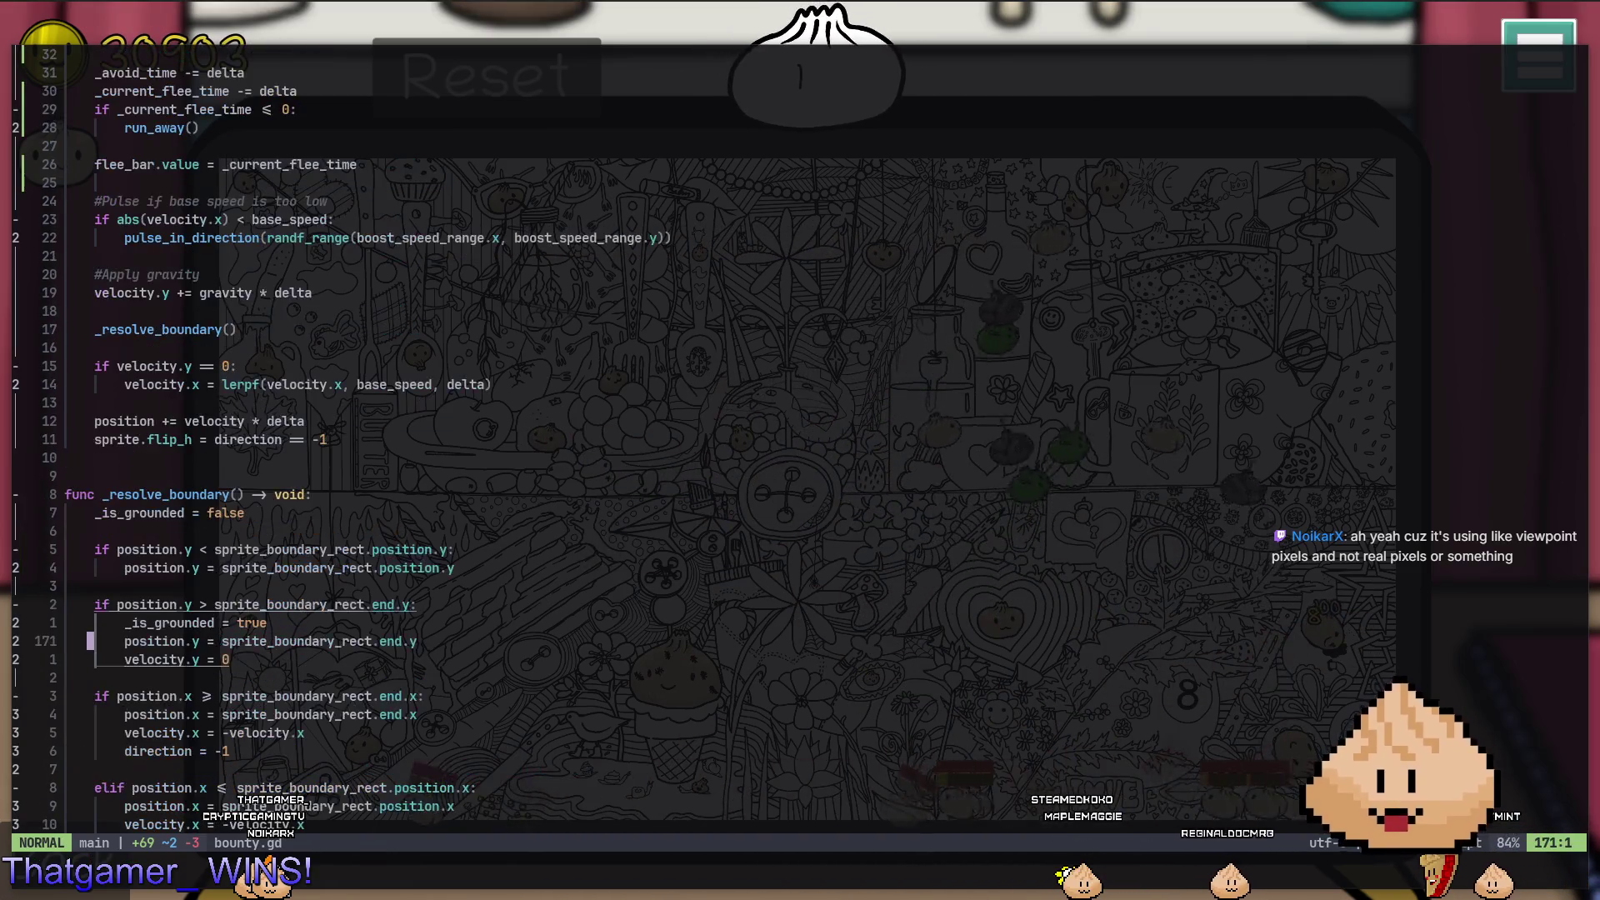
{"action": "key", "text": "j"}
{"action": "key", "text": "j"}
{"action": "key", "text": "j"}
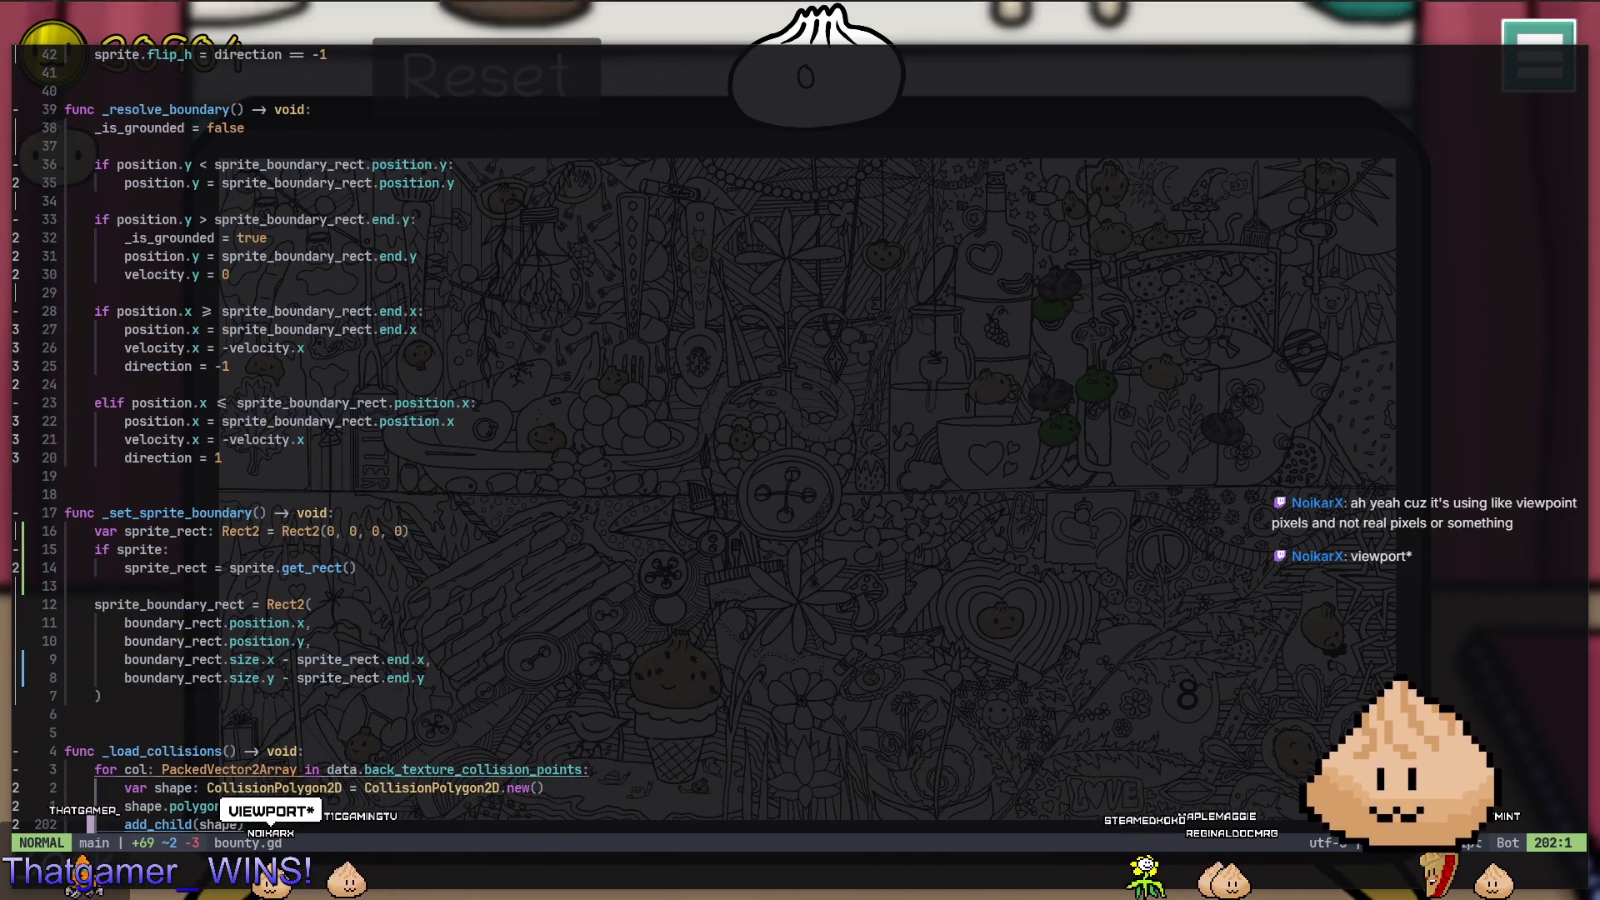
{"action": "key", "text": "ctrl+u"}
{"action": "key", "text": "ctrl+u"}
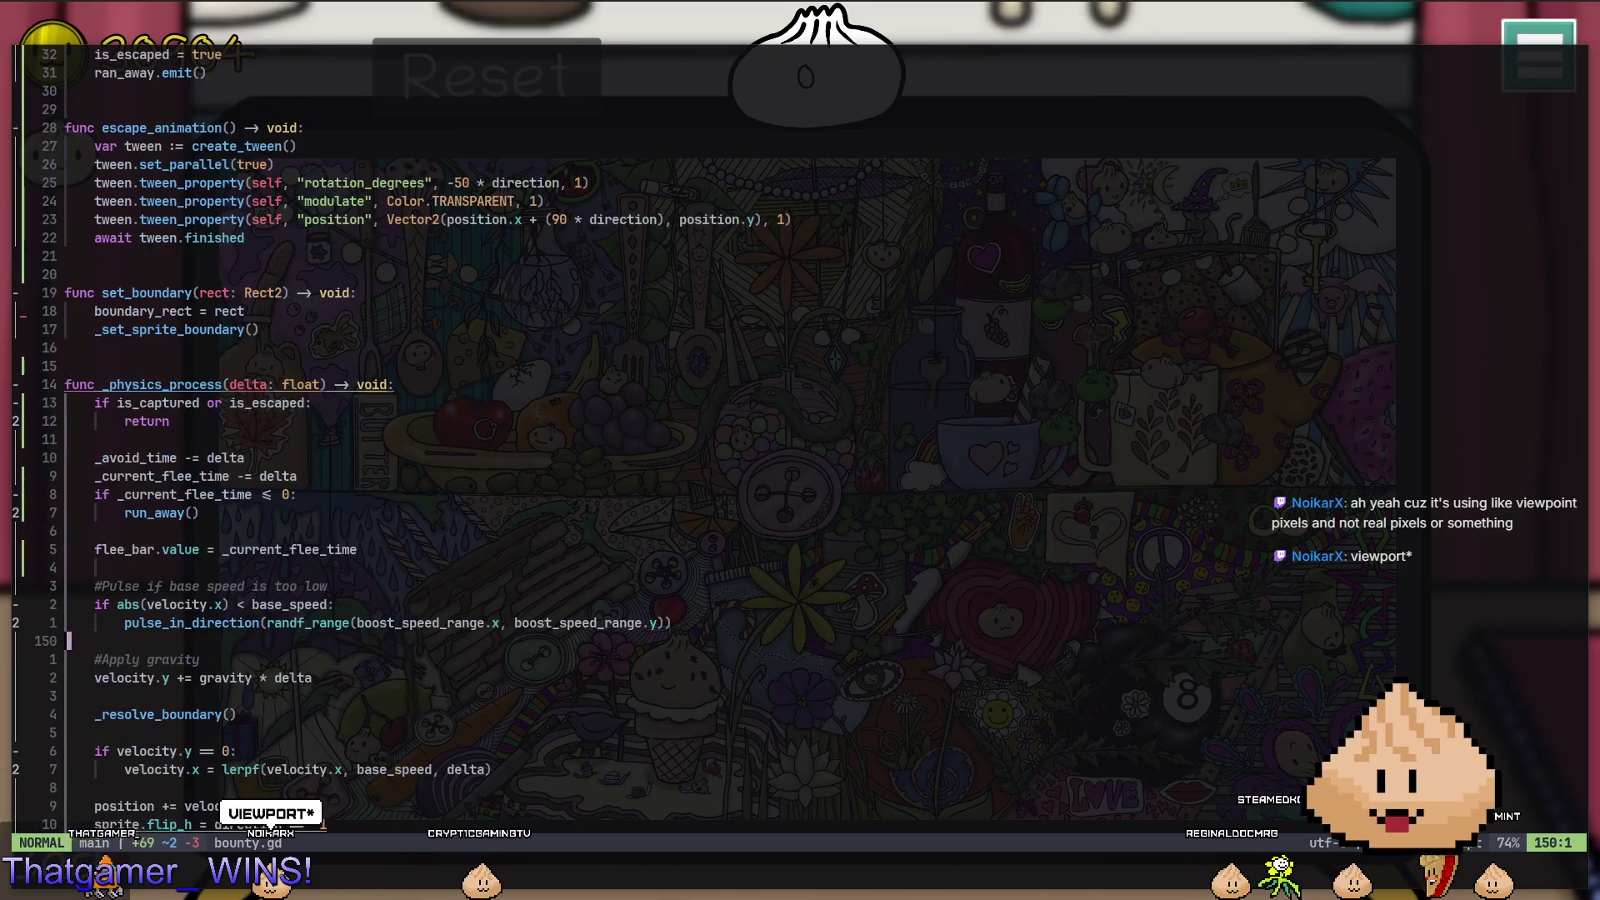
{"action": "key", "text": "G"}
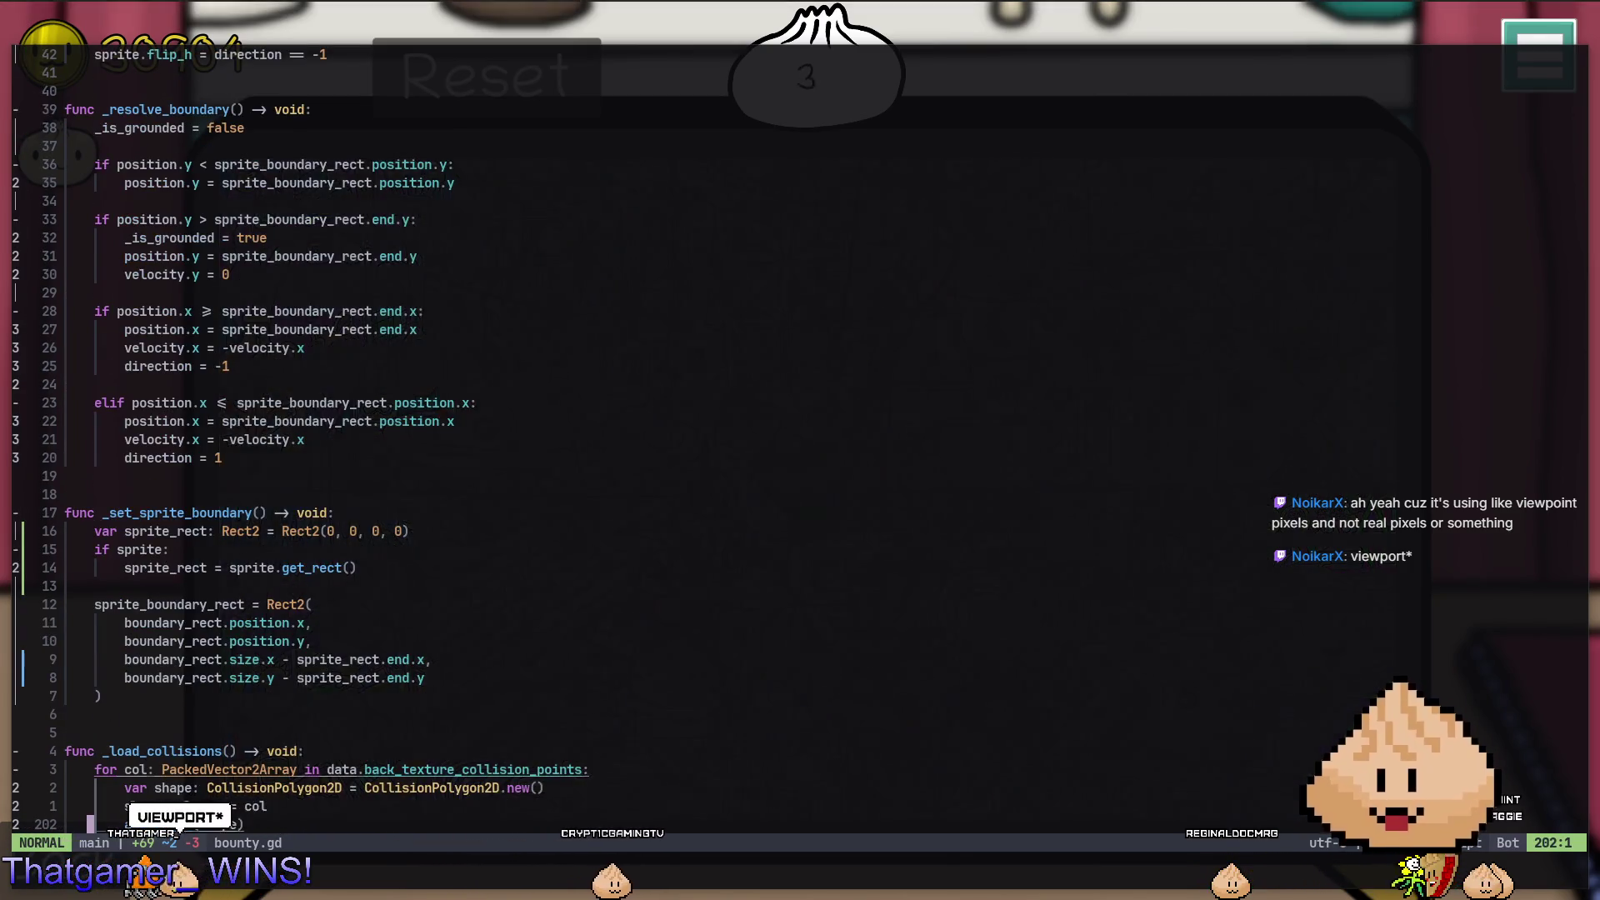
{"action": "key", "text": "3"}
{"action": "key", "text": "1"}
{"action": "key", "text": "k"}
Check the position += velocity * delta, lerpf and pulse_in_direction lines, then hide the script.
{"action": "left_click", "coordinate": [90, 421]}
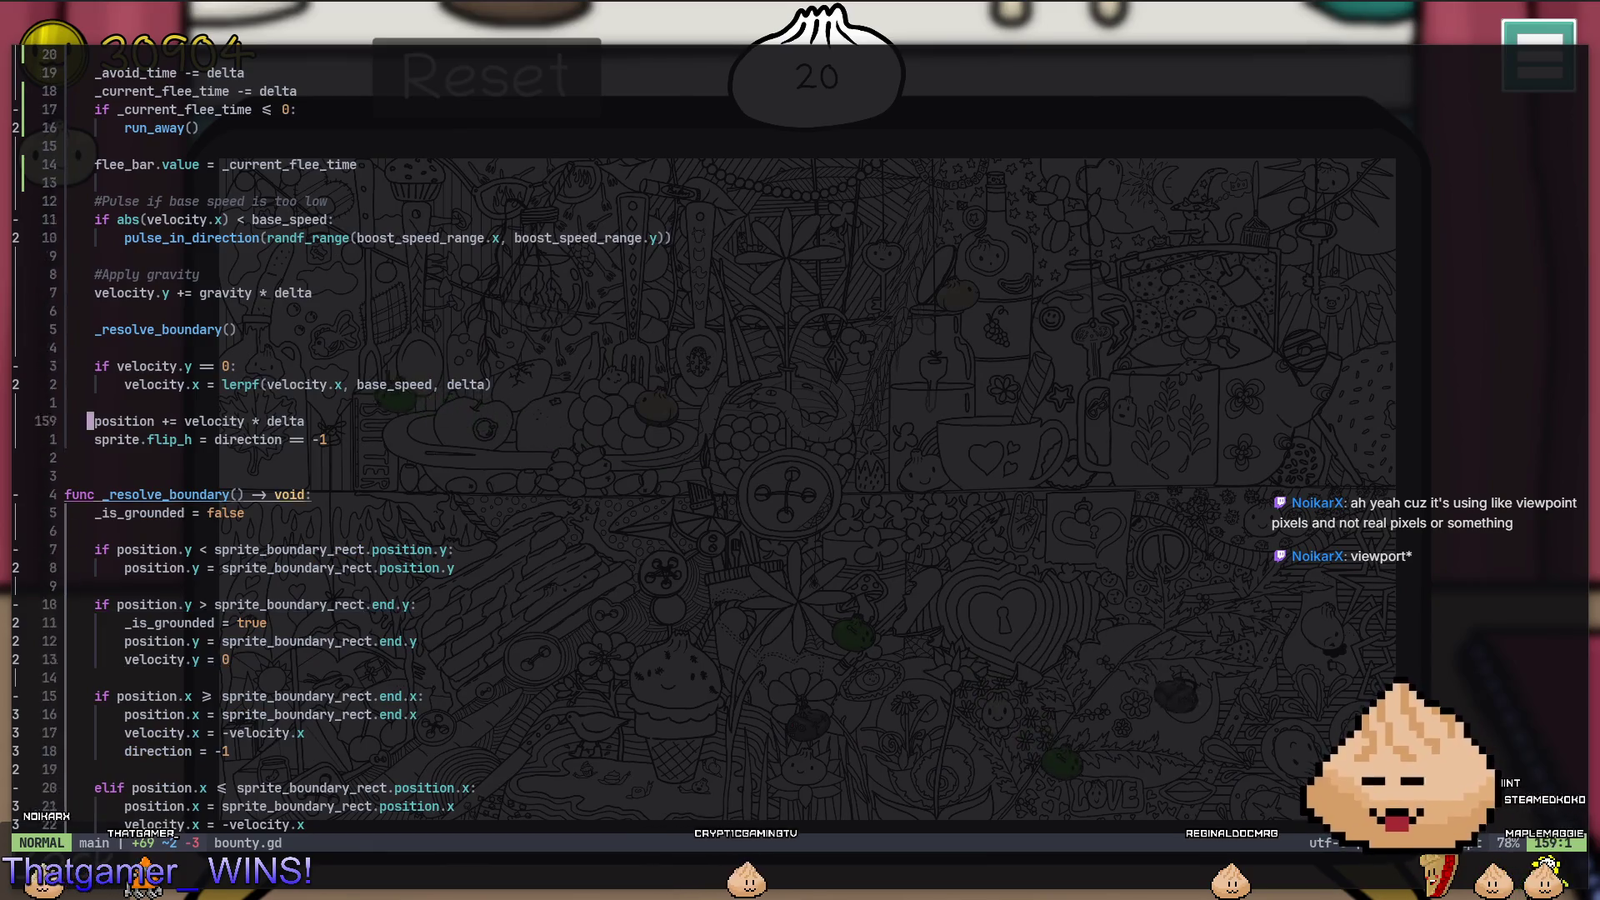
{"action": "left_click", "coordinate": [255, 384]}
{"action": "left_click", "coordinate": [255, 238]}
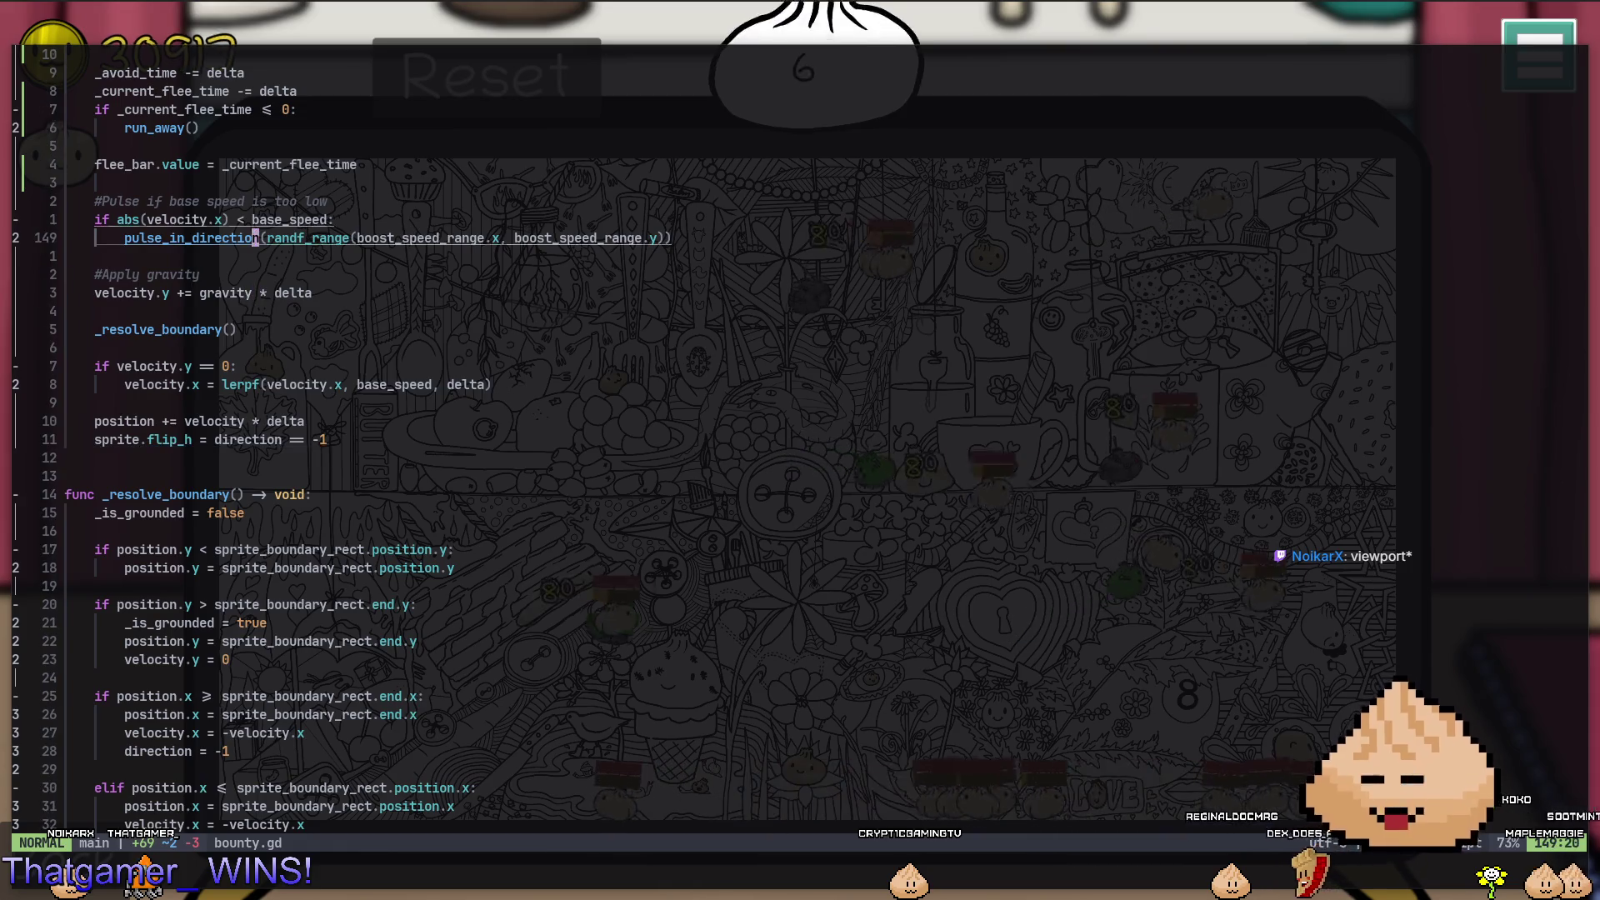
{"action": "left_click", "coordinate": [1175, 34]}
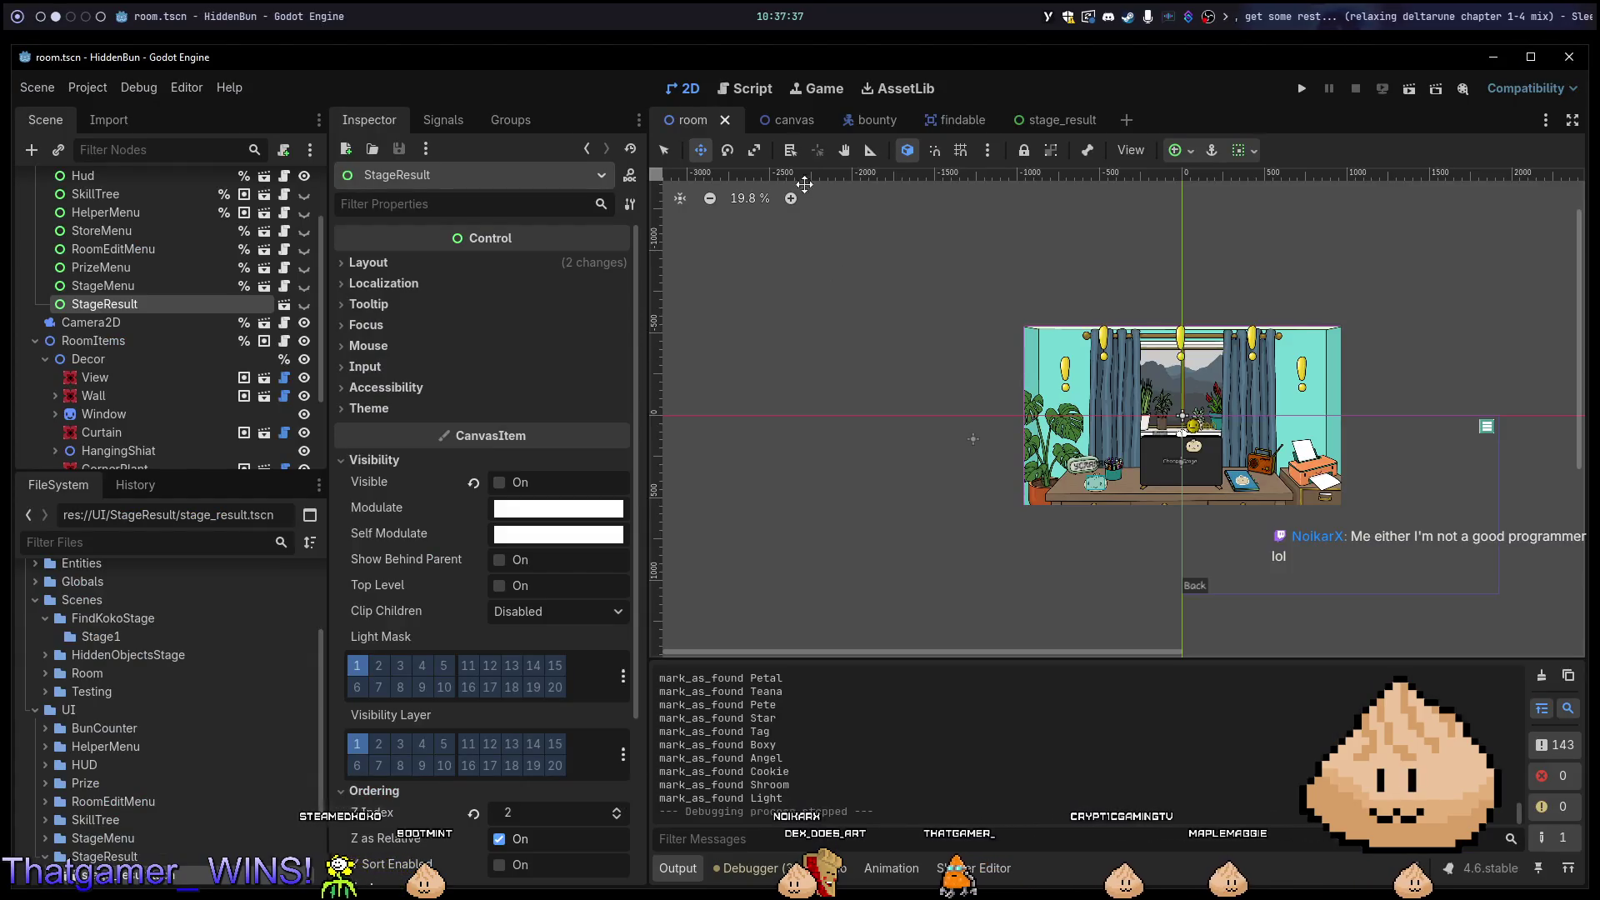
{"action": "mouse_move", "coordinate": [791, 129]}
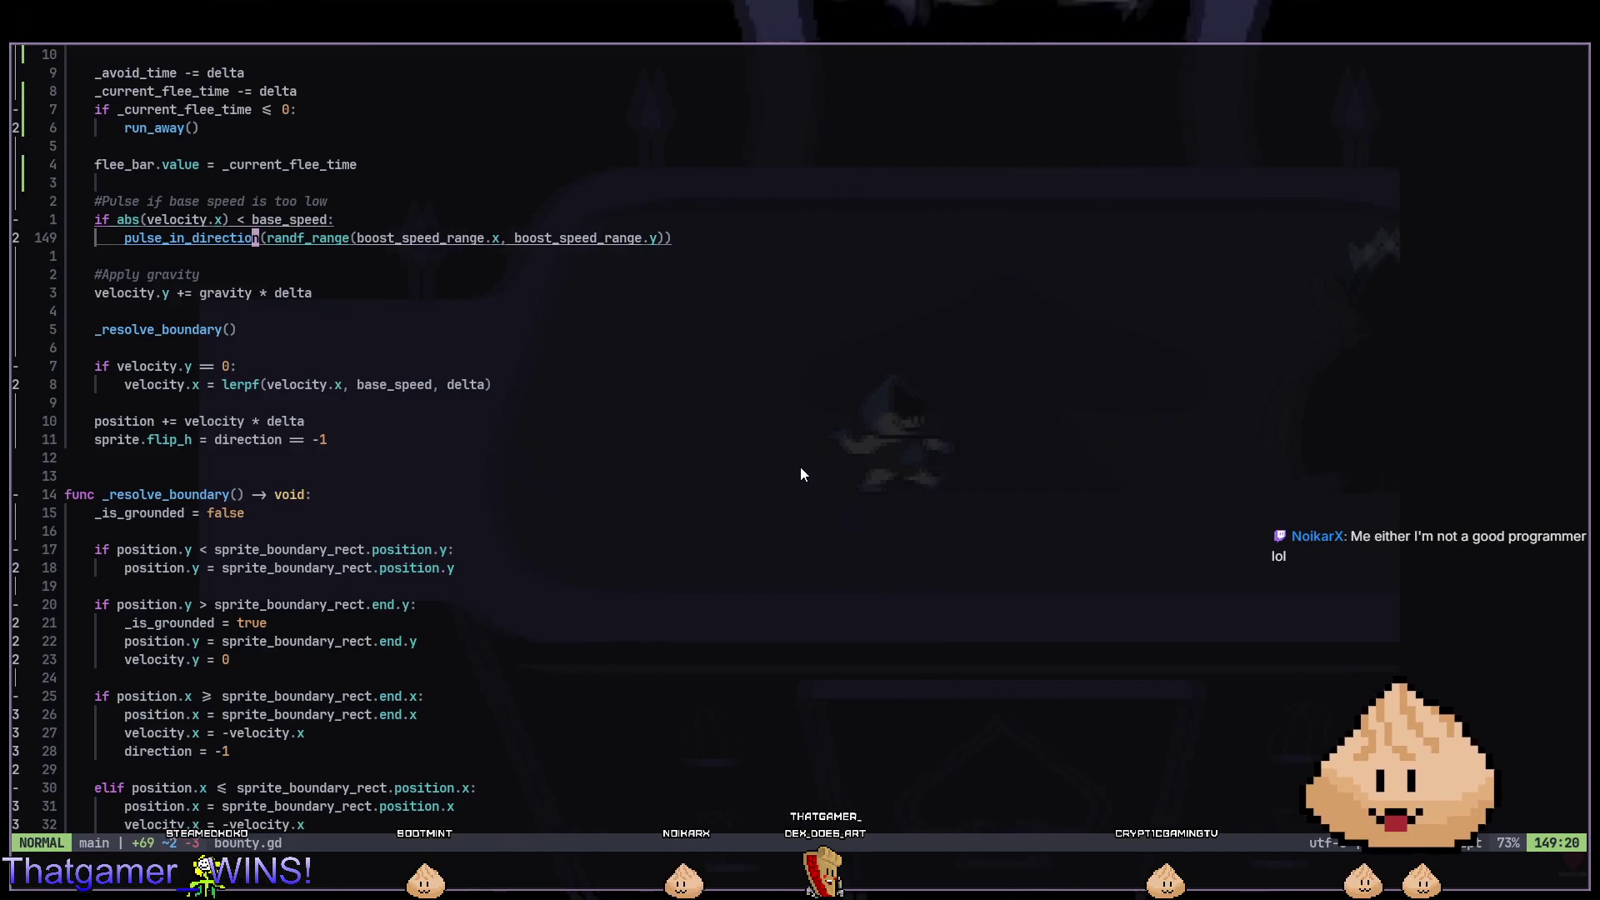
Review the sprite_rect code, the capture and escape animations, do_damage and _ready in bounty.gd.
{"action": "scroll", "coordinate": [333, 417], "scroll_direction": "up", "scroll_amount": 5}
{"action": "scroll", "coordinate": [333, 416], "scroll_direction": "down", "scroll_amount": 5}
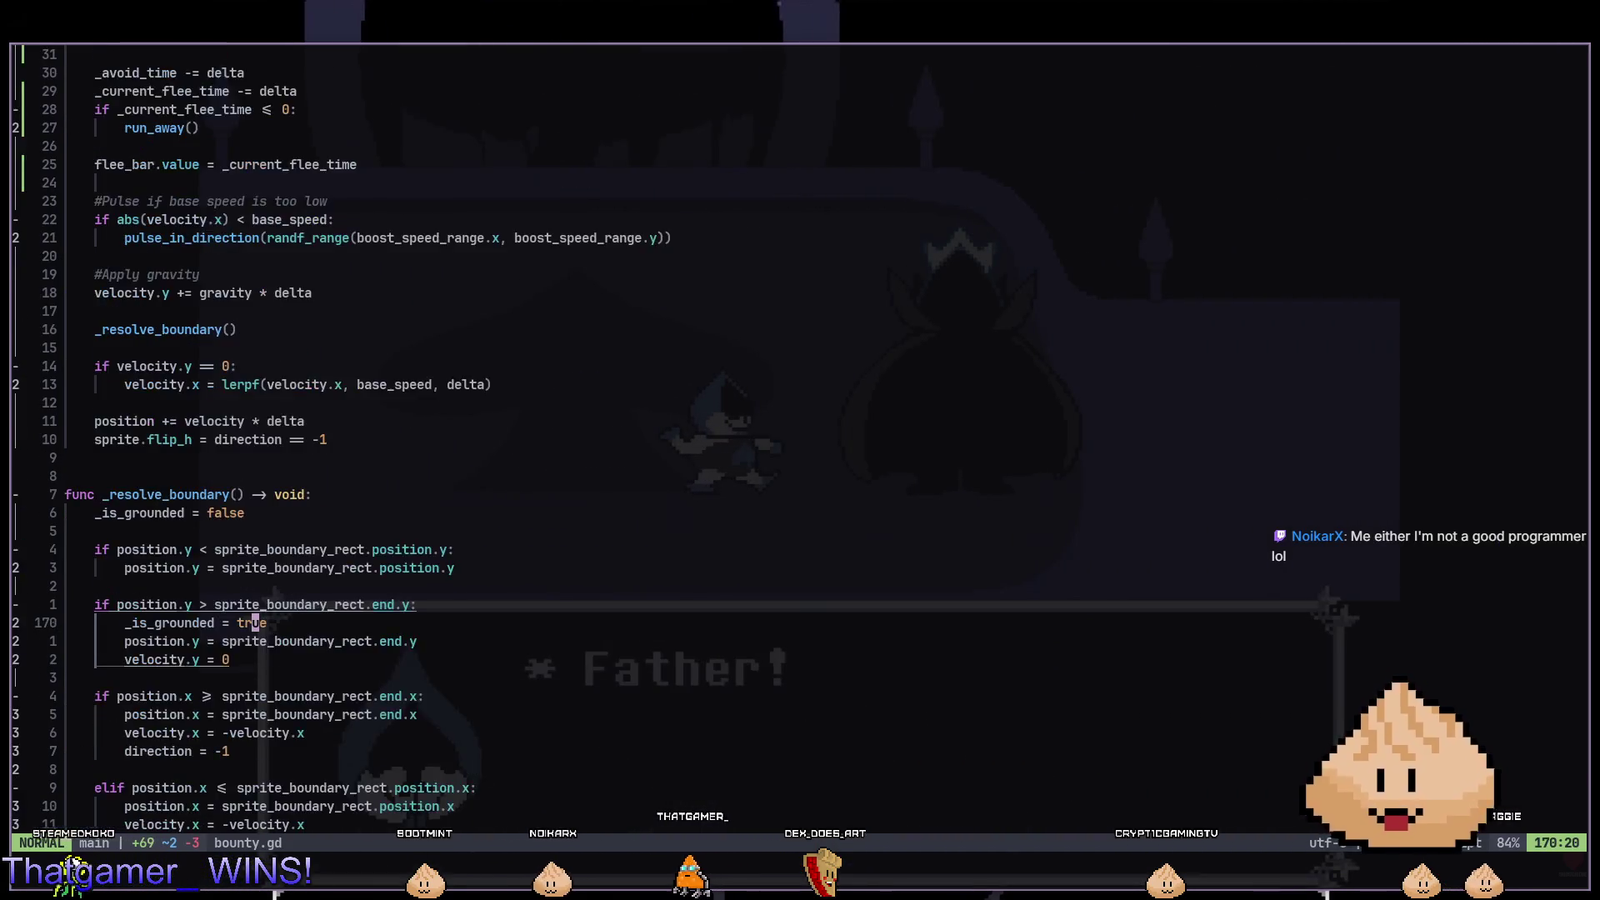
{"action": "left_click", "coordinate": [255, 605]}
{"action": "left_click", "coordinate": [255, 531]}
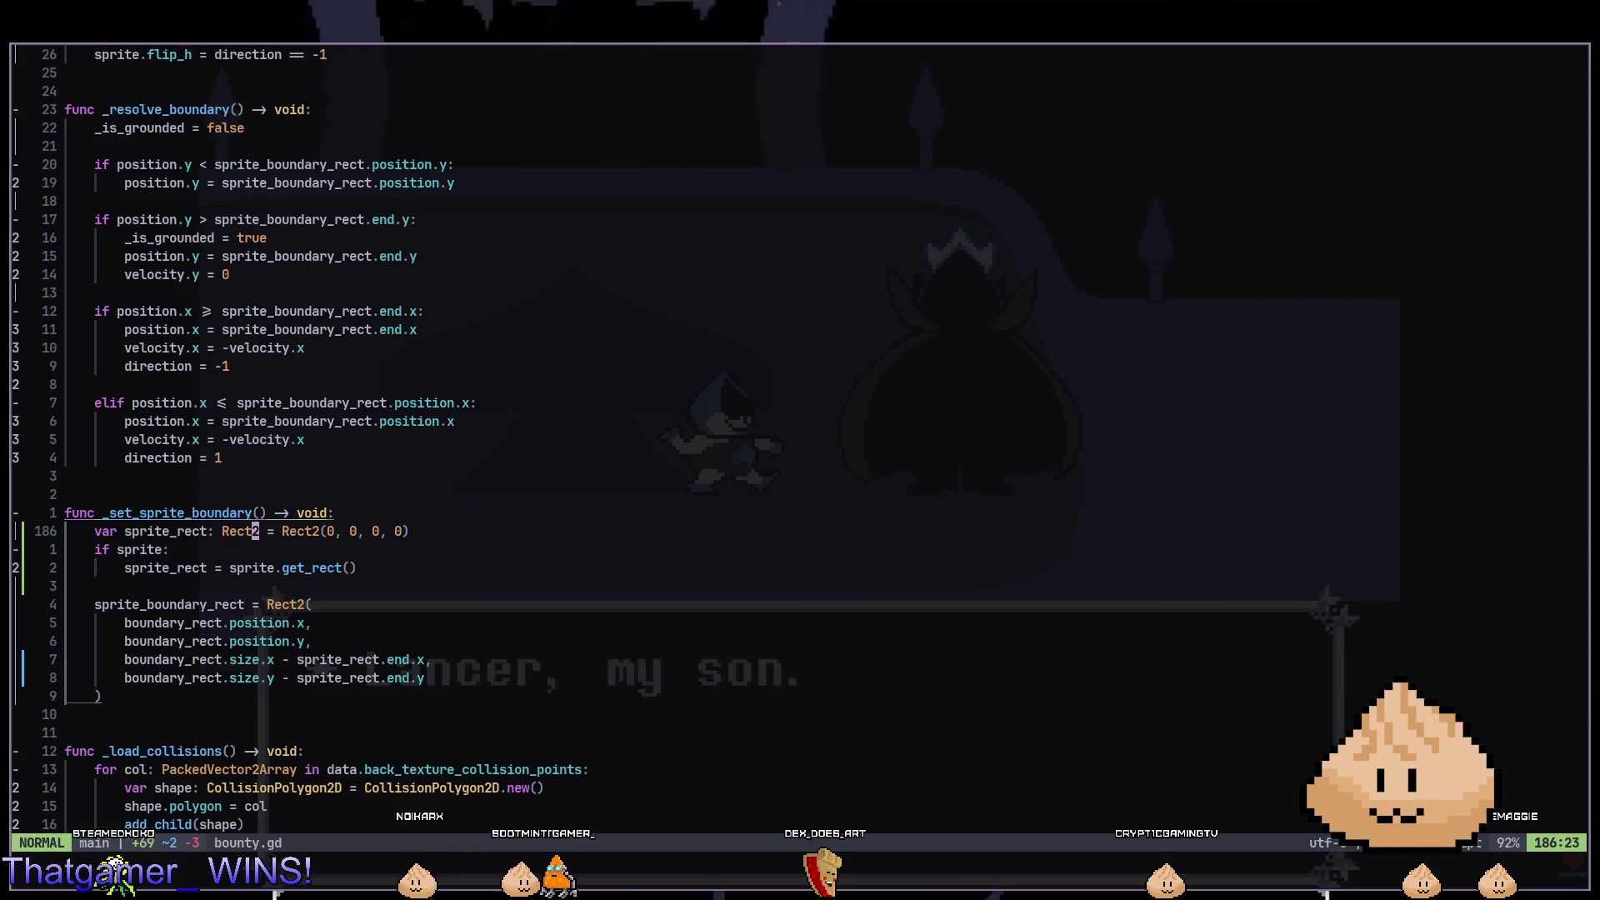
{"action": "key", "text": "ctrl+u"}
{"action": "key", "text": "ctrl+u"}
{"action": "key", "text": "ctrl+u"}
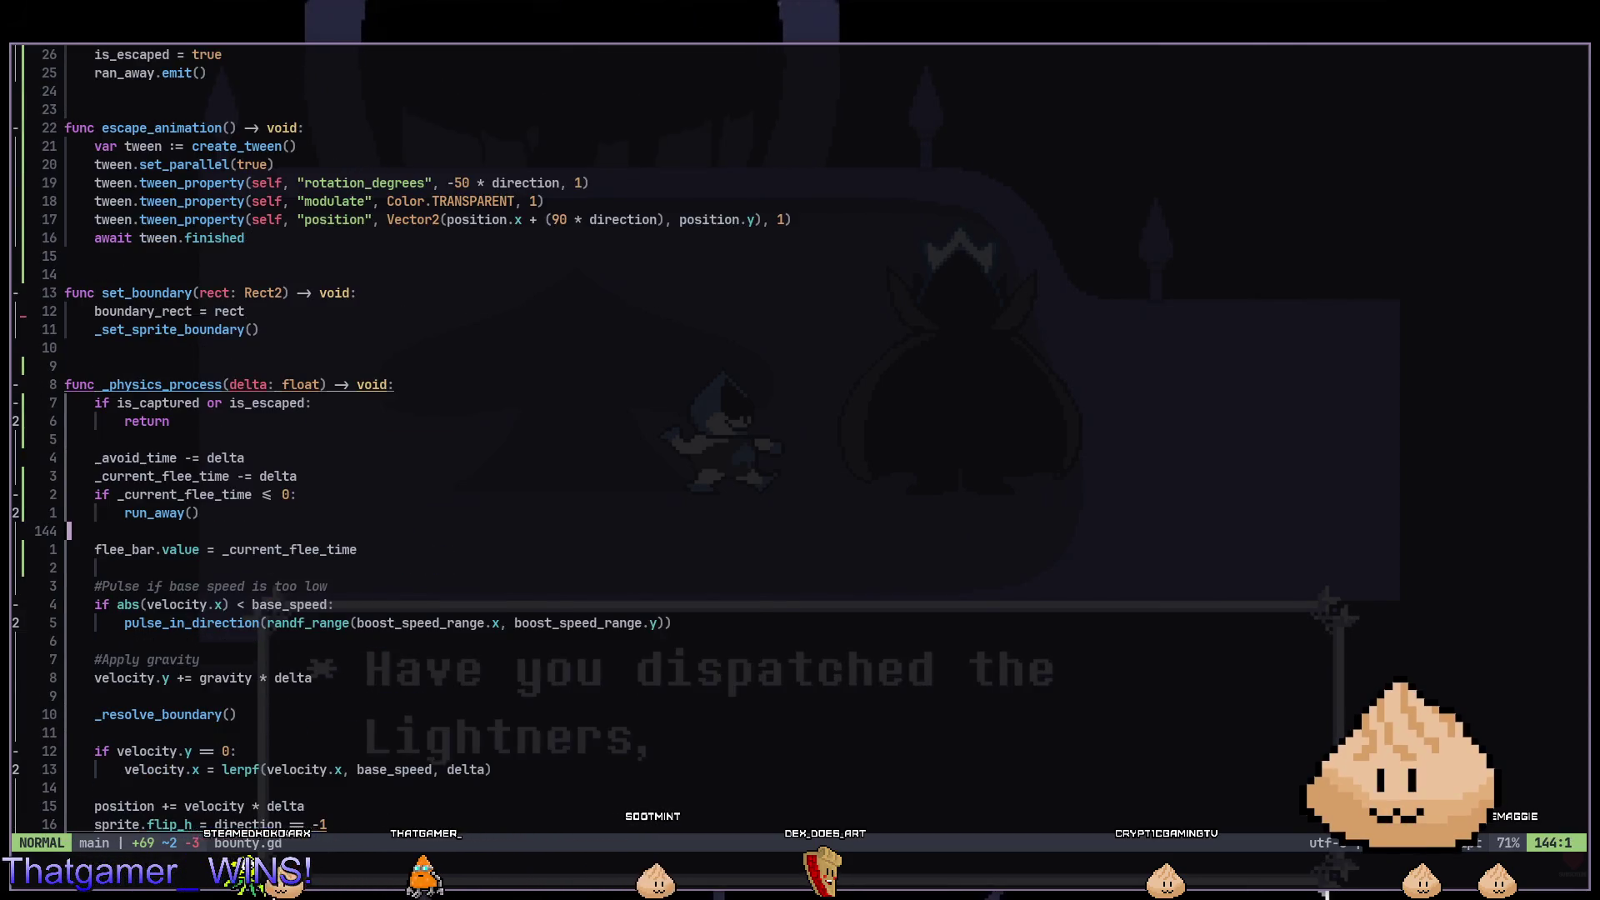
{"action": "key", "text": "ctrl+u"}
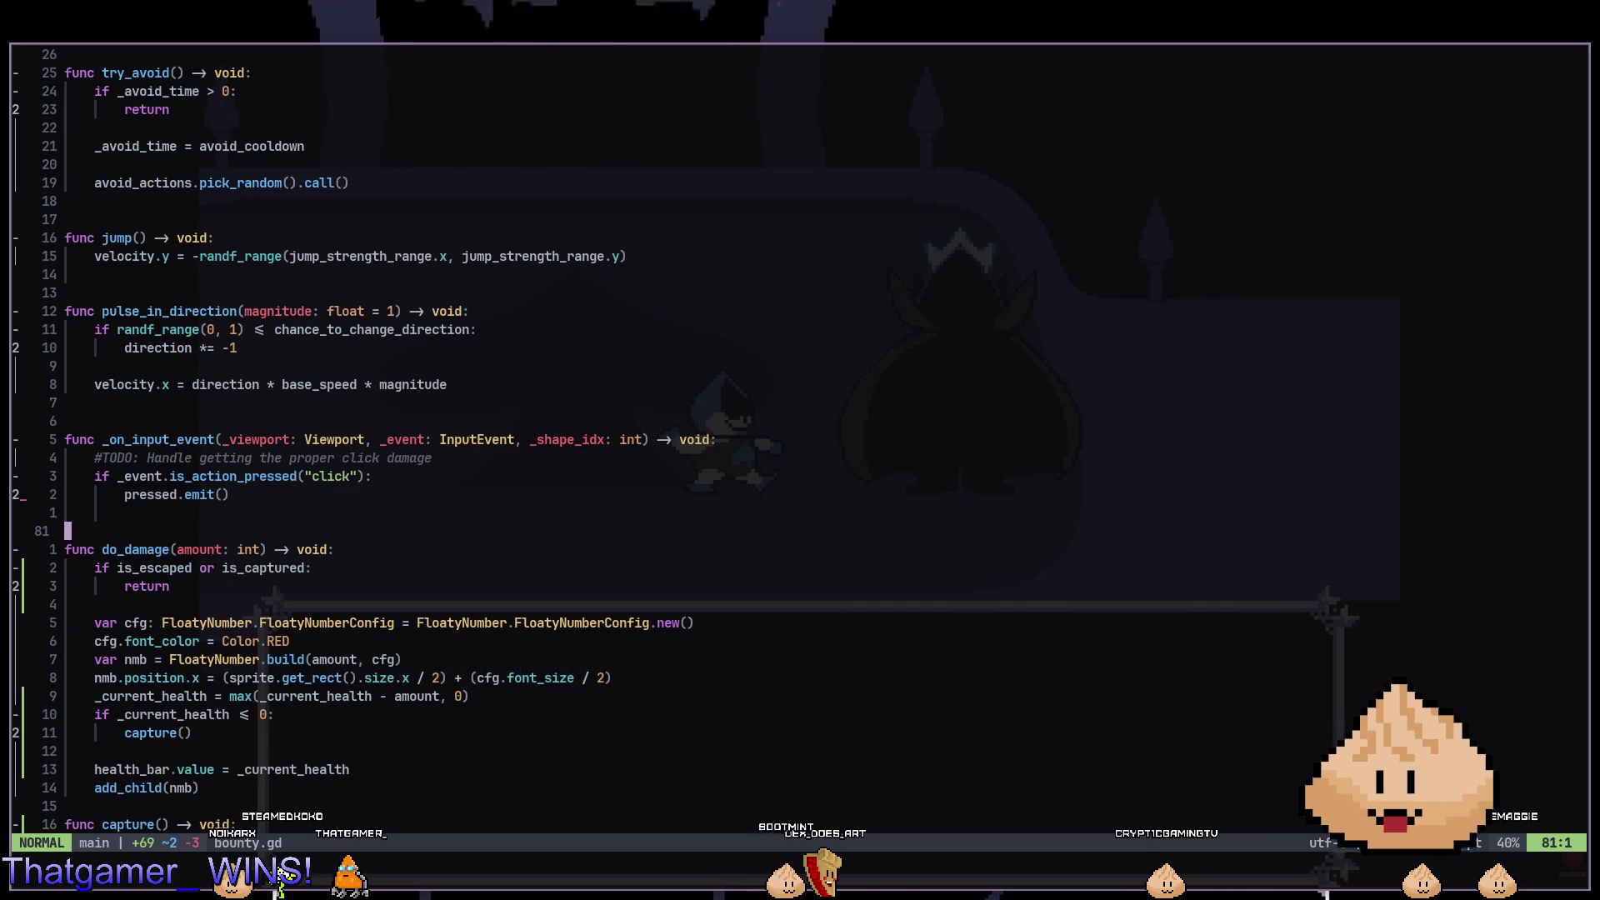
{"action": "key", "text": "ctrl+d"}
{"action": "key", "text": "ctrl+d"}
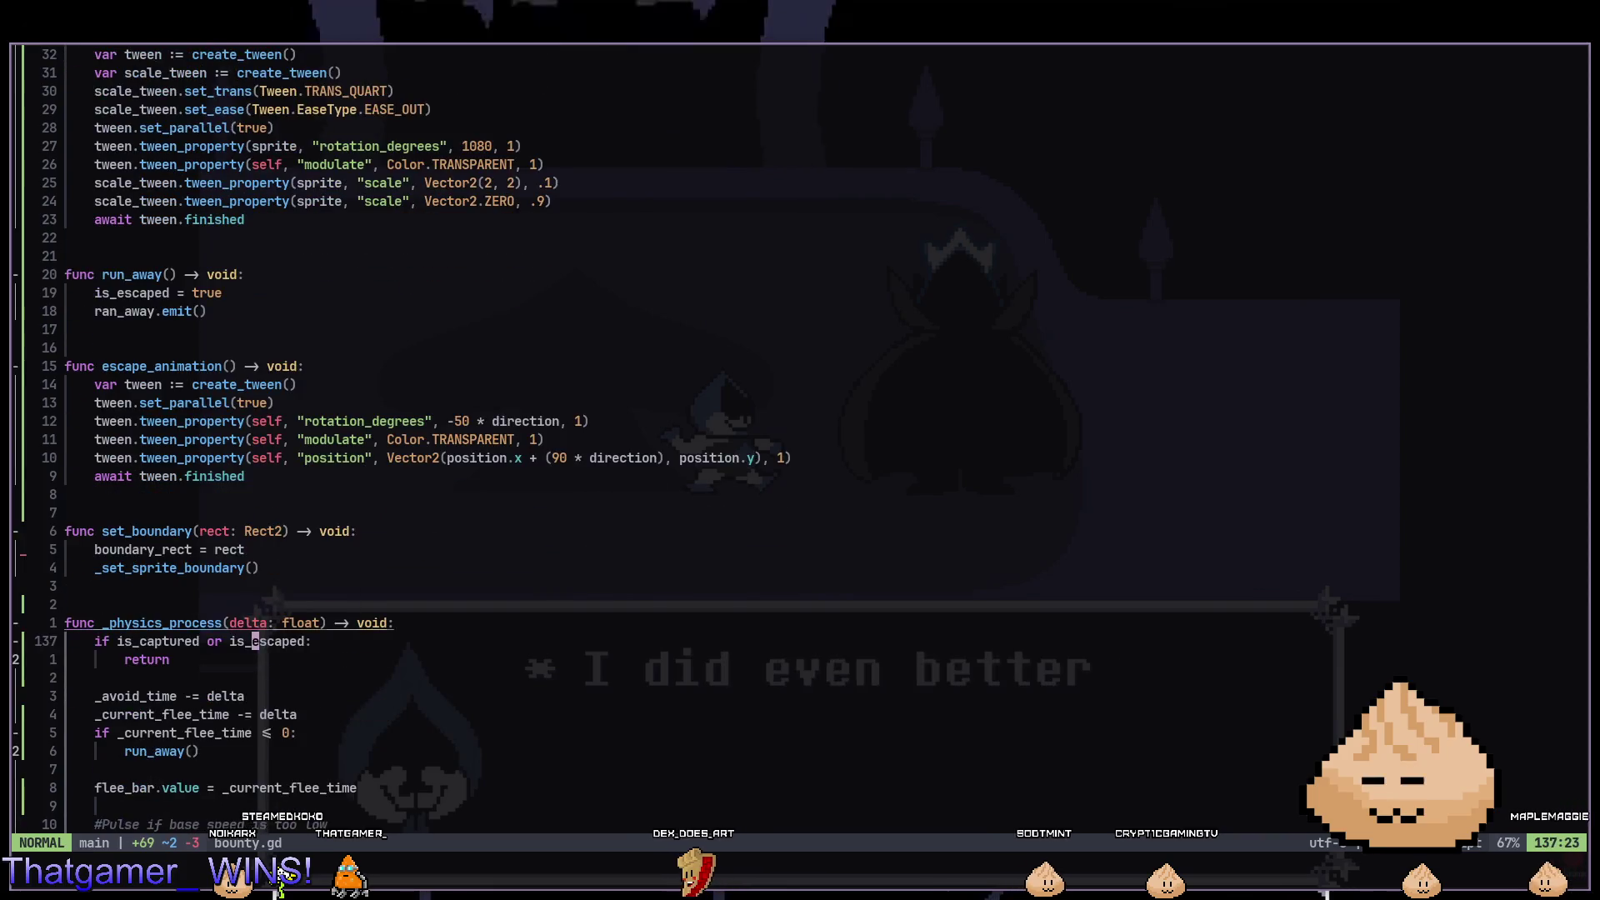
{"action": "key", "text": "2"}
{"action": "key", "text": "9"}
{"action": "key", "text": "k"}
{"action": "key", "text": "$"}
{"action": "key", "text": "4"}
{"action": "key", "text": "1"}
{"action": "key", "text": "k"}
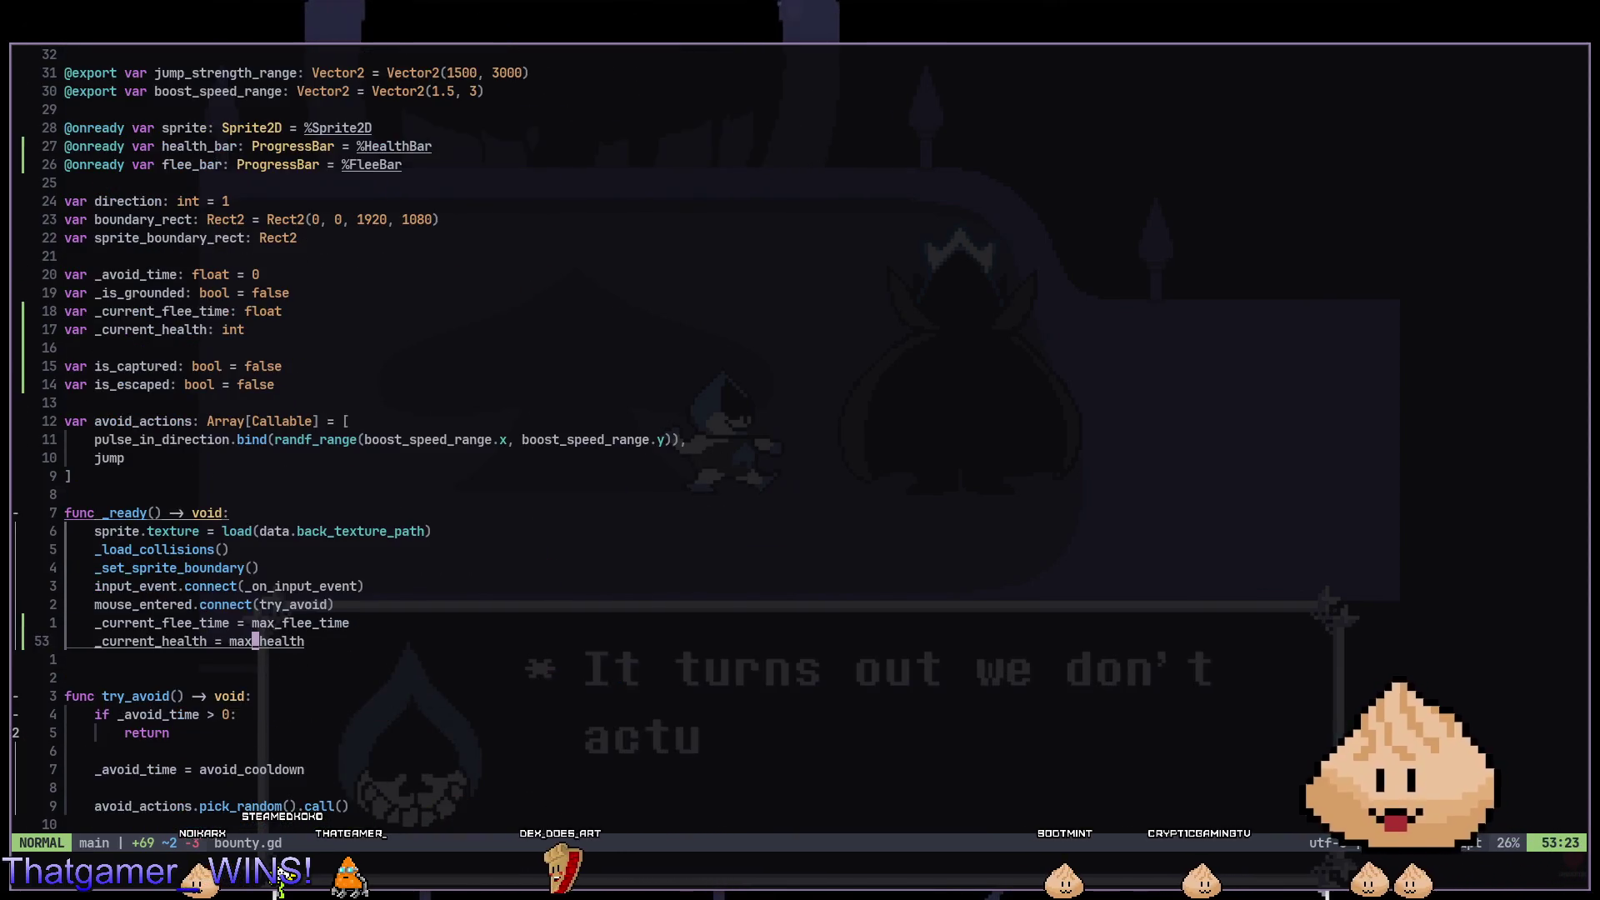
Go to the avoid_actions Array[Callable] declaration and mark its entry lines.
{"action": "key", "text": "j"}
{"action": "key", "text": "j"}
{"action": "key", "text": "j"}
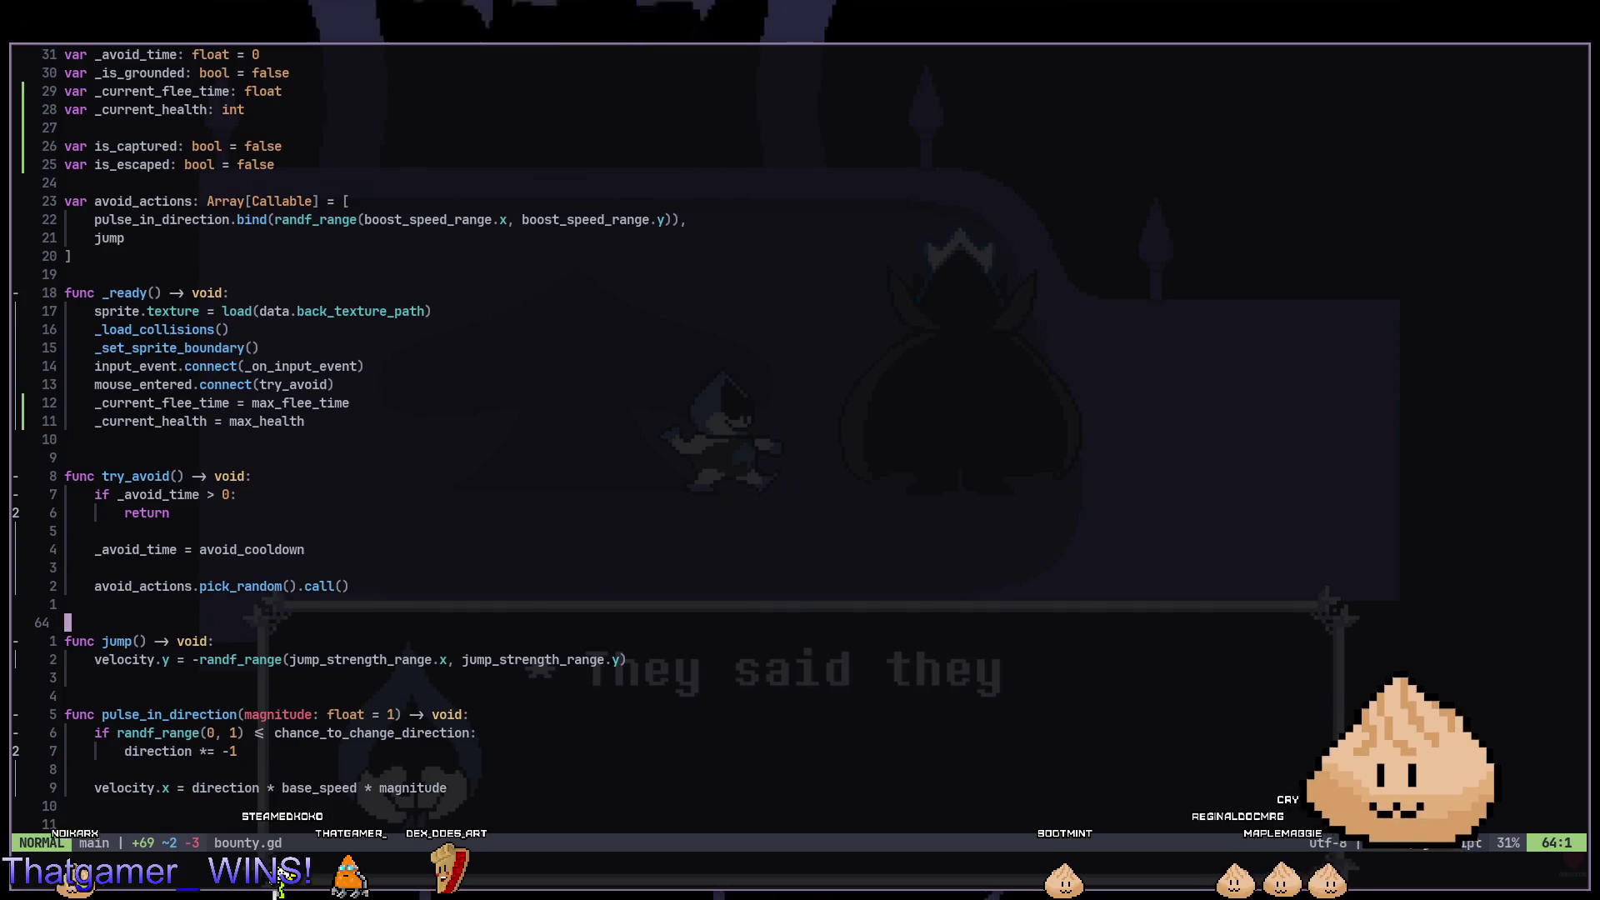
{"action": "key", "text": "2"}
{"action": "key", "text": "3"}
{"action": "key", "text": "k"}
{"action": "key", "text": "f"}
{"action": "key", "text": "C"}
{"action": "key", "text": "V"}
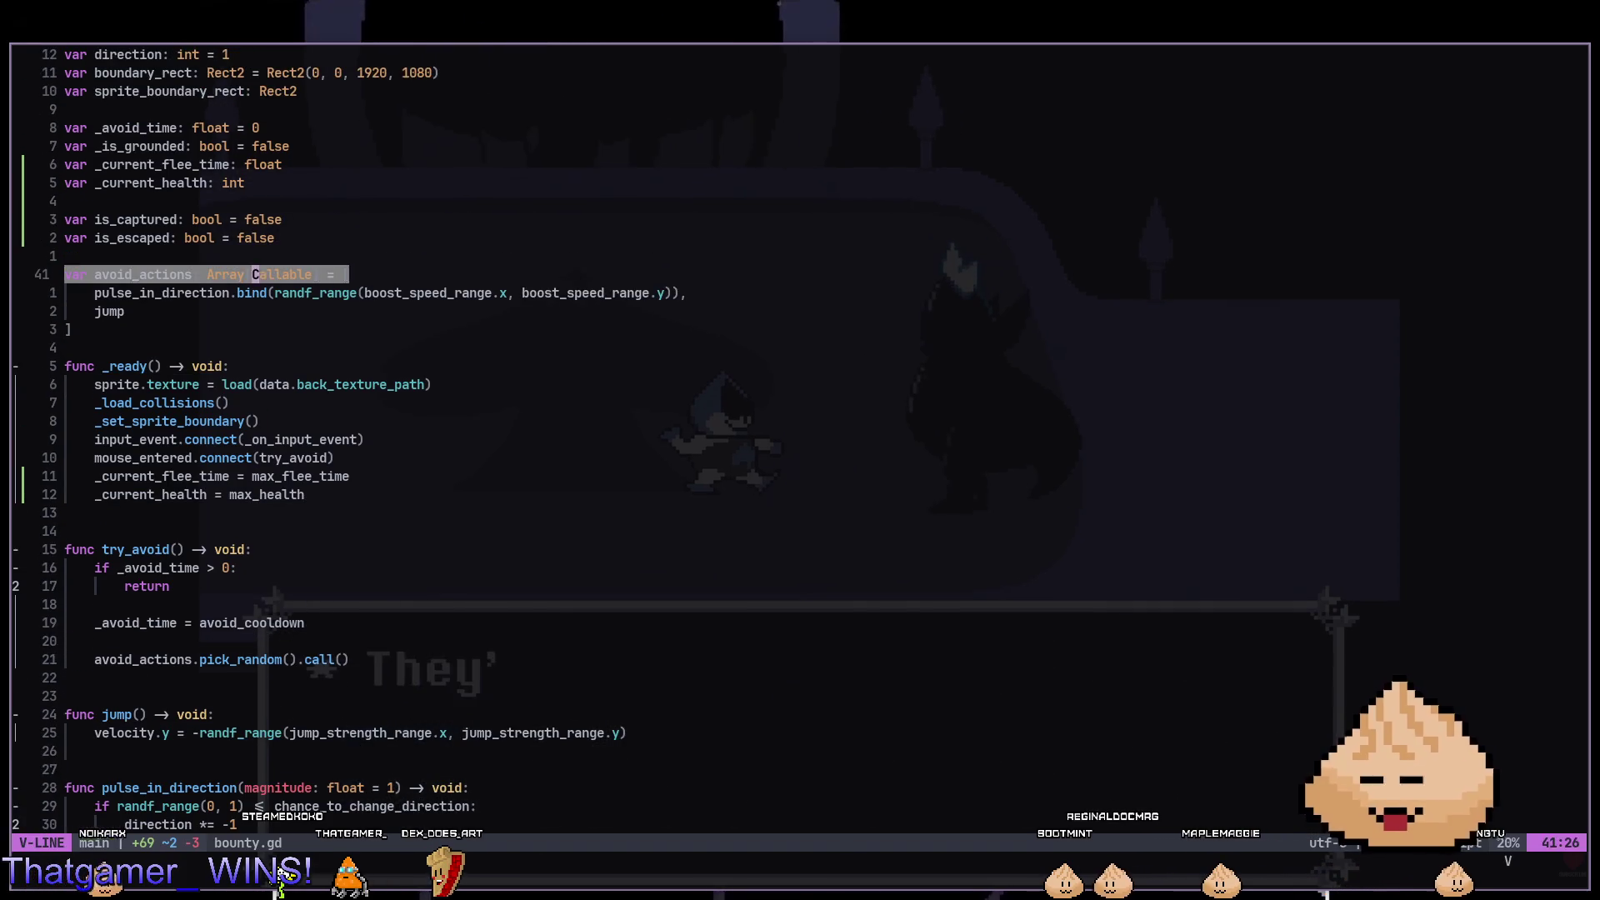
{"action": "key", "text": "j"}
{"action": "key", "text": "j"}
{"action": "key", "text": "Escape"}
{"action": "key", "text": "k"}
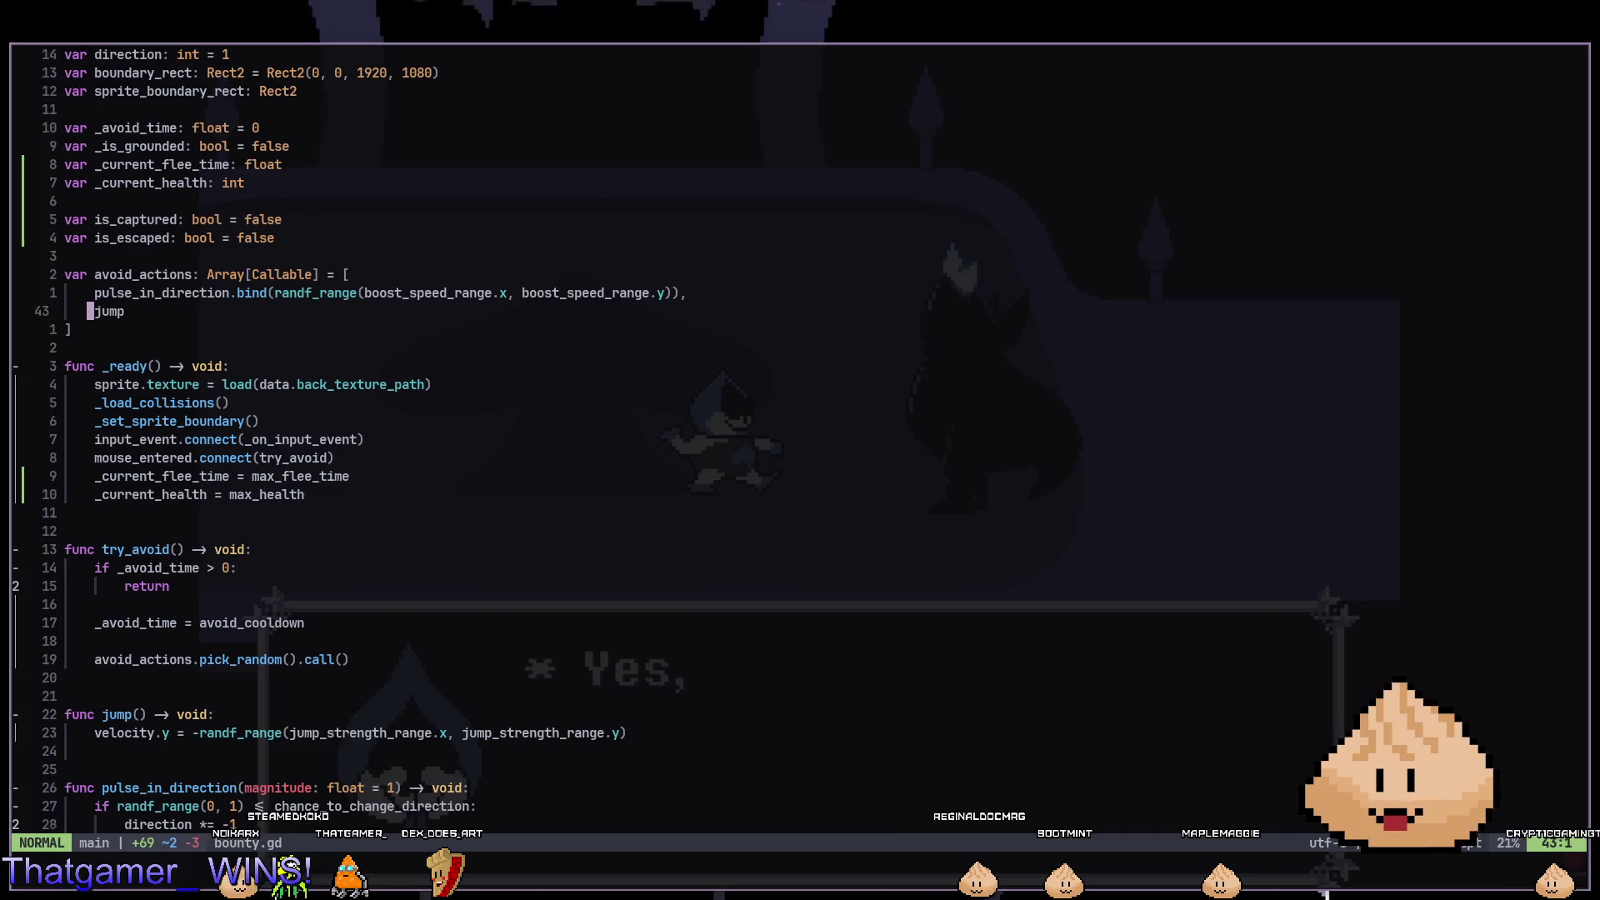
{"action": "key", "text": "V"}
{"action": "key", "text": "j"}
{"action": "key", "text": "j"}
{"action": "key", "text": "Escape"}
{"action": "key", "text": "k"}
{"action": "key", "text": "k"}
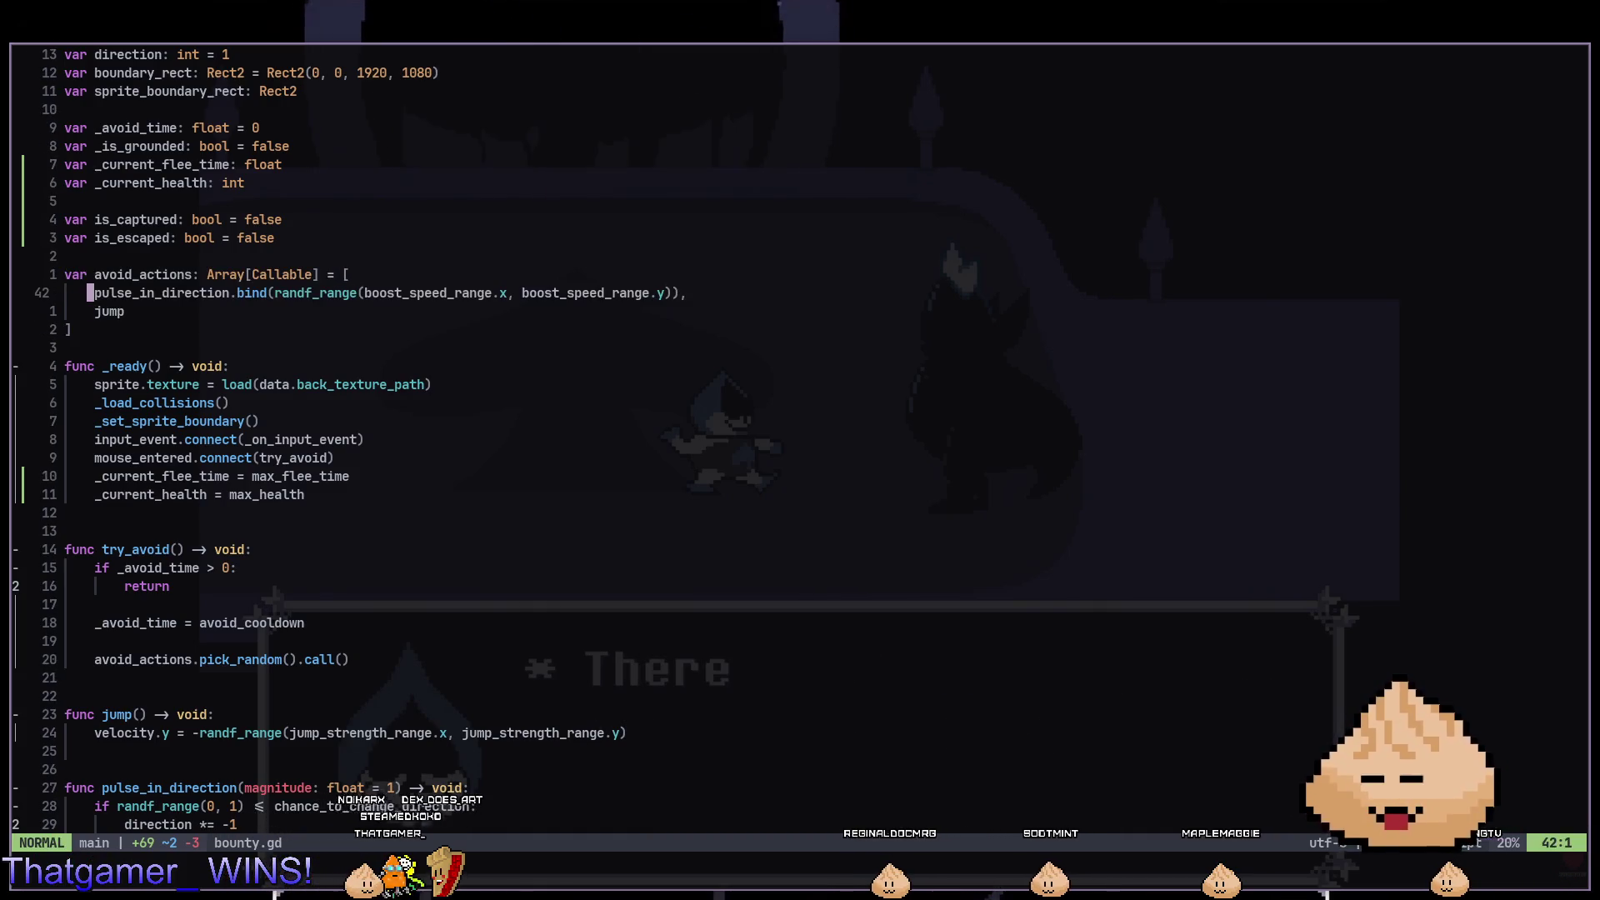
Join the avoid_actions entries onto one line, then undo the join.
{"action": "key", "text": "V"}
{"action": "key", "text": "j"}
{"action": "key", "text": "j"}
{"action": "key", "text": "Escape"}
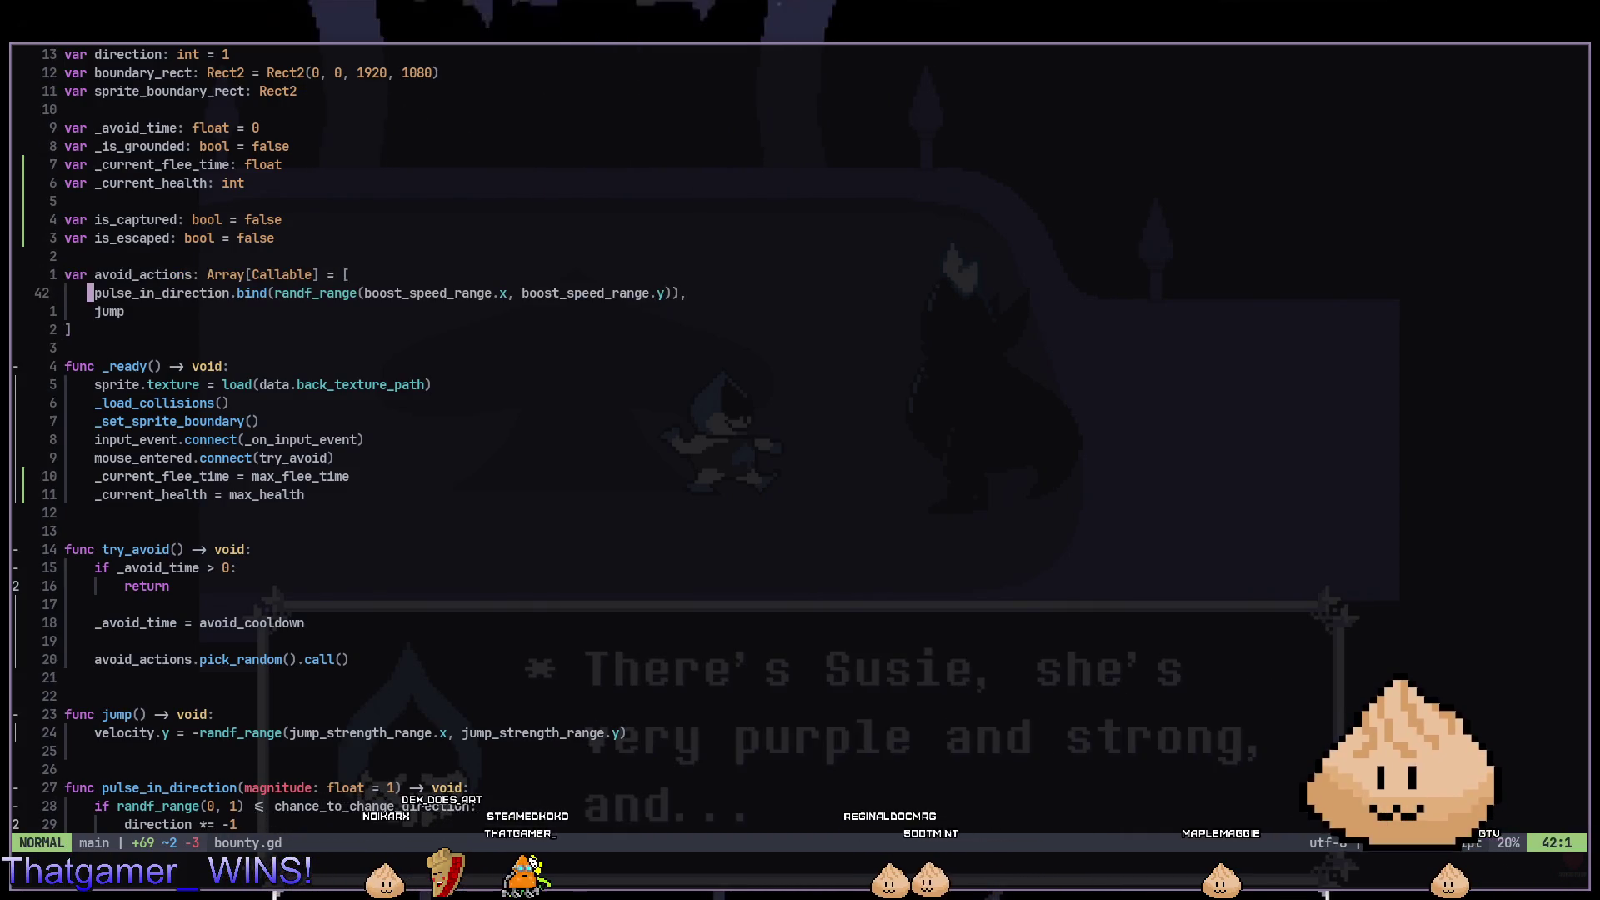
{"action": "key", "text": "J"}
{"action": "key", "text": "u"}
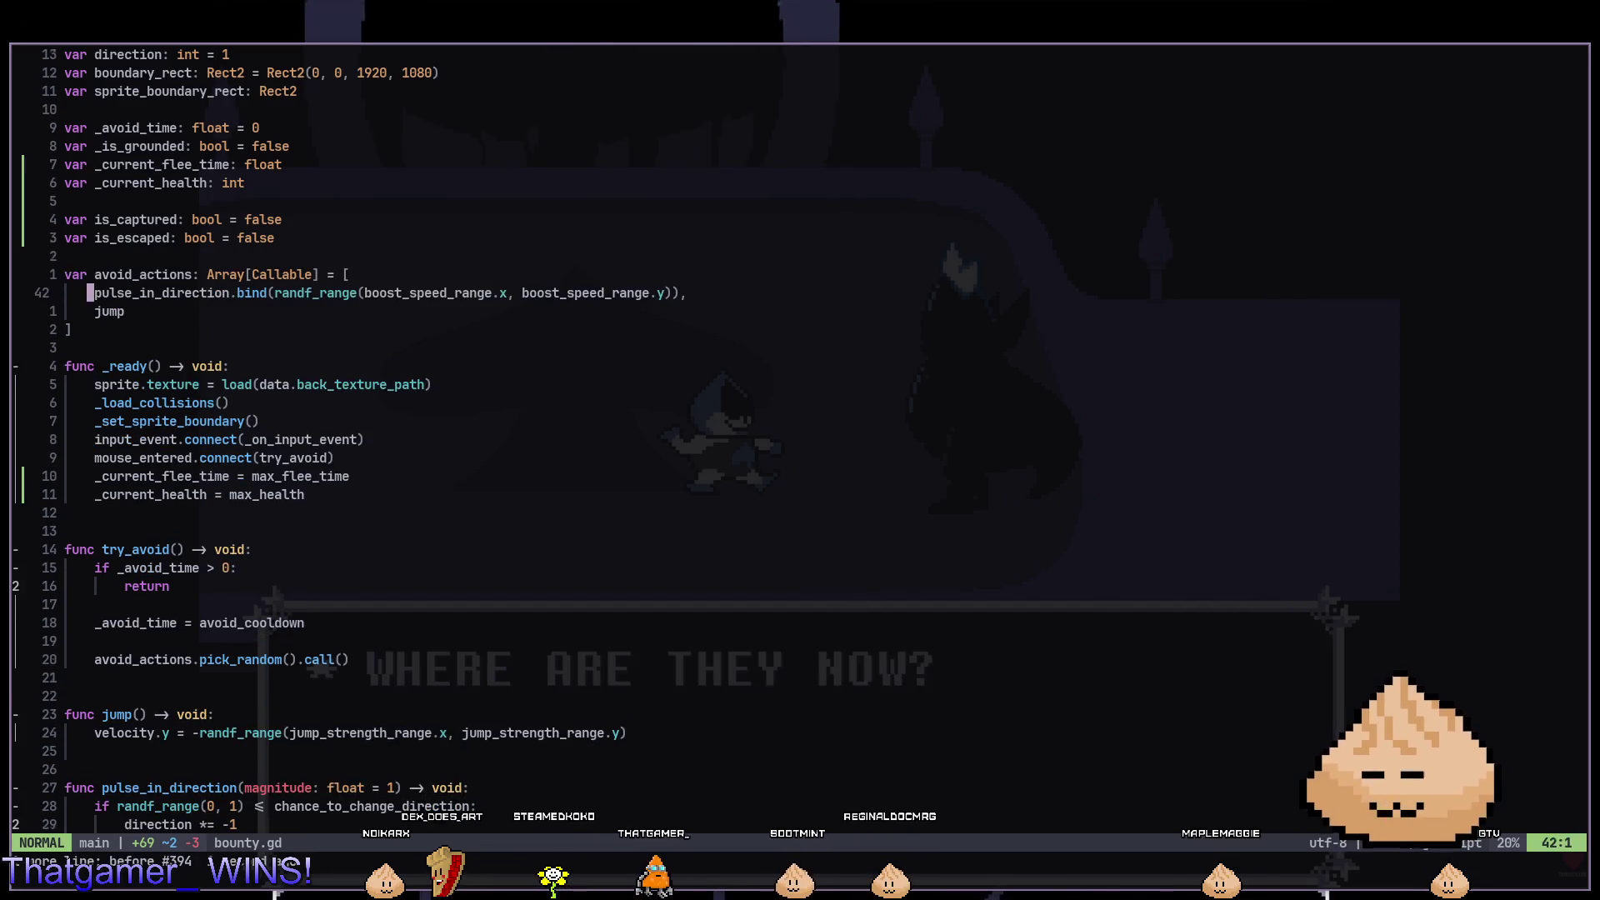
{"action": "key", "text": "k"}
{"action": "key", "text": "V"}
{"action": "key", "text": "j"}
{"action": "key", "text": "j"}
{"action": "key", "text": "Escape"}
{"action": "key", "text": "k"}
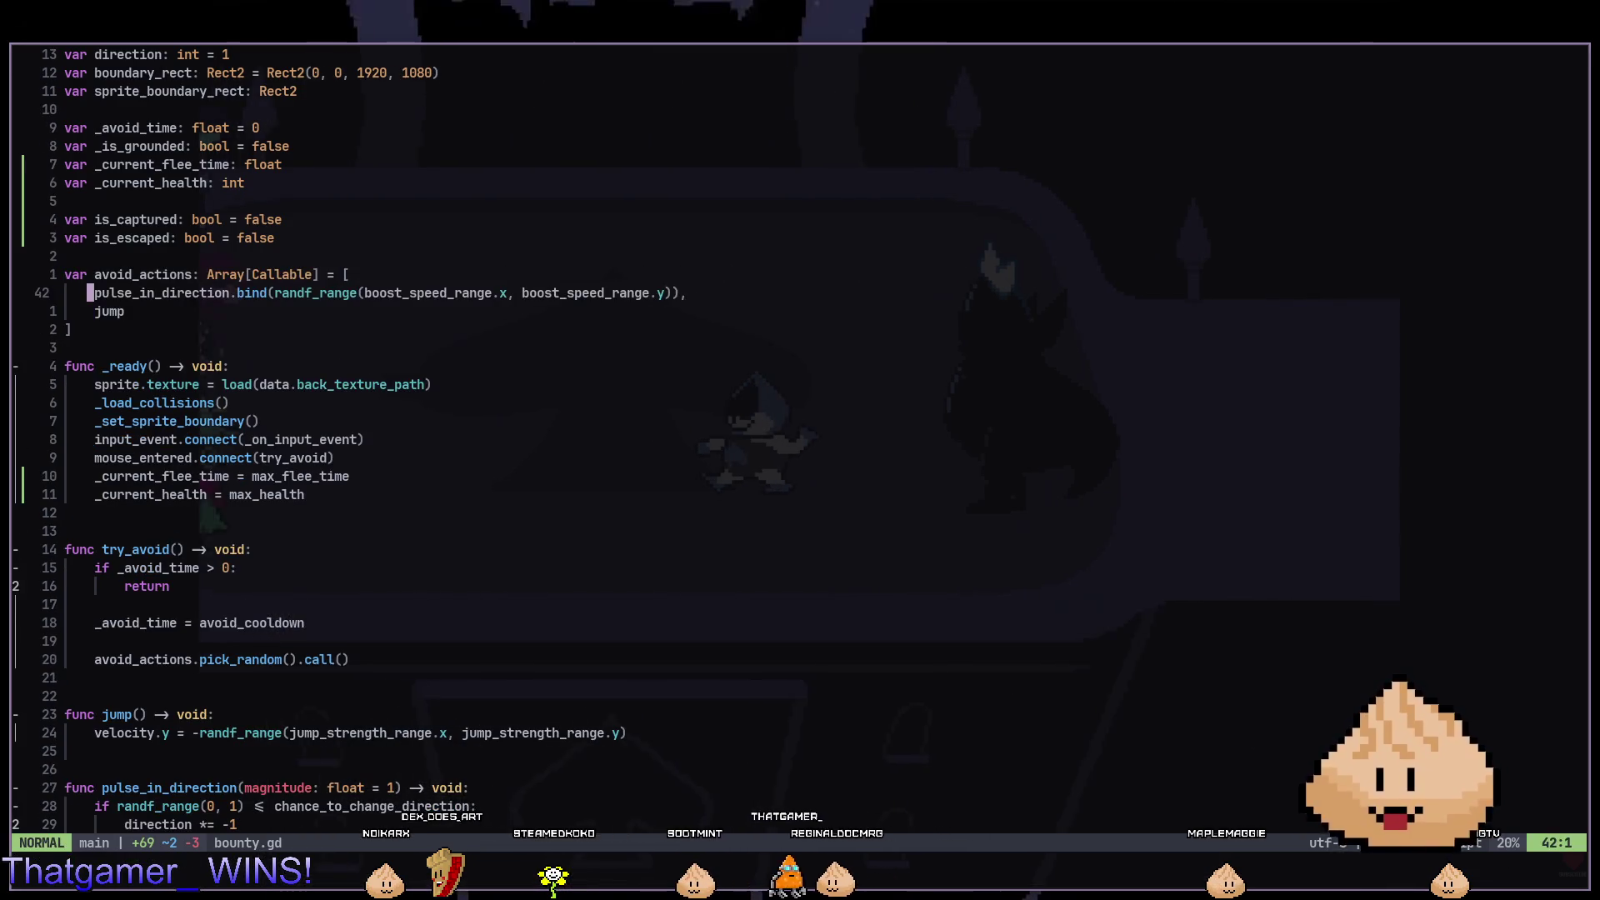
Step through the pulse_in_direction and jump entries of the avoid_actions array.
{"action": "key", "text": "w"}
{"action": "key", "text": "w"}
{"action": "key", "text": "b"}
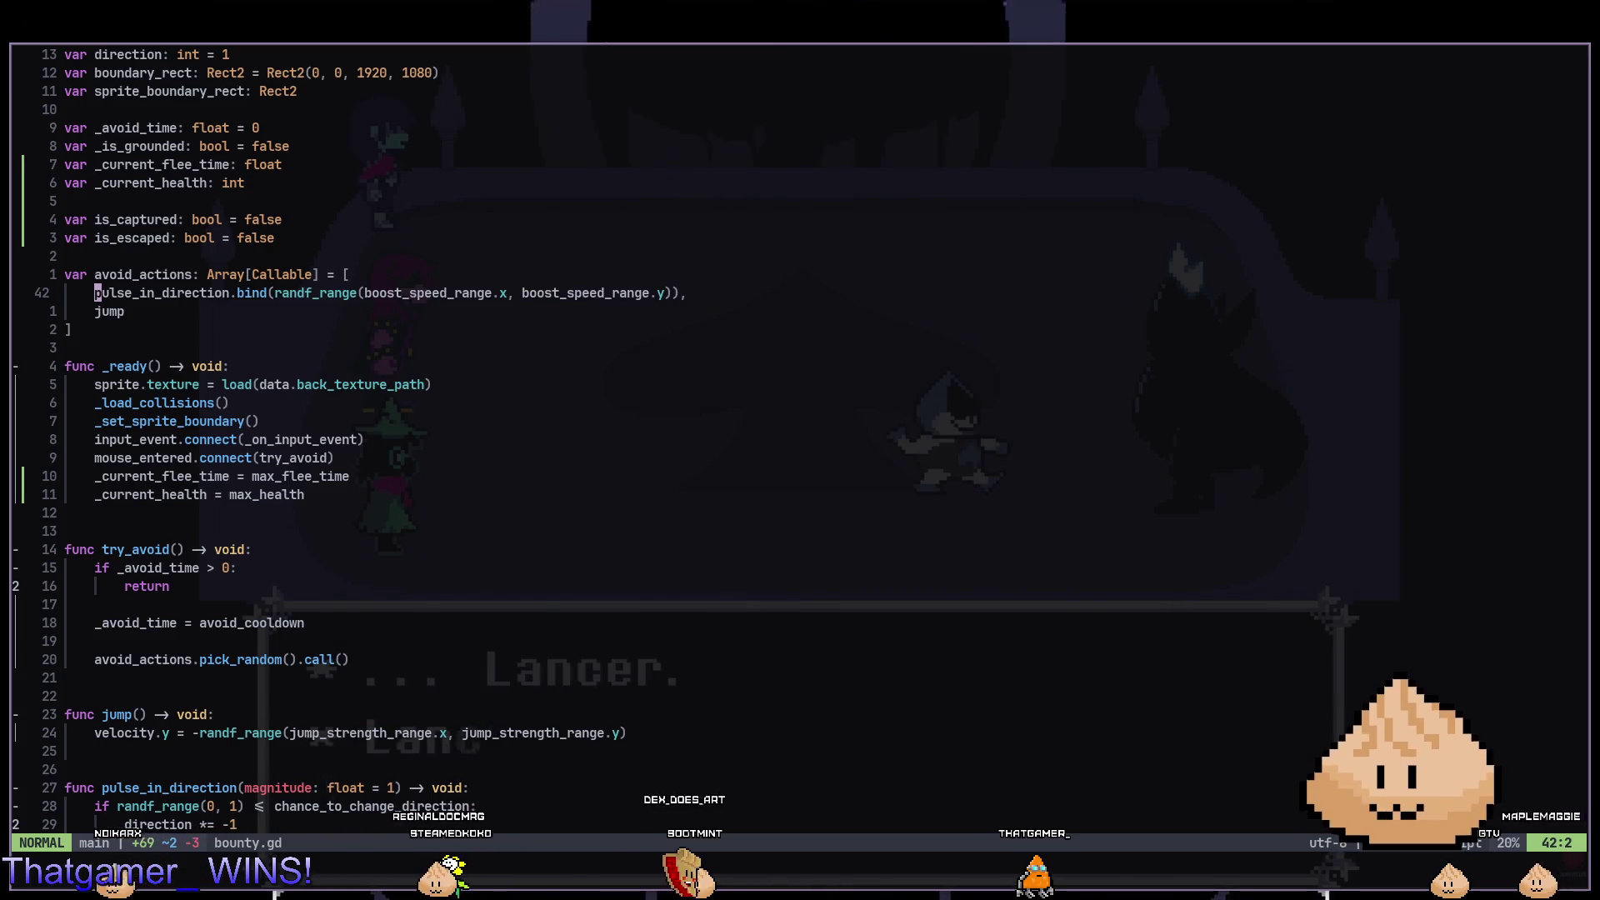
{"action": "key", "text": "j"}
{"action": "key", "text": "j"}
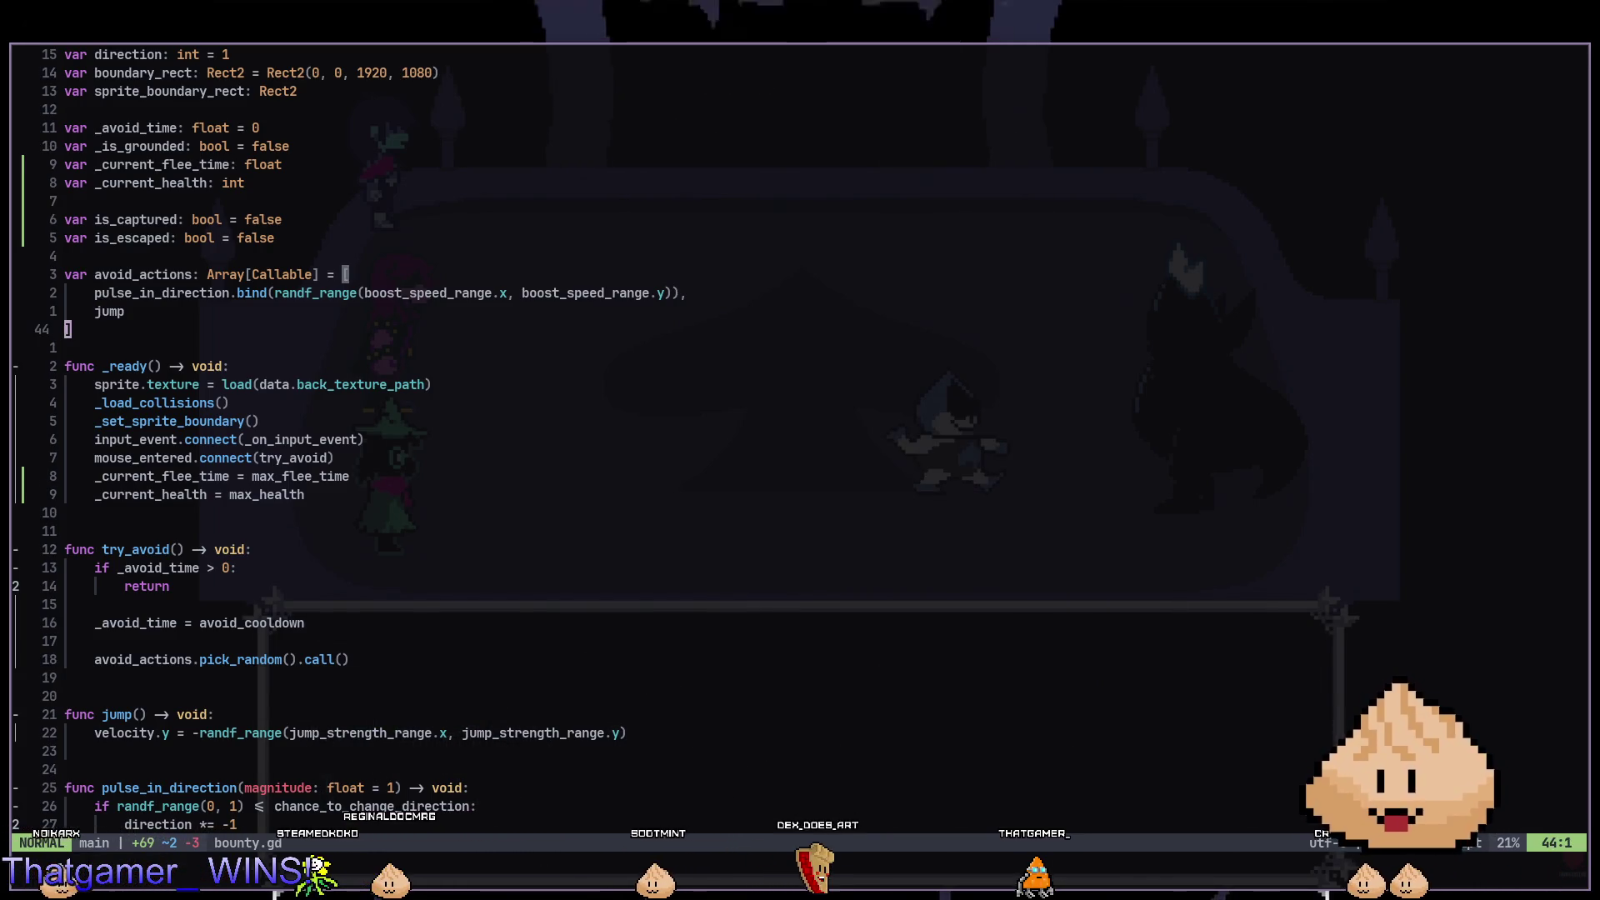
{"action": "key", "text": "k"}
{"action": "key", "text": "k"}
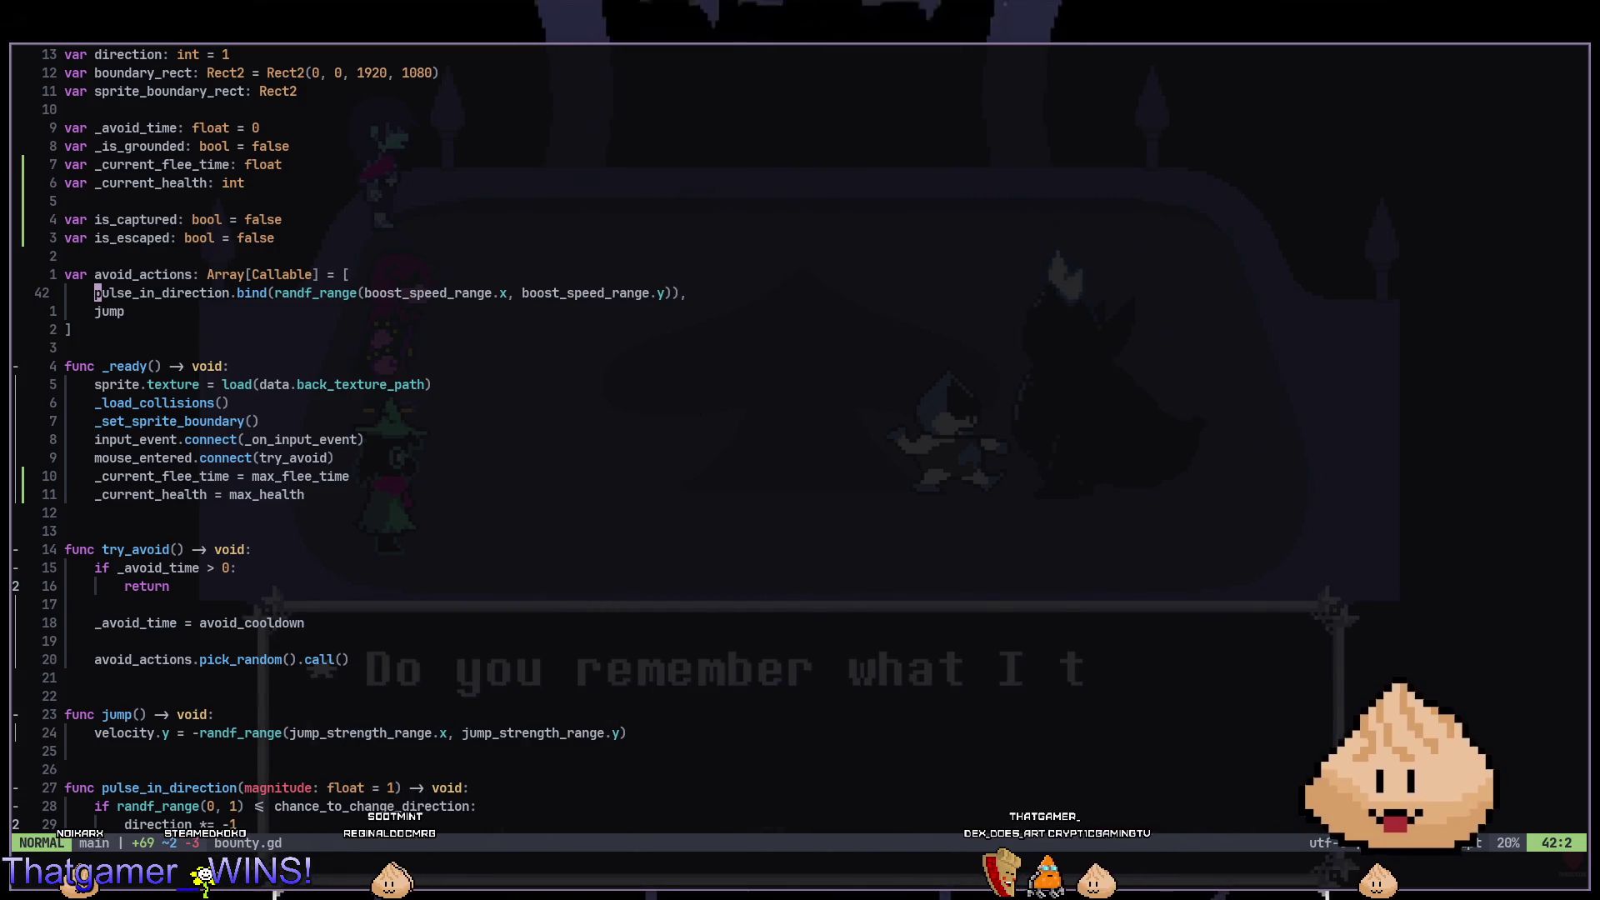
{"action": "key", "text": "j"}
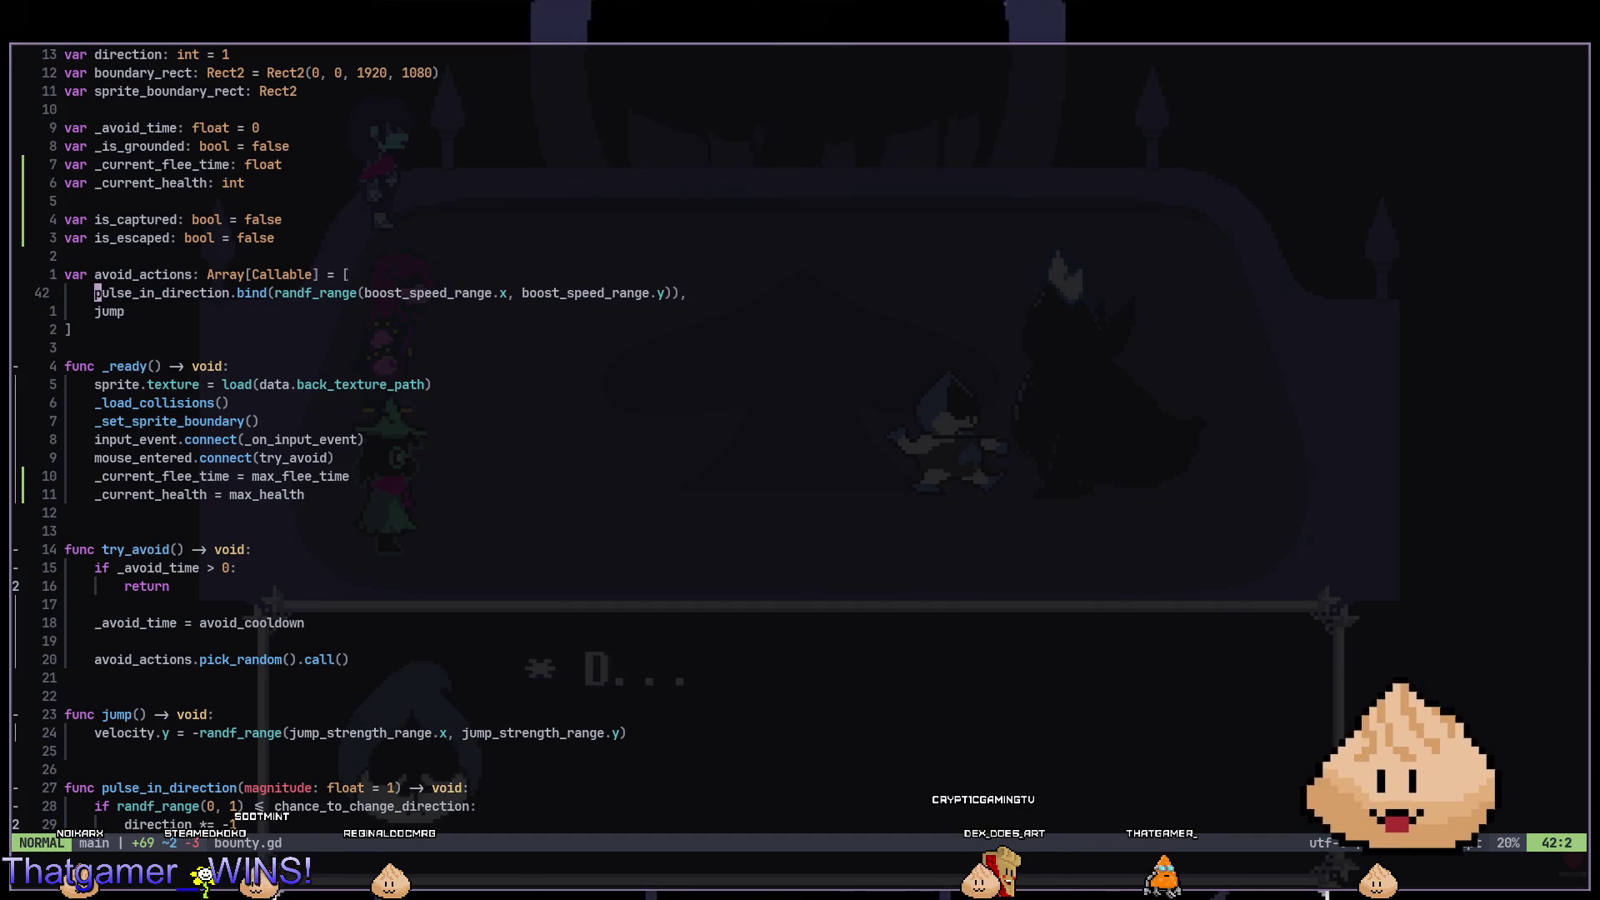
{"action": "key", "text": "k"}
{"action": "key", "text": "k"}
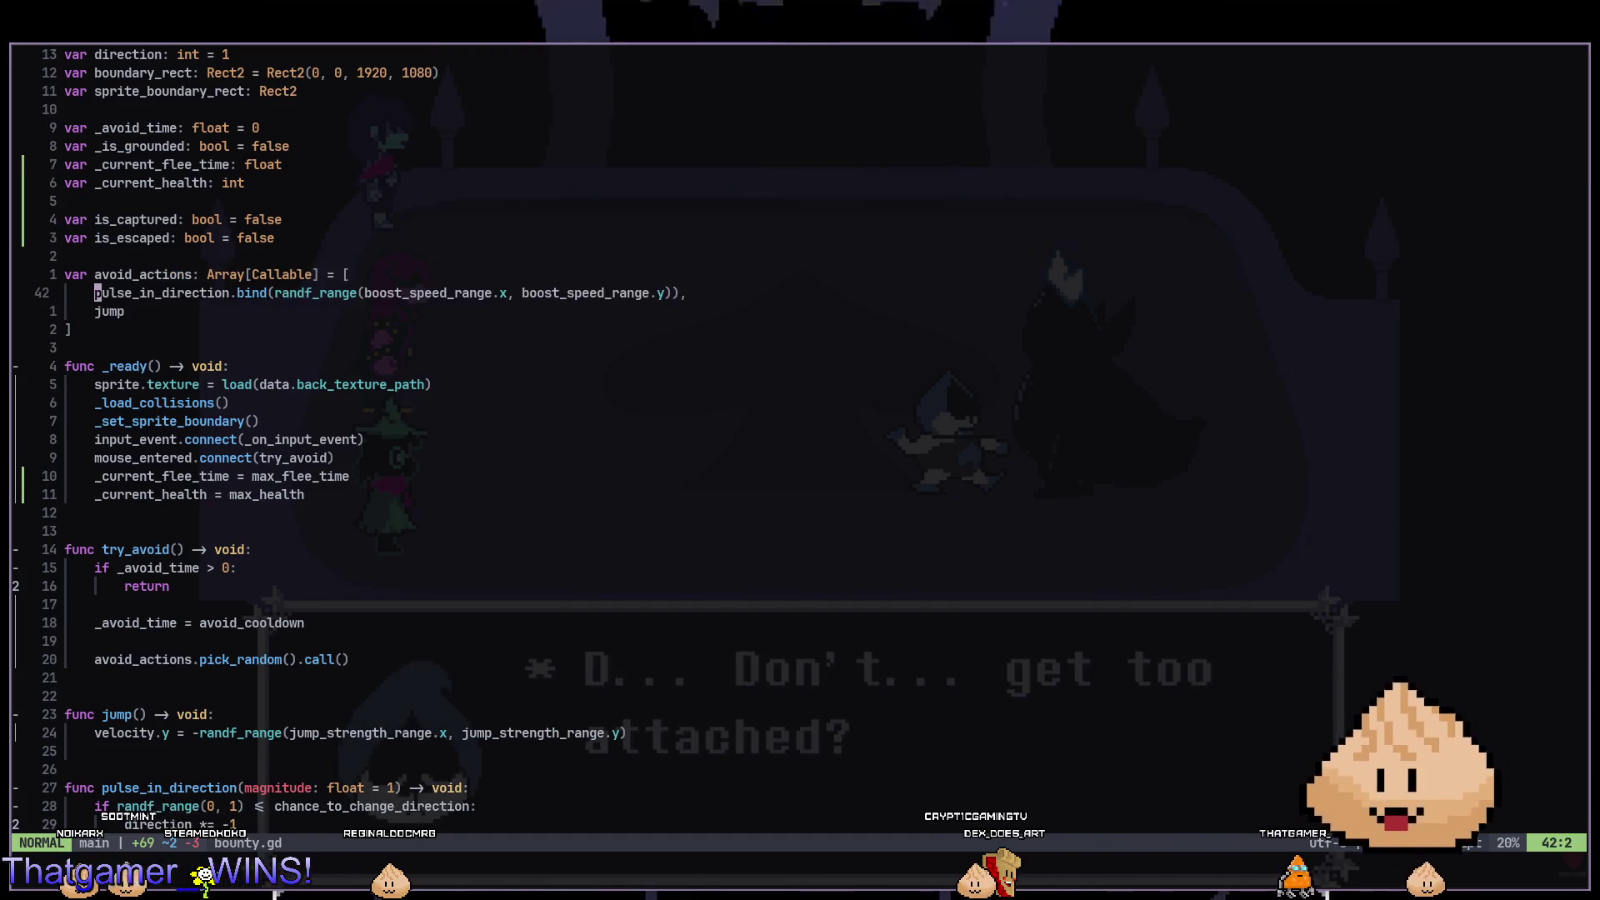
{"action": "key", "text": "j"}
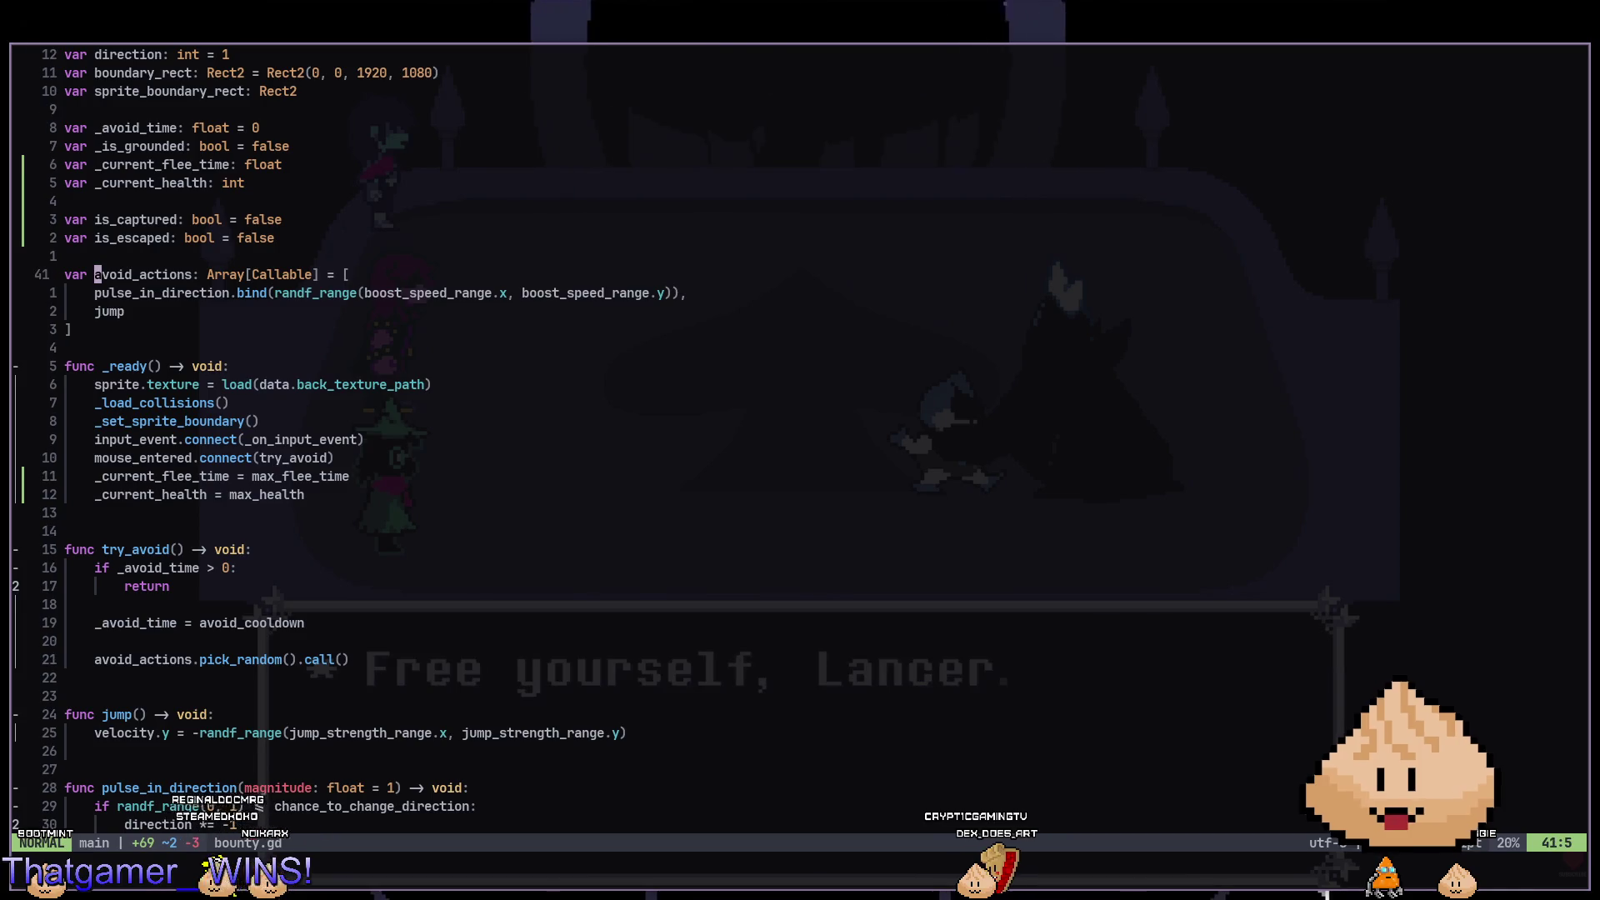
{"action": "key", "text": "shift+v"}
{"action": "key", "text": "j"}
{"action": "key", "text": "j"}
{"action": "key", "text": "y"}
Search avoid_actions with * to reach try_avoid's pick_random call, then run the game with F5.
{"action": "key", "text": "k"}
{"action": "key", "text": "k"}
{"action": "key", "text": "w"}
{"action": "key", "text": "asterisk"}
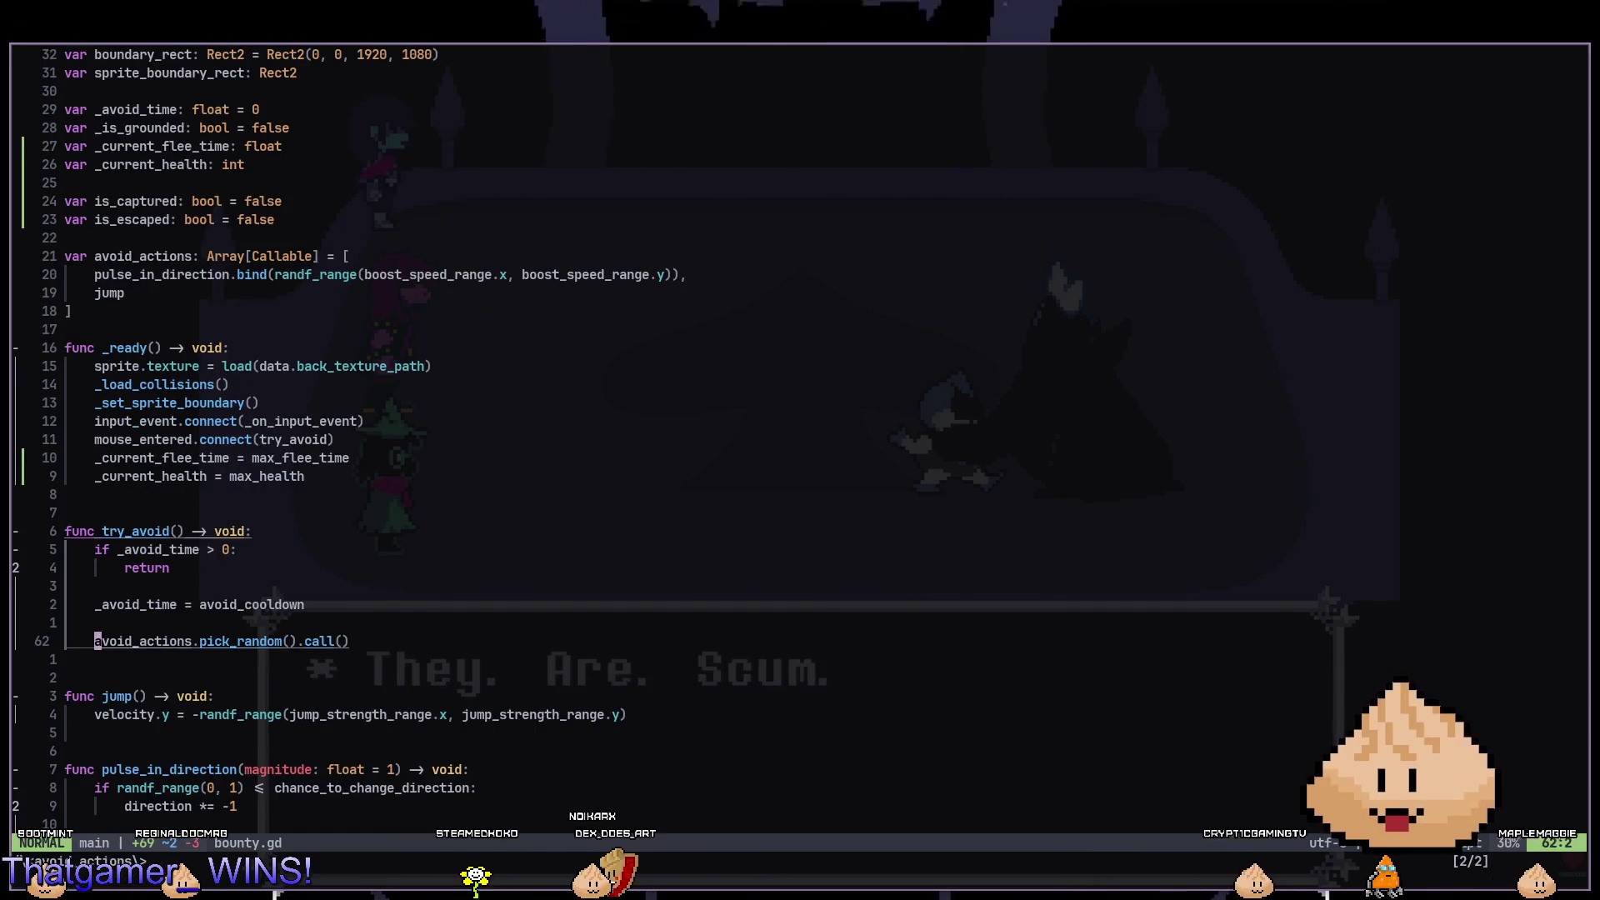
{"action": "key", "text": "shift+v"}
{"action": "key", "text": "k"}
{"action": "key", "text": "k"}
{"action": "key", "text": "k"}
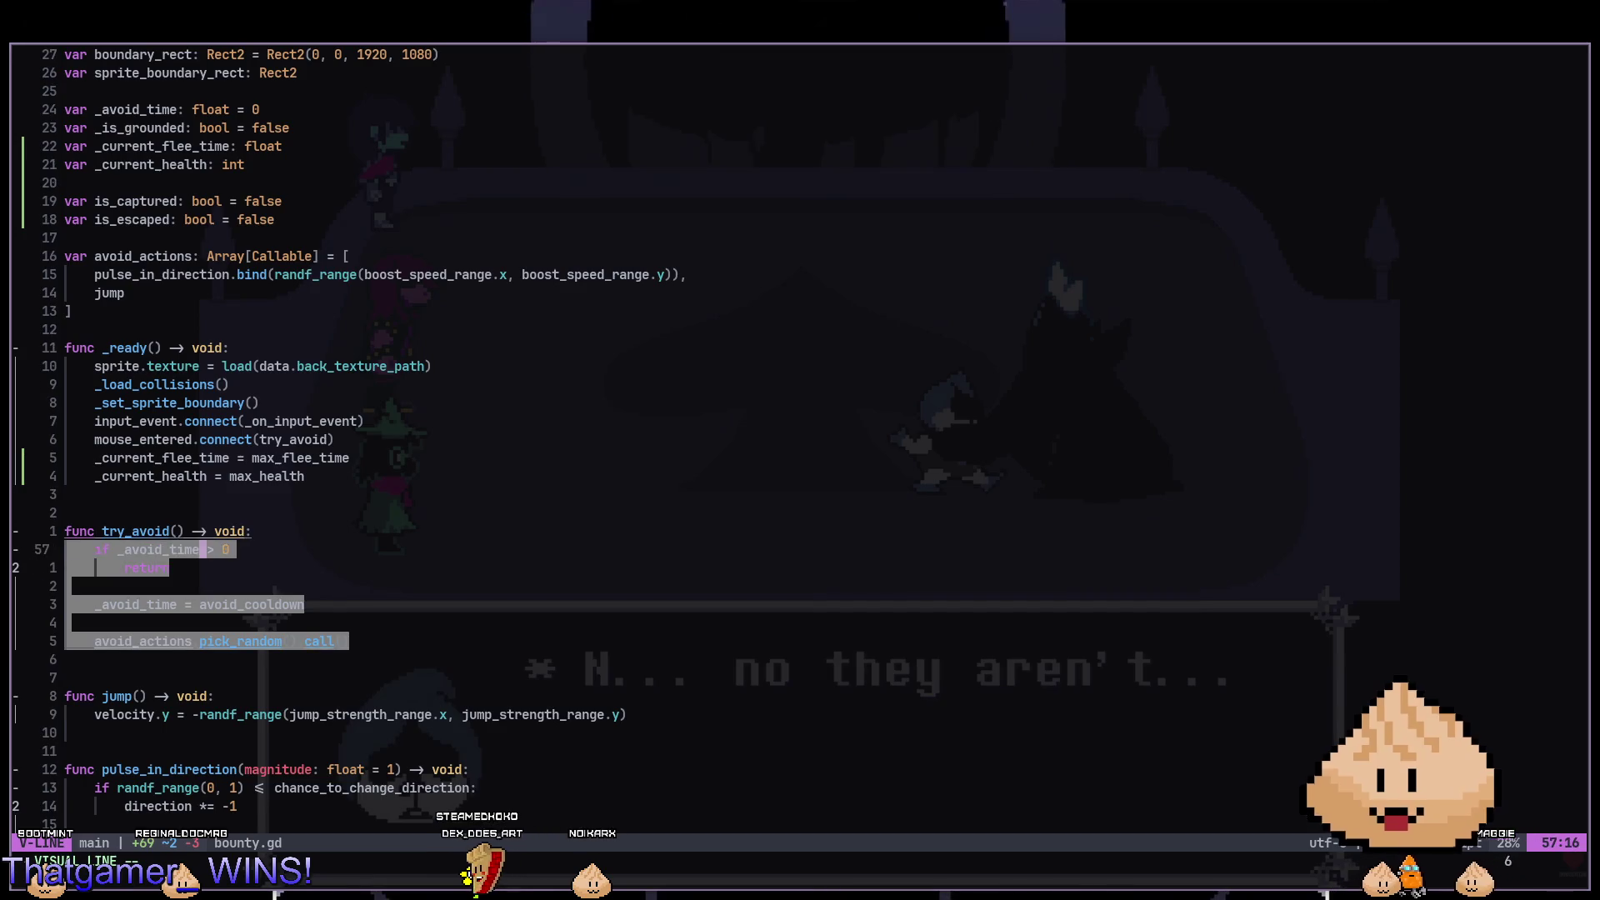
{"action": "key", "text": "Escape"}
{"action": "key", "text": "j"}
{"action": "left_click", "coordinate": [308, 623]}
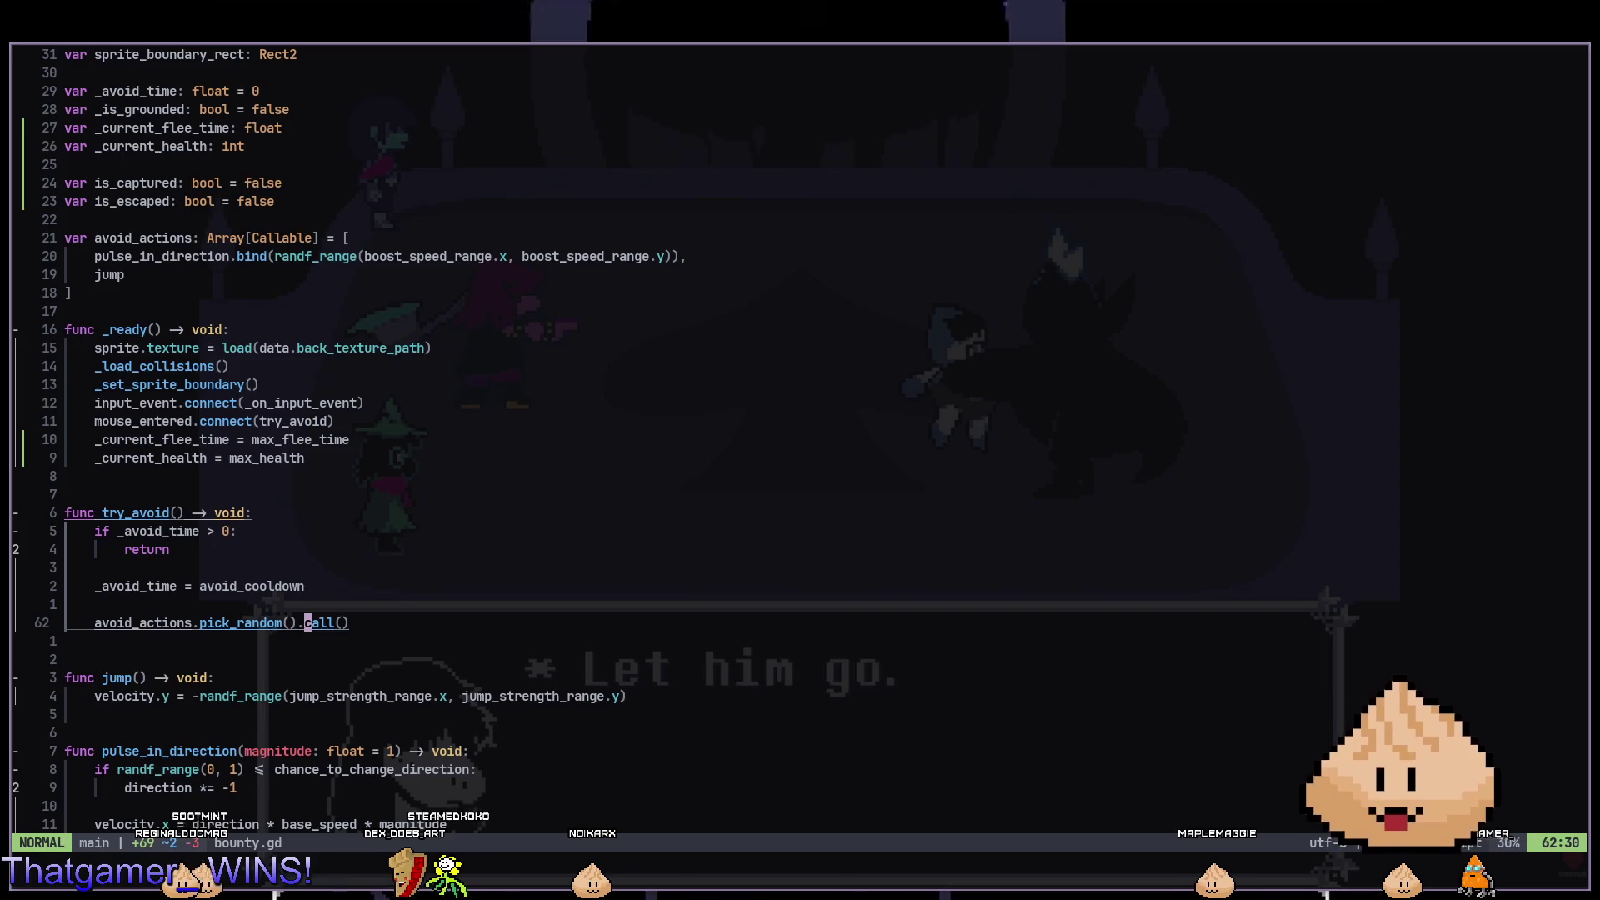
{"action": "key", "text": "alt+Tab"}
{"action": "key", "text": "F5"}
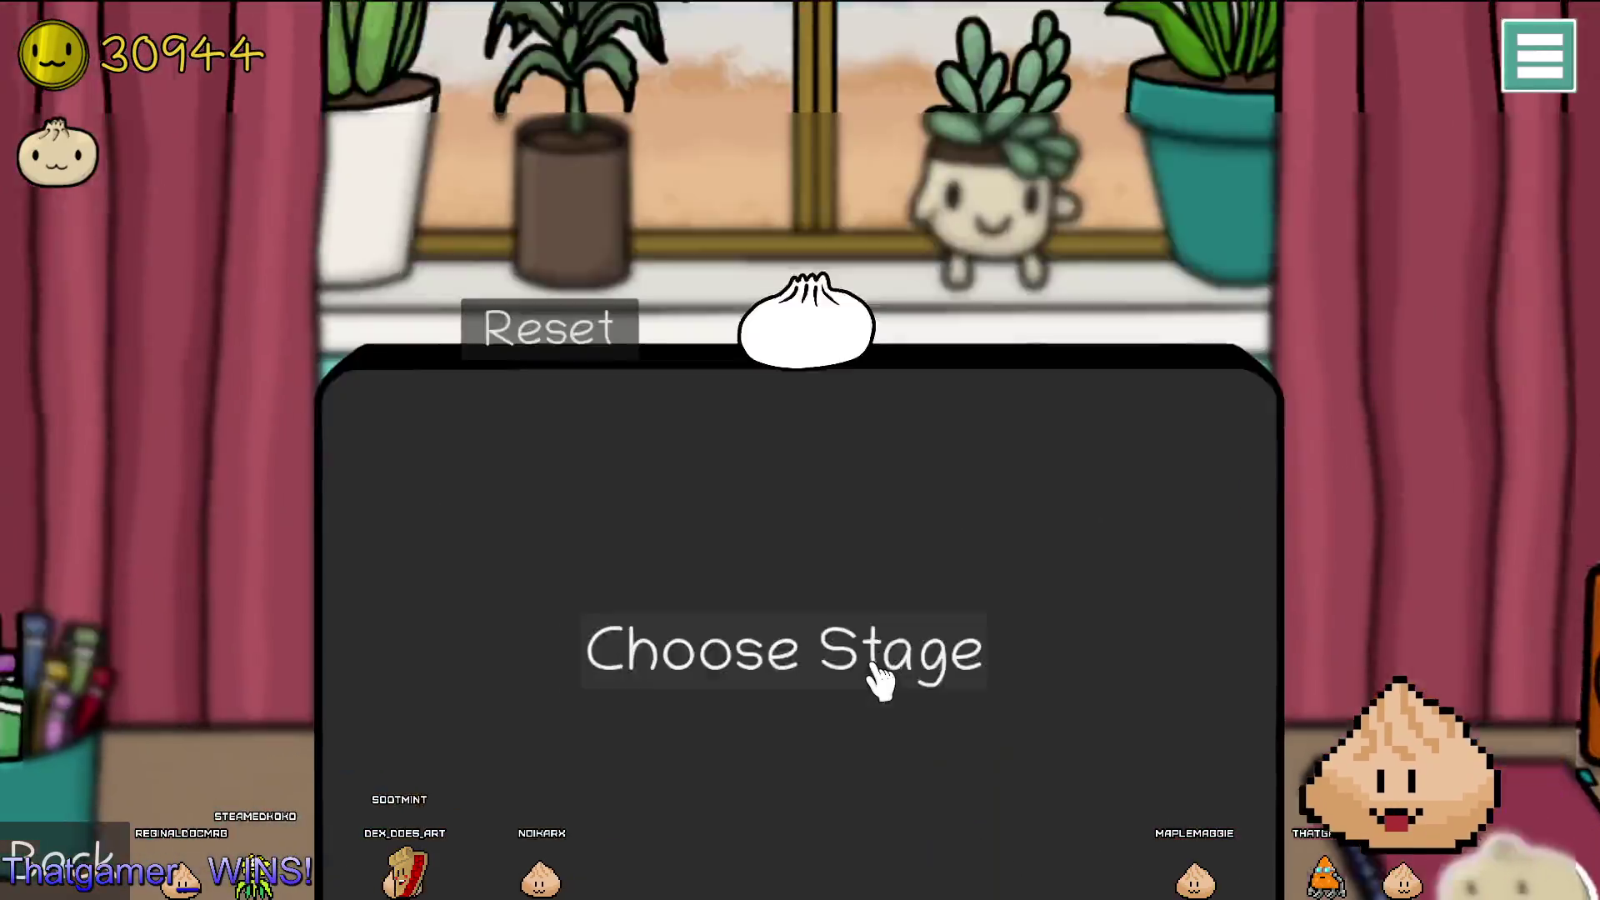
Load stage 1 from Choose Stage and click a hidden bun in the drawing.
{"action": "left_click", "coordinate": [875, 671]}
{"action": "left_click", "coordinate": [906, 385]}
{"action": "left_click", "coordinate": [854, 829]}
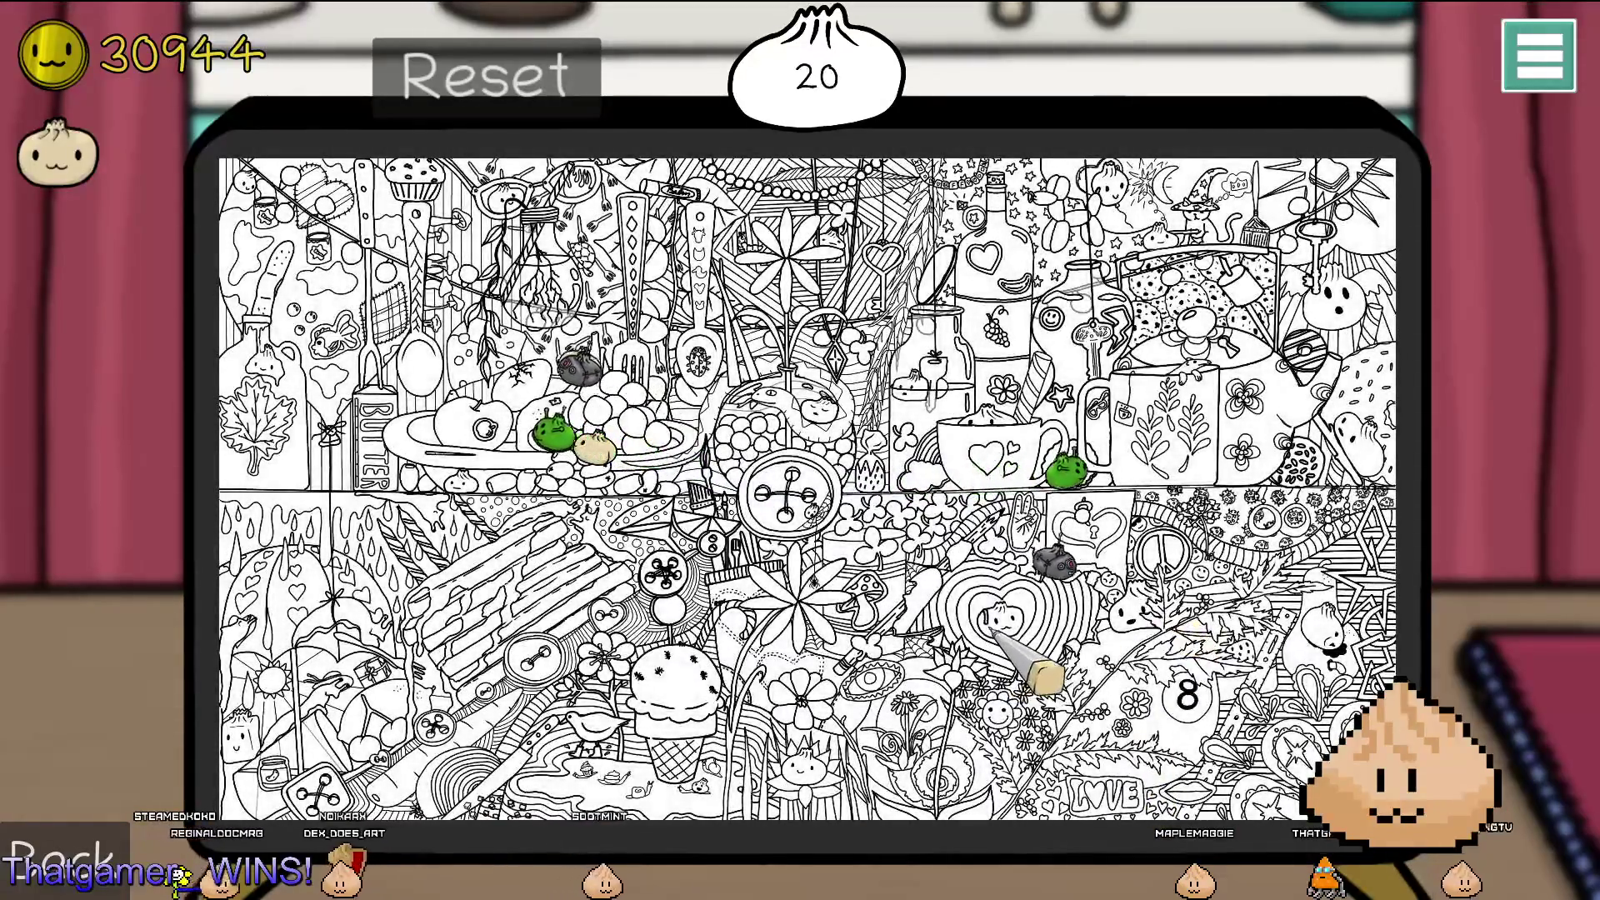
{"action": "left_click", "coordinate": [995, 629]}
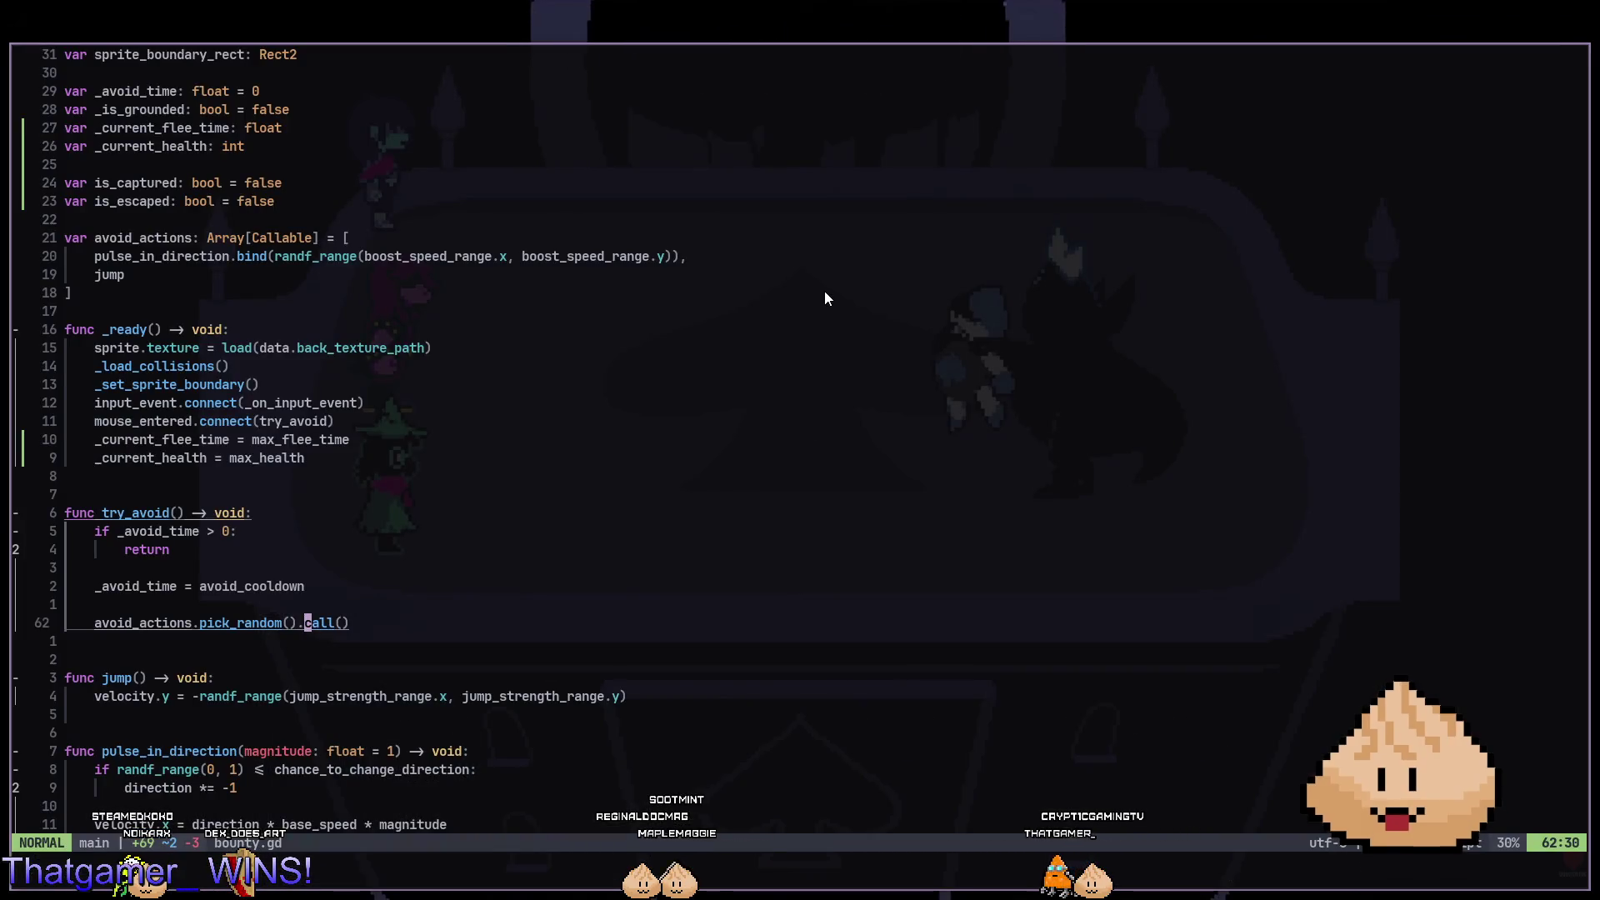
Return to the editor, open stage_result, and start then cancel adding a GridContainer child node.
{"action": "key", "text": "Return"}
{"action": "key", "text": "alt+Tab"}
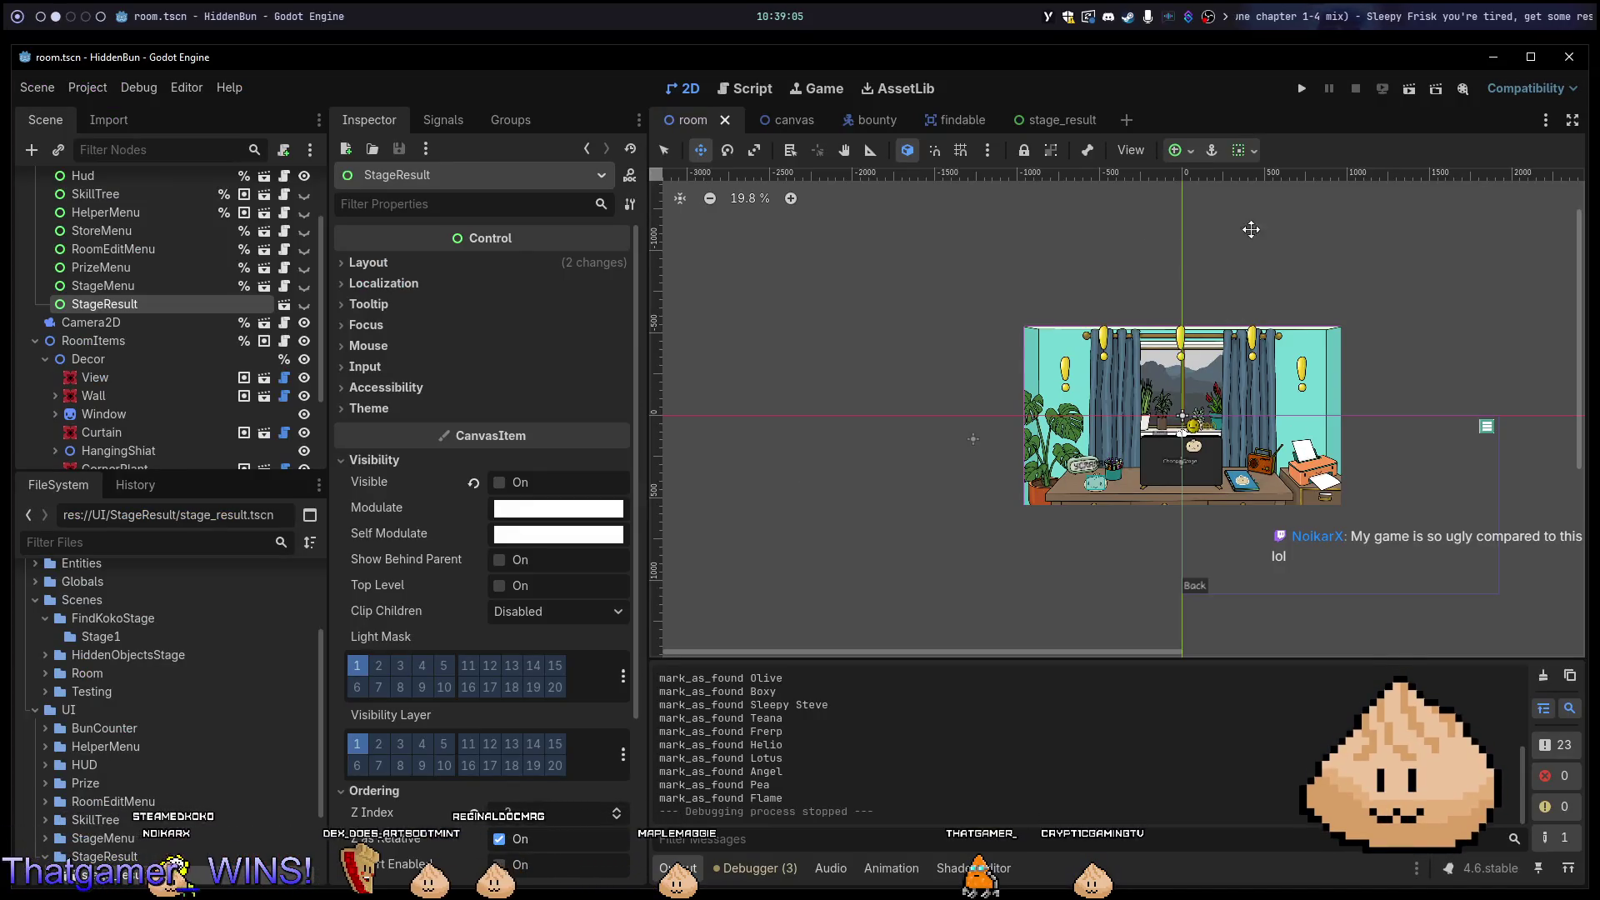
{"action": "left_click", "coordinate": [1053, 119]}
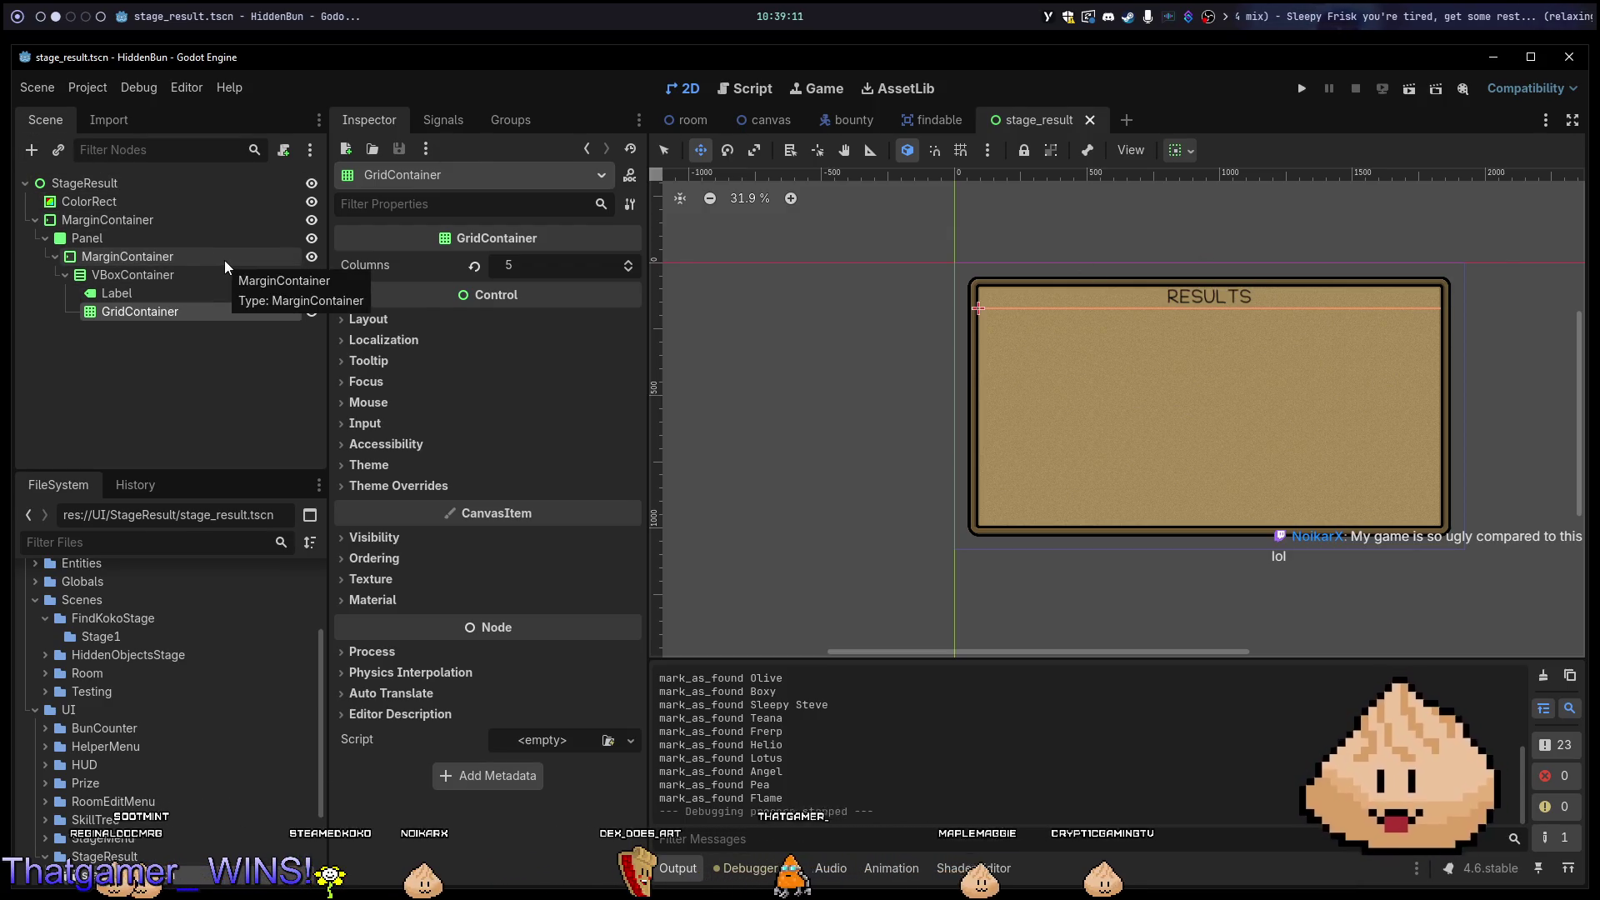
{"action": "right_click", "coordinate": [159, 313]}
{"action": "left_click", "coordinate": [190, 330]}
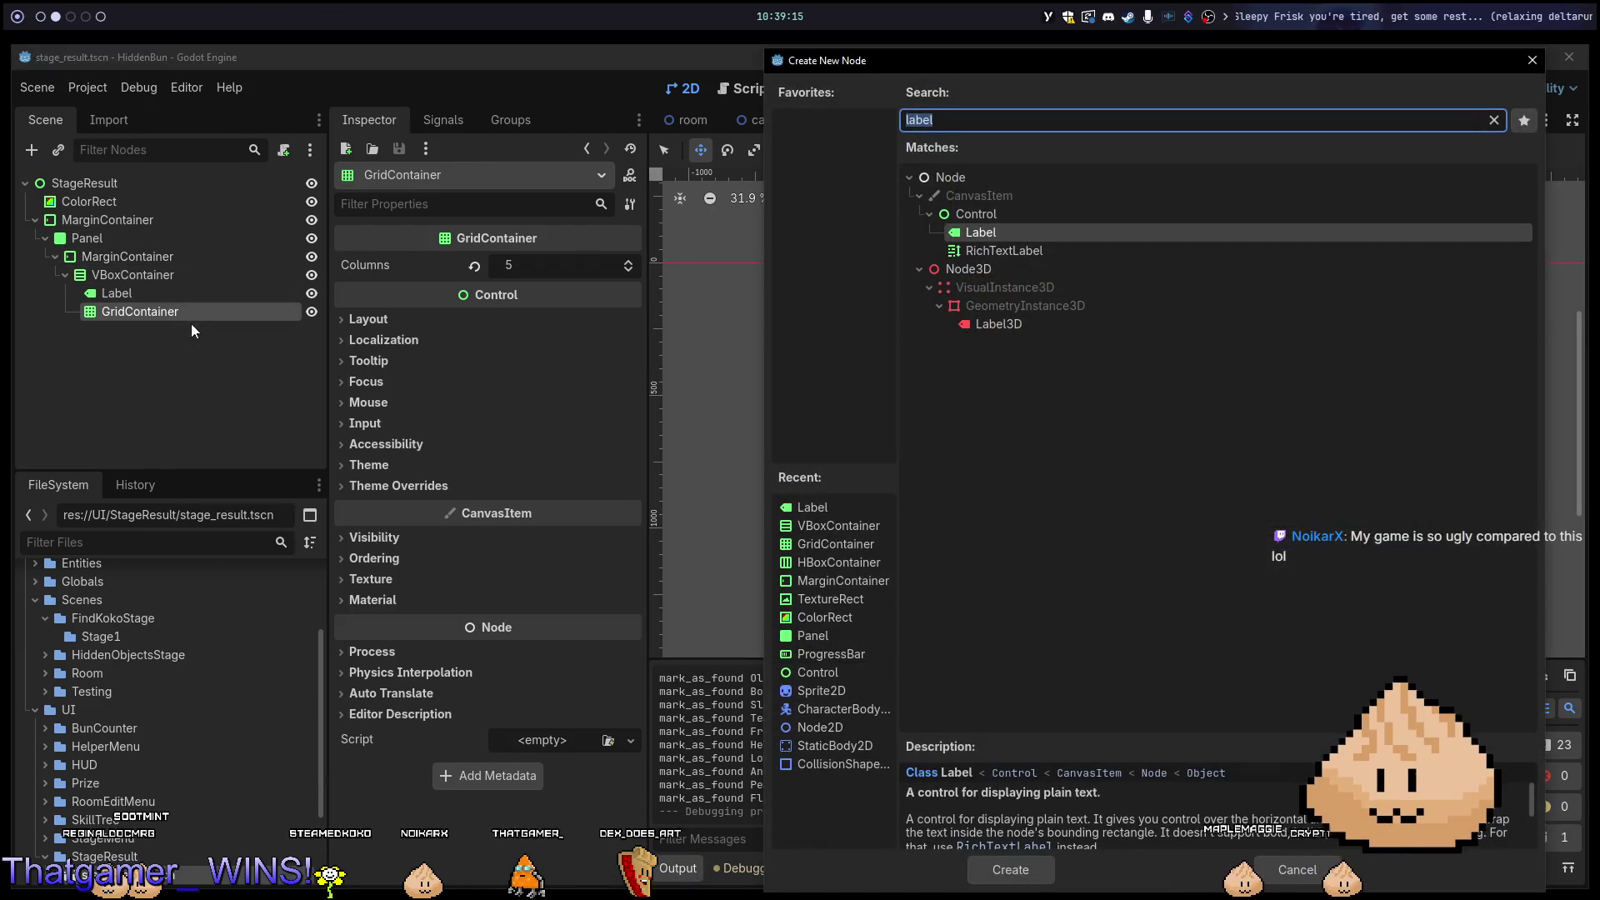
{"action": "key", "text": "Escape"}
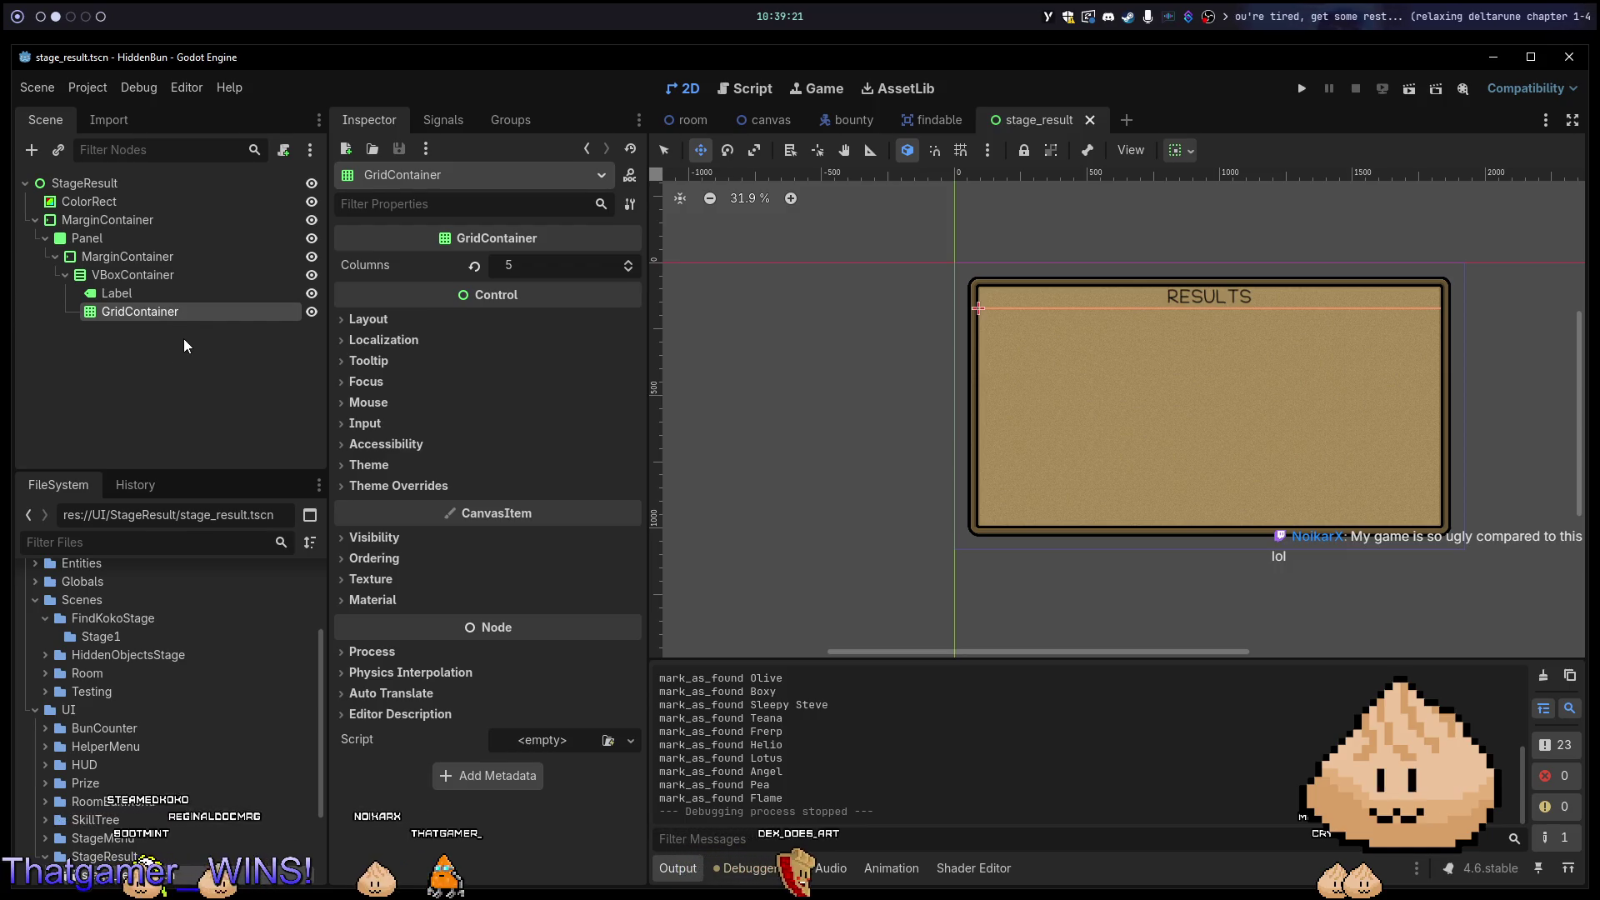
Expand GridContainer's Theme Overrides to reveal the H and V Separation constants.
{"action": "right_click", "coordinate": [163, 313]}
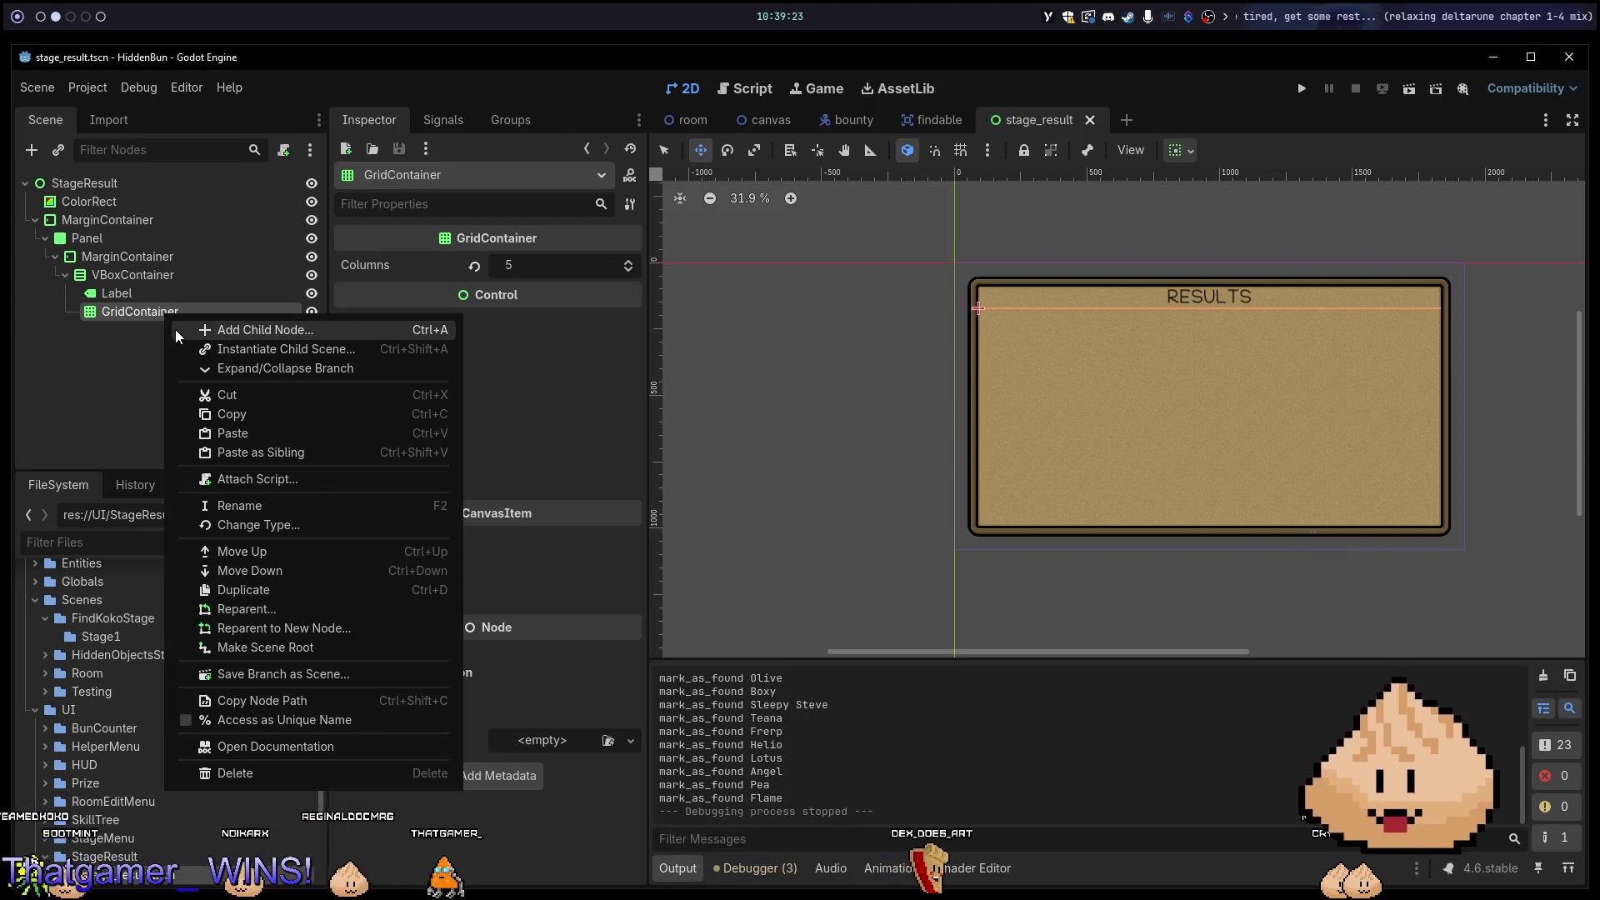
{"action": "left_click", "coordinate": [137, 303]}
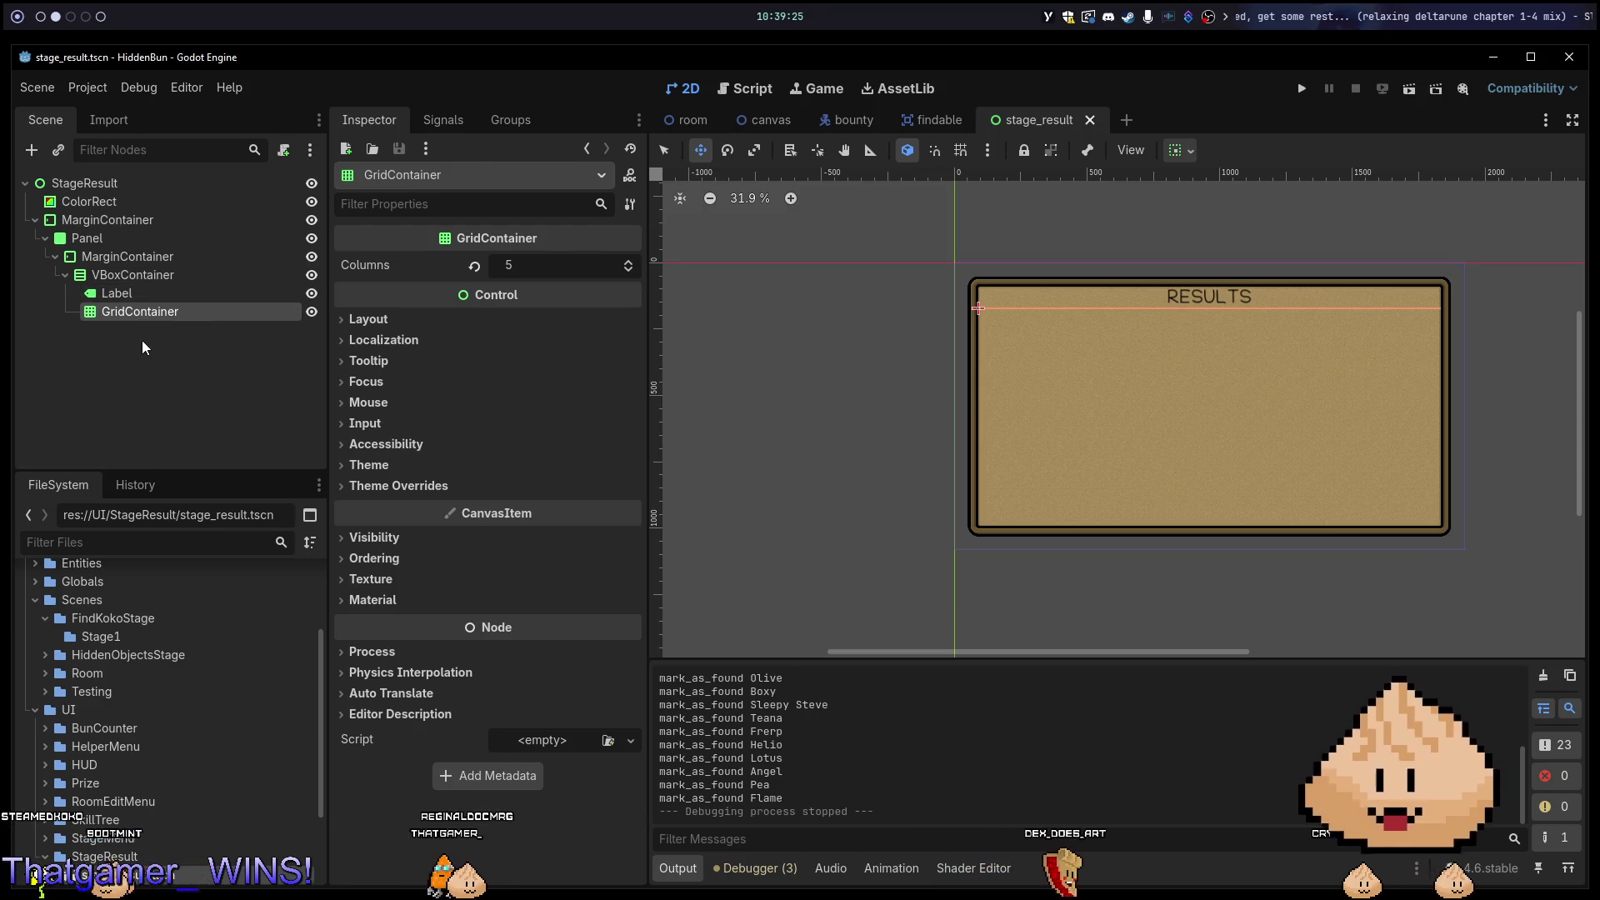
{"action": "right_click", "coordinate": [132, 316]}
{"action": "left_click", "coordinate": [117, 312]}
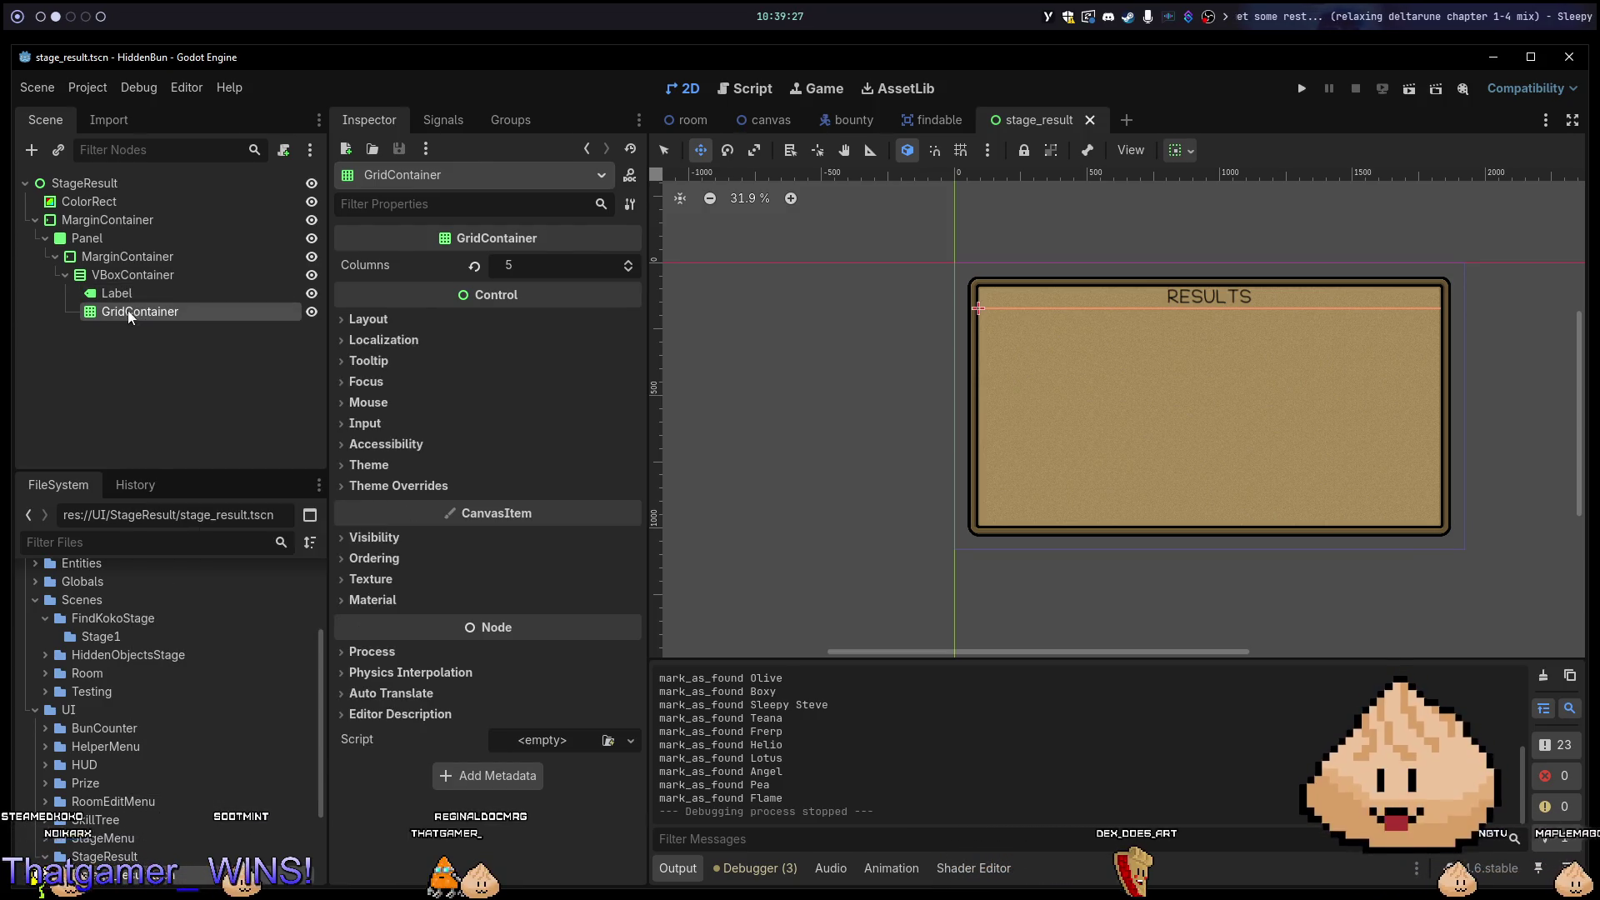
{"action": "left_click", "coordinate": [389, 487]}
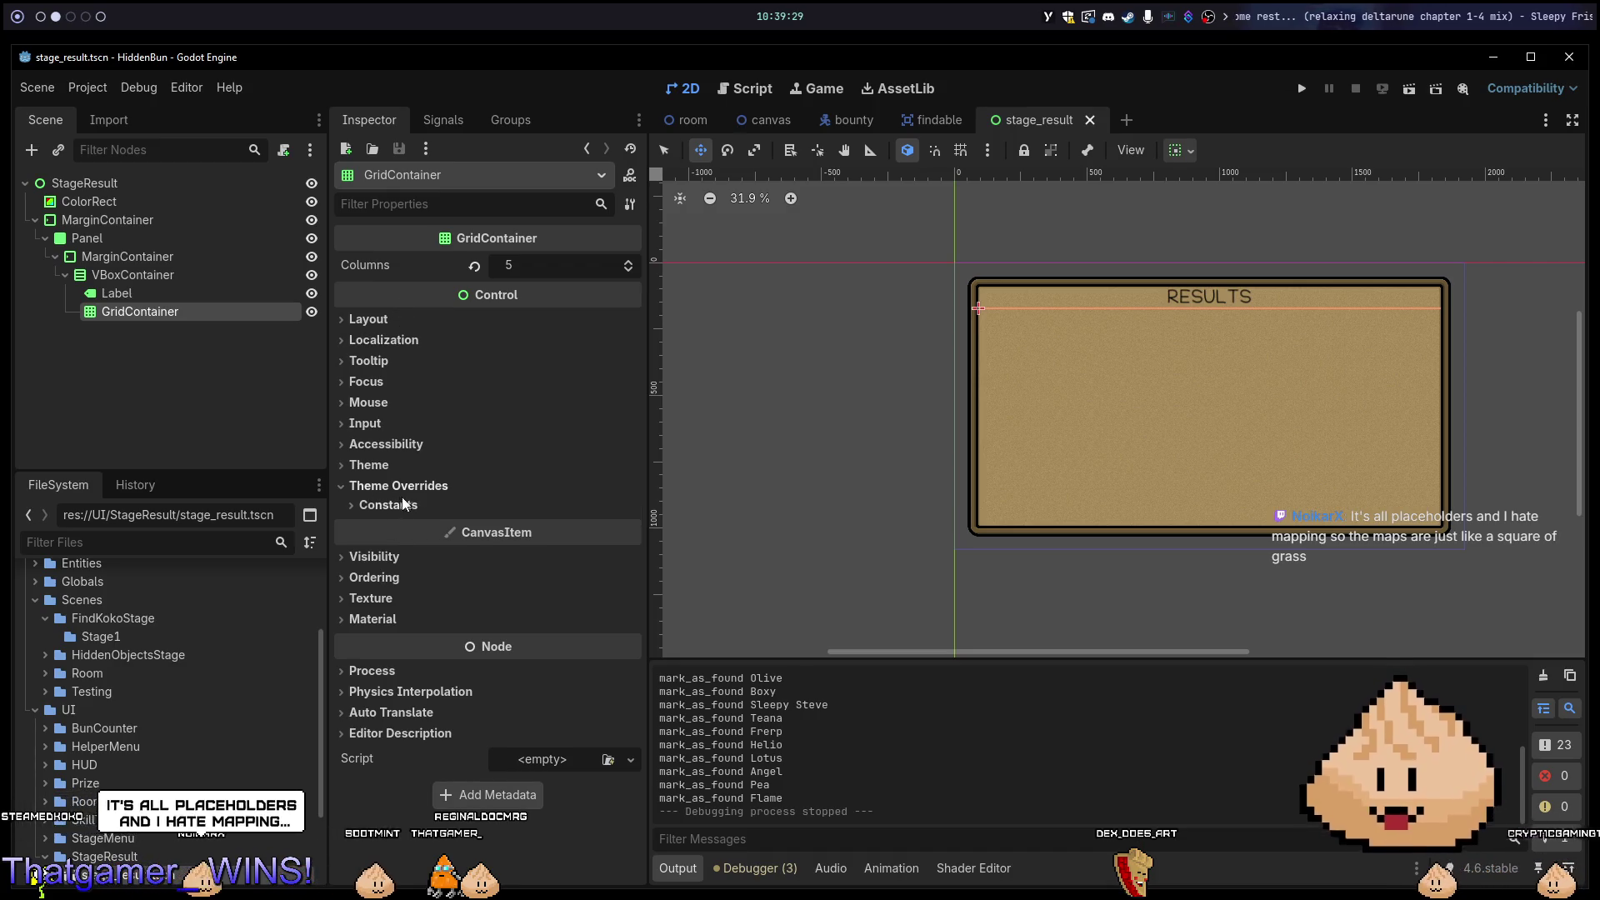
{"action": "left_click", "coordinate": [404, 505]}
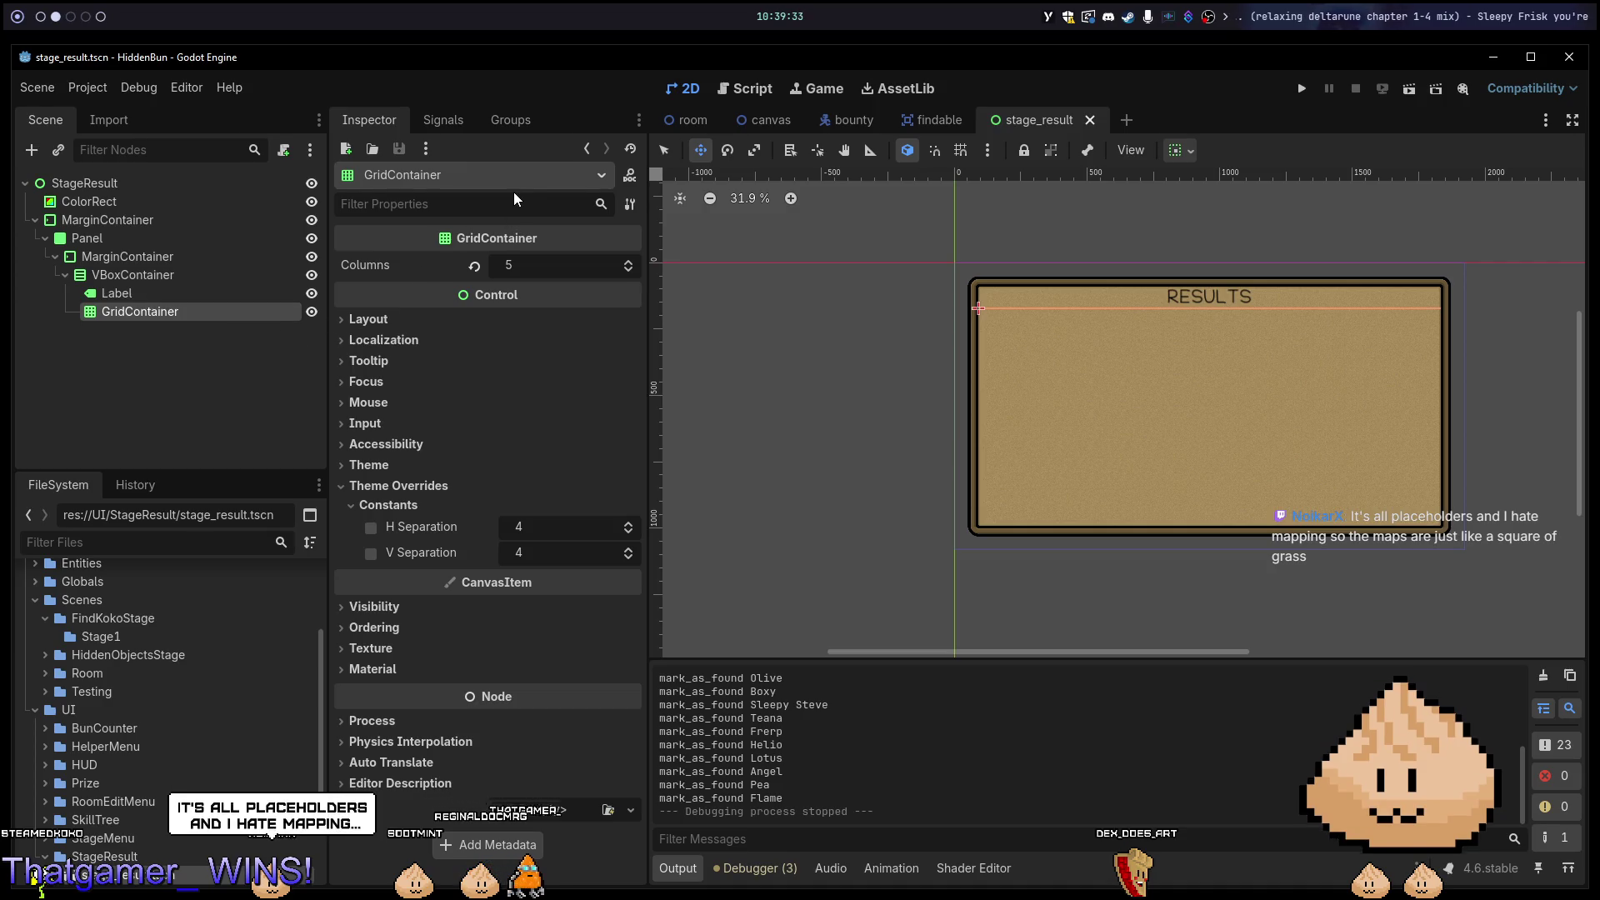
{"action": "key", "text": "ctrl+a"}
{"action": "type", "text": "con"}
{"action": "key", "text": "Escape"}
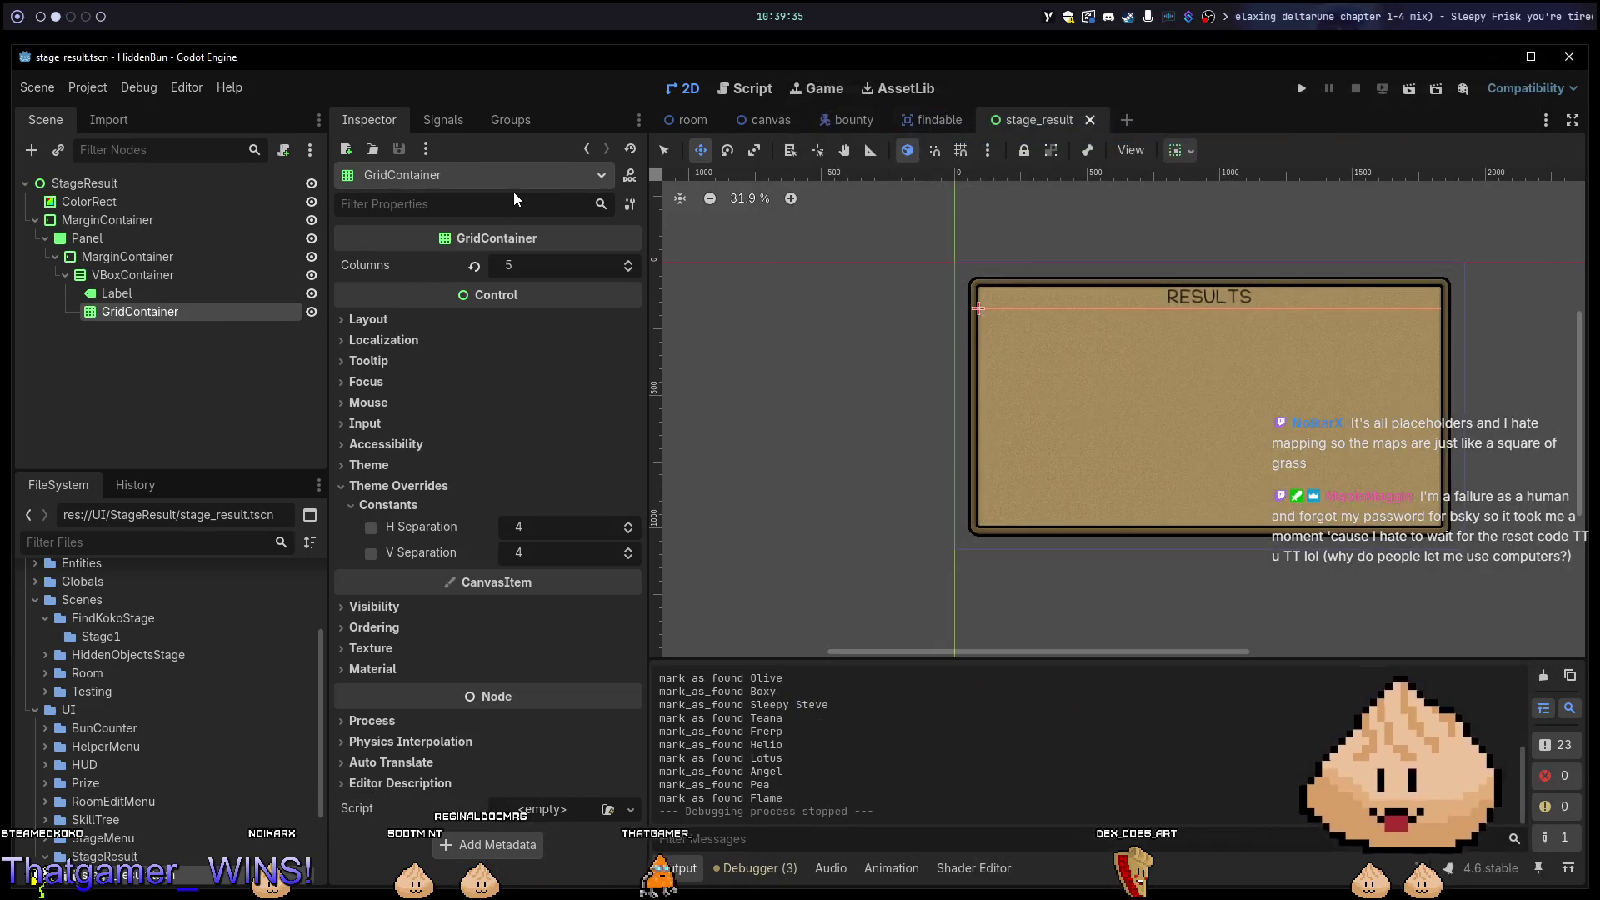
Filter FileSystem for 'card' and drag card.tscn onto GridContainer, undoing a trial duplicate.
{"action": "left_click", "coordinate": [159, 542]}
{"action": "type", "text": "card"}
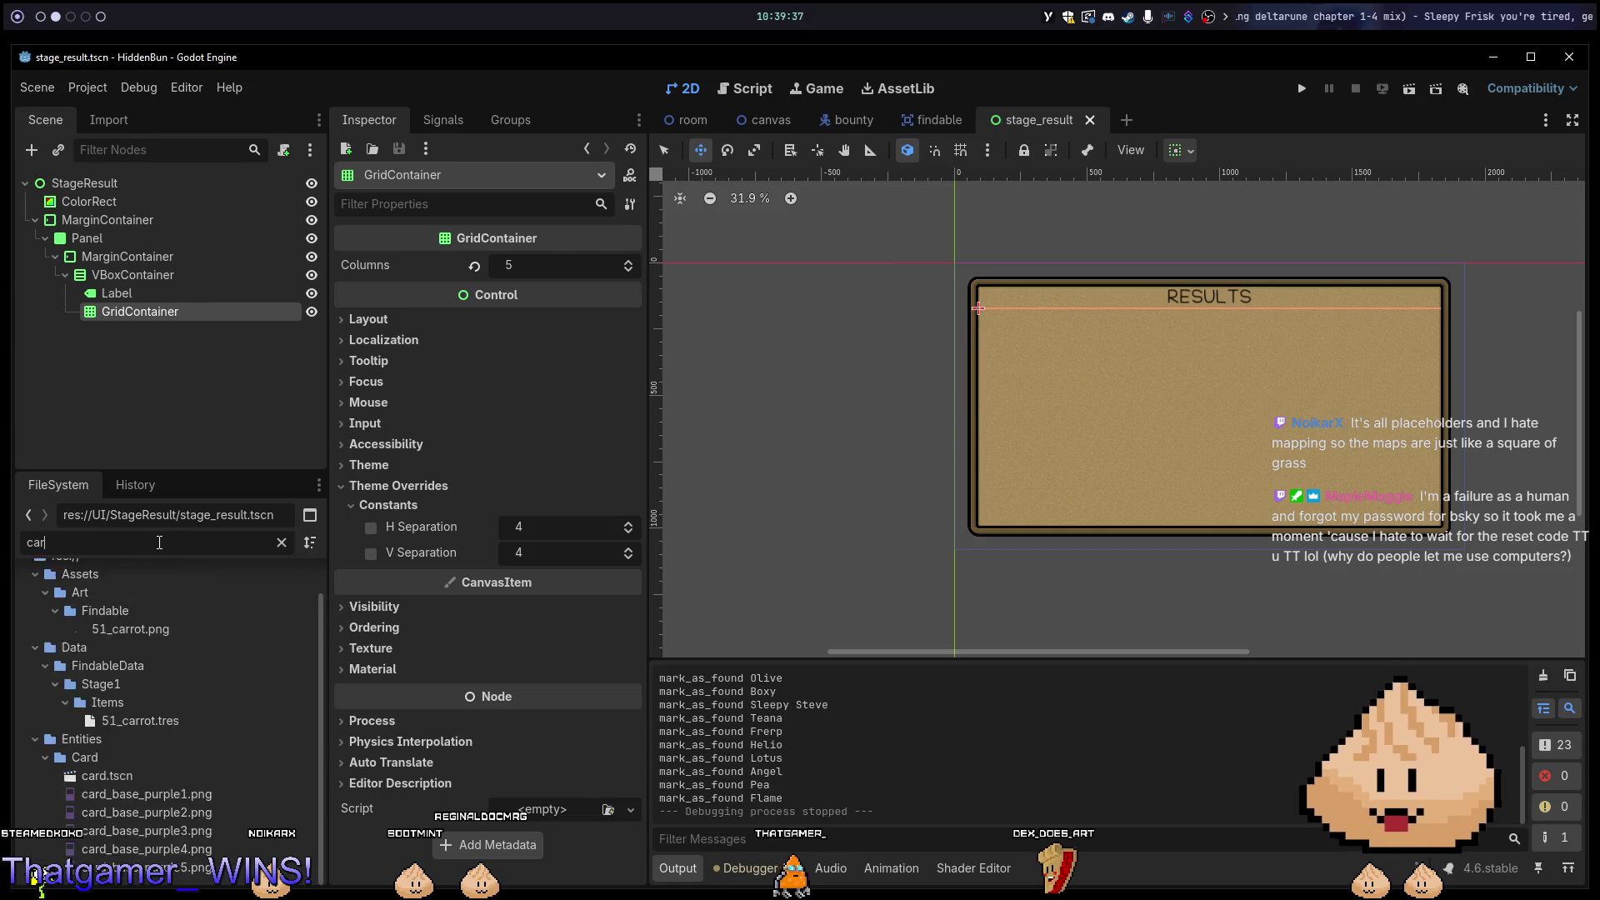
{"action": "left_click", "coordinate": [114, 654]}
{"action": "left_click_drag", "start_coordinate": [114, 661], "coordinate": [133, 316]}
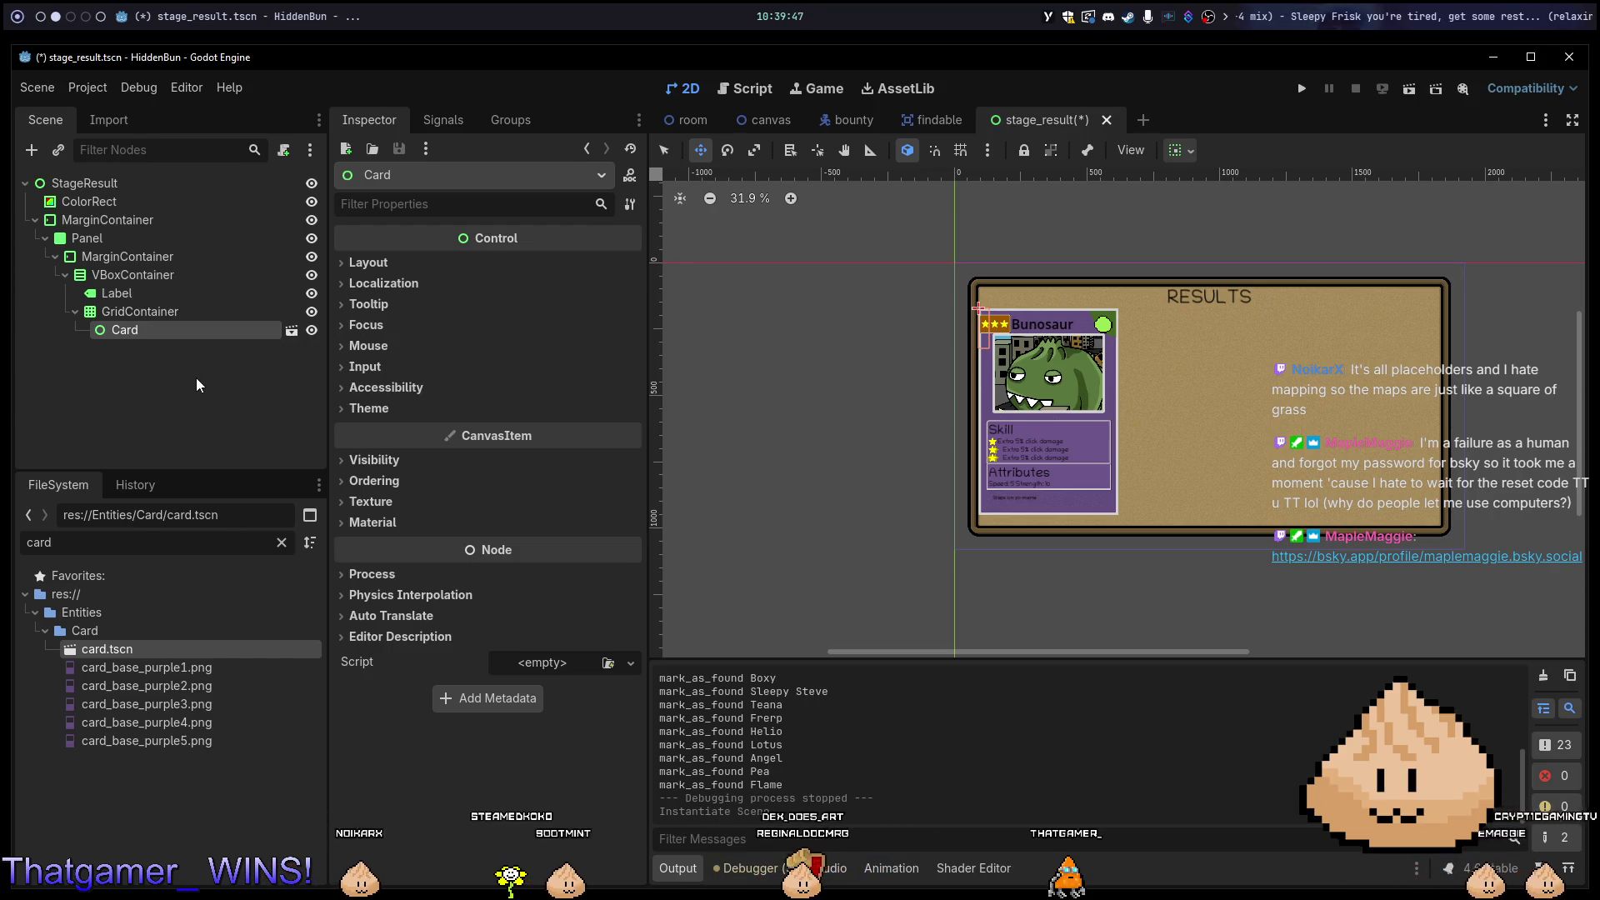
{"action": "left_click", "coordinate": [125, 293]}
{"action": "left_click", "coordinate": [150, 311]}
{"action": "left_click", "coordinate": [169, 330]}
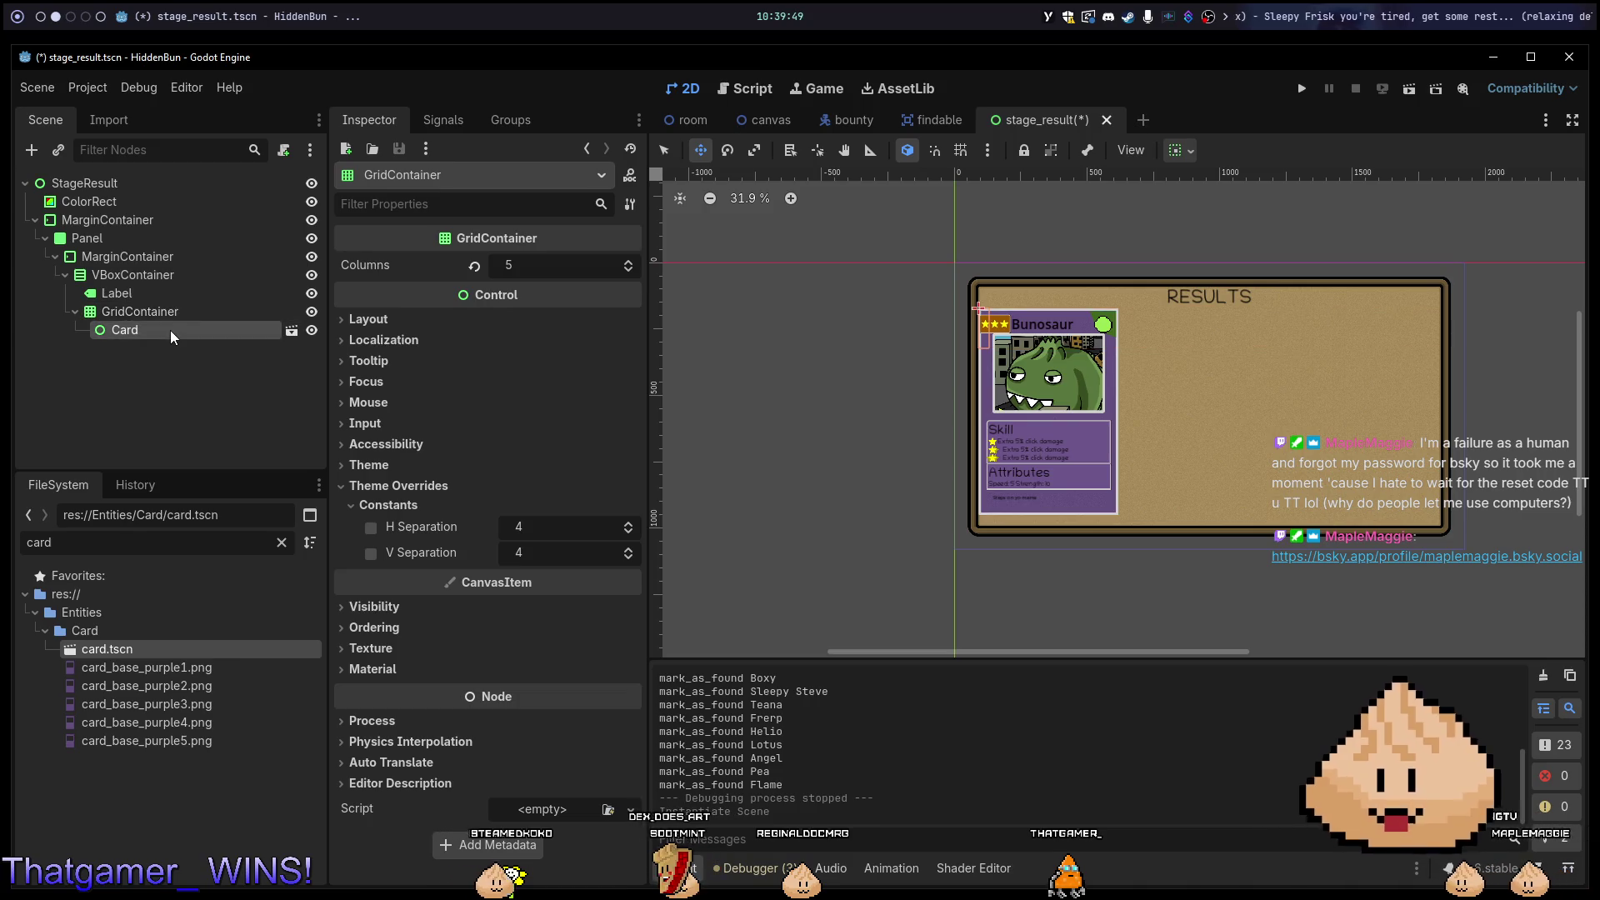
{"action": "key", "text": "ctrl+d"}
{"action": "key", "text": "ctrl+z"}
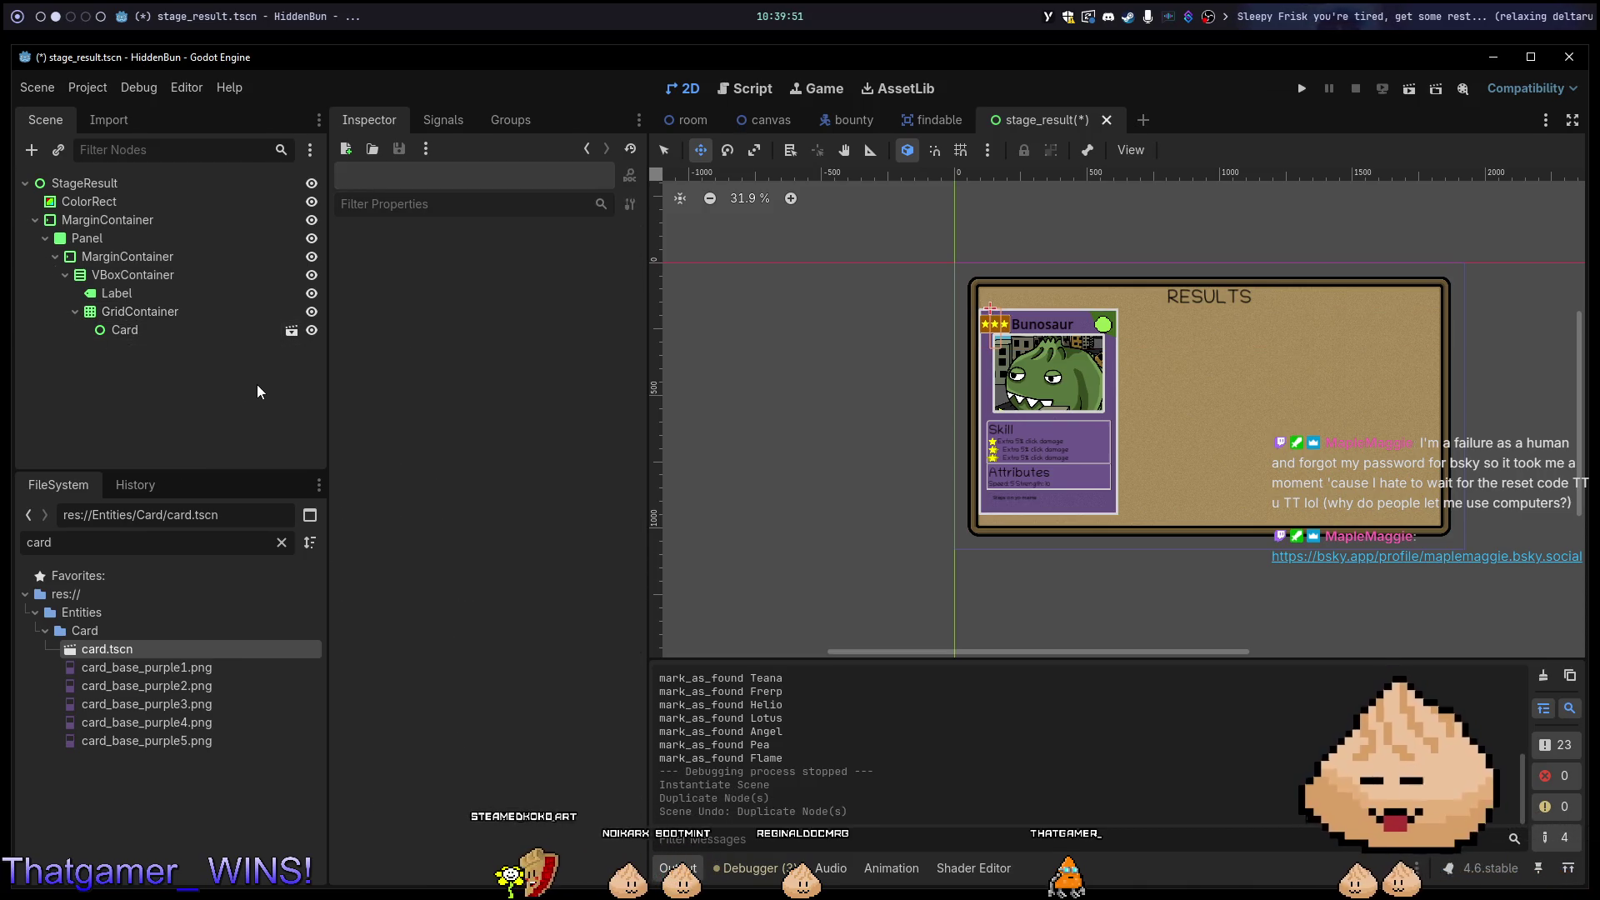
{"action": "left_click", "coordinate": [182, 331]}
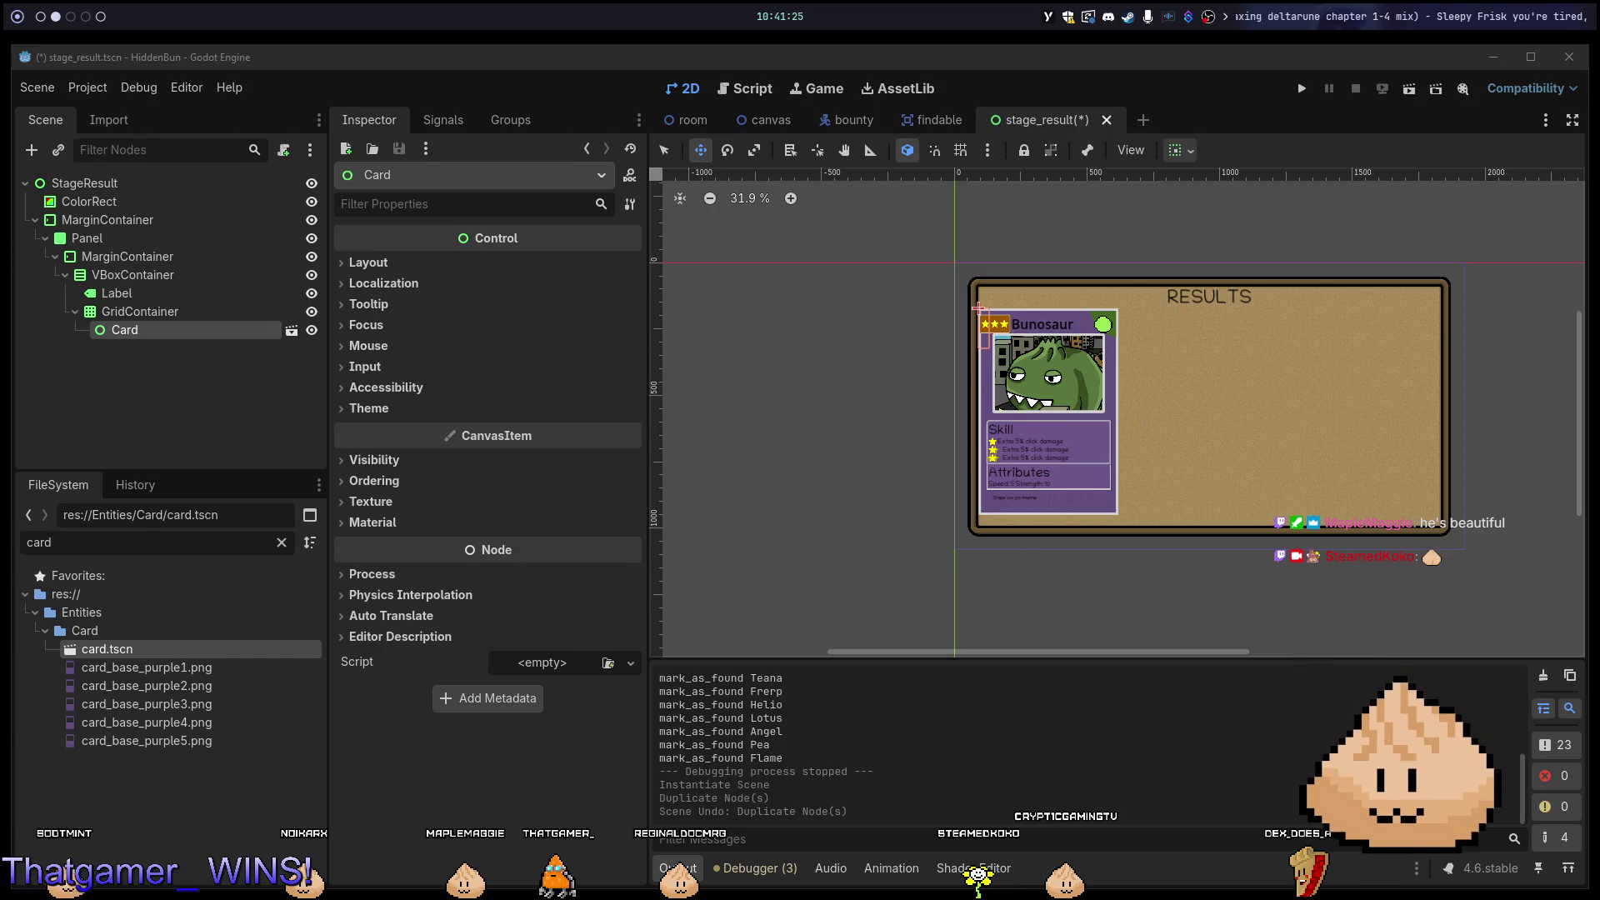
Switch to the empty desktop workspace 3.
{"action": "key", "text": "super+3"}
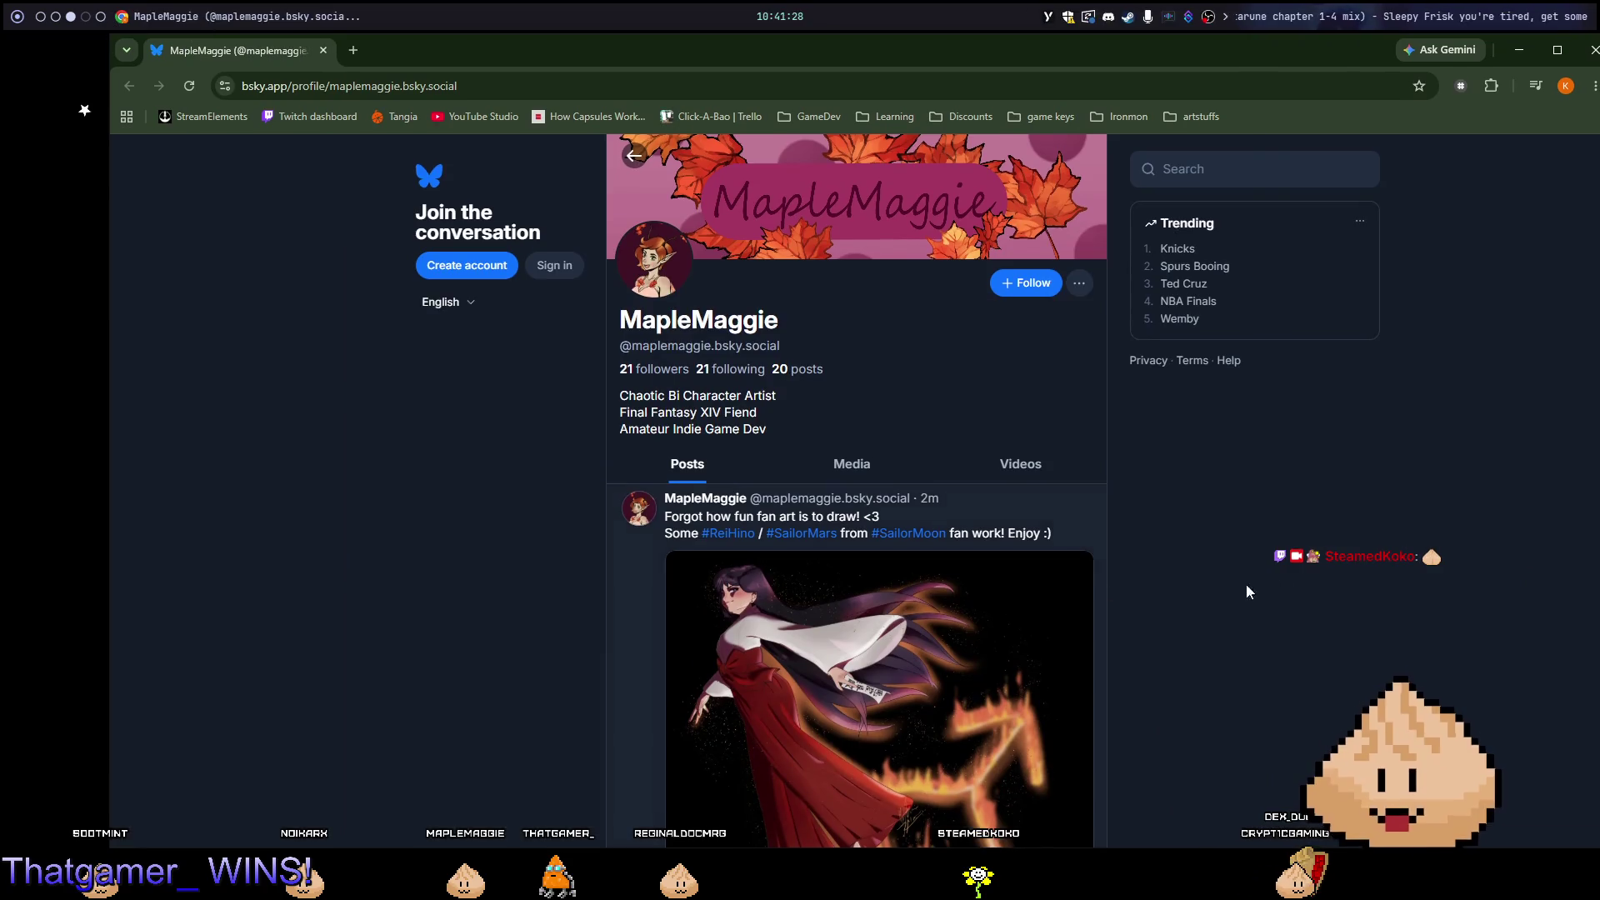
Maximise the browser and scroll the artist's Bluesky posts back to December 2024.
{"action": "double_click", "coordinate": [645, 50]}
{"action": "scroll", "coordinate": [1383, 532], "scroll_direction": "down", "scroll_amount": 5}
{"action": "scroll", "coordinate": [1360, 540], "scroll_direction": "down", "scroll_amount": 4}
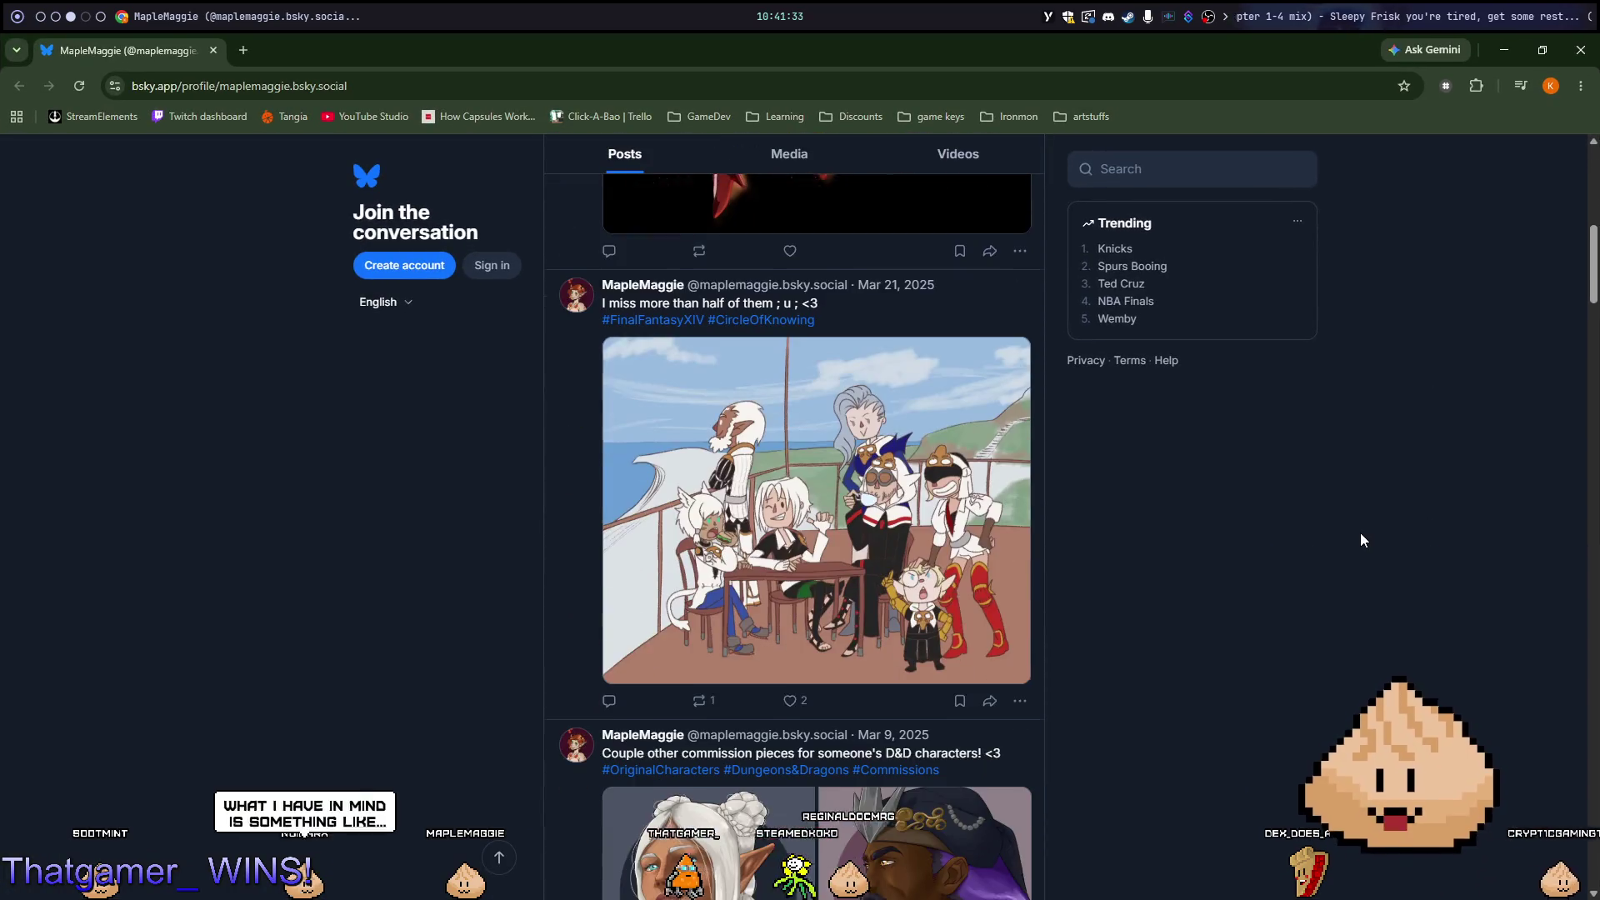
{"action": "scroll", "coordinate": [1361, 549], "scroll_direction": "down", "scroll_amount": 3}
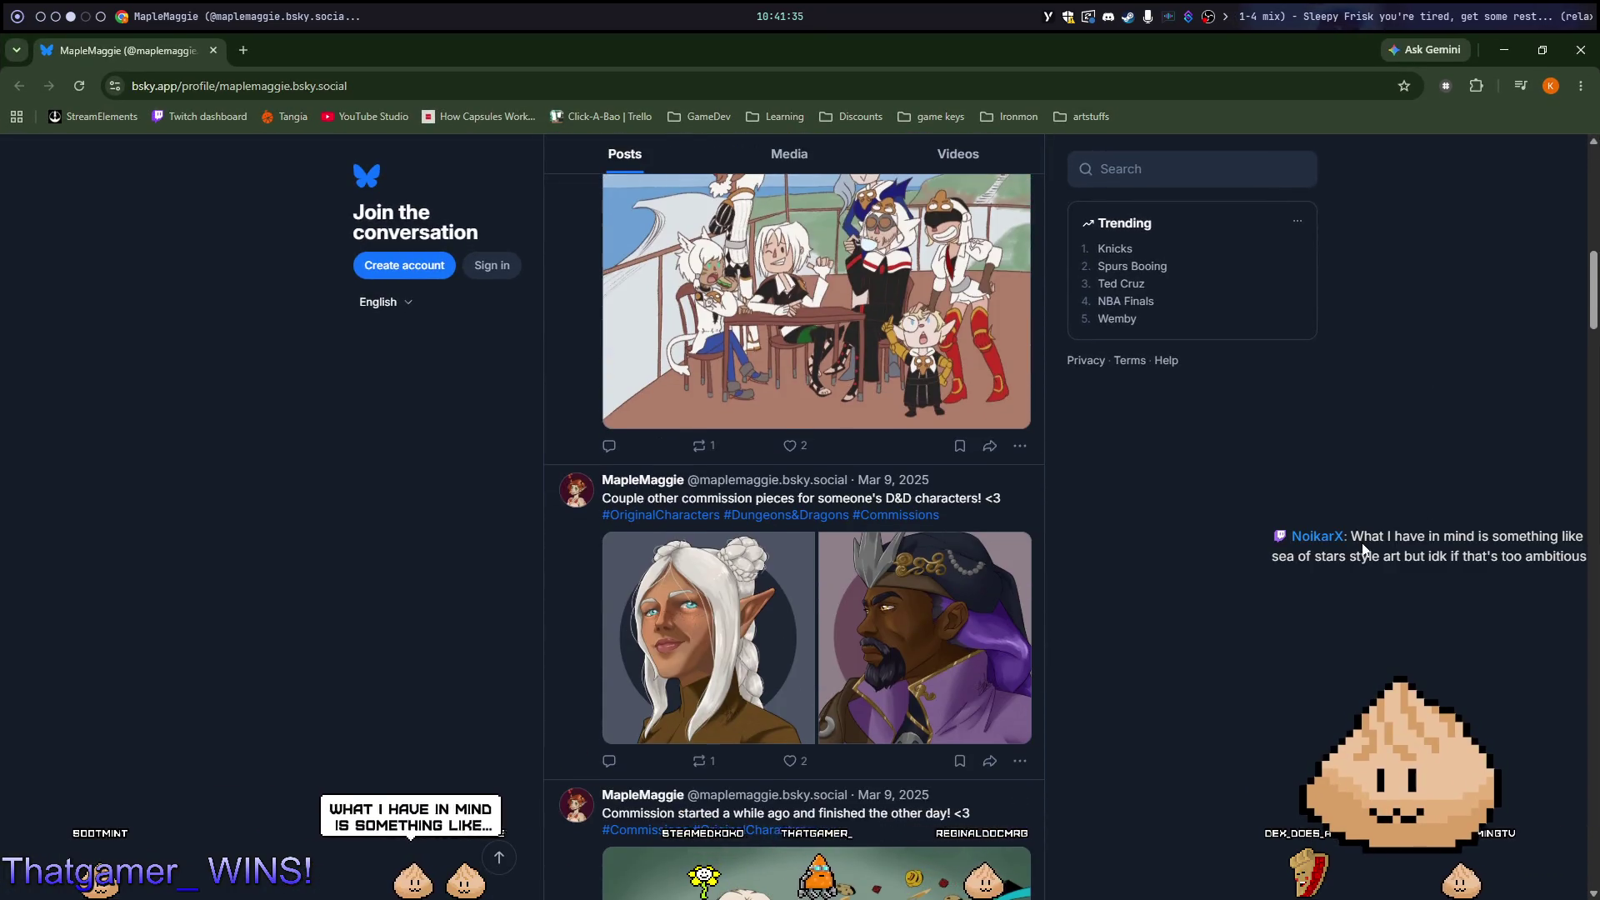
{"action": "scroll", "coordinate": [1361, 549], "scroll_direction": "down", "scroll_amount": 1}
{"action": "scroll", "coordinate": [1364, 540], "scroll_direction": "down", "scroll_amount": 2}
{"action": "scroll", "coordinate": [1364, 540], "scroll_direction": "down", "scroll_amount": 1}
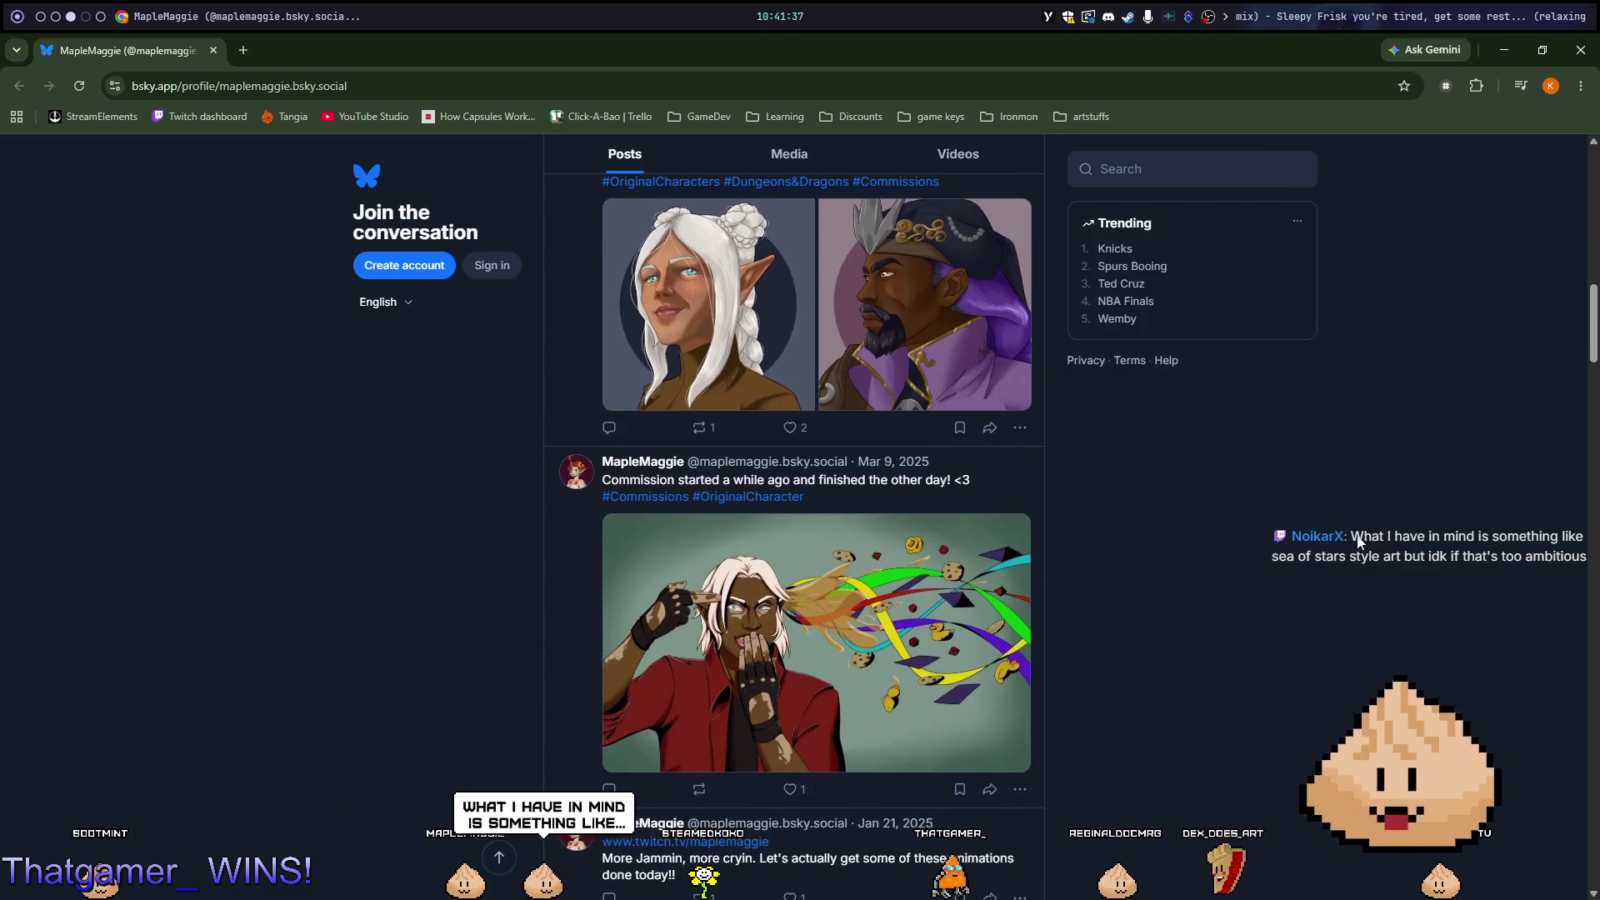
{"action": "scroll", "coordinate": [1359, 540], "scroll_direction": "up", "scroll_amount": 5}
{"action": "scroll", "coordinate": [1358, 542], "scroll_direction": "up", "scroll_amount": 1}
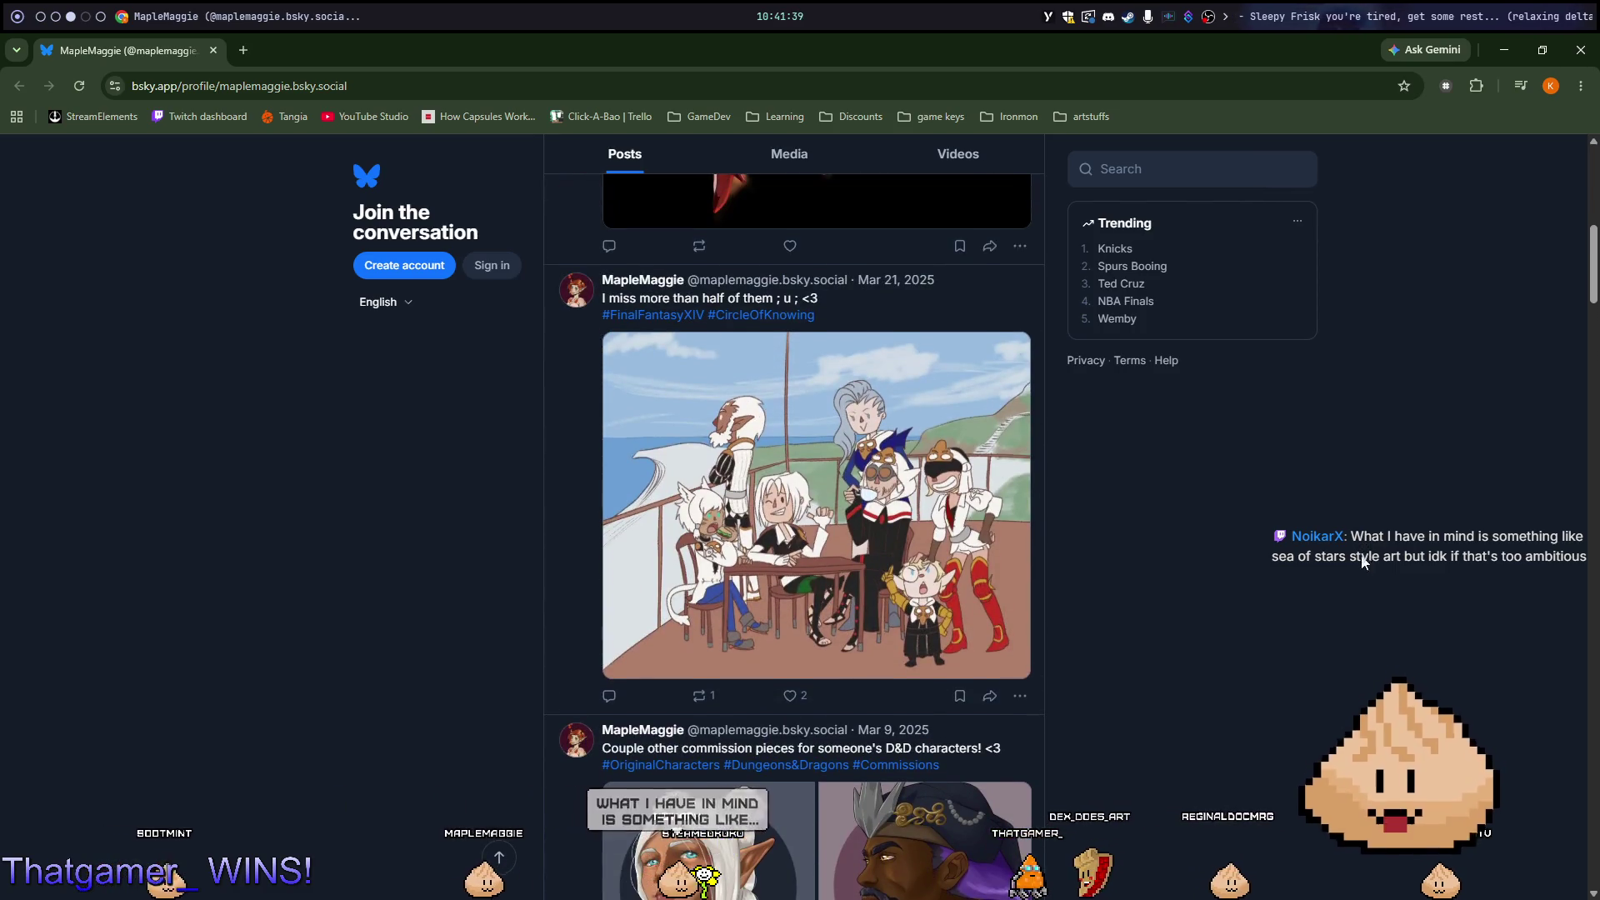
{"action": "scroll", "coordinate": [1358, 558], "scroll_direction": "down", "scroll_amount": 5}
{"action": "scroll", "coordinate": [1347, 543], "scroll_direction": "down", "scroll_amount": 4}
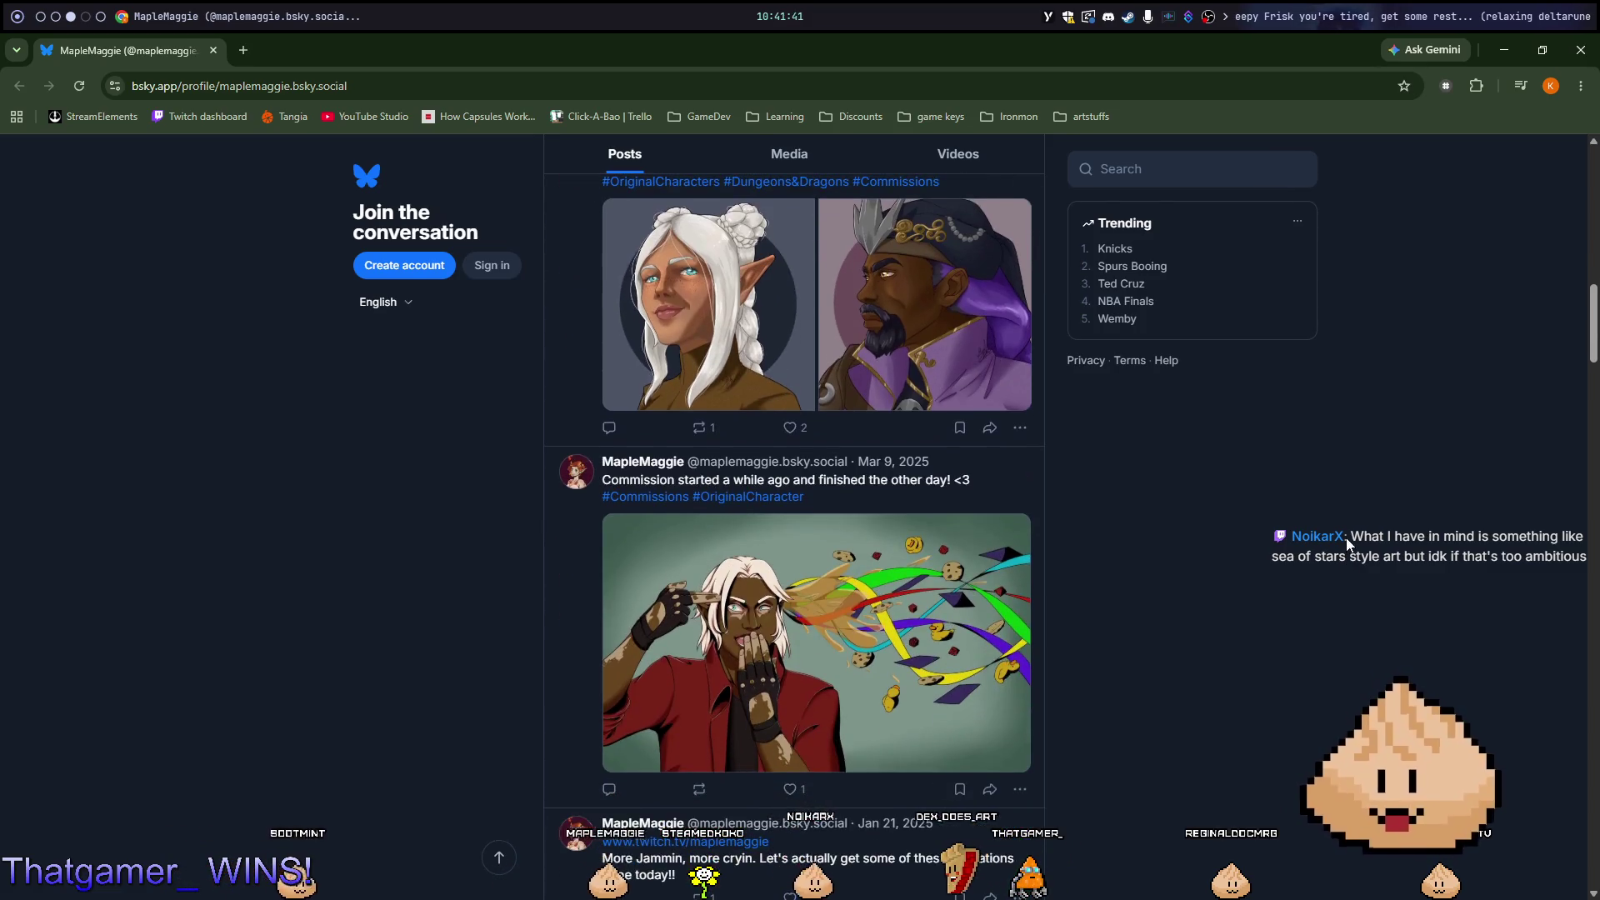
{"action": "scroll", "coordinate": [1351, 539], "scroll_direction": "up", "scroll_amount": 1}
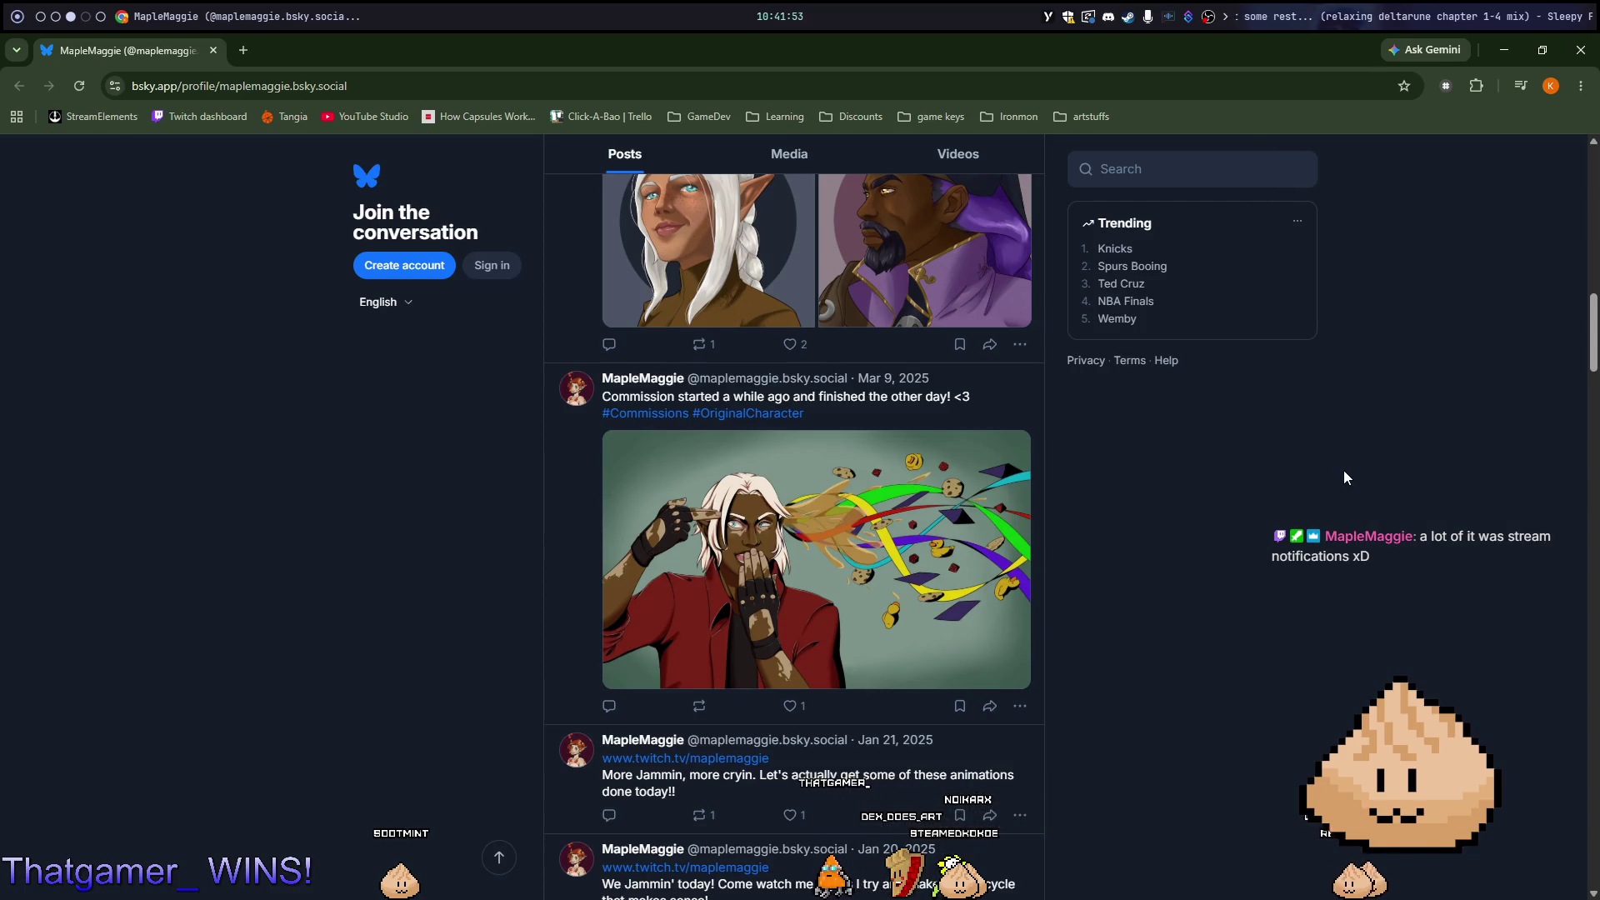
{"action": "scroll", "coordinate": [1343, 474], "scroll_direction": "down", "scroll_amount": 2}
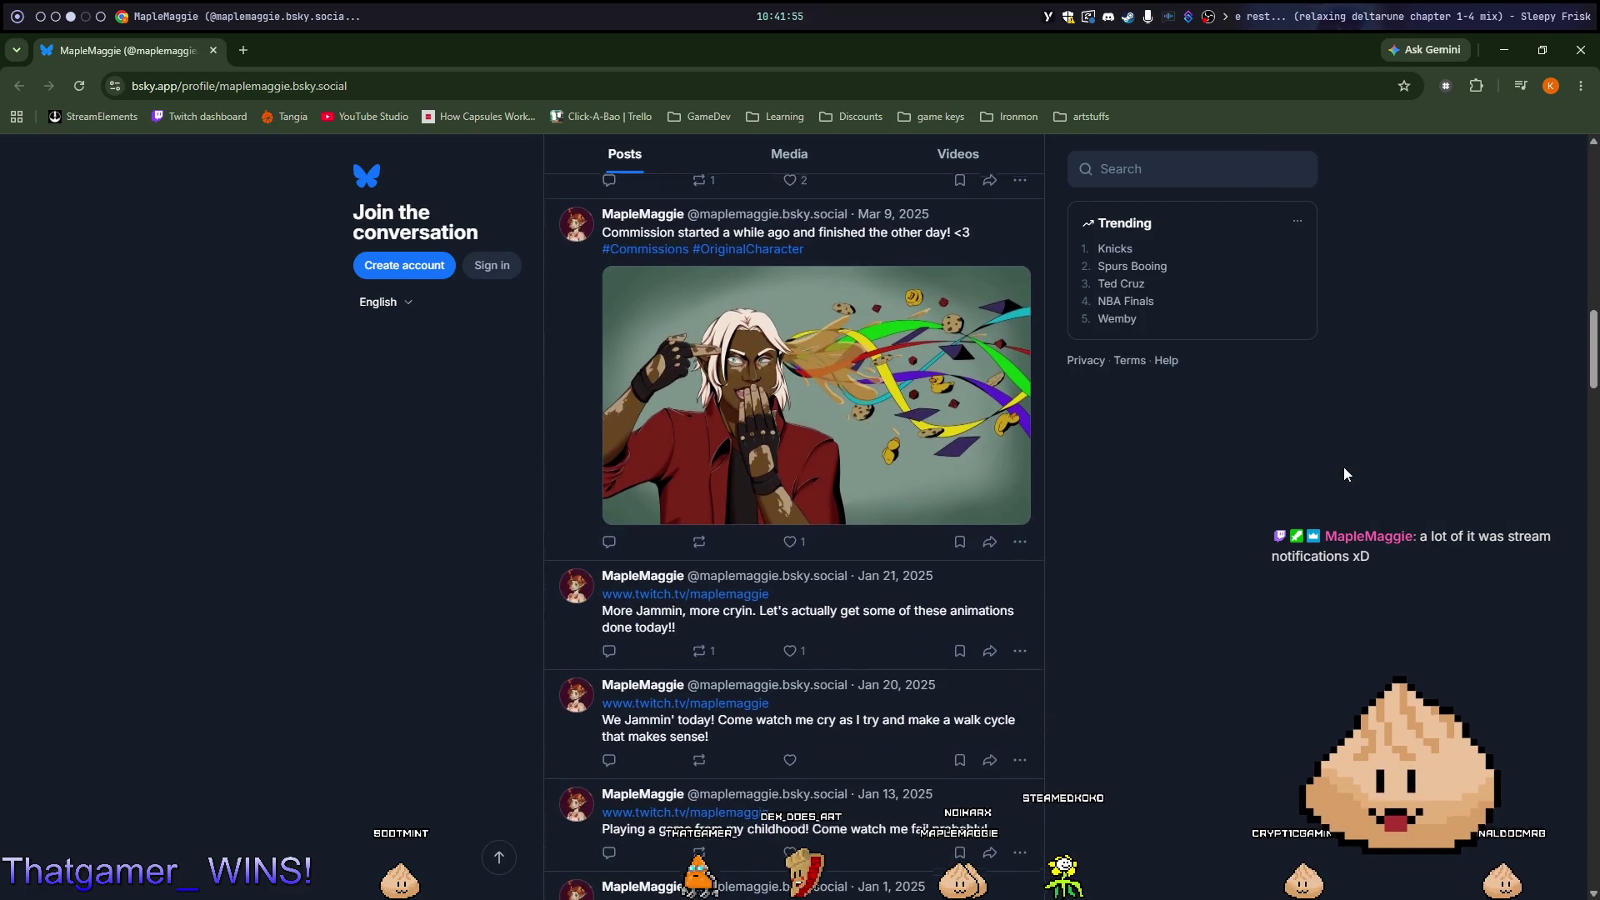
{"action": "scroll", "coordinate": [1343, 474], "scroll_direction": "down", "scroll_amount": 6}
{"action": "scroll", "coordinate": [1361, 458], "scroll_direction": "down", "scroll_amount": 15}
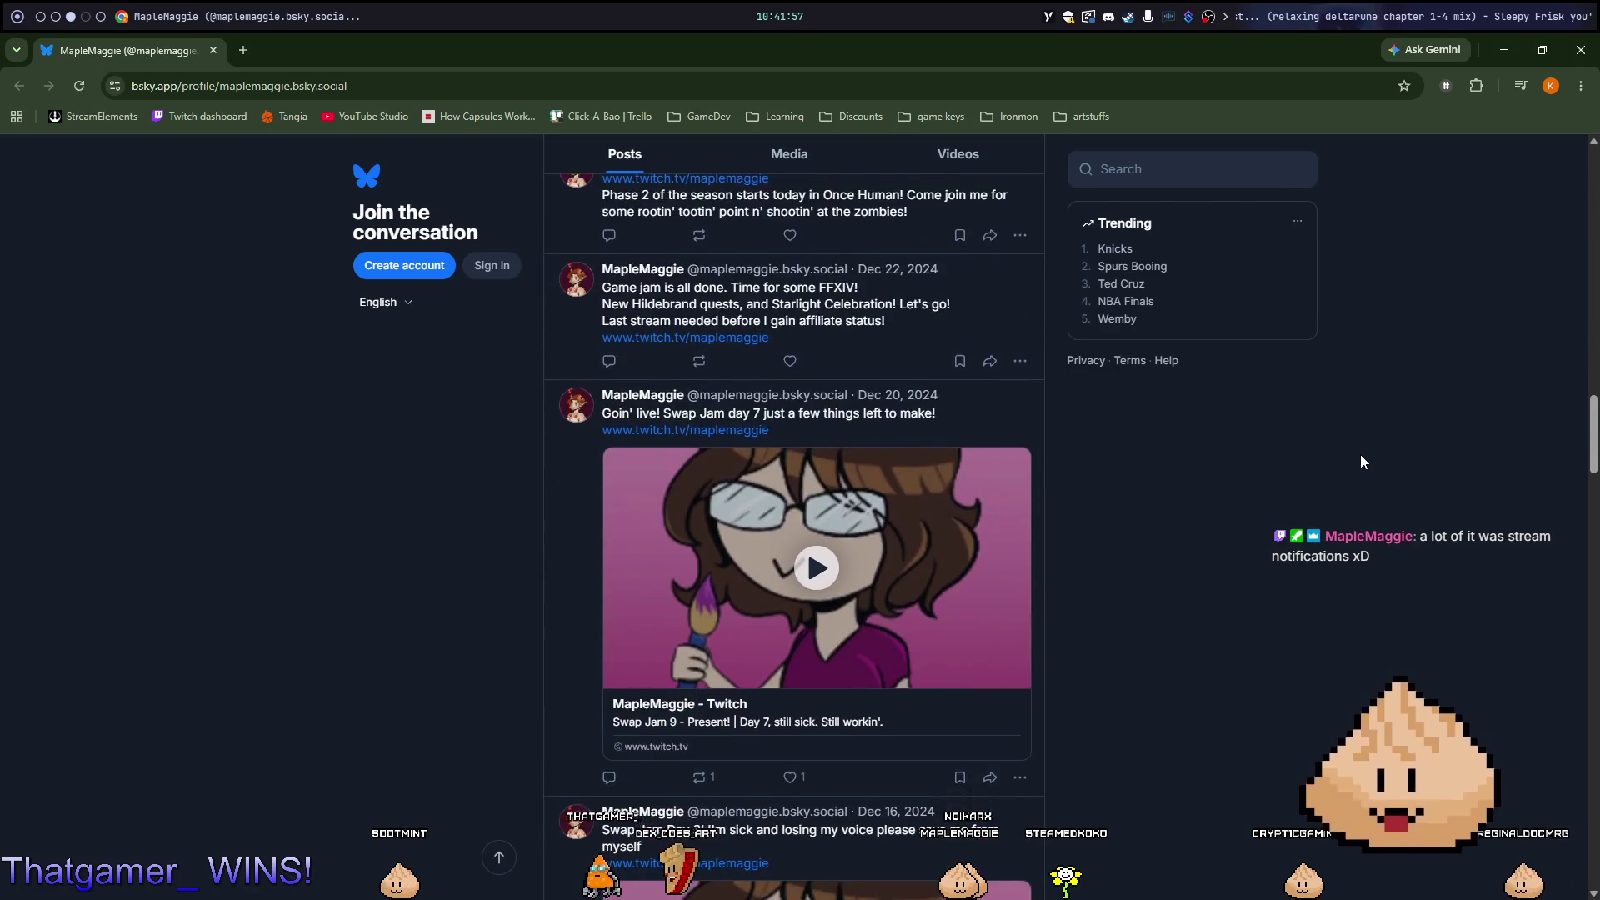
{"action": "scroll", "coordinate": [1354, 466], "scroll_direction": "down", "scroll_amount": 3}
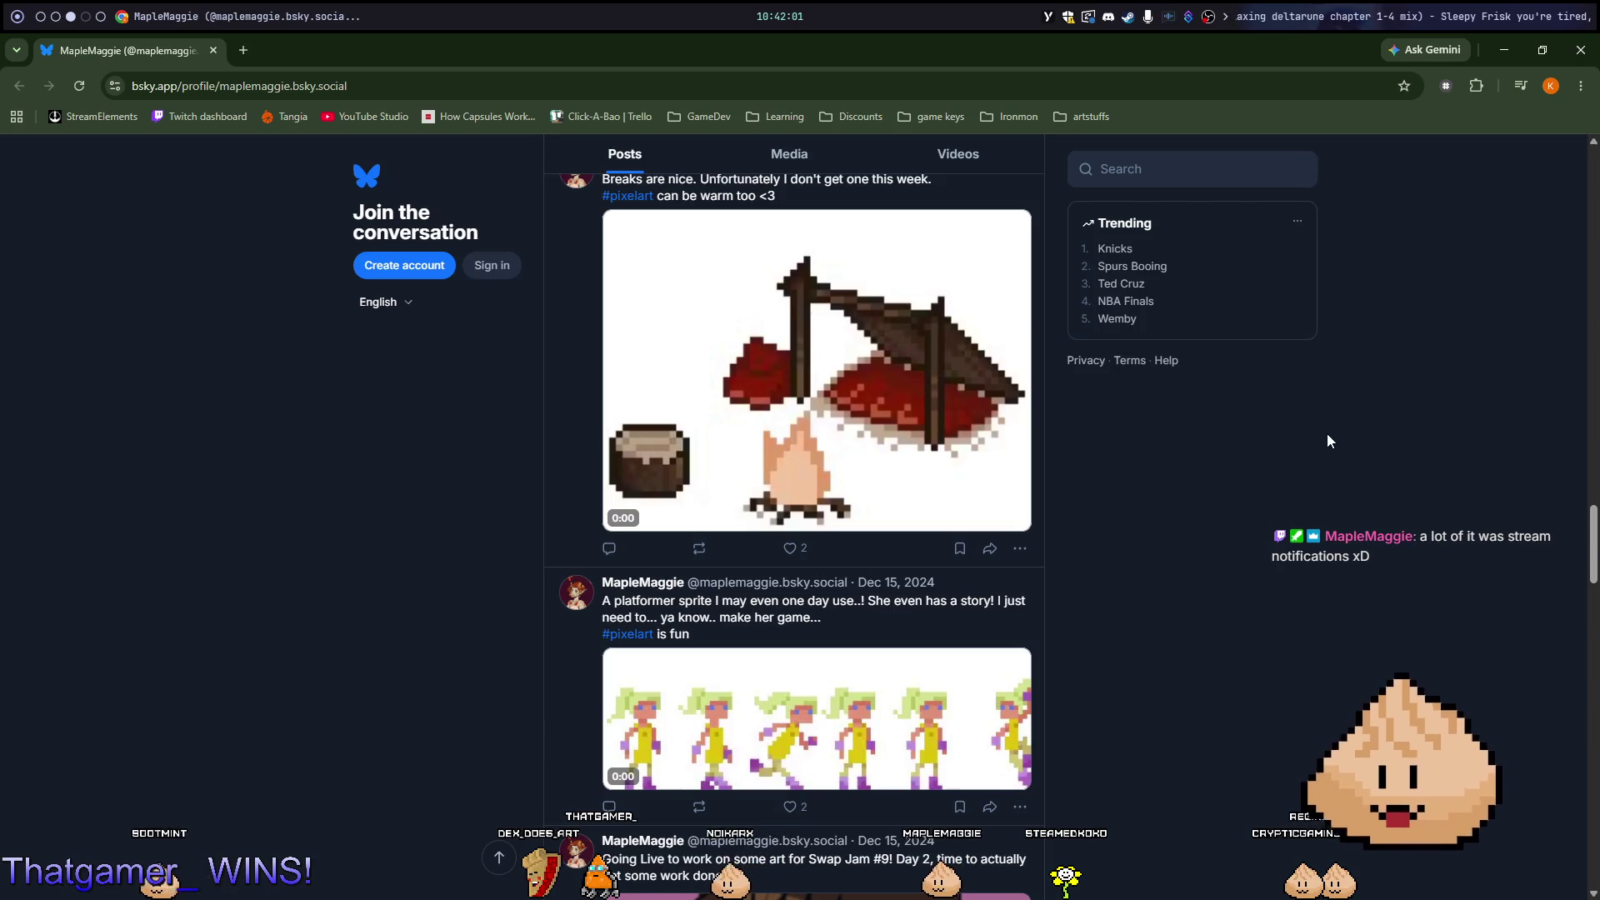
{"action": "scroll", "coordinate": [1367, 482], "scroll_direction": "down", "scroll_amount": 12}
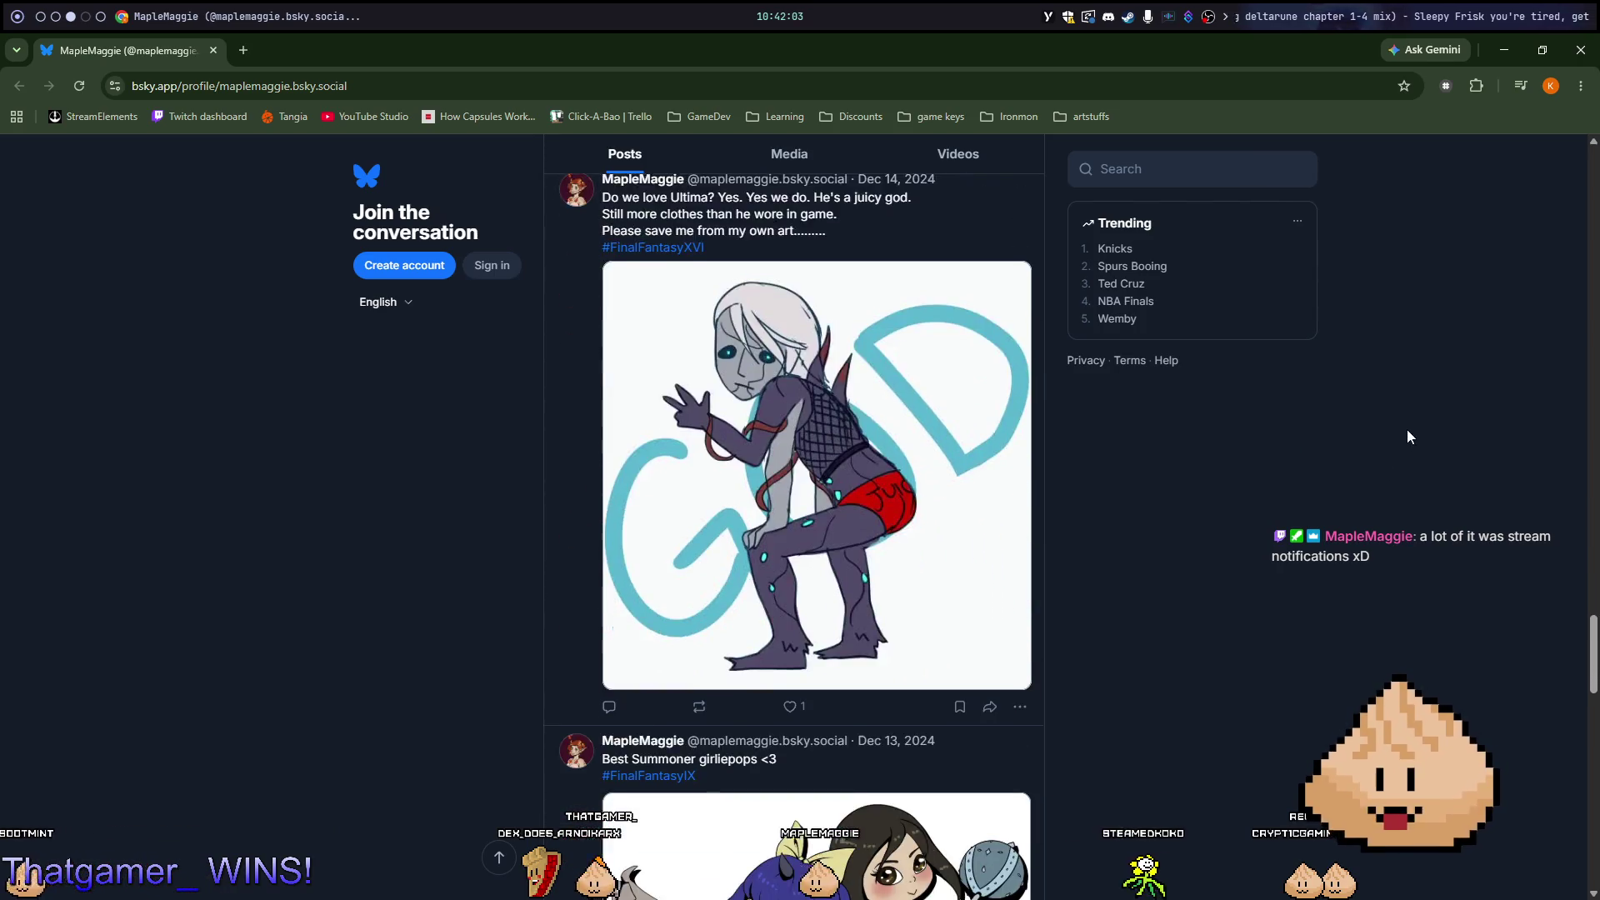
{"action": "scroll", "coordinate": [1408, 437], "scroll_direction": "down", "scroll_amount": 4}
{"action": "scroll", "coordinate": [1412, 424], "scroll_direction": "down", "scroll_amount": 3}
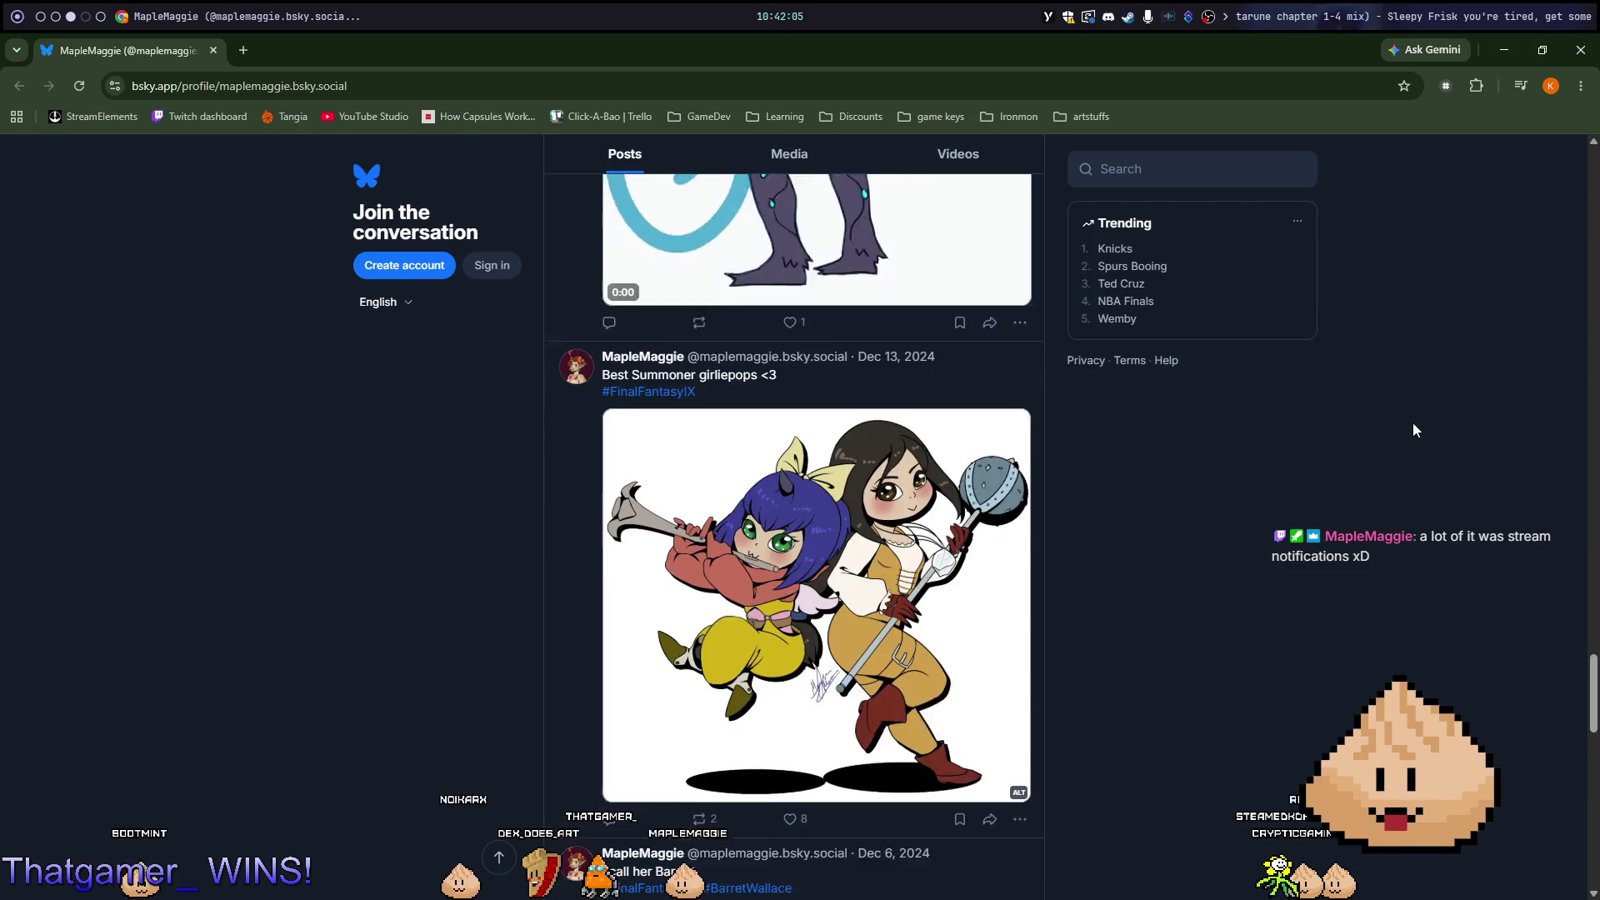
{"action": "scroll", "coordinate": [1412, 421], "scroll_direction": "down", "scroll_amount": 2}
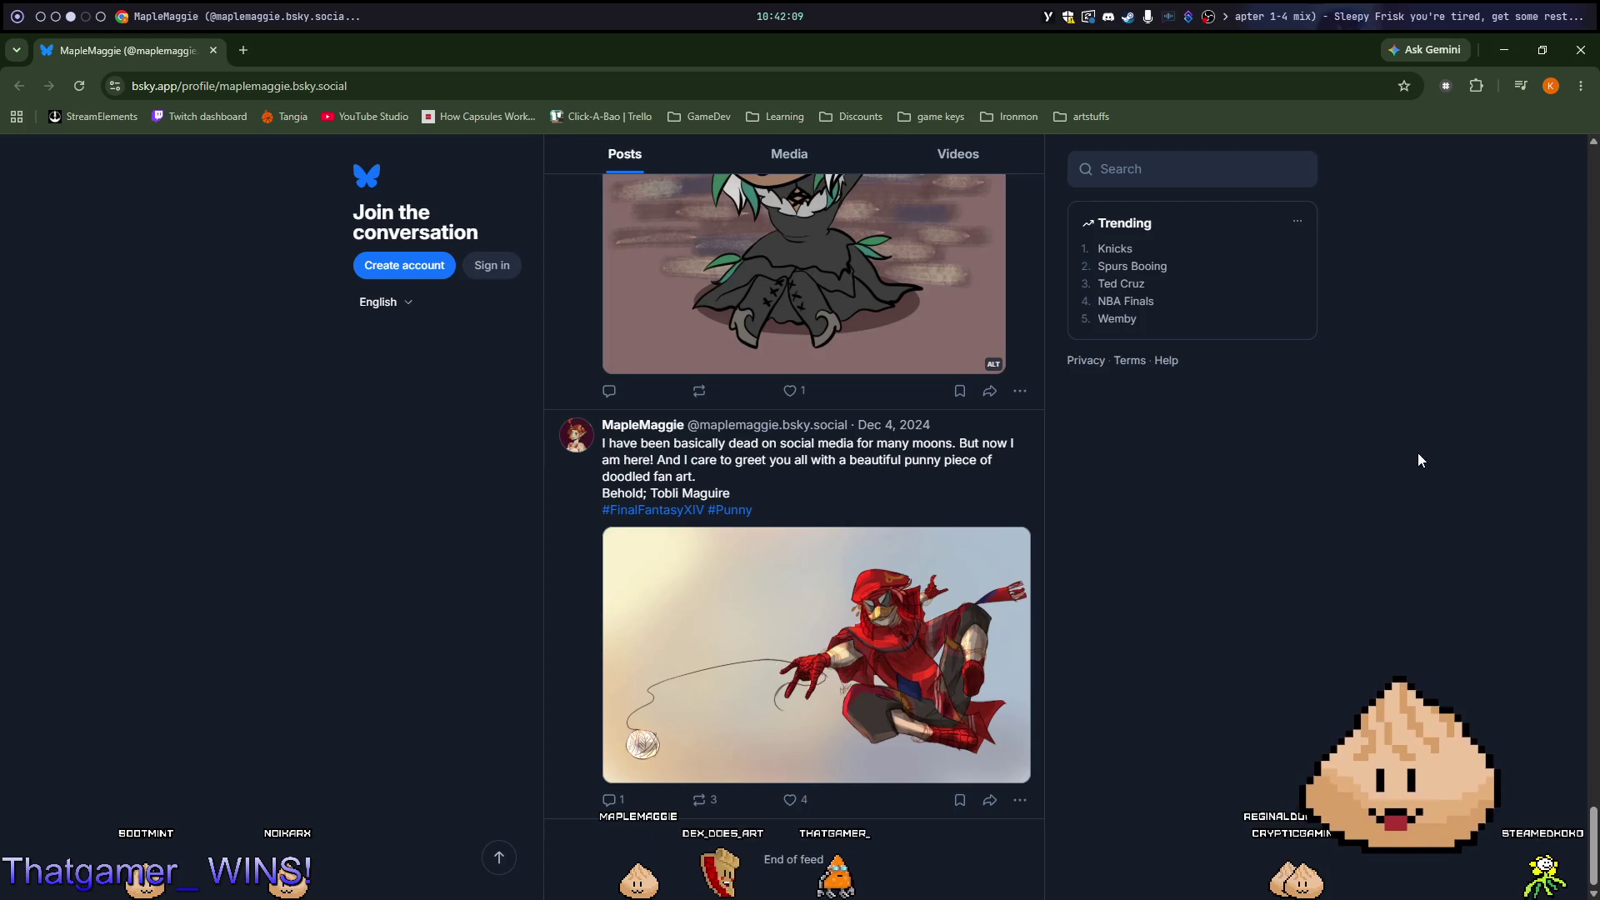
{"action": "scroll", "coordinate": [1421, 437], "scroll_direction": "up", "scroll_amount": 3}
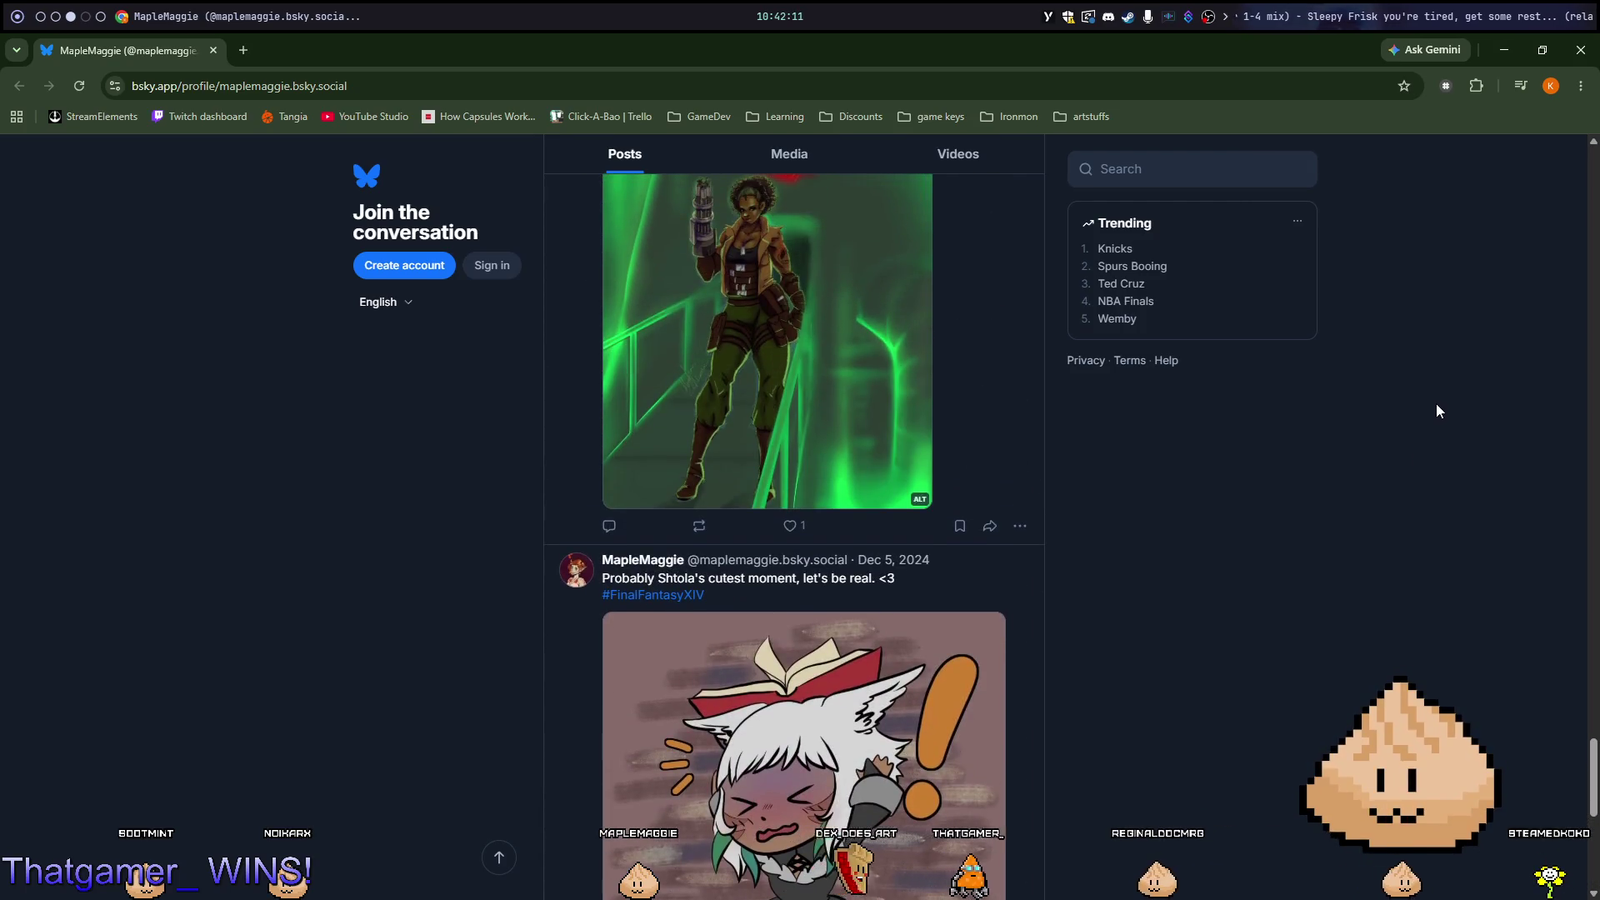
{"action": "key", "text": "ctrl+t"}
Search Google for 'sea of stars', browse the profile tab, then view the search results.
{"action": "type", "text": "sea of stars"}
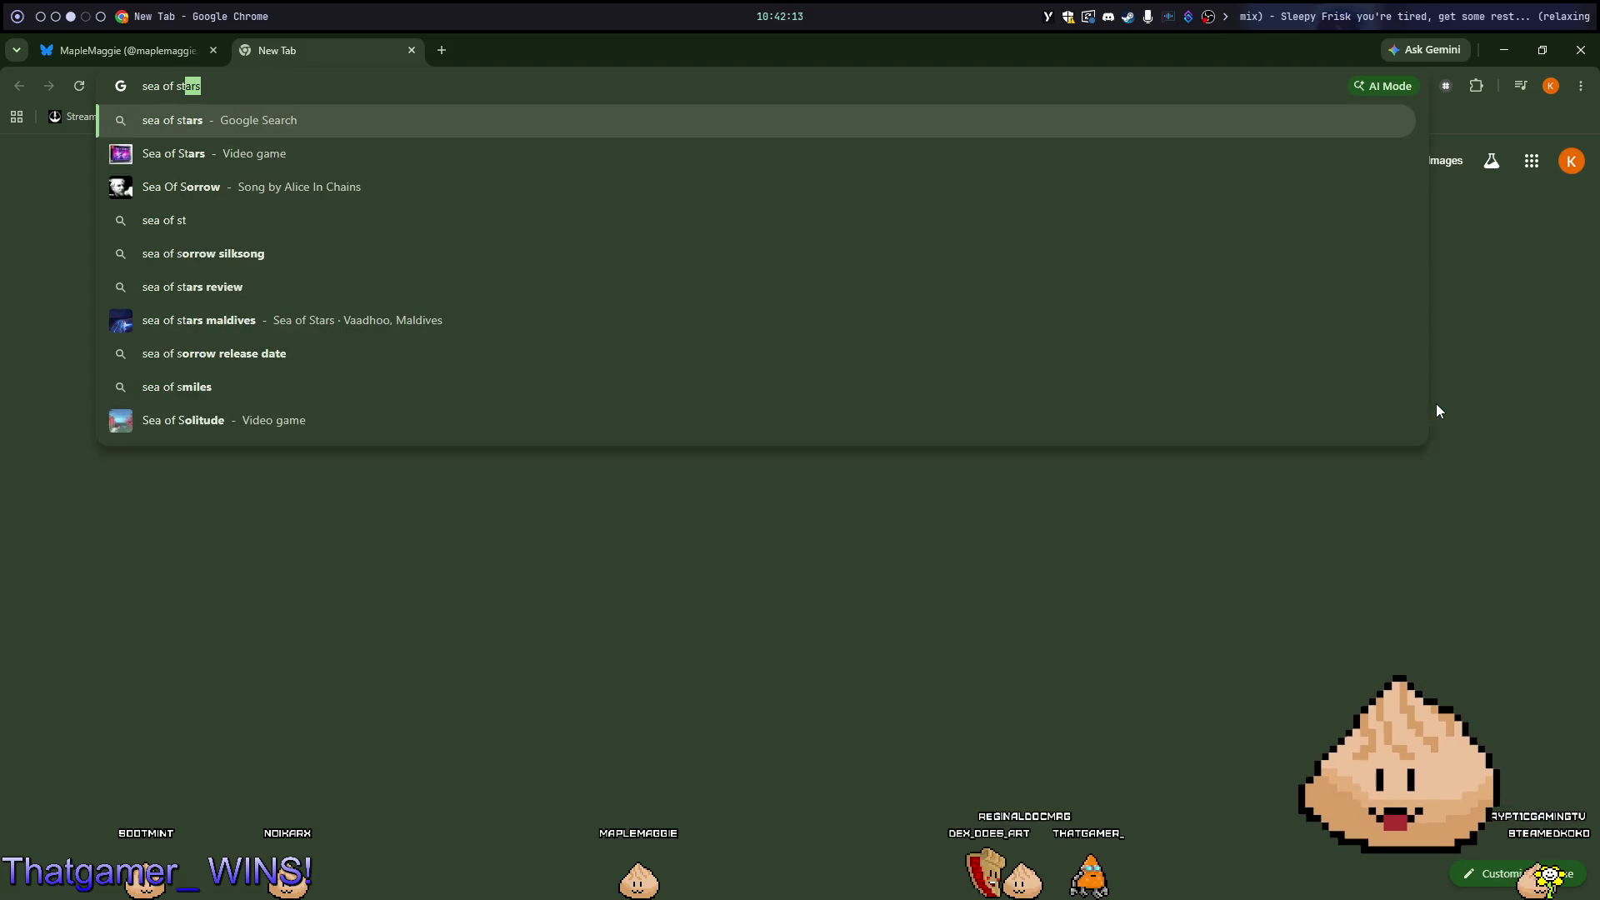
{"action": "key", "text": "Return"}
{"action": "key", "text": "ctrl+Tab"}
{"action": "scroll", "coordinate": [1425, 400], "scroll_direction": "down", "scroll_amount": 7}
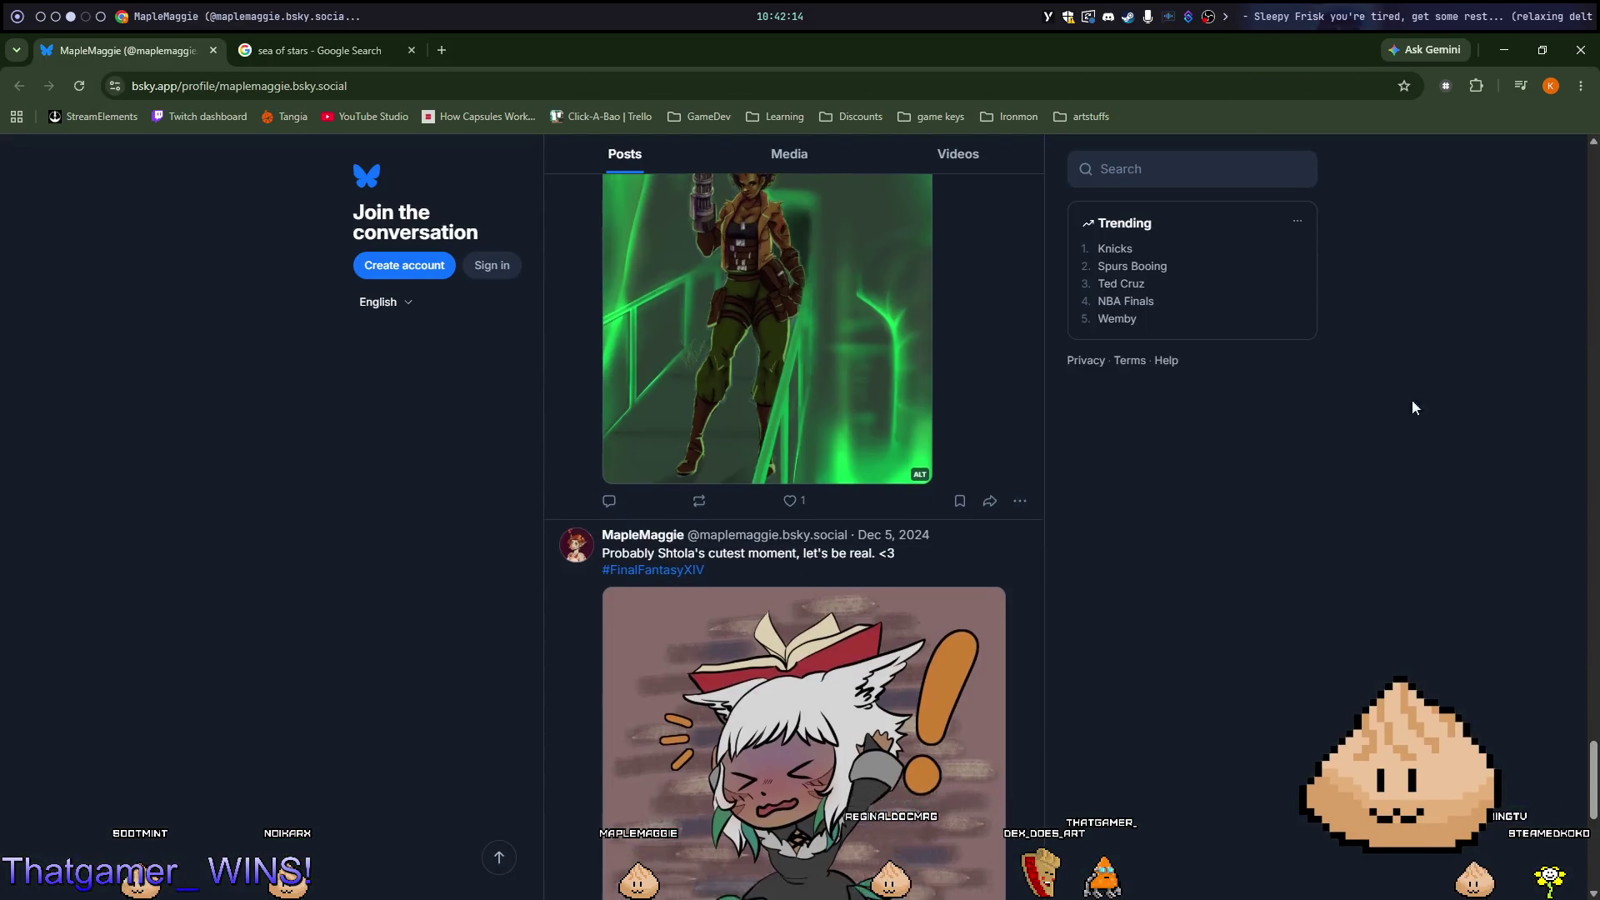
{"action": "scroll", "coordinate": [1448, 386], "scroll_direction": "up", "scroll_amount": 20}
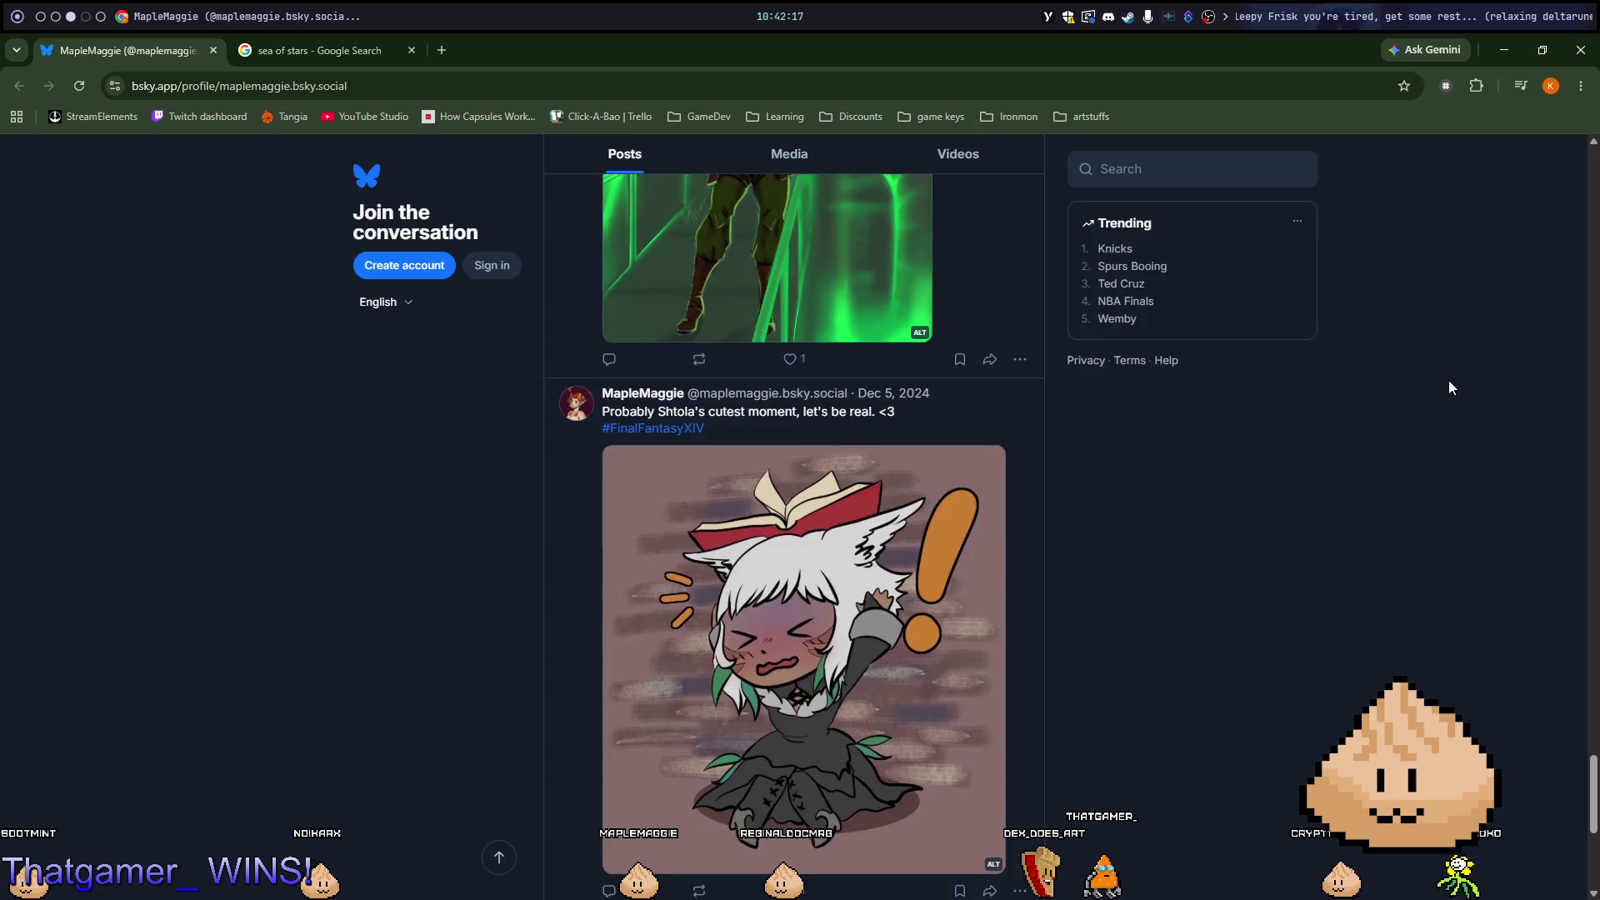
{"action": "scroll", "coordinate": [1416, 384], "scroll_direction": "up", "scroll_amount": 10}
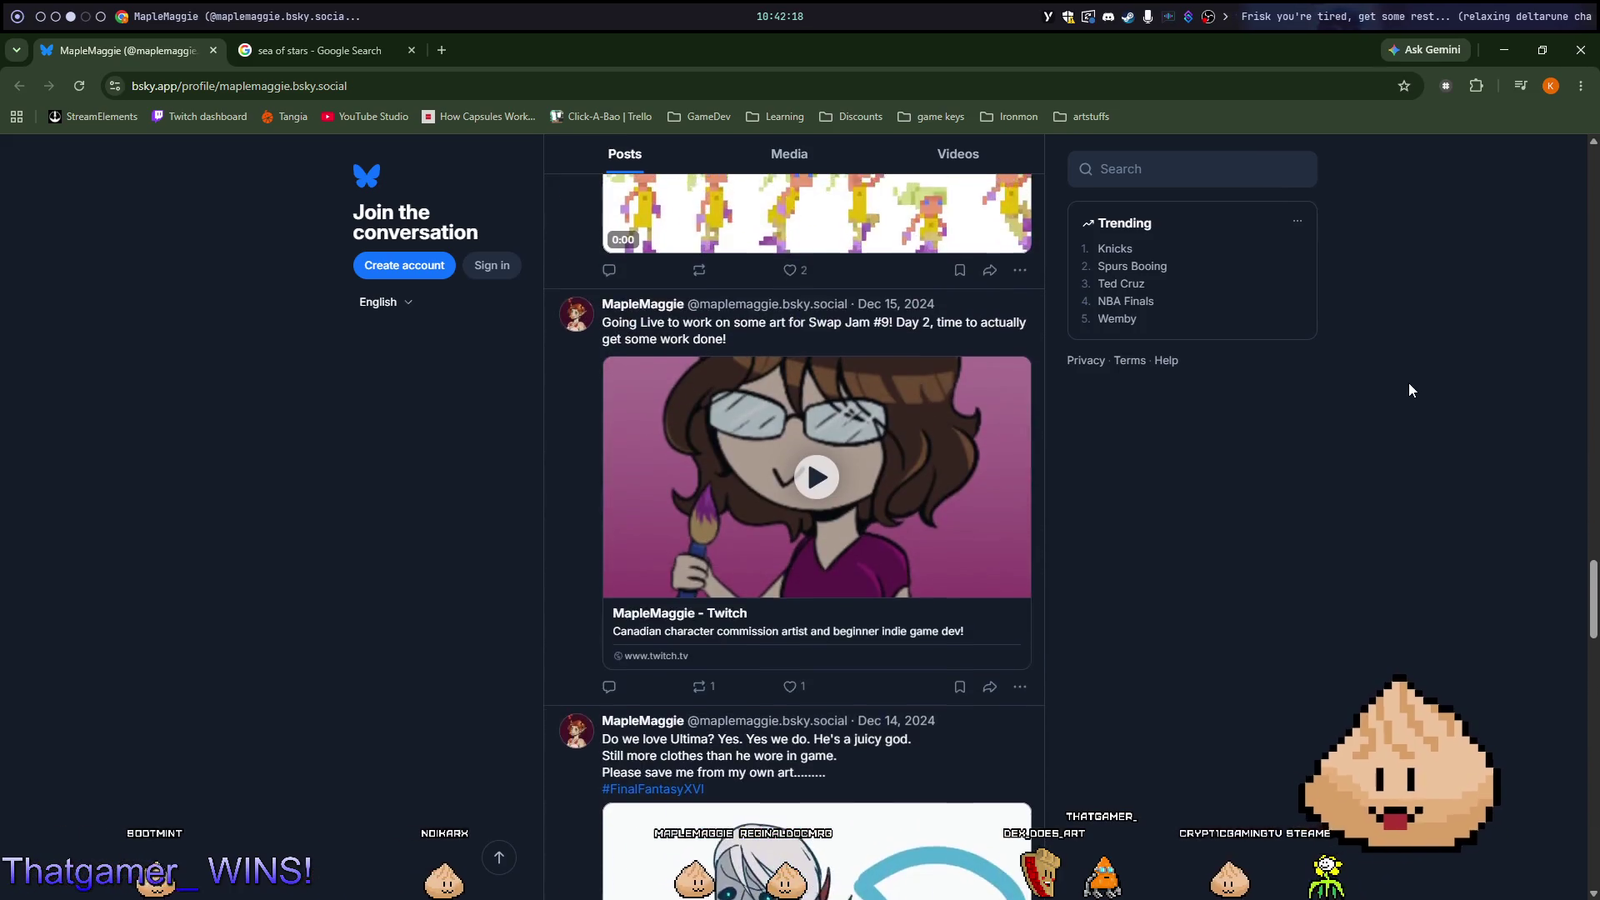
{"action": "scroll", "coordinate": [1191, 455], "scroll_direction": "down", "scroll_amount": 3}
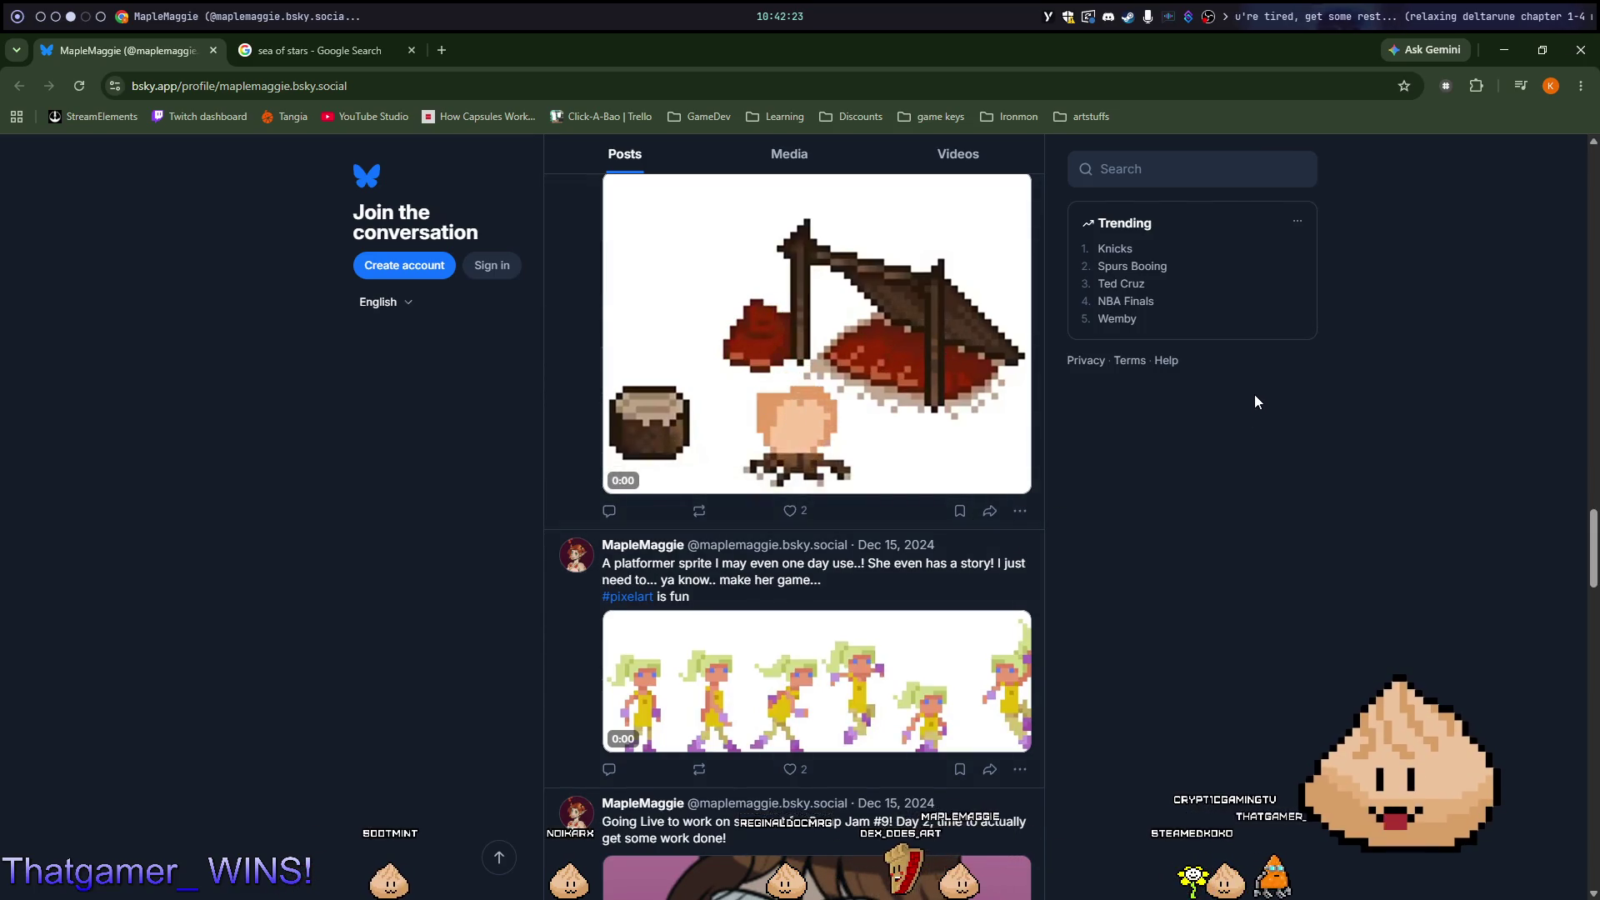
{"action": "mouse_move", "coordinate": [773, 327]}
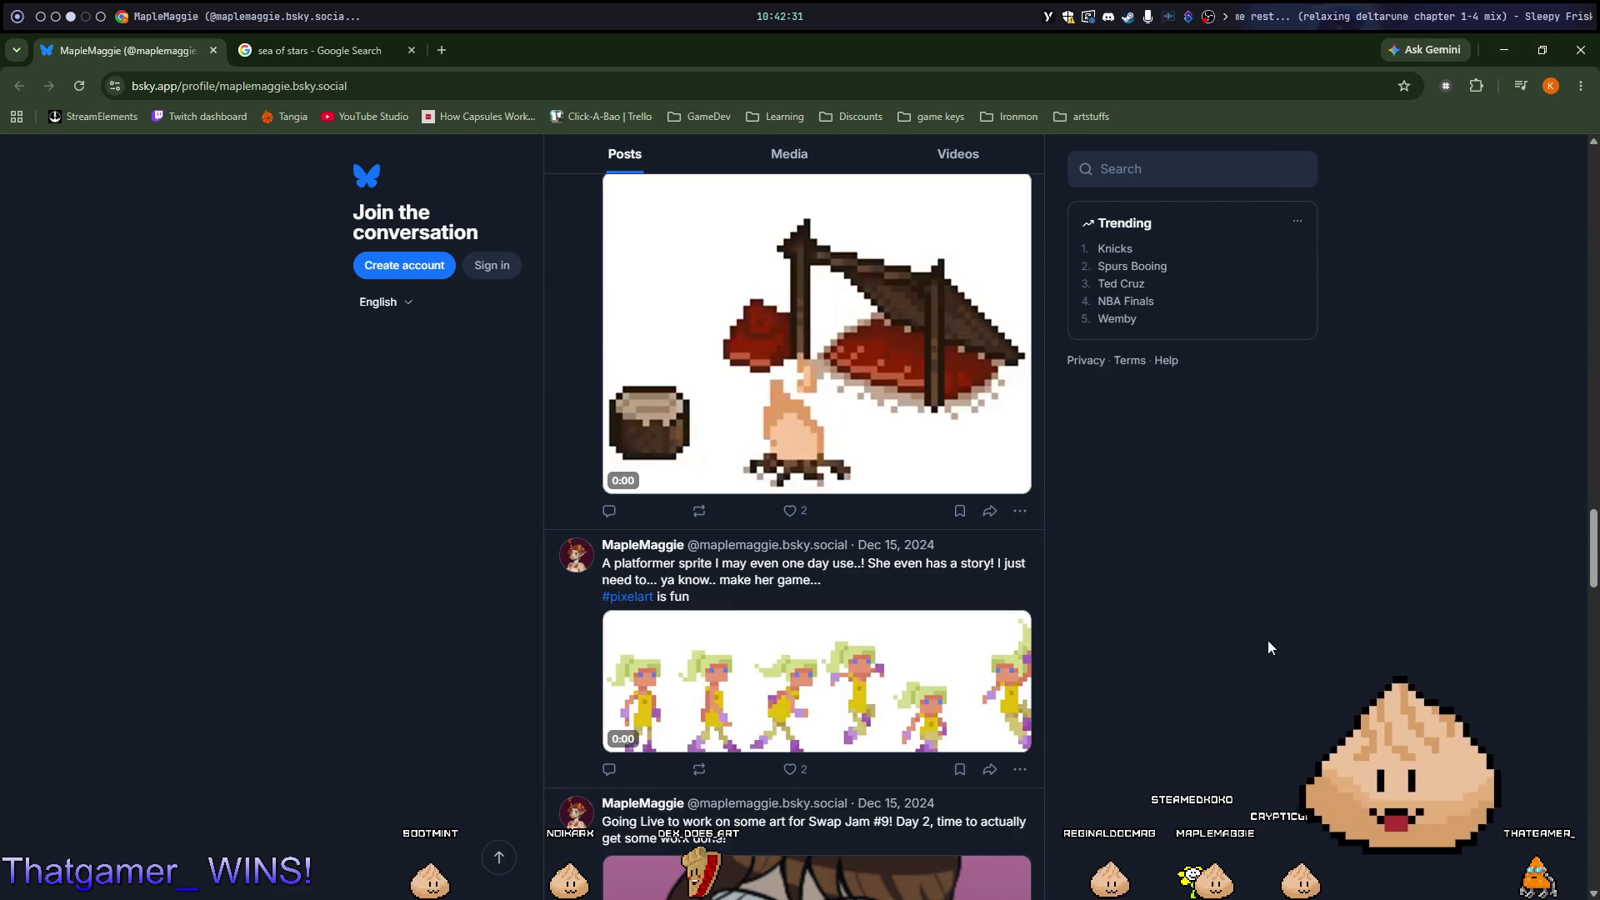
{"action": "mouse_move", "coordinate": [929, 677]}
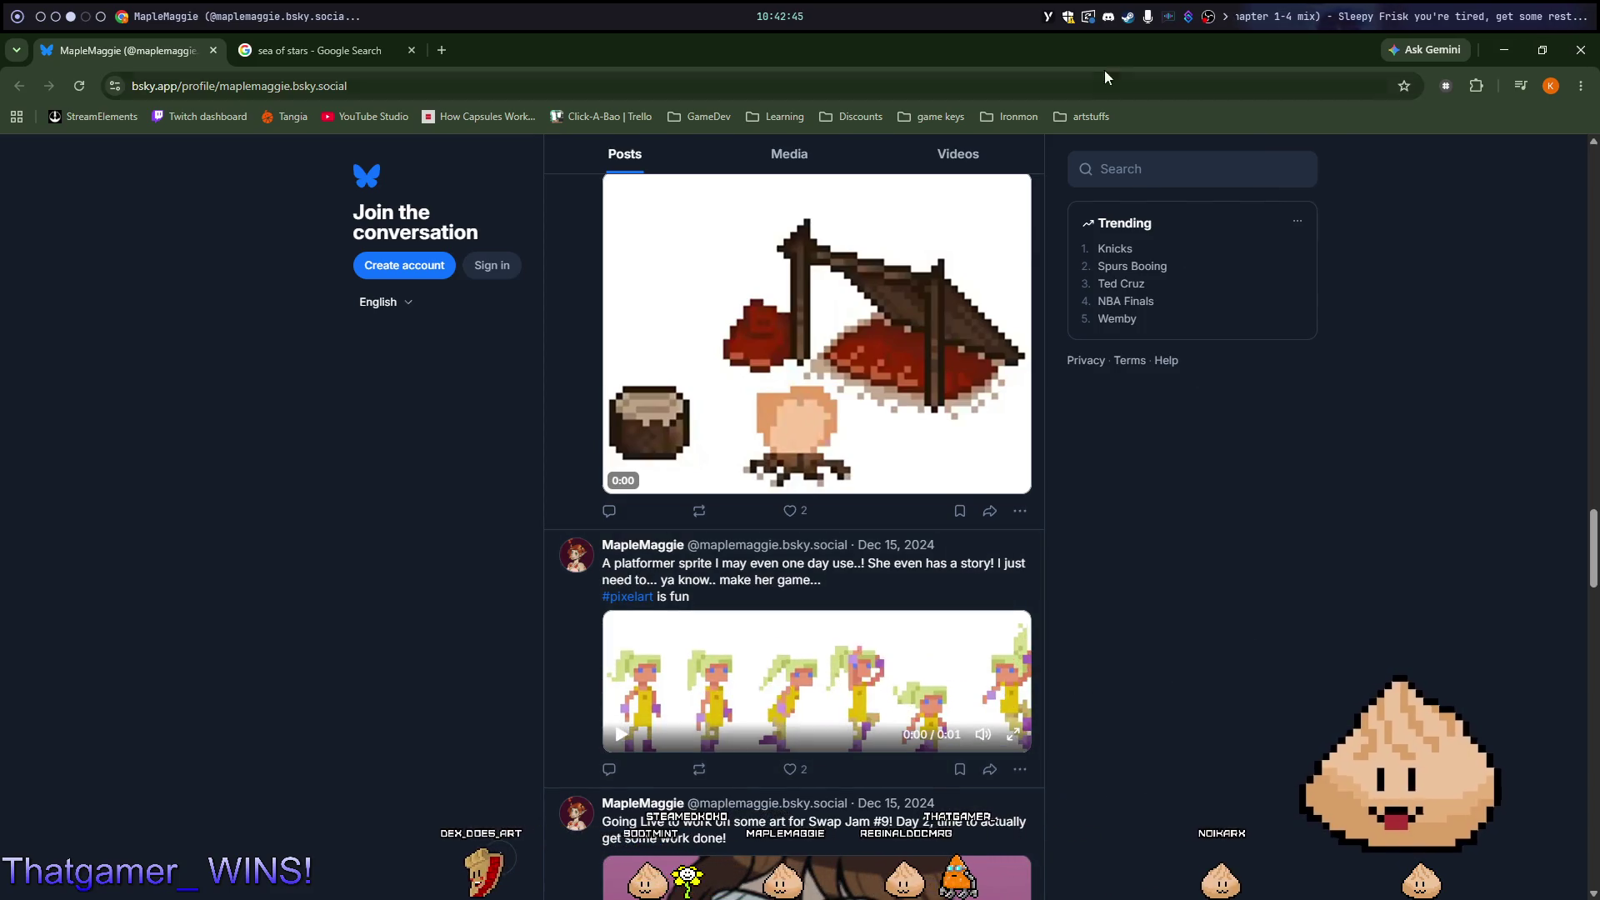
{"action": "left_click", "coordinate": [350, 49]}
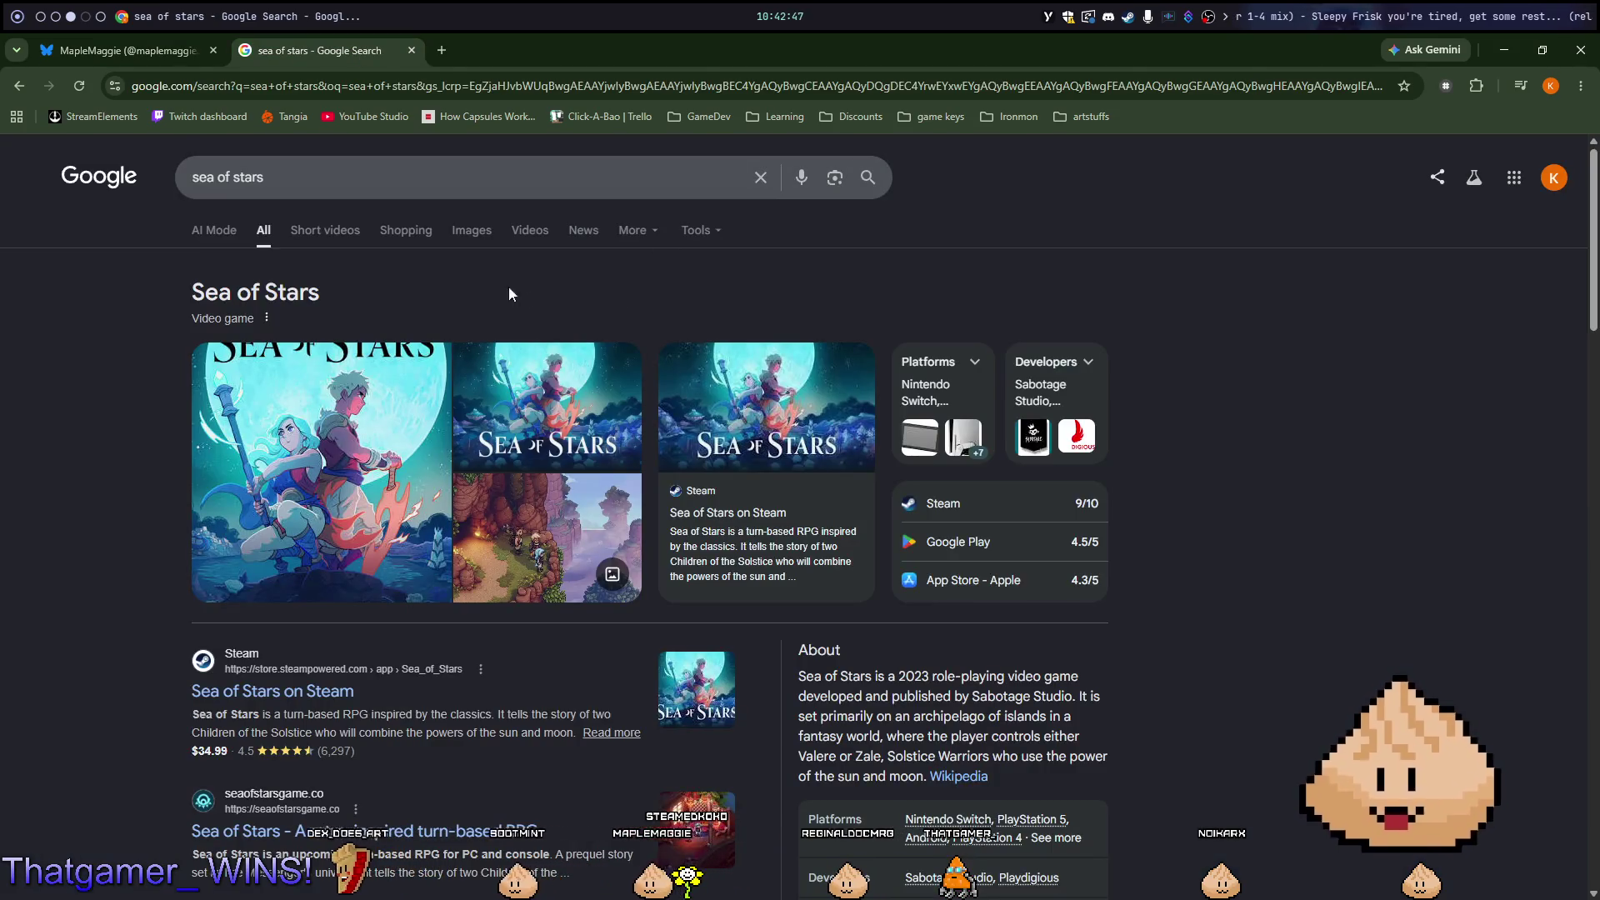
Open the Guardian's Sea of Stars review, skim it and its header image, then close it.
{"action": "left_click", "coordinate": [542, 533]}
{"action": "left_click", "coordinate": [1357, 453]}
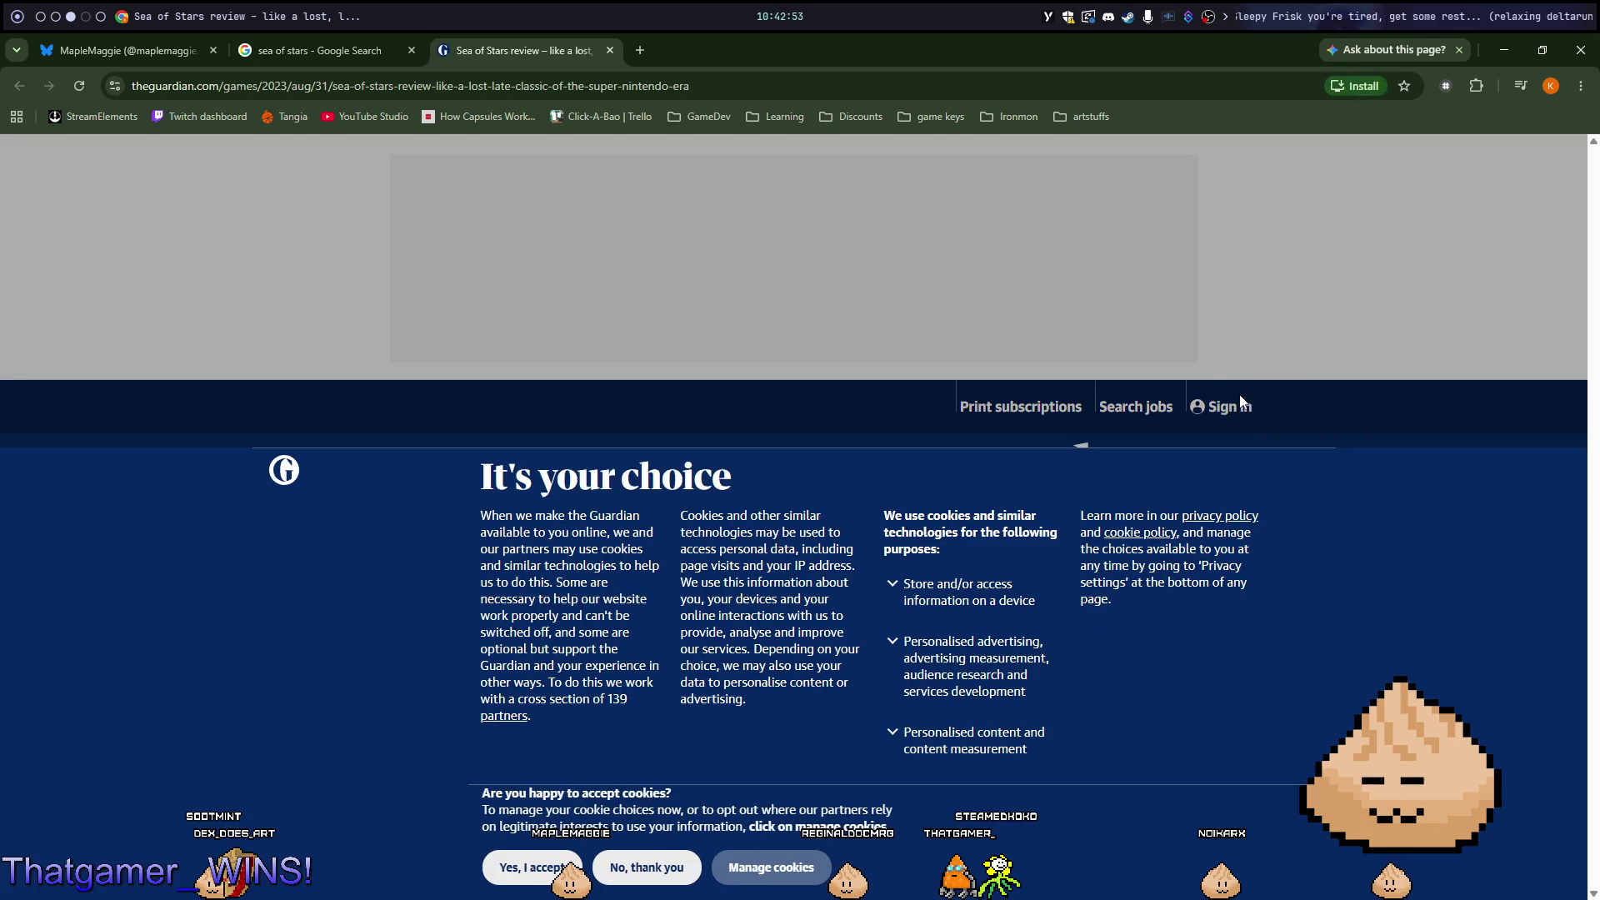
{"action": "left_click", "coordinate": [663, 882]}
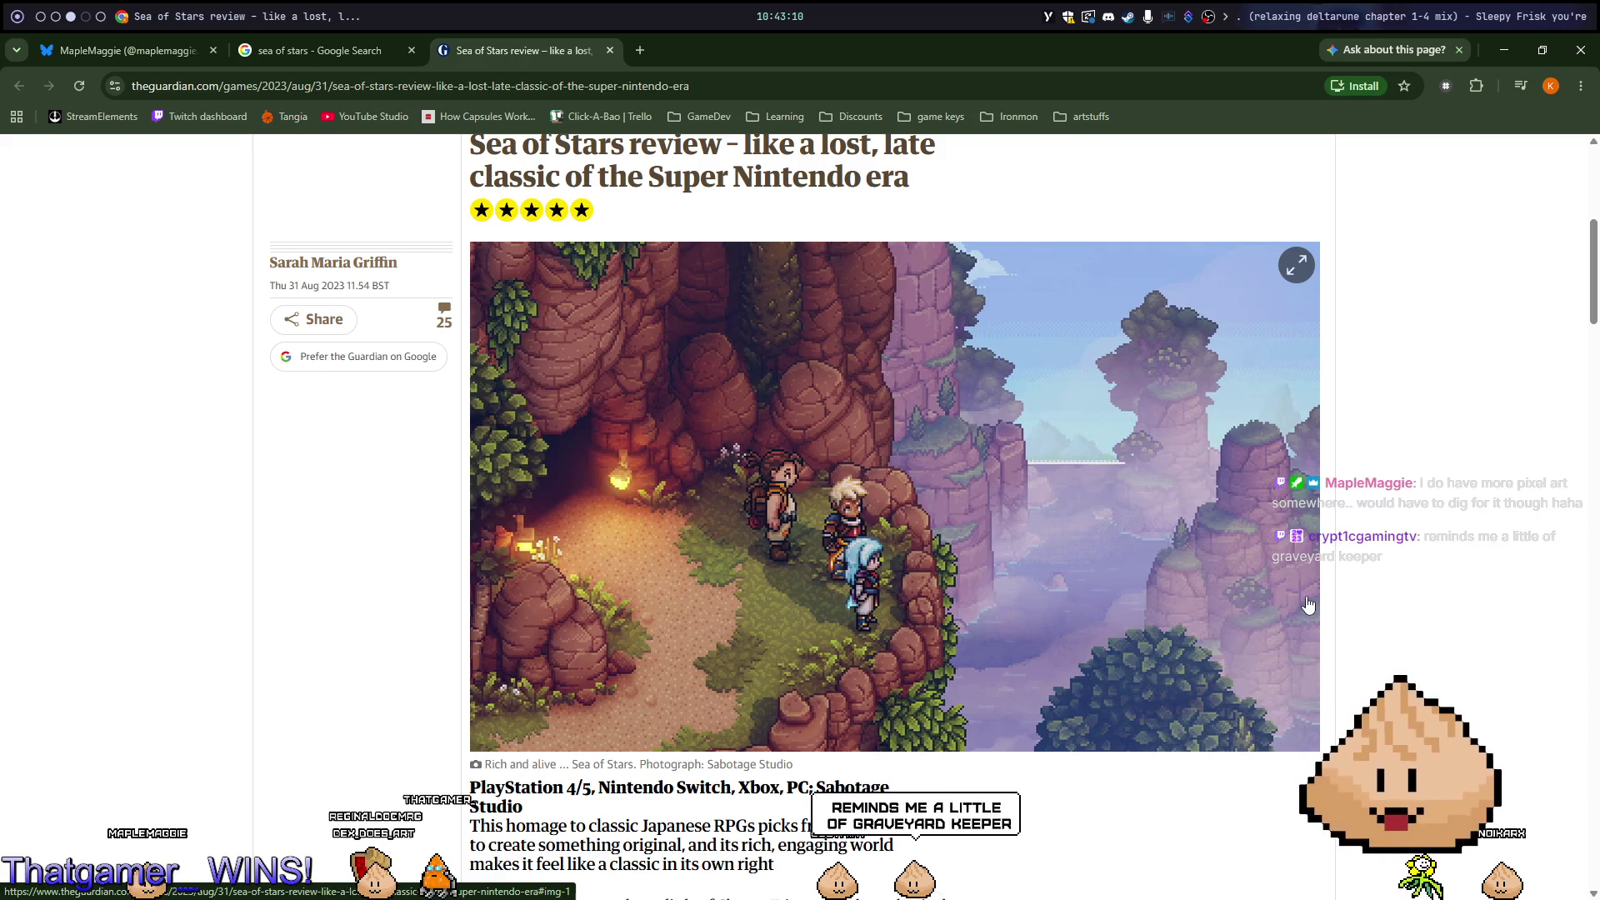
{"action": "scroll", "coordinate": [1305, 595], "scroll_direction": "down", "scroll_amount": 2}
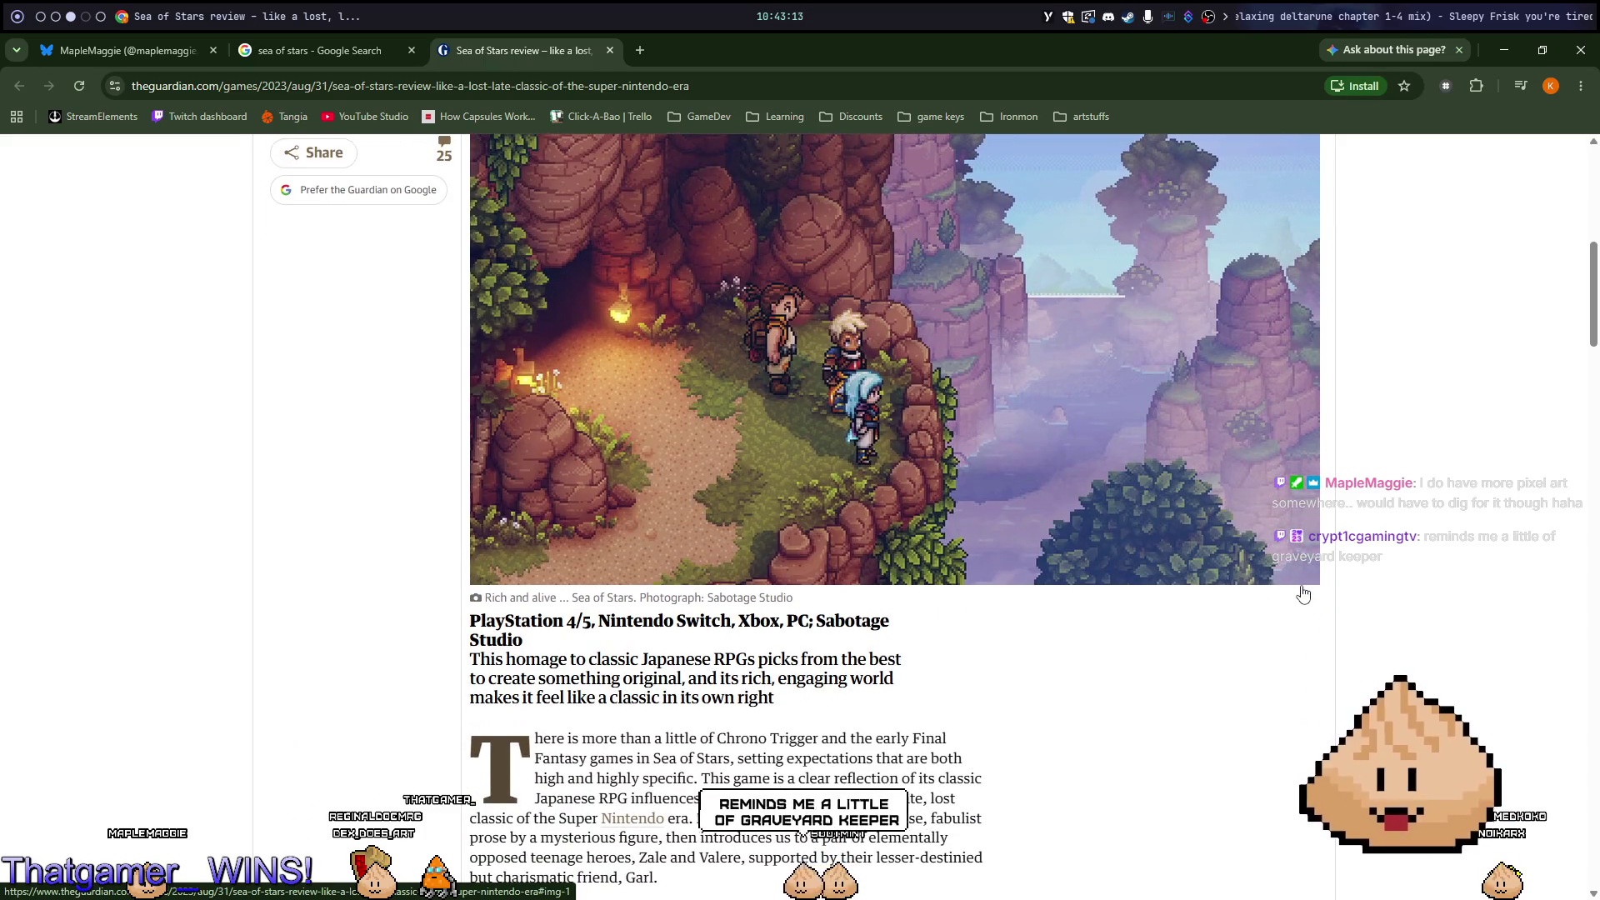
{"action": "scroll", "coordinate": [1304, 594], "scroll_direction": "down", "scroll_amount": 15}
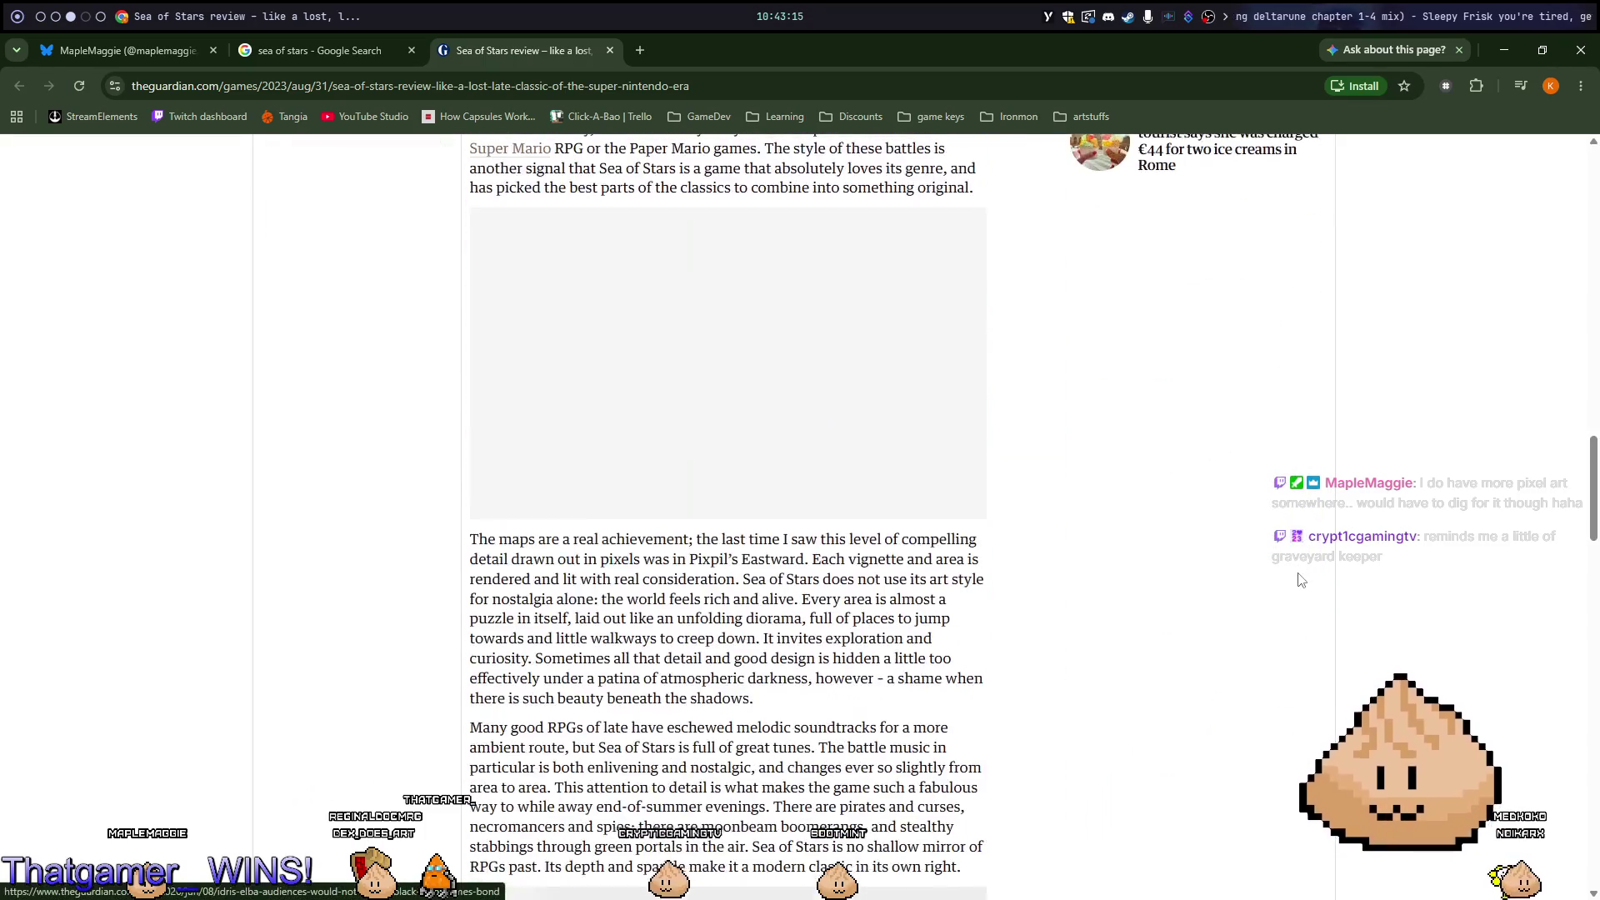
{"action": "scroll", "coordinate": [1301, 579], "scroll_direction": "down", "scroll_amount": 5}
{"action": "scroll", "coordinate": [1298, 575], "scroll_direction": "up", "scroll_amount": 20}
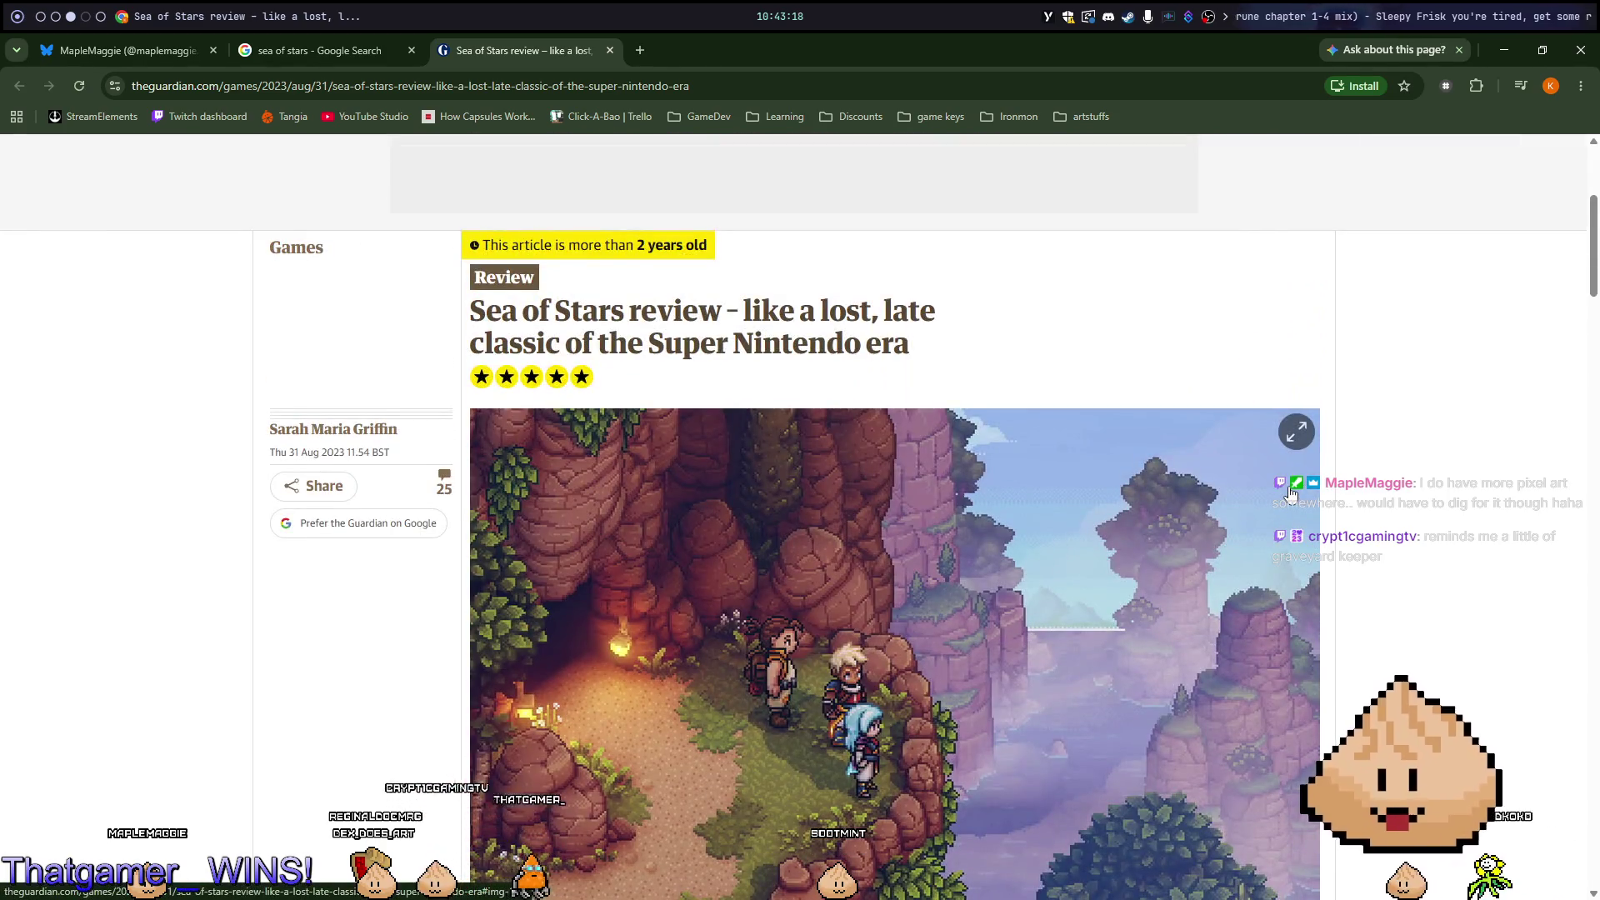
{"action": "left_click", "coordinate": [1290, 493]}
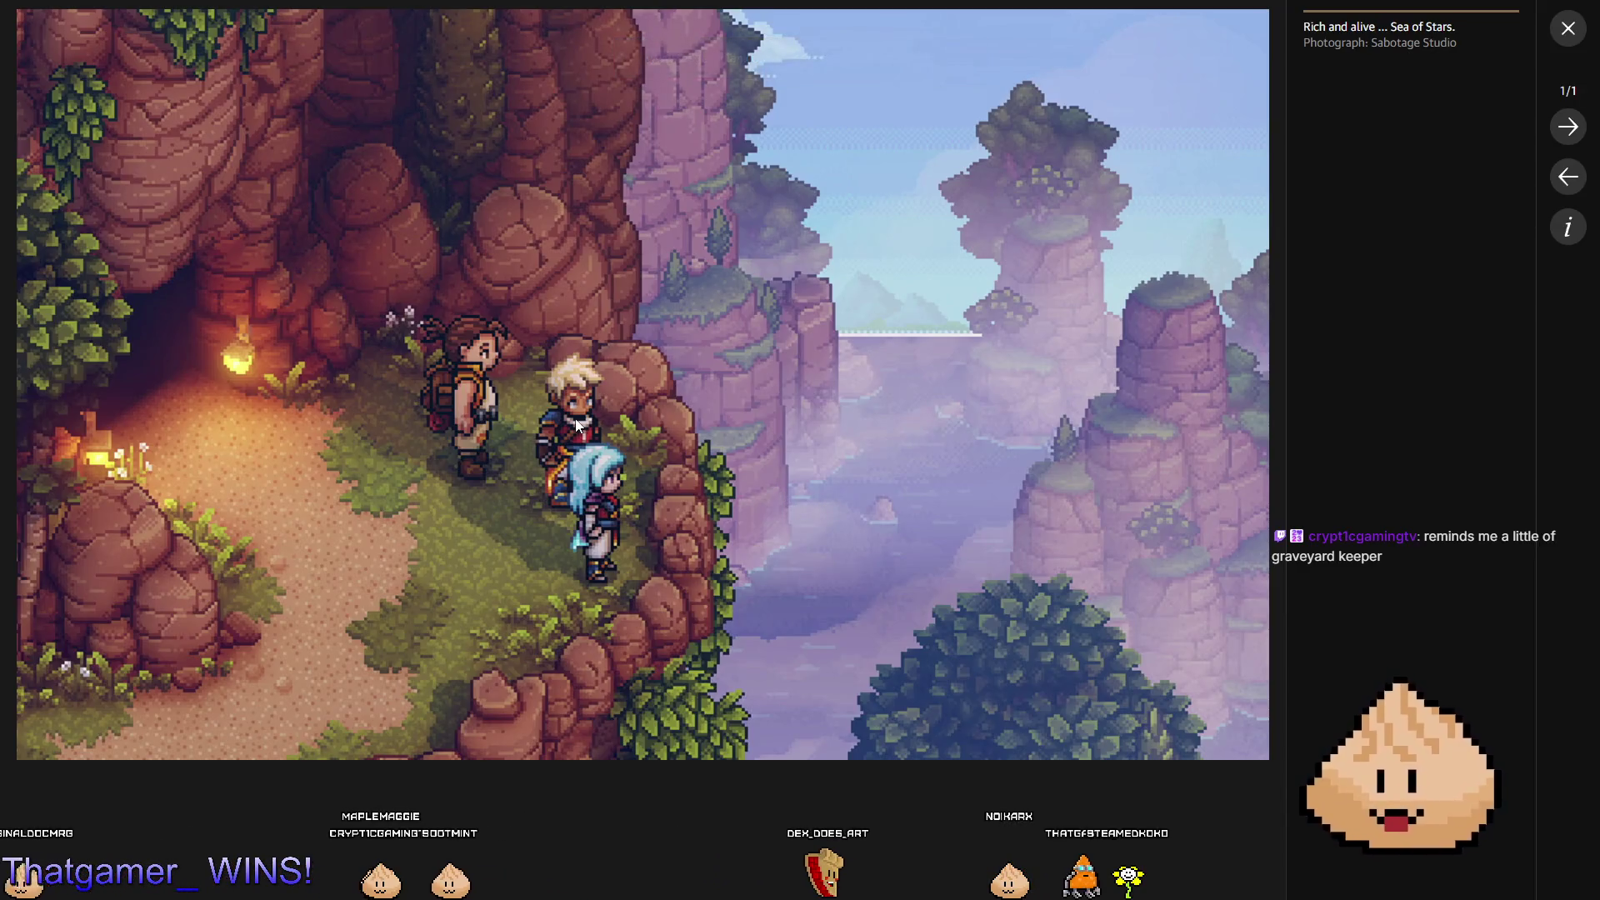
{"action": "key", "text": "Escape"}
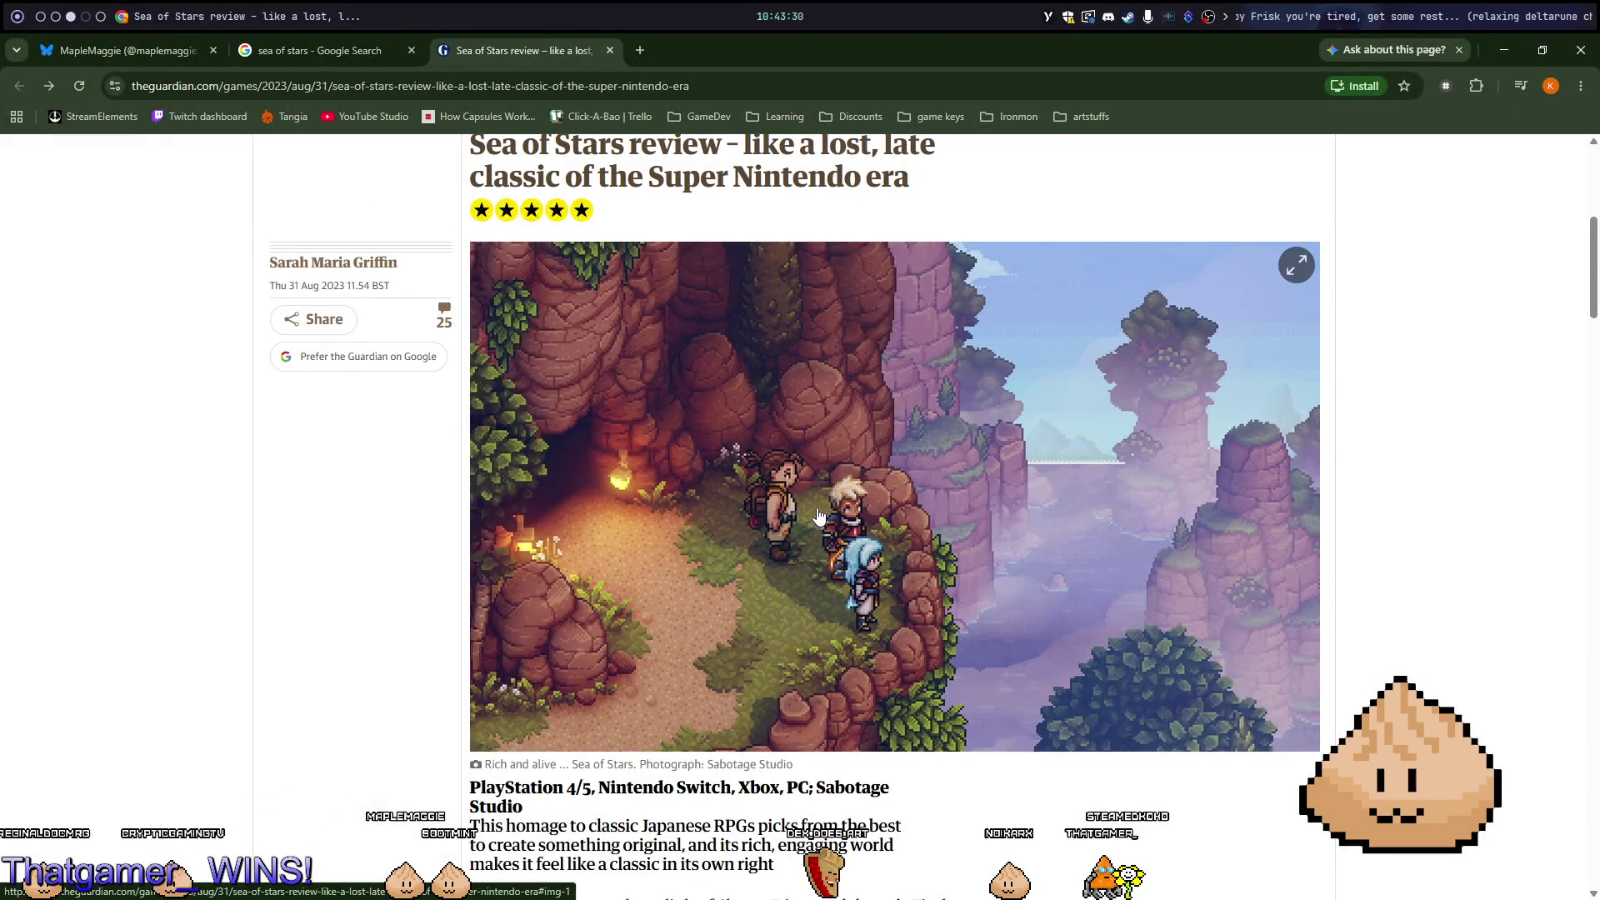
{"action": "left_click", "coordinate": [610, 51]}
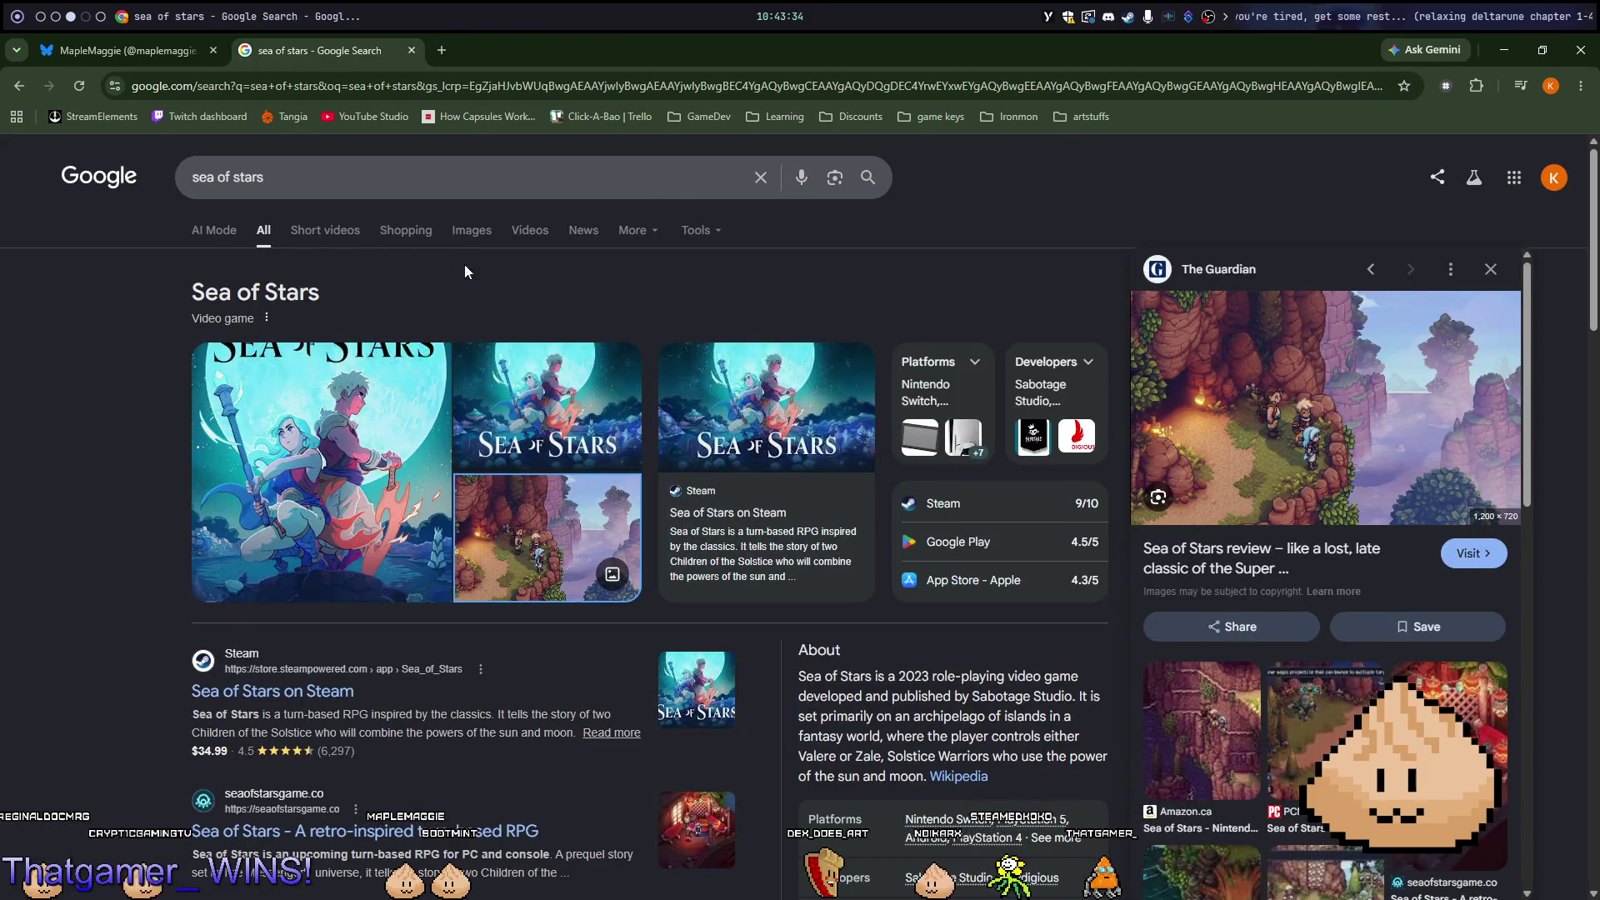
Open the Sea of Stars Steam page and view the island village screenshot full screen.
{"action": "scroll", "coordinate": [464, 270], "scroll_direction": "down", "scroll_amount": 2}
{"action": "left_click", "coordinate": [306, 620]}
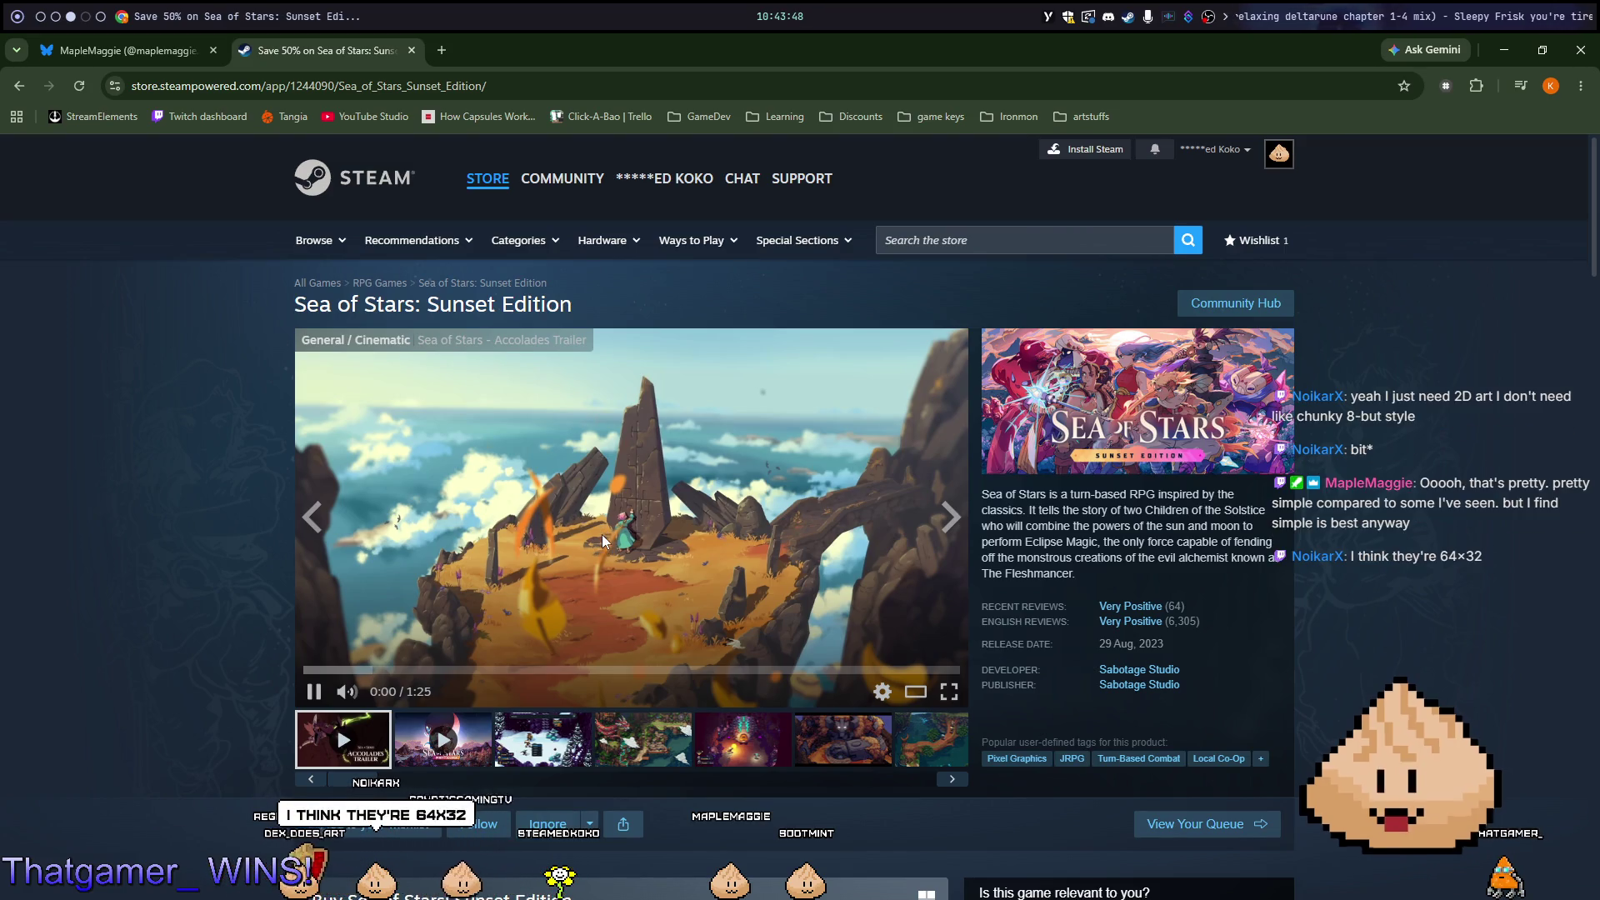
{"action": "left_click", "coordinate": [578, 739]}
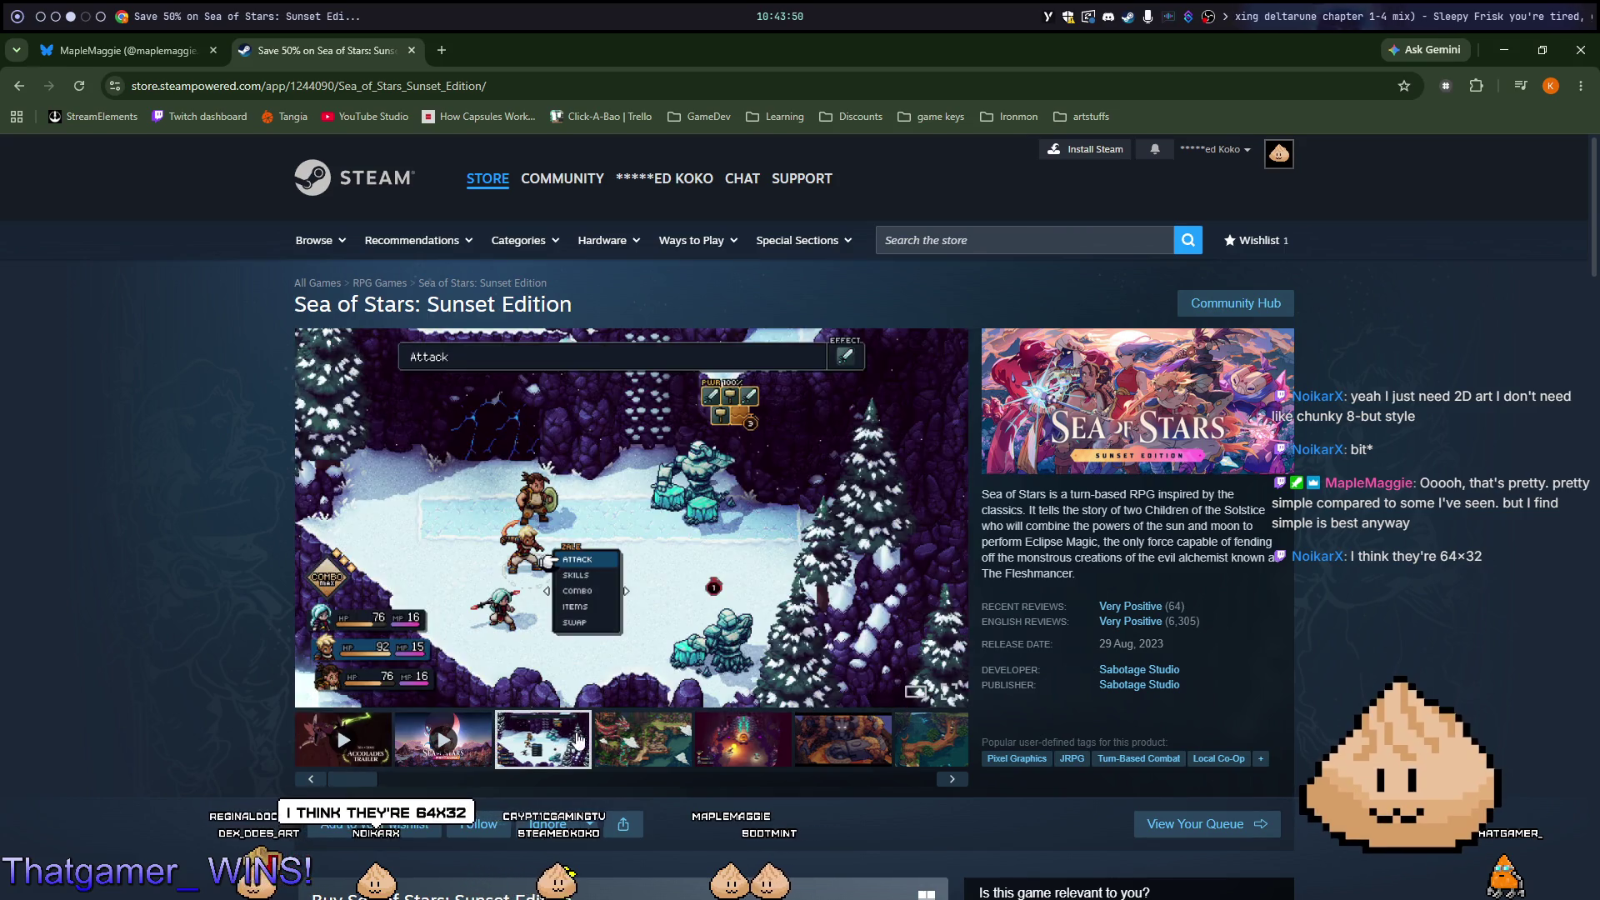
{"action": "left_click", "coordinate": [629, 739]}
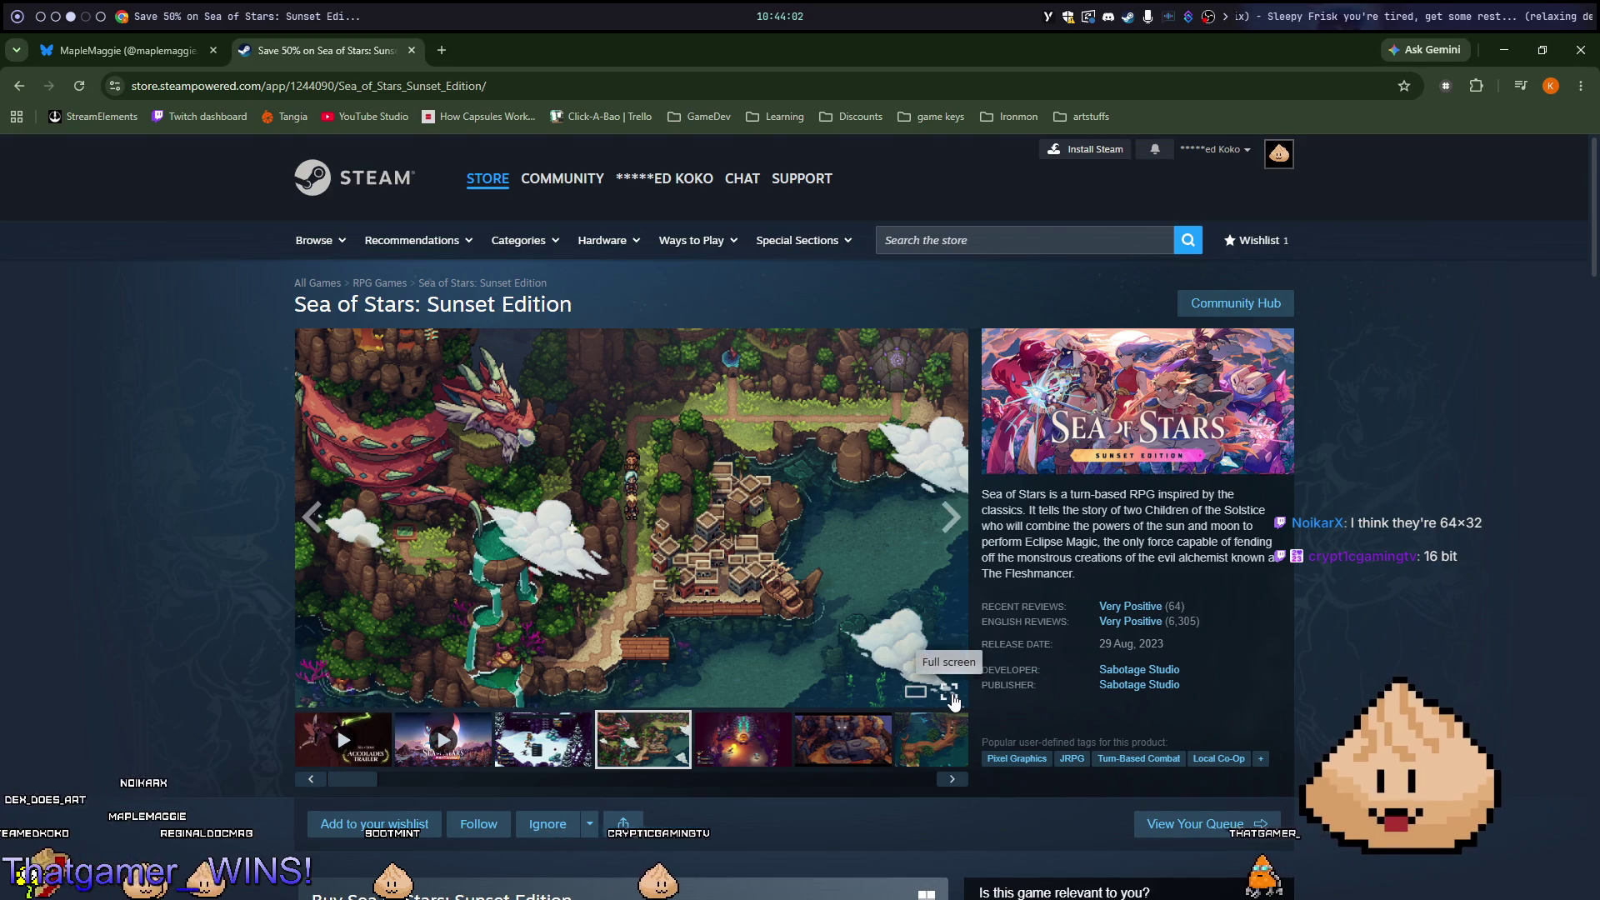
{"action": "left_click", "coordinate": [951, 697]}
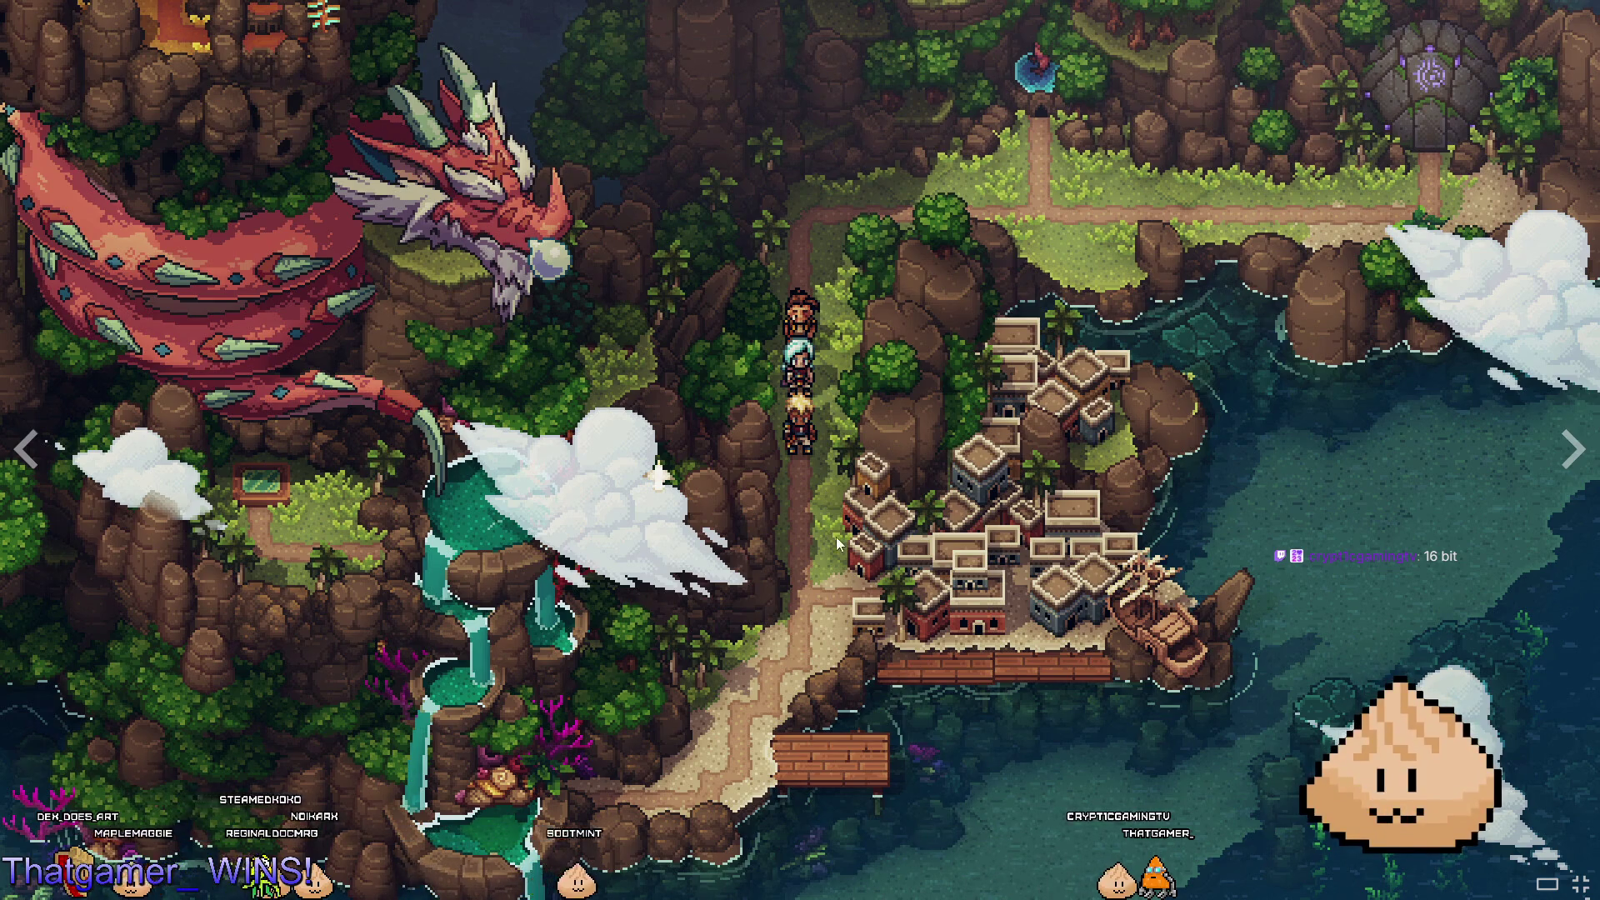
Show the next screenshot, close the full-screen viewer, and switch to the Godot desktop workspace.
{"action": "key", "text": "Right"}
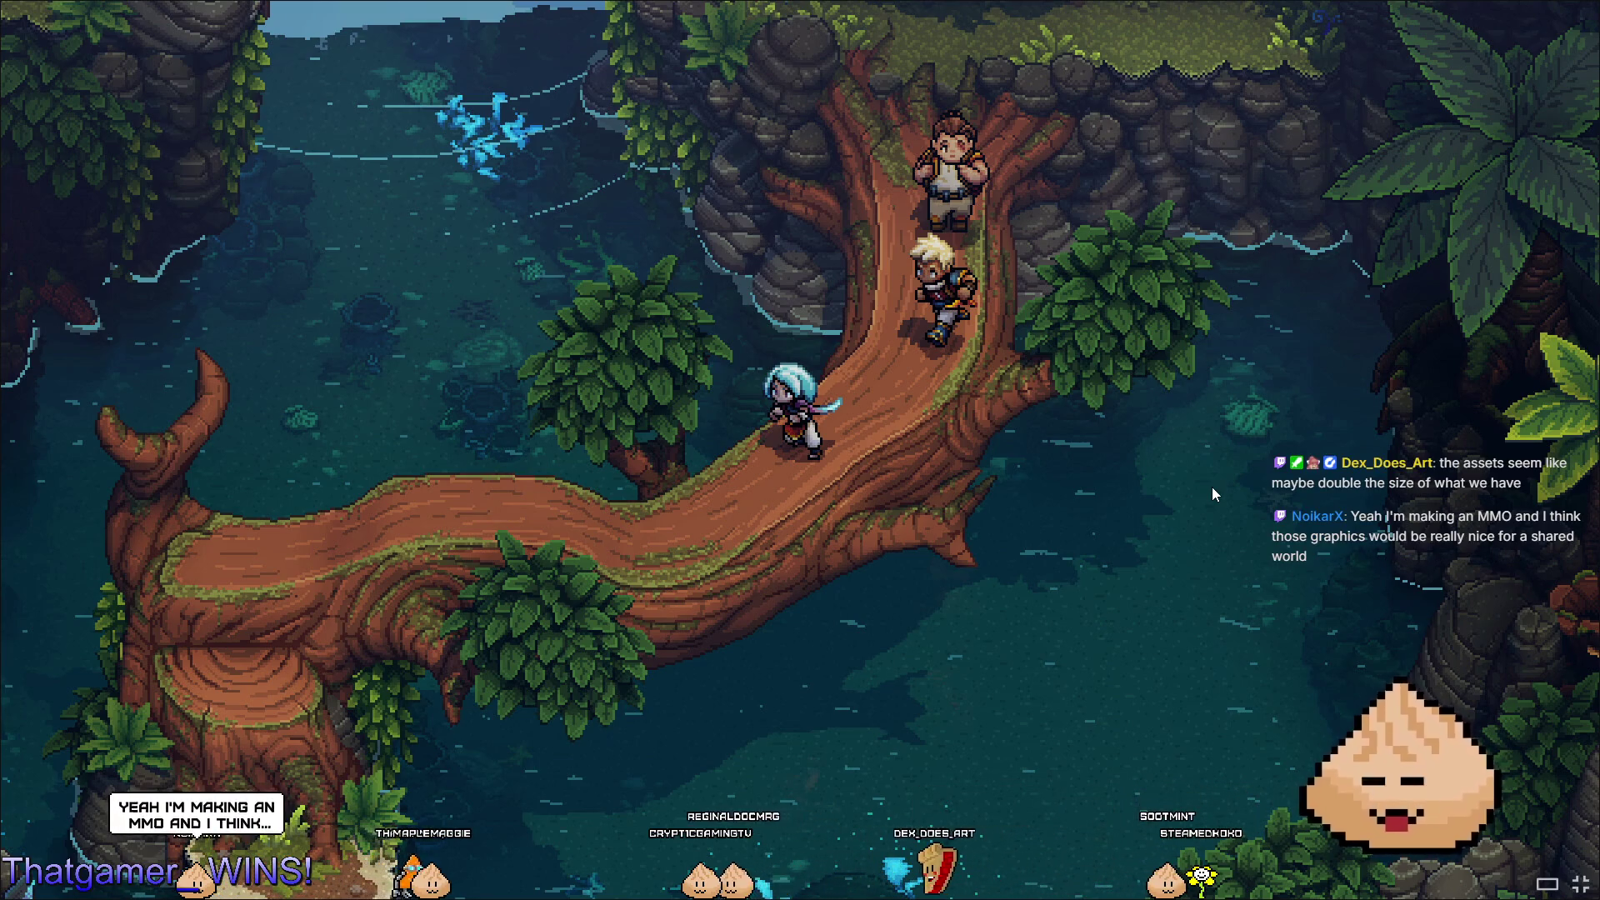
{"action": "key", "text": "Escape"}
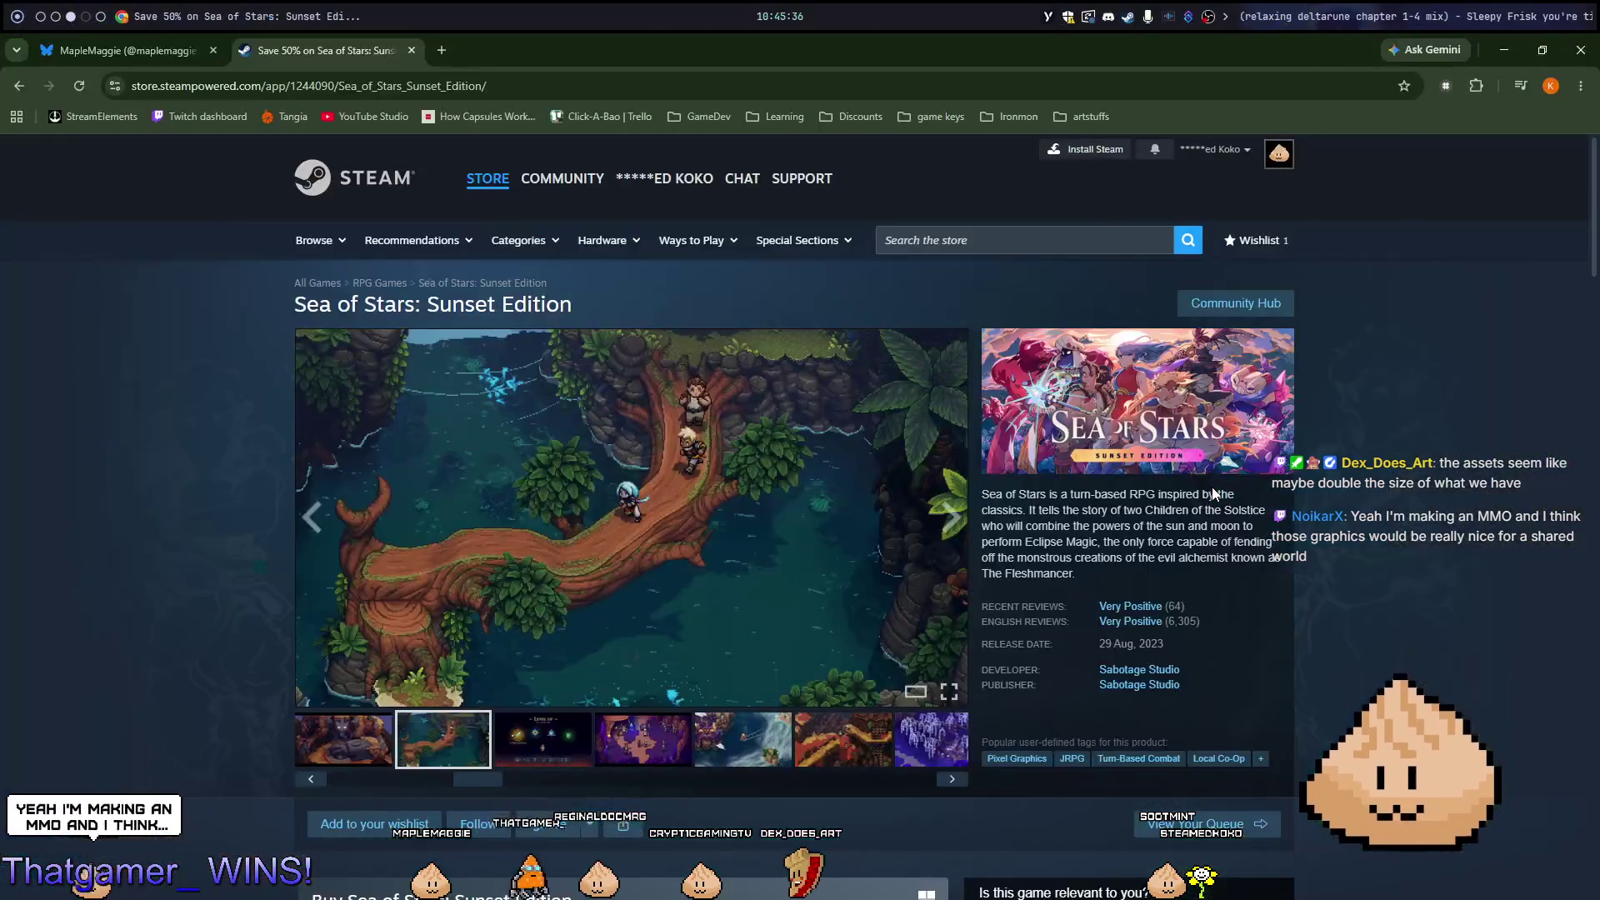
{"action": "key", "text": "super+2"}
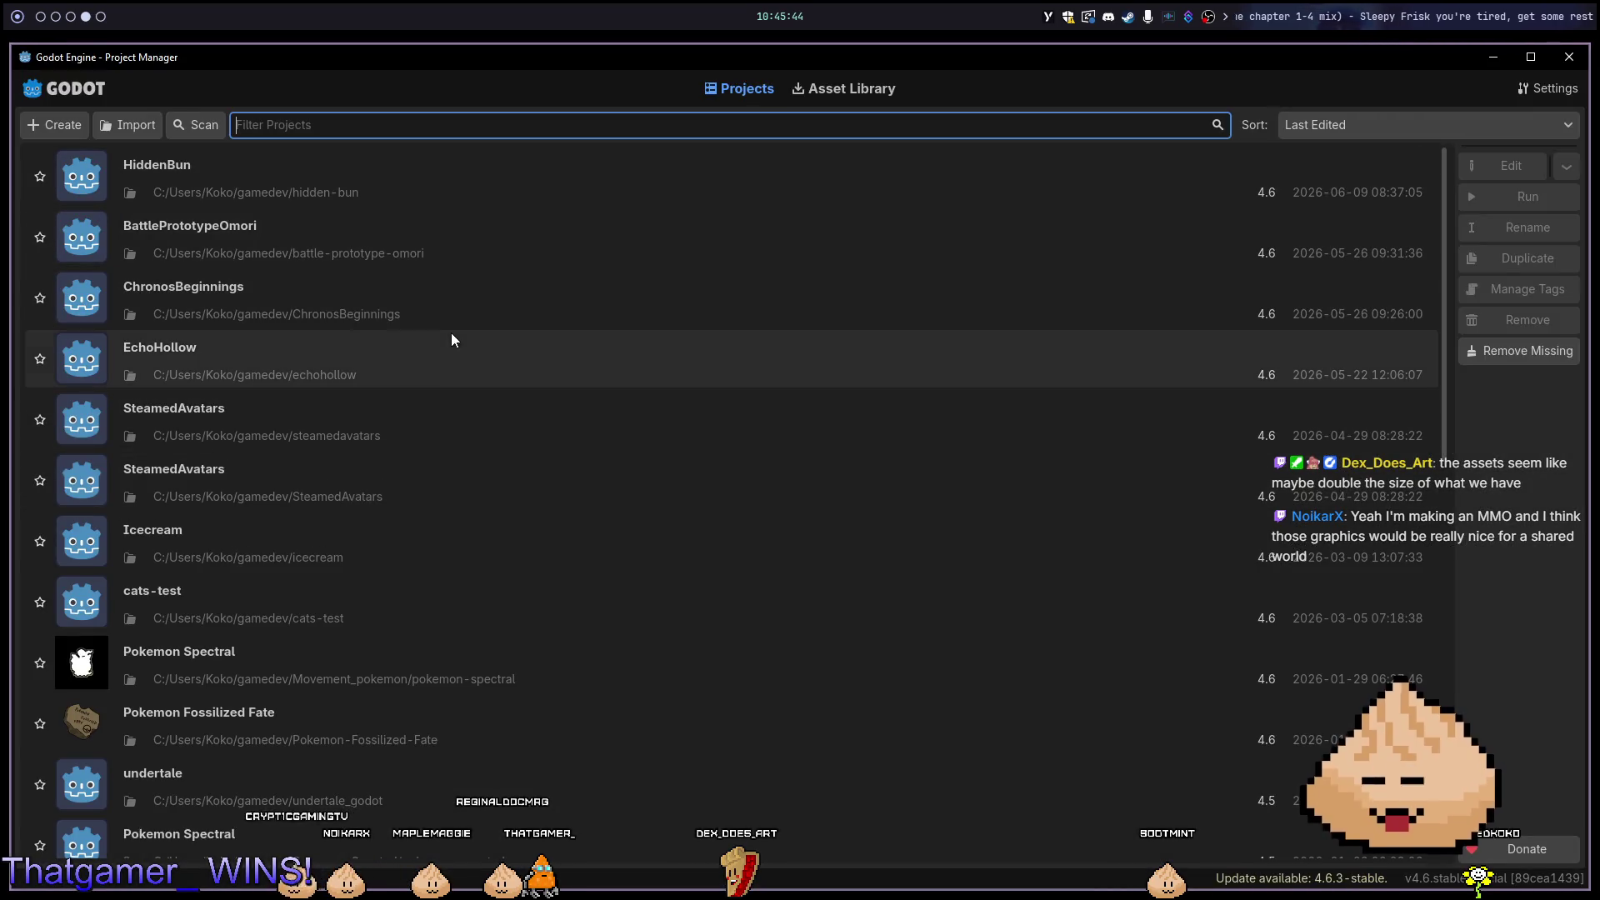
Open the EchoHollow project from the Project Manager.
{"action": "double_click", "coordinate": [451, 335]}
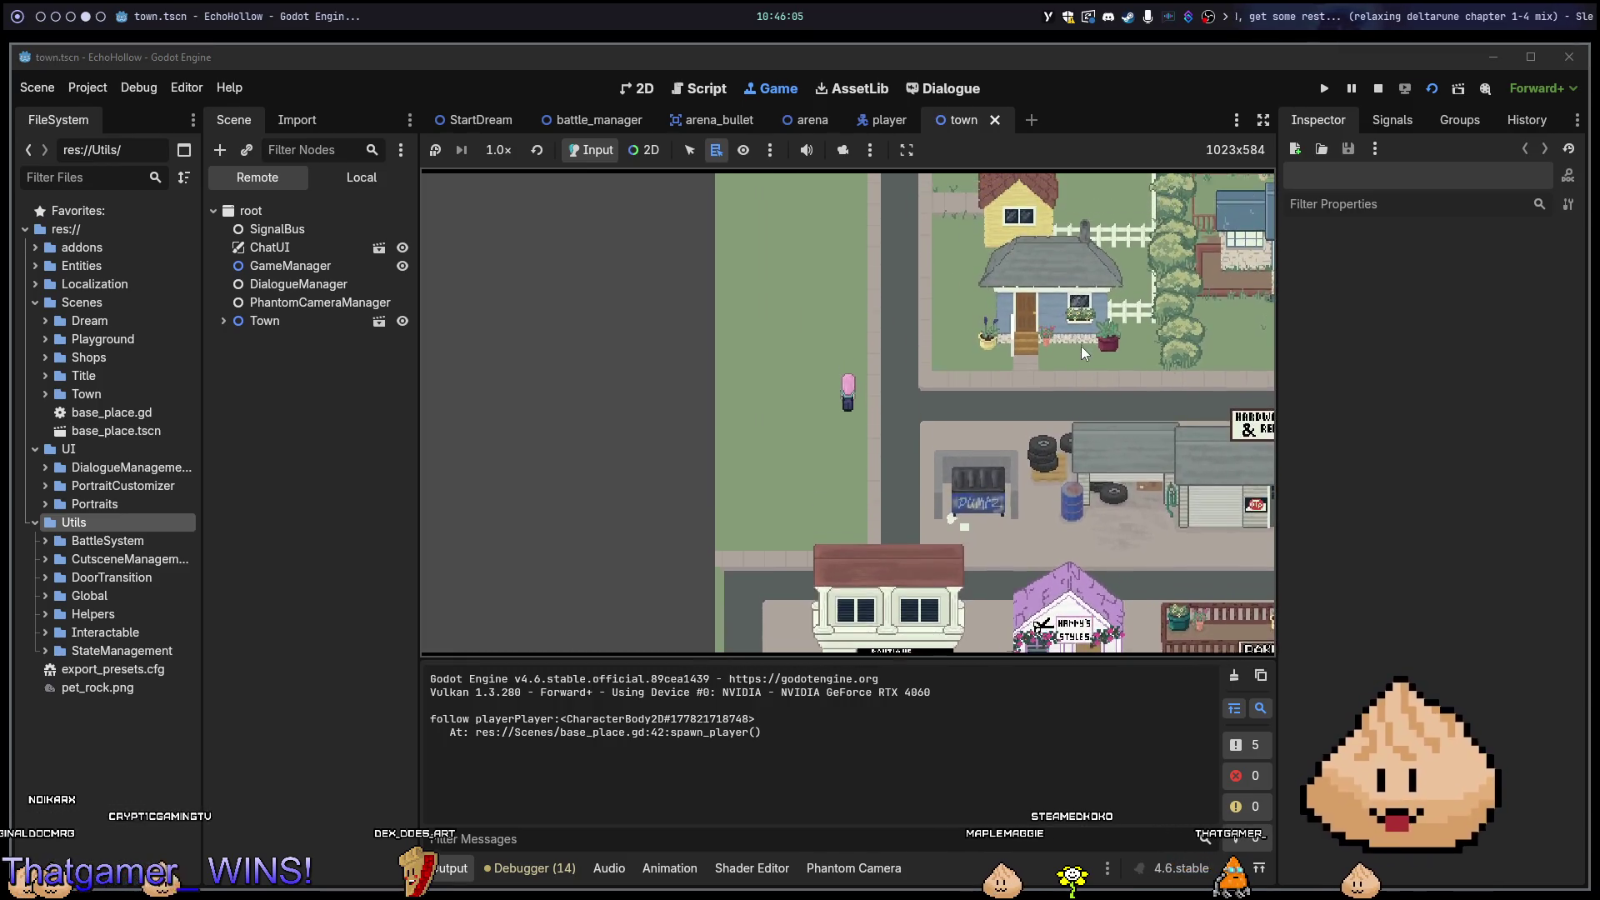
Stop the game, filter files for 'camera', and edit the Camera2D's horizontal zoom value.
{"action": "key", "text": "F8"}
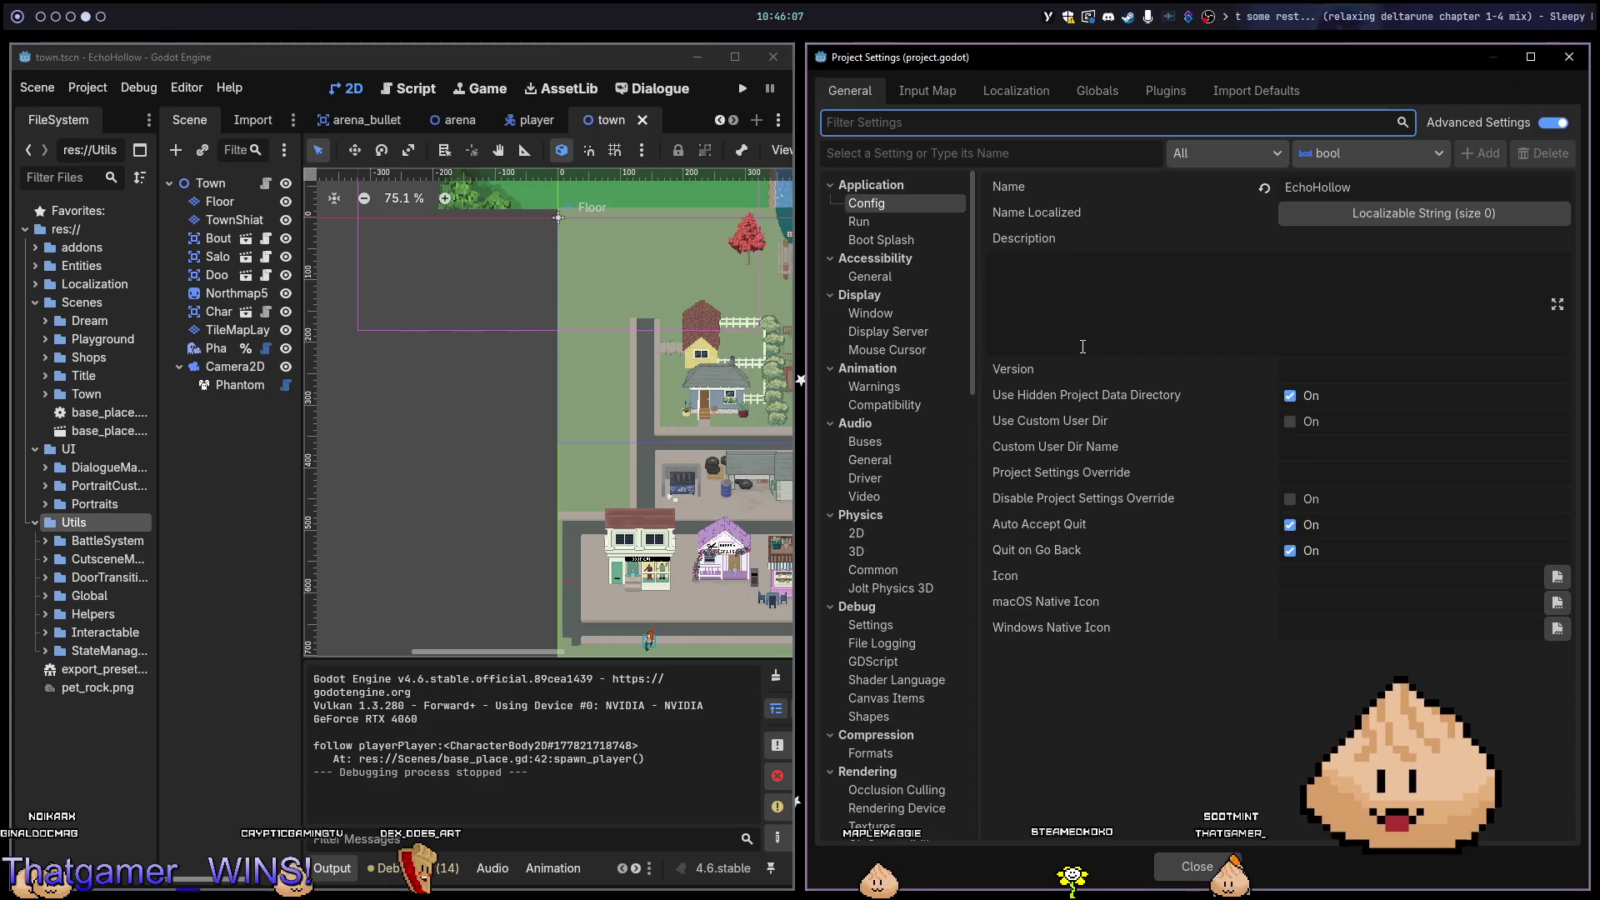
{"action": "key", "text": "Escape"}
{"action": "left_click", "coordinate": [134, 178]}
{"action": "type", "text": "c"}
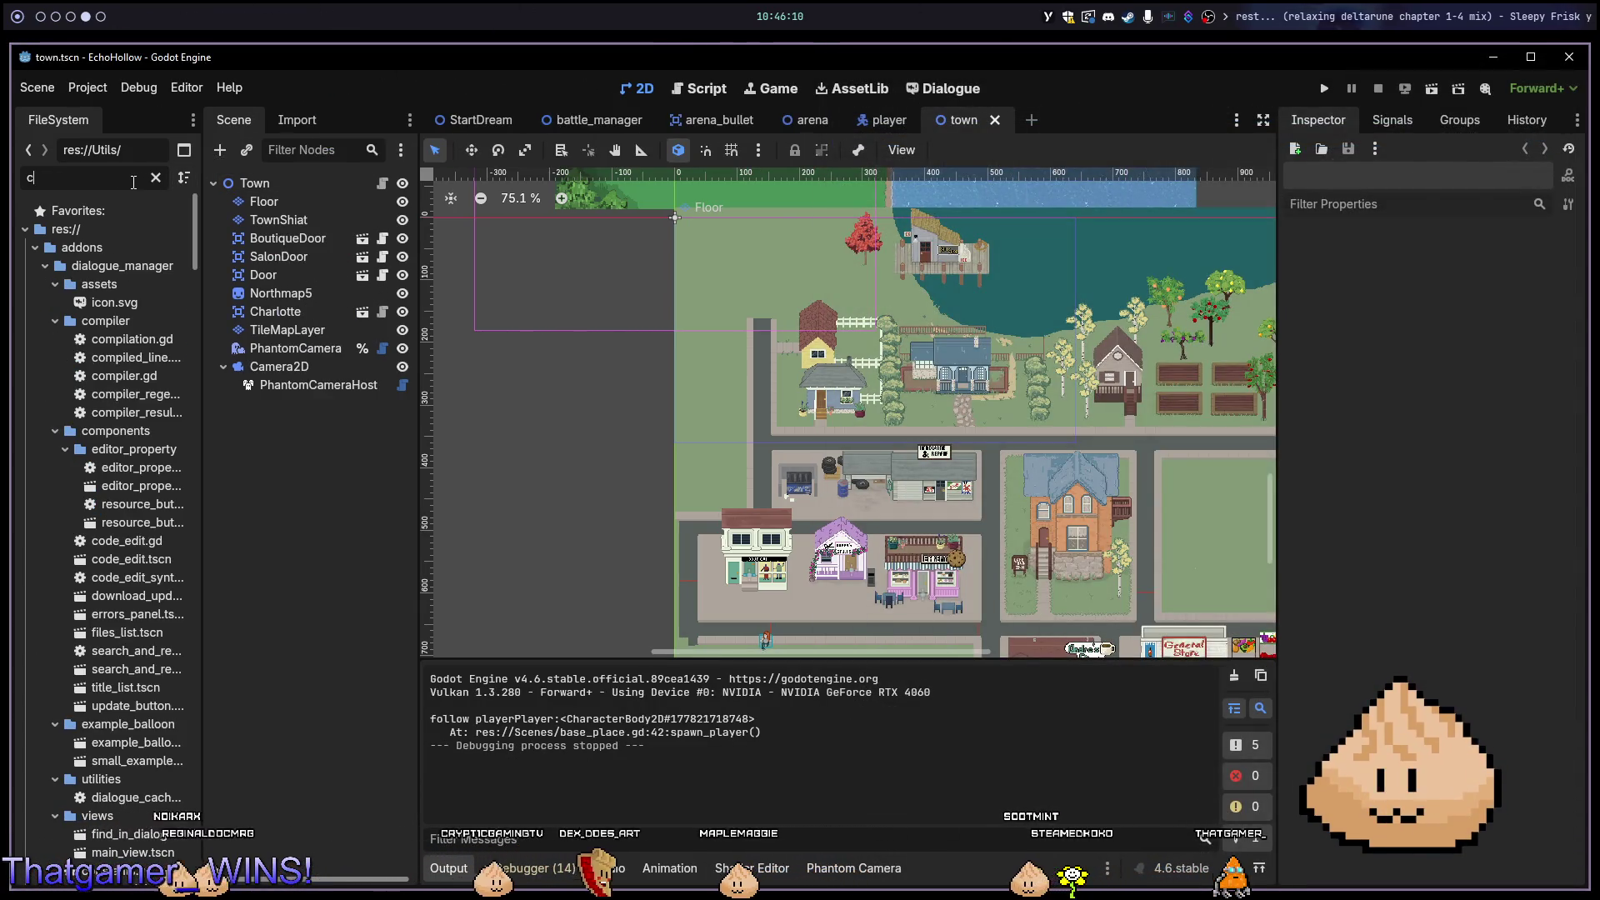
{"action": "type", "text": "amera"}
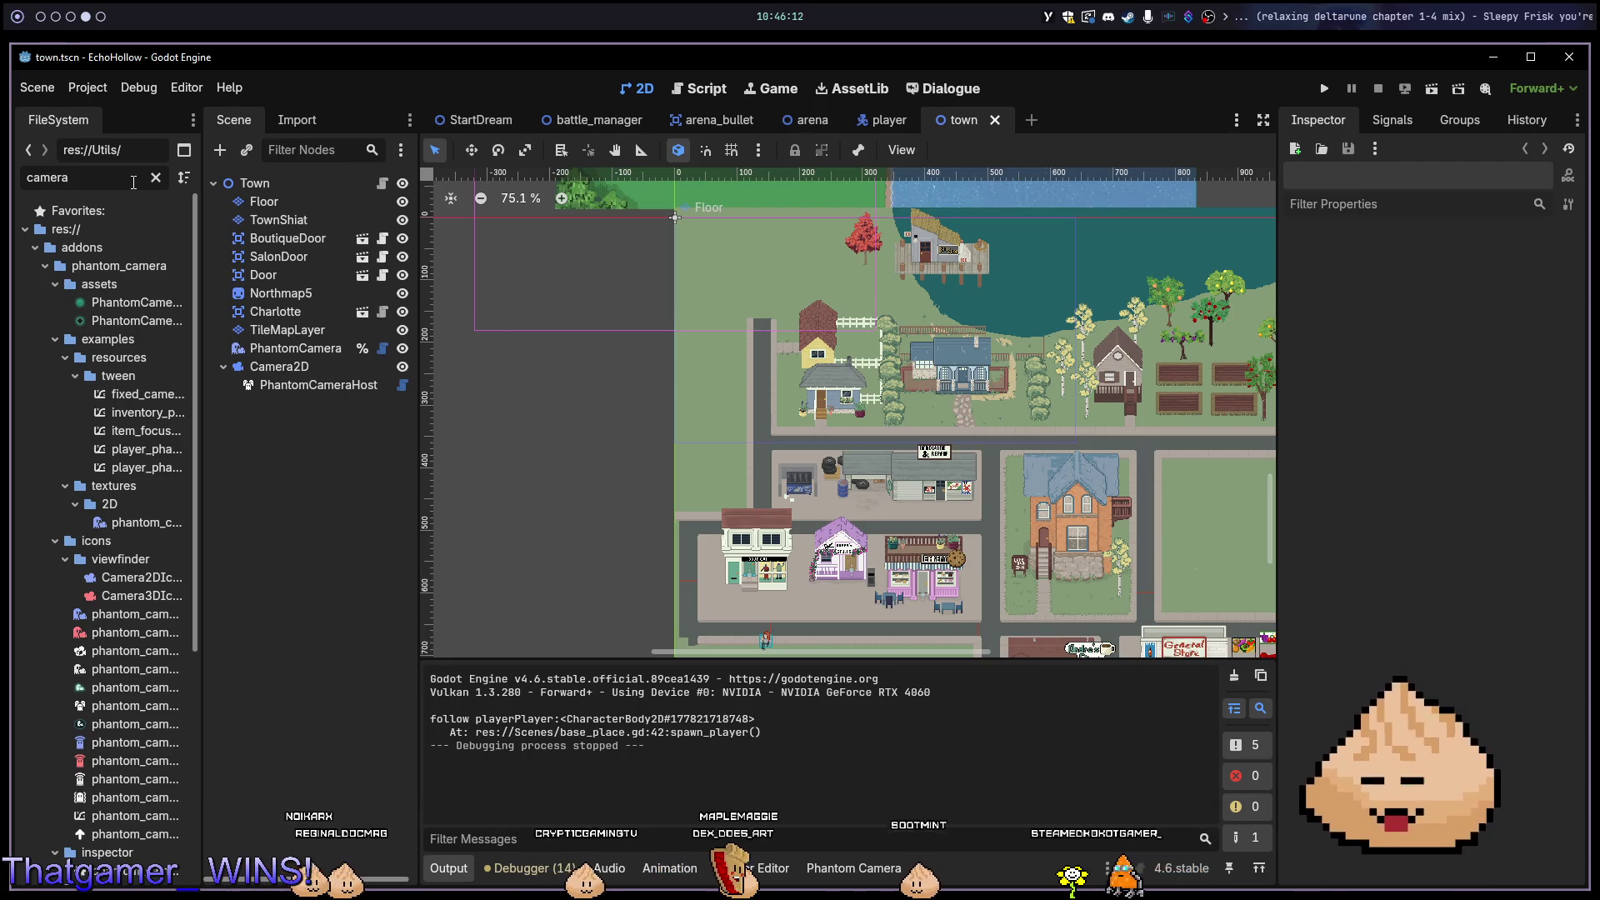
{"action": "left_click", "coordinate": [156, 177]}
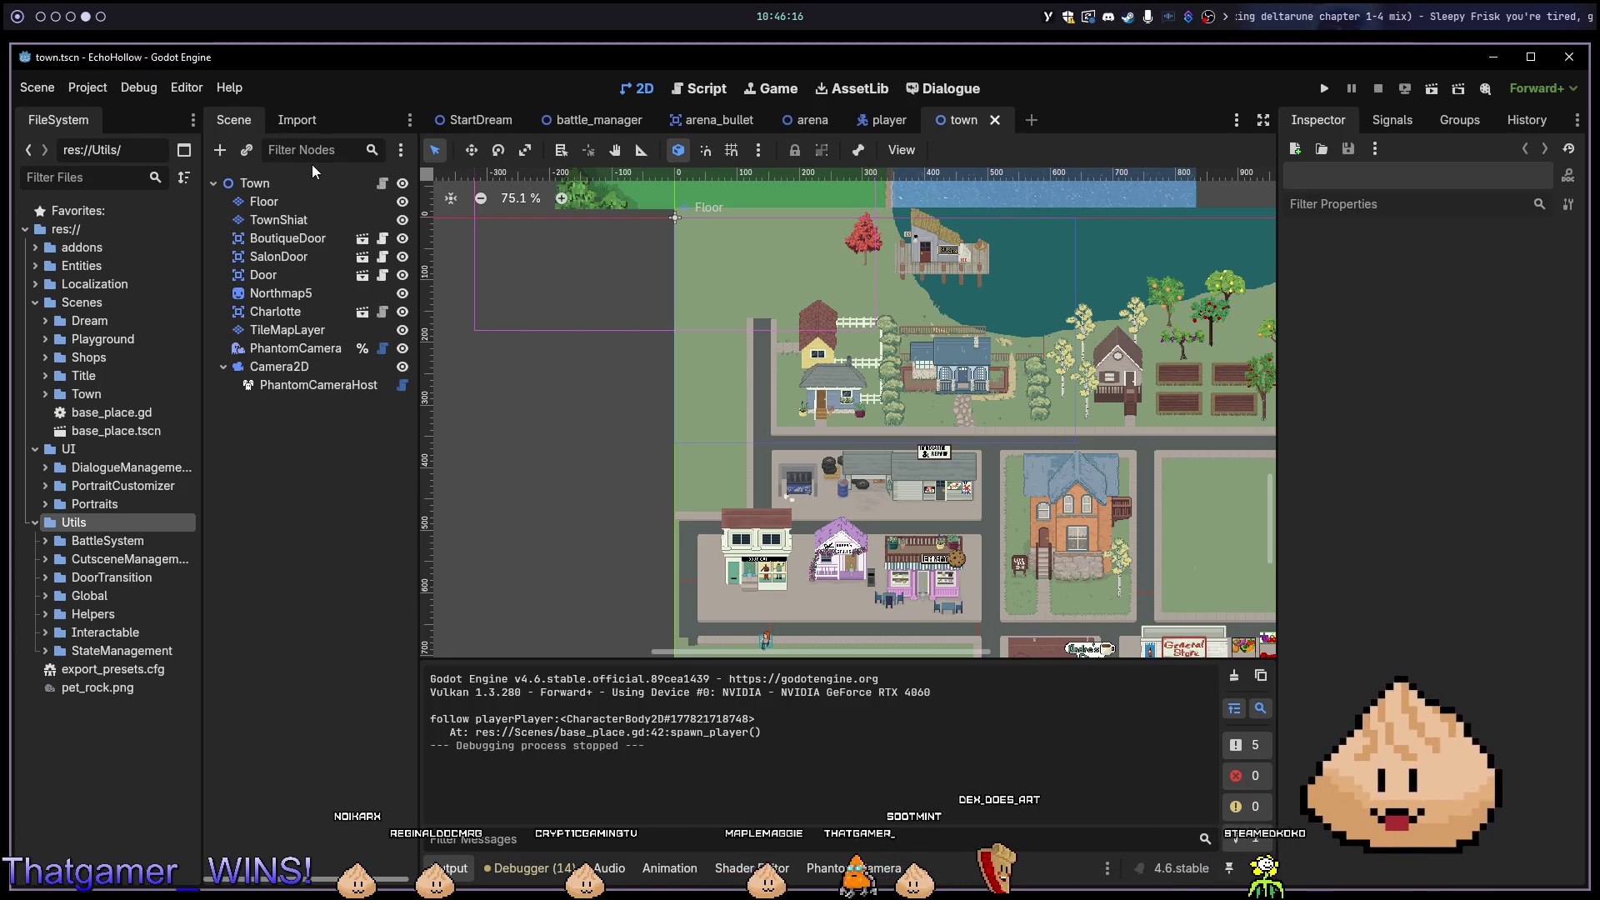
{"action": "left_click", "coordinate": [312, 372]}
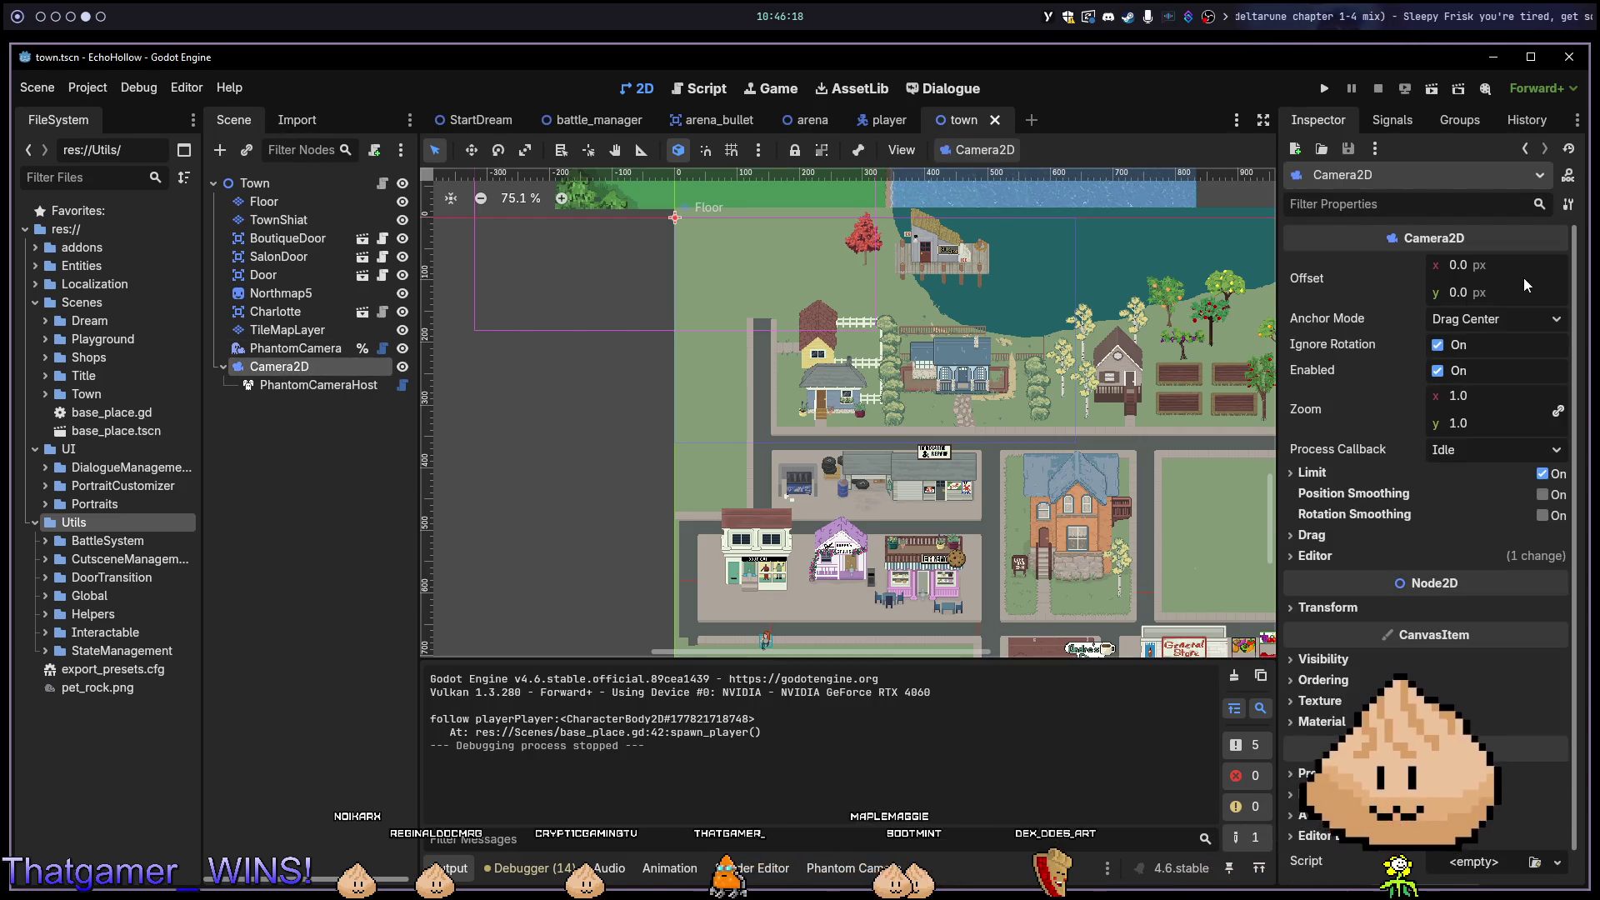
{"action": "left_click", "coordinate": [1473, 396]}
{"action": "key", "text": "Return"}
Rerun the scene, adjust zoom, inspect PhantomCameraManager remotely, then reselect PhantomCameraHost and Camera2D.
{"action": "key", "text": "F6"}
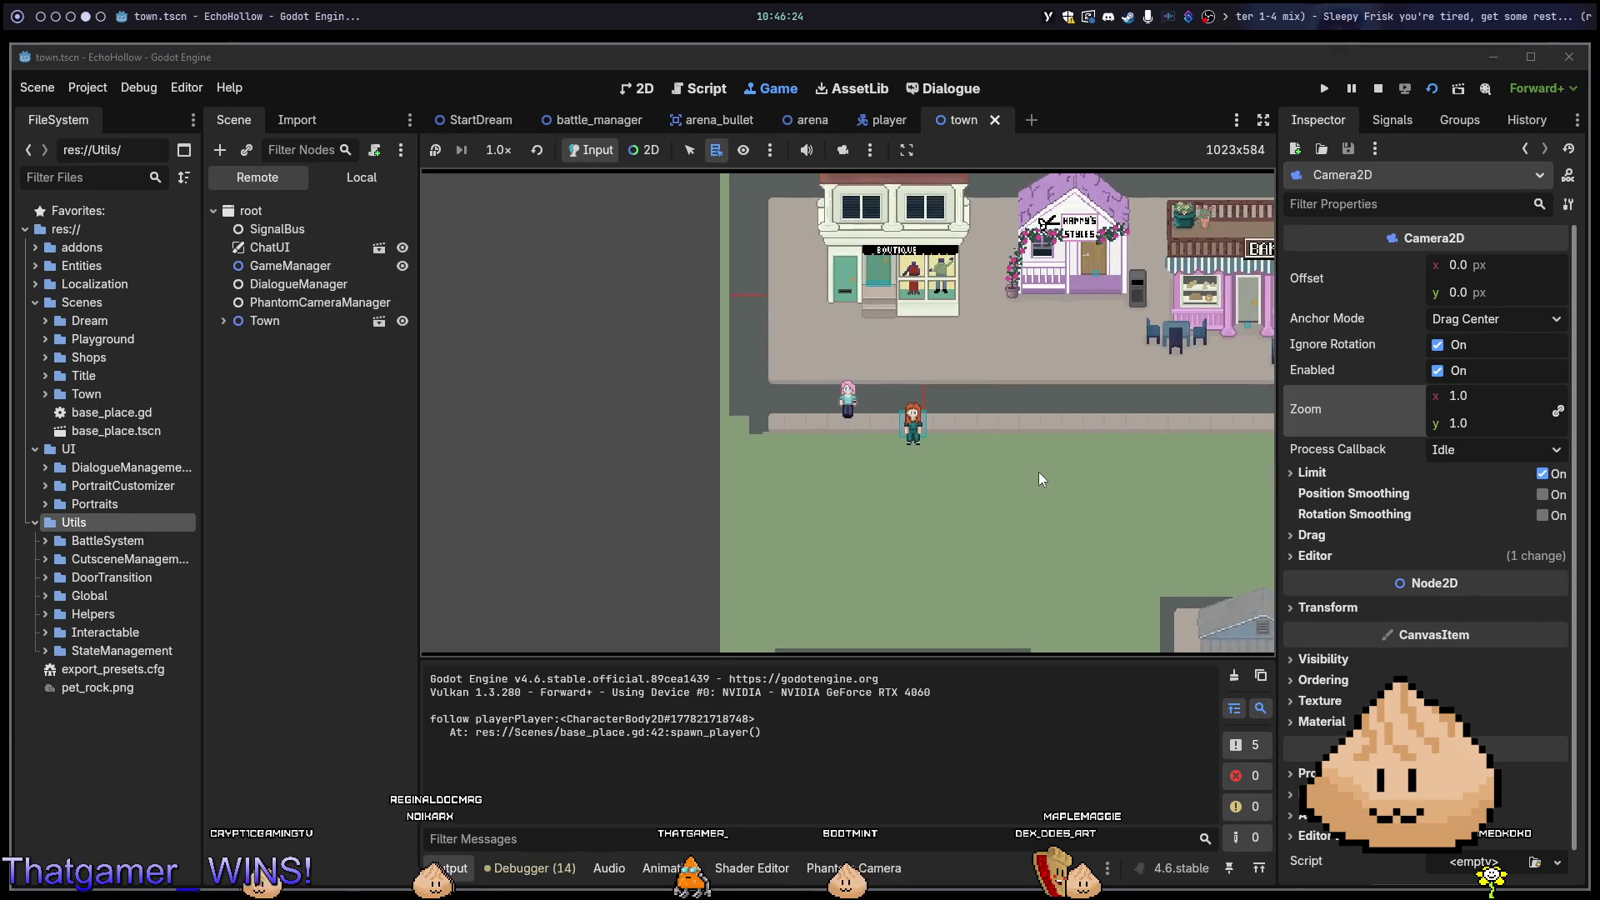
{"action": "left_click_drag", "start_coordinate": [1468, 399], "coordinate": [1500, 398]}
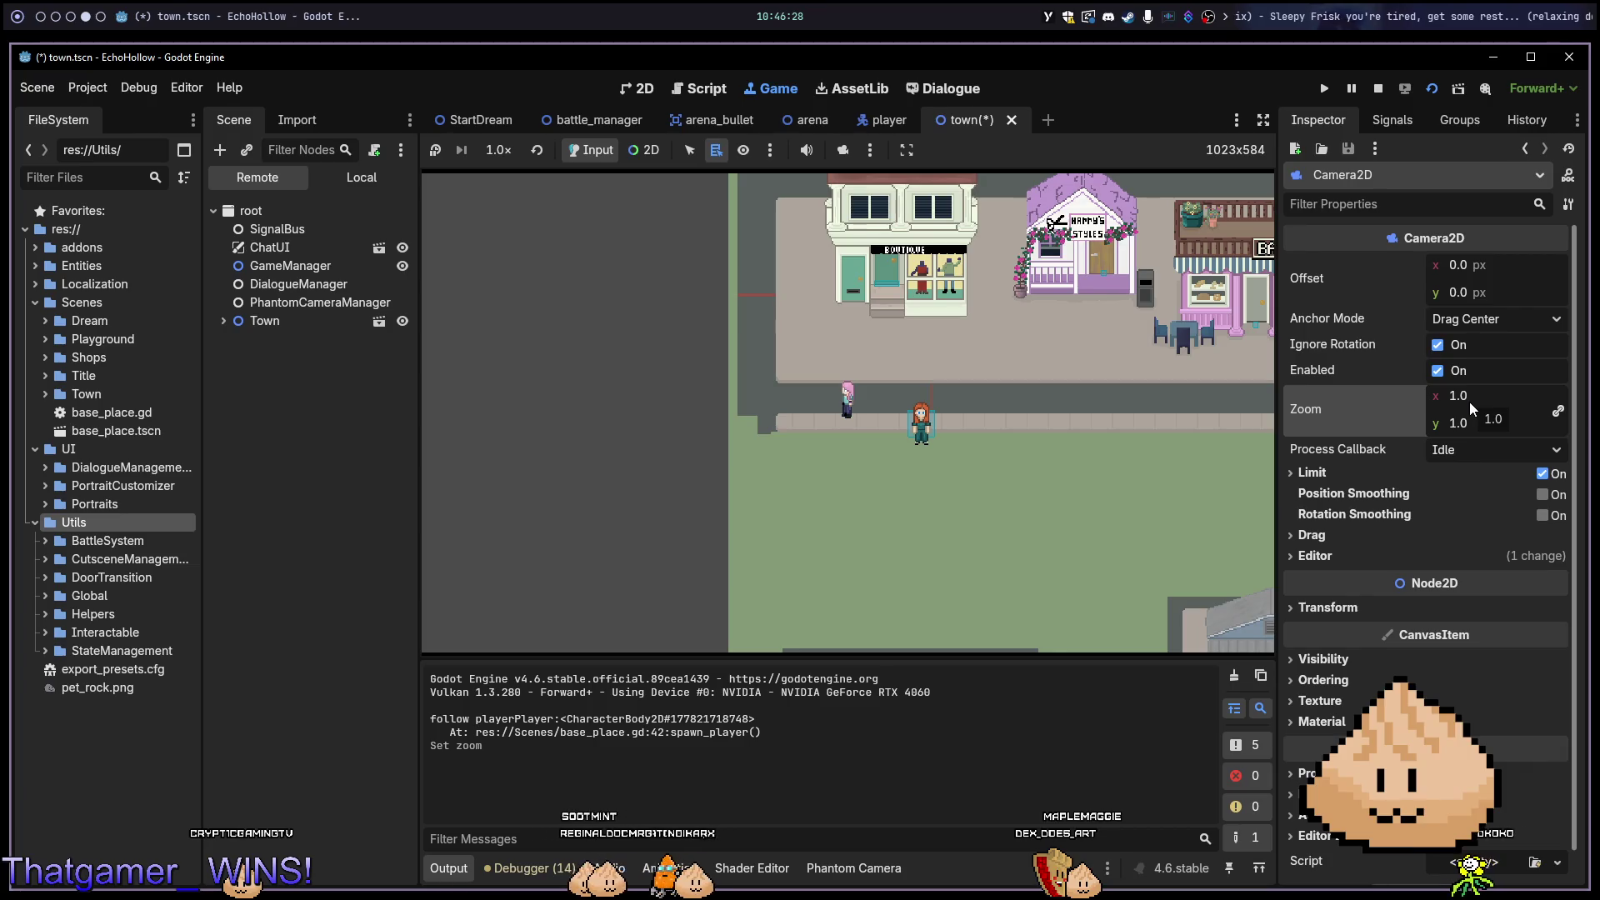
{"action": "left_click", "coordinate": [1068, 446]}
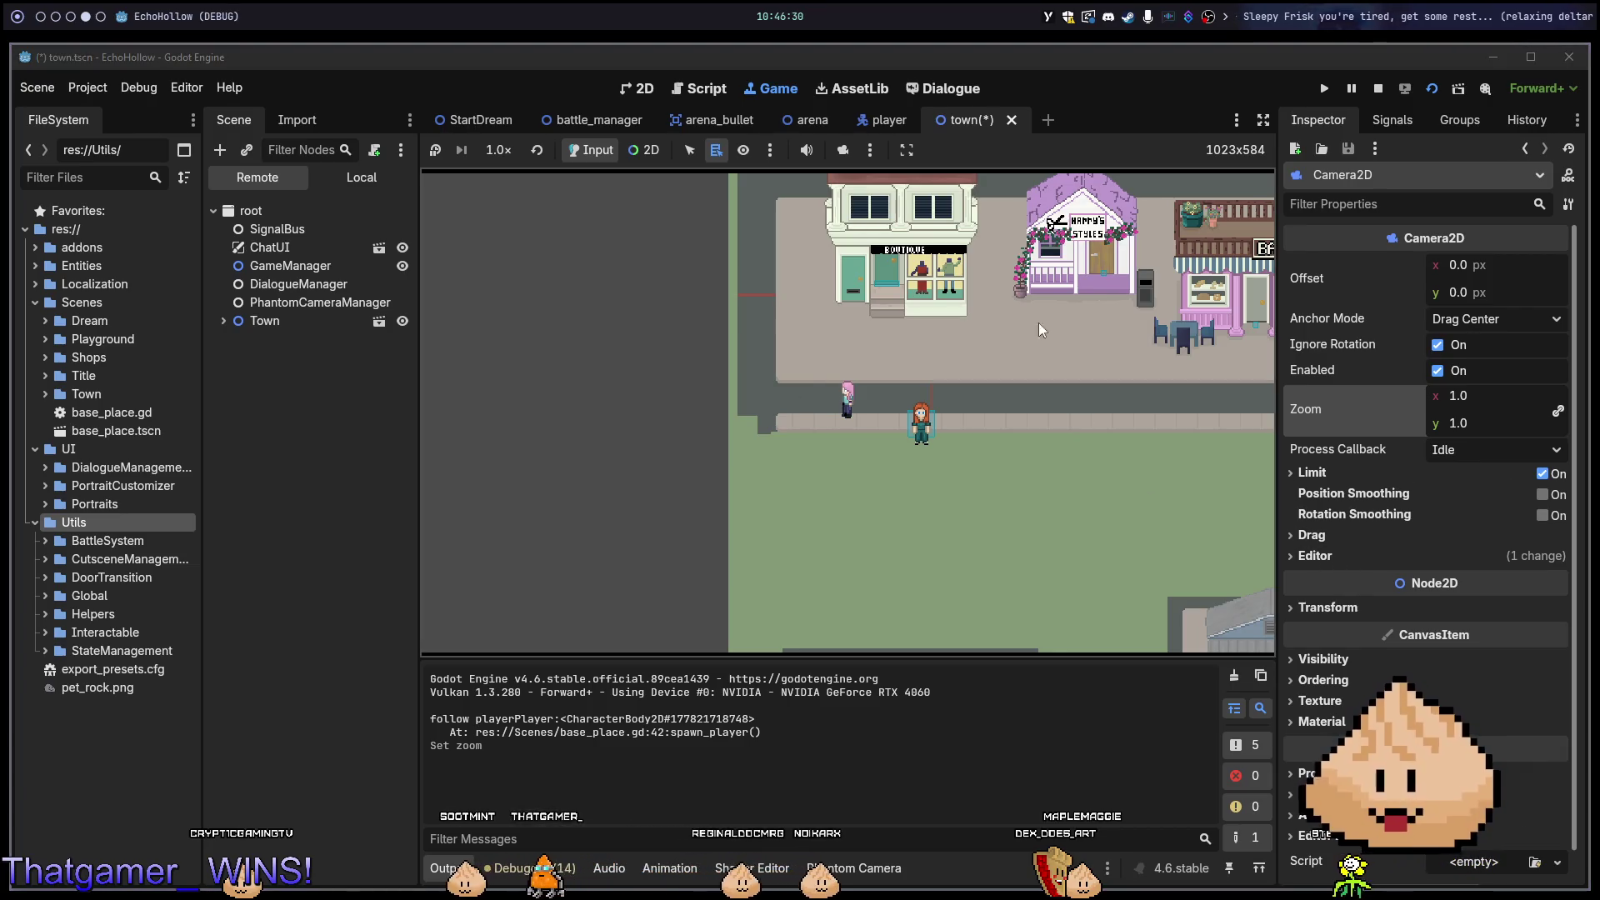
{"action": "left_click", "coordinate": [333, 303]}
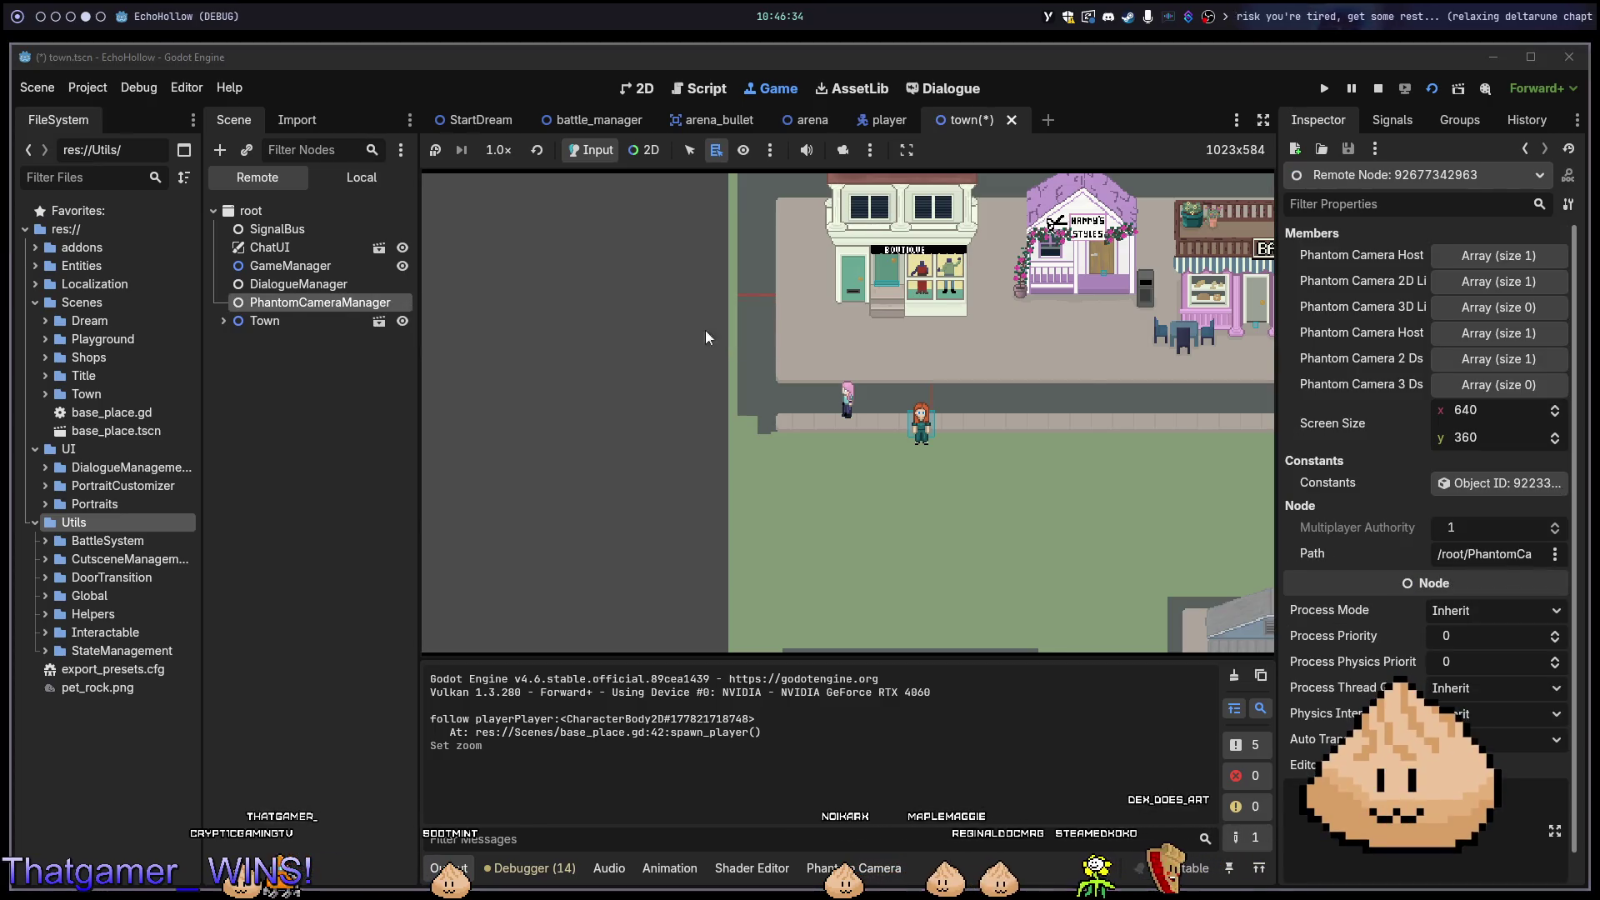
{"action": "key", "text": "F8"}
{"action": "left_click", "coordinate": [315, 385]}
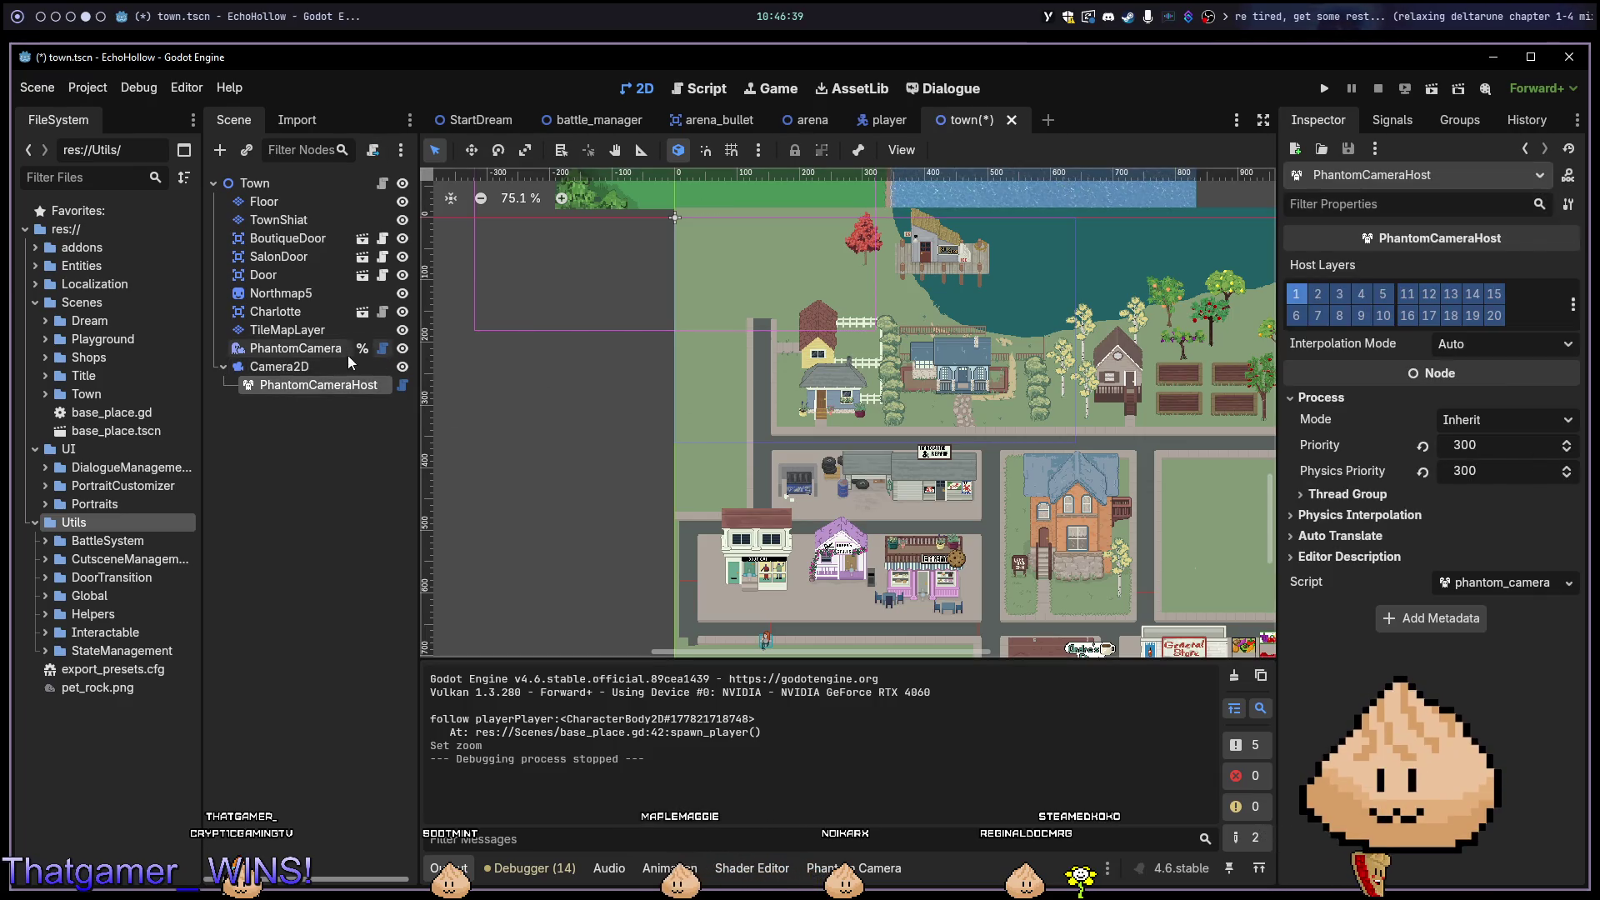
{"action": "left_click", "coordinate": [316, 368]}
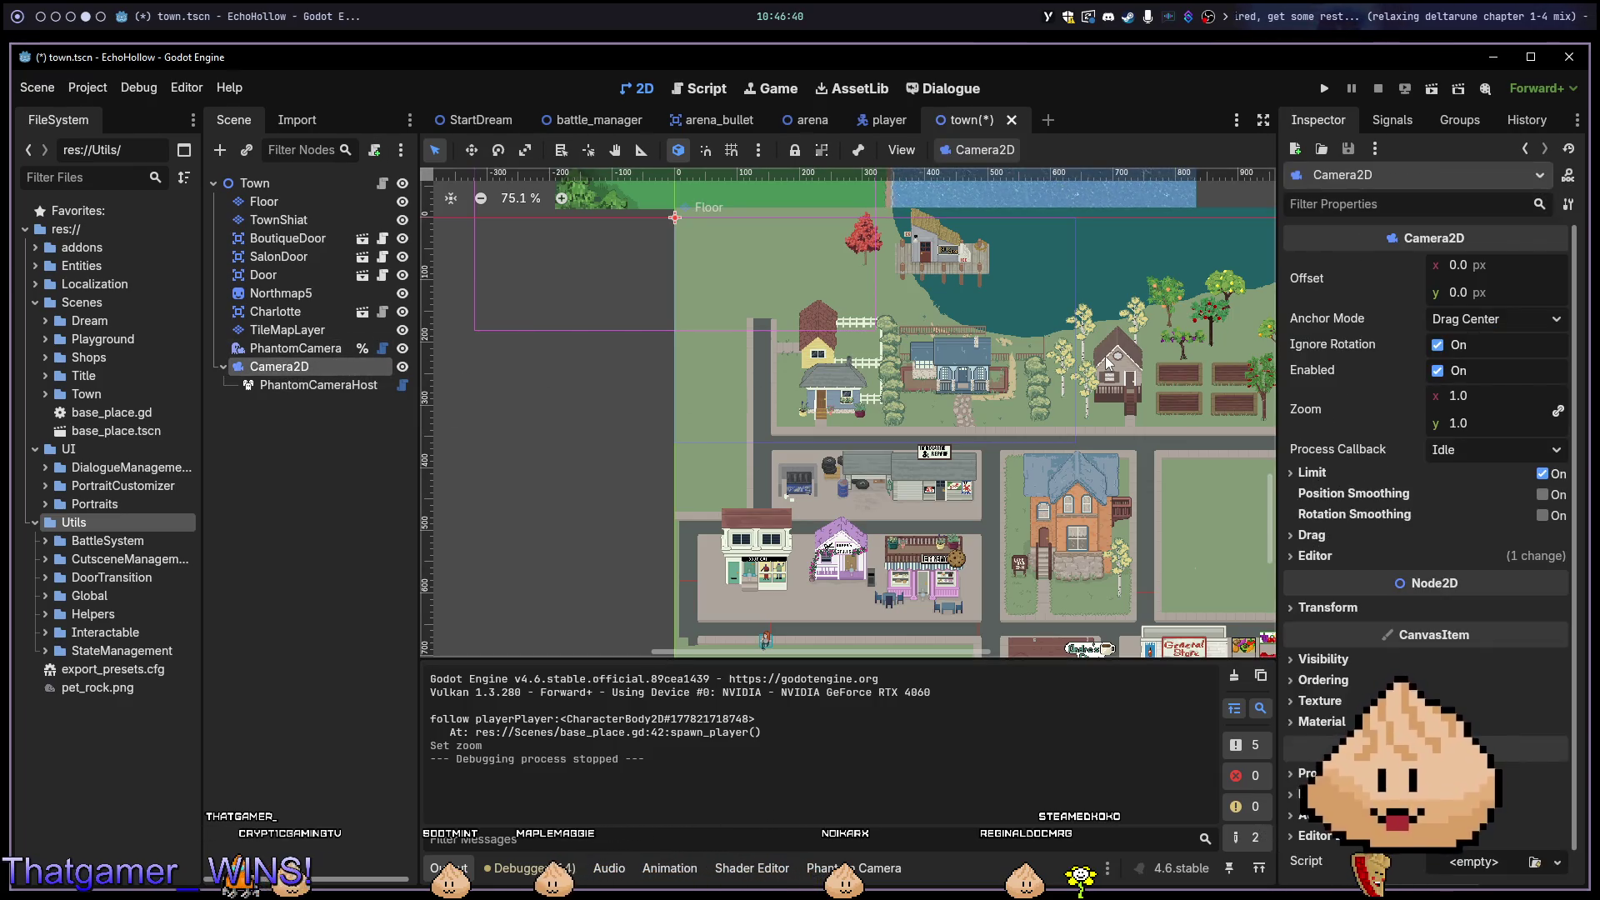
{"action": "key", "text": "ctrl+alt+p"}
Double the viewport width and height (640*2, 360*2) to 1280×720 in Display > Window.
{"action": "left_click", "coordinate": [870, 313]}
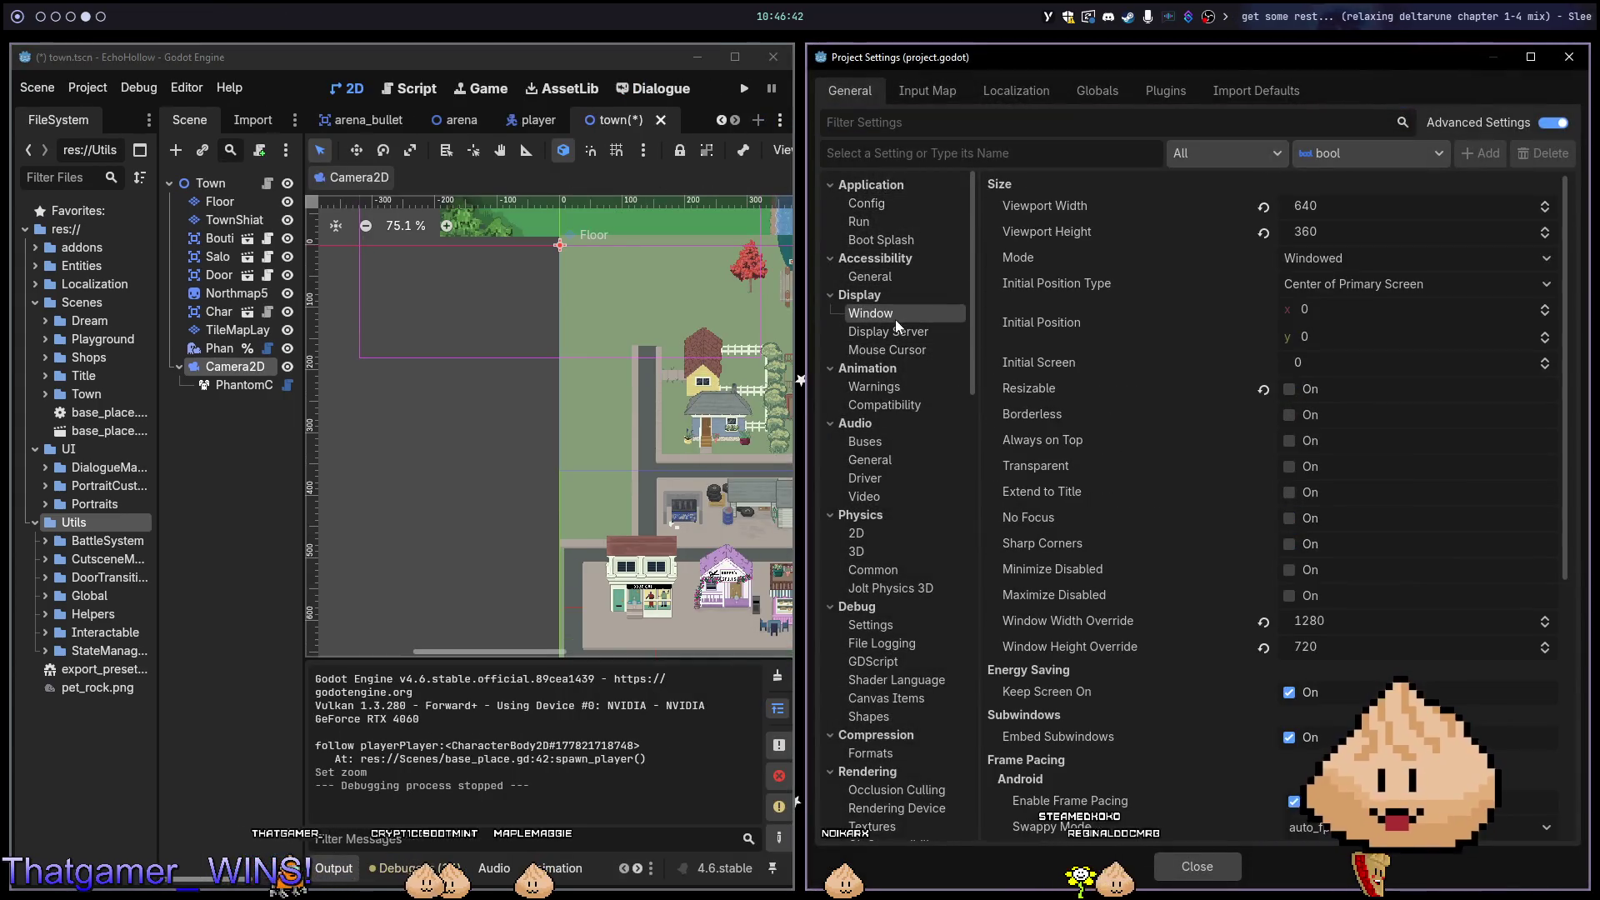
{"action": "left_click", "coordinate": [1325, 211]}
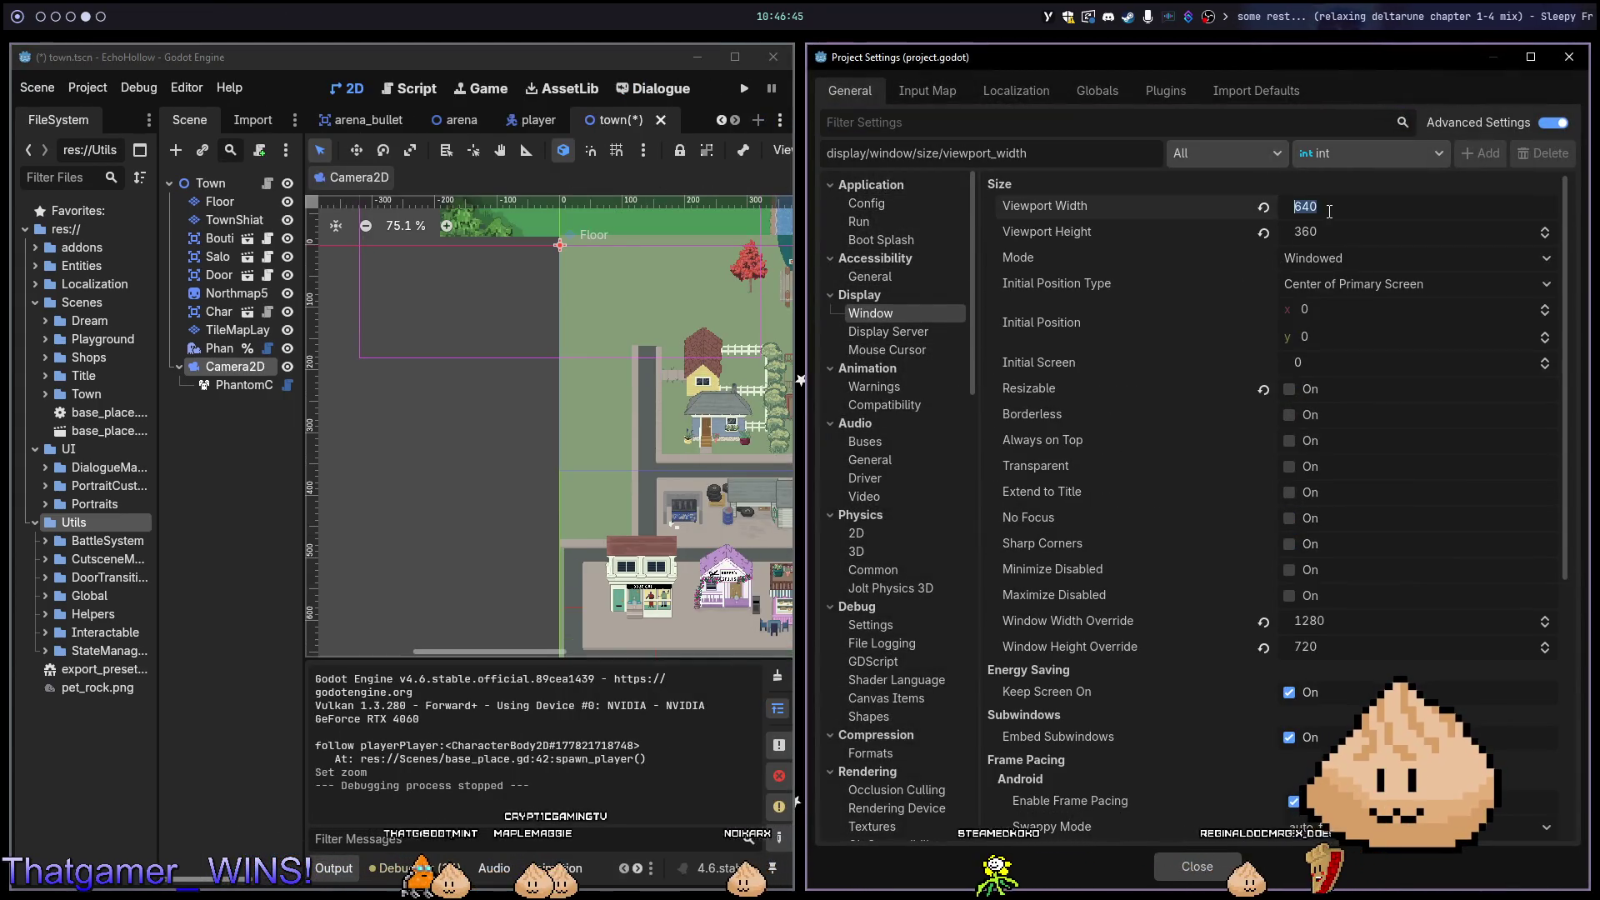
{"action": "type", "text": "*3"}
{"action": "key", "text": "Tab"}
{"action": "type", "text": "*2"}
{"action": "key", "text": "Return"}
{"action": "key", "text": "Escape"}
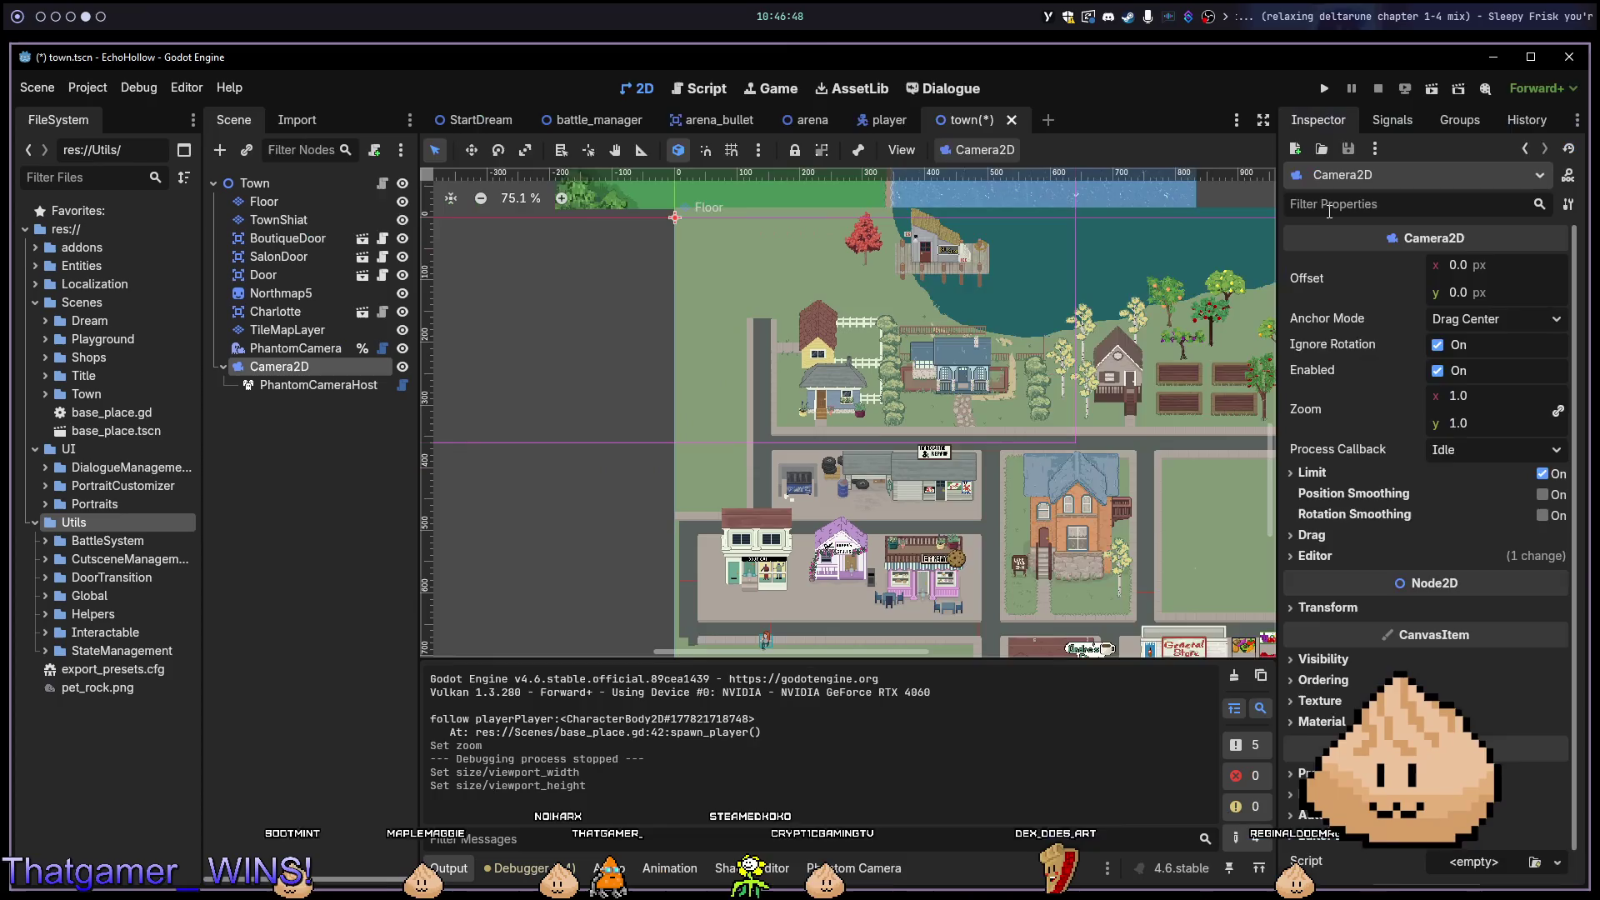
Set the window mode to Fullscreen and run the game.
{"action": "key", "text": "alt+p"}
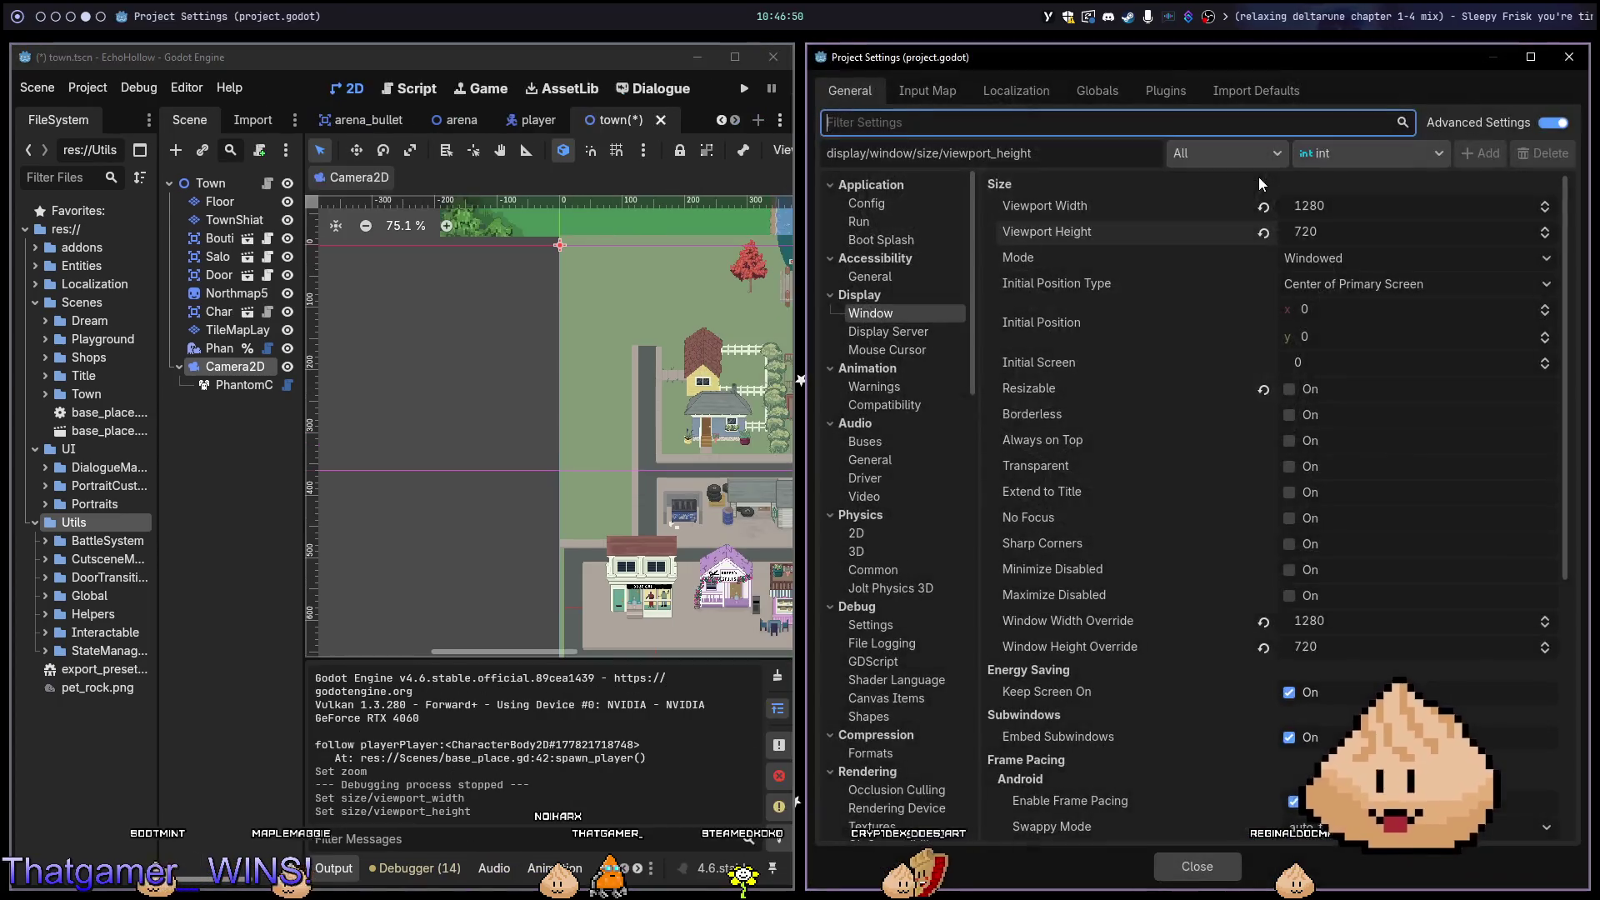
{"action": "left_click", "coordinate": [1332, 259]}
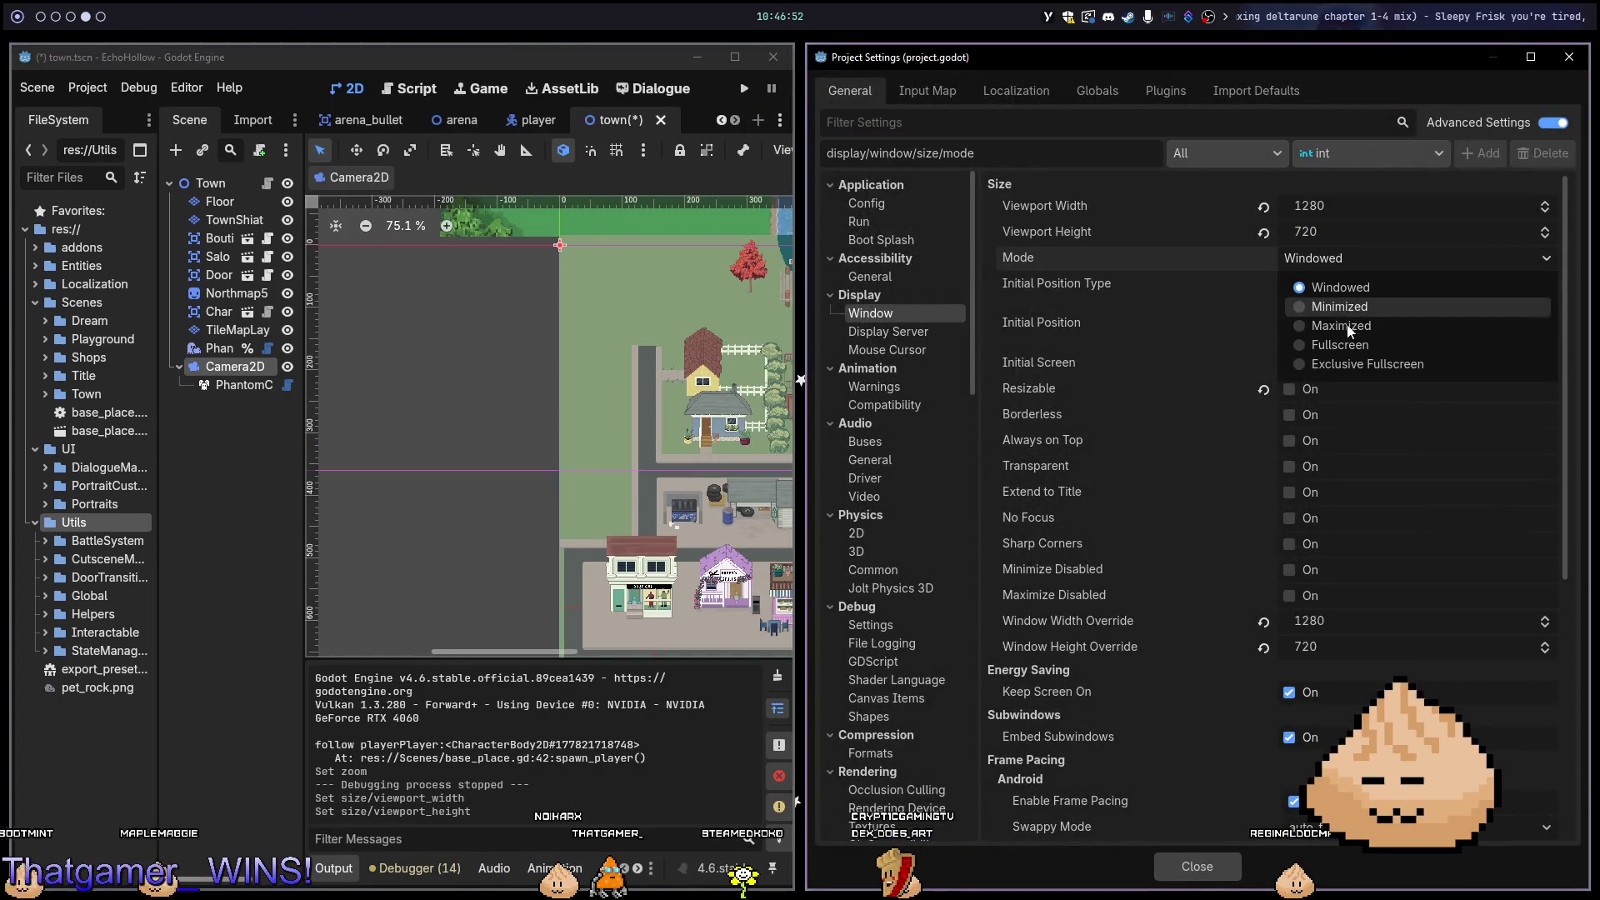
{"action": "left_click", "coordinate": [1345, 348]}
{"action": "key", "text": "Escape"}
{"action": "key", "text": "F5"}
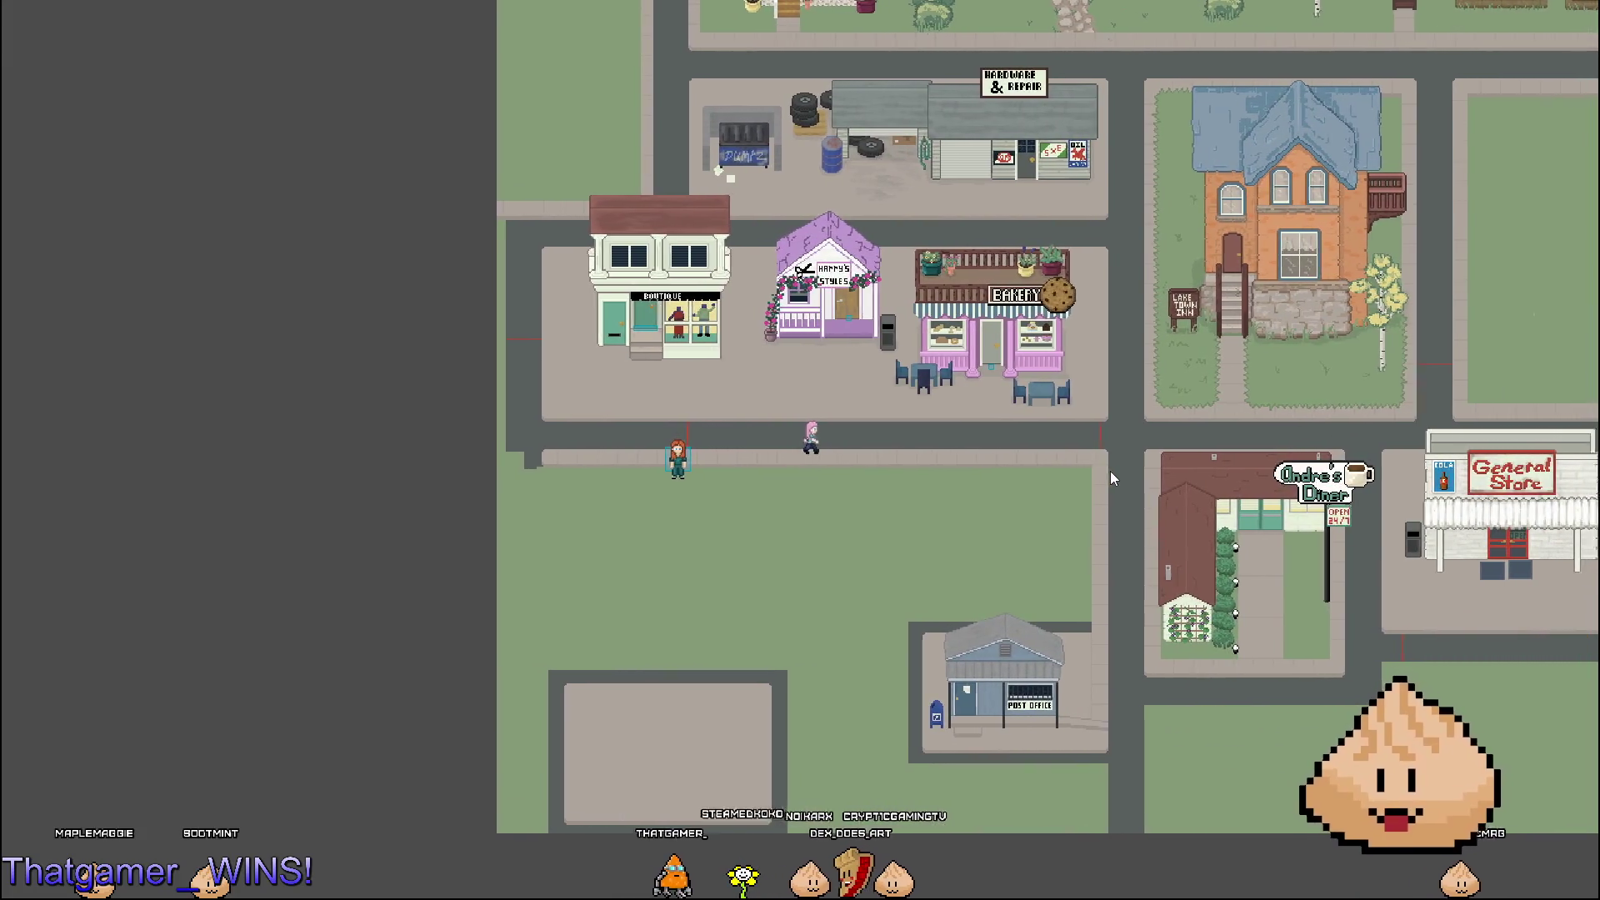
Set the viewport to 1280/4 by 720/4 (320×180) and relaunch the game.
{"action": "key", "text": "F8"}
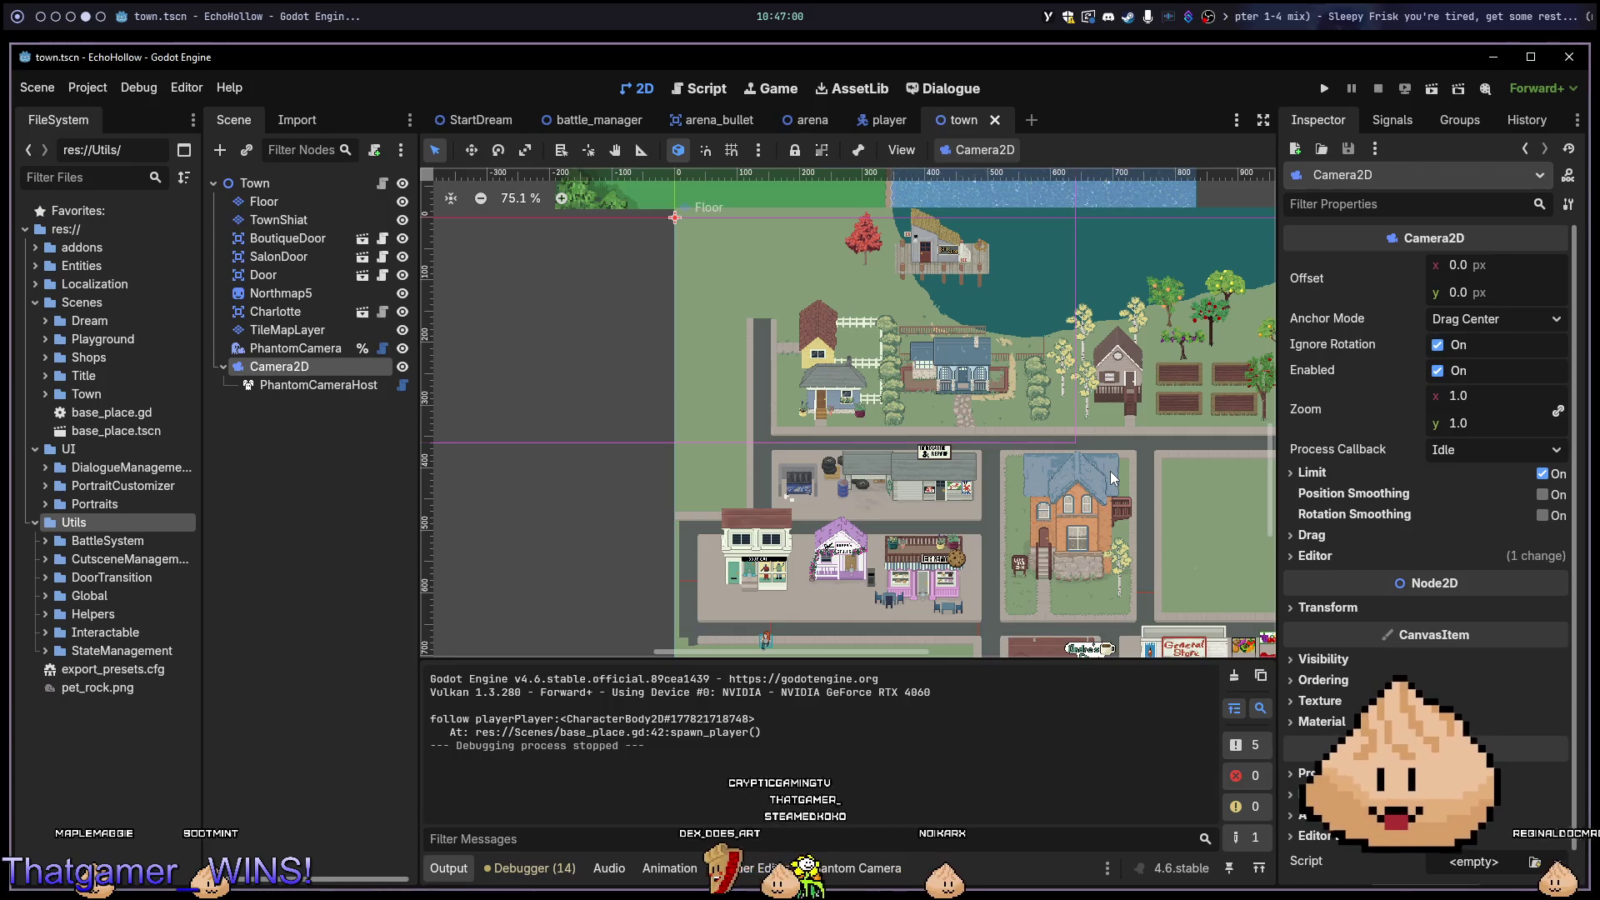
{"action": "key", "text": "ctrl+alt+p"}
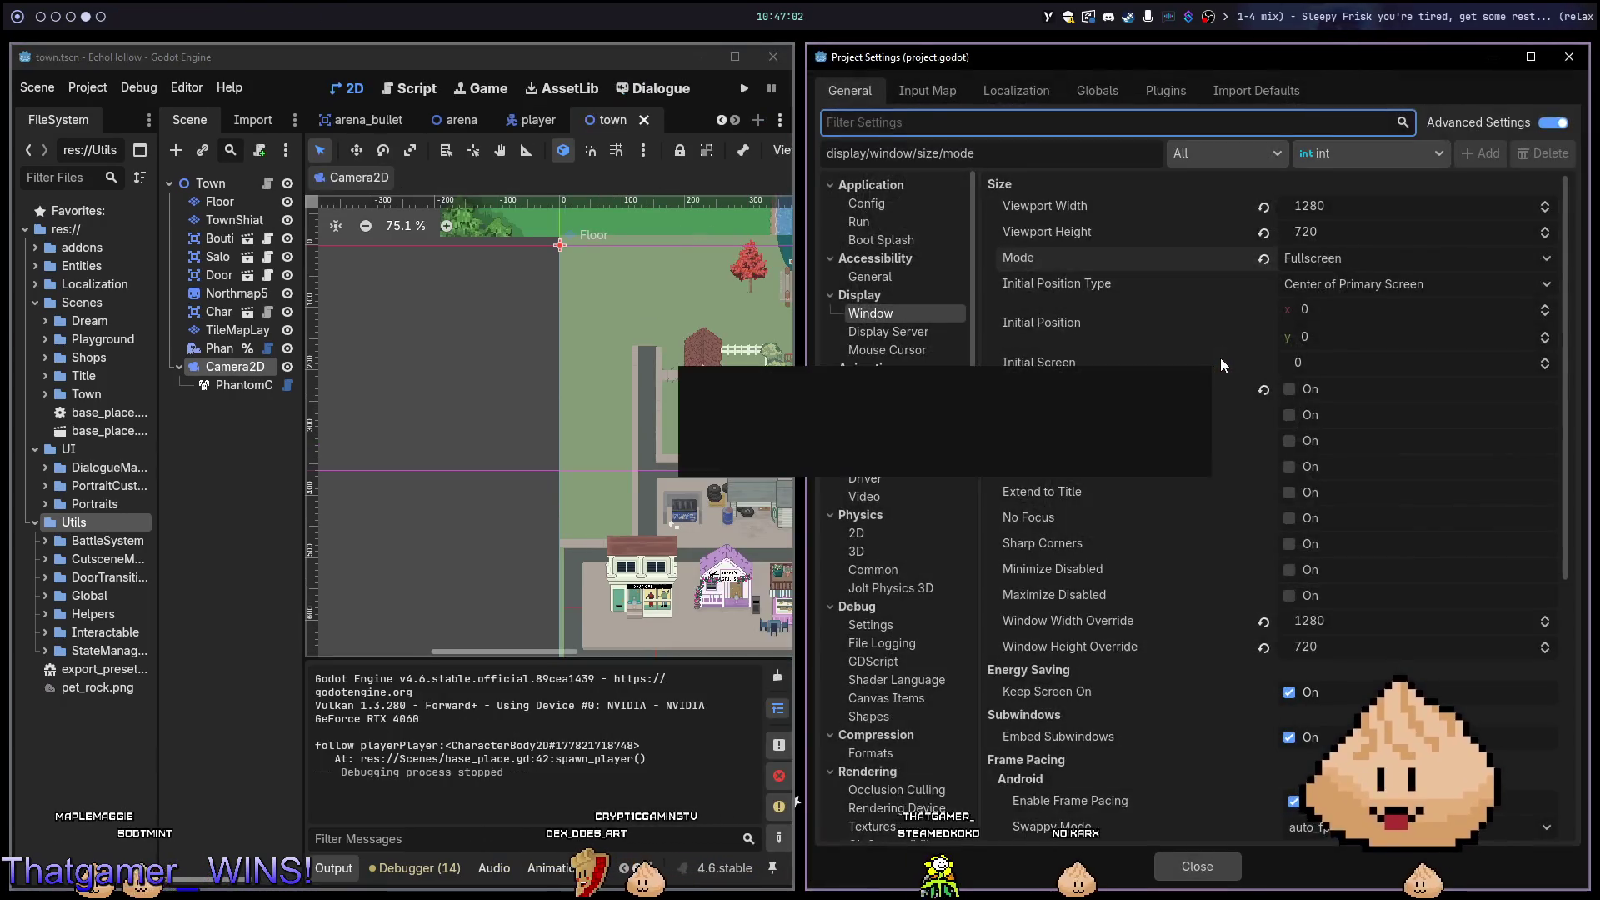
{"action": "left_click", "coordinate": [1450, 206]}
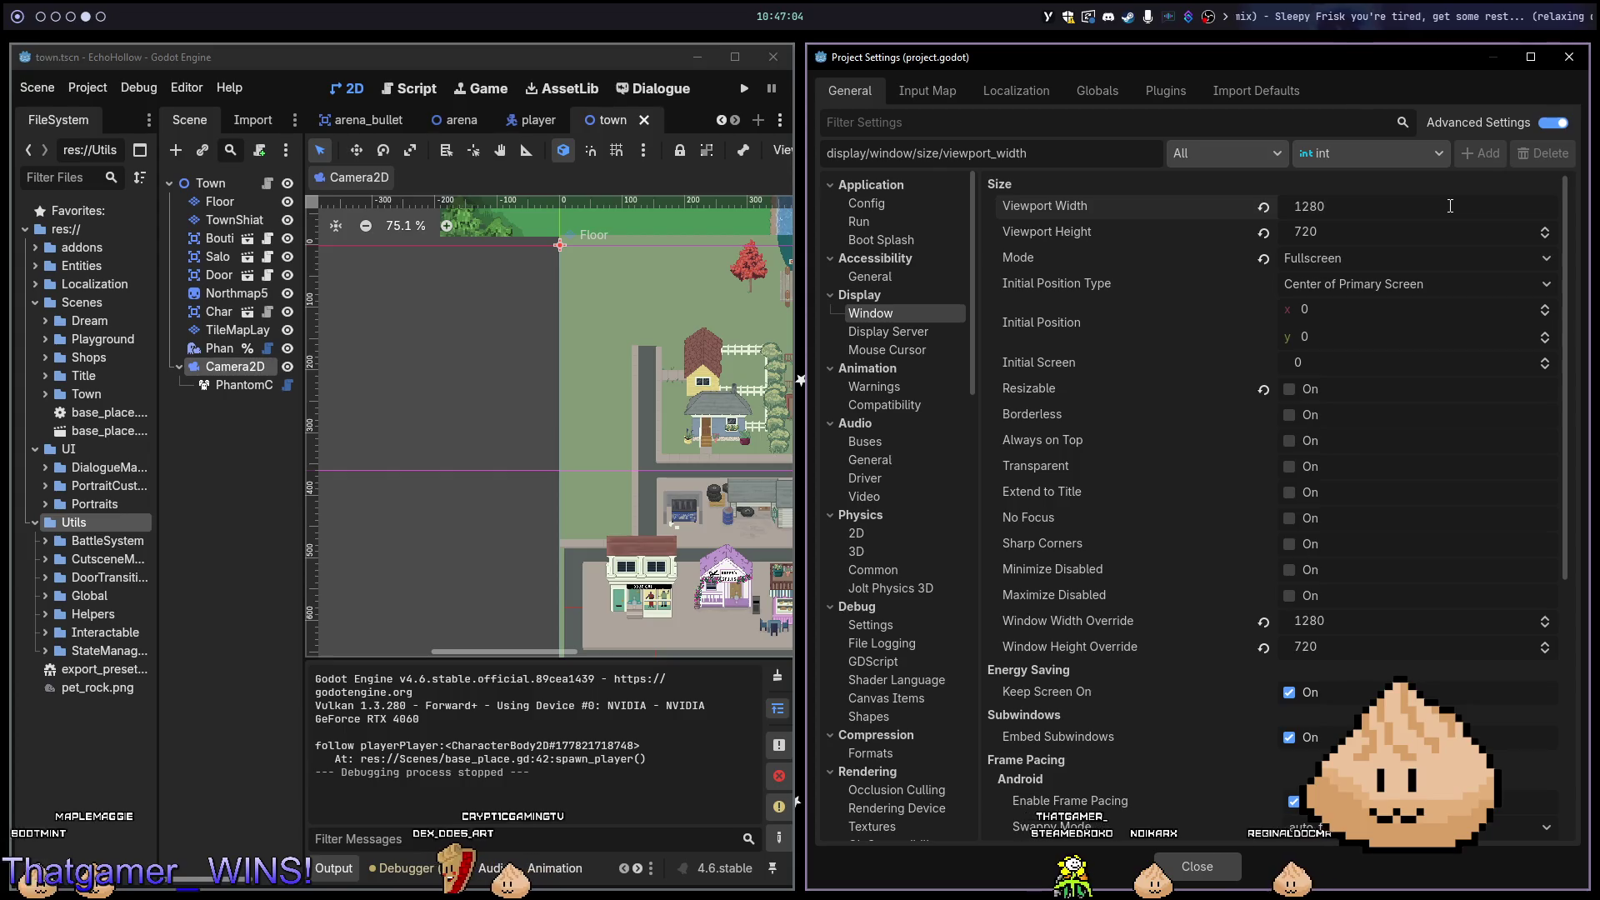
{"action": "type", "text": "/4"}
{"action": "key", "text": "Tab"}
{"action": "type", "text": "720/4"}
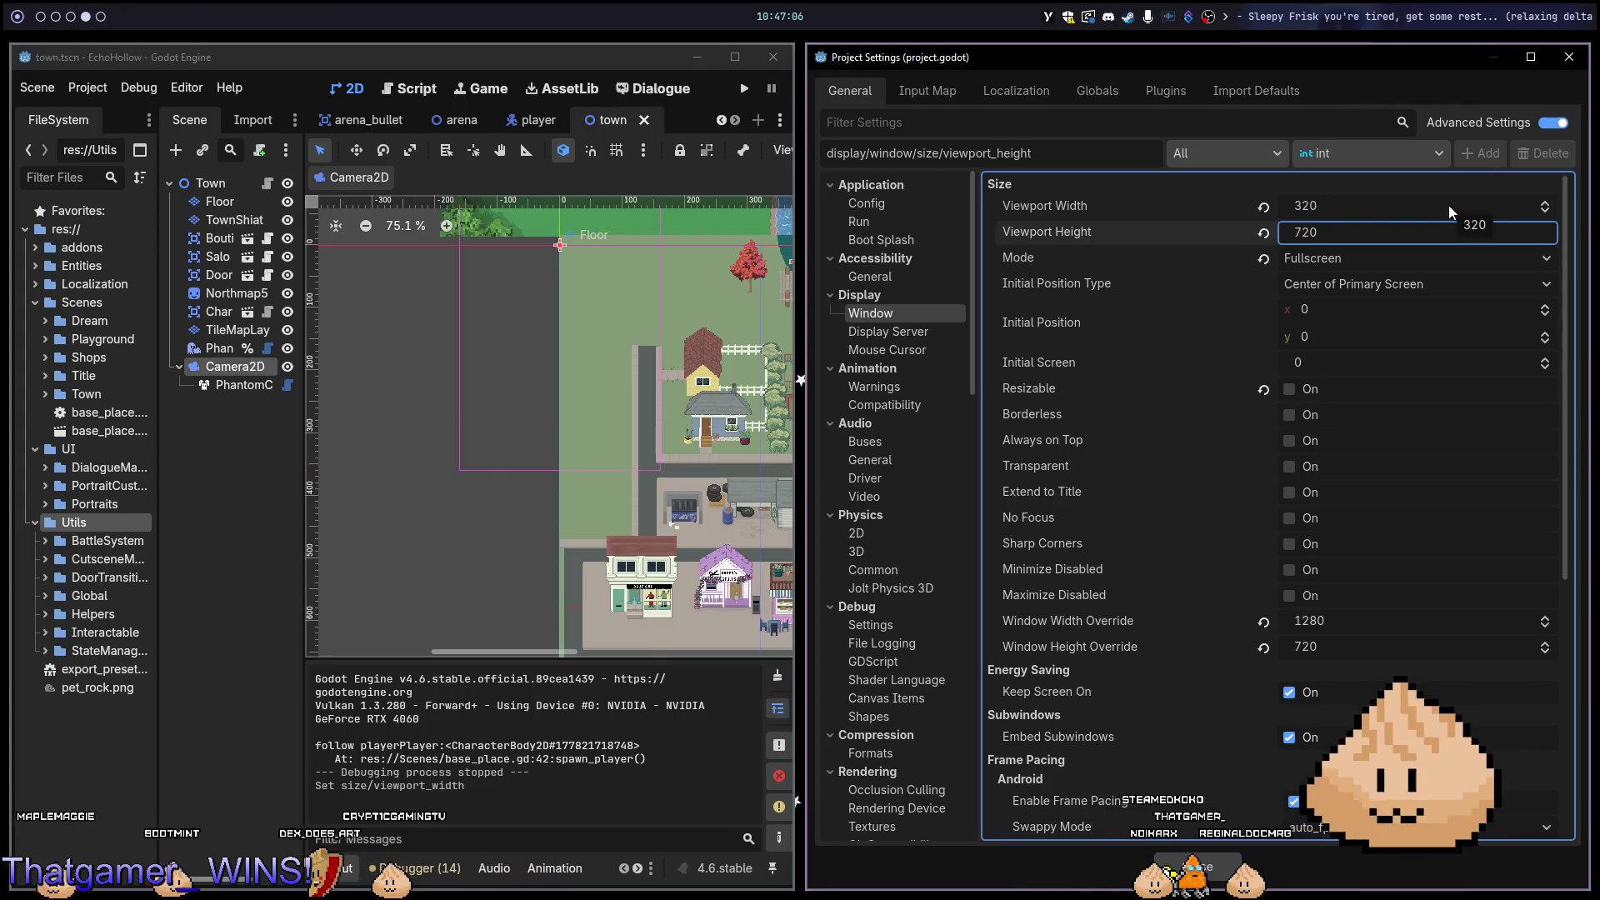
{"action": "key", "text": "Tab"}
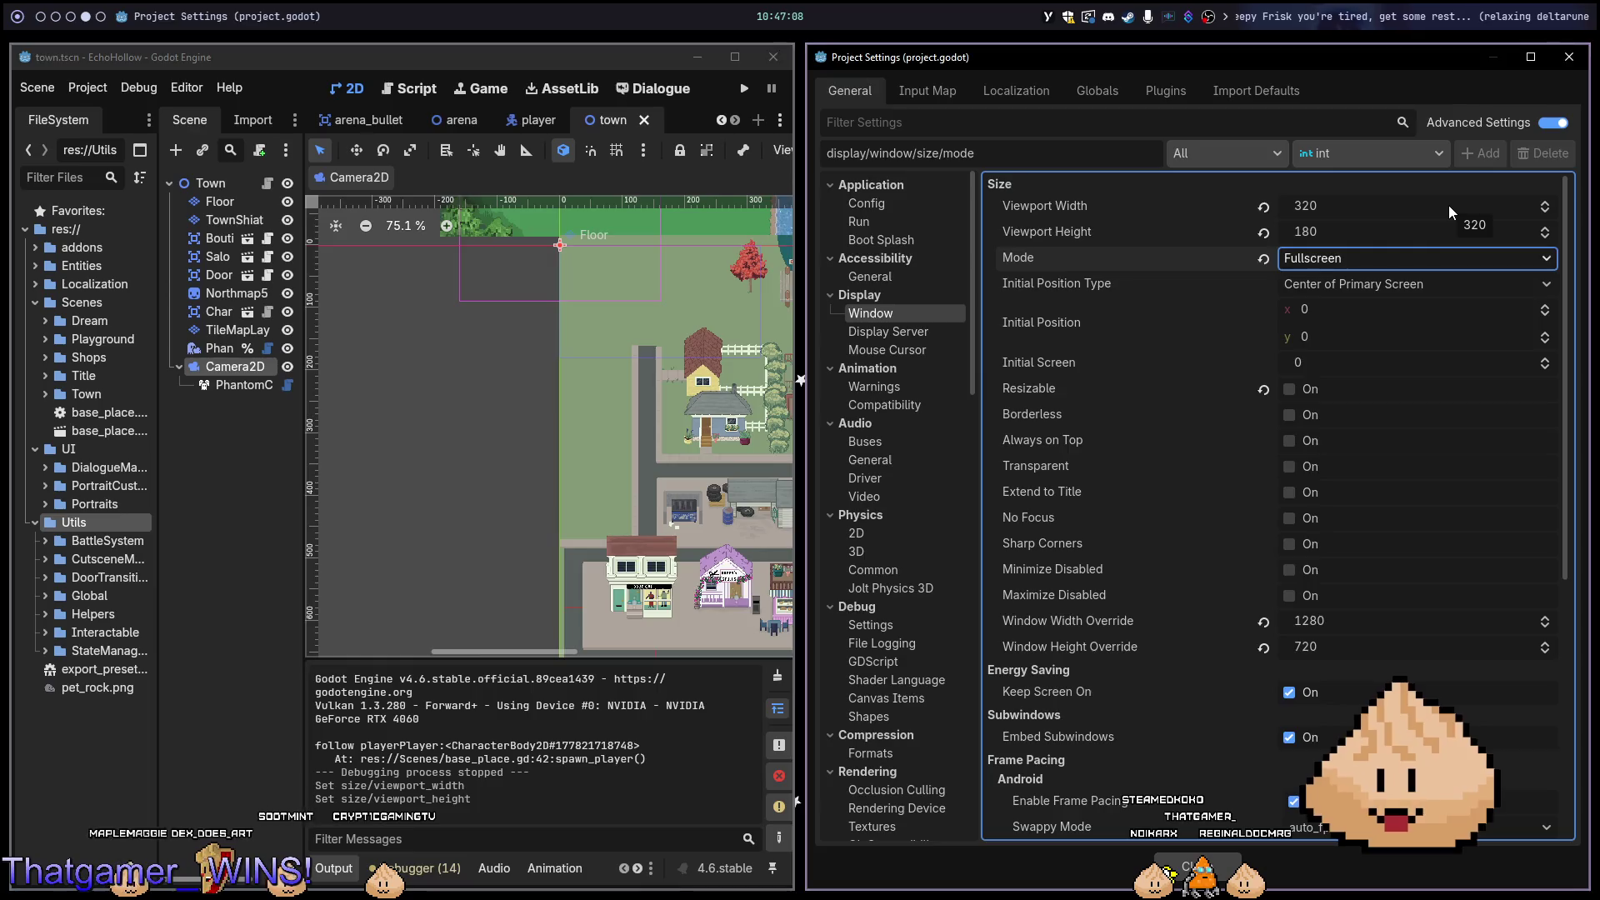
{"action": "key", "text": "Escape"}
{"action": "key", "text": "F5"}
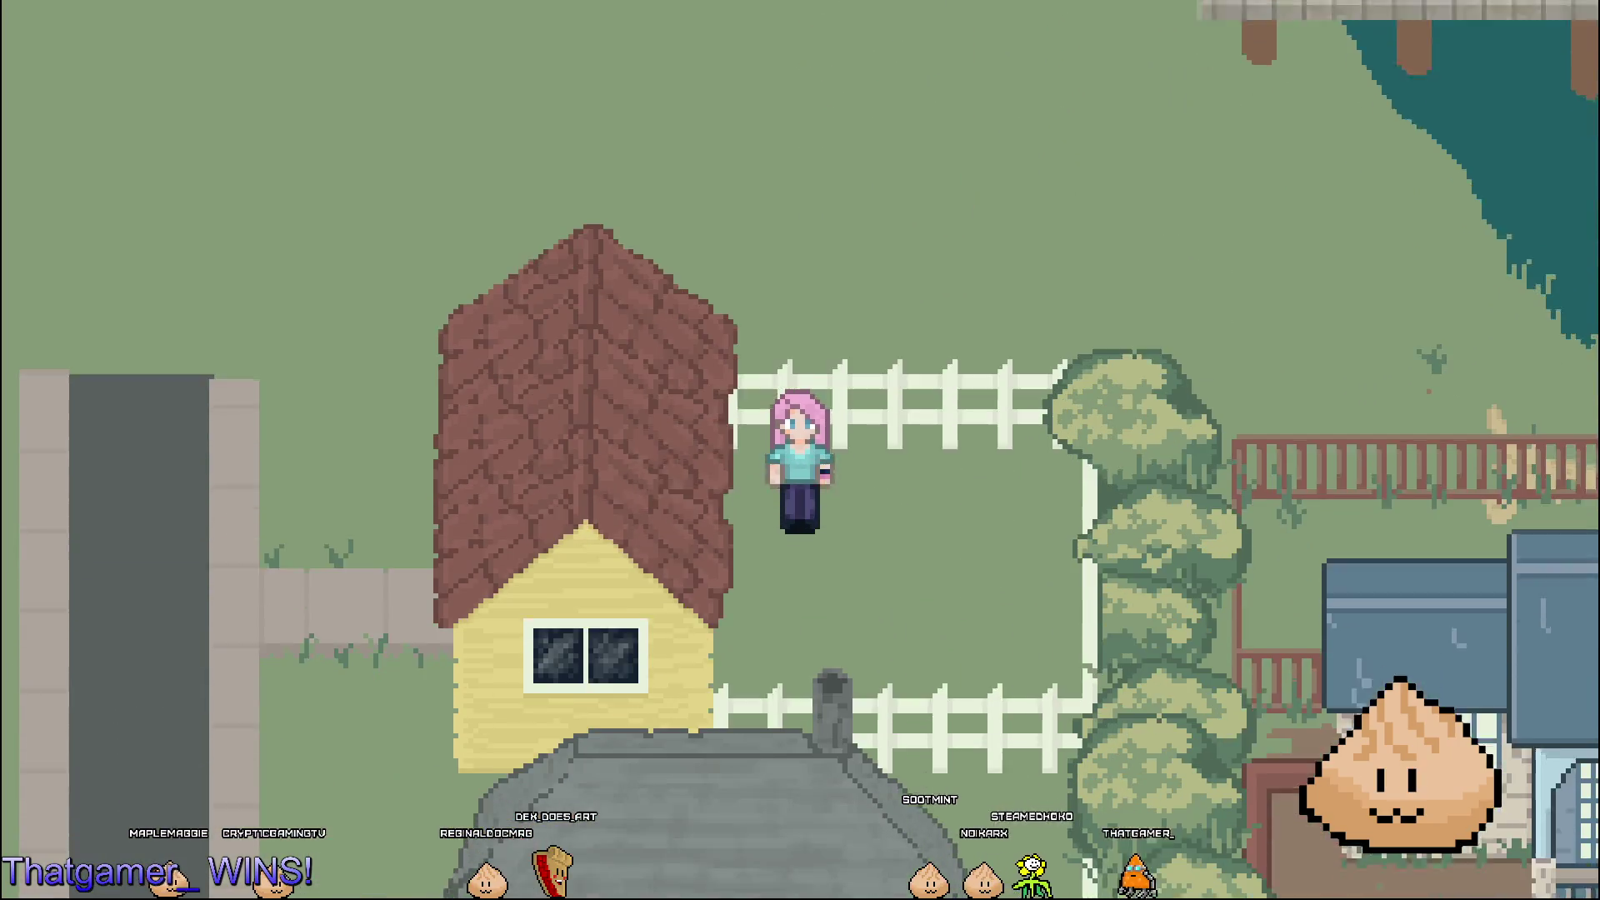
Stop the game, switch workspaces back to the Godot editor, and zoom over the town map.
{"action": "key", "text": "F8"}
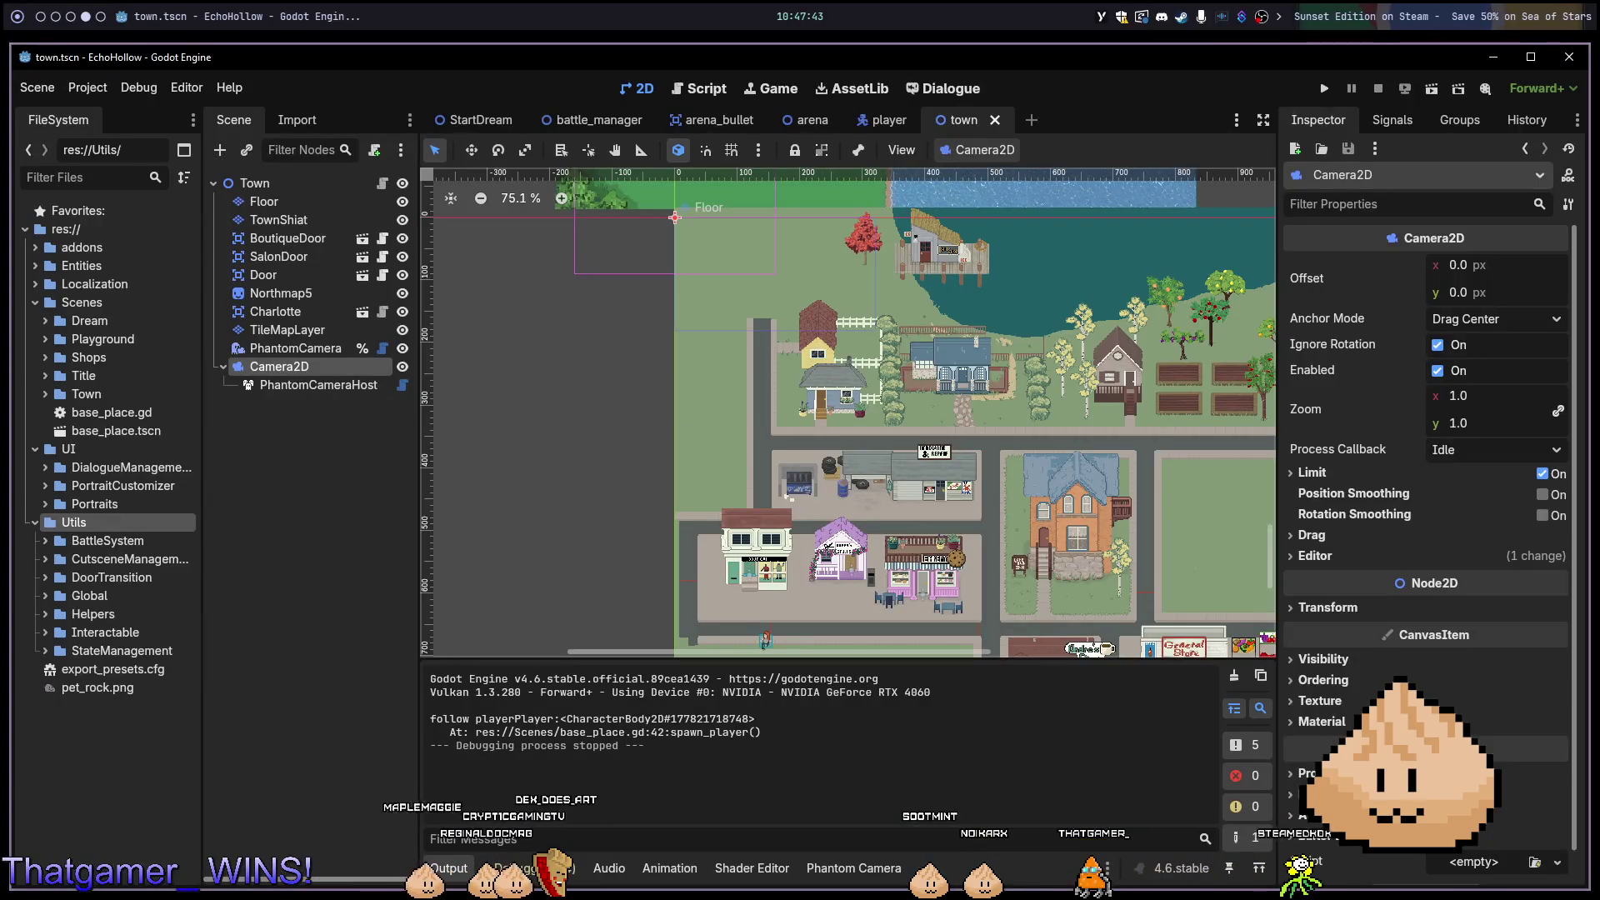
{"action": "key", "text": "super+3"}
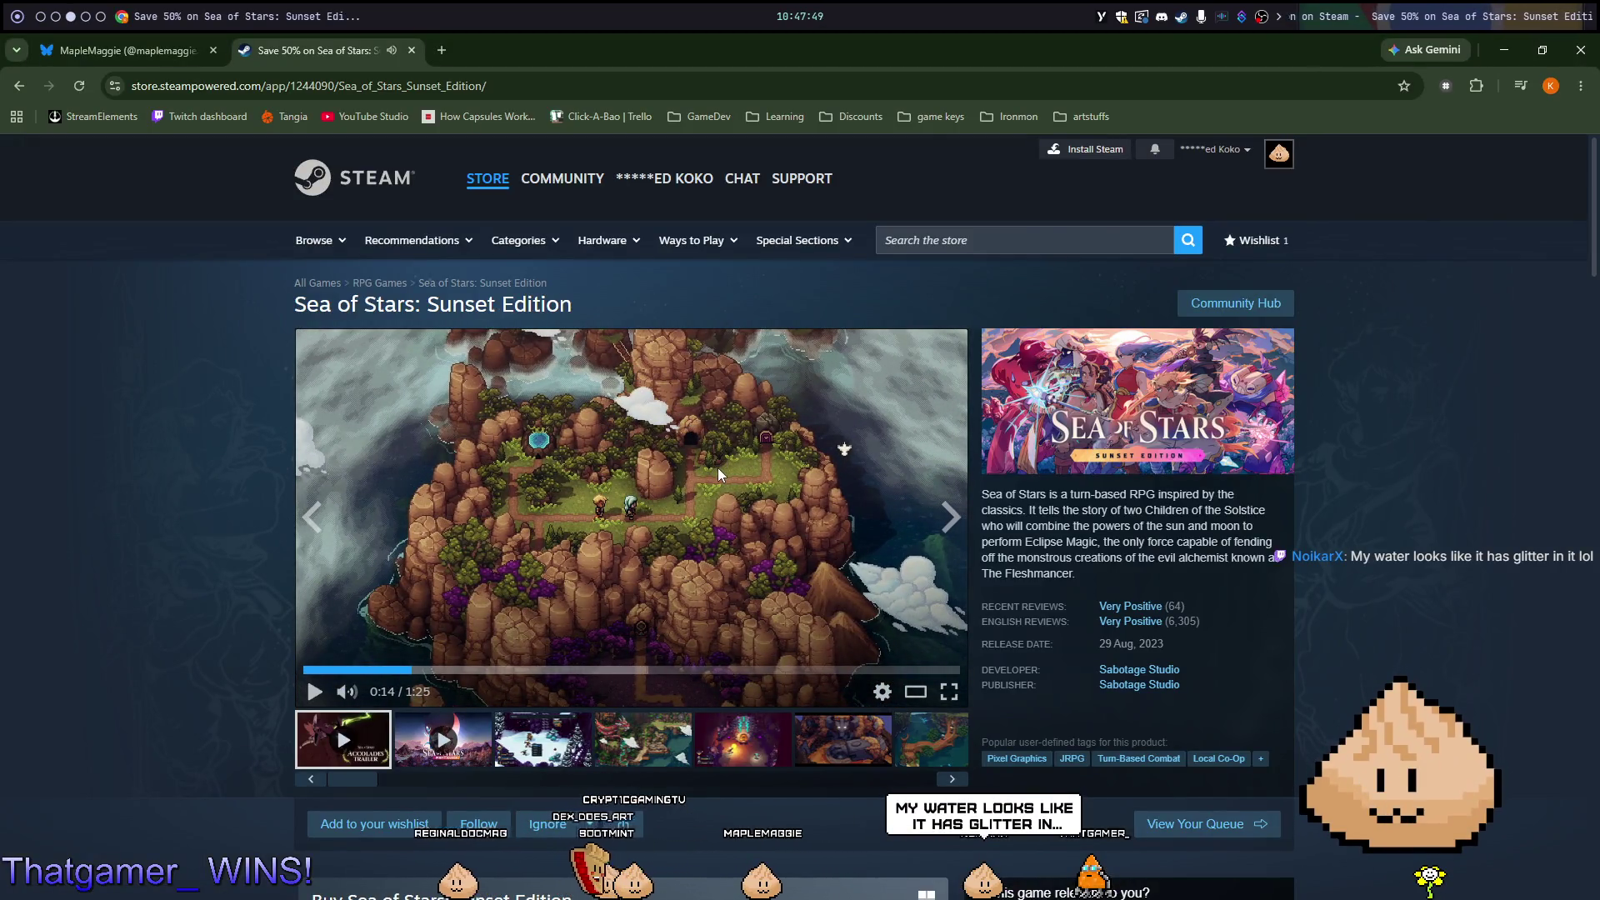
{"action": "key", "text": "super+4"}
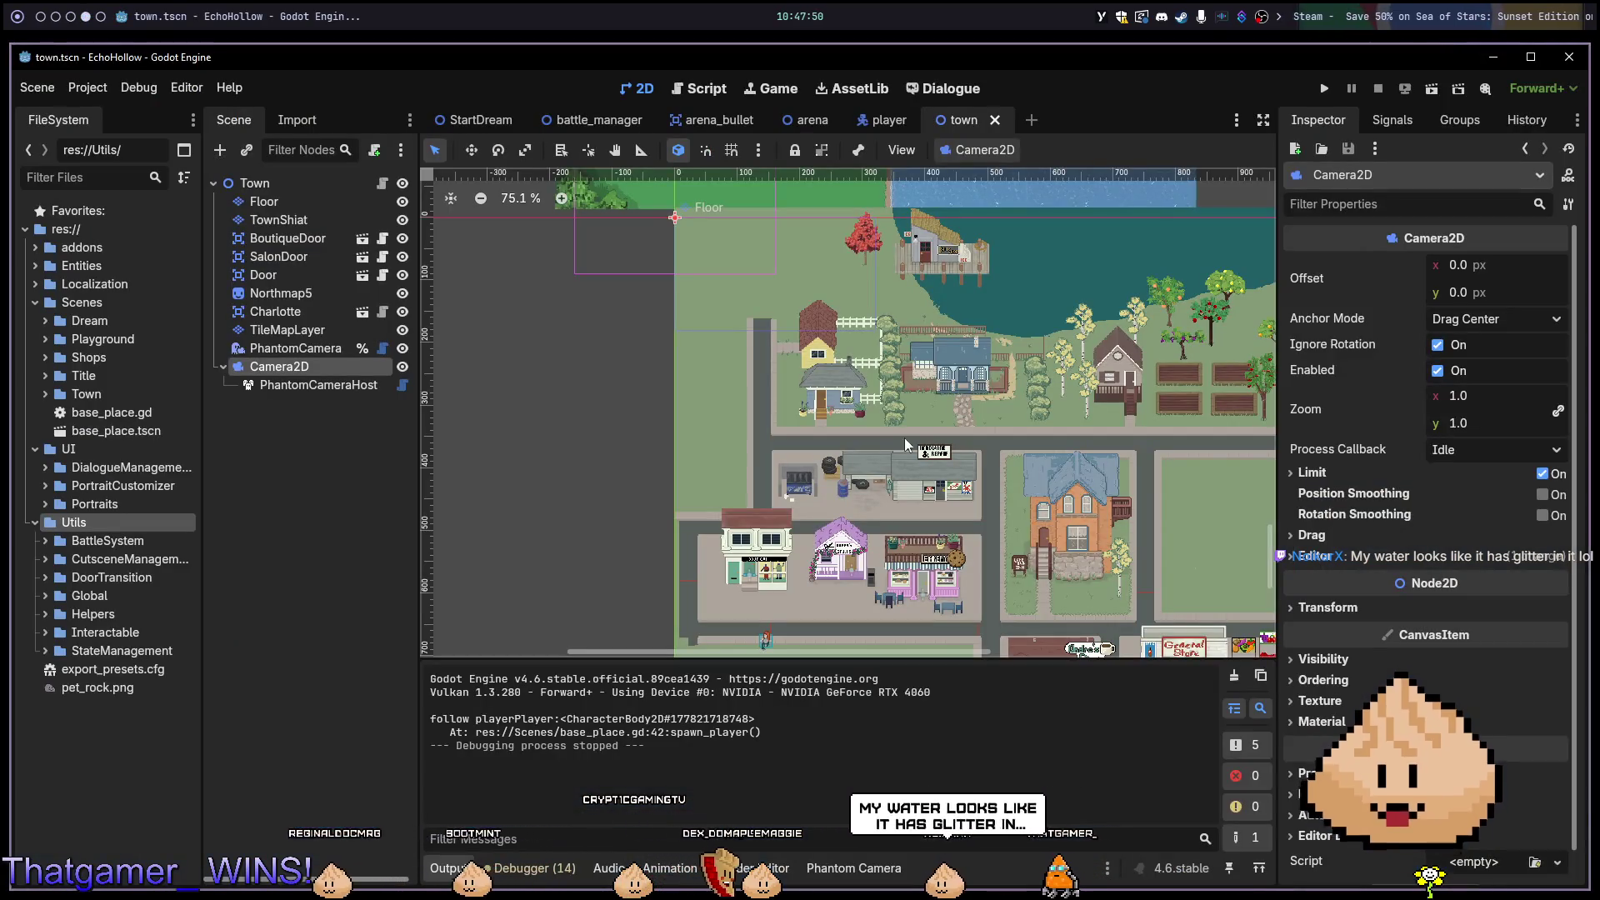
{"action": "scroll", "coordinate": [1021, 293], "scroll_direction": "up", "scroll_amount": 3}
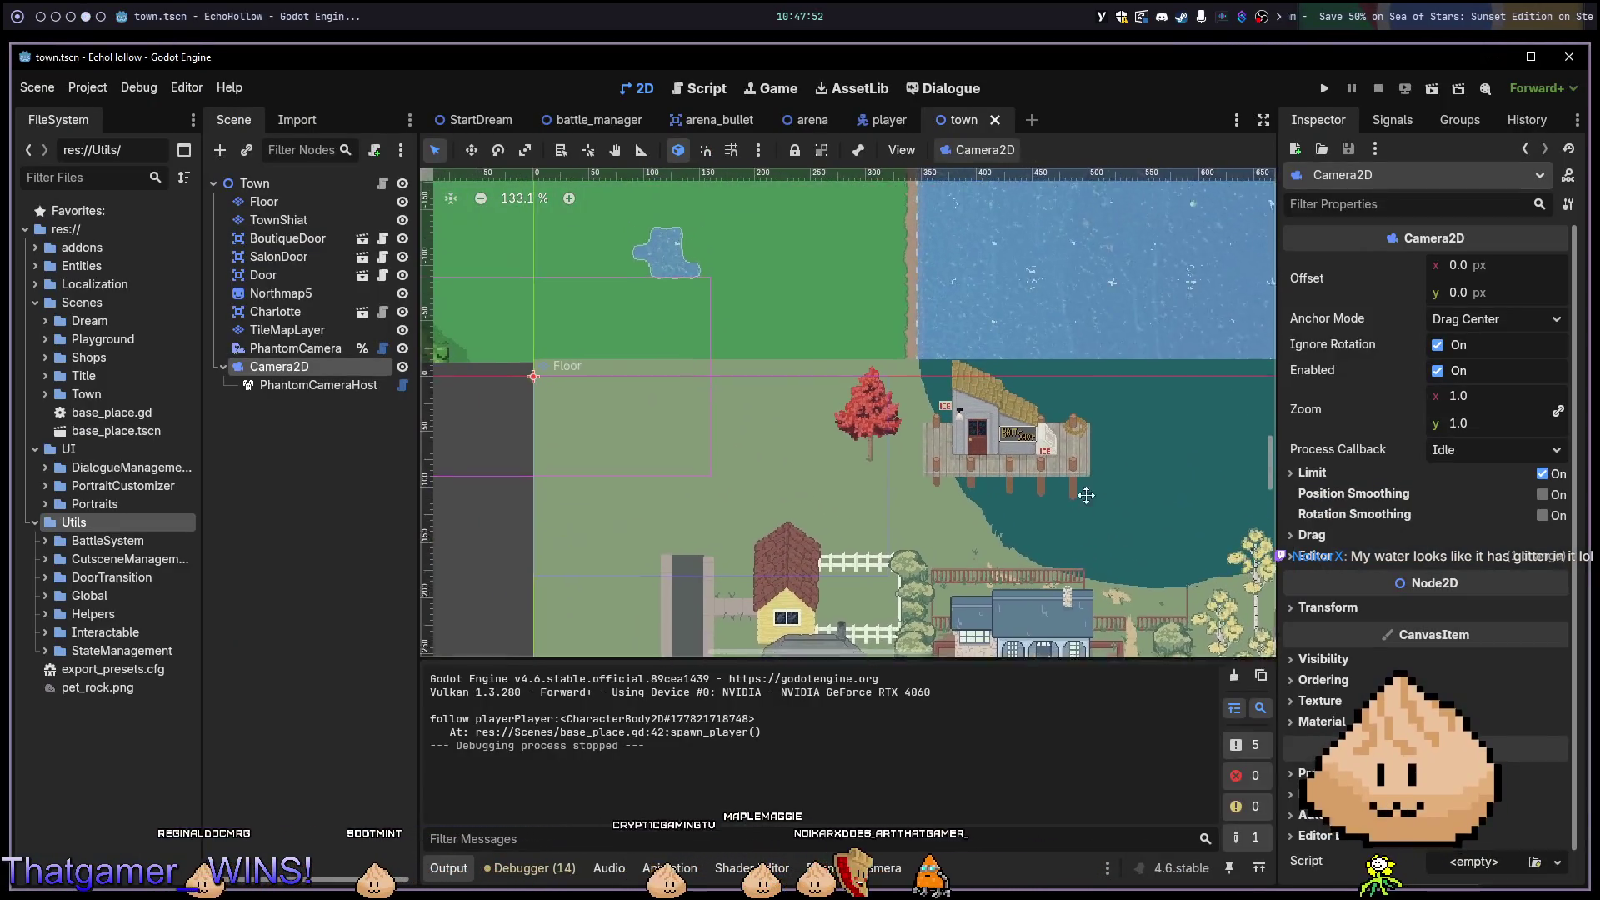
{"action": "scroll", "coordinate": [921, 388], "scroll_direction": "down", "scroll_amount": 3}
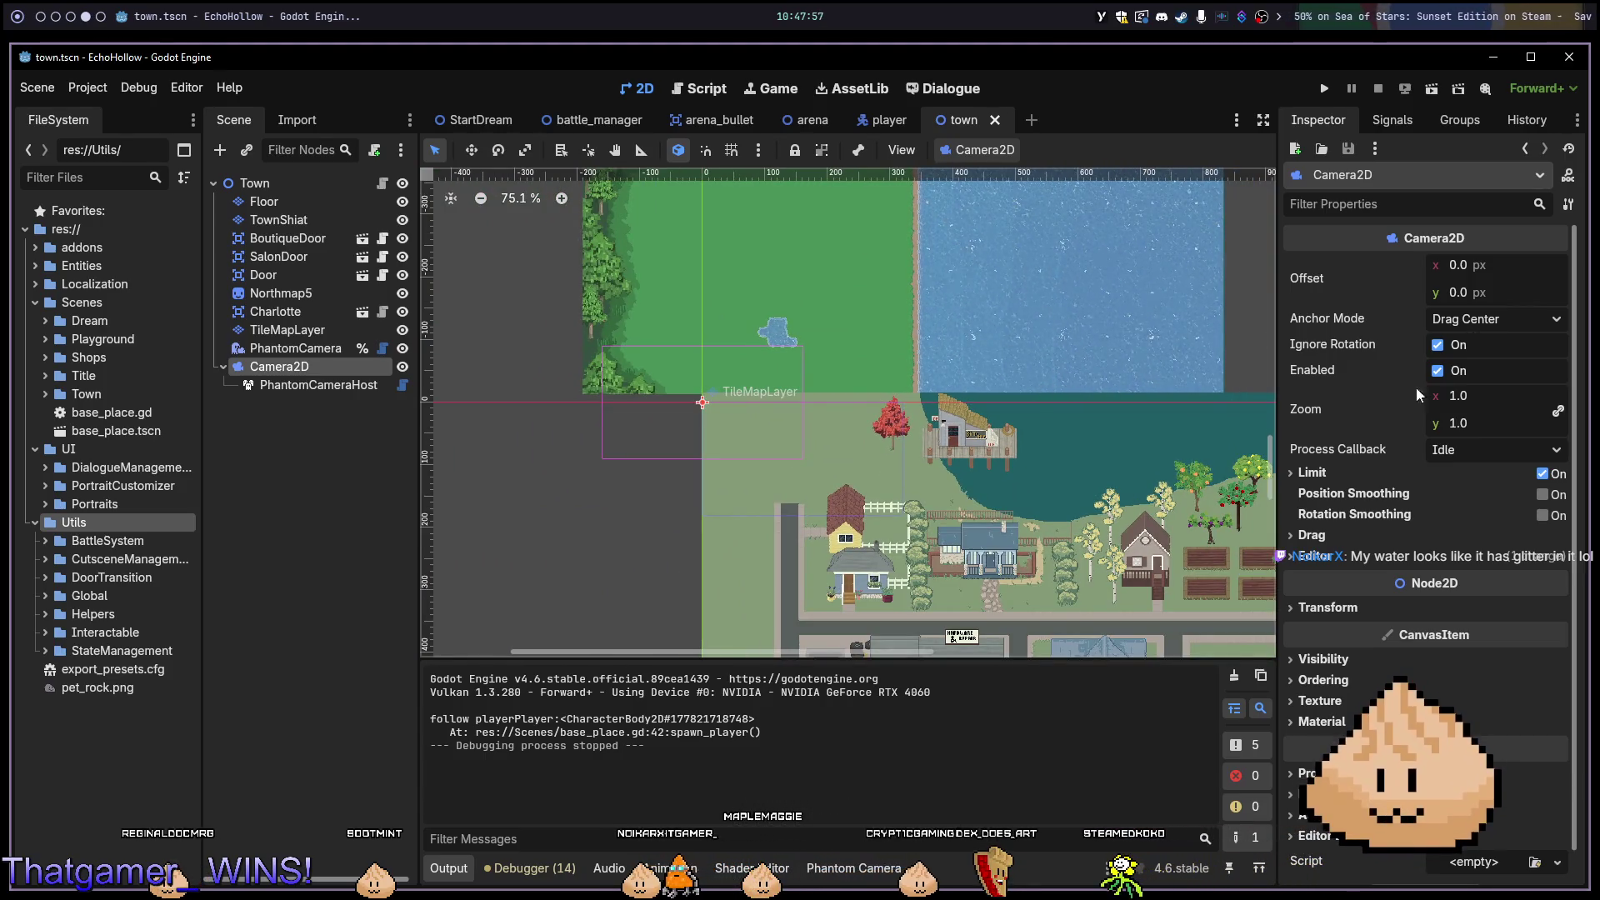
Select the PhantomCamera node, edit its zoom x value, and run the game.
{"action": "left_click", "coordinate": [313, 386]}
{"action": "left_click", "coordinate": [293, 349]}
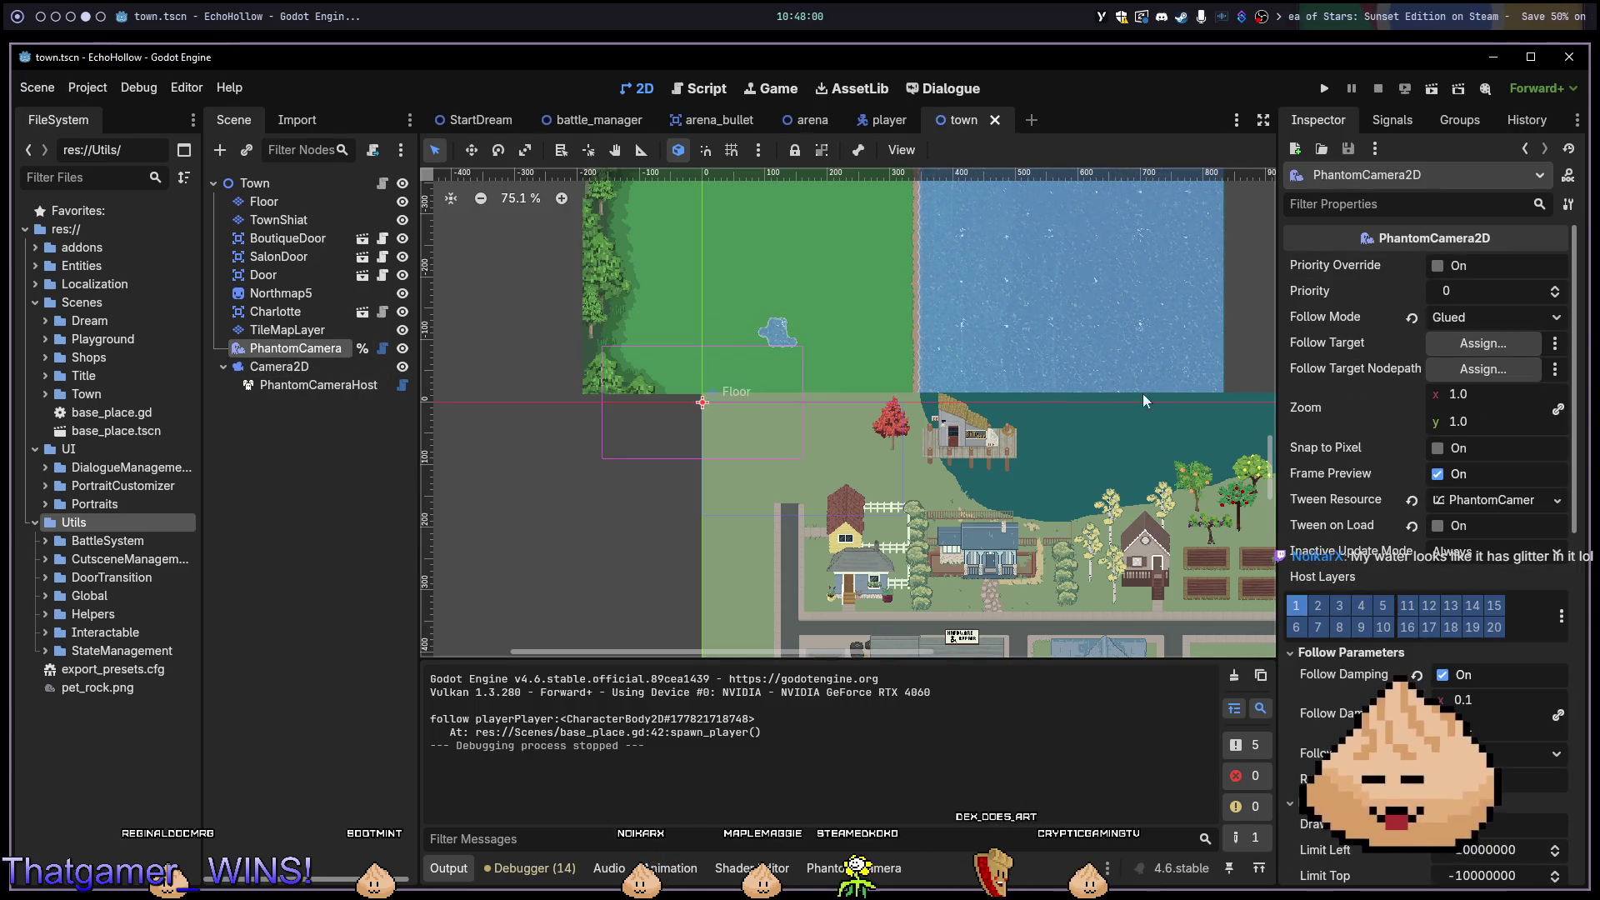
{"action": "left_click", "coordinate": [1479, 395]}
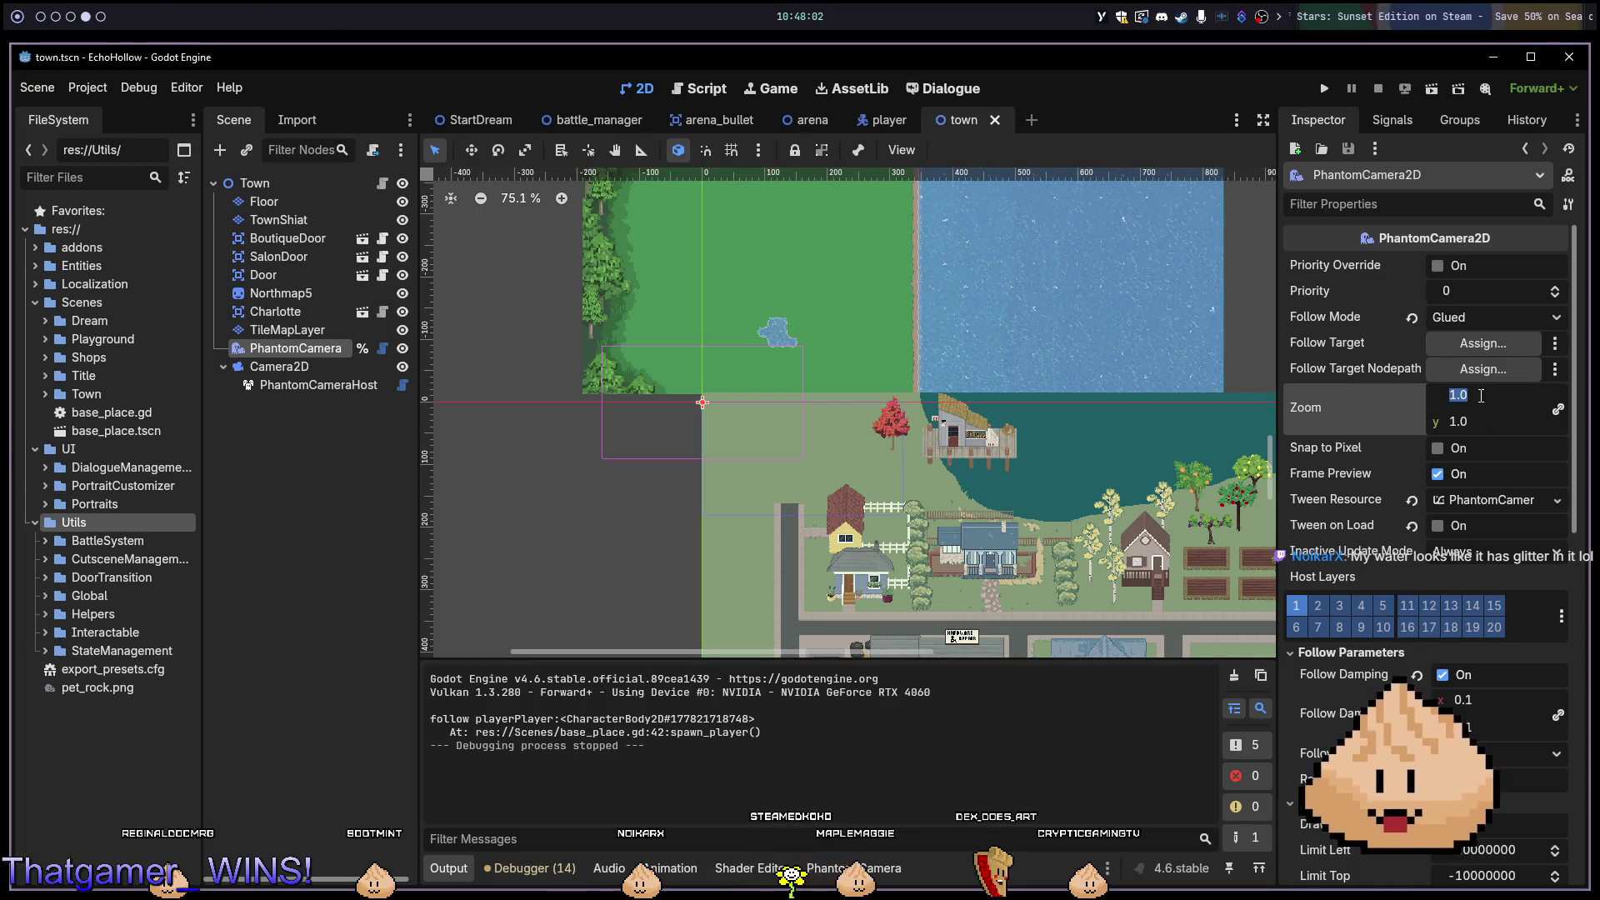
{"action": "type", "text": "0.5"}
{"action": "key", "text": "F5"}
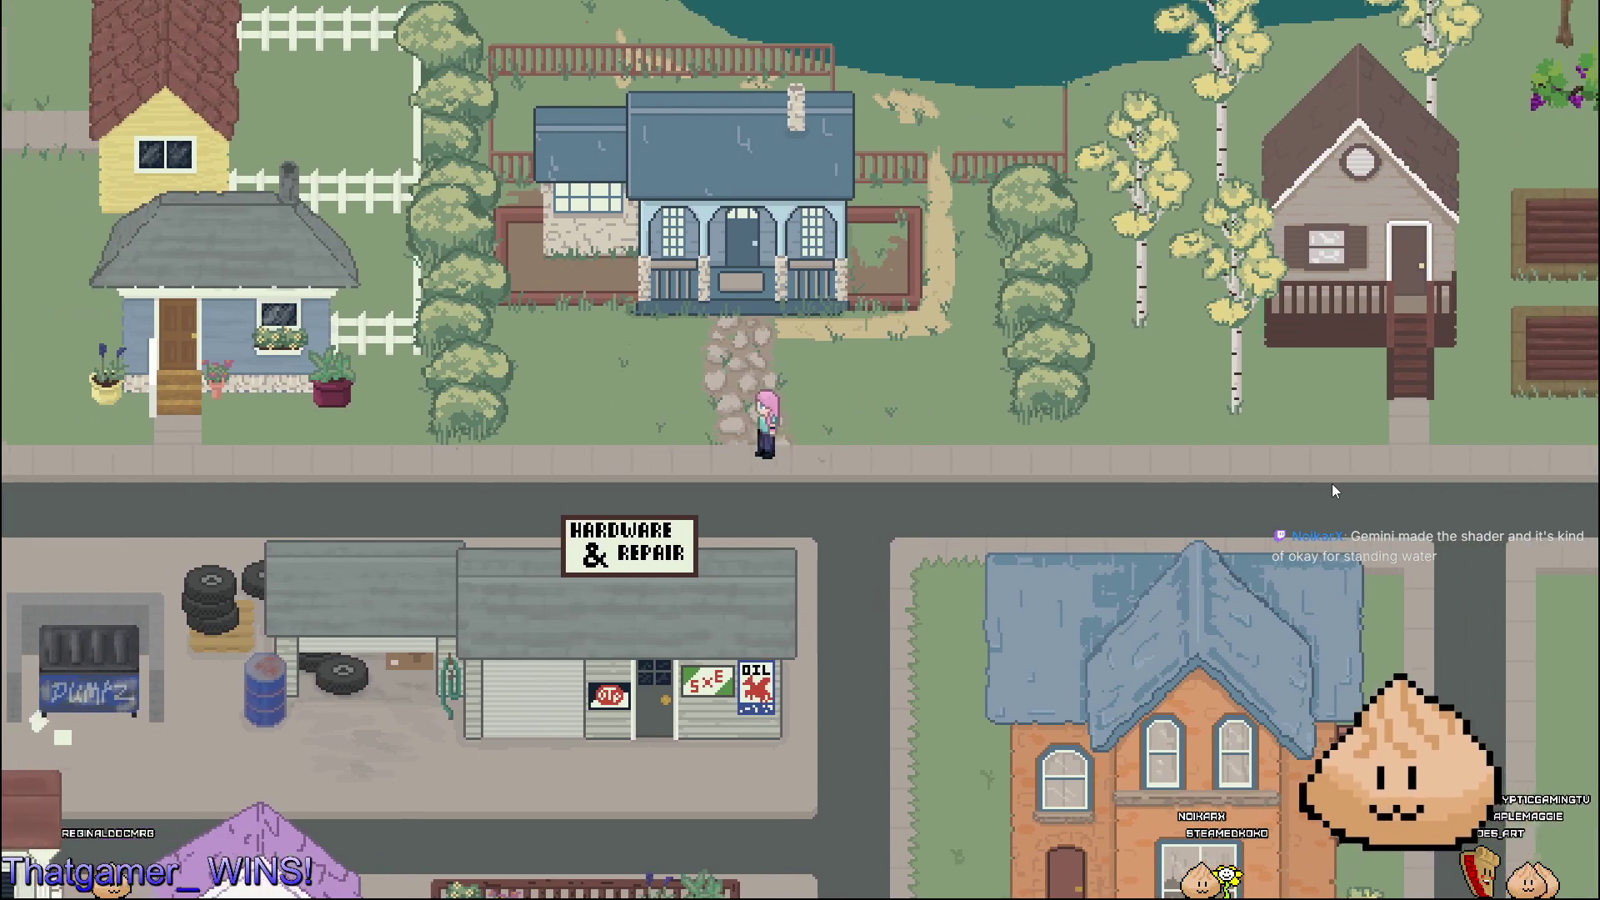
Walk the player past the bakery and boutique to the red-haired NPC, talk, then stop.
{"action": "key", "text": "d"}
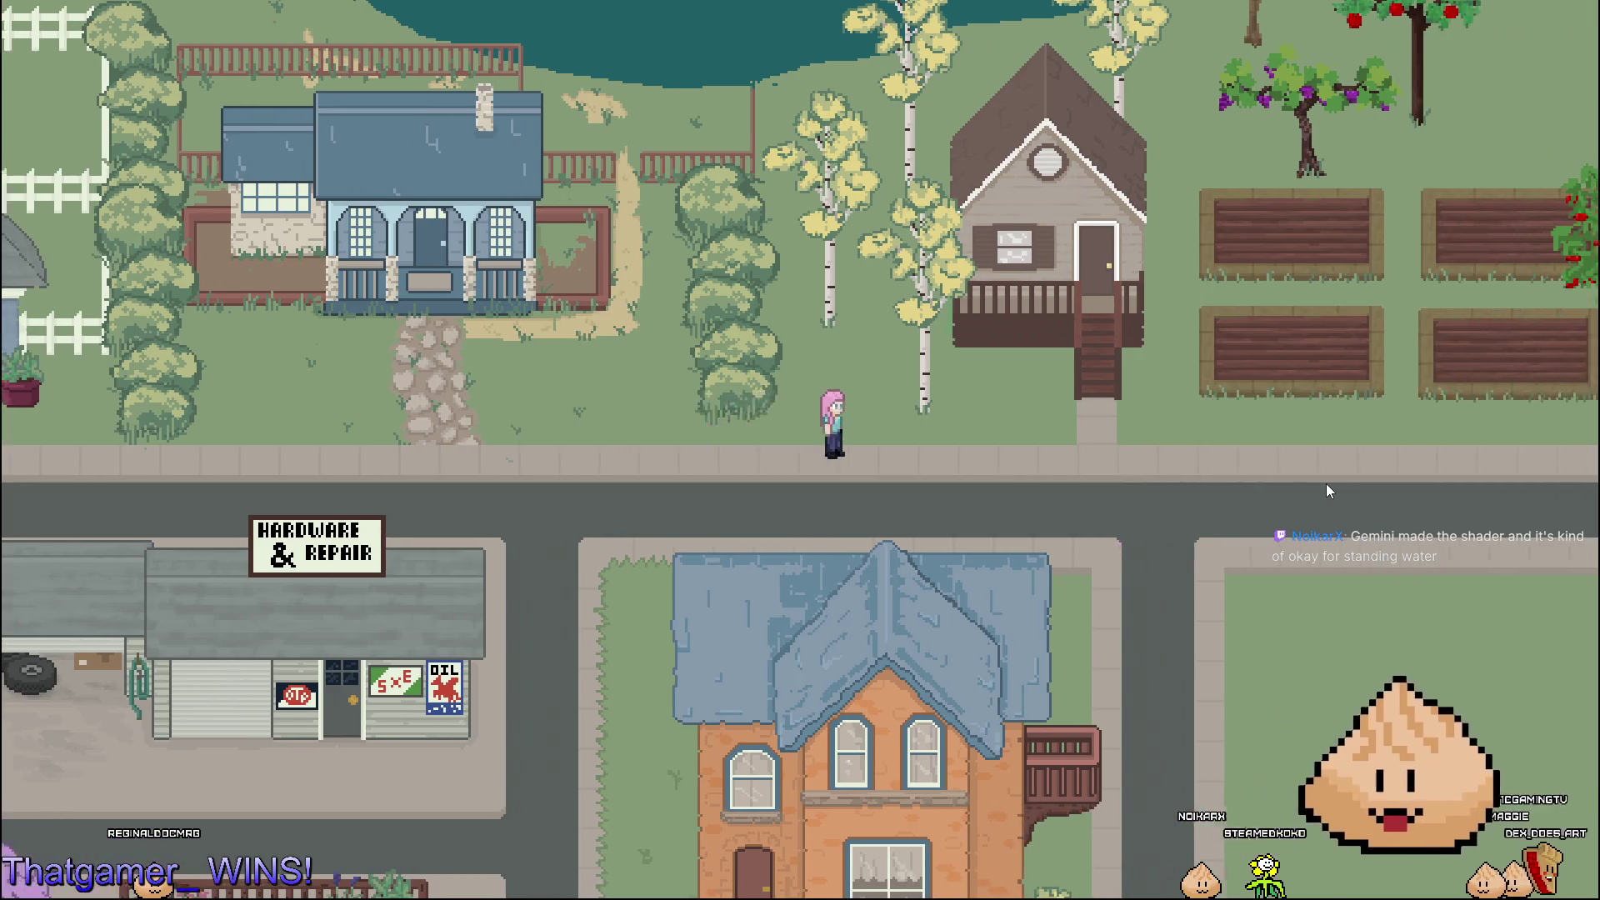
{"action": "key", "text": "s"}
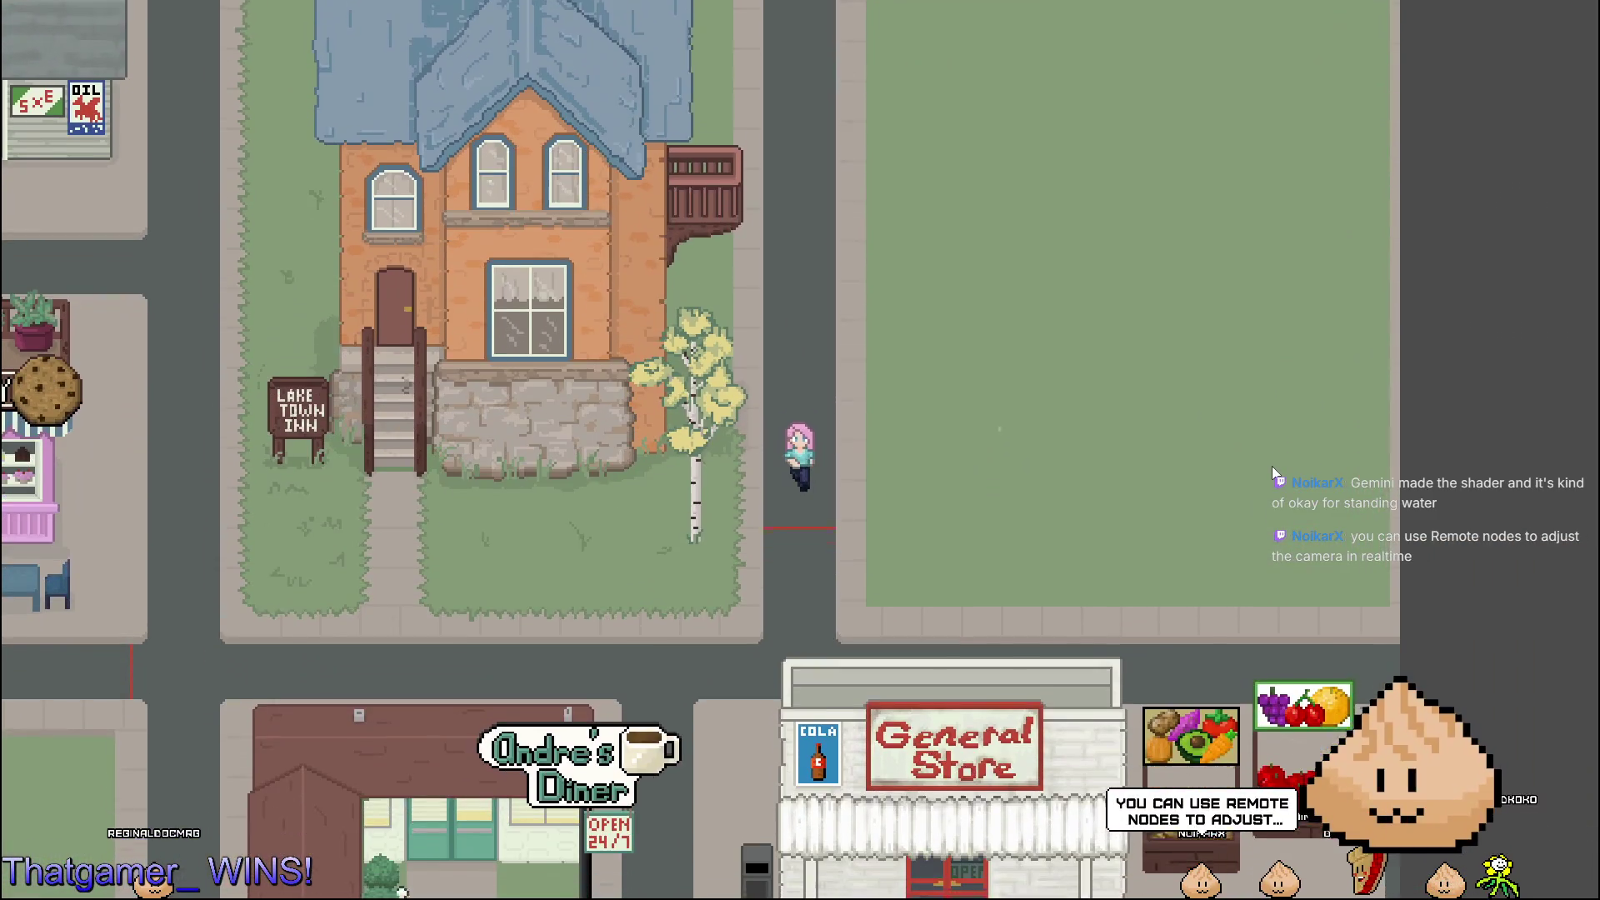
{"action": "key", "text": "a"}
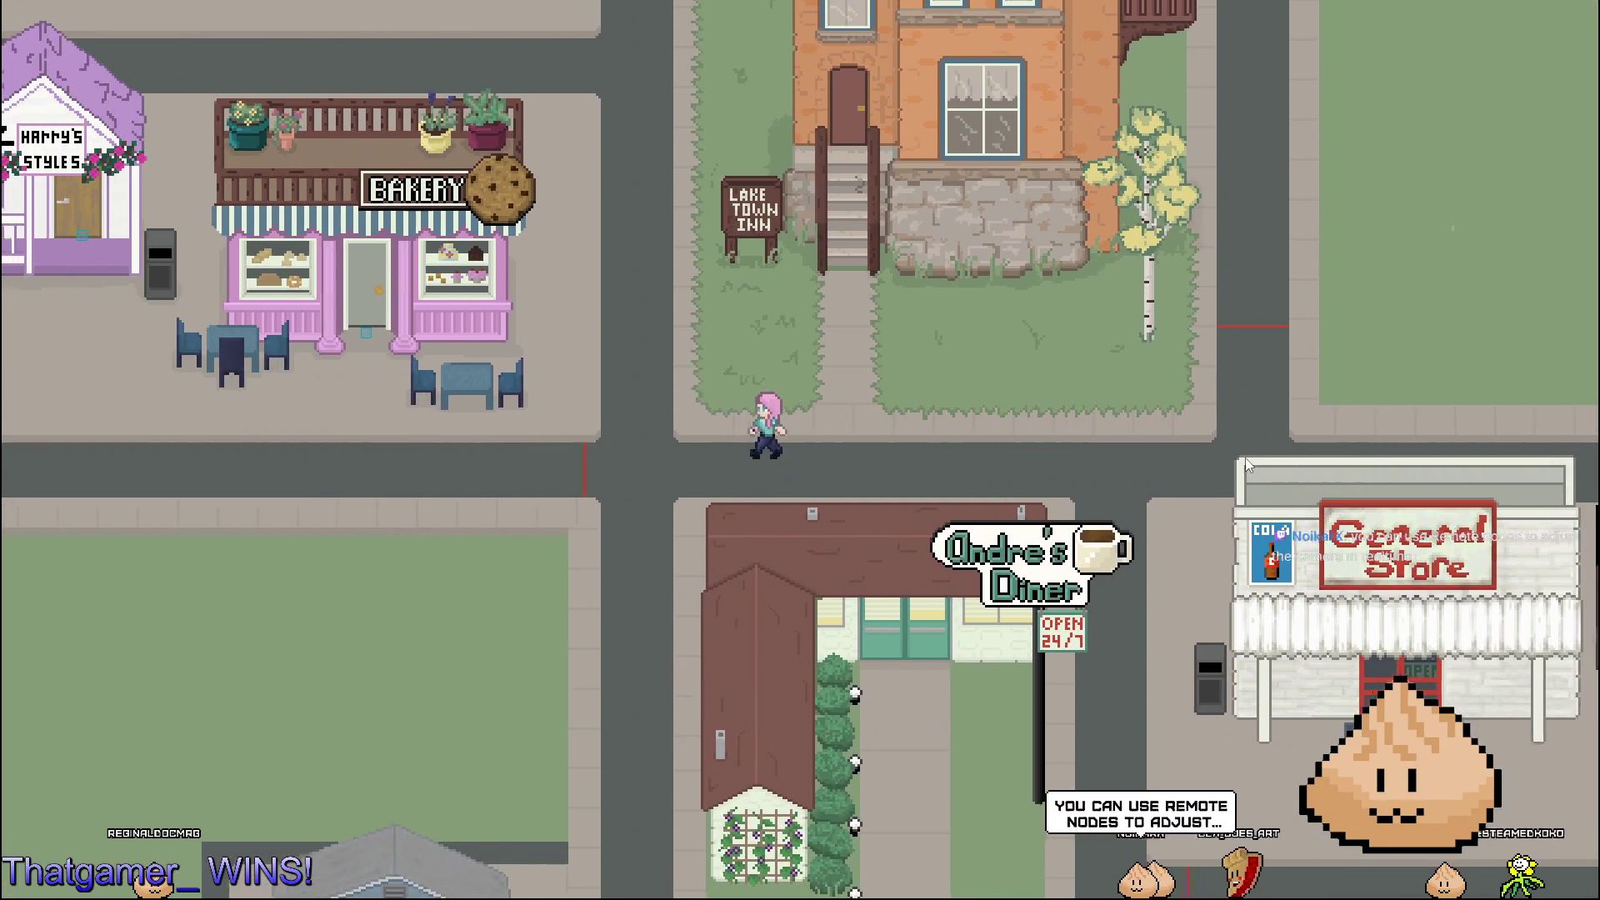
{"action": "key", "text": "w"}
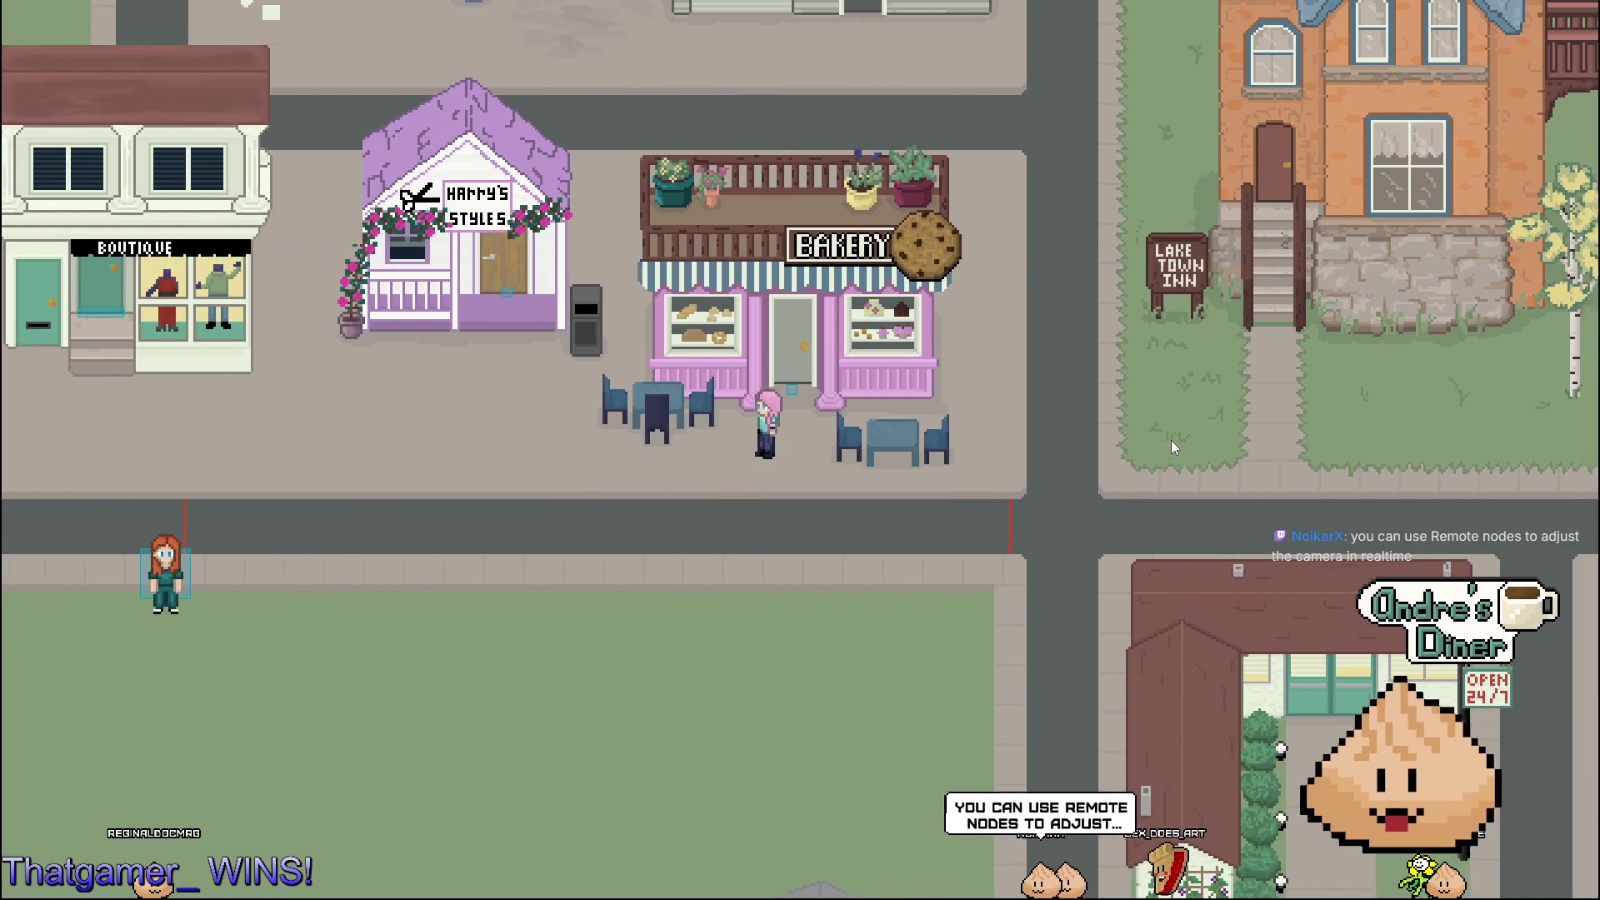
{"action": "key", "text": "a"}
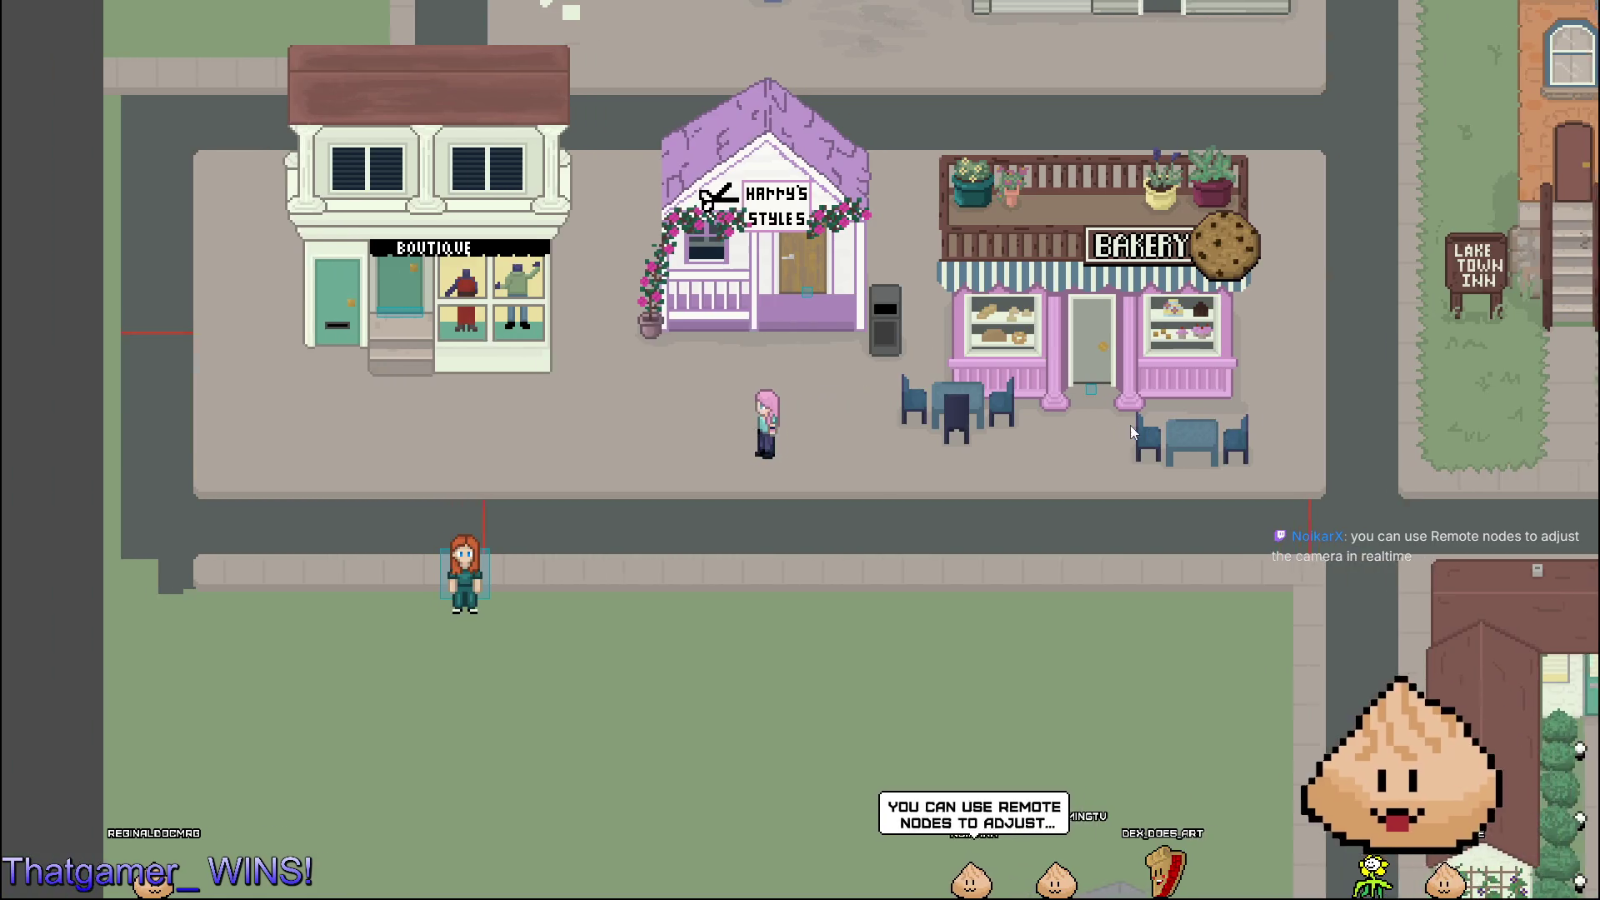
{"action": "key", "text": "a"}
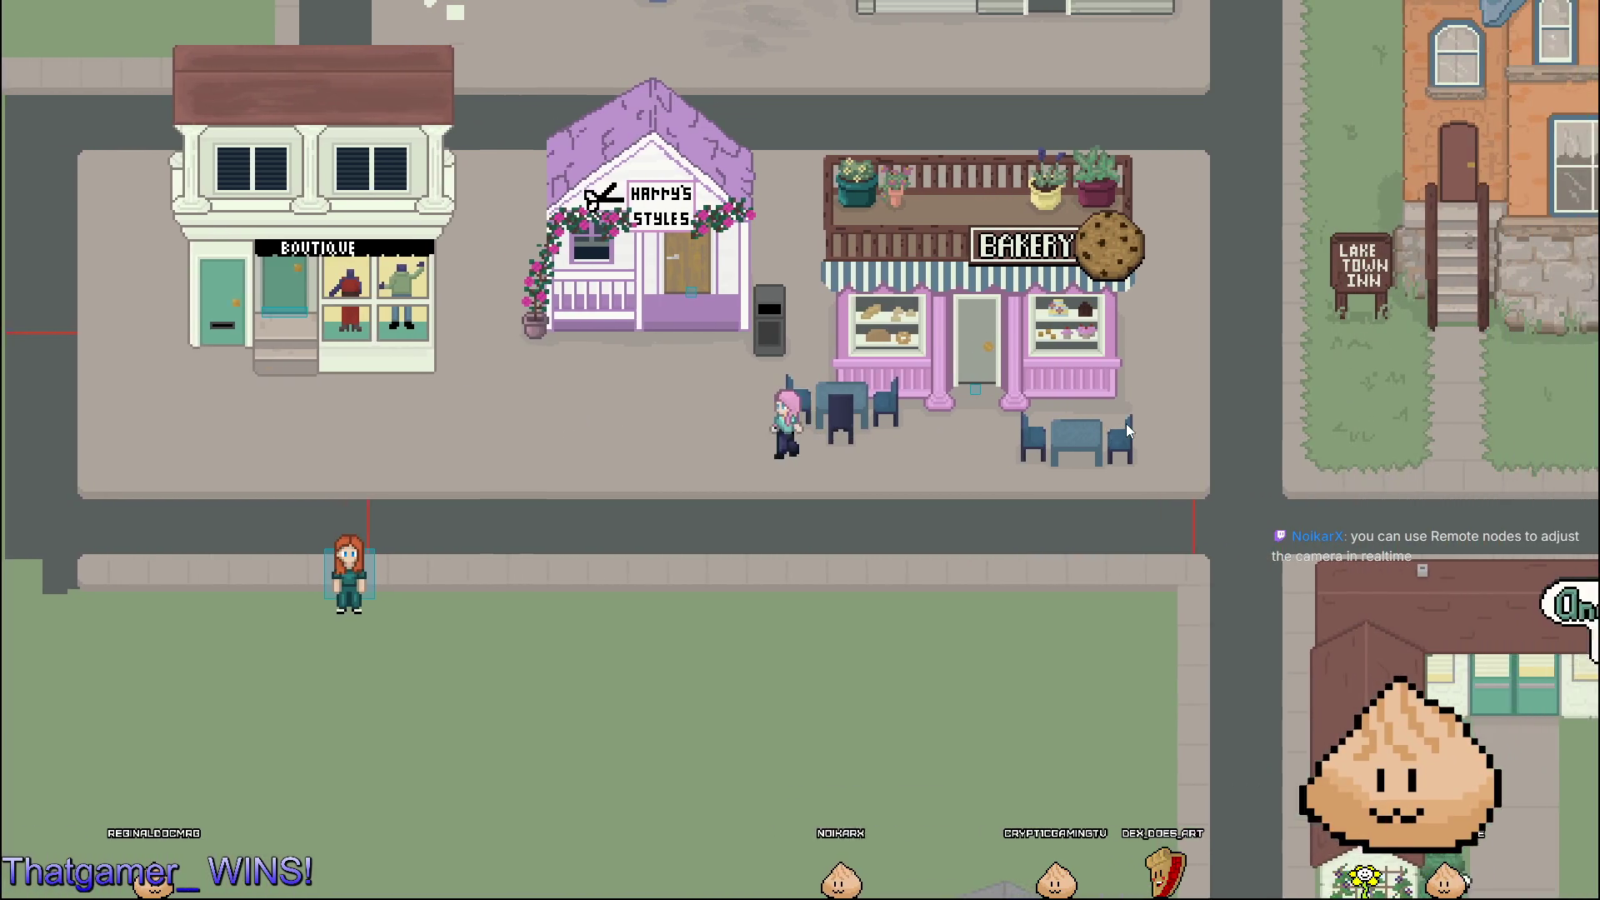
{"action": "key", "text": "w"}
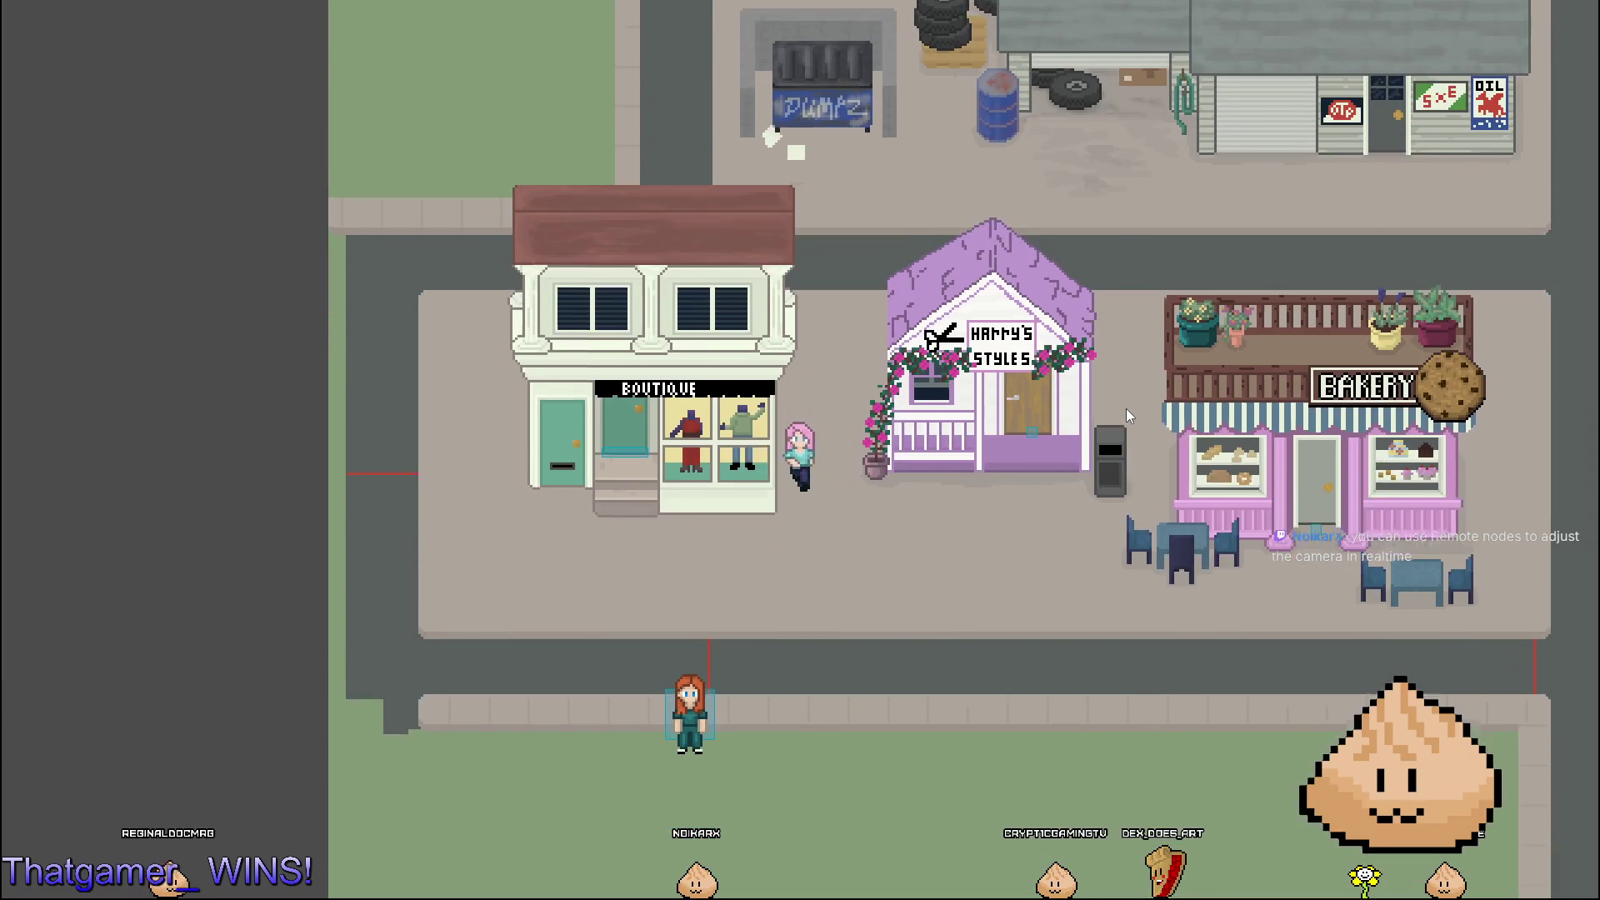
{"action": "key", "text": "s"}
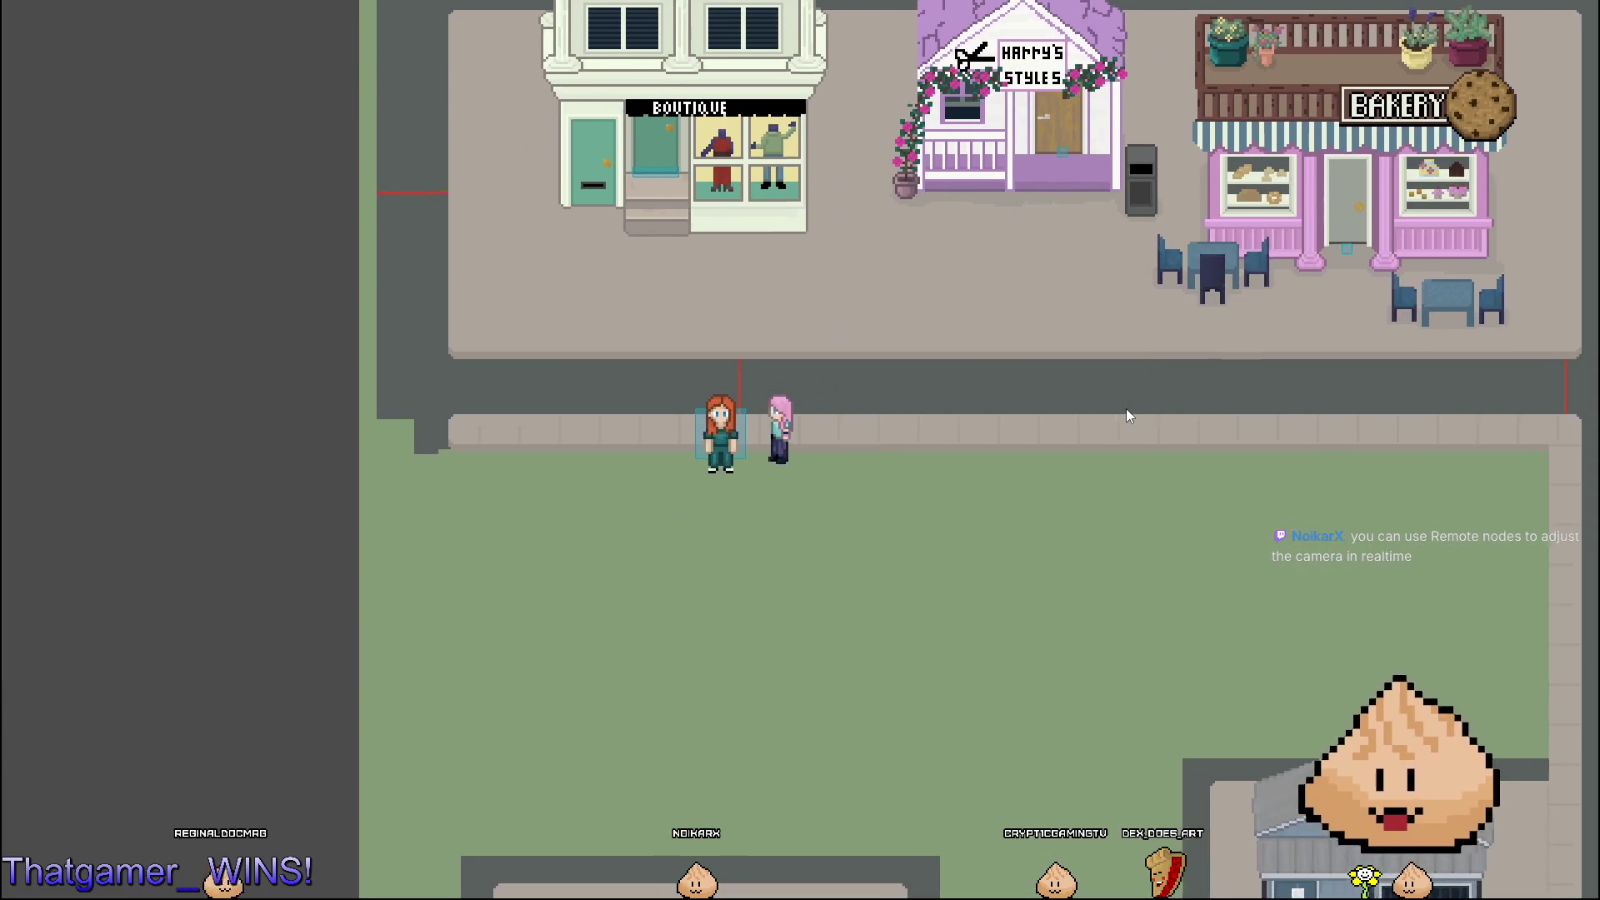
{"action": "key", "text": "e"}
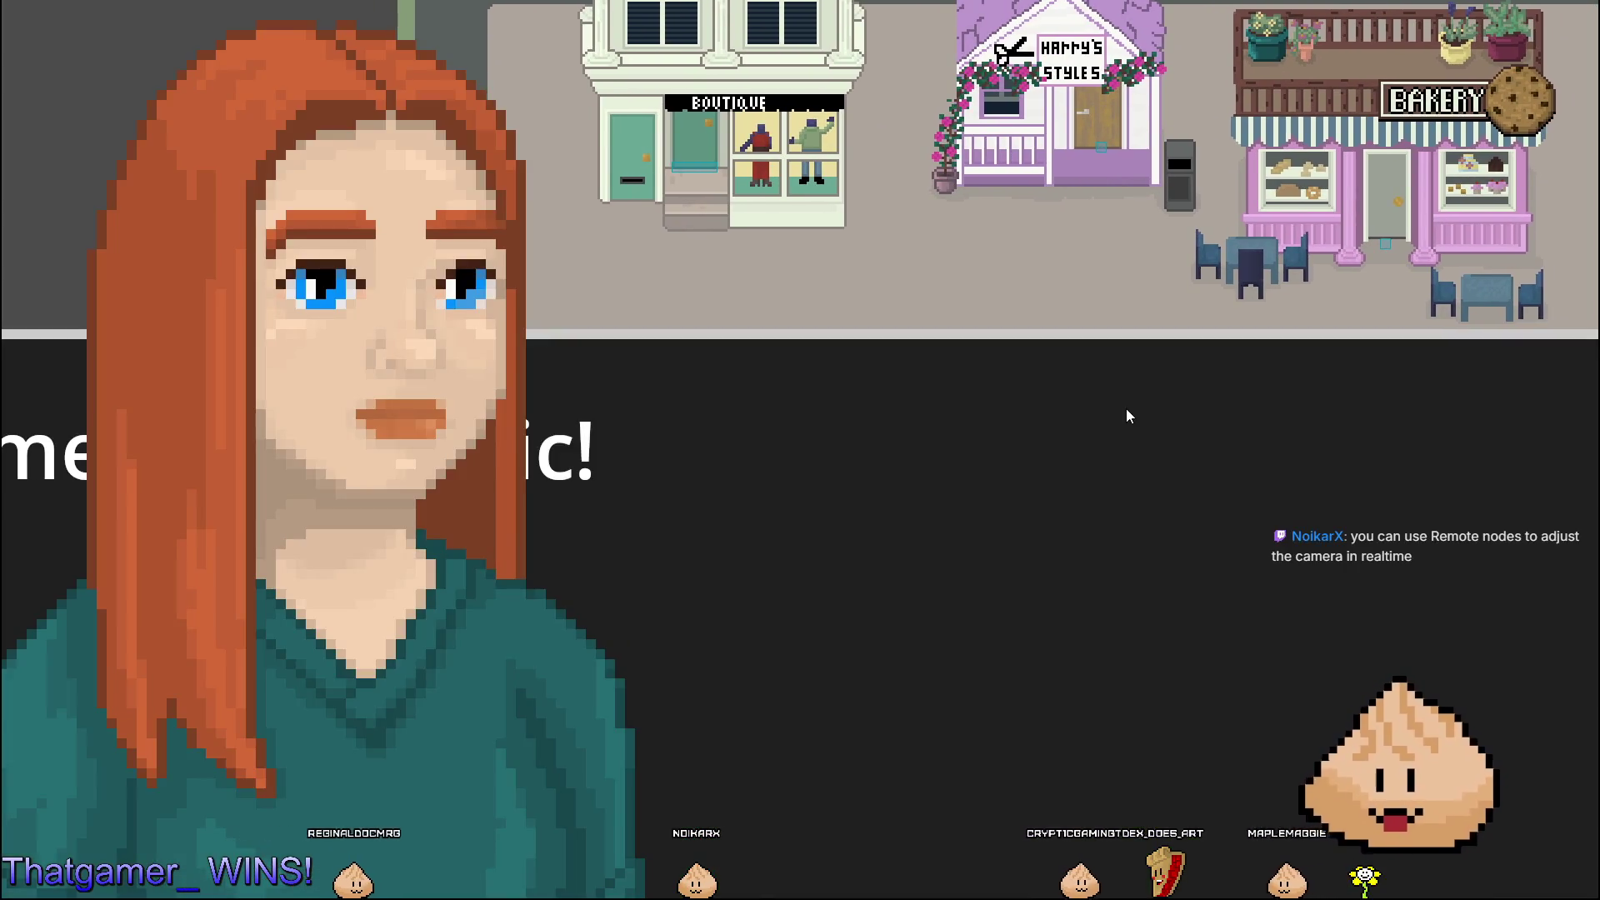
{"action": "key", "text": "F8"}
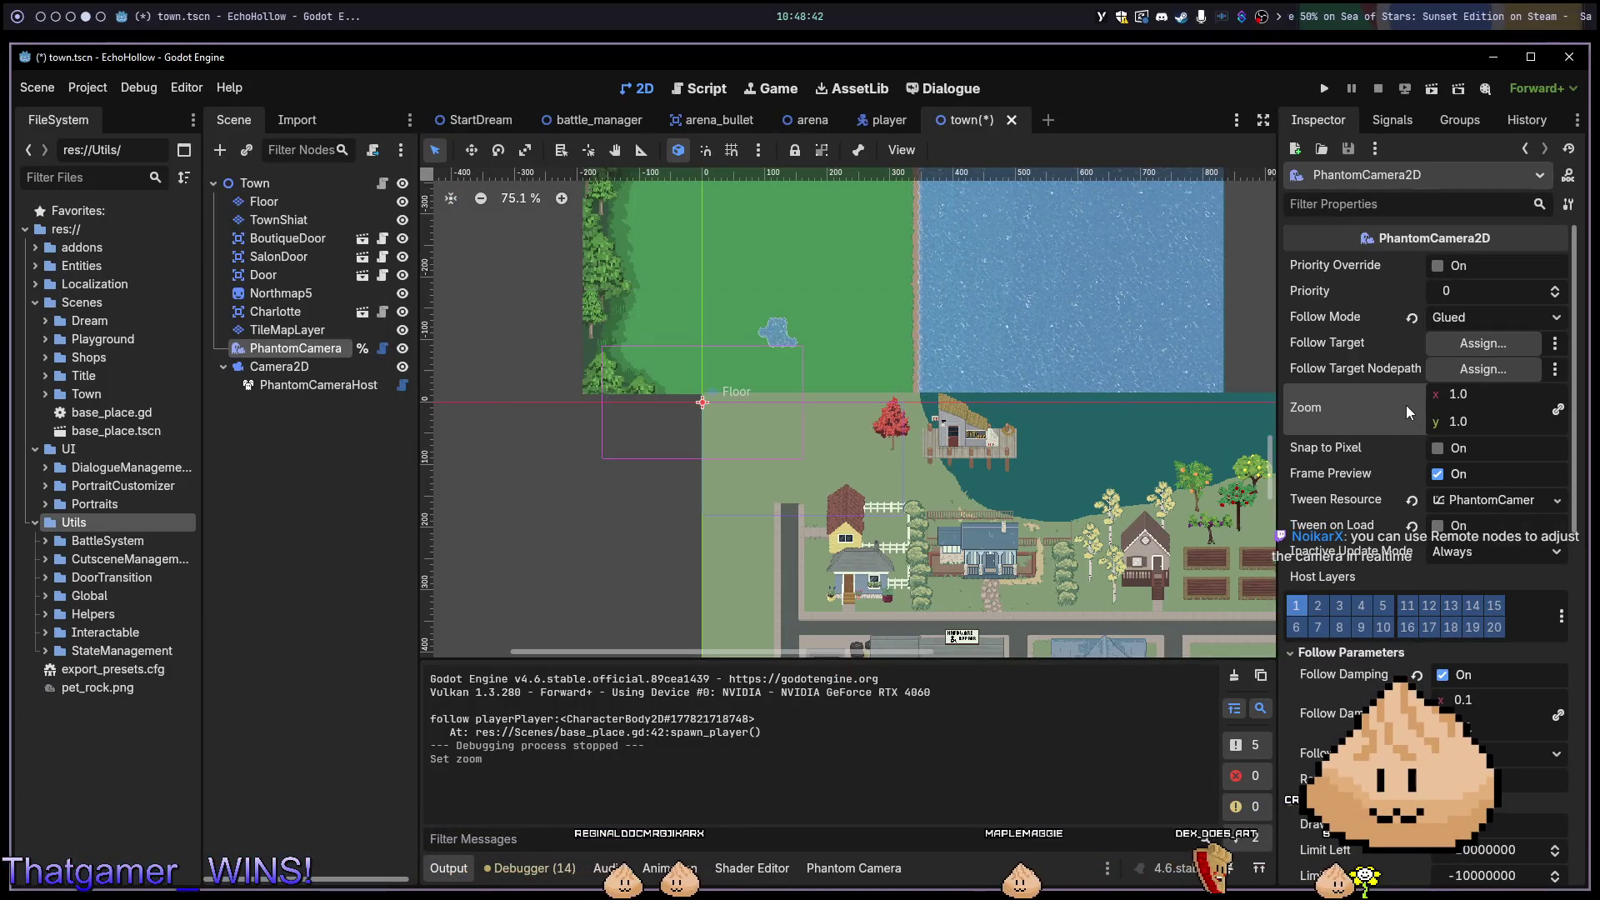
{"action": "key", "text": "ctrl+alt+p"}
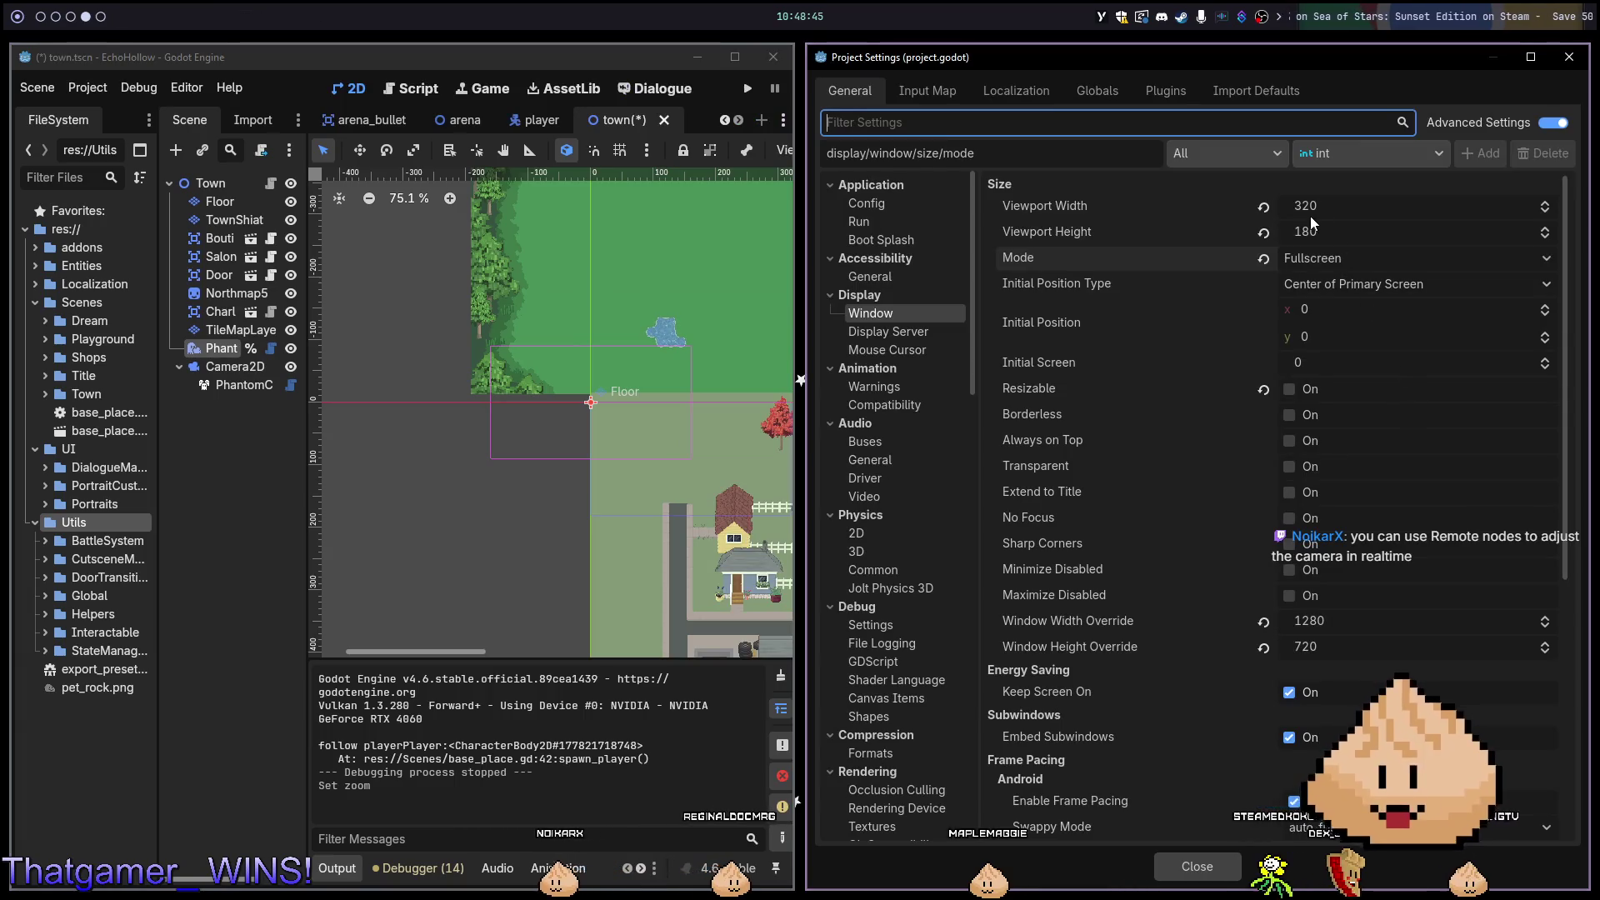
Set Viewport Width to 640 in the Window settings and rerun the game.
{"action": "left_click", "coordinate": [1316, 207]}
{"action": "key", "text": "Tab"}
{"action": "left_click", "coordinate": [1316, 207]}
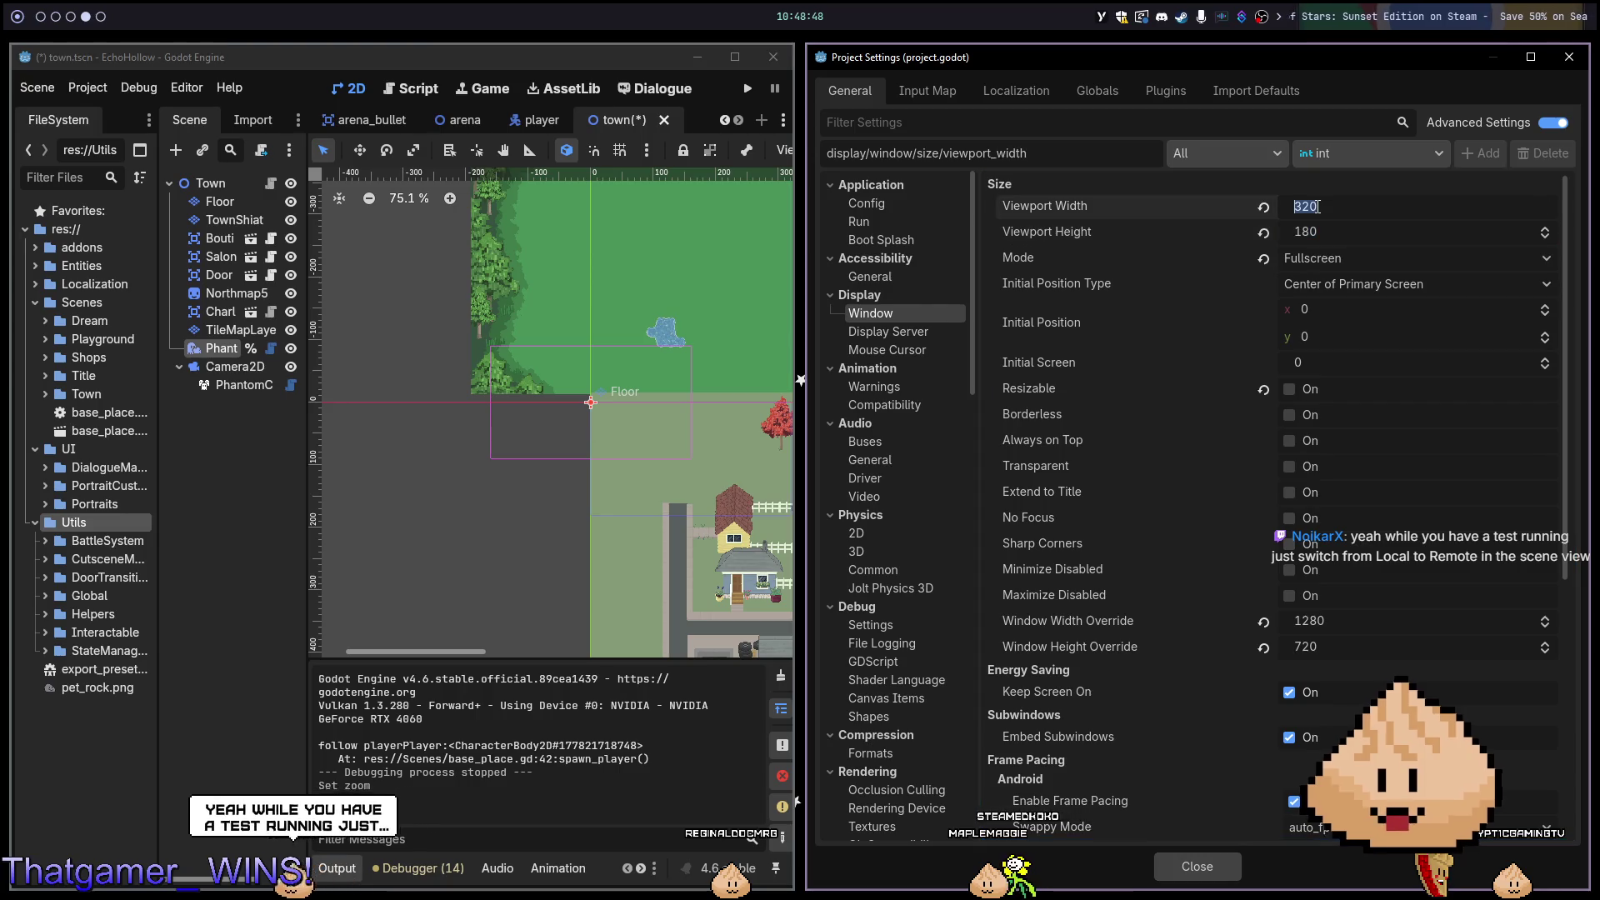
{"action": "type", "text": "640"}
{"action": "key", "text": "Tab"}
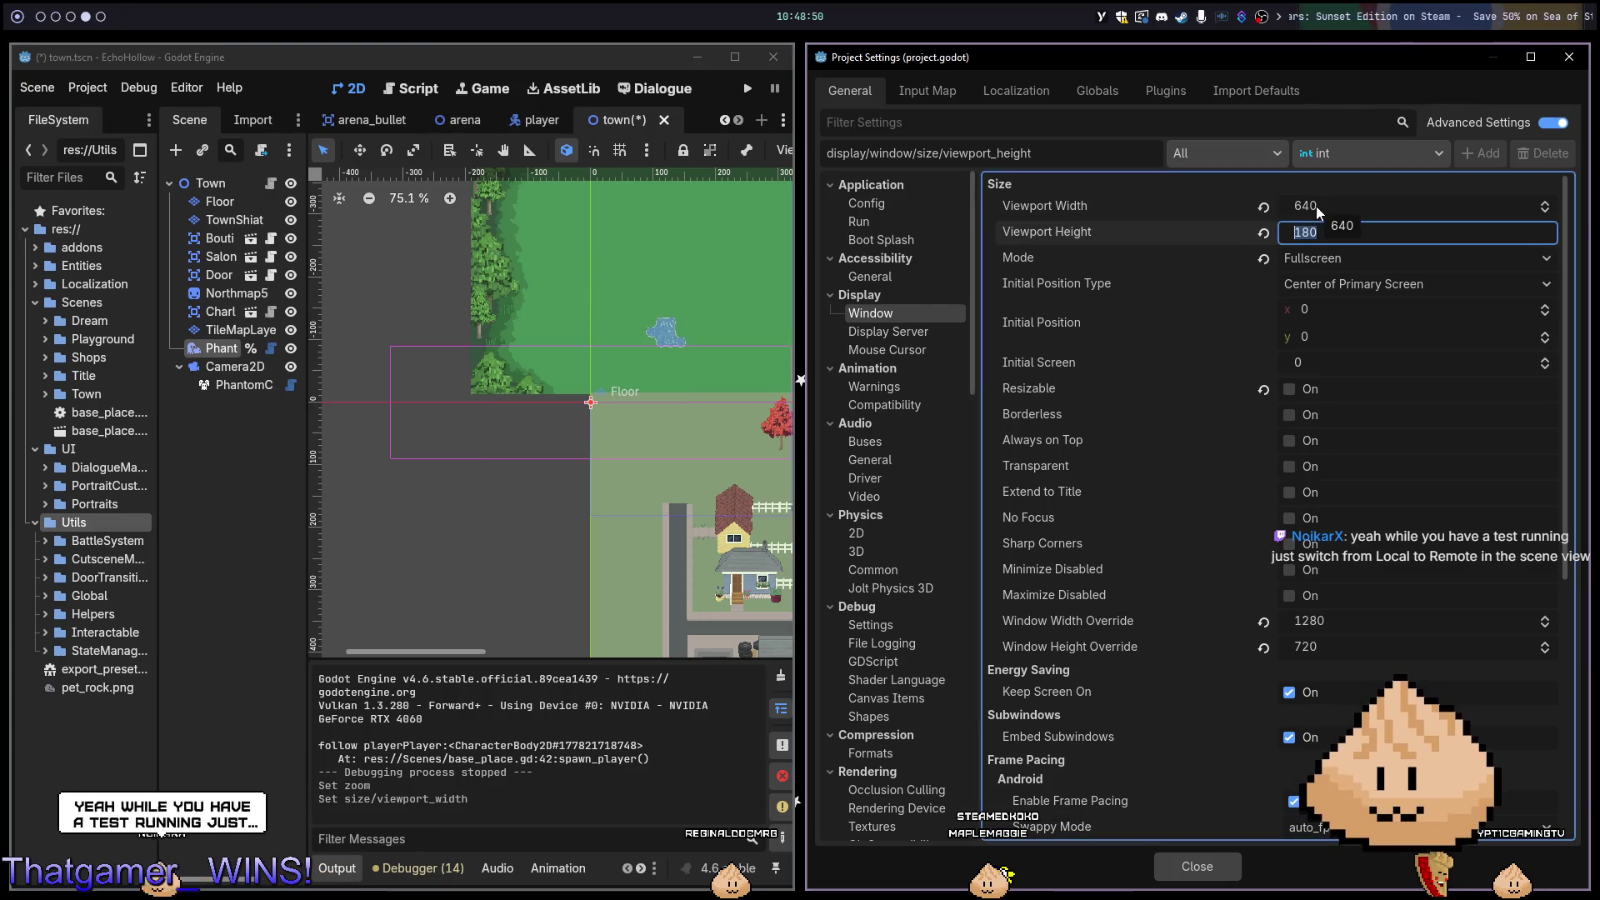
{"action": "type", "text": "360"}
{"action": "key", "text": "Escape"}
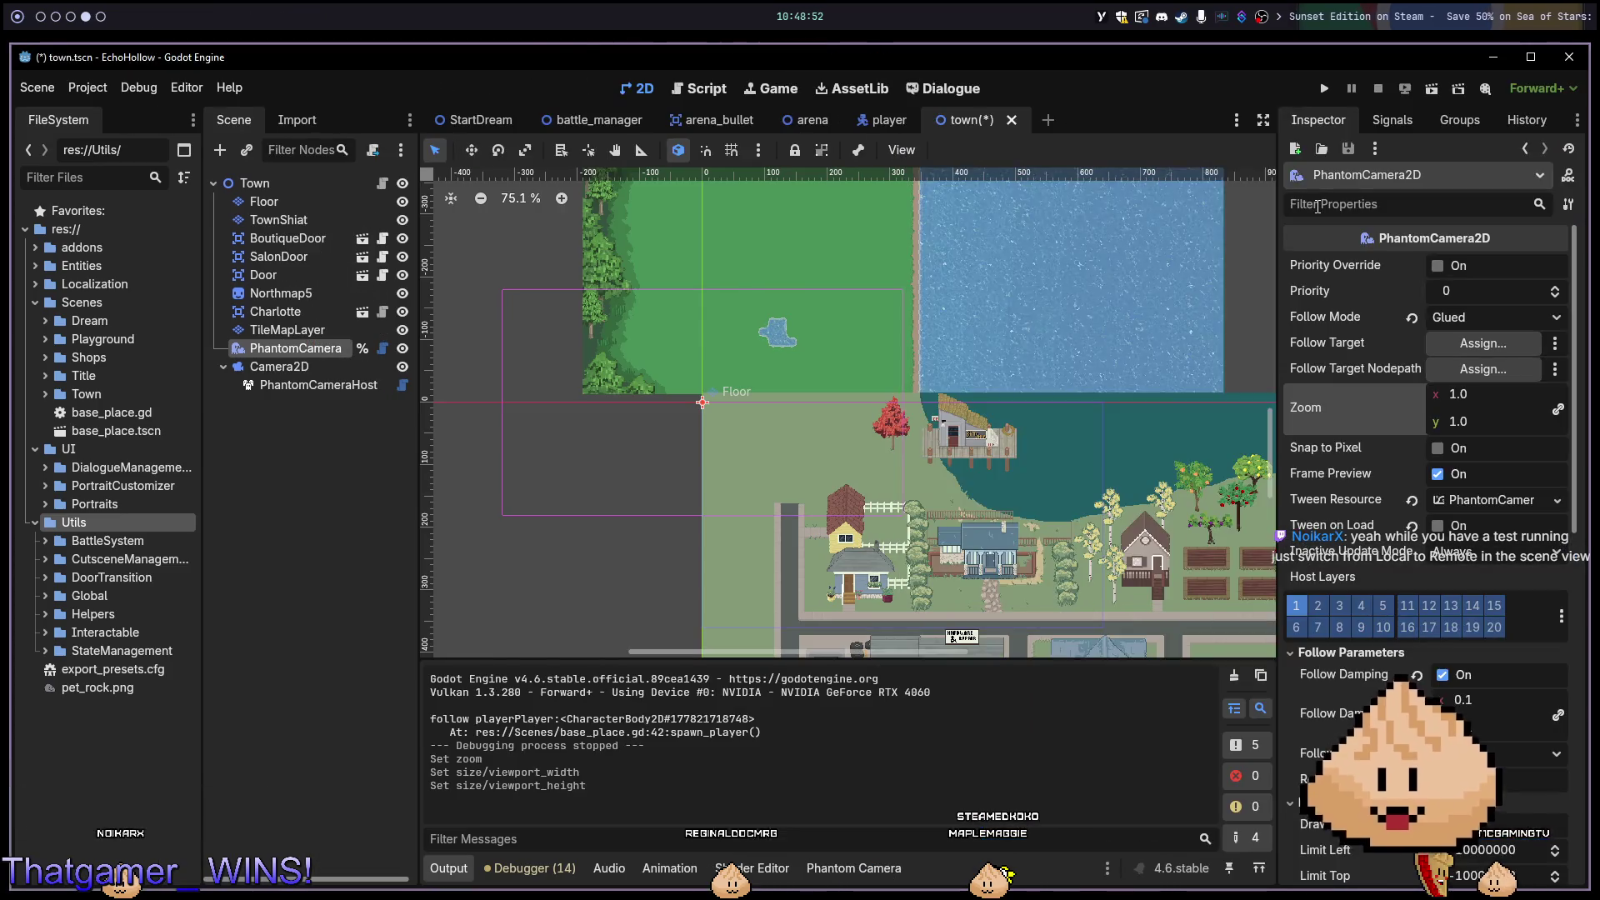
{"action": "key", "text": "F5"}
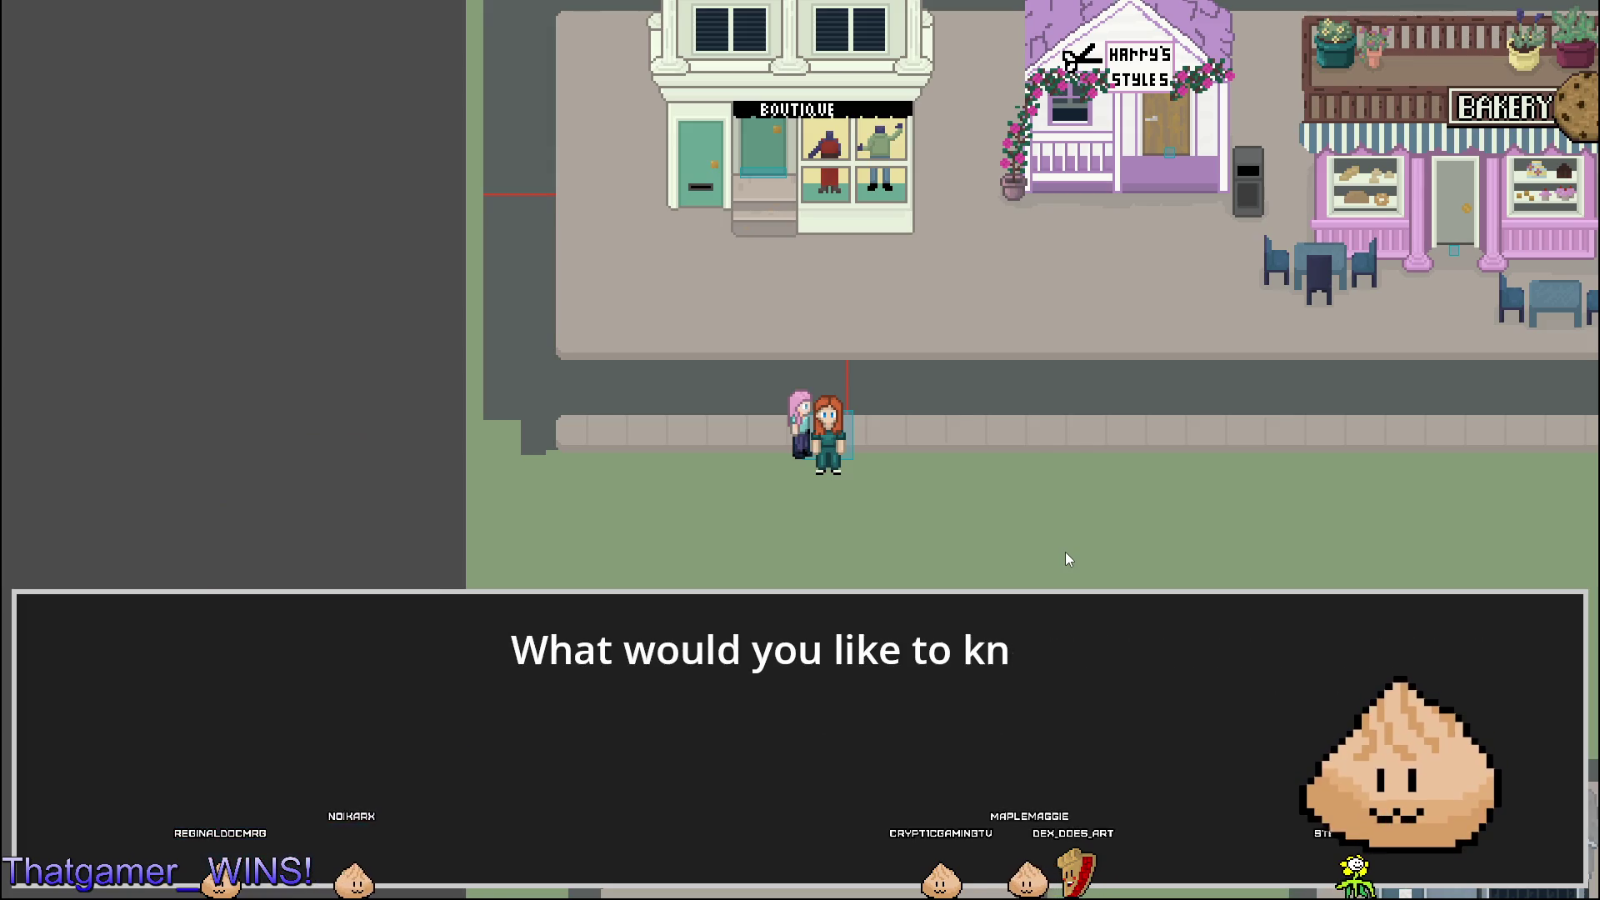
Ask the clinic worker about after-work plans and Andre through the dialogue, then stop the game.
{"action": "key", "text": "Return"}
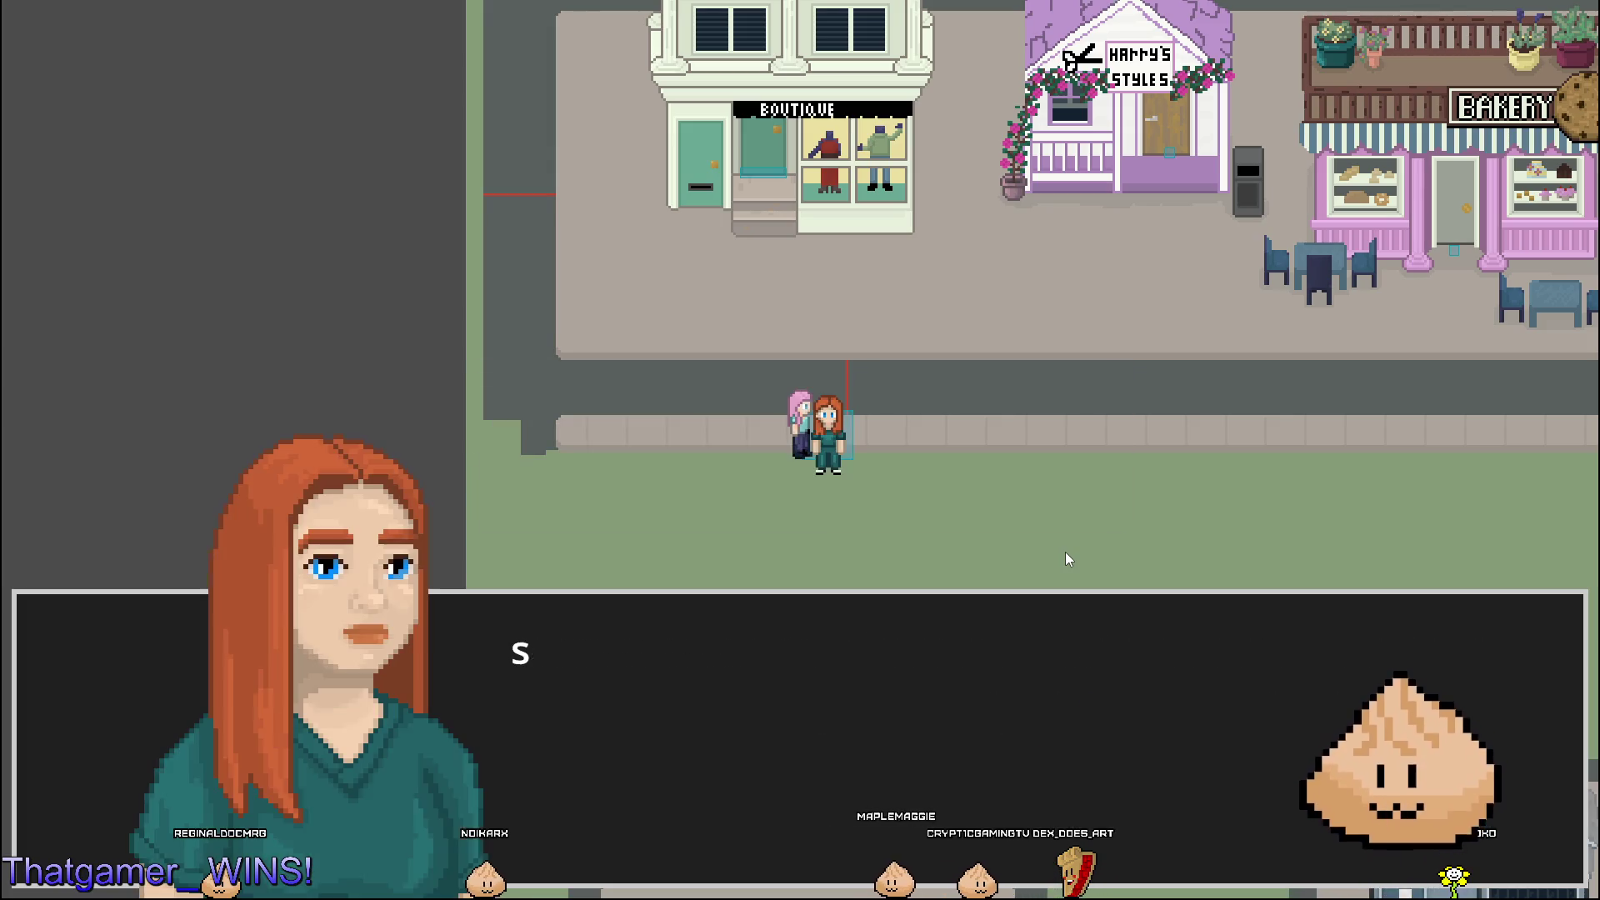
{"action": "key", "text": "Return"}
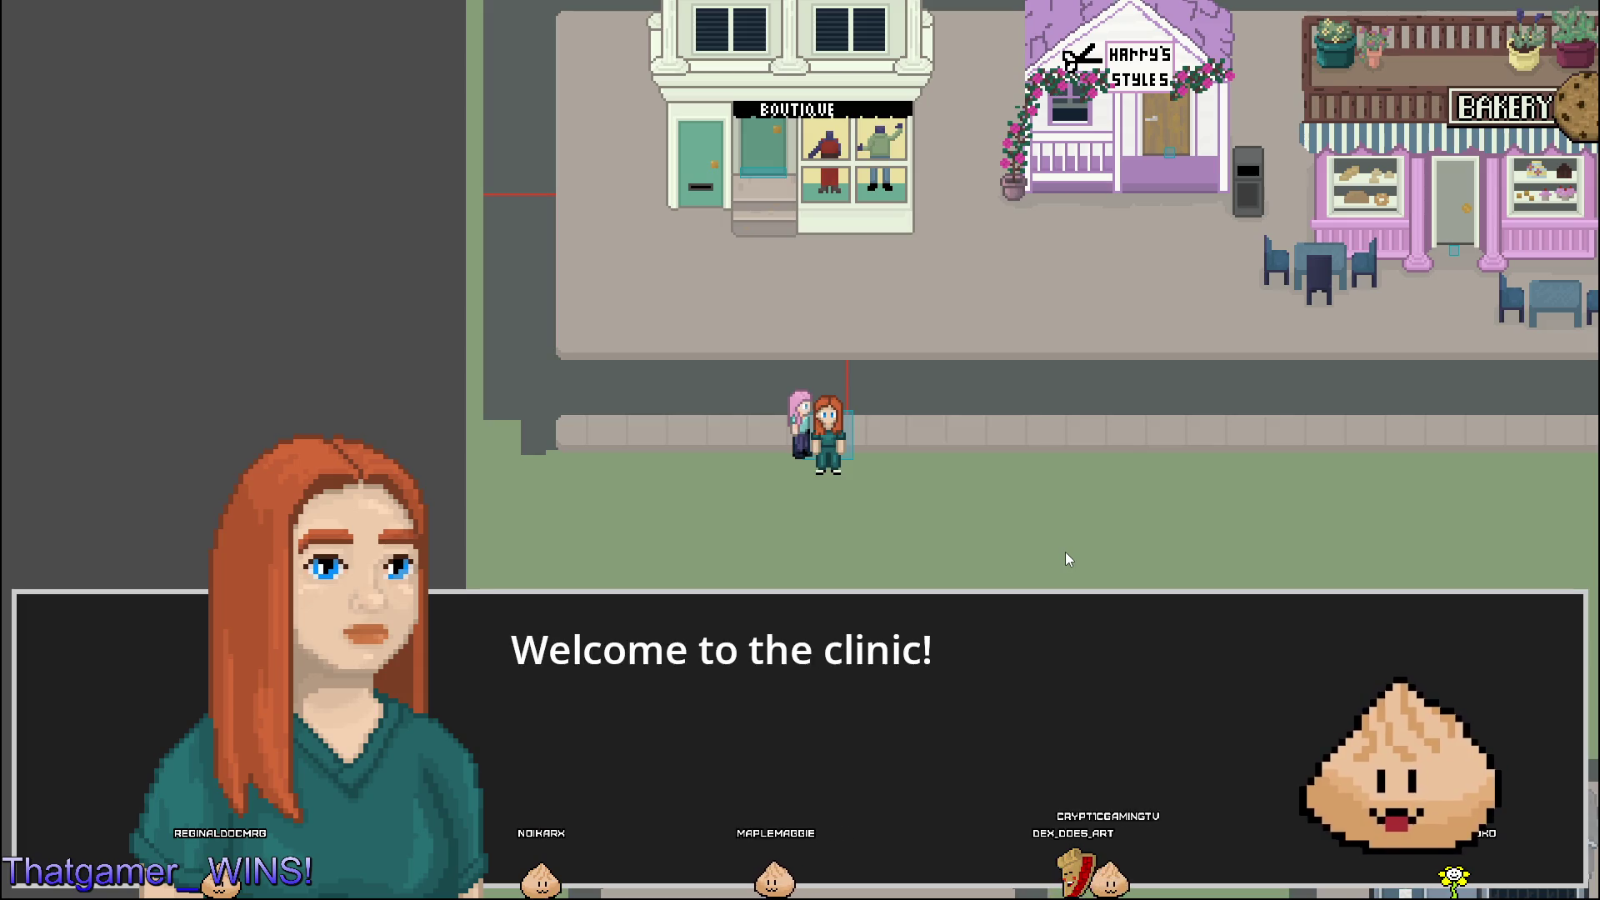
{"action": "key", "text": "Return"}
{"action": "key", "text": "Return"}
{"action": "key", "text": "Return"}
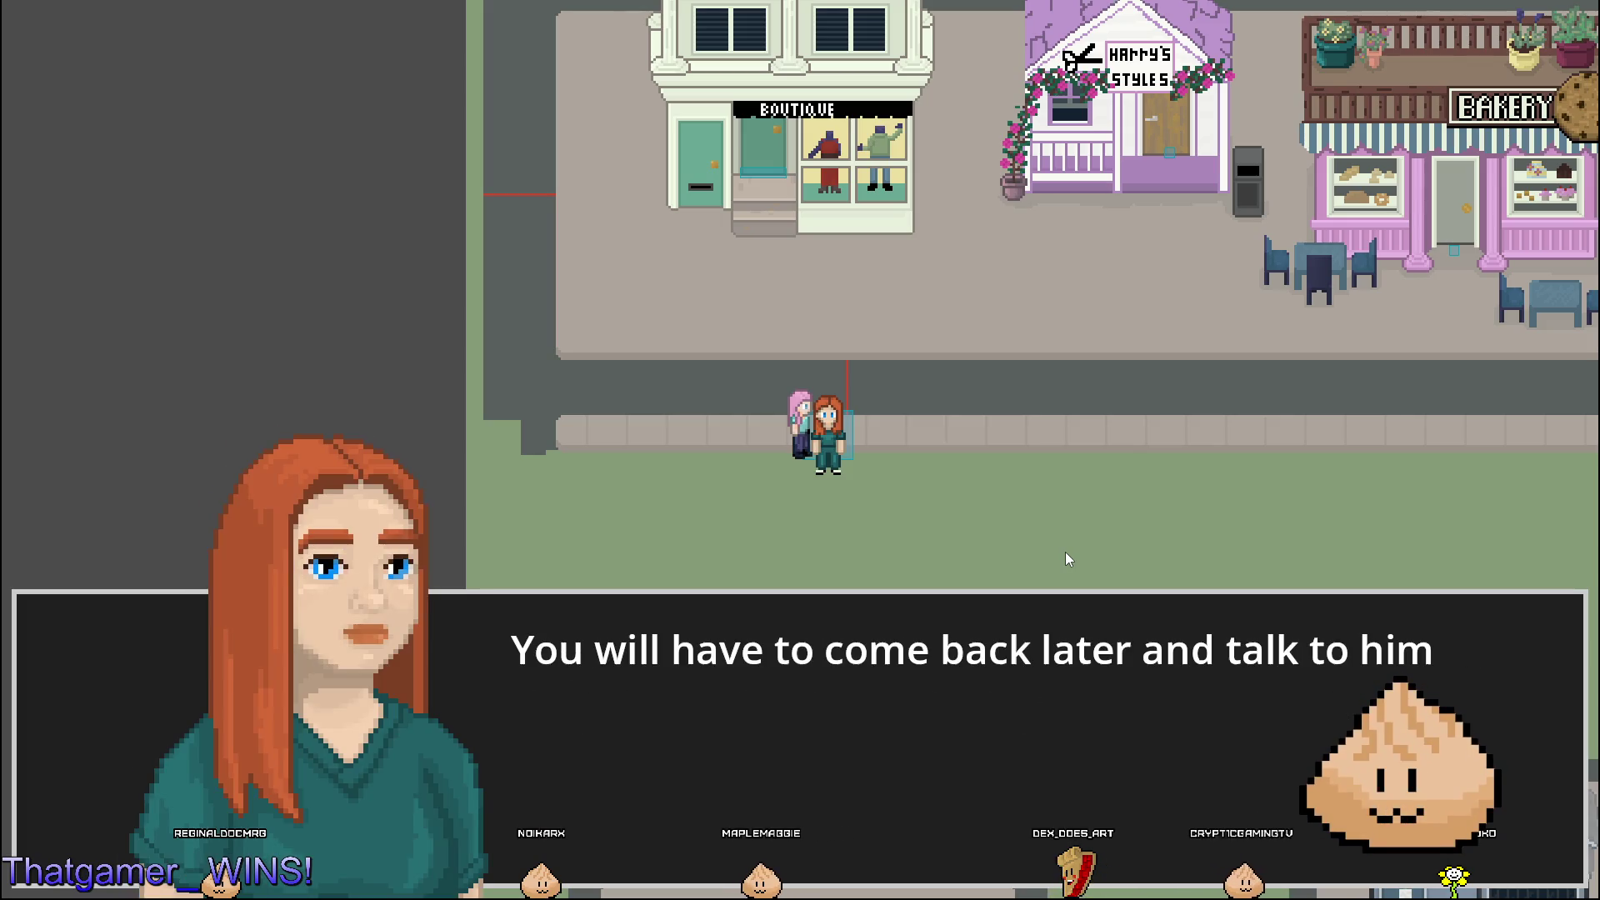
{"action": "key", "text": "Return"}
{"action": "key", "text": "Return"}
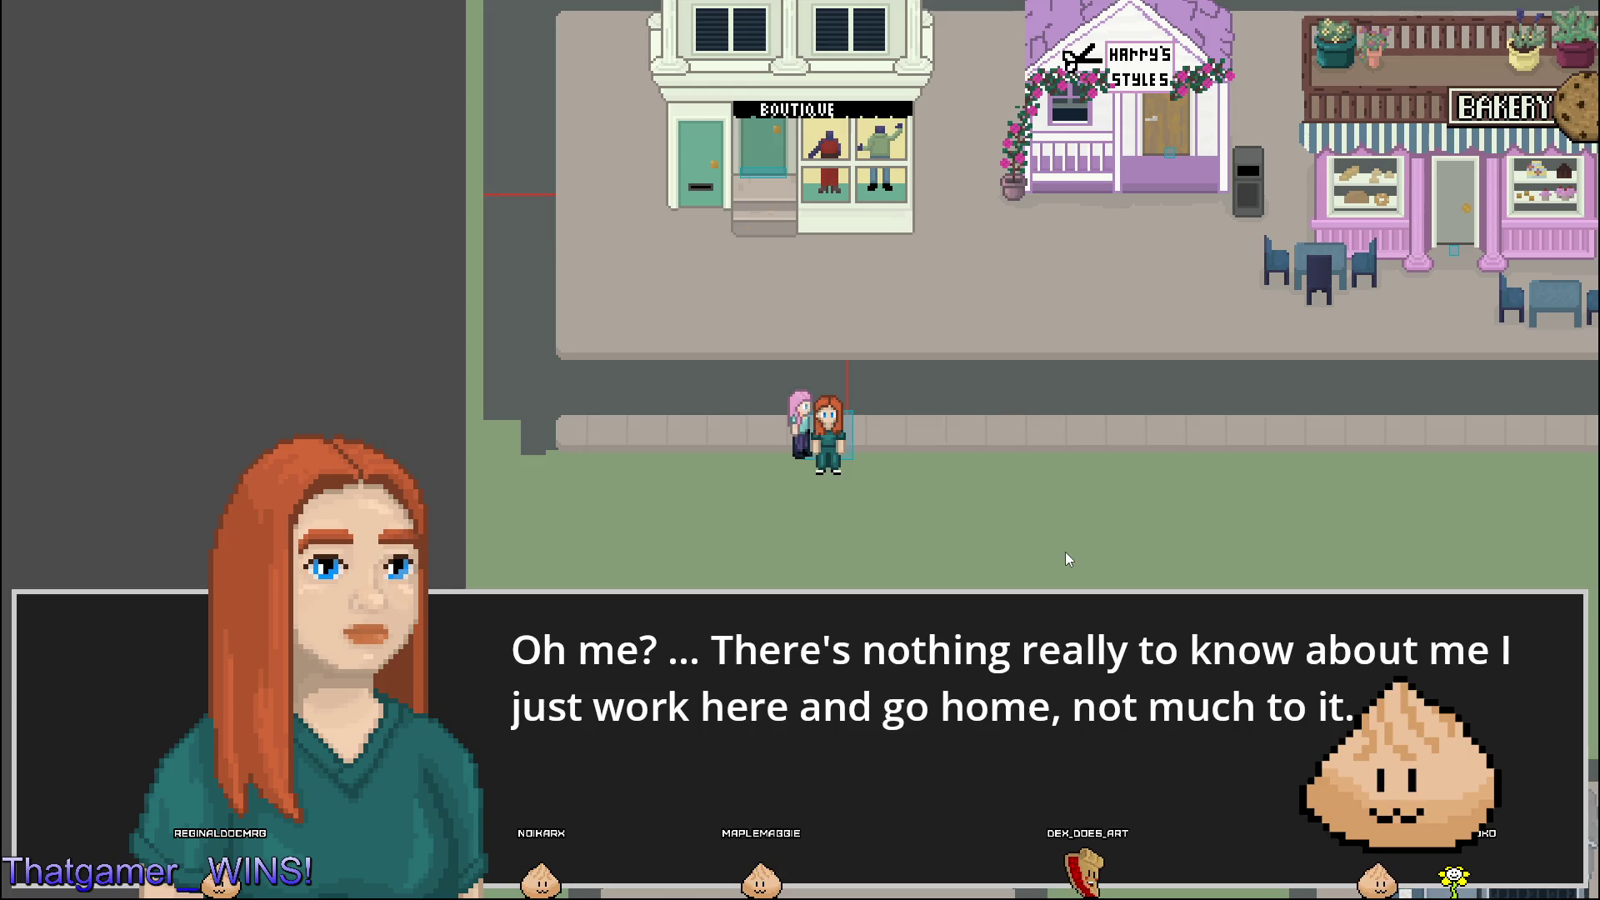
{"action": "key", "text": "Return"}
{"action": "key", "text": "Down"}
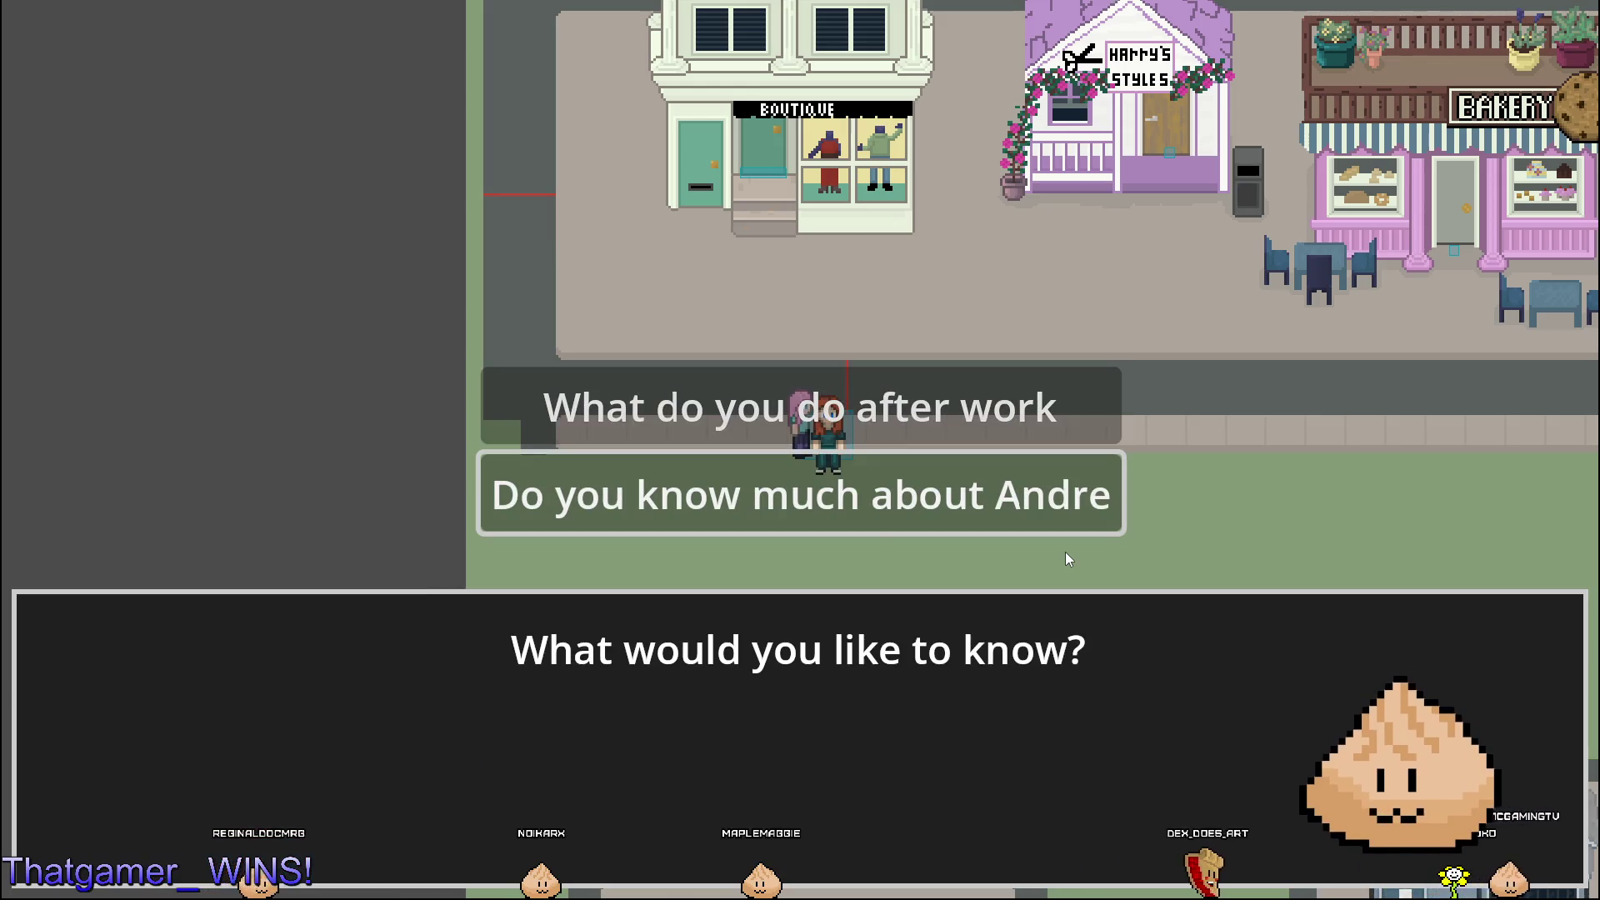
{"action": "key", "text": "Return"}
{"action": "key", "text": "Return"}
{"action": "key", "text": "Return"}
{"action": "key", "text": "Return"}
{"action": "key", "text": "Return"}
{"action": "key", "text": "Return"}
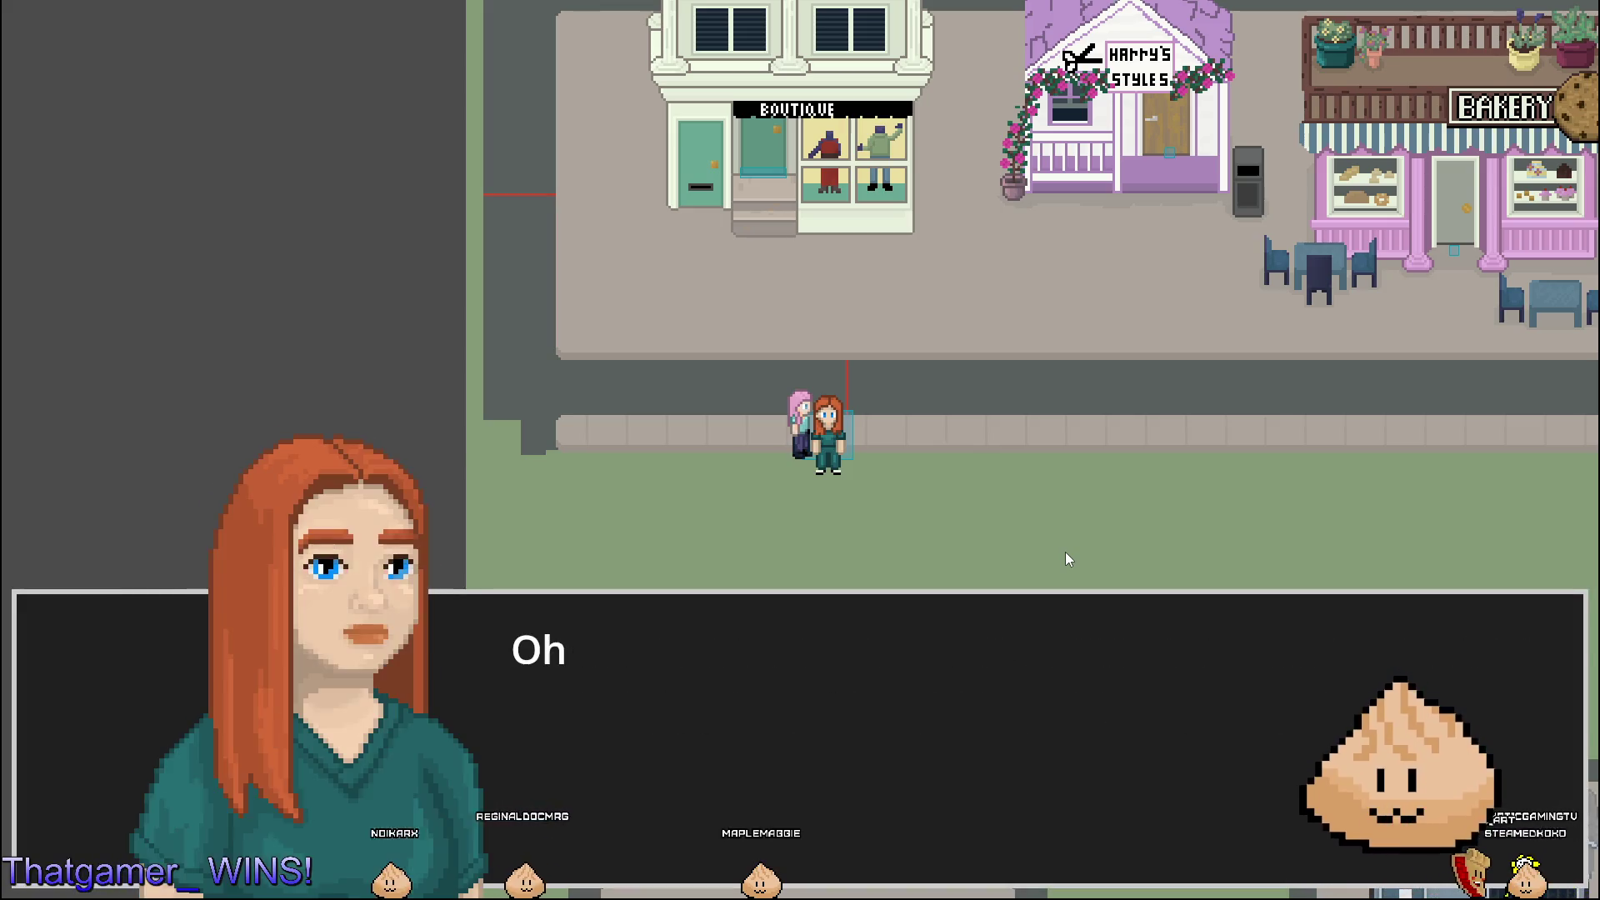
{"action": "key", "text": "Return"}
{"action": "key", "text": "Down"}
{"action": "key", "text": "Up"}
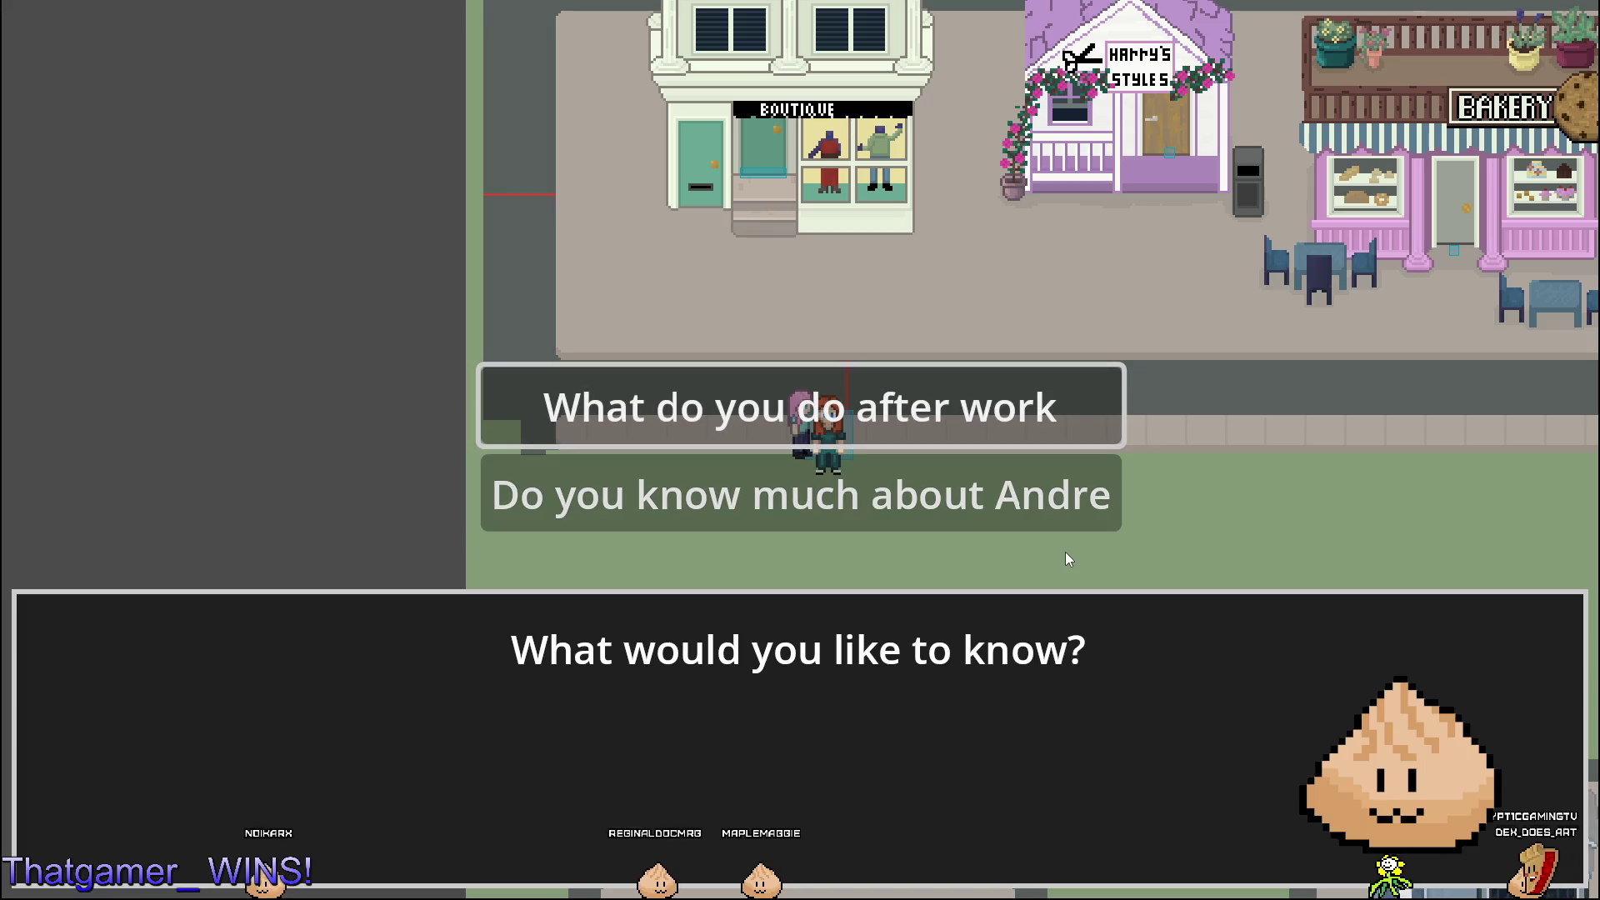
{"action": "key", "text": "F8"}
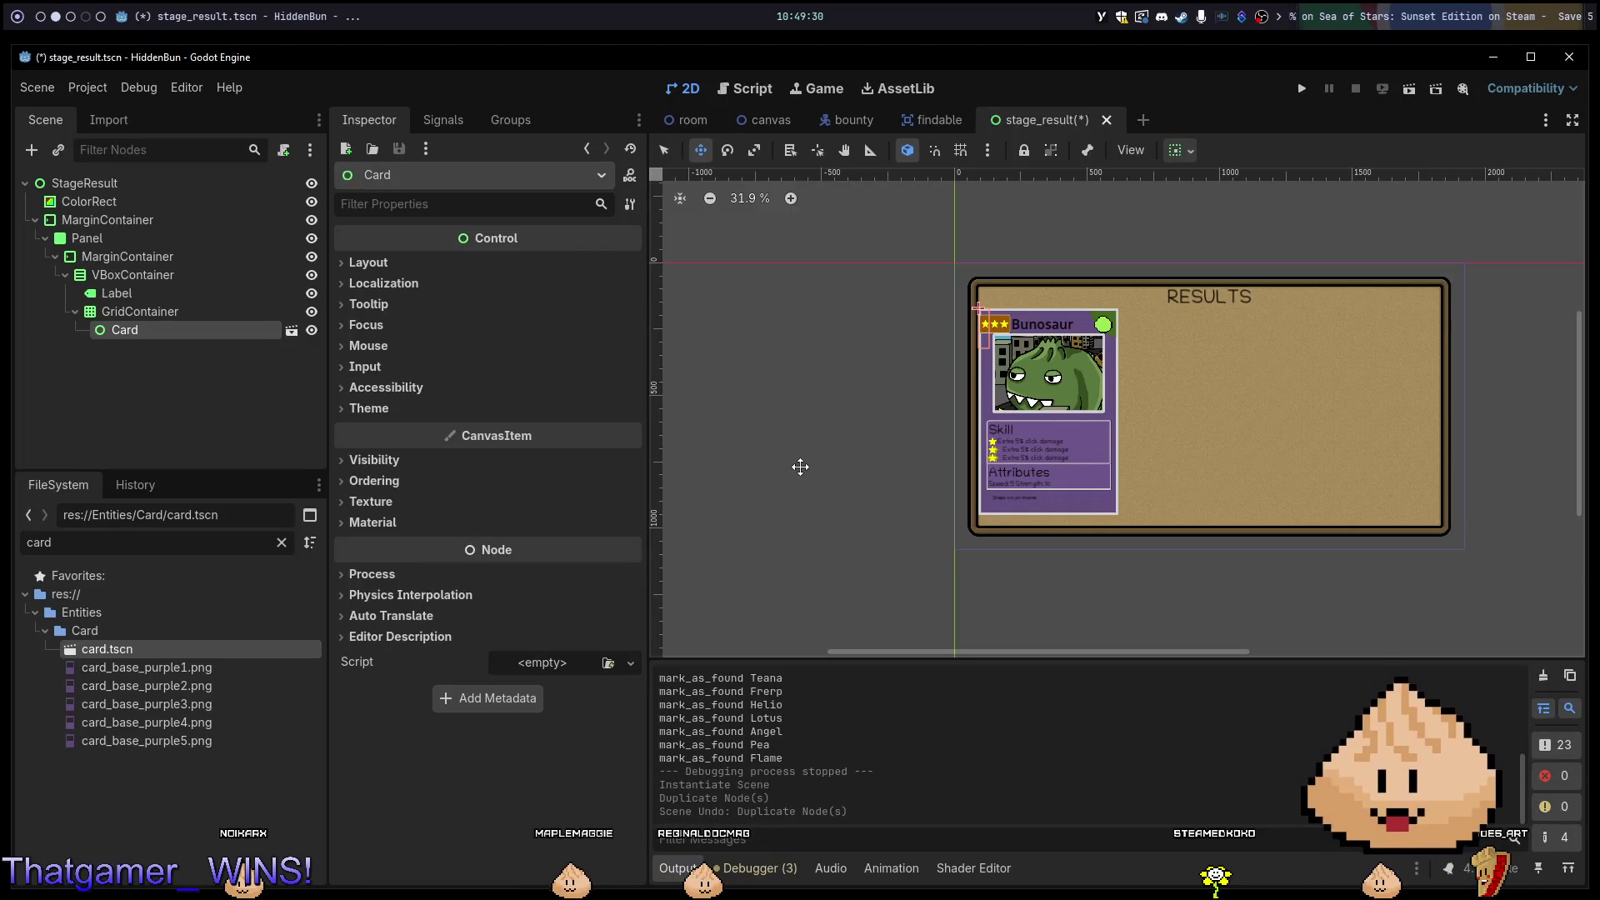
Check the Card's container sizing options under GridContainer and save stage_result.tscn.
{"action": "left_click", "coordinate": [147, 317]}
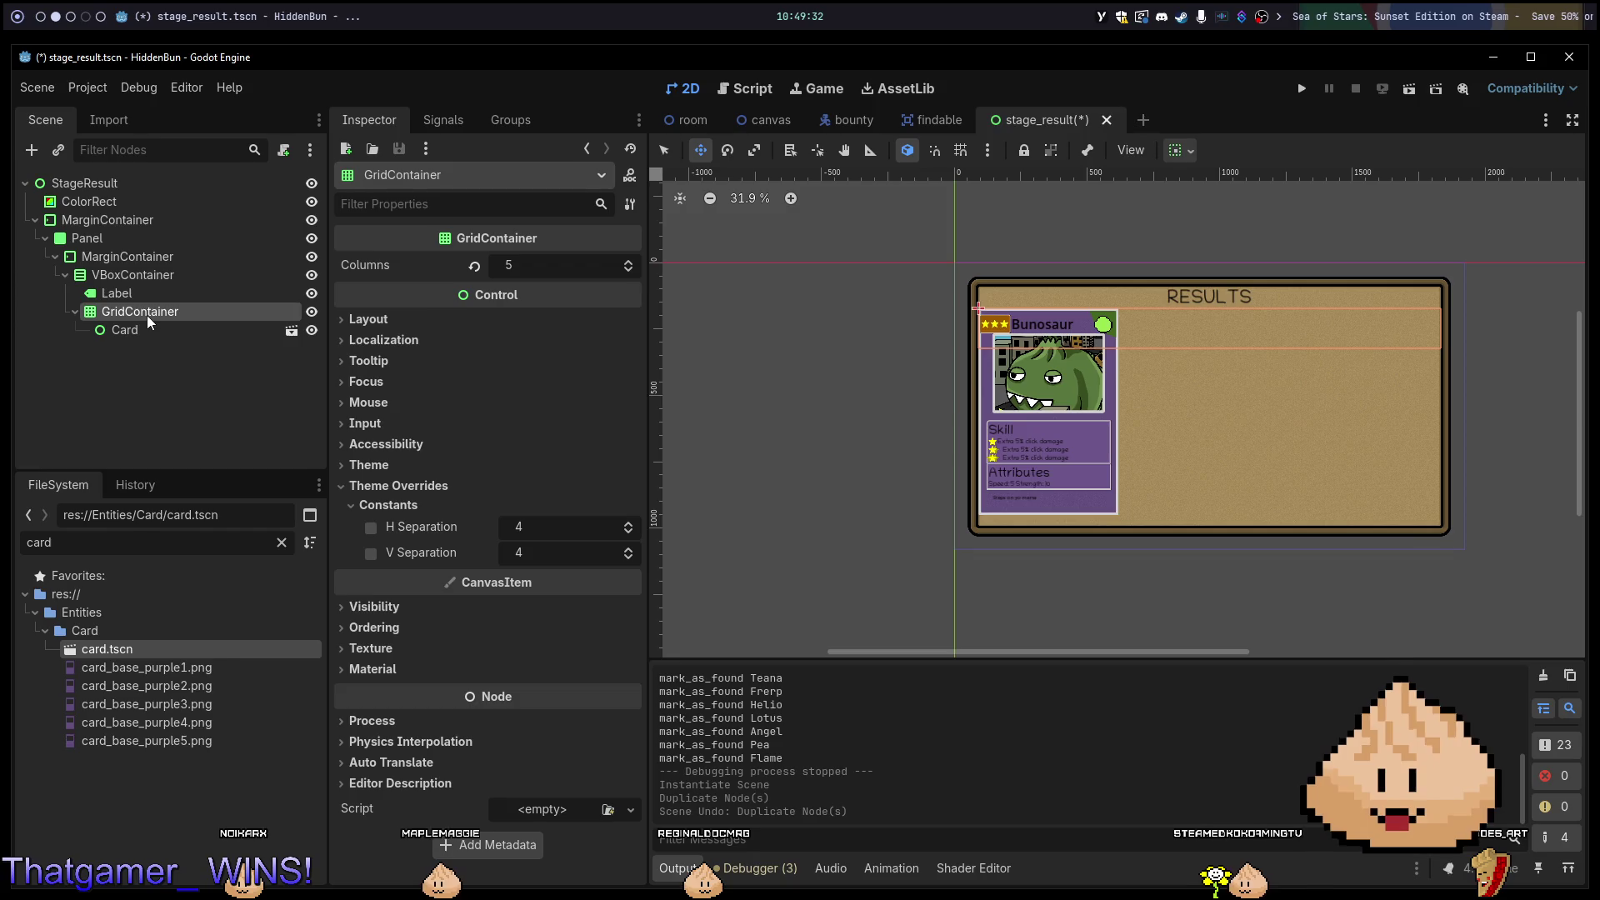
{"action": "left_click", "coordinate": [141, 329]}
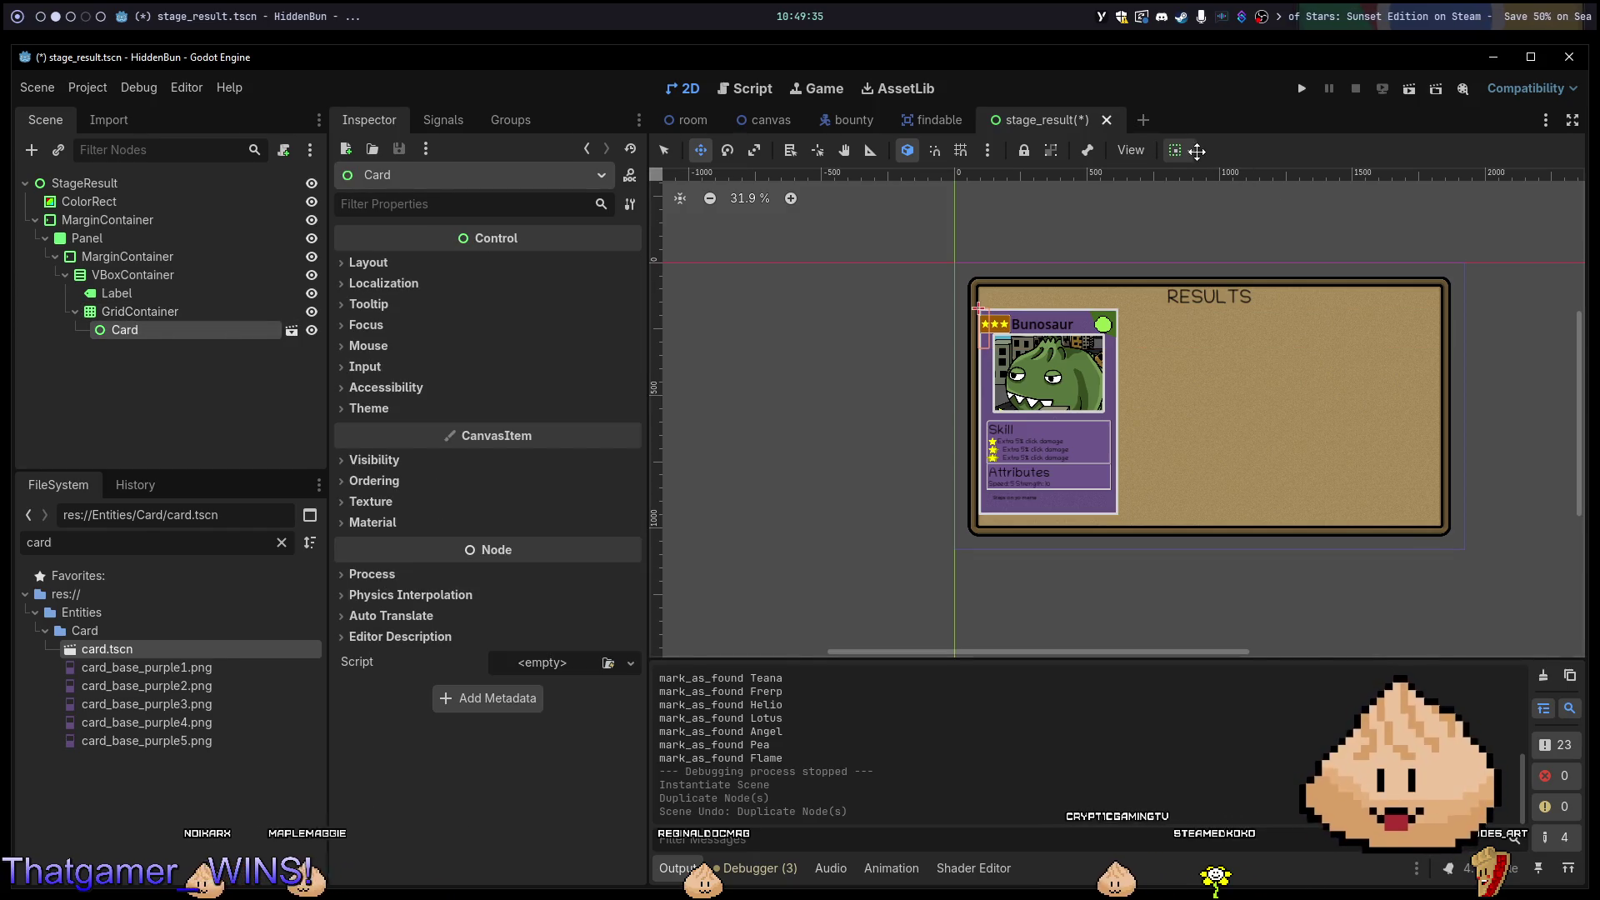
{"action": "left_click", "coordinate": [1183, 150]}
{"action": "left_click", "coordinate": [1125, 240]}
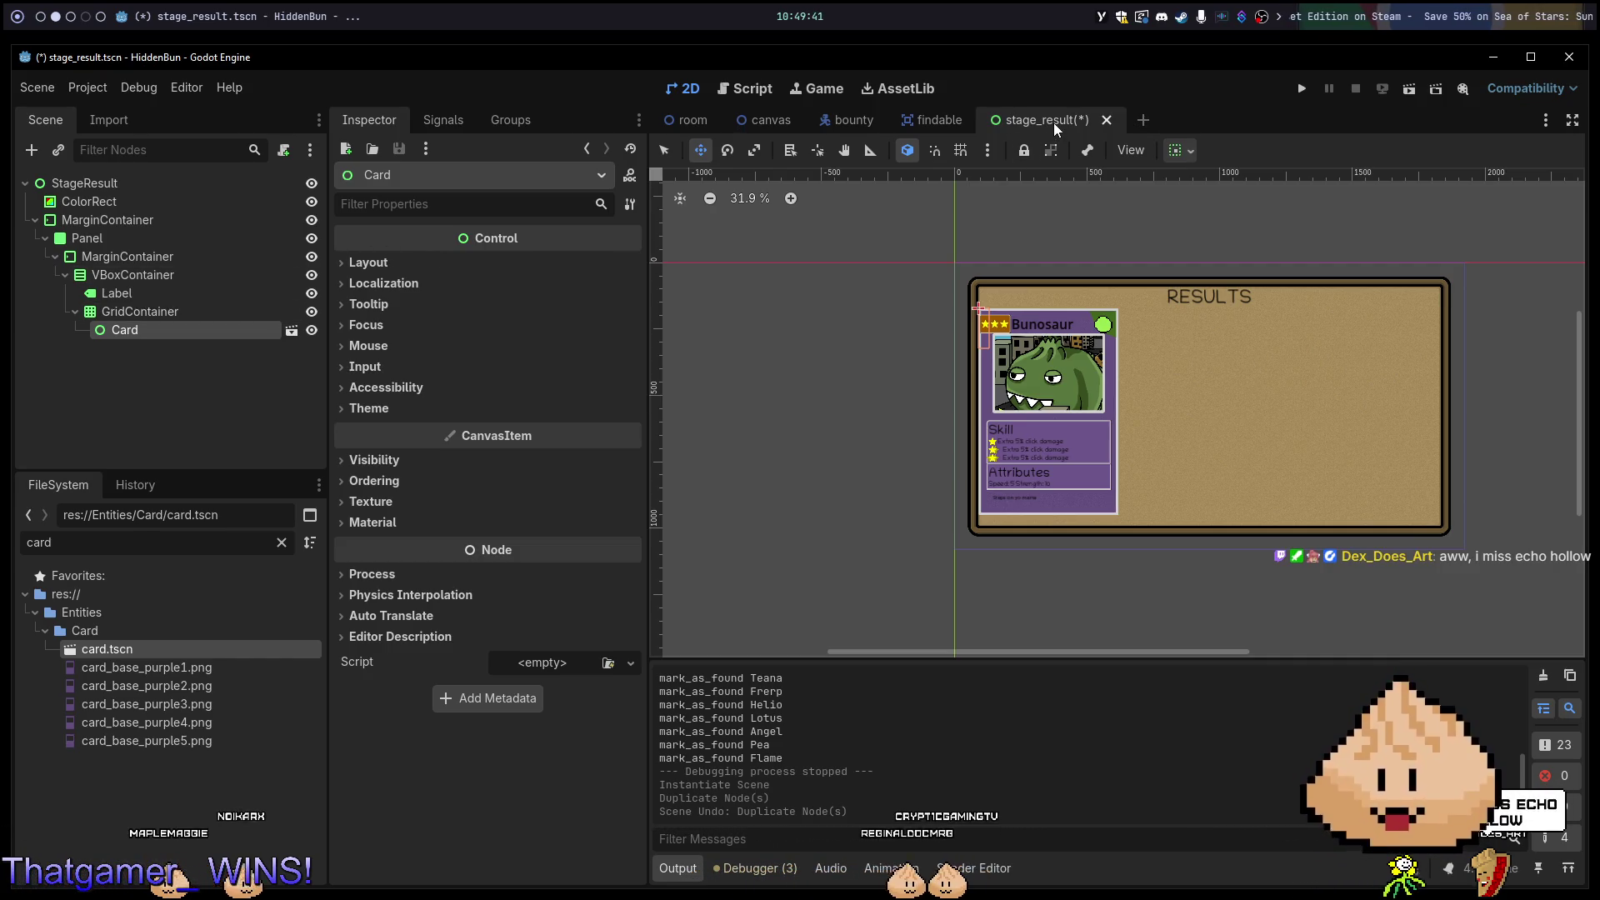
{"action": "key", "text": "ctrl+s"}
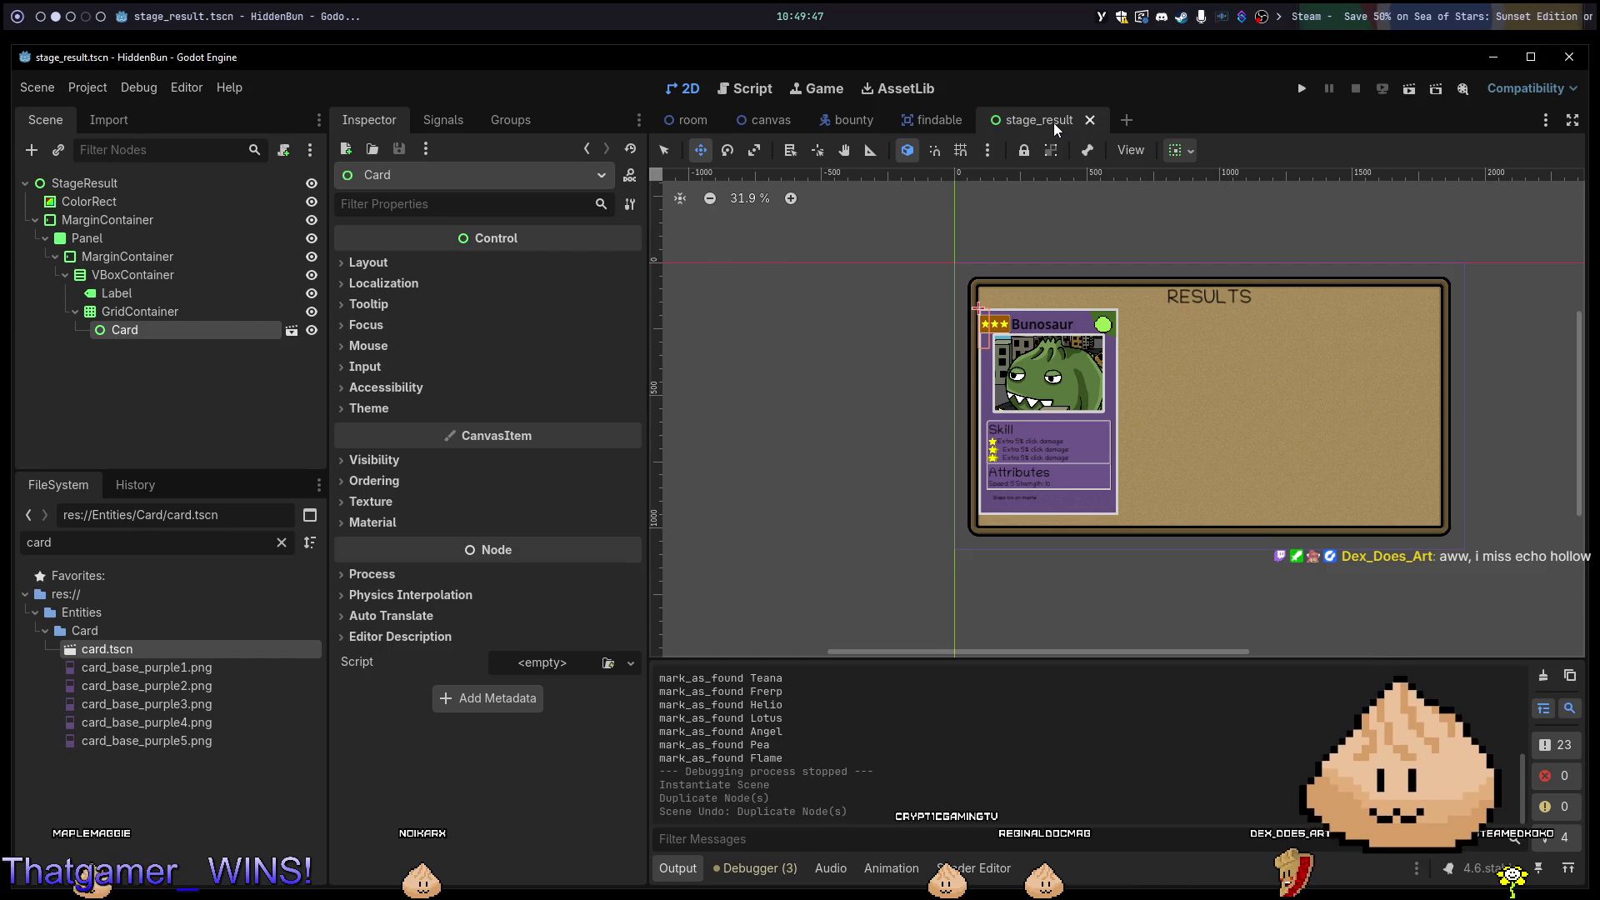
Search the scene quick-open list for 'bunosaur'.
{"action": "key", "text": "ctrl+shift+a"}
{"action": "type", "text": "bunosaur"}
{"action": "key", "text": "Return"}
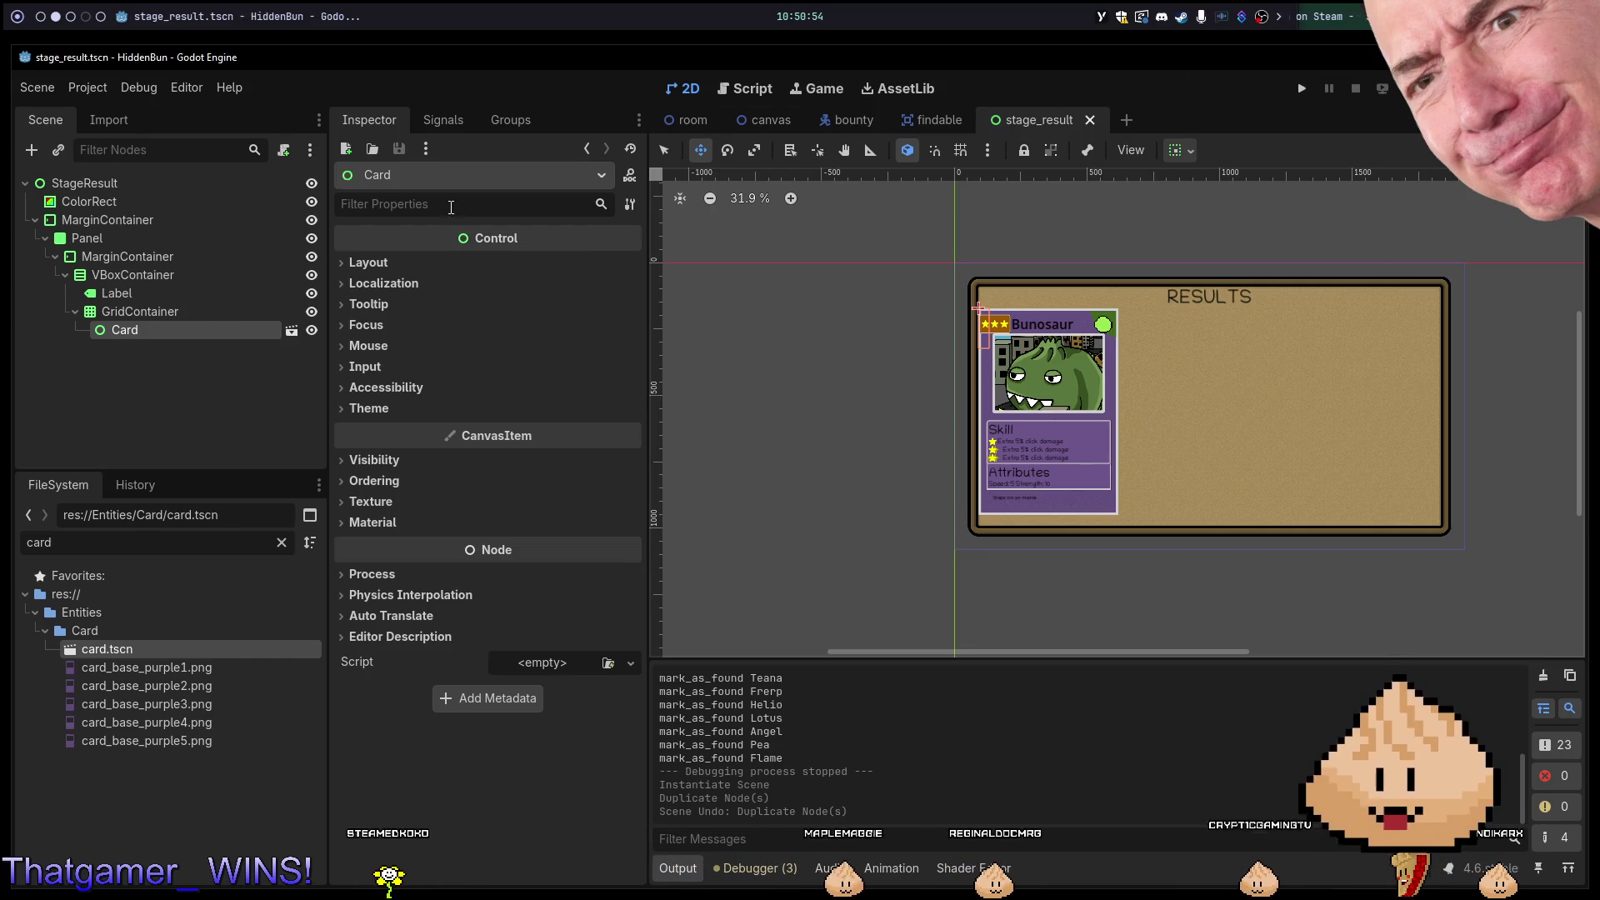
{"action": "right_click", "coordinate": [204, 326]}
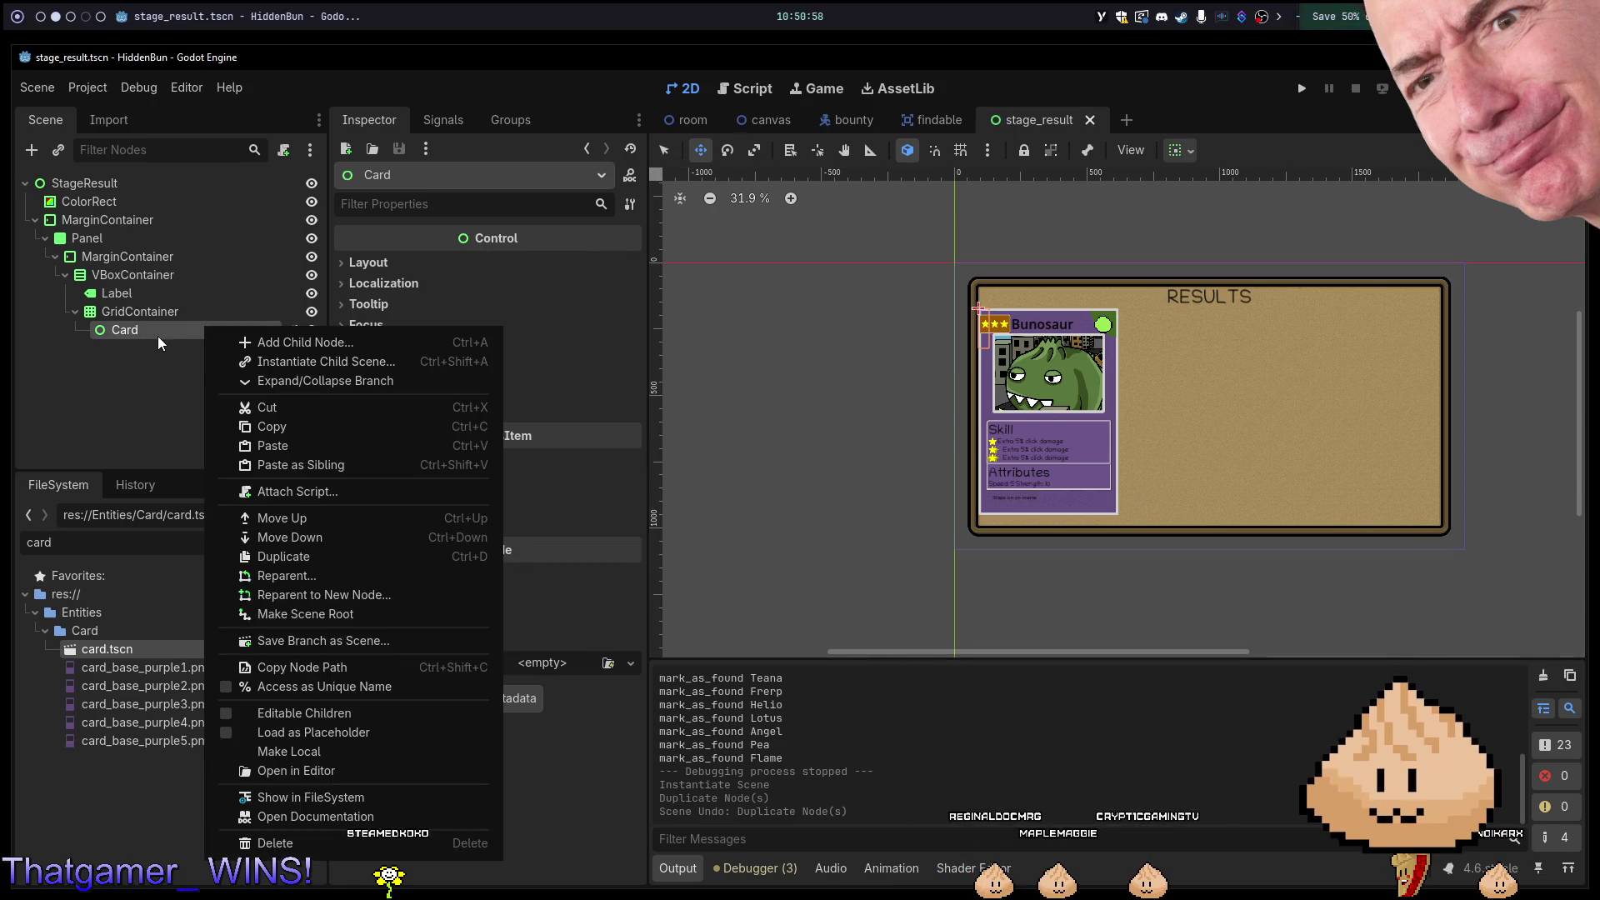
Open card.tscn in its own tab and look over its Card root and CardFrame nodes.
{"action": "left_click", "coordinate": [157, 337]}
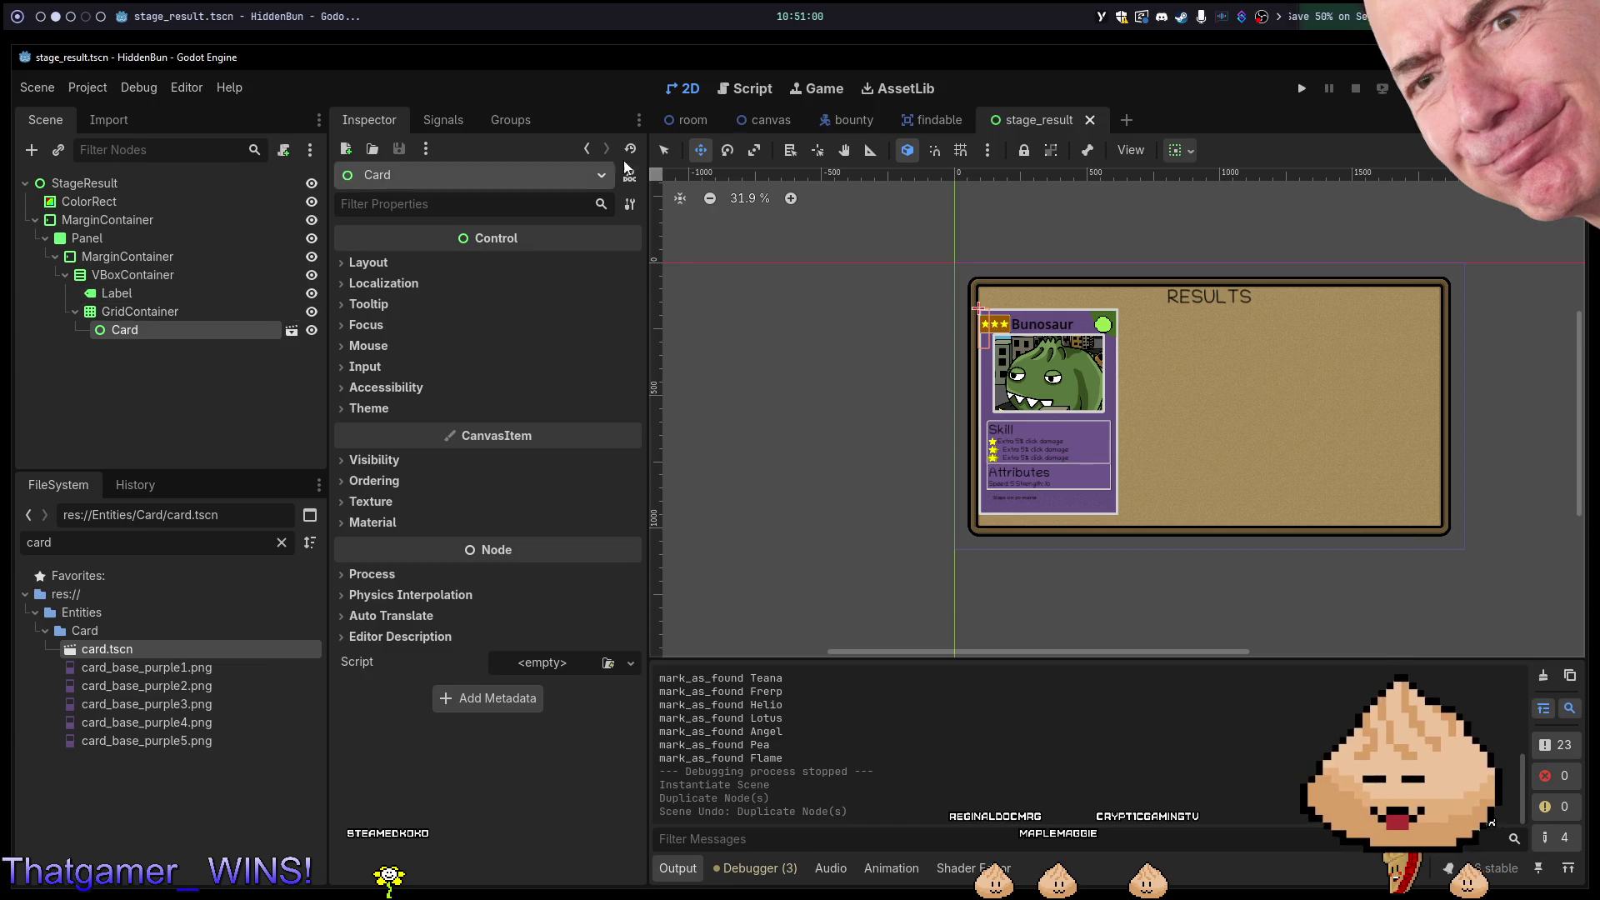
{"action": "left_click", "coordinate": [292, 331]}
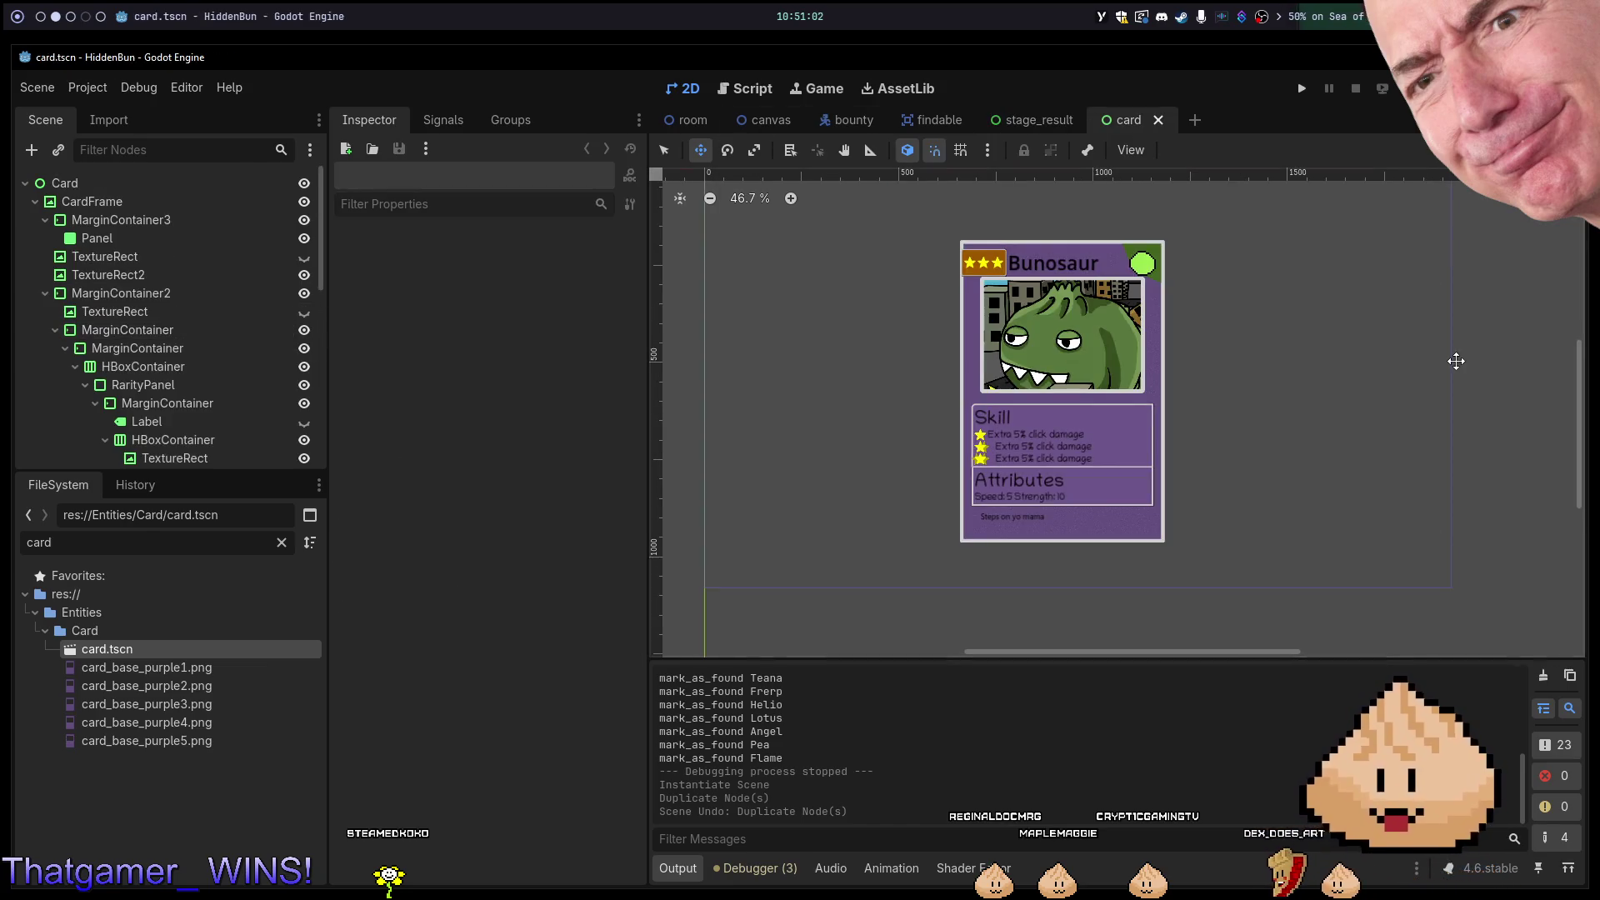
{"action": "left_click", "coordinate": [165, 181]}
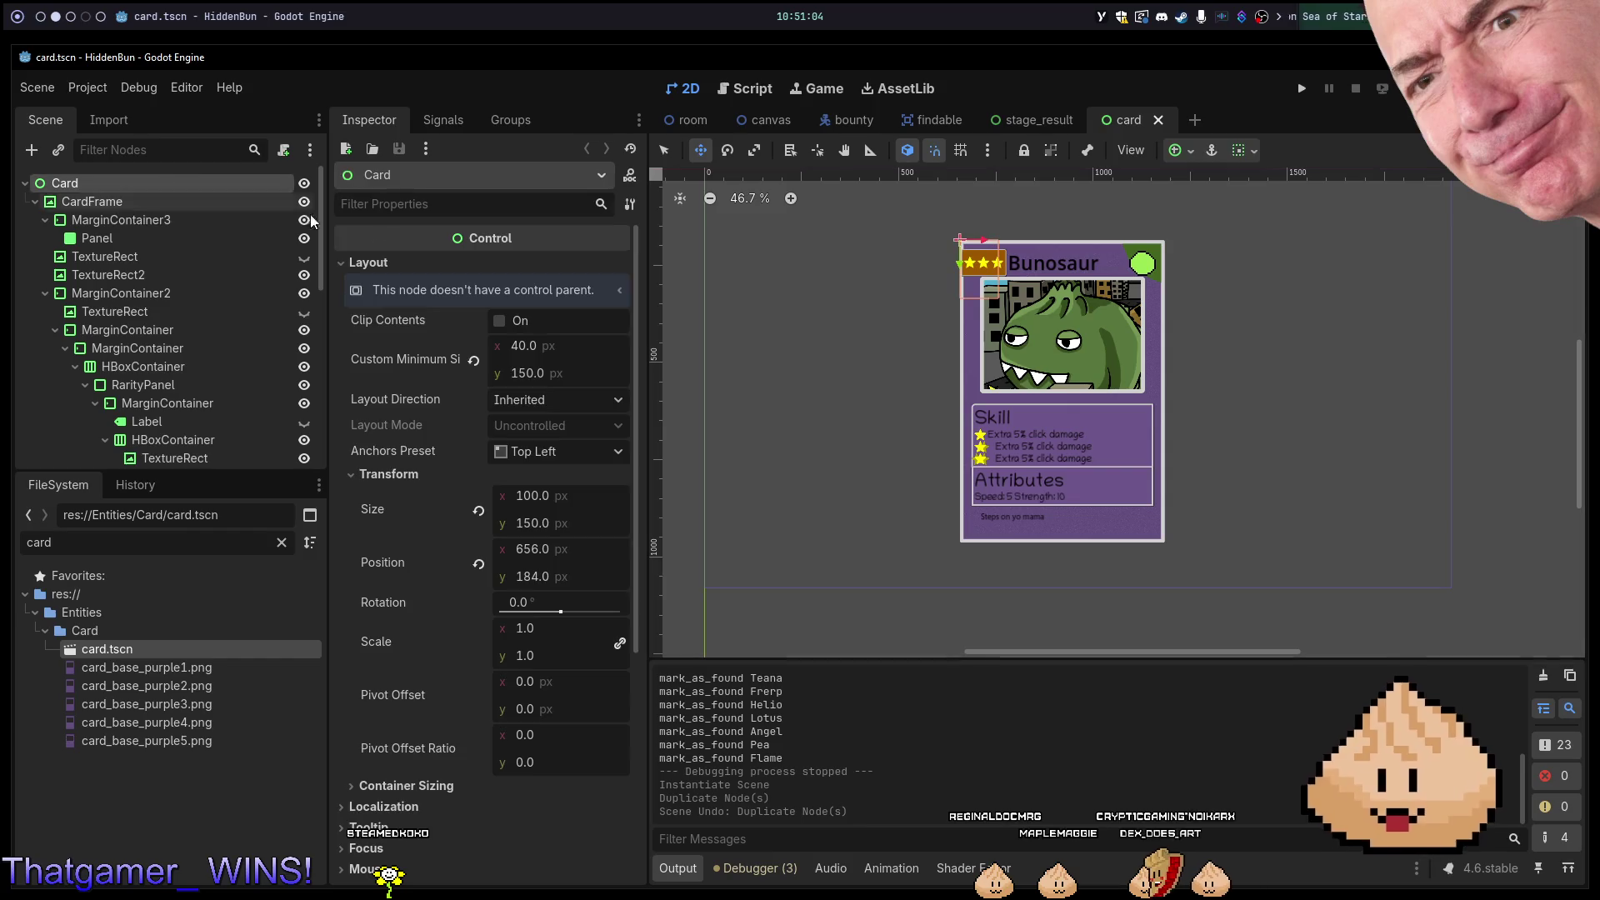
{"action": "left_click", "coordinate": [171, 202]}
{"action": "left_click", "coordinate": [59, 182]}
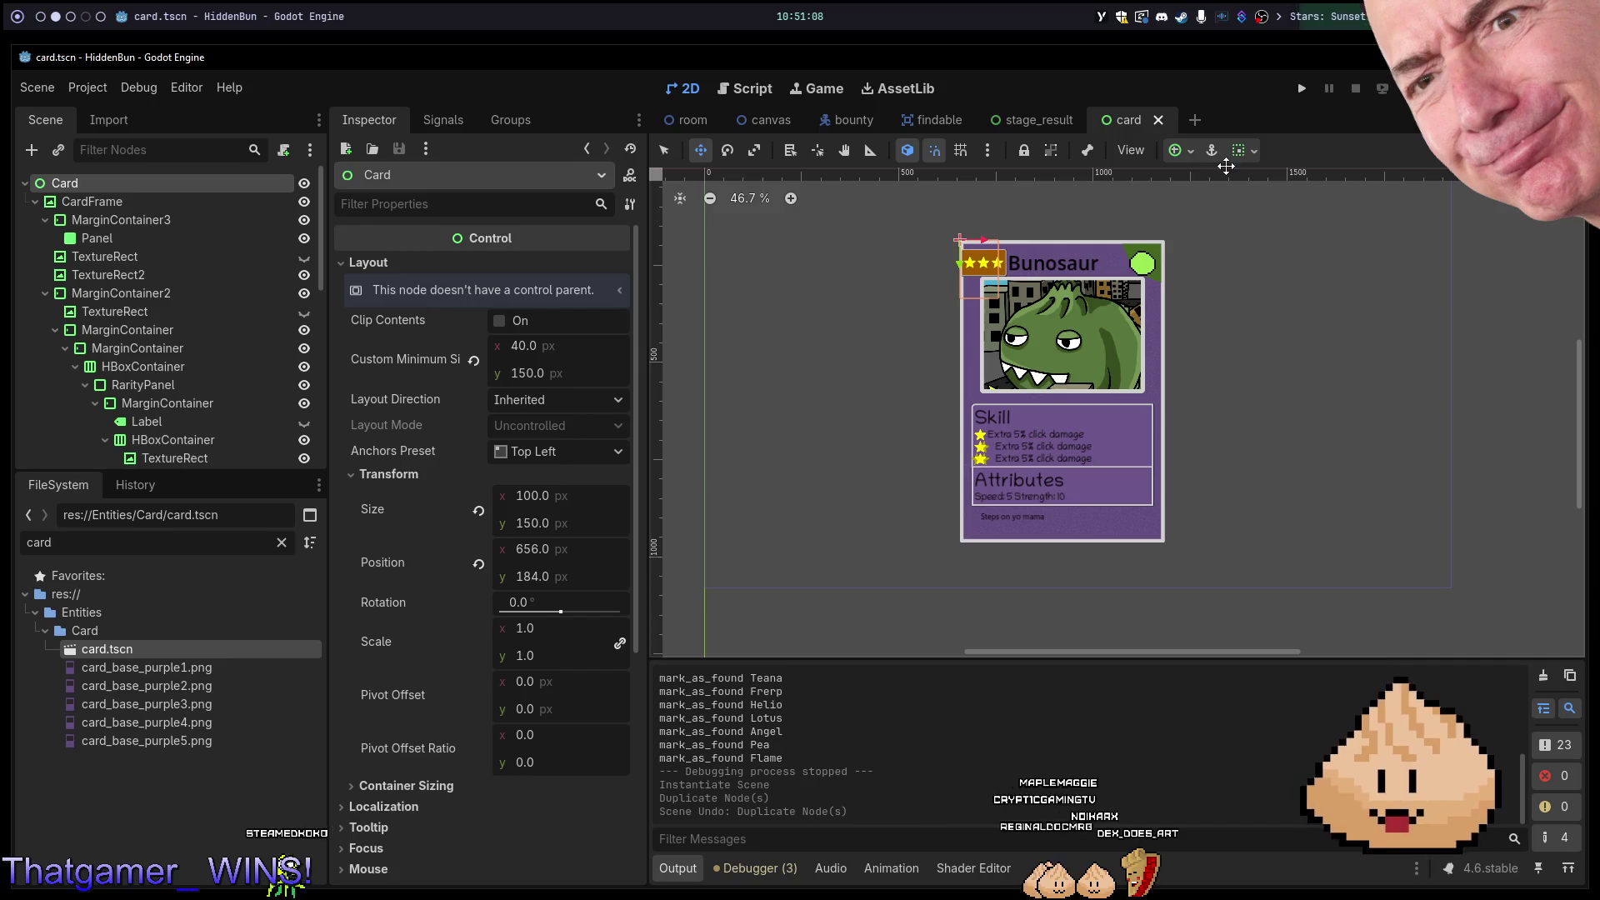
Try the Full Rect anchor preset on the Card root, then undo it back to Top Left.
{"action": "left_click", "coordinate": [1188, 151]}
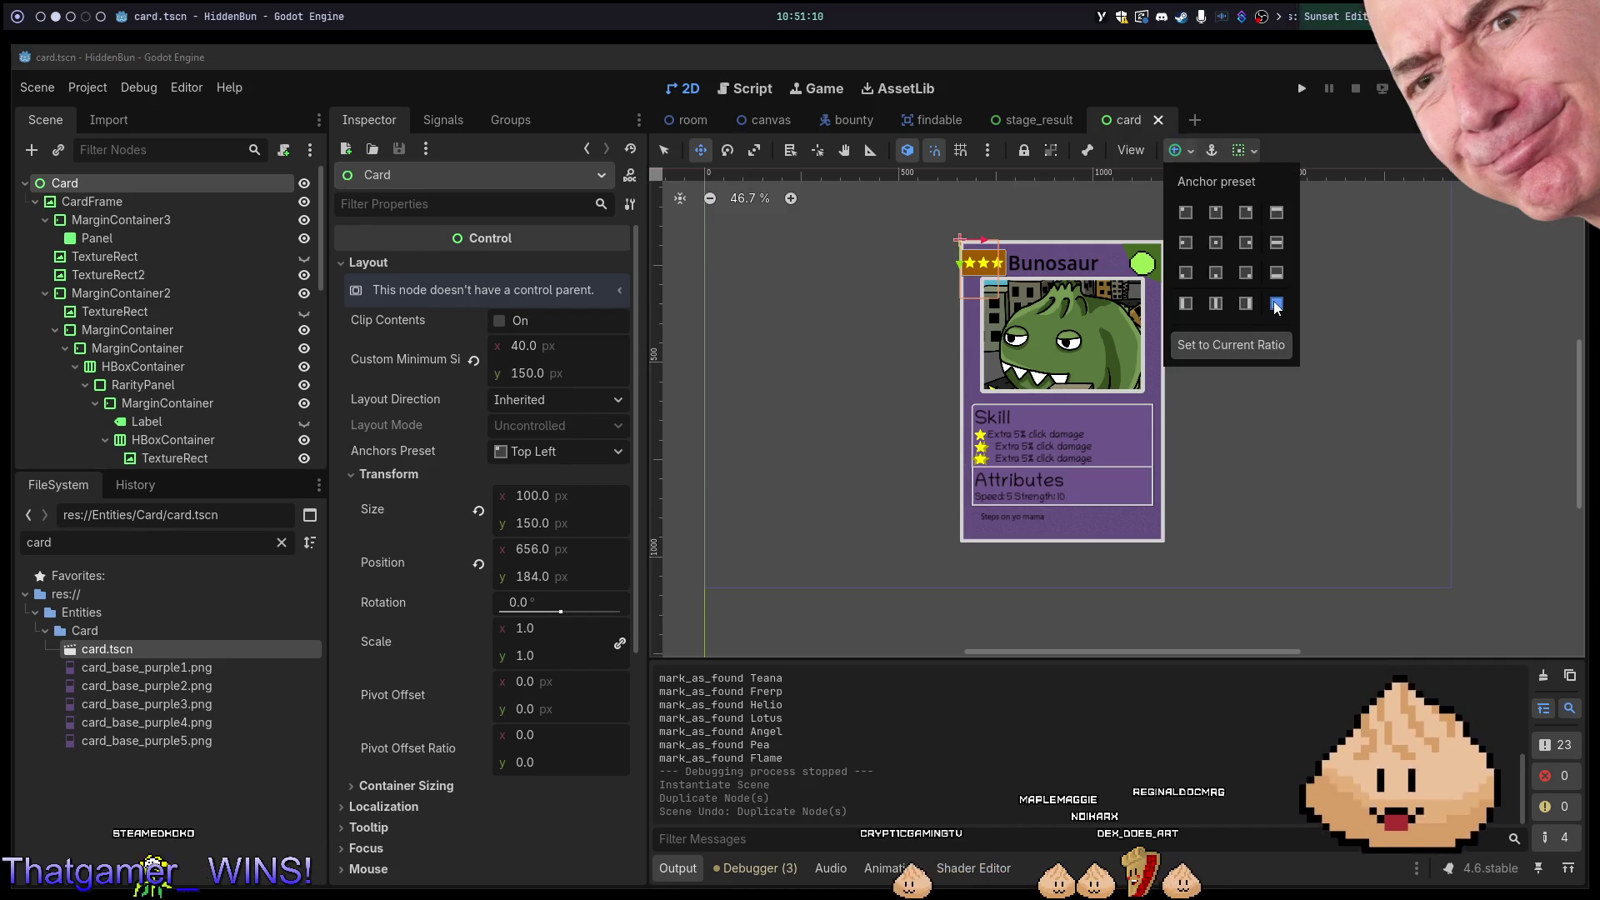
{"action": "left_click", "coordinate": [1276, 302]}
{"action": "left_click", "coordinate": [1098, 298]}
{"action": "key", "text": "ctrl+z"}
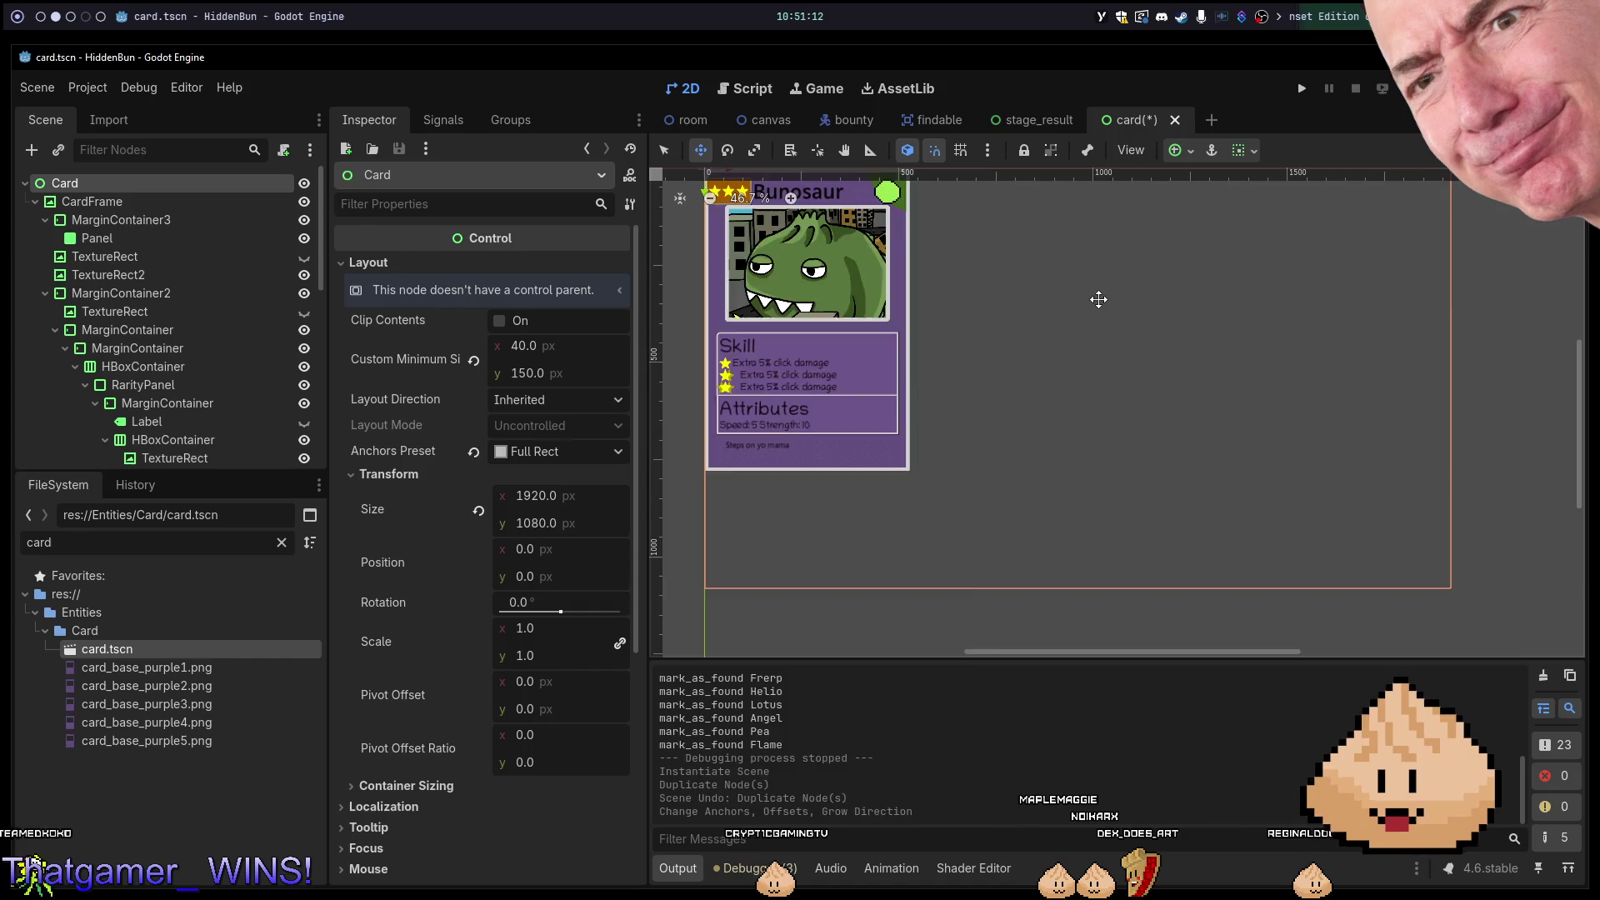
{"action": "right_click", "coordinate": [223, 184]}
{"action": "key", "text": "Escape"}
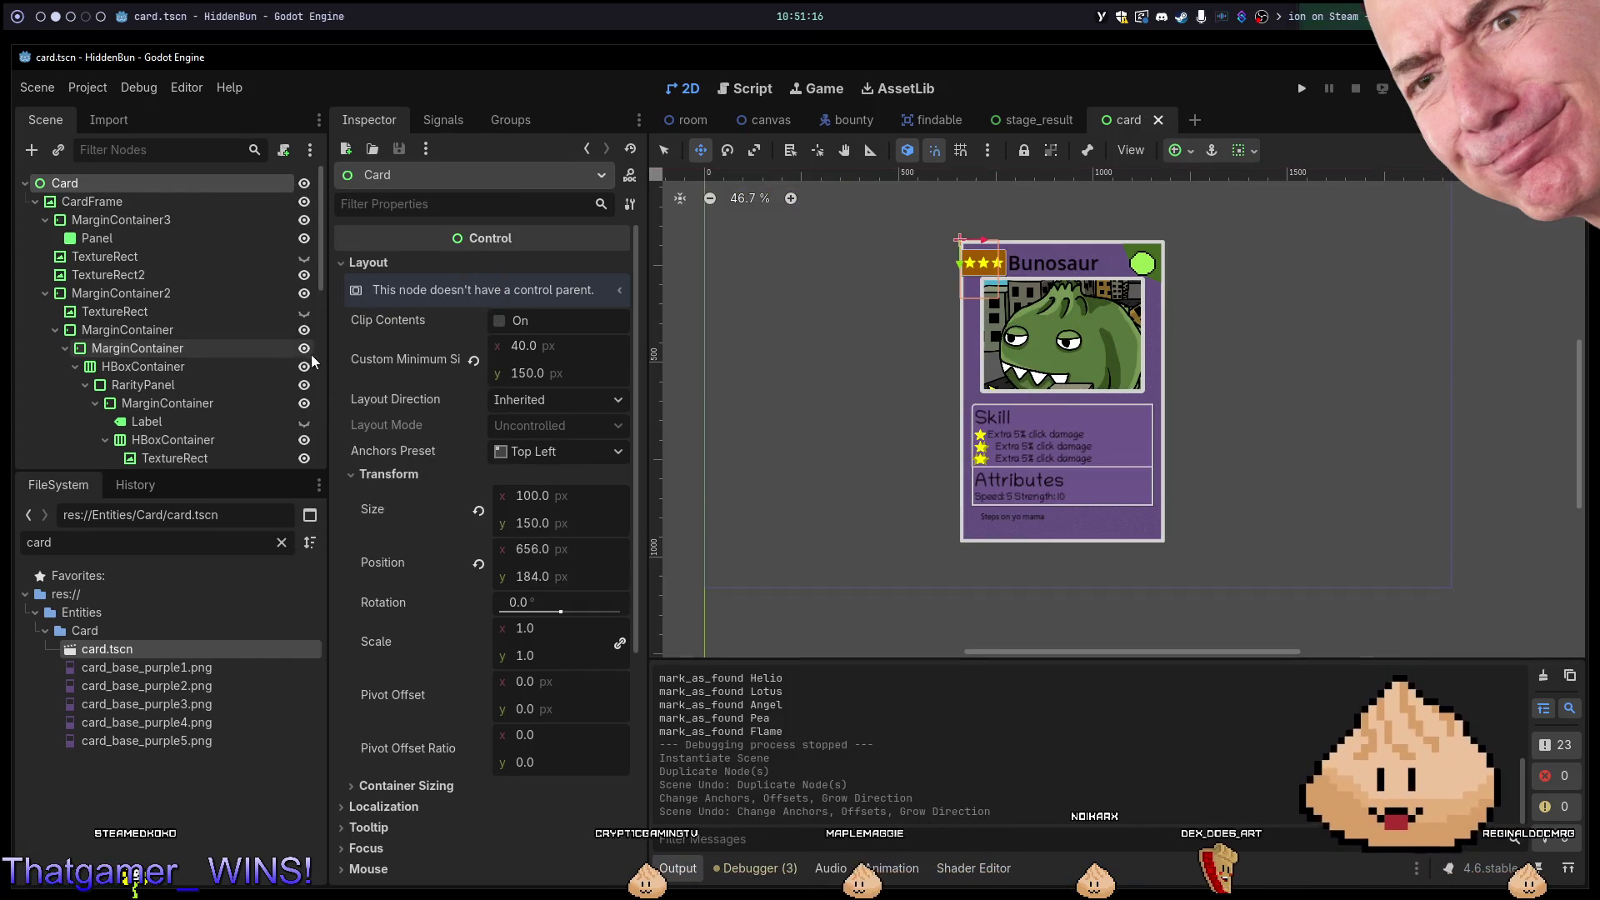
{"action": "right_click", "coordinate": [178, 177]}
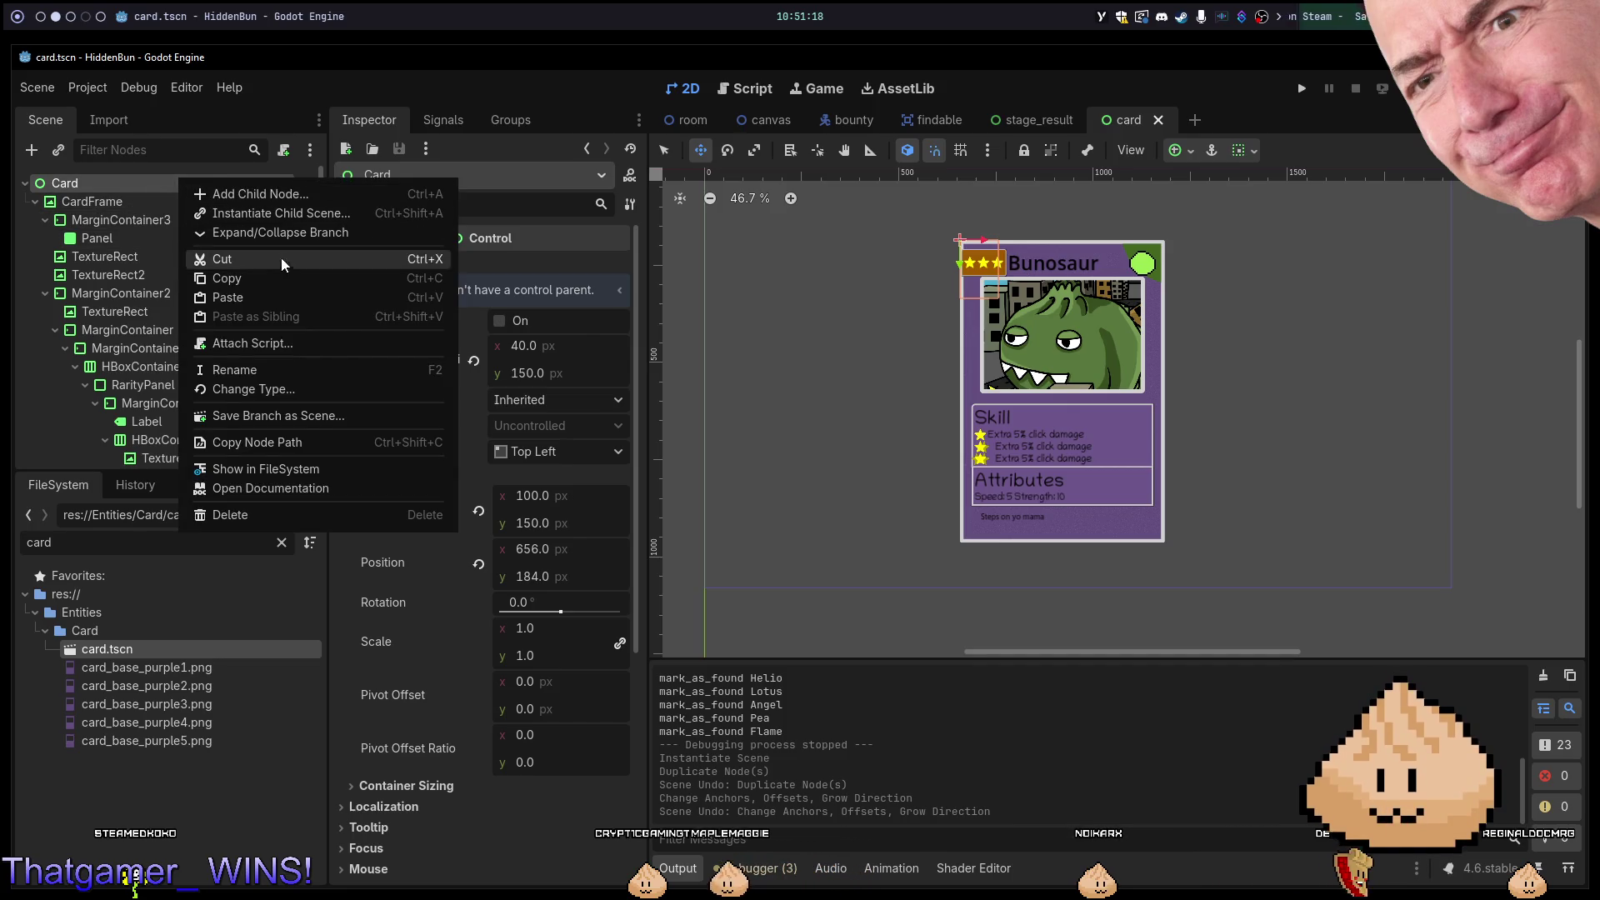
Change the Card root node's type to PanelContainer.
{"action": "left_click", "coordinate": [282, 389]}
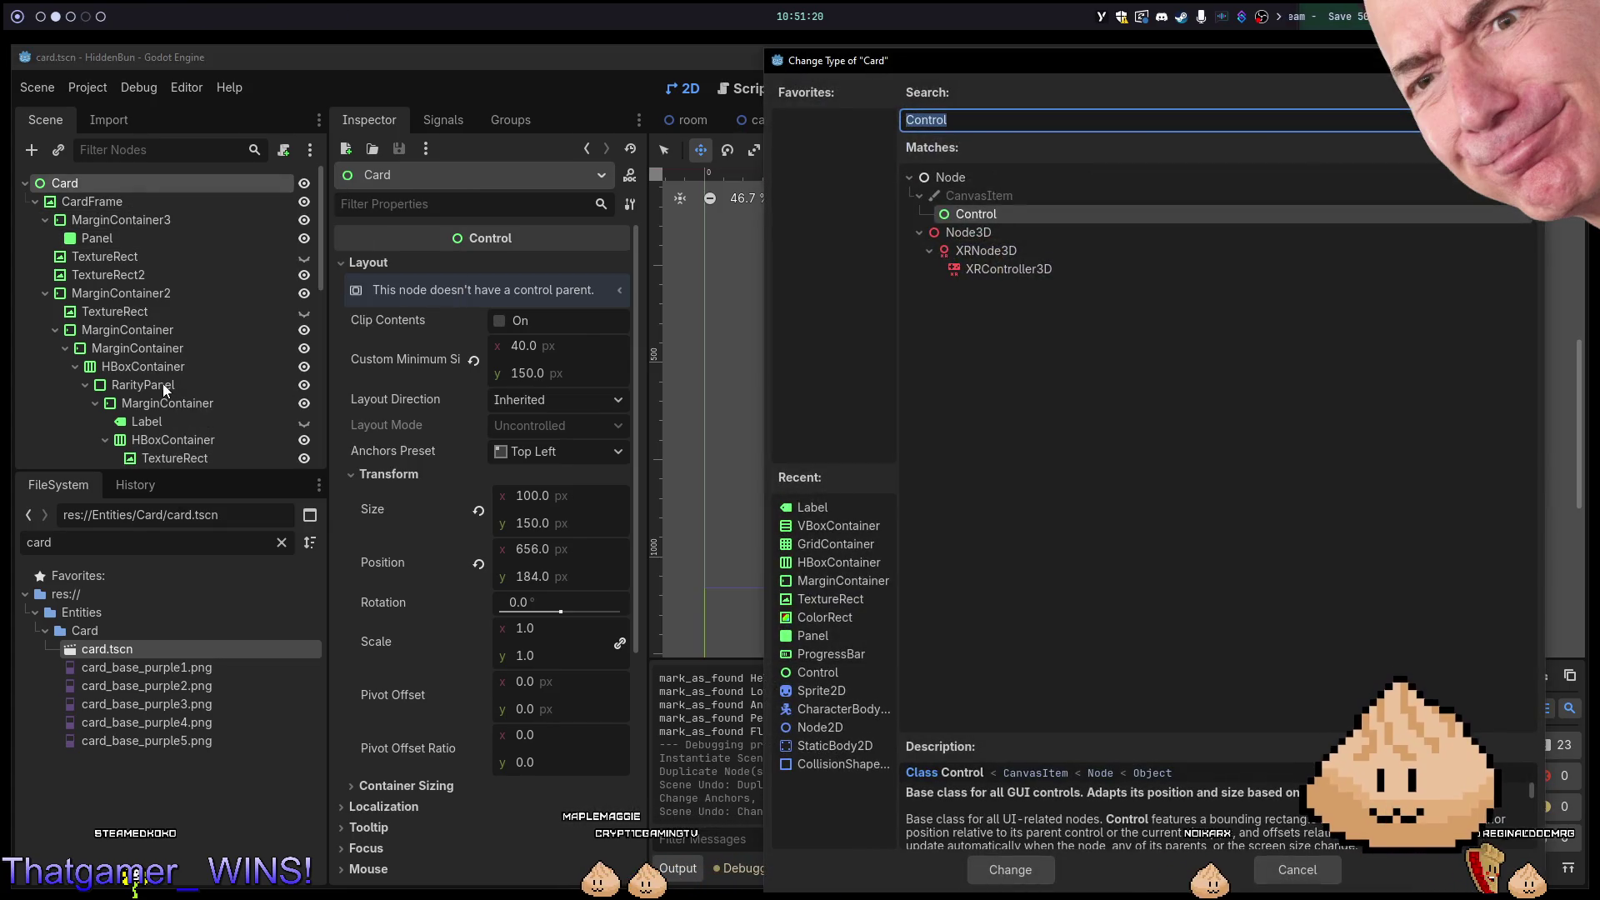
{"action": "type", "text": "contain"}
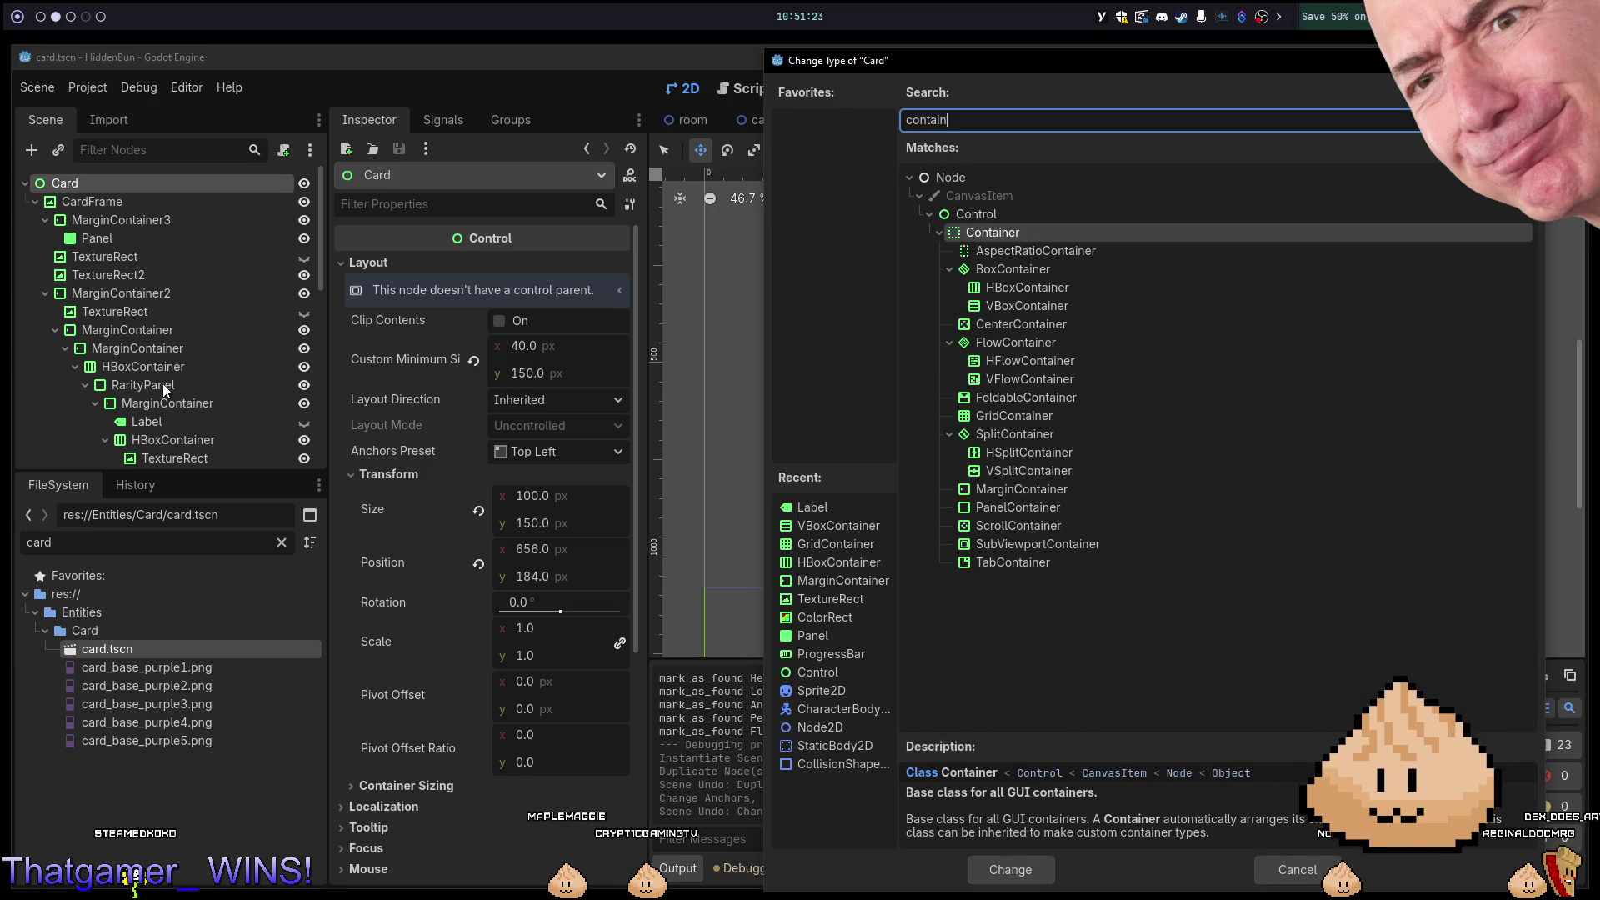
{"action": "key", "text": "ctrl+a"}
{"action": "type", "text": "pa"}
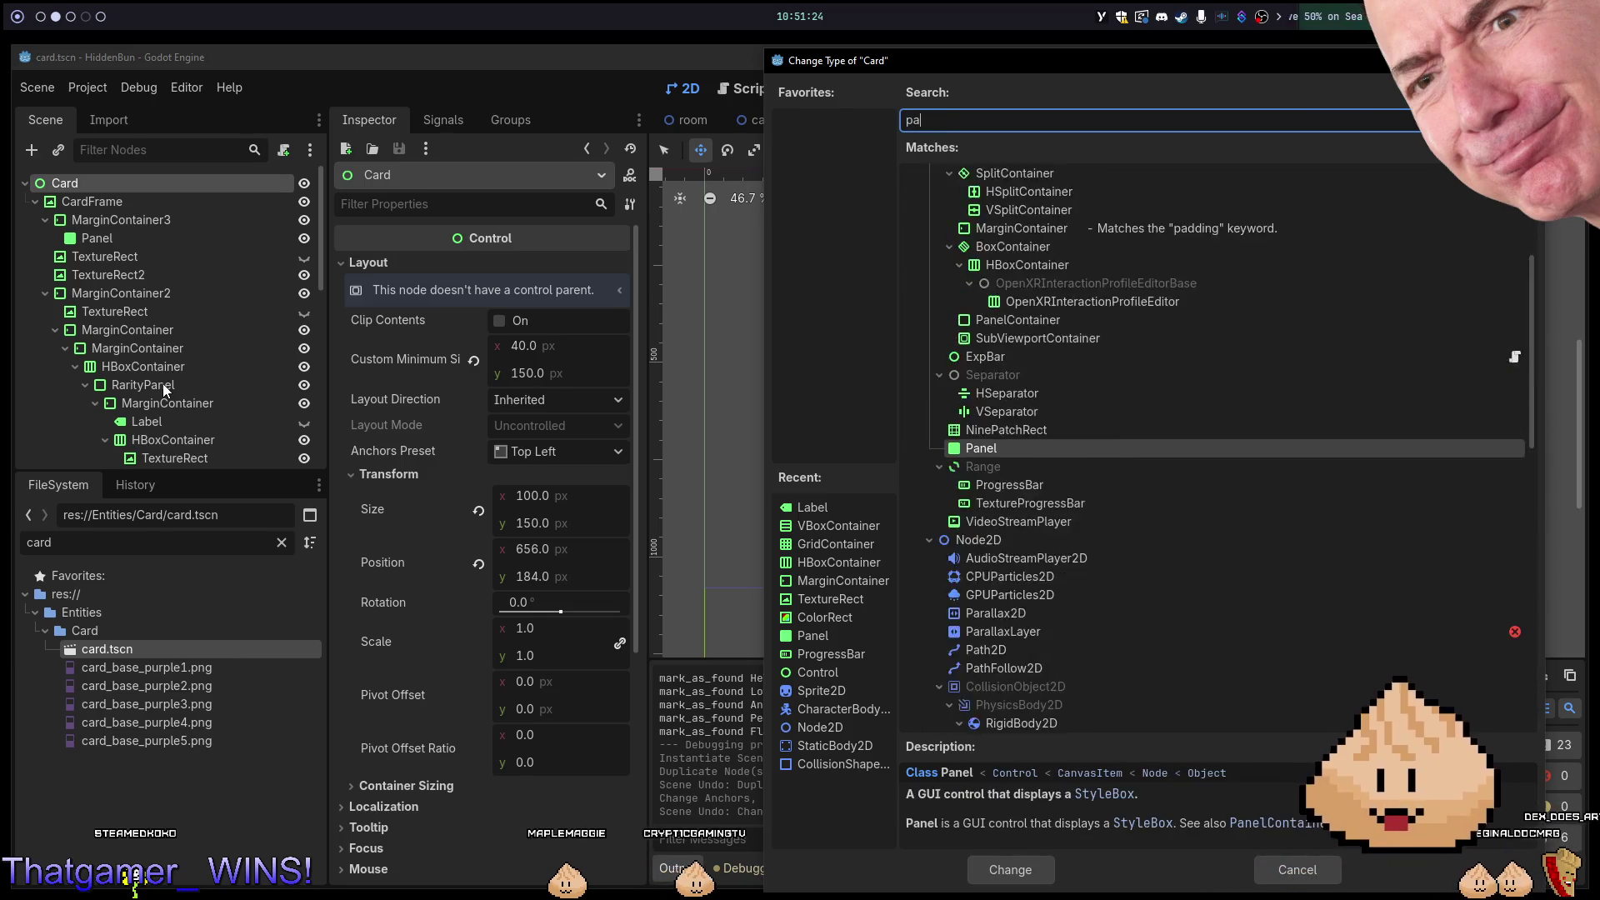
{"action": "type", "text": "nelcontainer"}
{"action": "key", "text": "Return"}
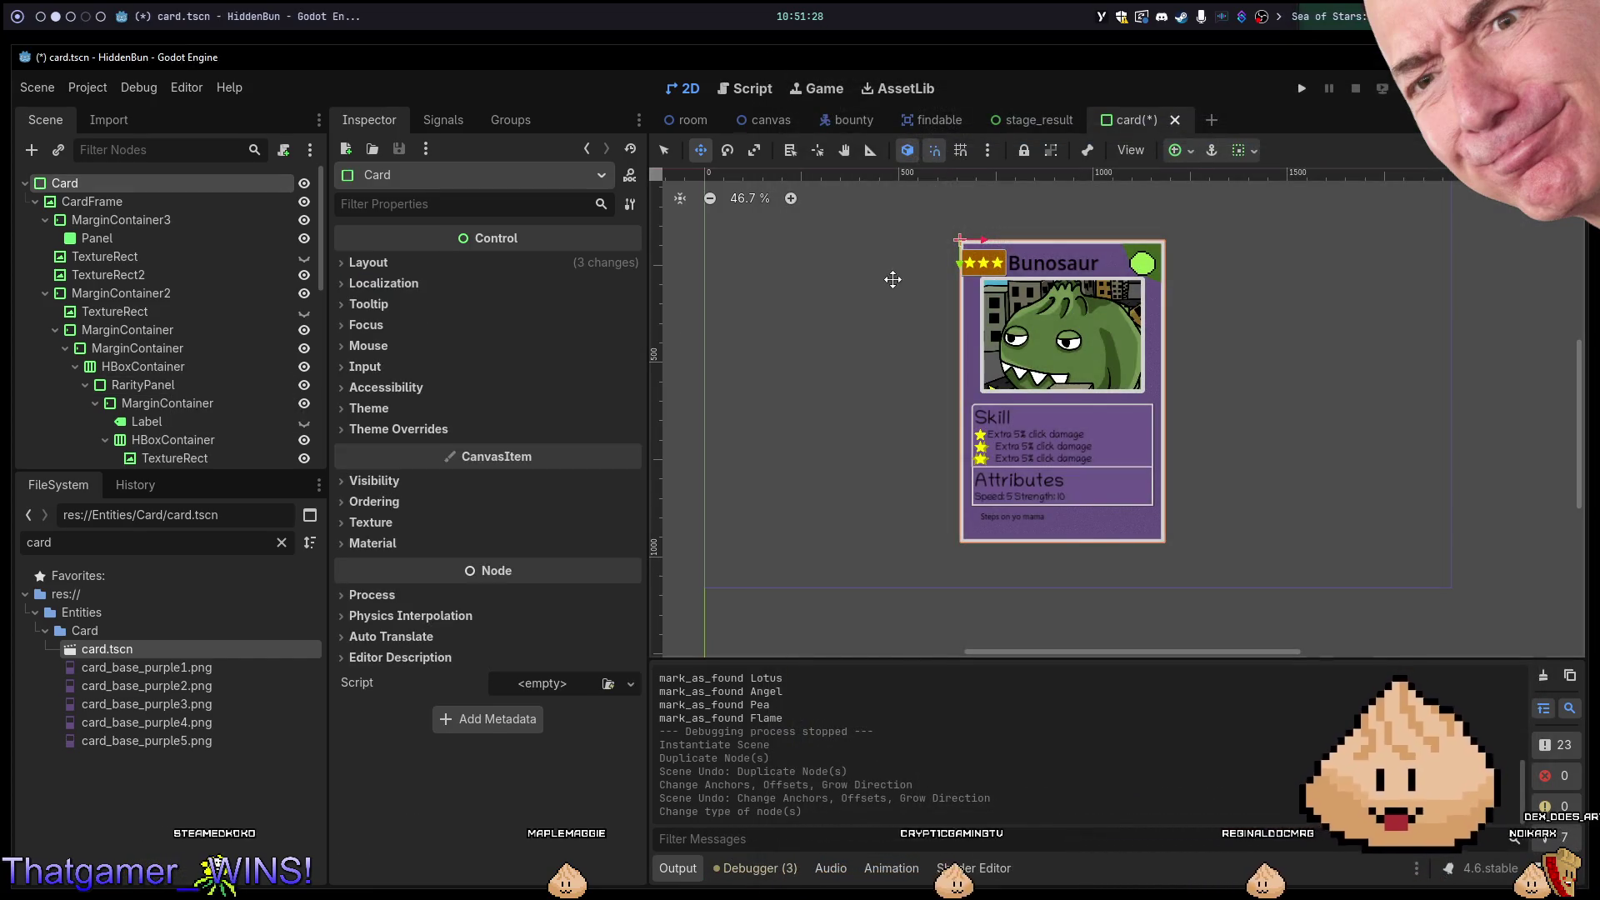
Override the Panel theme style with a new StyleBoxEmpty and save card.tscn.
{"action": "scroll", "coordinate": [900, 262], "scroll_direction": "down", "scroll_amount": 2}
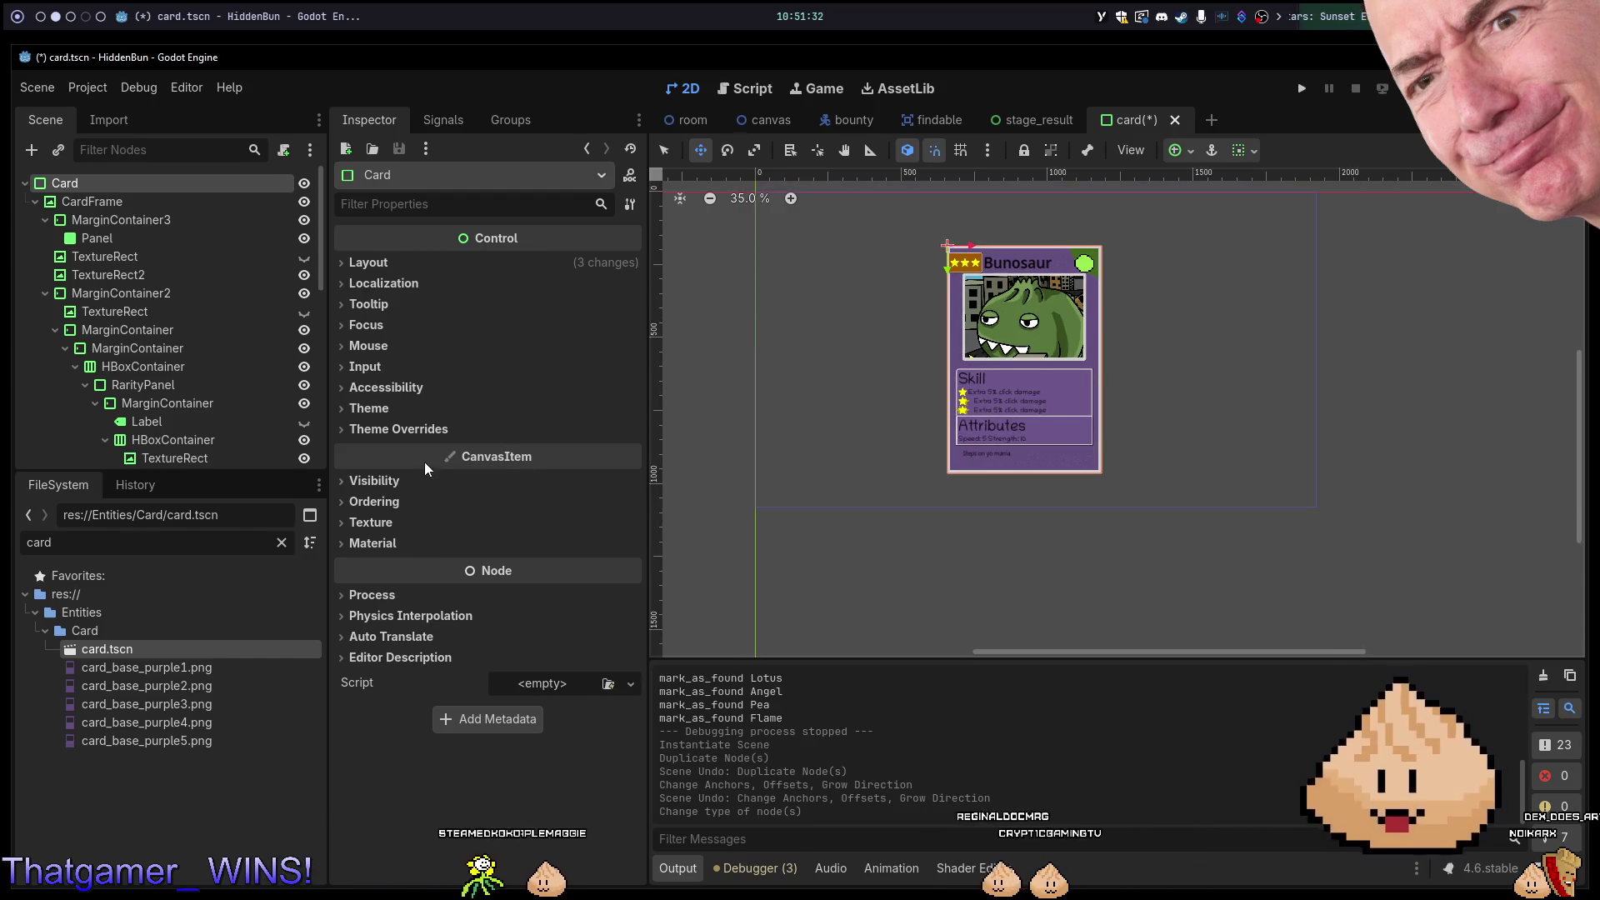
{"action": "left_click", "coordinate": [427, 429]}
{"action": "left_click", "coordinate": [524, 450]}
{"action": "left_click", "coordinate": [582, 477]}
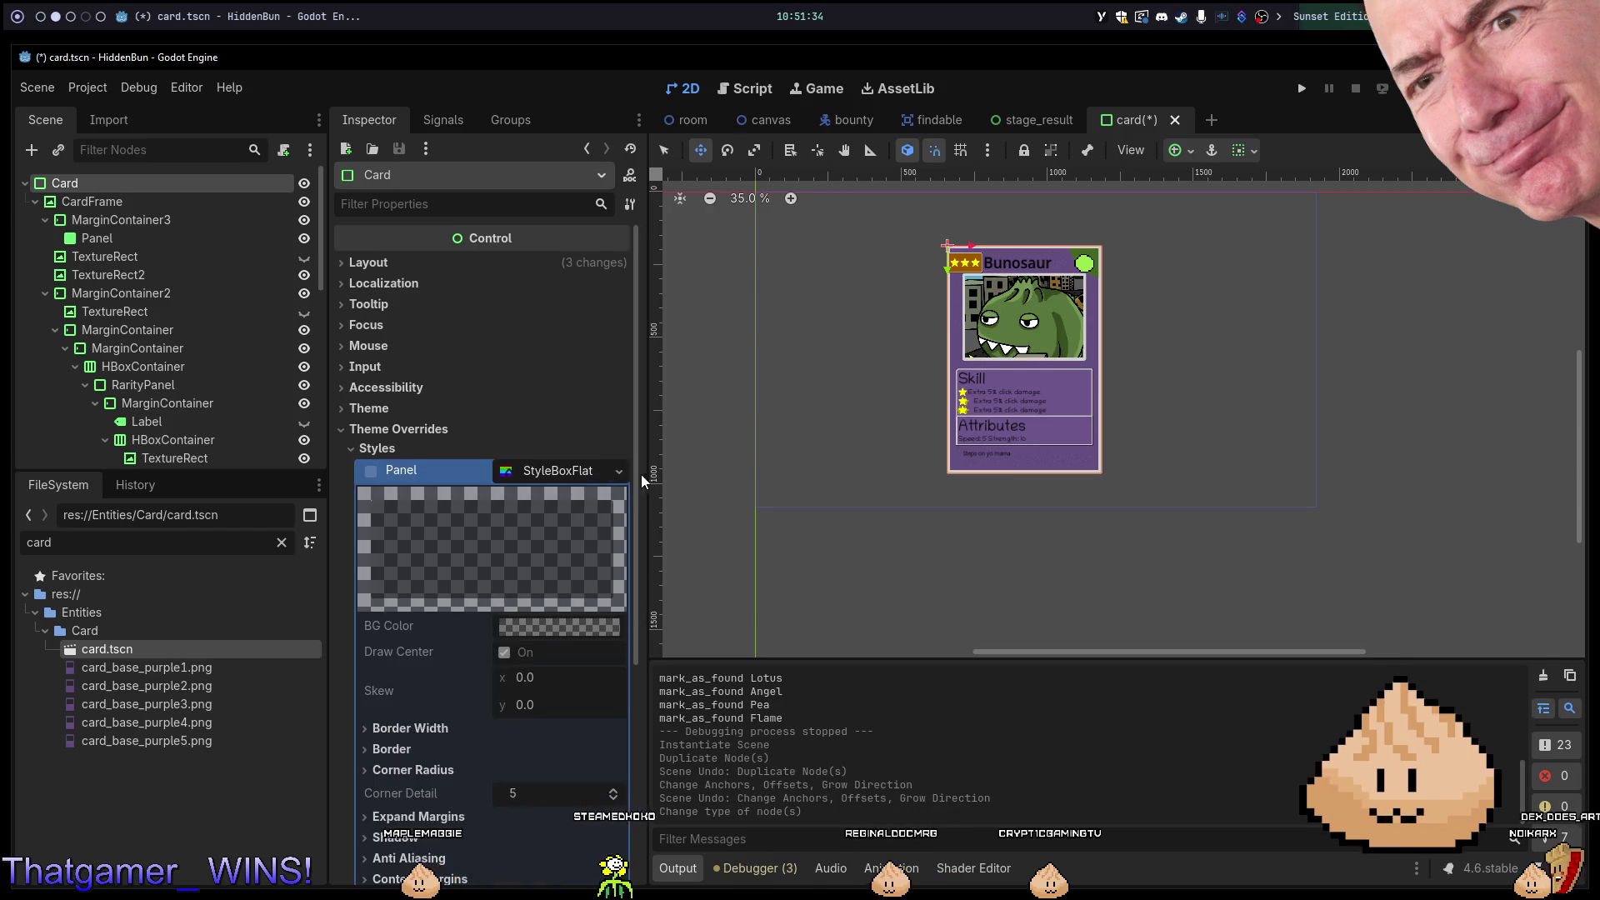
{"action": "left_click", "coordinate": [618, 471]}
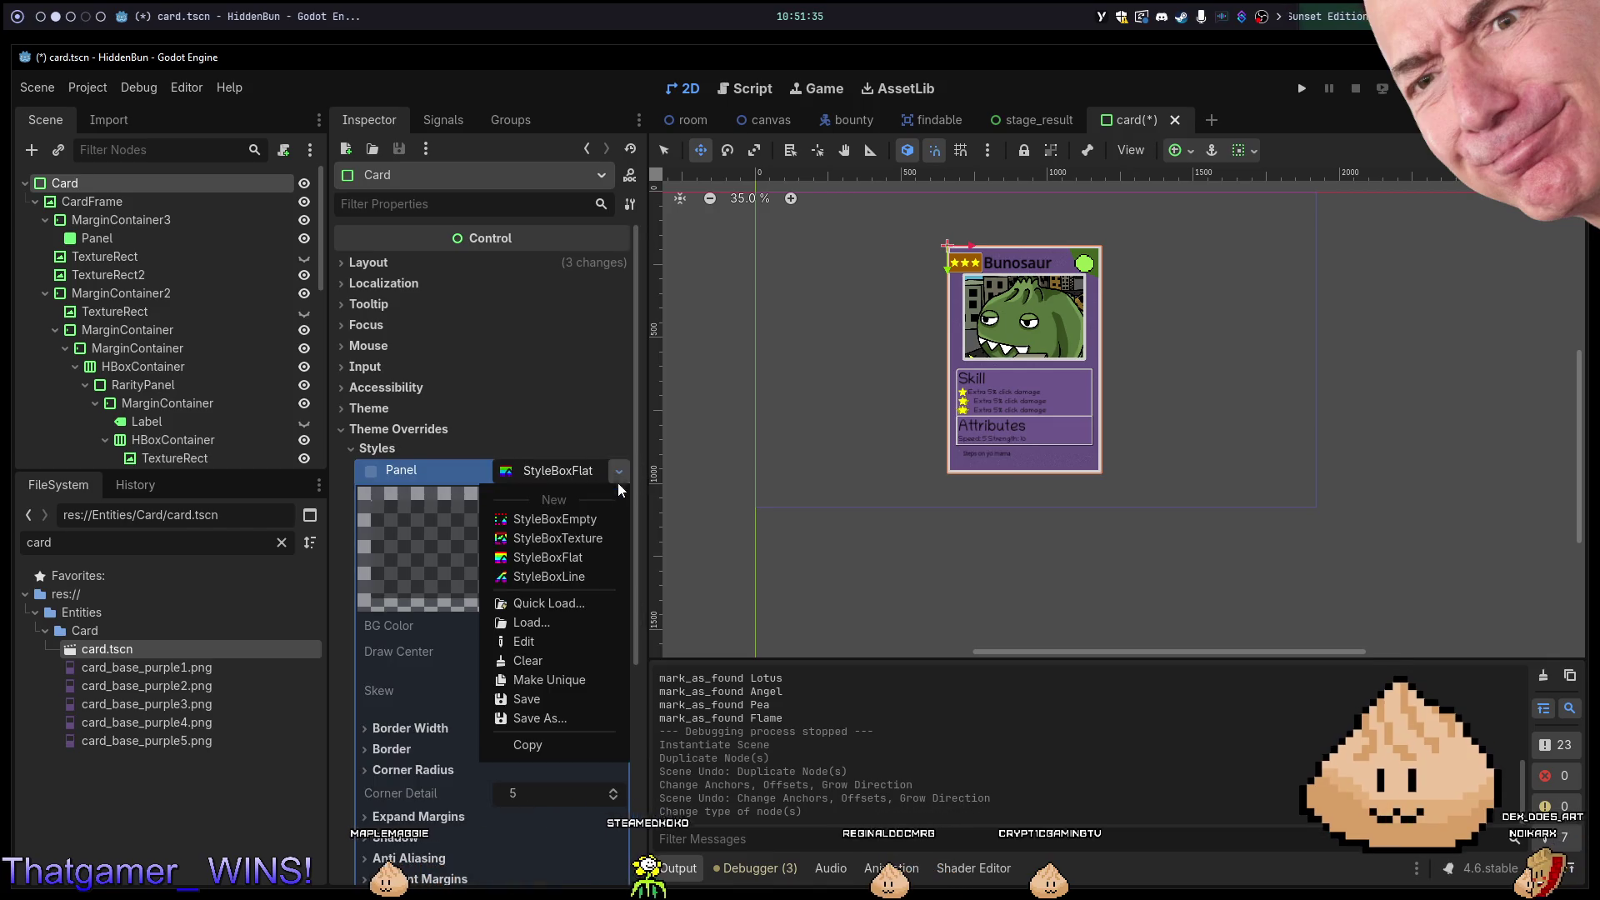
{"action": "left_click", "coordinate": [592, 517]}
{"action": "key", "text": "ctrl+s"}
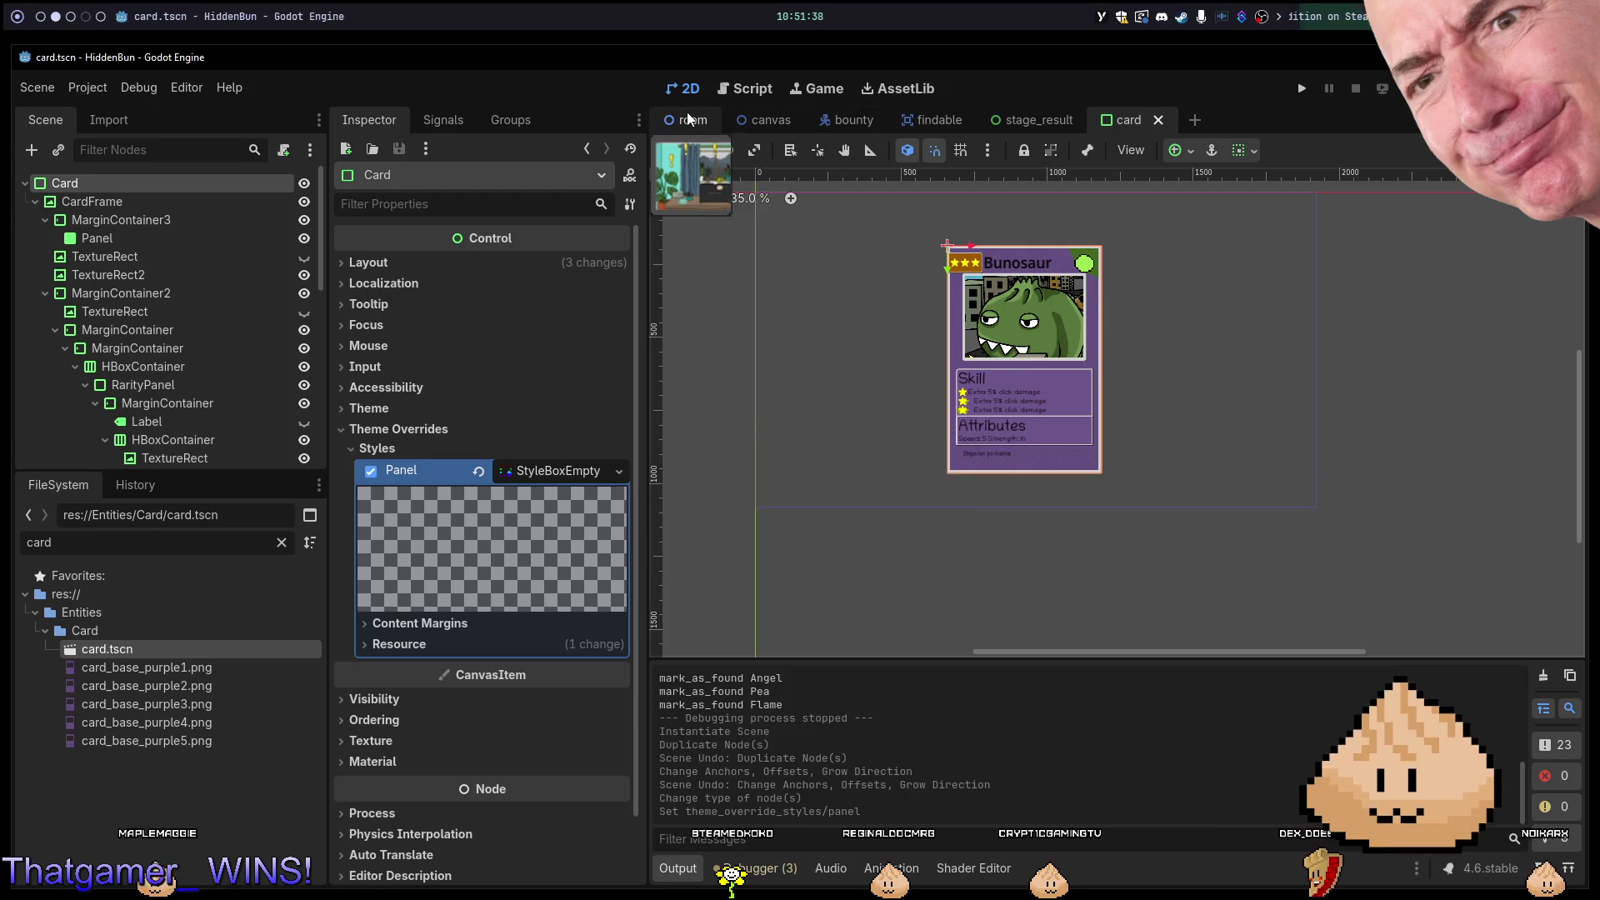
{"action": "left_click", "coordinate": [688, 119]}
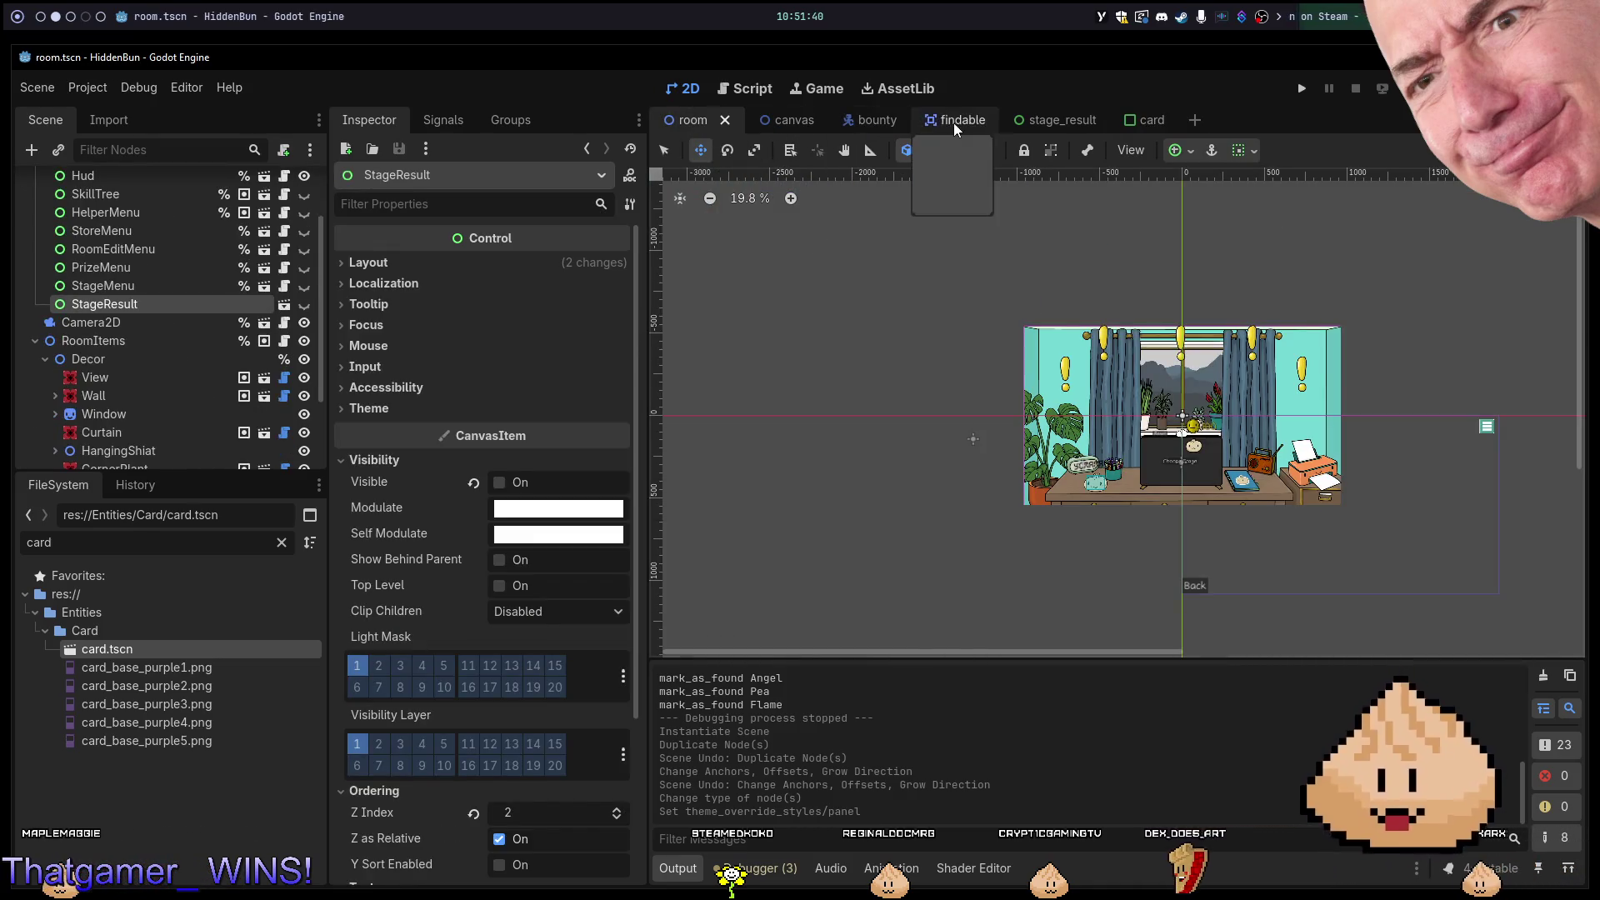
Duplicate the Card in stage_result's GridContainer to get Card, Card2 and Card3, undoing an extra Card4.
{"action": "left_click", "coordinate": [1029, 120]}
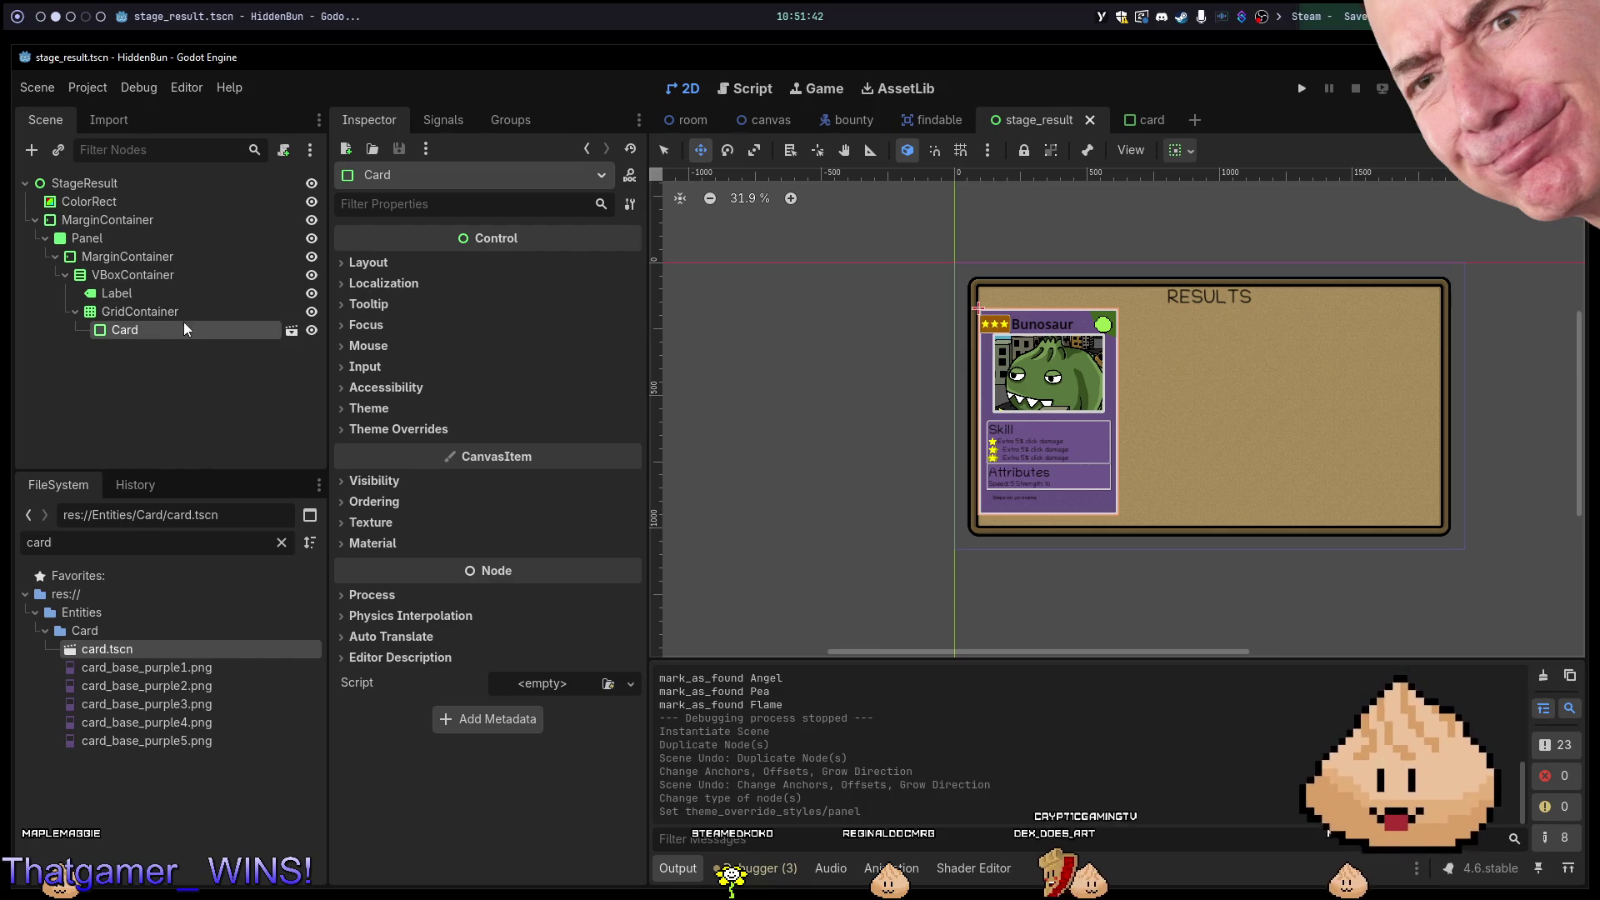
{"action": "left_click", "coordinate": [163, 328]}
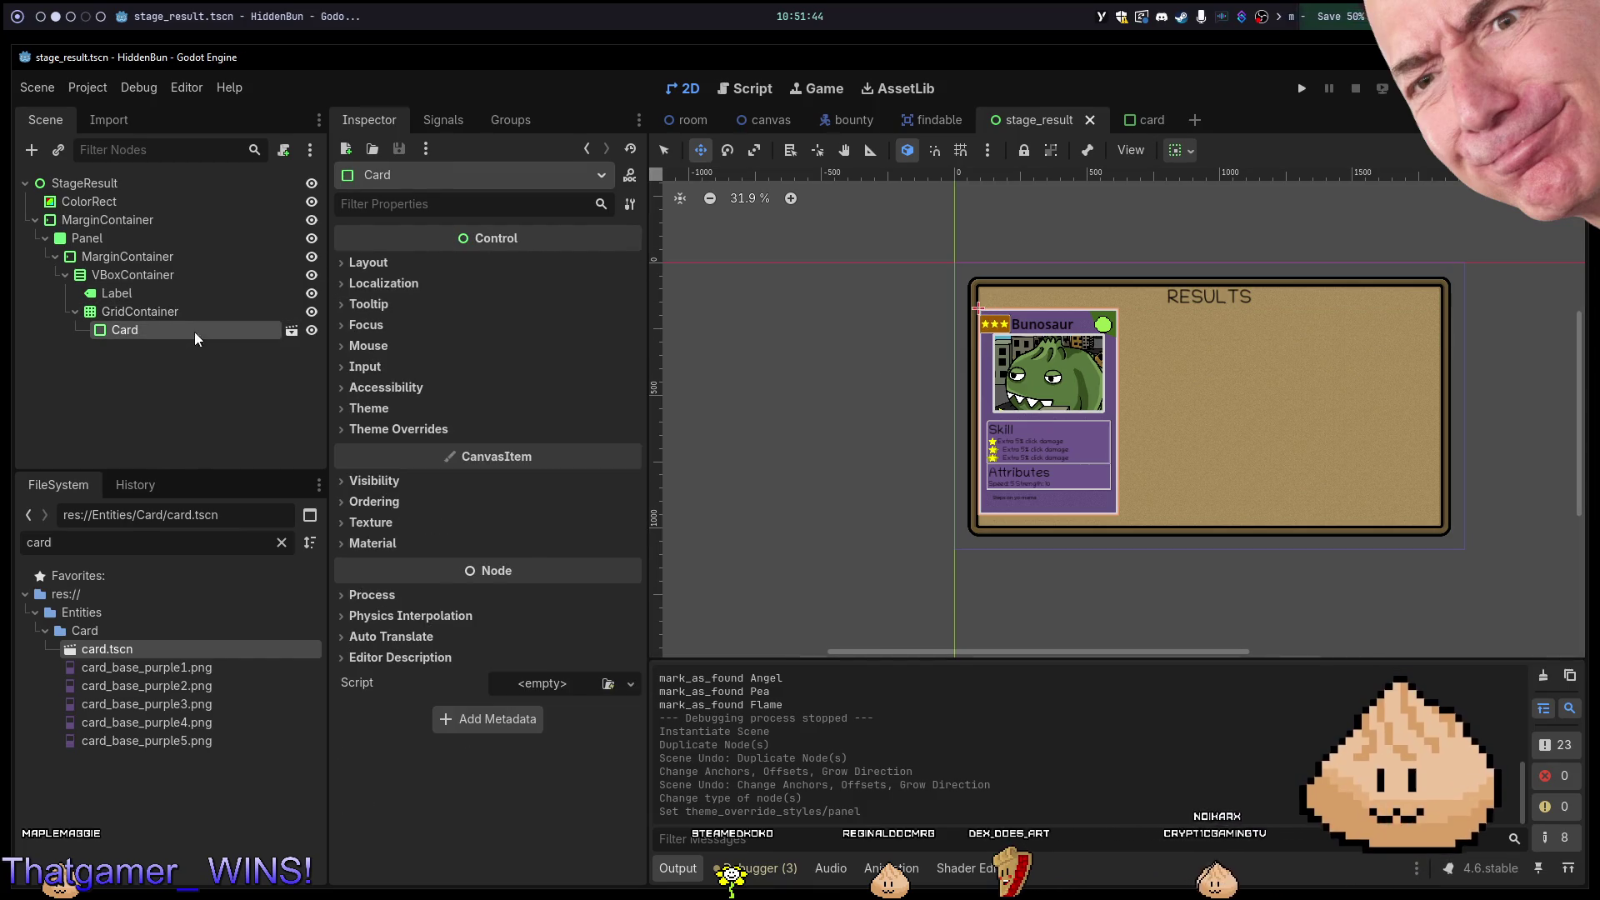
{"action": "key", "text": "ctrl+d"}
{"action": "key", "text": "ctrl+d"}
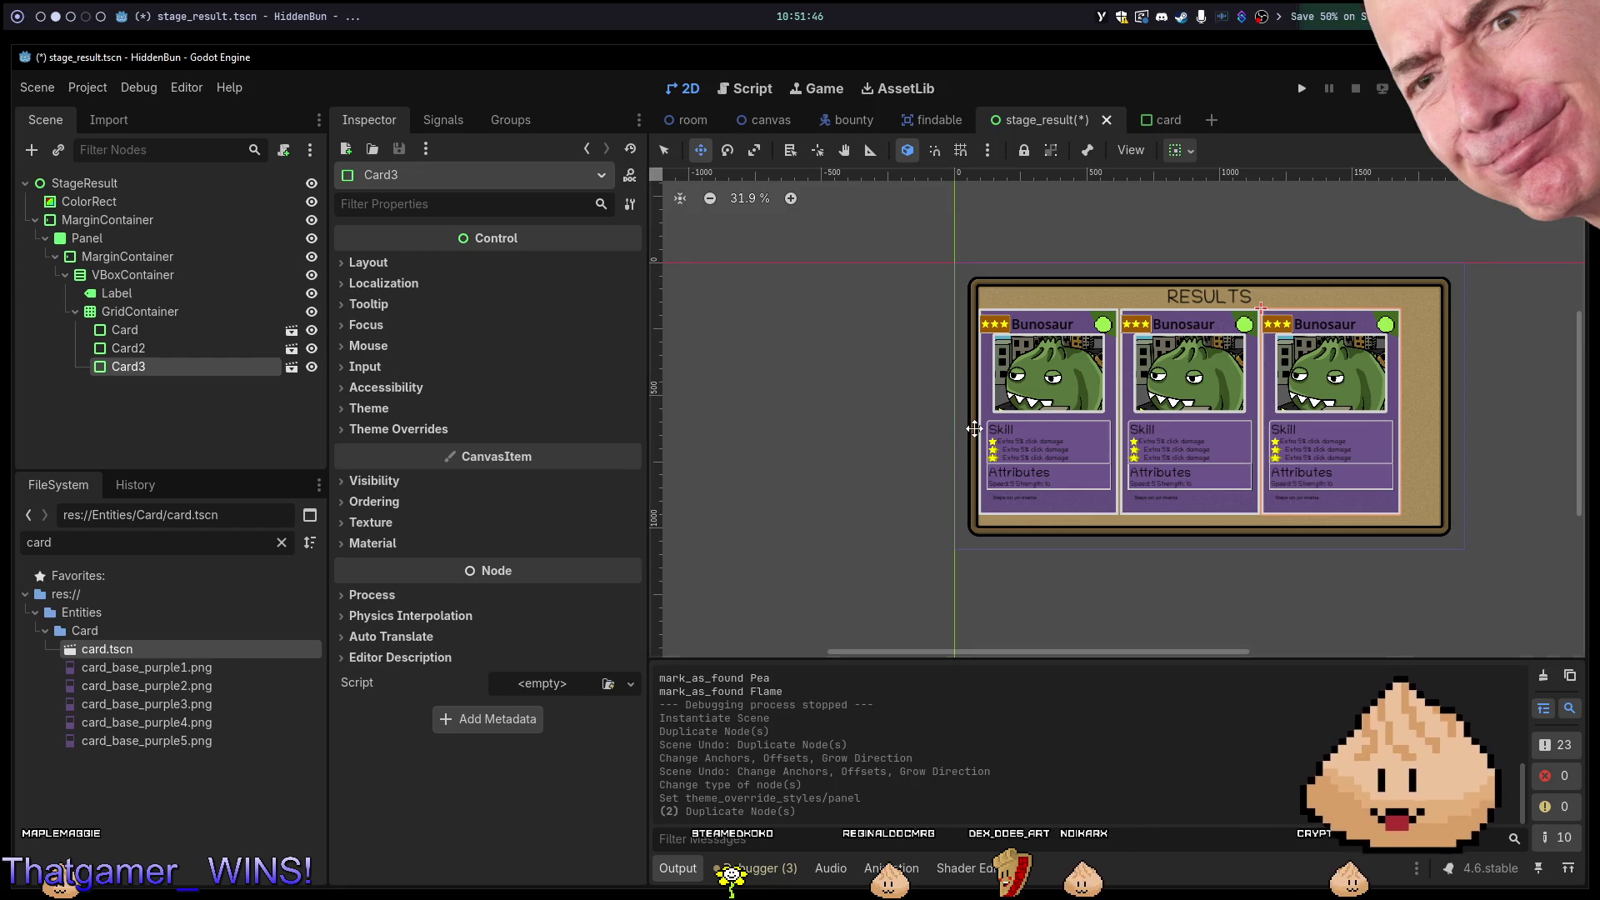
{"action": "key", "text": "ctrl+d"}
{"action": "key", "text": "ctrl+z"}
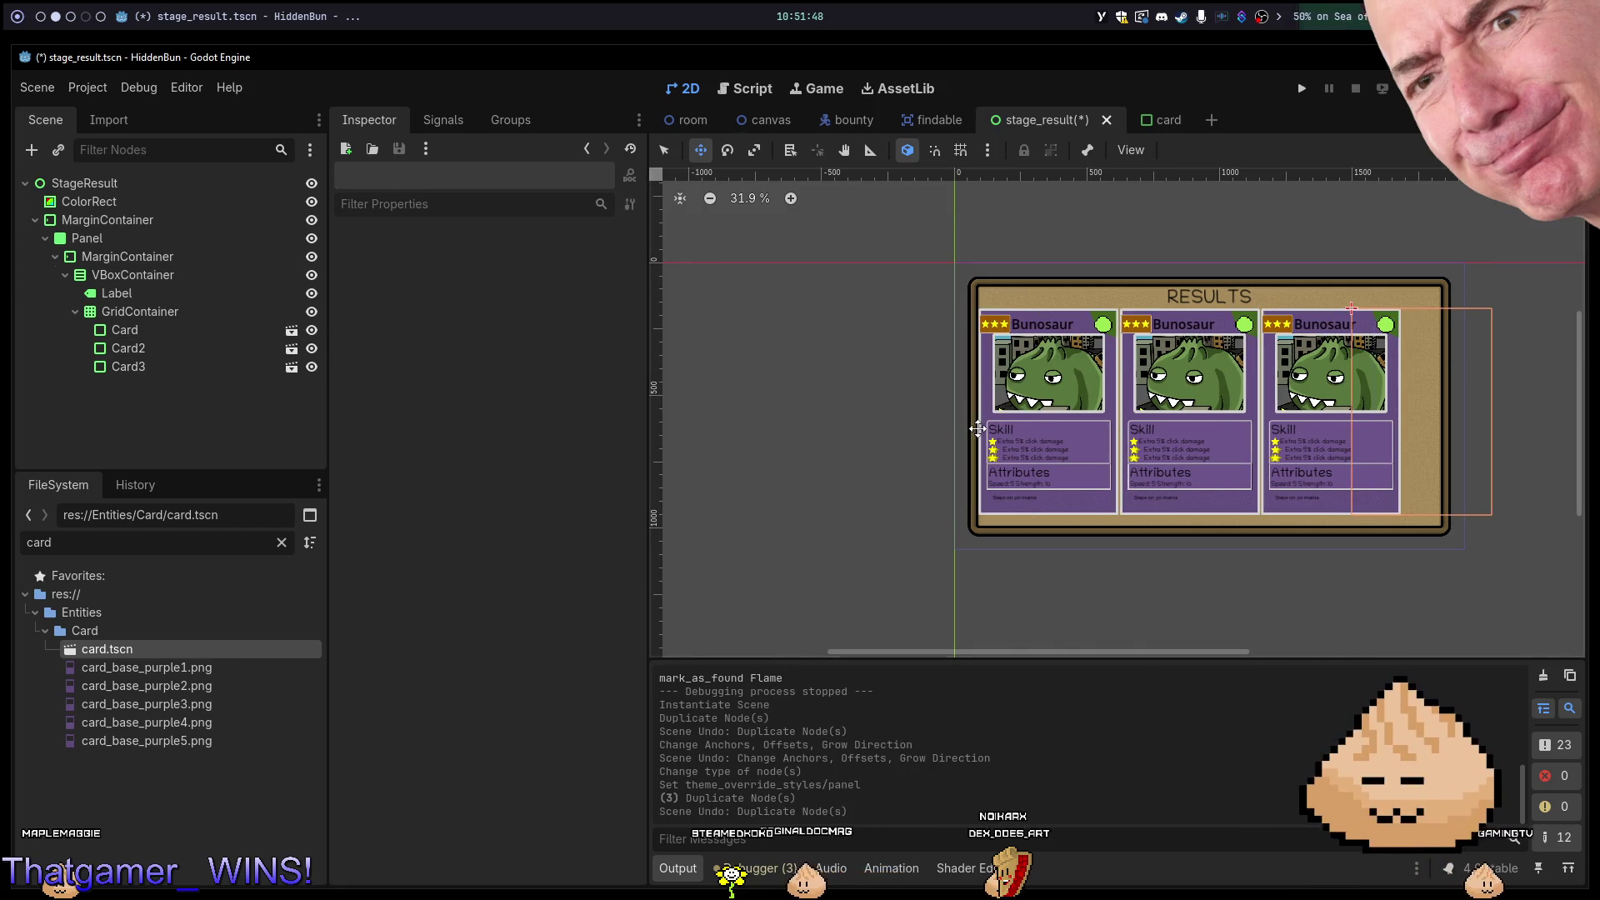
{"action": "right_click", "coordinate": [178, 317]}
{"action": "left_click", "coordinate": [156, 316]}
{"action": "right_click", "coordinate": [186, 313]}
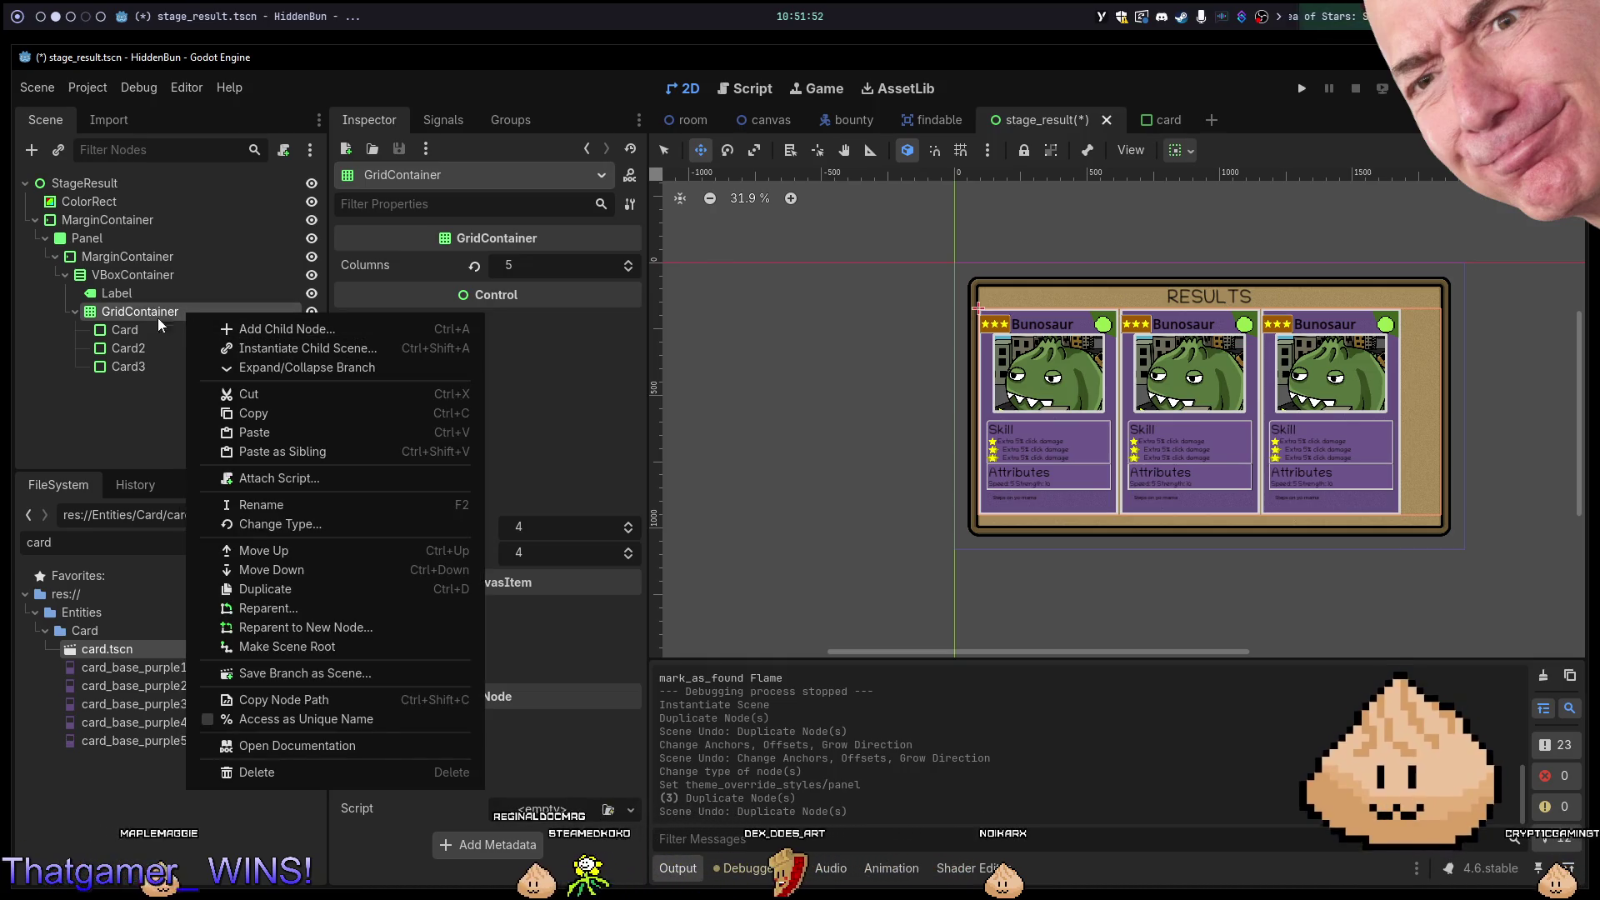
Add a ScrollContainer child to VBoxContainer and move GridContainer inside it.
{"action": "left_click", "coordinate": [128, 282]}
{"action": "right_click", "coordinate": [128, 281]}
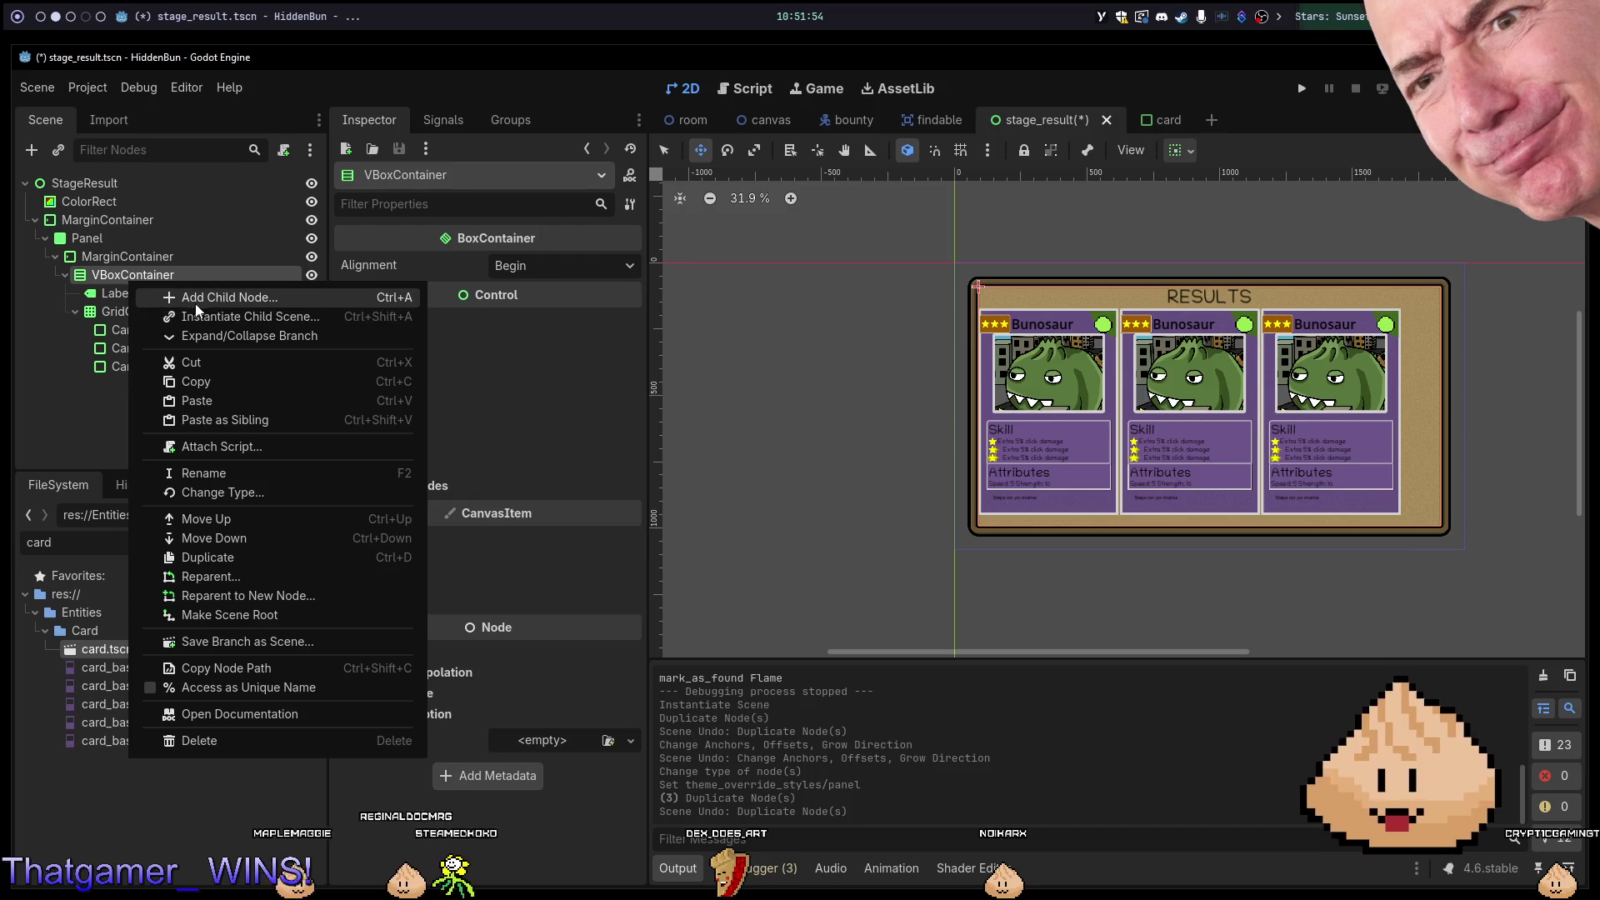
{"action": "left_click", "coordinate": [194, 298]}
{"action": "type", "text": "scrollc"}
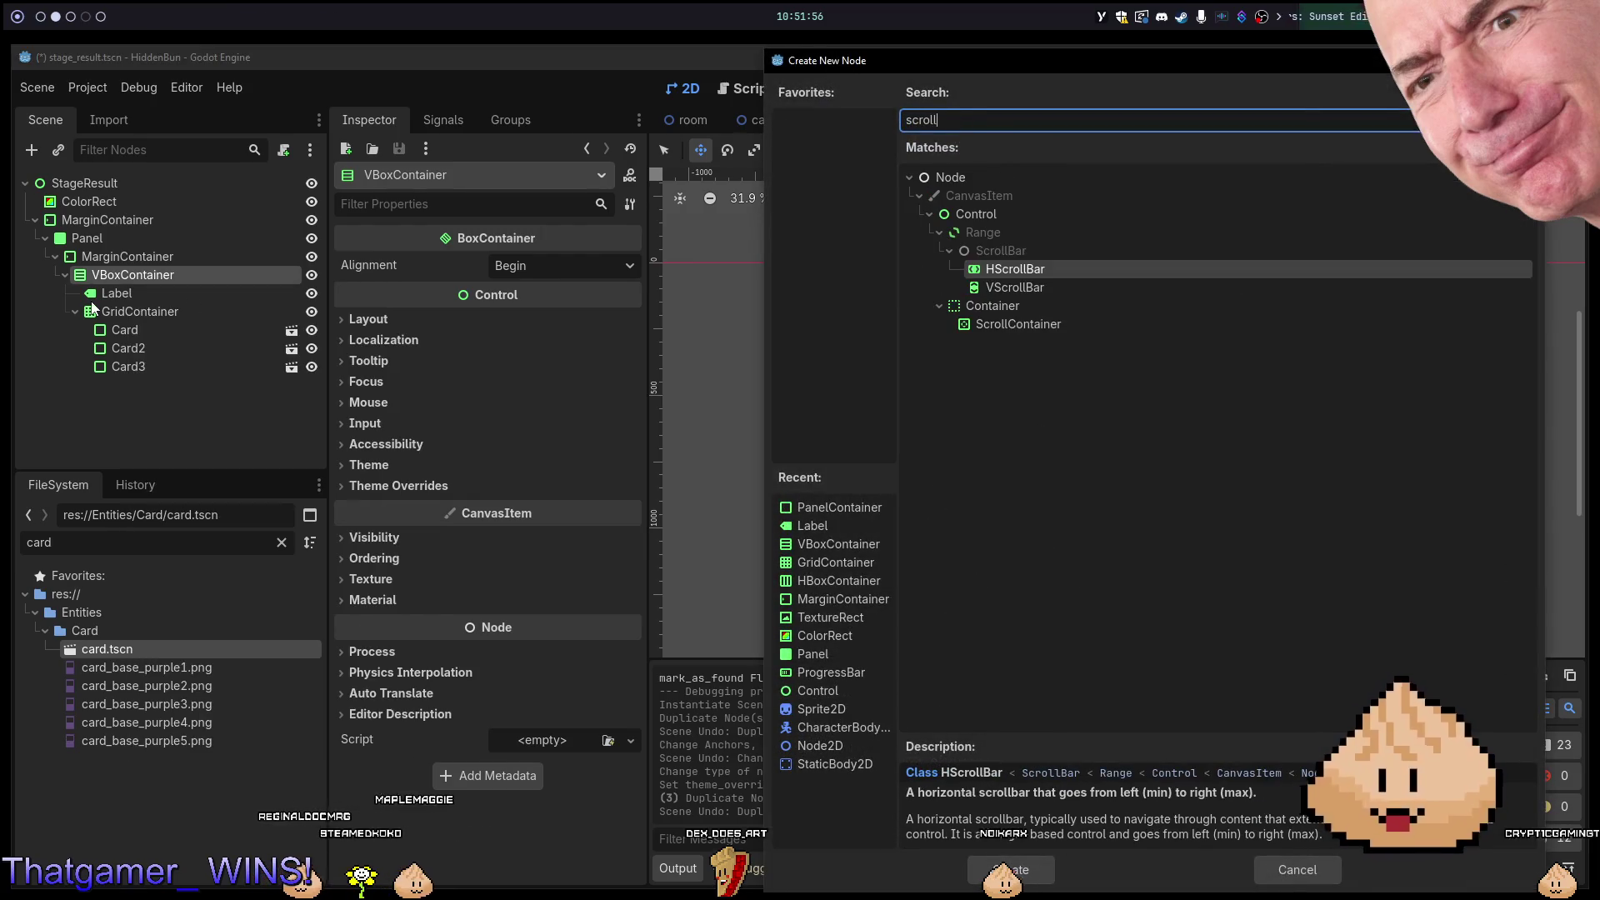
{"action": "key", "text": "Return"}
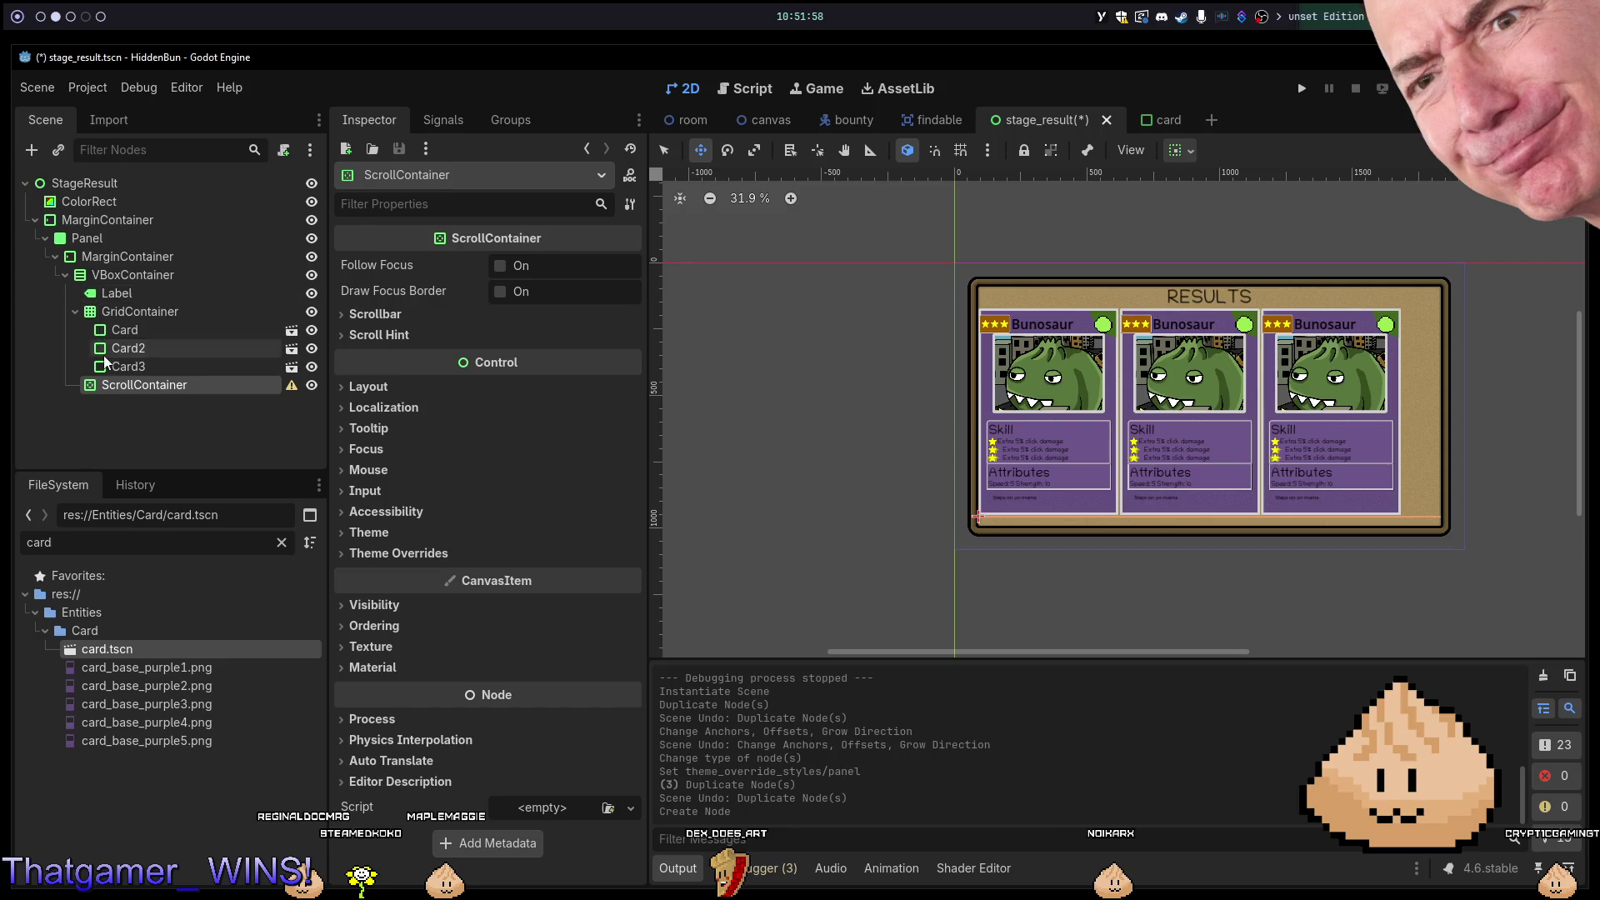
{"action": "mouse_move", "coordinate": [107, 330]}
{"action": "left_mouse_down"}
{"action": "mouse_move", "coordinate": [108, 297]}
{"action": "mouse_move", "coordinate": [120, 325]}
{"action": "mouse_move", "coordinate": [131, 315]}
{"action": "left_mouse_up"}
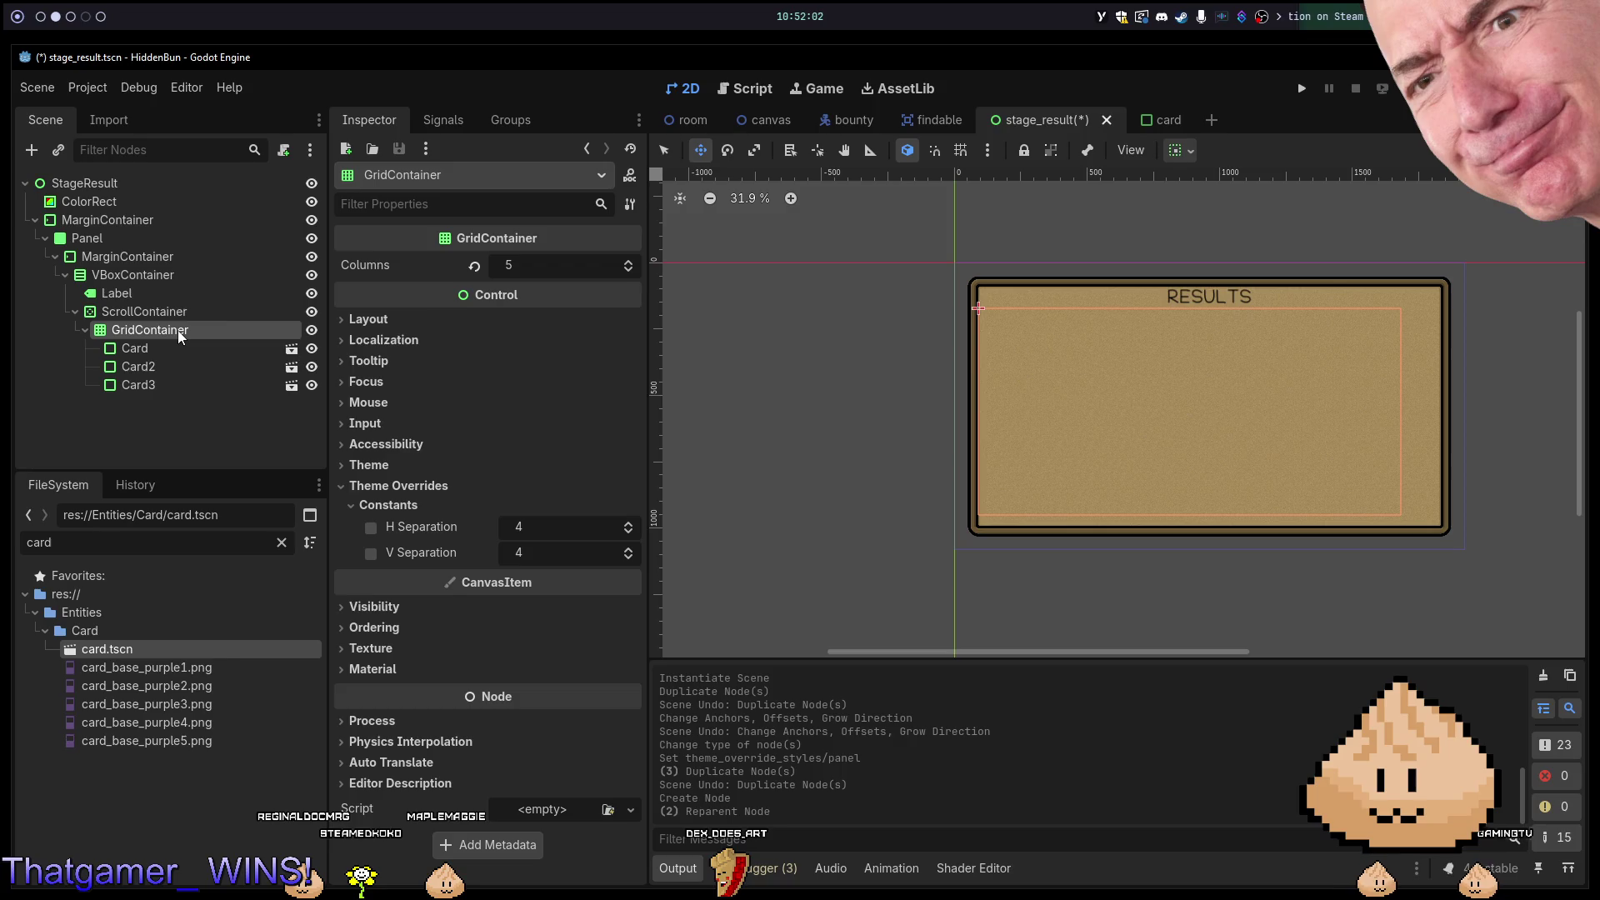
{"action": "left_click", "coordinate": [271, 310]}
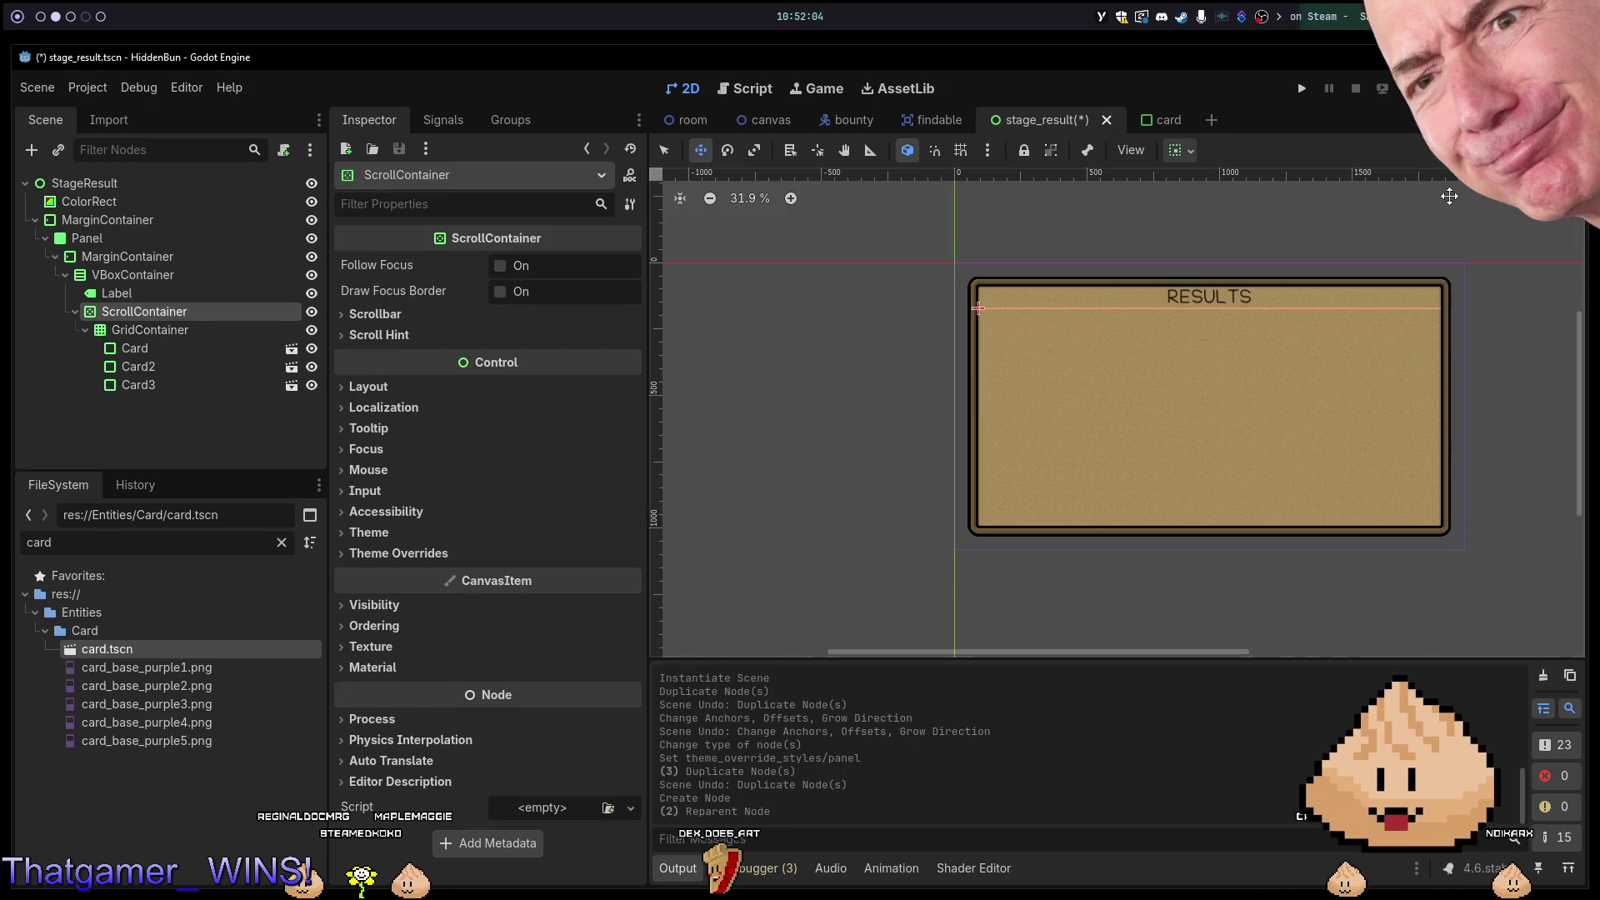
{"action": "left_click", "coordinate": [173, 330]}
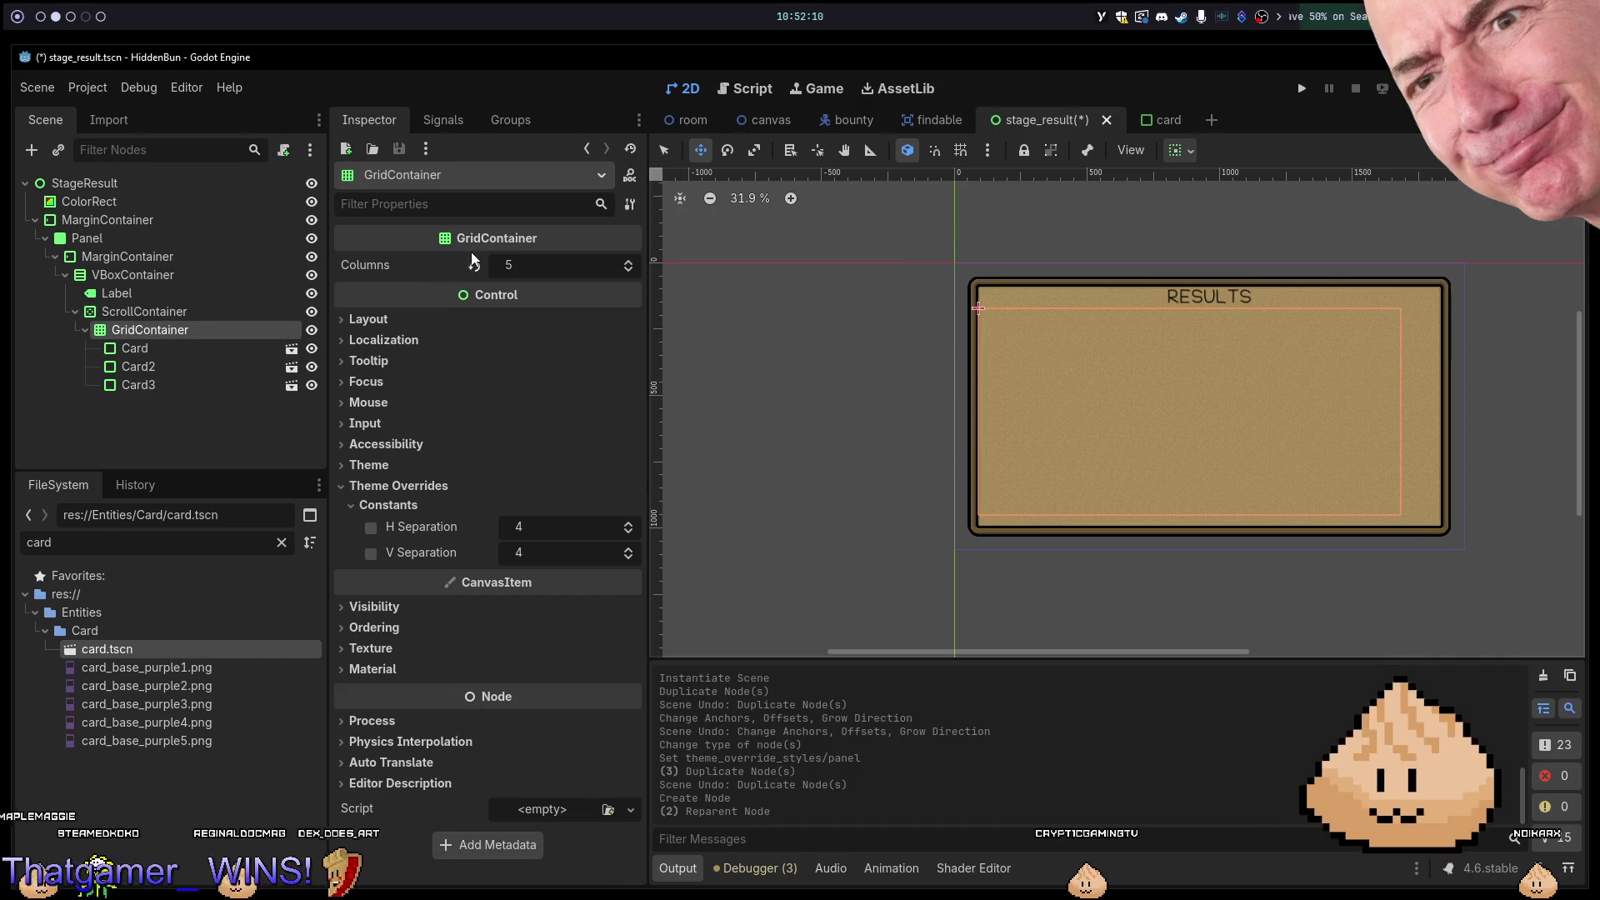
Add an HBoxContainer child to ScrollContainer, placed above GridContainer.
{"action": "right_click", "coordinate": [198, 314]}
{"action": "left_click", "coordinate": [225, 327]}
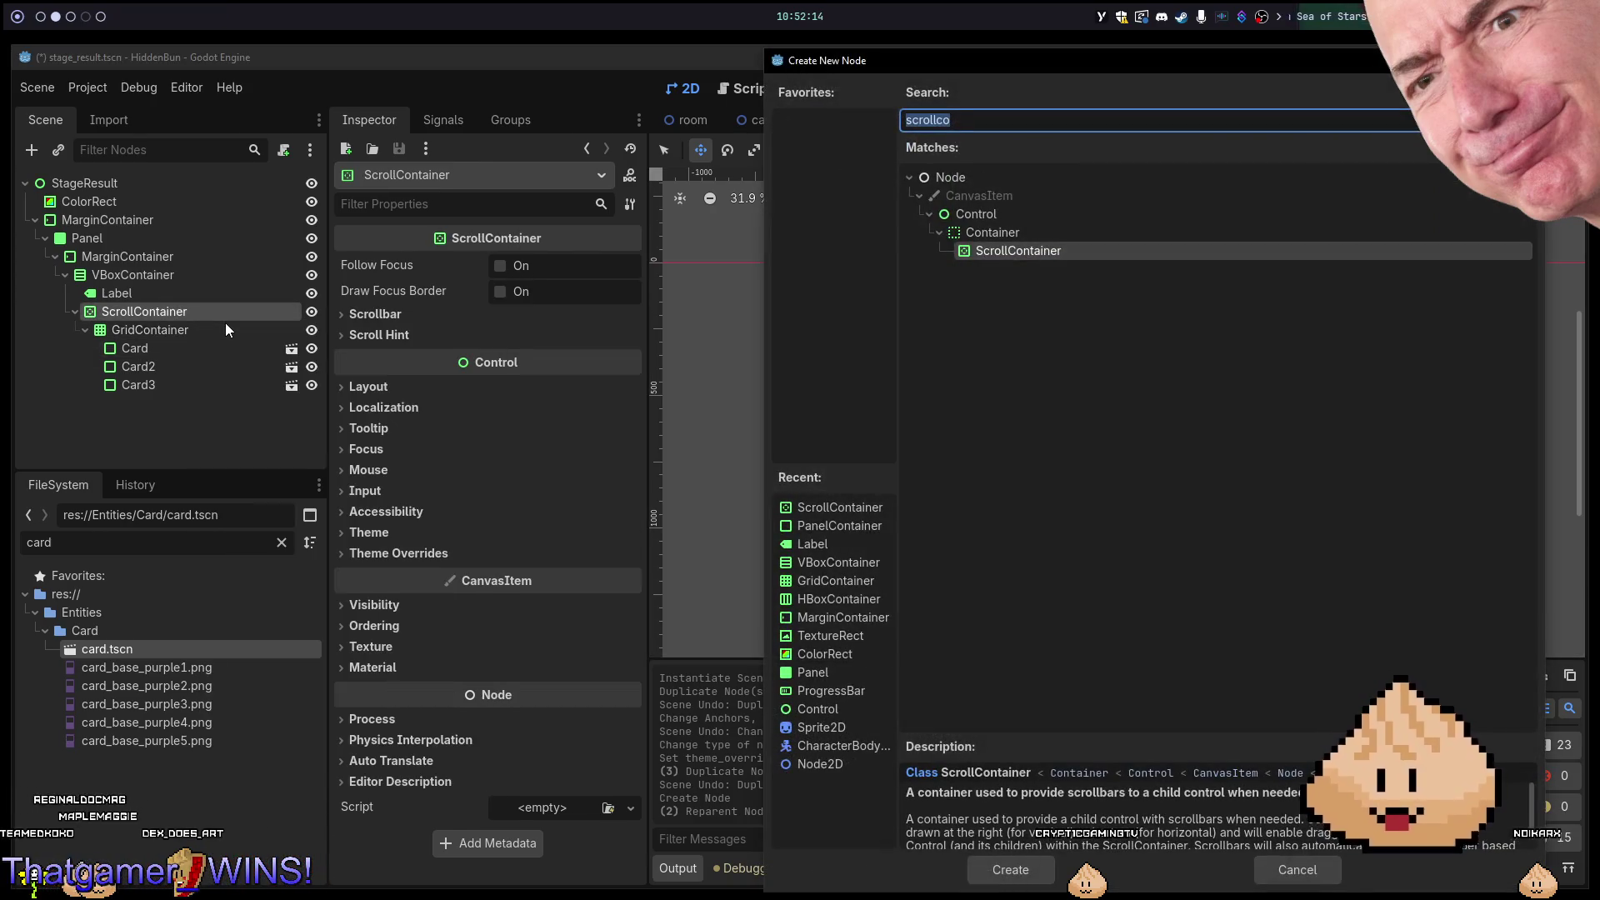
{"action": "type", "text": "hbox"}
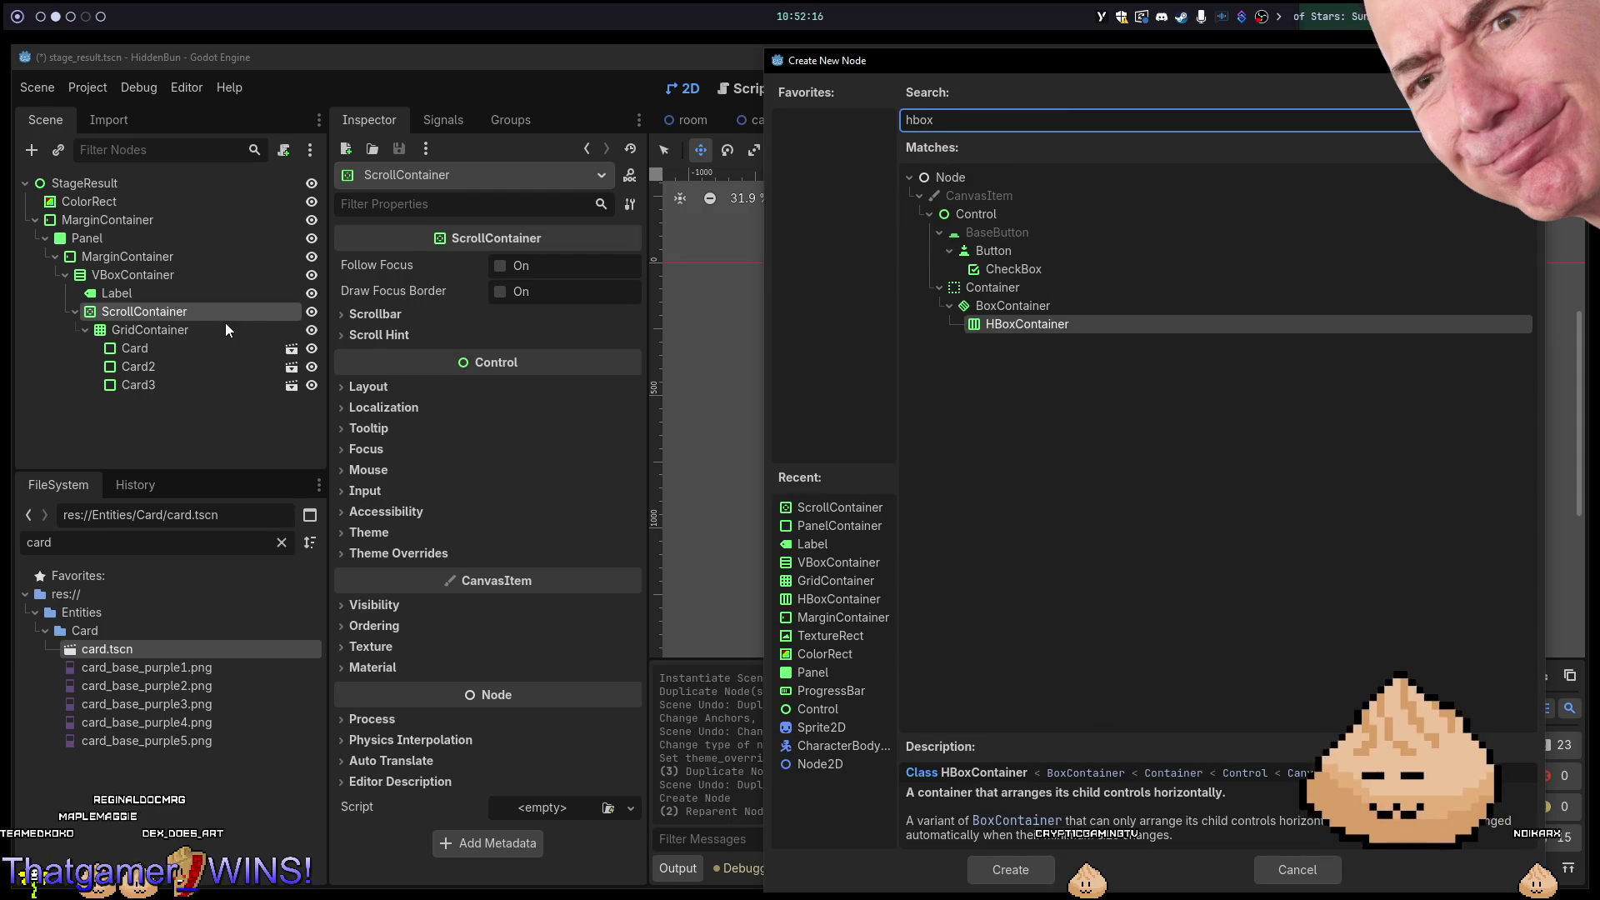
{"action": "key", "text": "Return"}
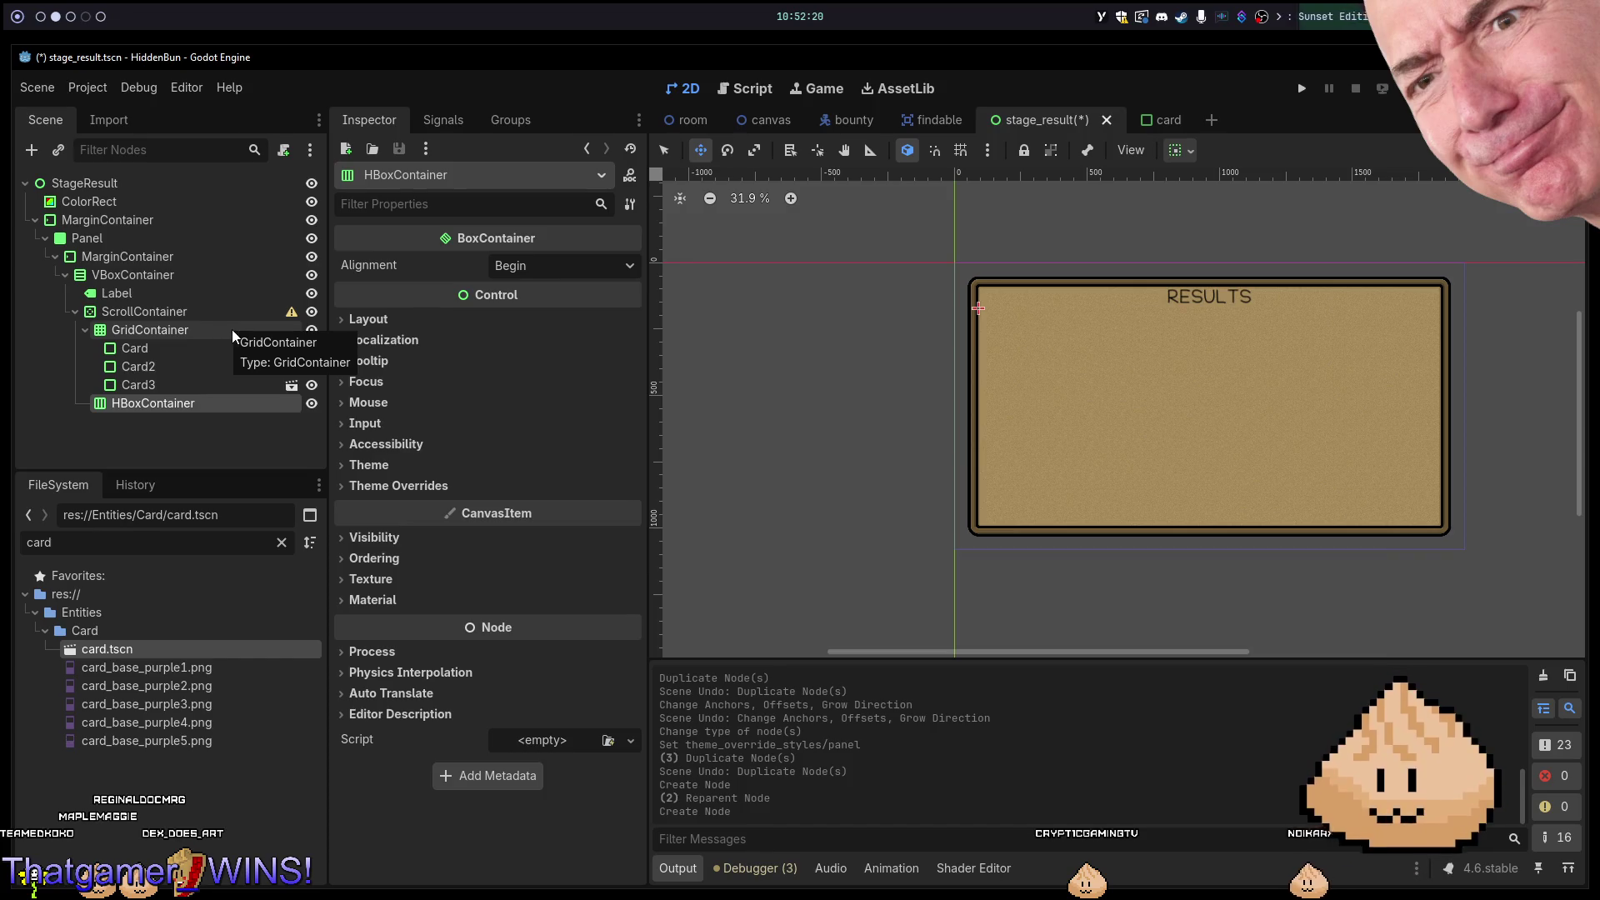
{"action": "mouse_move", "coordinate": [134, 406]}
{"action": "left_mouse_down"}
{"action": "mouse_move", "coordinate": [167, 333]}
{"action": "mouse_move", "coordinate": [153, 324]}
{"action": "left_mouse_up"}
Move Card, Card2 and Card3 into the HBoxContainer and delete the empty GridContainer.
{"action": "left_click", "coordinate": [158, 365]}
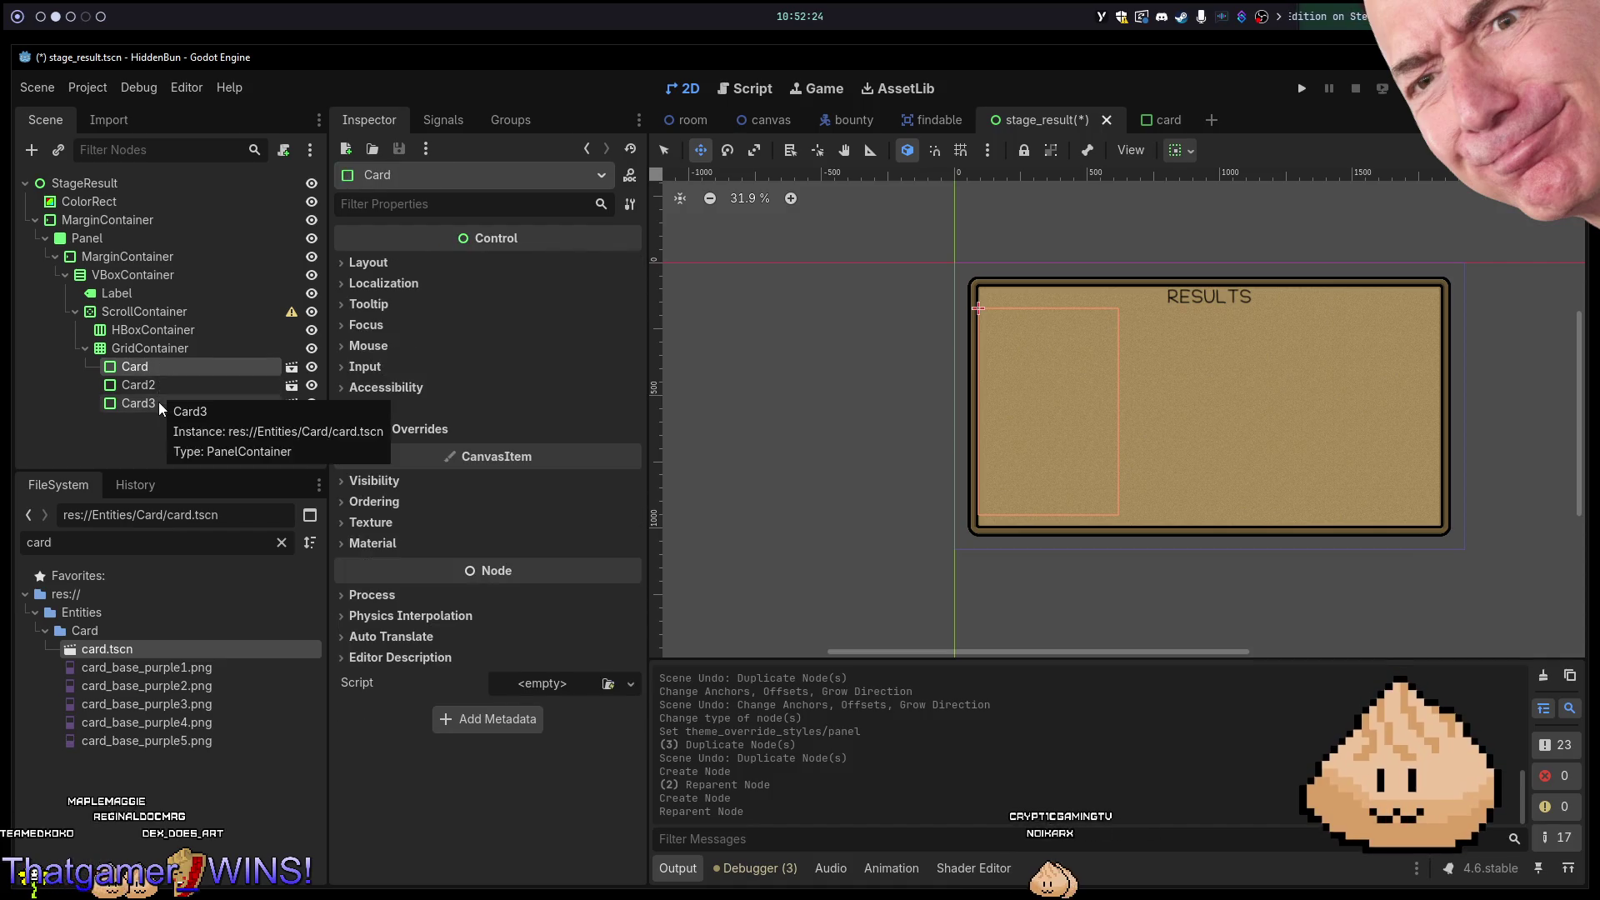
{"action": "left_click", "coordinate": [159, 401], "text": "shift"}
{"action": "left_click_drag", "start_coordinate": [163, 331], "coordinate": [163, 333]}
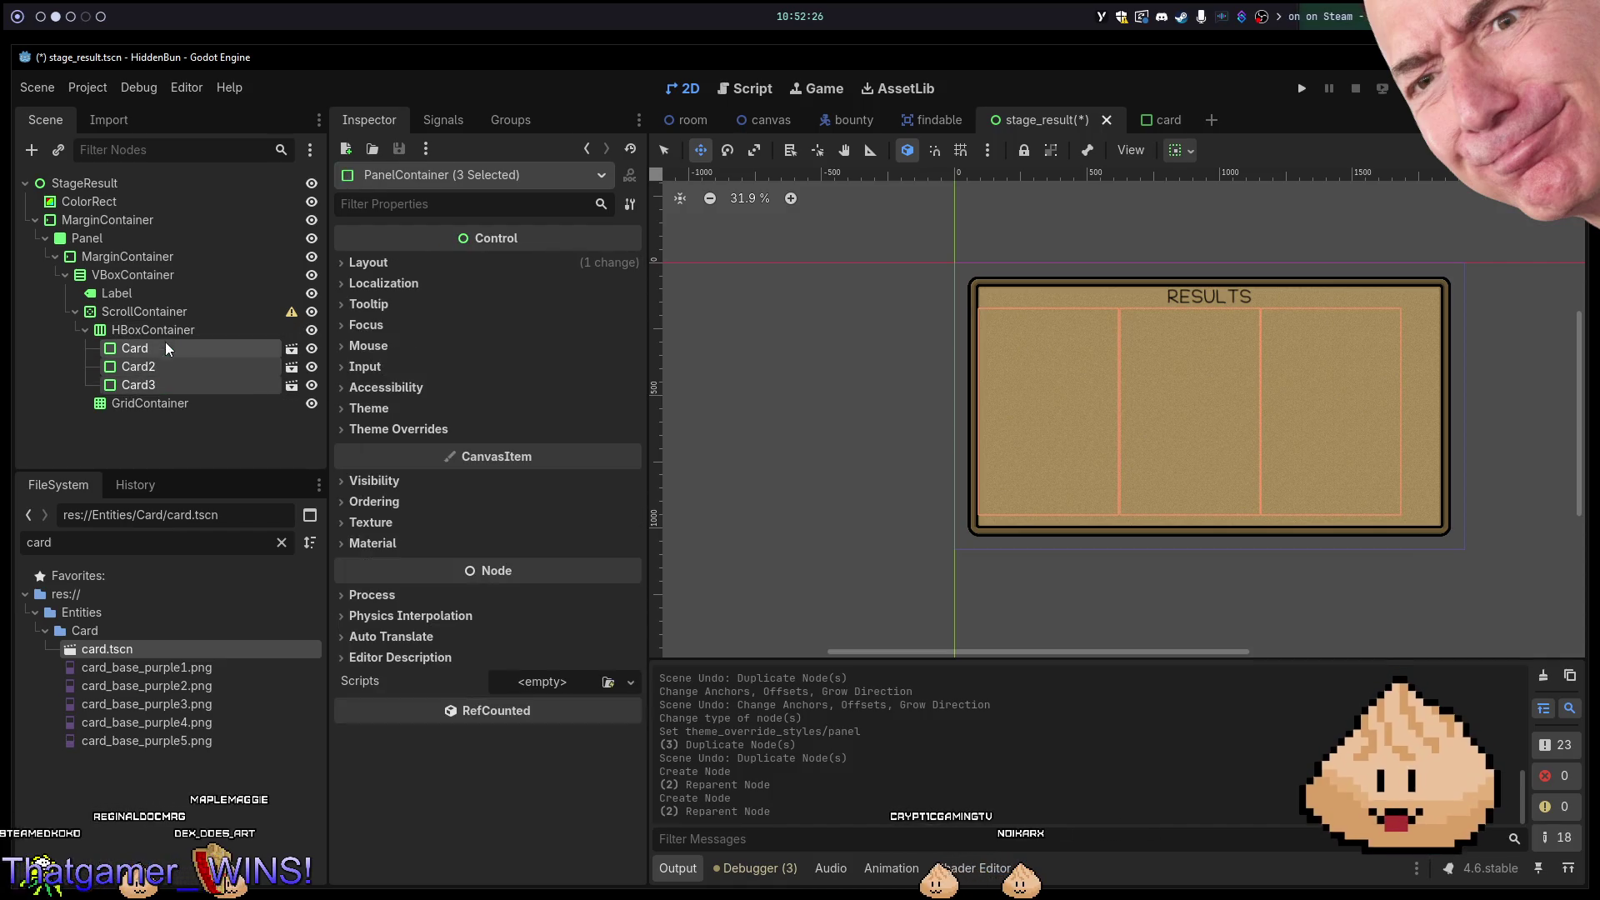
{"action": "left_click", "coordinate": [148, 402]}
{"action": "key", "text": "Delete"}
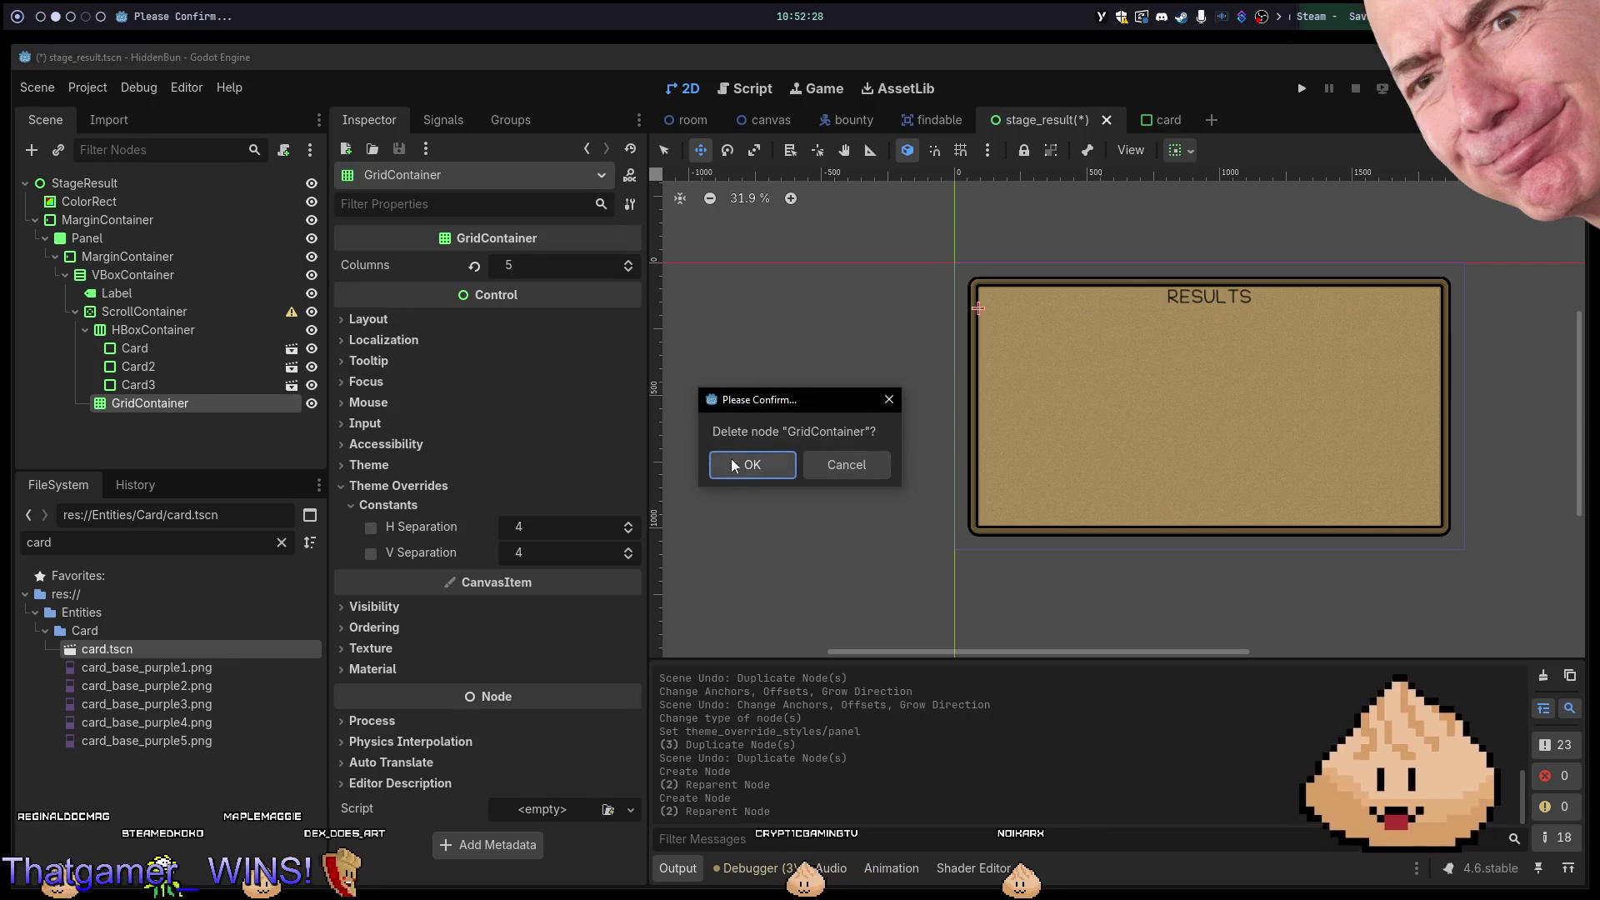
{"action": "left_click", "coordinate": [741, 465]}
{"action": "left_click", "coordinate": [128, 360]}
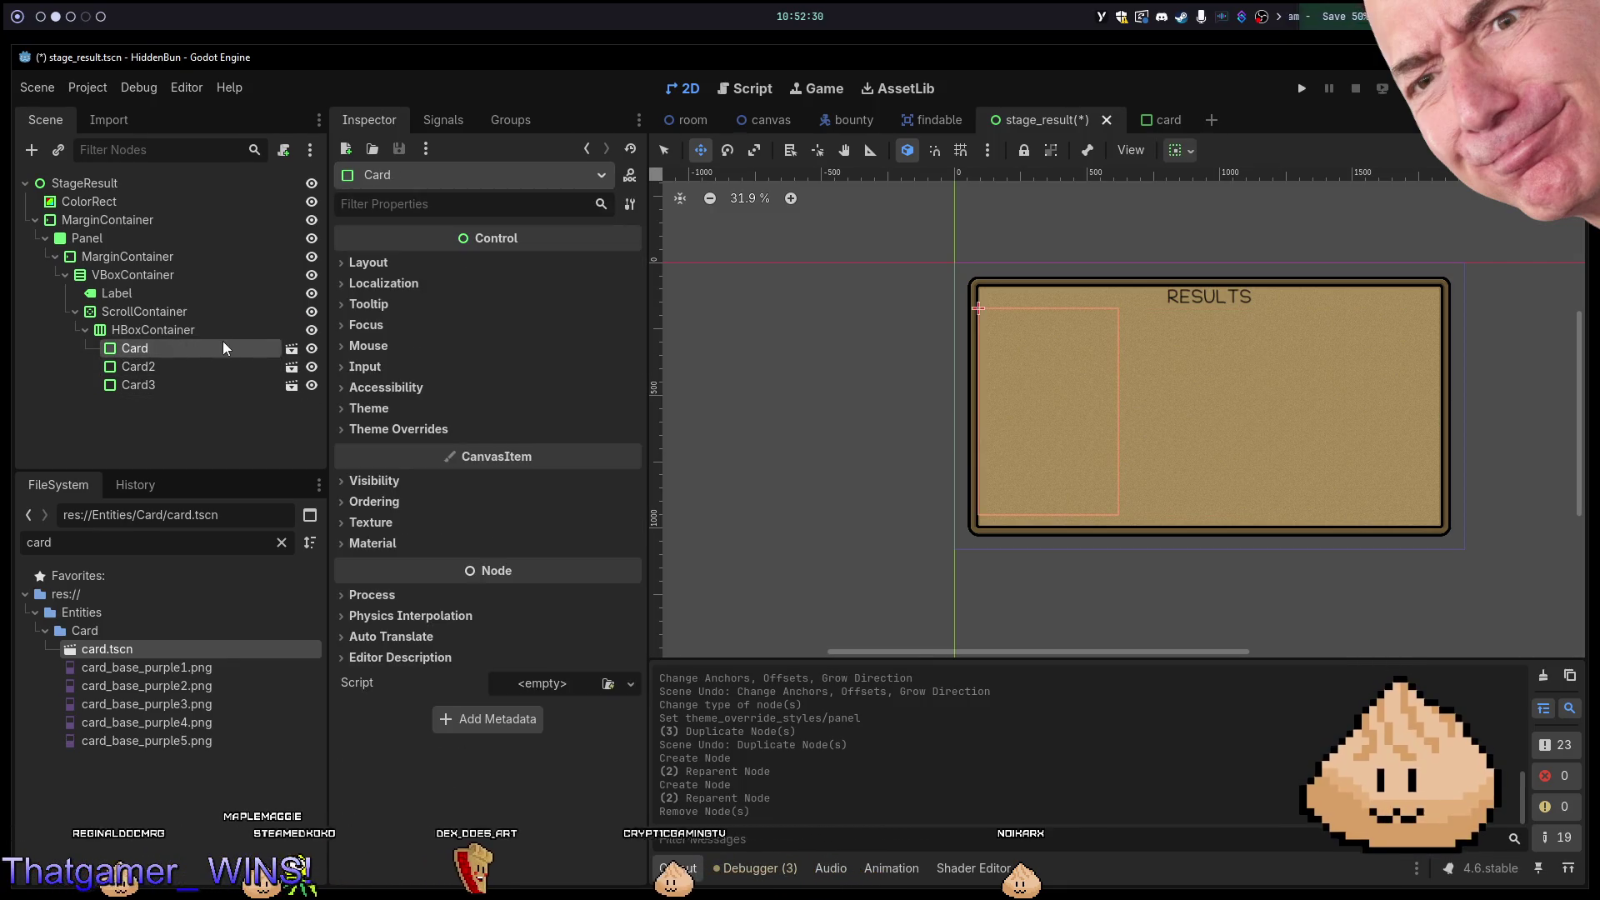
{"action": "left_click", "coordinate": [185, 328]}
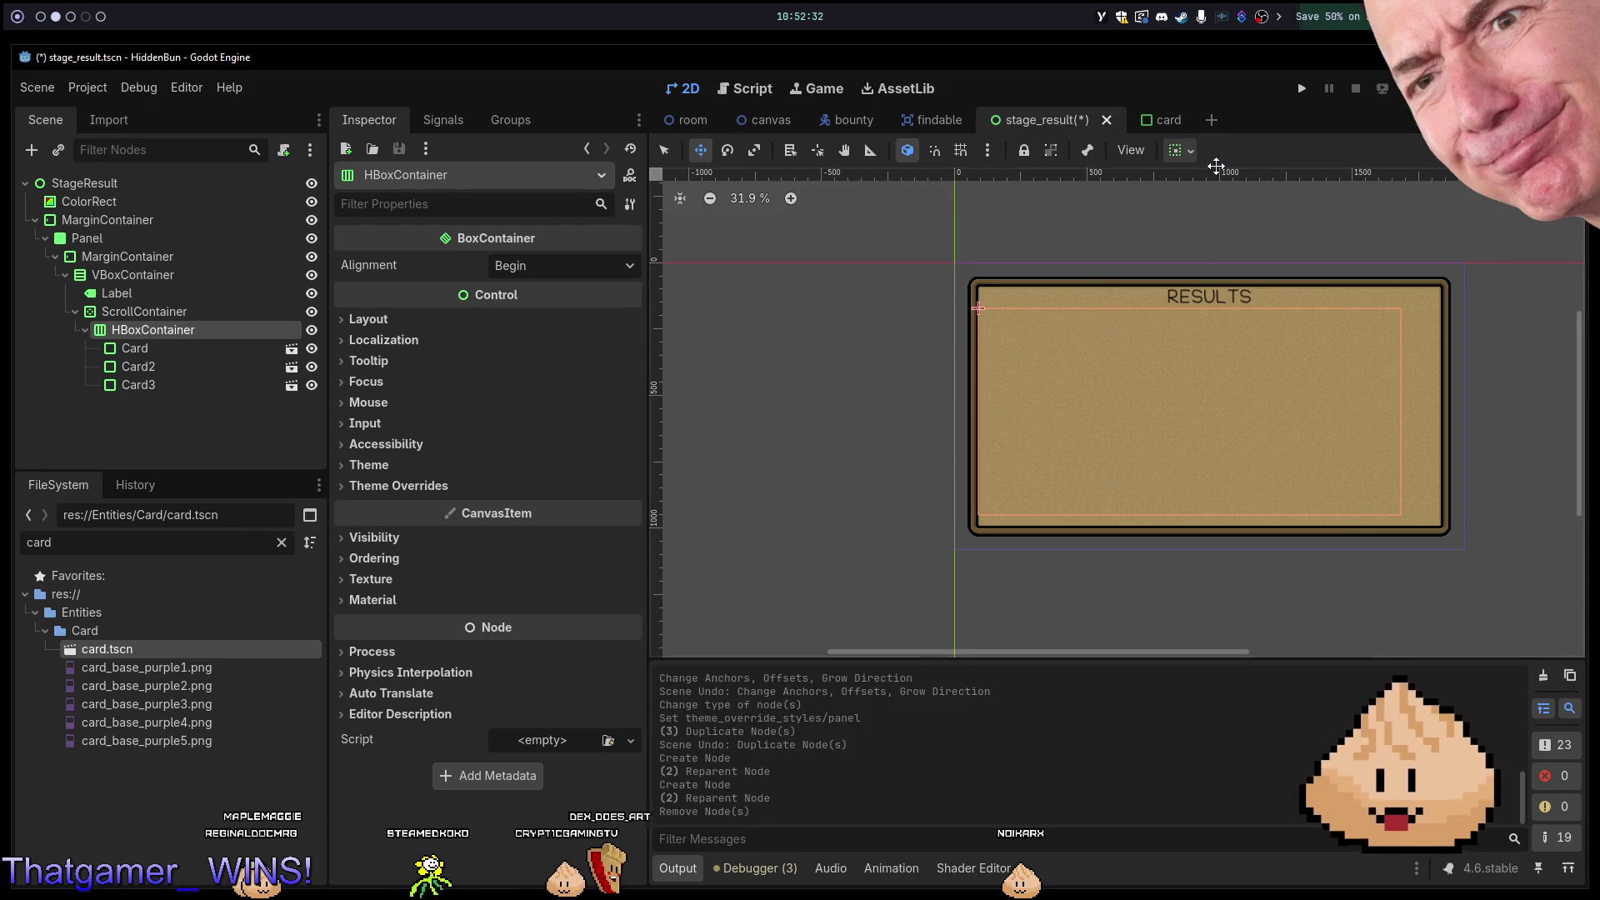
Set the ScrollContainer's container sizing to Horizontal Fill and Vertical Expand.
{"action": "left_click", "coordinate": [1180, 151]}
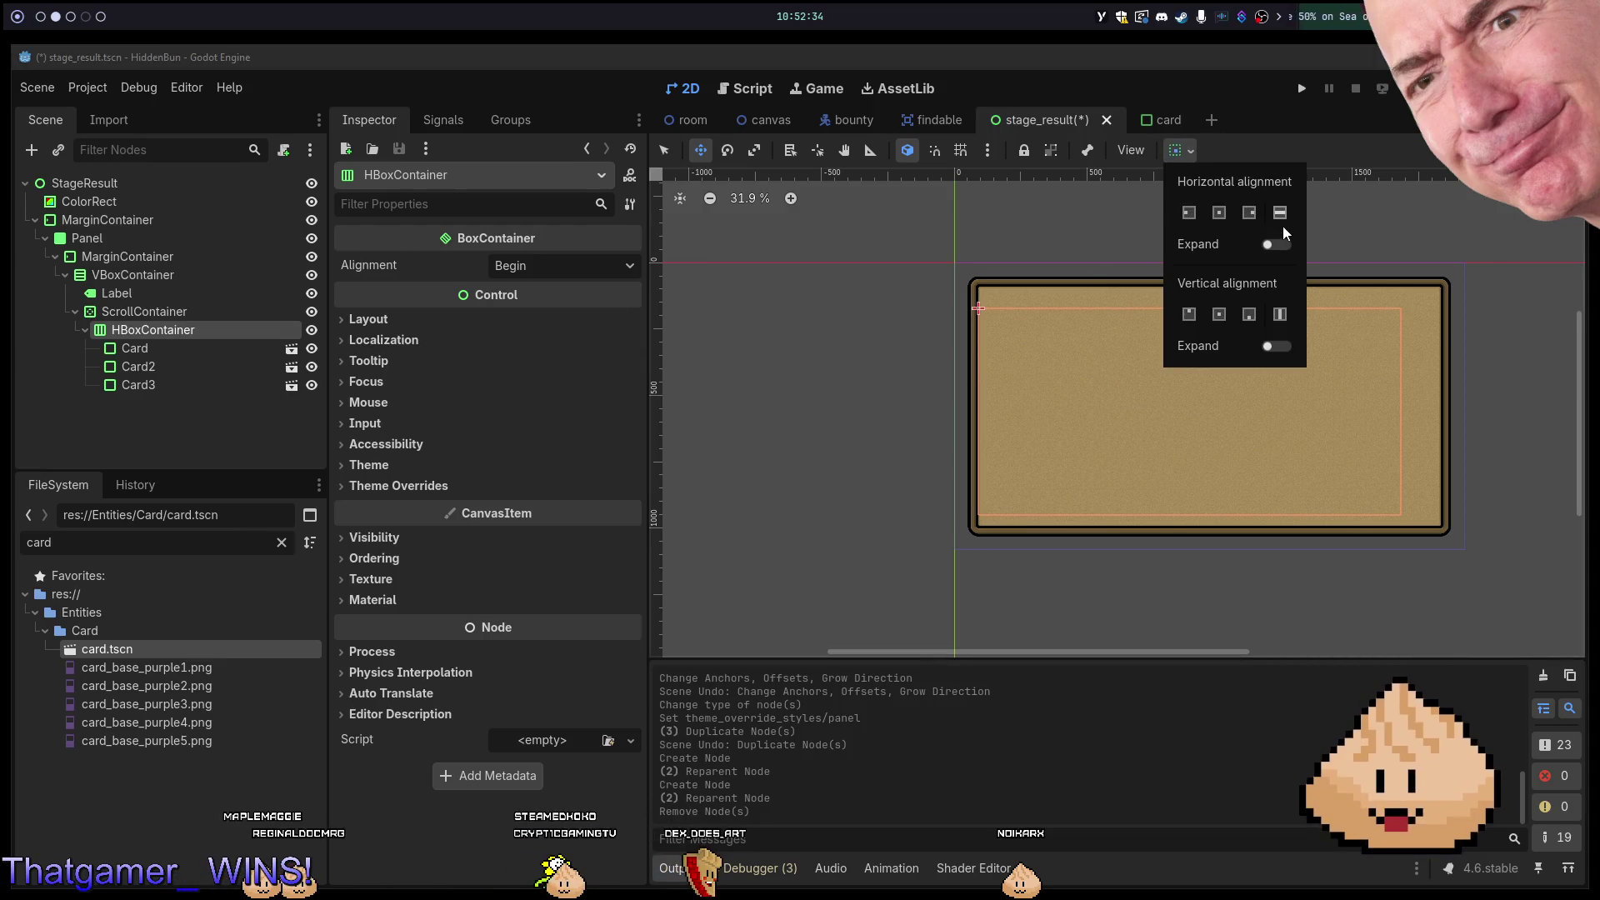
{"action": "left_click", "coordinate": [162, 310]}
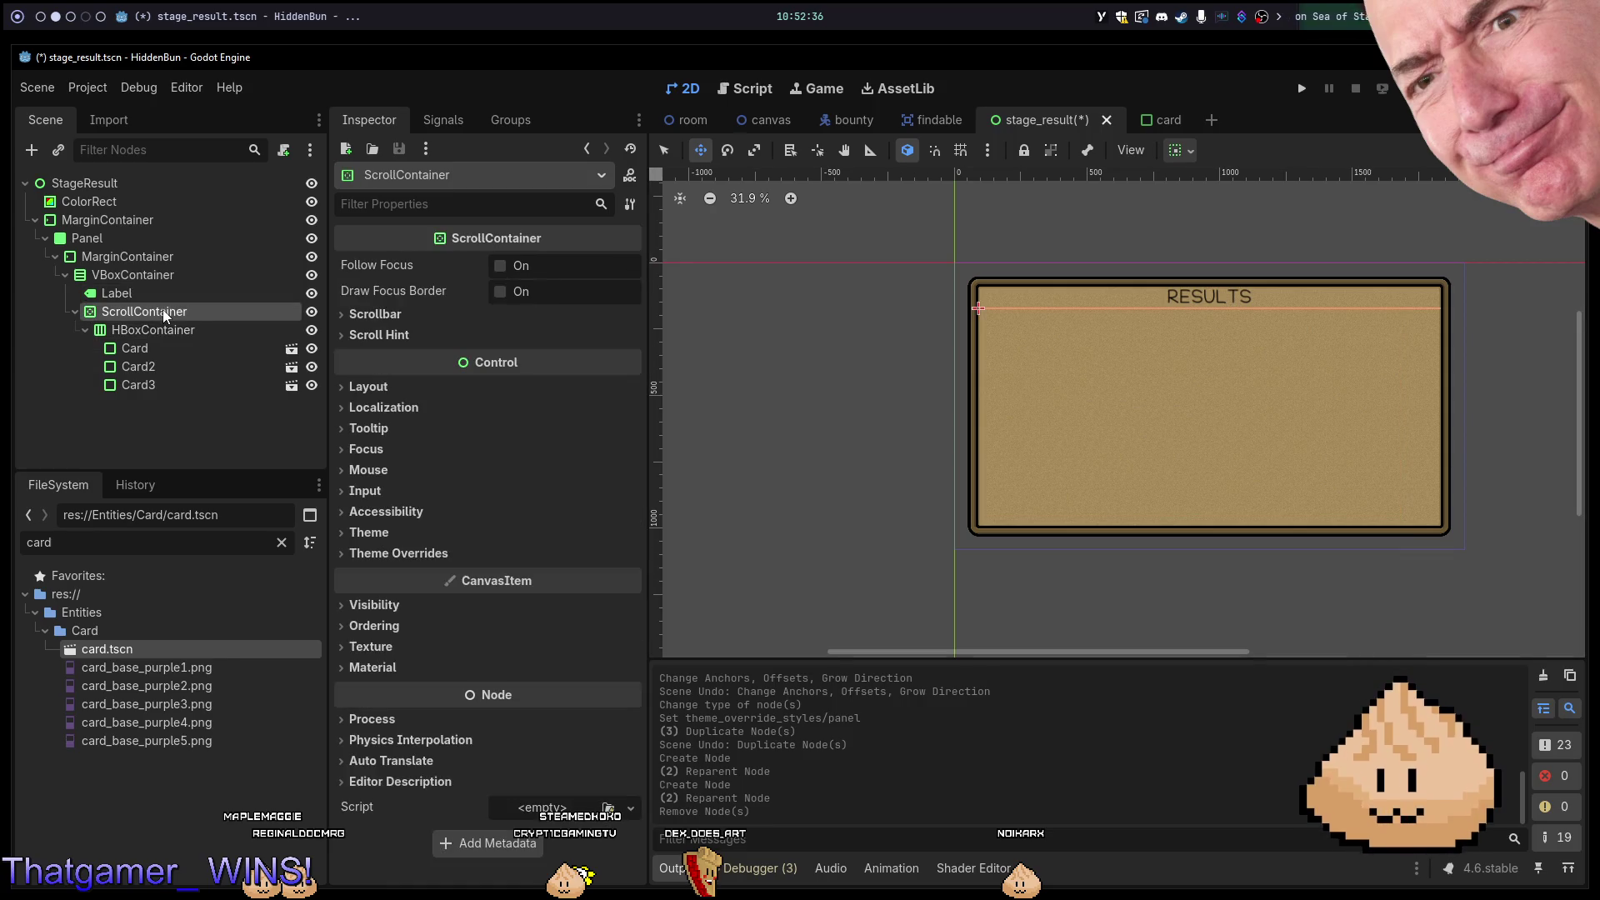
{"action": "left_click", "coordinate": [391, 337]}
{"action": "left_click", "coordinate": [391, 337]}
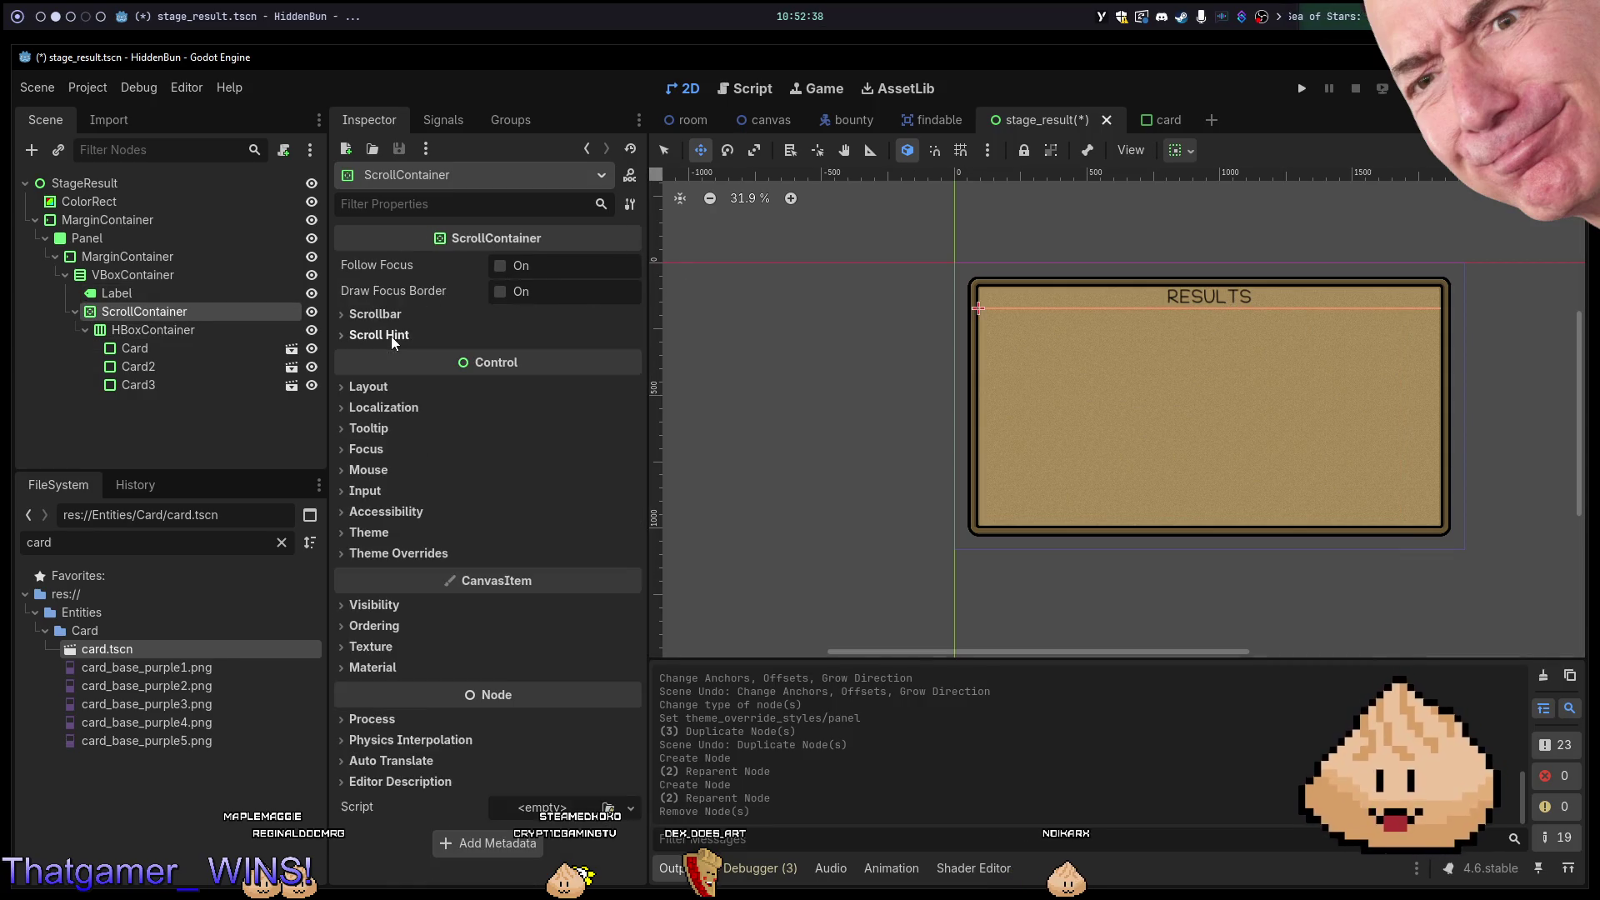
{"action": "left_click", "coordinate": [402, 386]}
{"action": "left_click", "coordinate": [403, 384]}
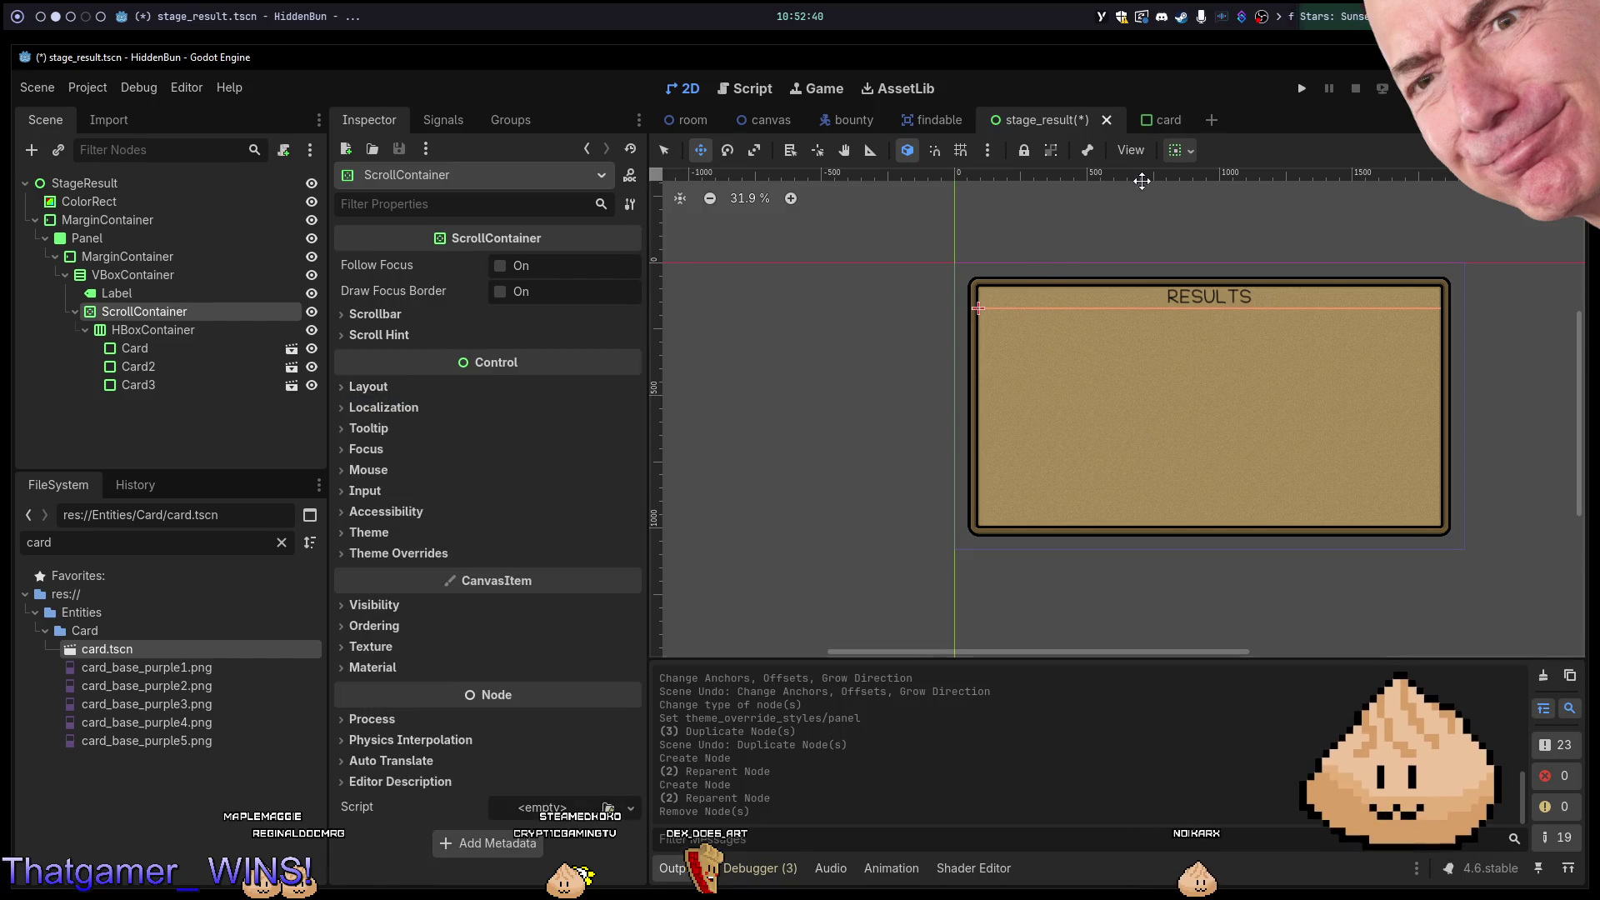
{"action": "left_click", "coordinate": [1179, 151]}
{"action": "left_click", "coordinate": [1280, 212]}
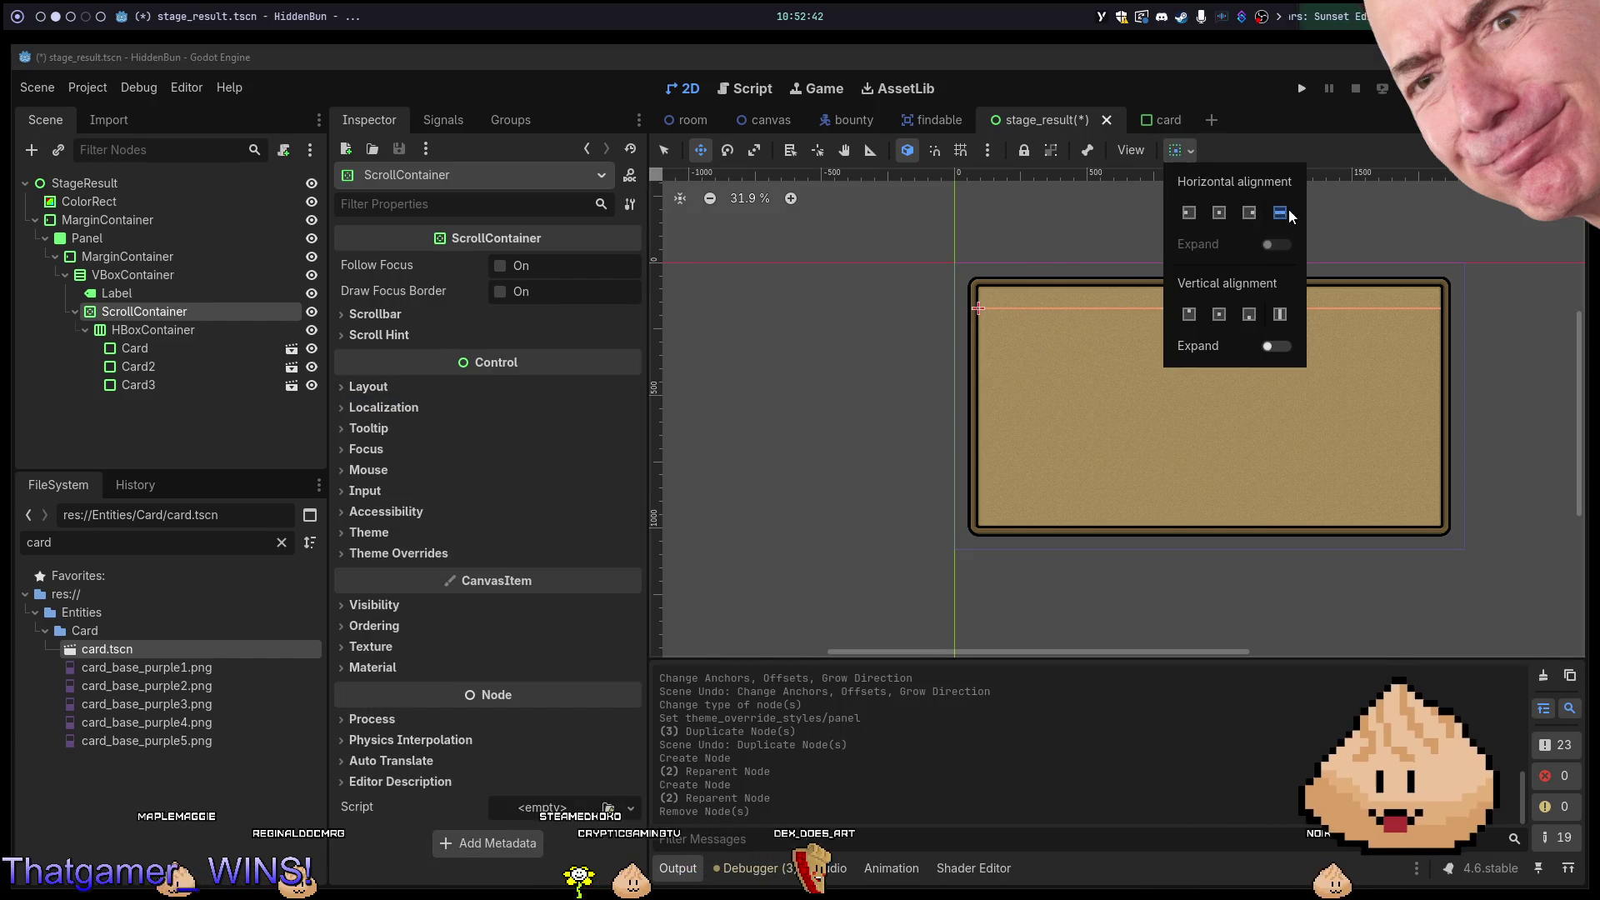
{"action": "left_click", "coordinate": [1276, 346]}
{"action": "left_click", "coordinate": [1289, 148]}
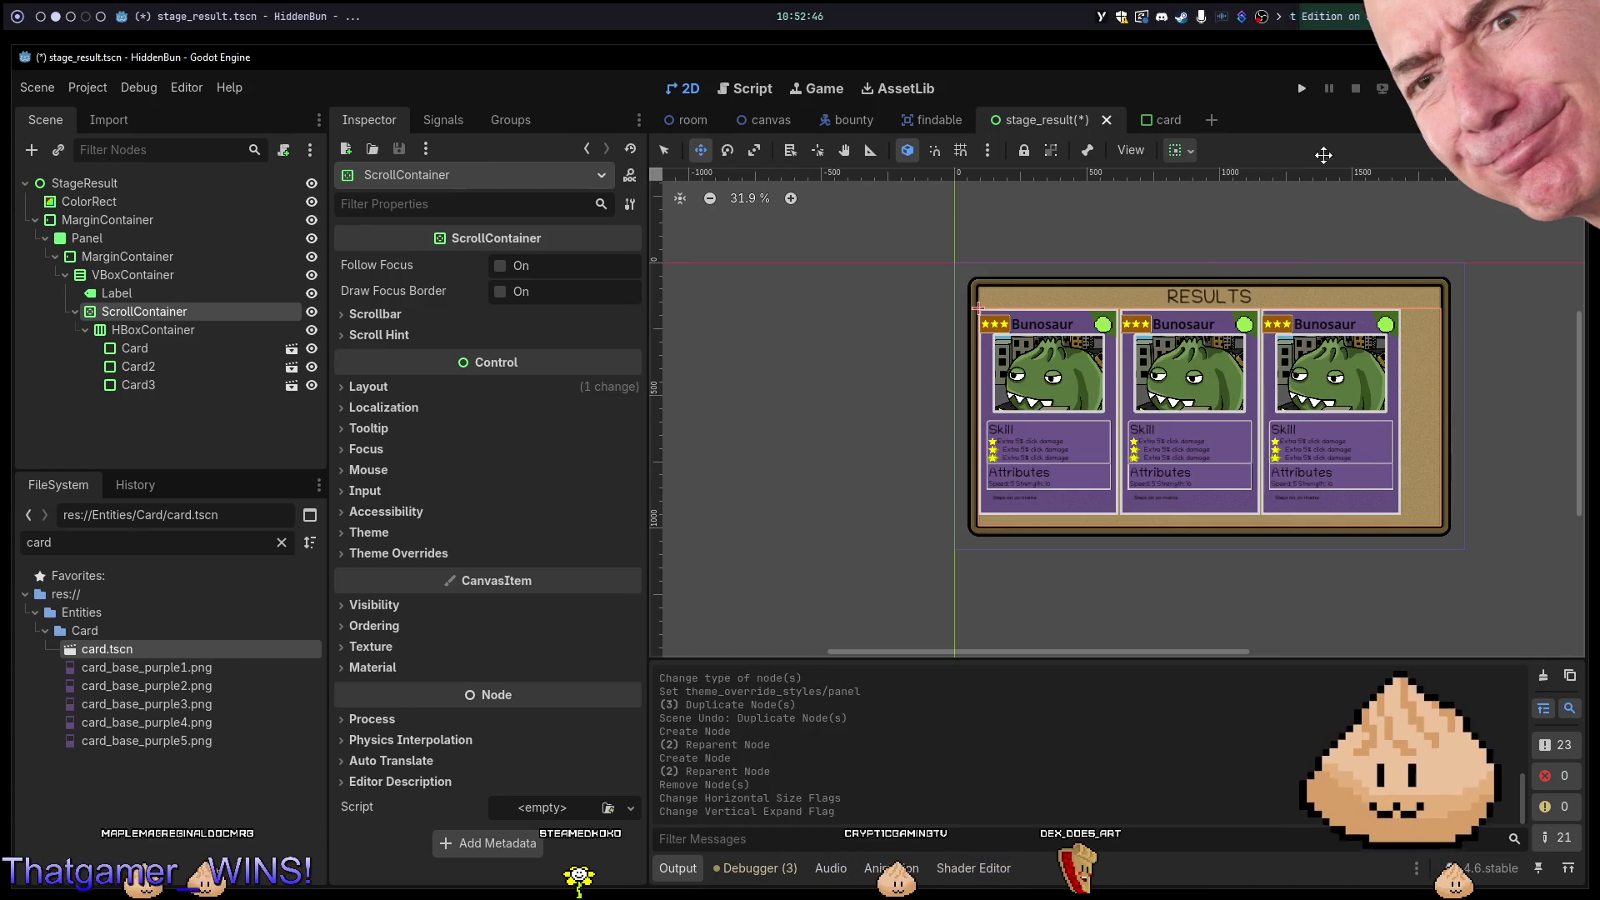
Duplicate Card3 for an extra card and save the scene.
{"action": "left_click", "coordinate": [193, 331]}
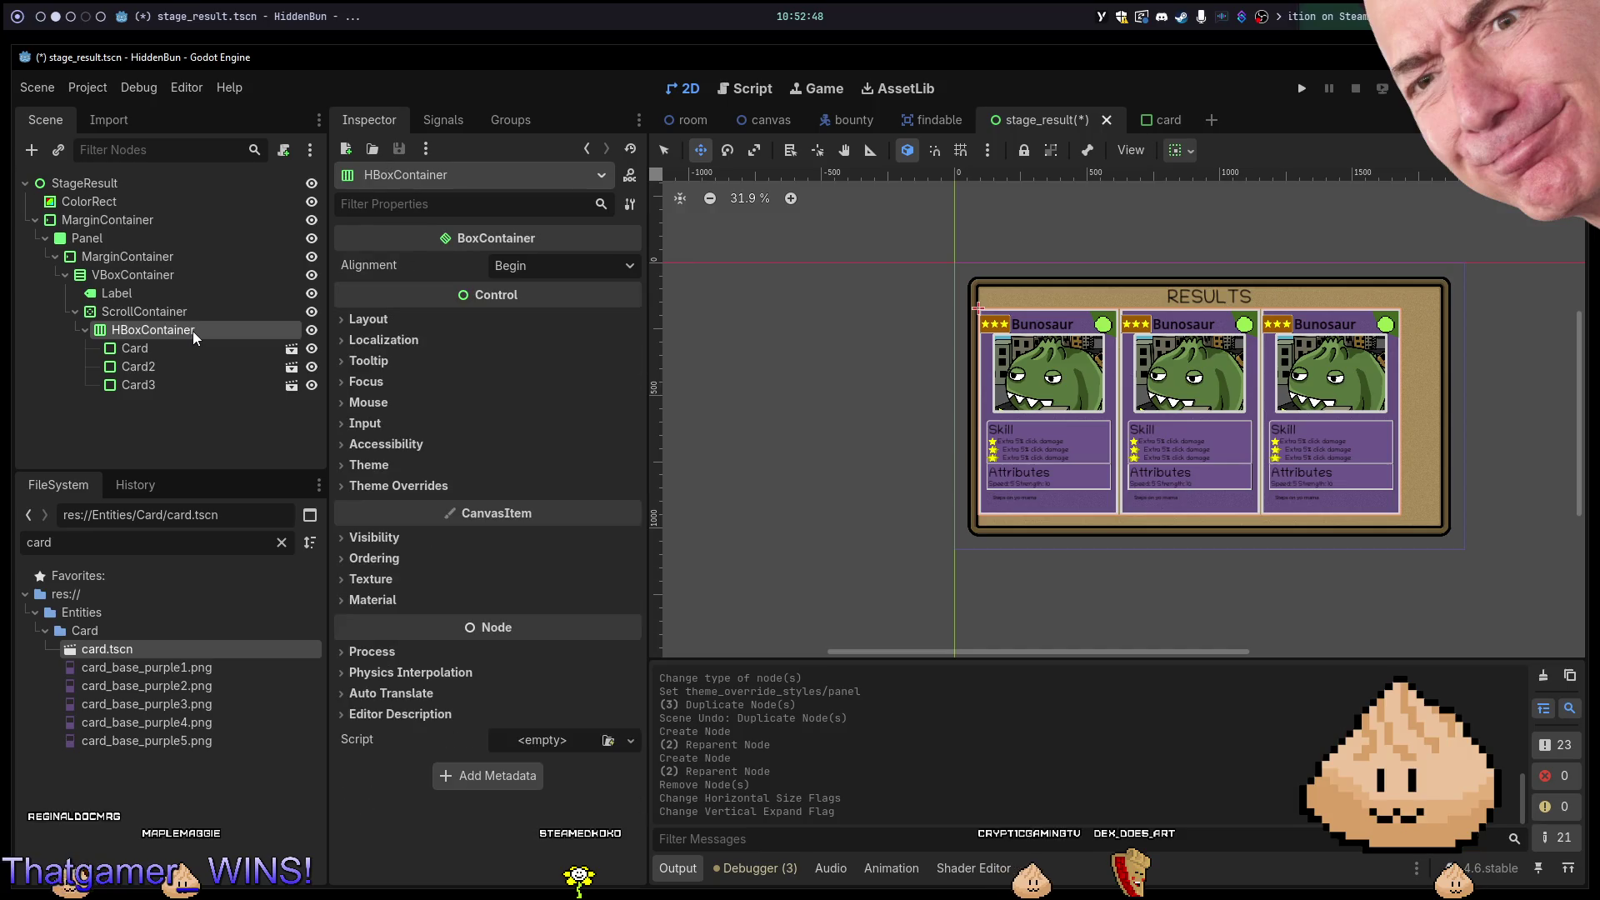
{"action": "left_click", "coordinate": [167, 378]}
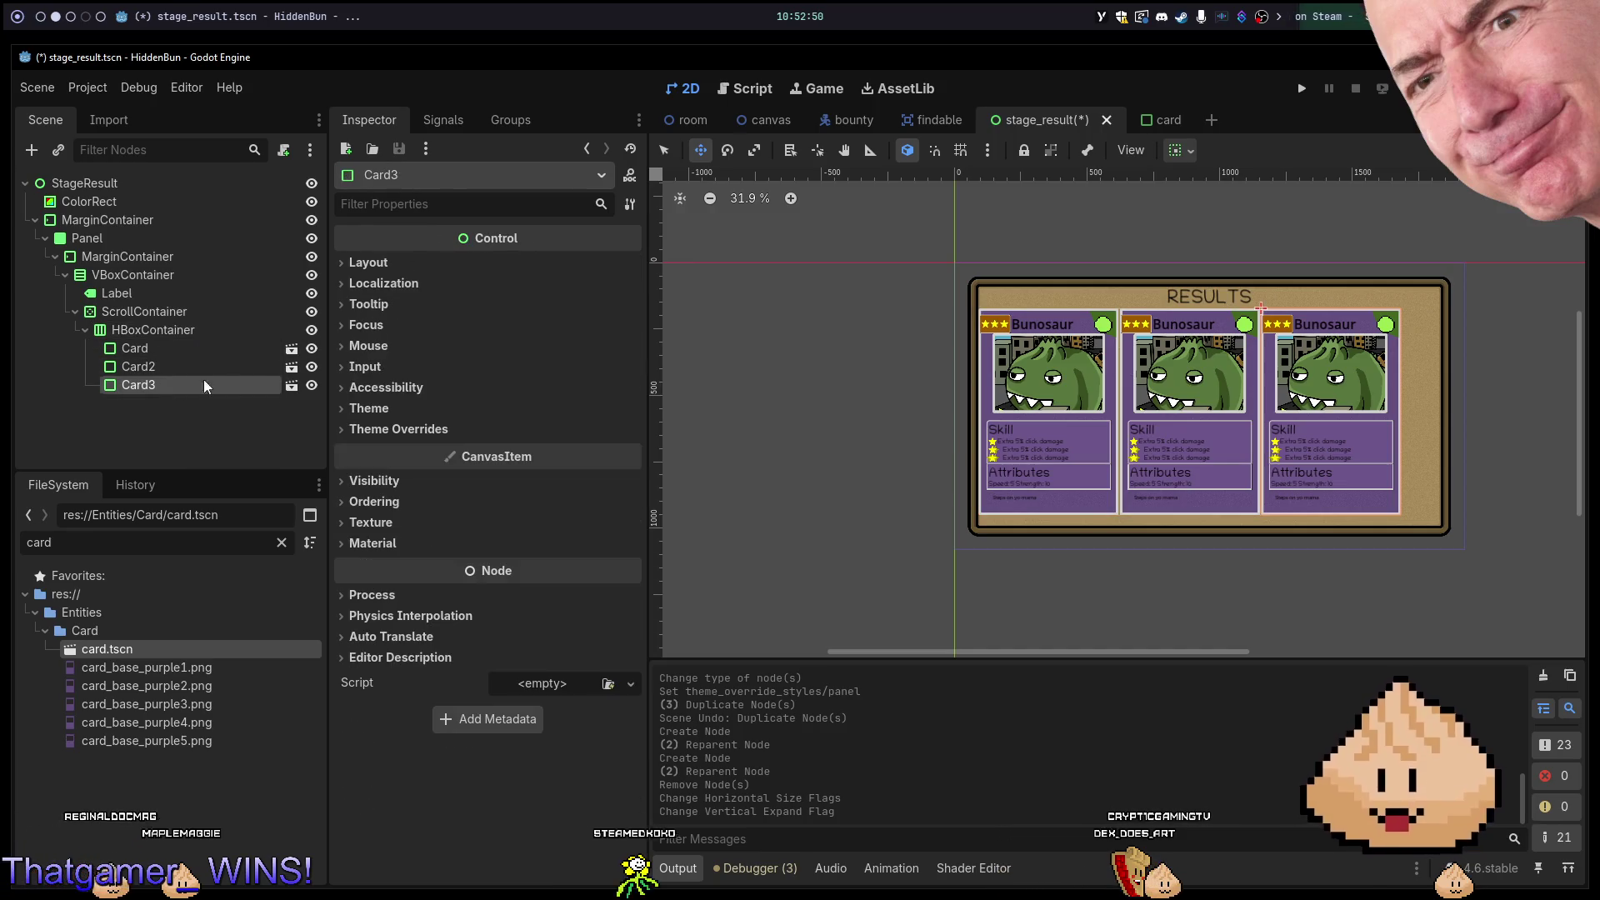
{"action": "key", "text": "ctrl+d"}
{"action": "key", "text": "ctrl+d"}
{"action": "key", "text": "ctrl+d"}
{"action": "key", "text": "ctrl+s"}
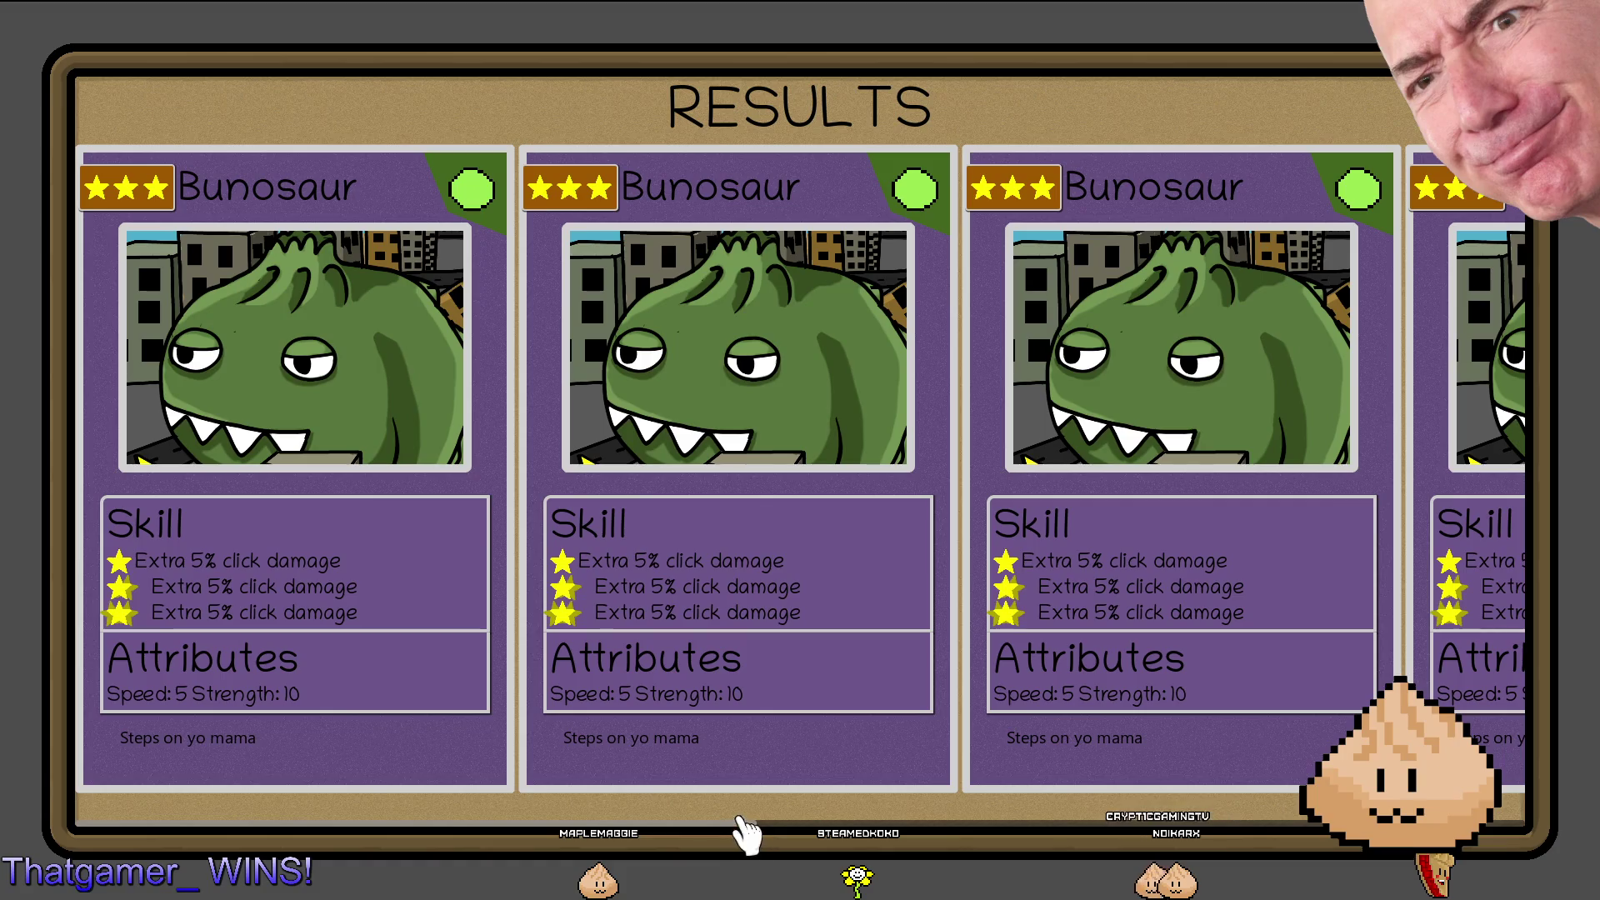
Scroll the RESULTS row of Bunosaur cards left and right in the running game.
{"action": "scroll", "coordinate": [829, 843], "scroll_direction": "right", "scroll_amount": 2}
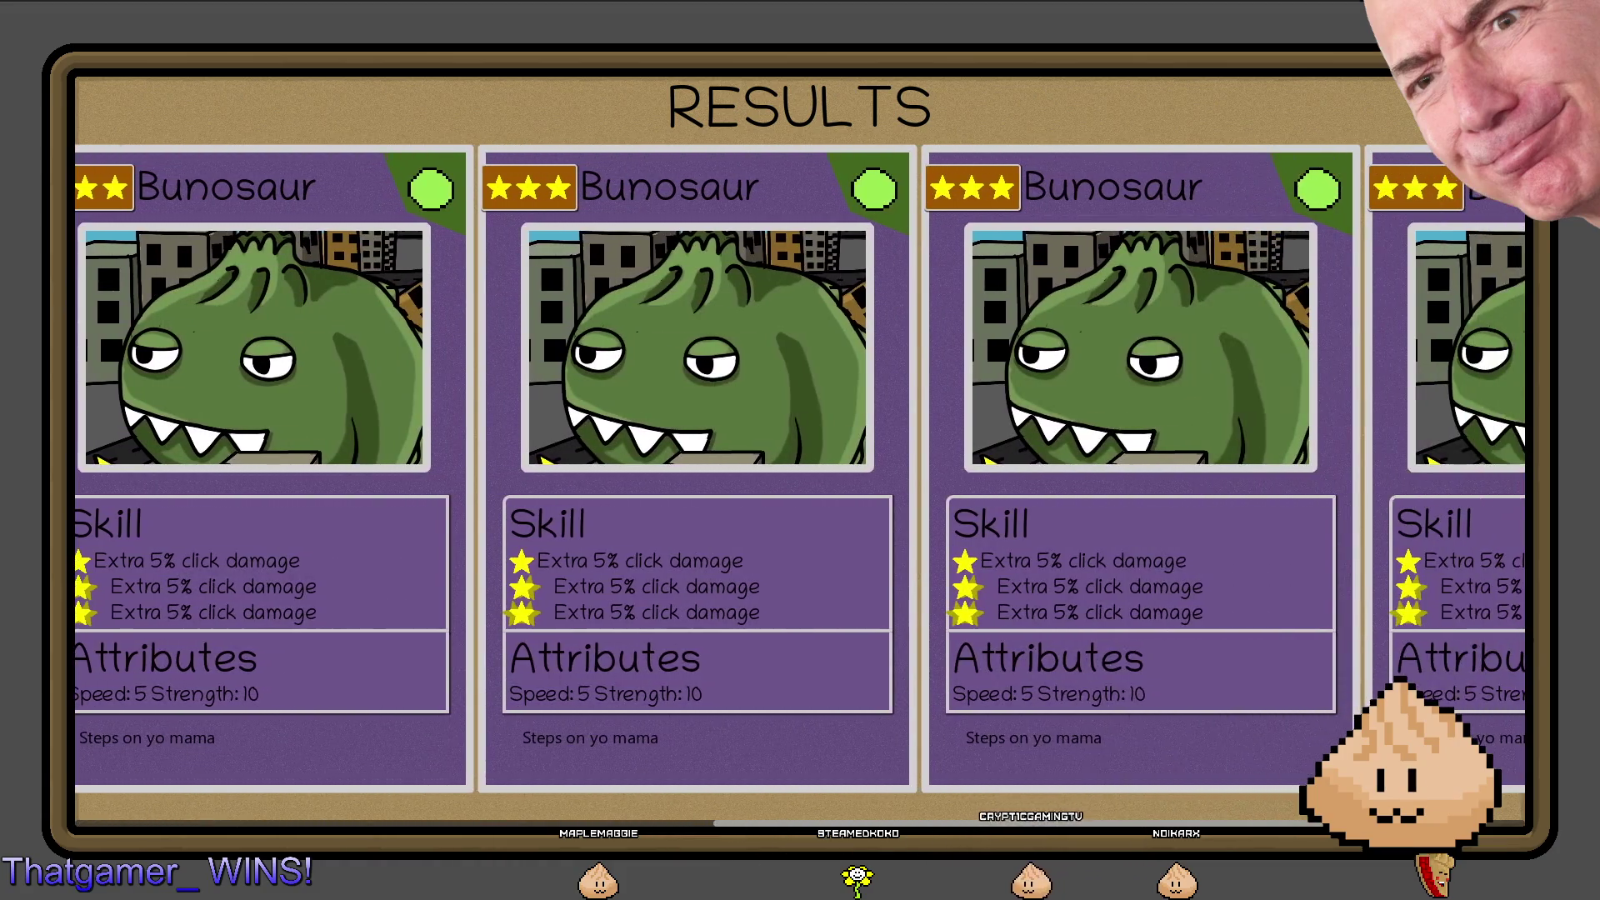
{"action": "scroll", "coordinate": [1267, 767], "scroll_direction": "left", "scroll_amount": 3}
{"action": "scroll", "coordinate": [350, 730], "scroll_direction": "left", "scroll_amount": 4}
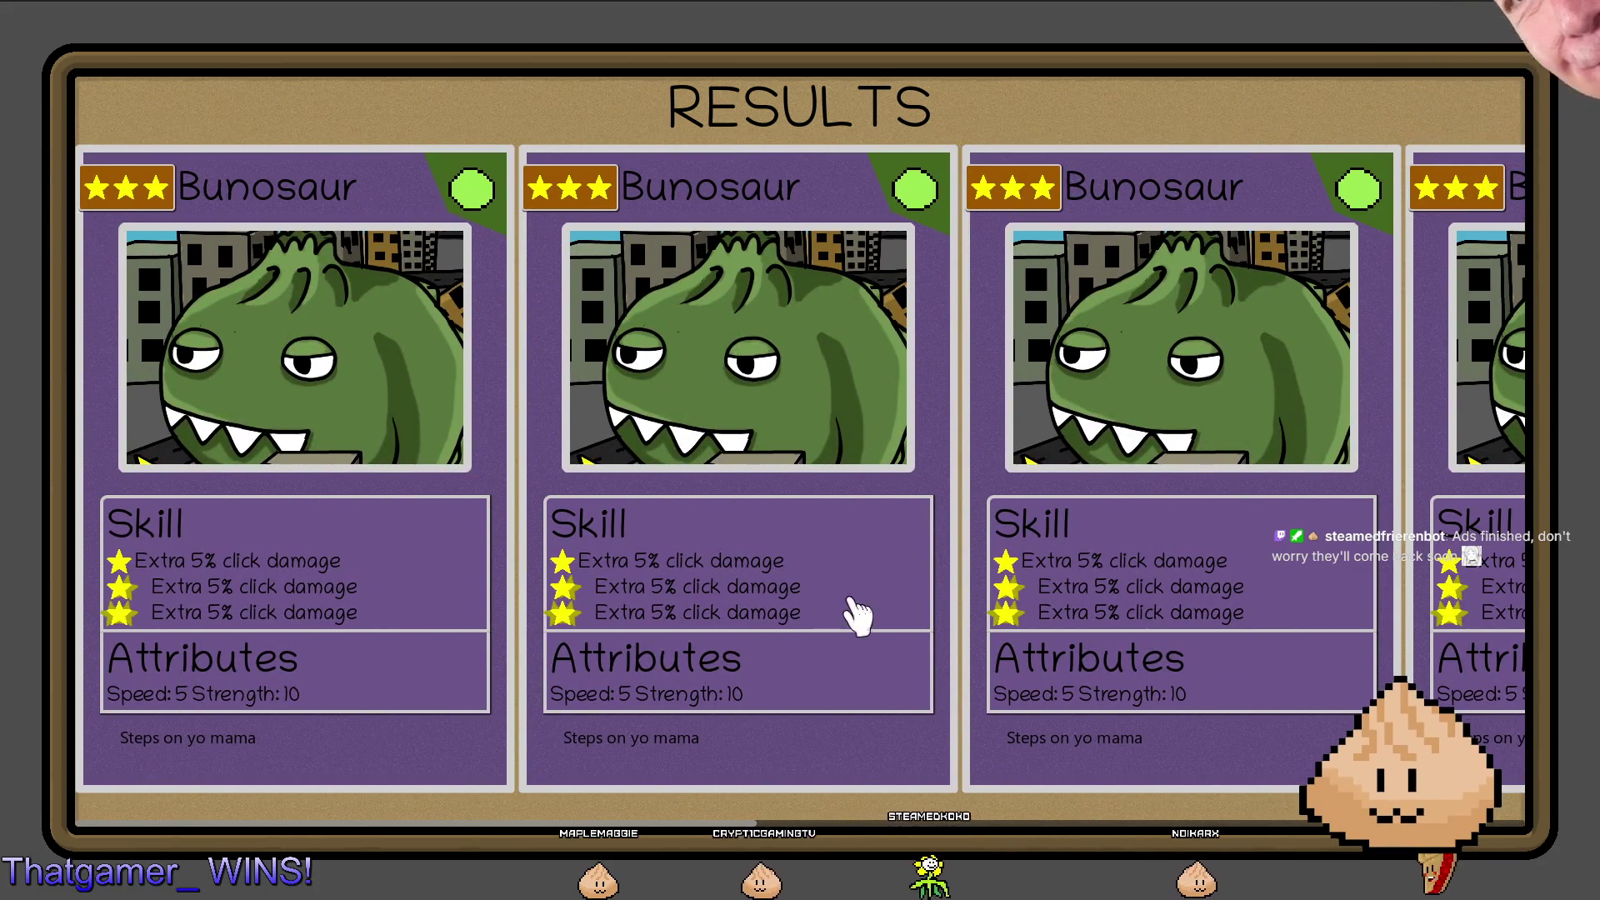
{"action": "scroll", "coordinate": [957, 607], "scroll_direction": "right", "scroll_amount": 3}
{"action": "scroll", "coordinate": [1004, 635], "scroll_direction": "left", "scroll_amount": 3}
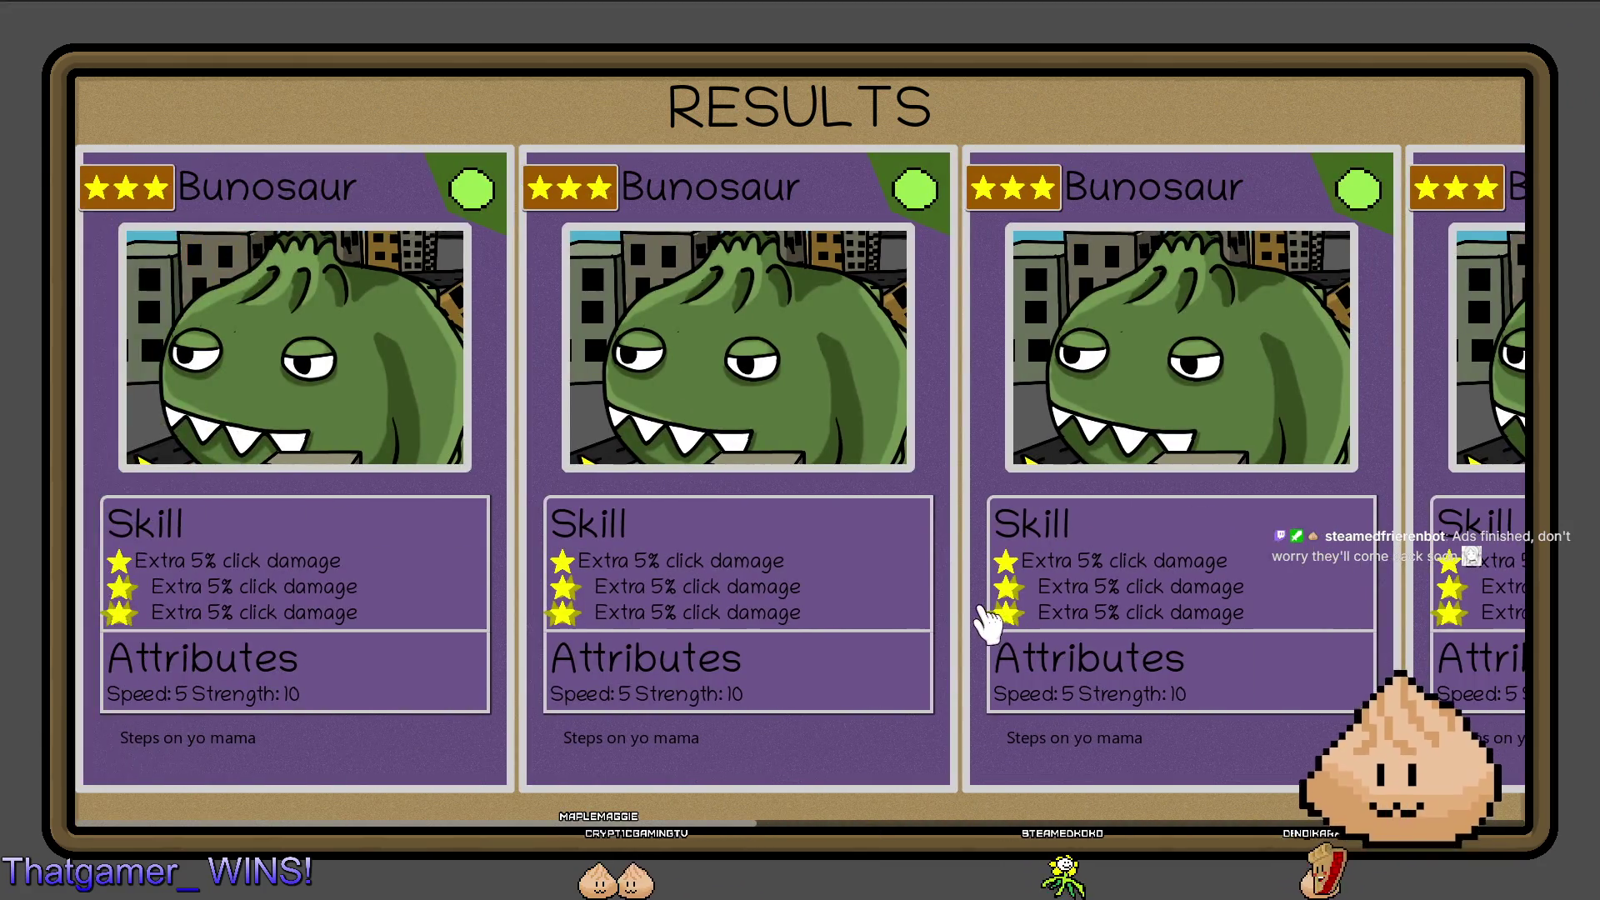
{"action": "scroll", "coordinate": [925, 575], "scroll_direction": "right", "scroll_amount": 3}
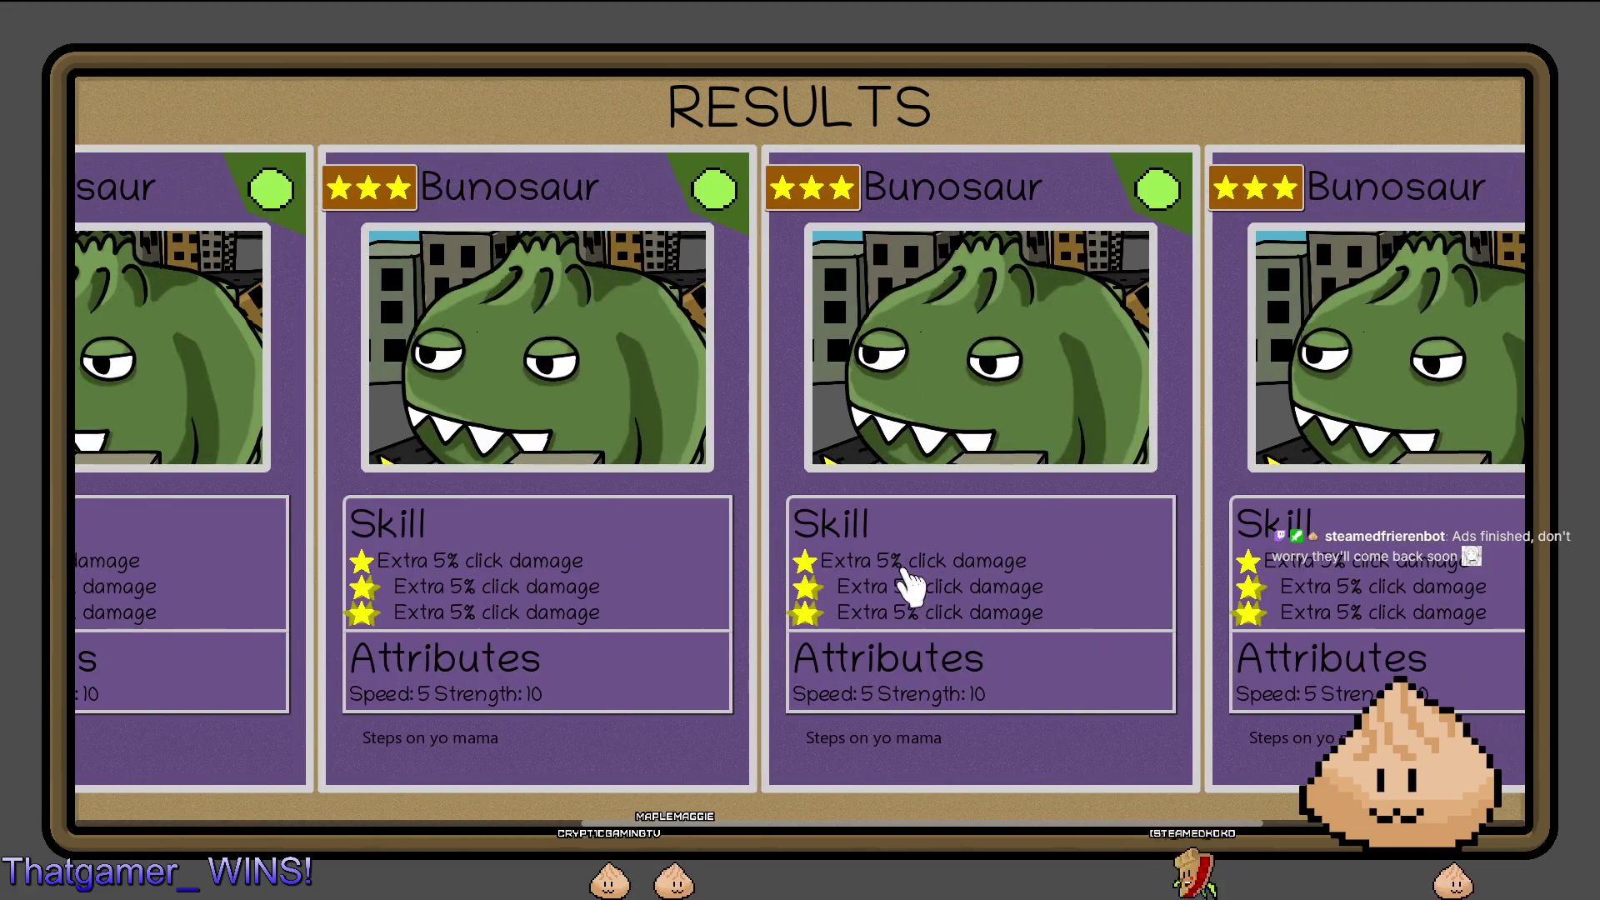
{"action": "scroll", "coordinate": [935, 542], "scroll_direction": "left", "scroll_amount": 10}
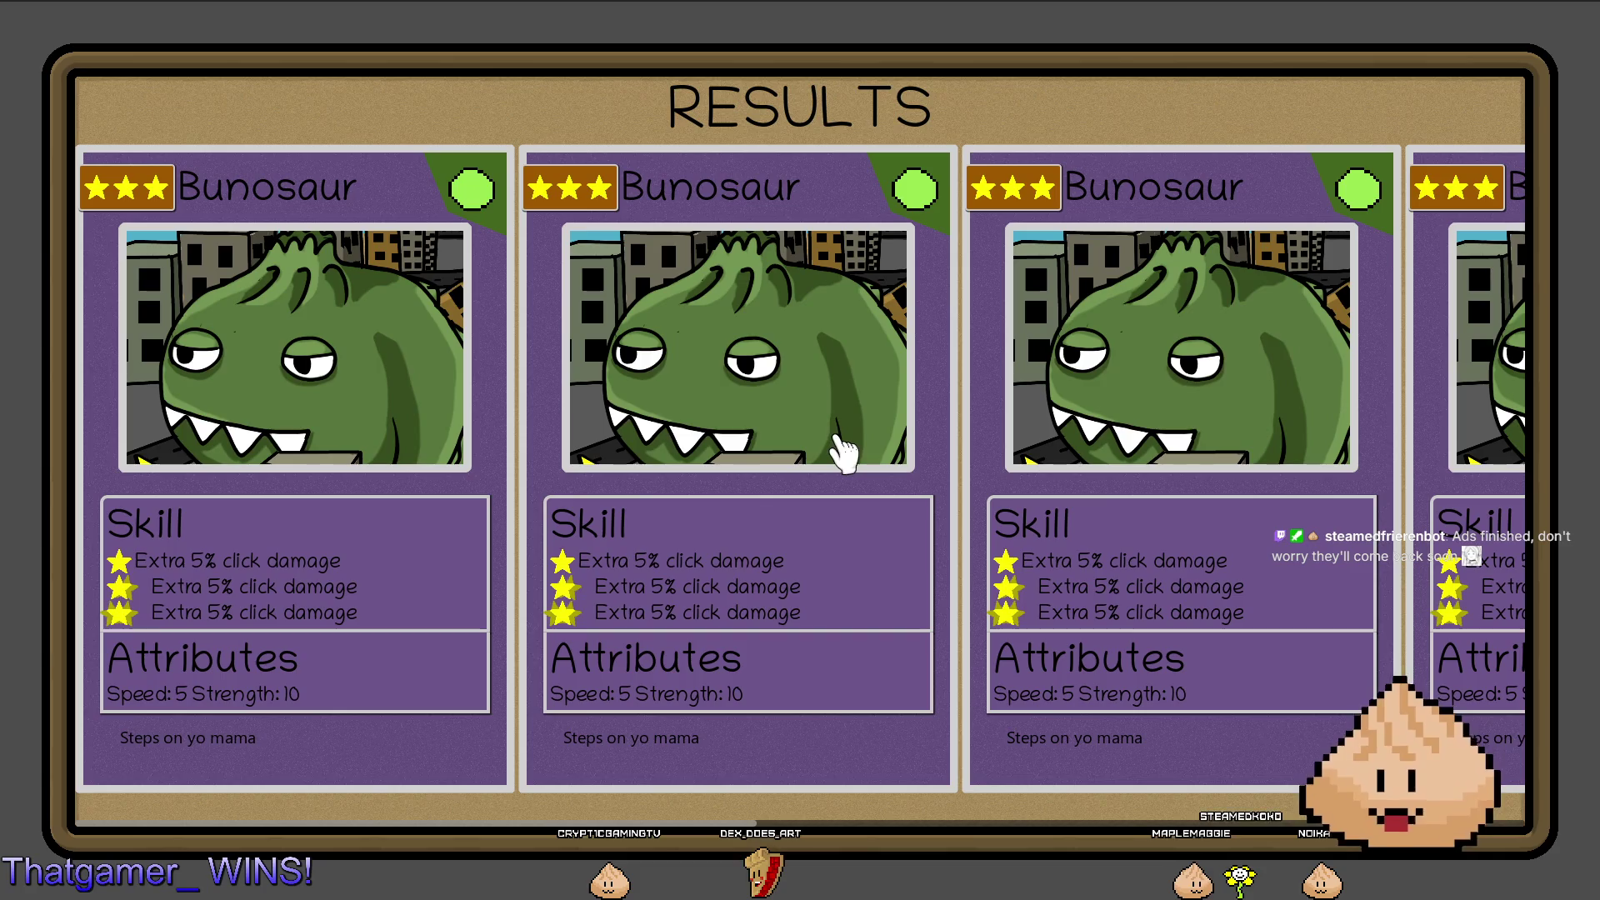
{"action": "key", "text": "alt+F4"}
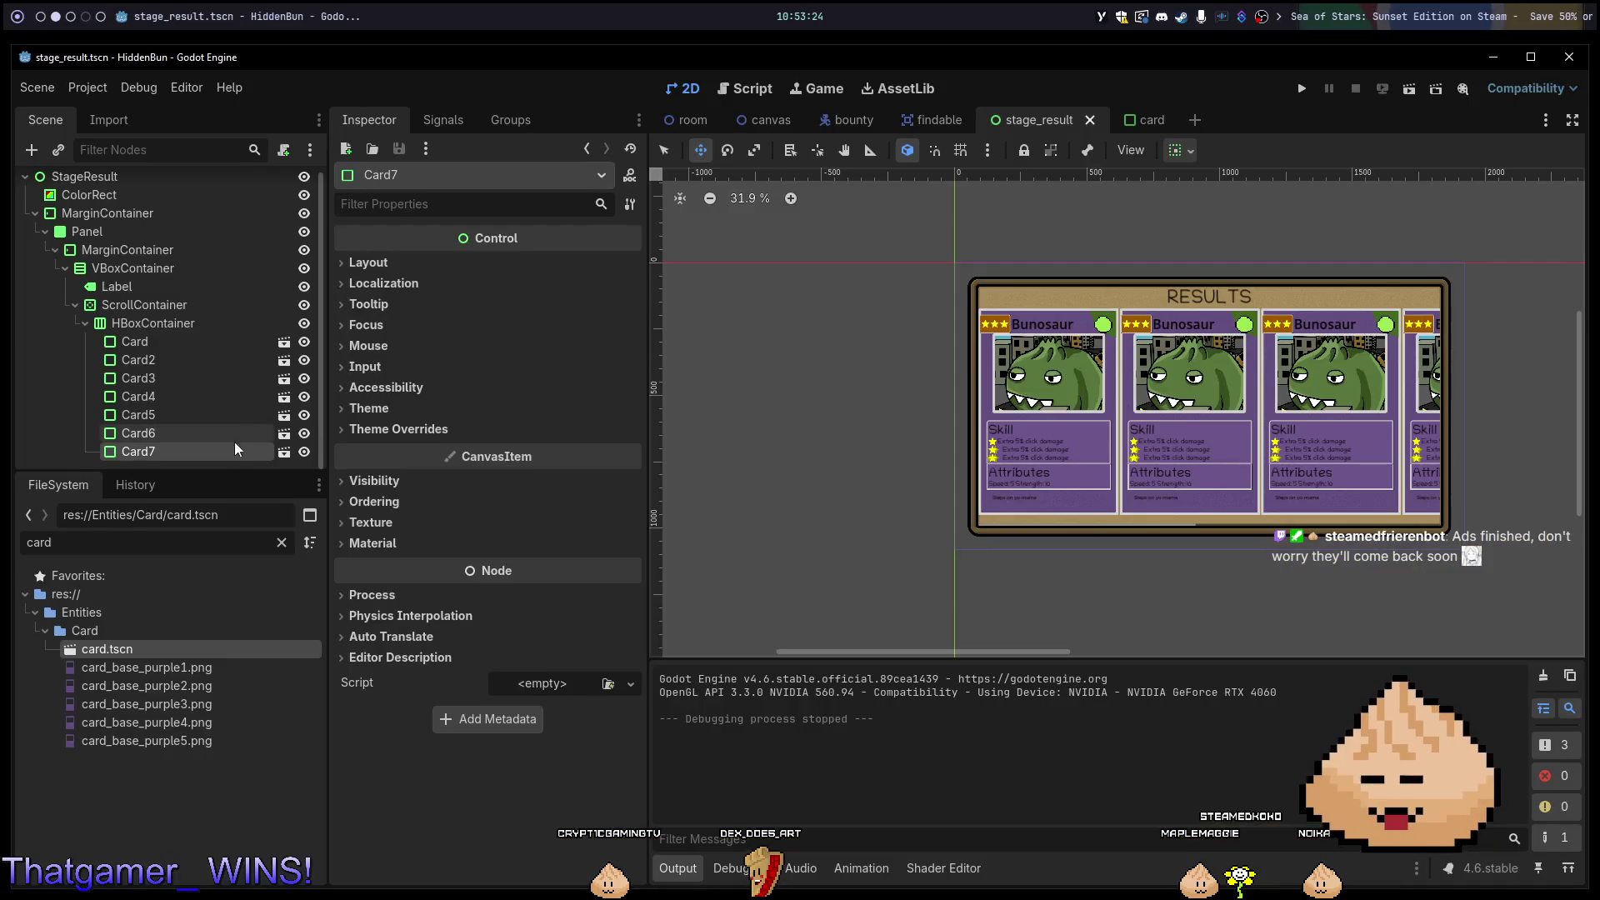
{"action": "left_click", "coordinate": [171, 324]}
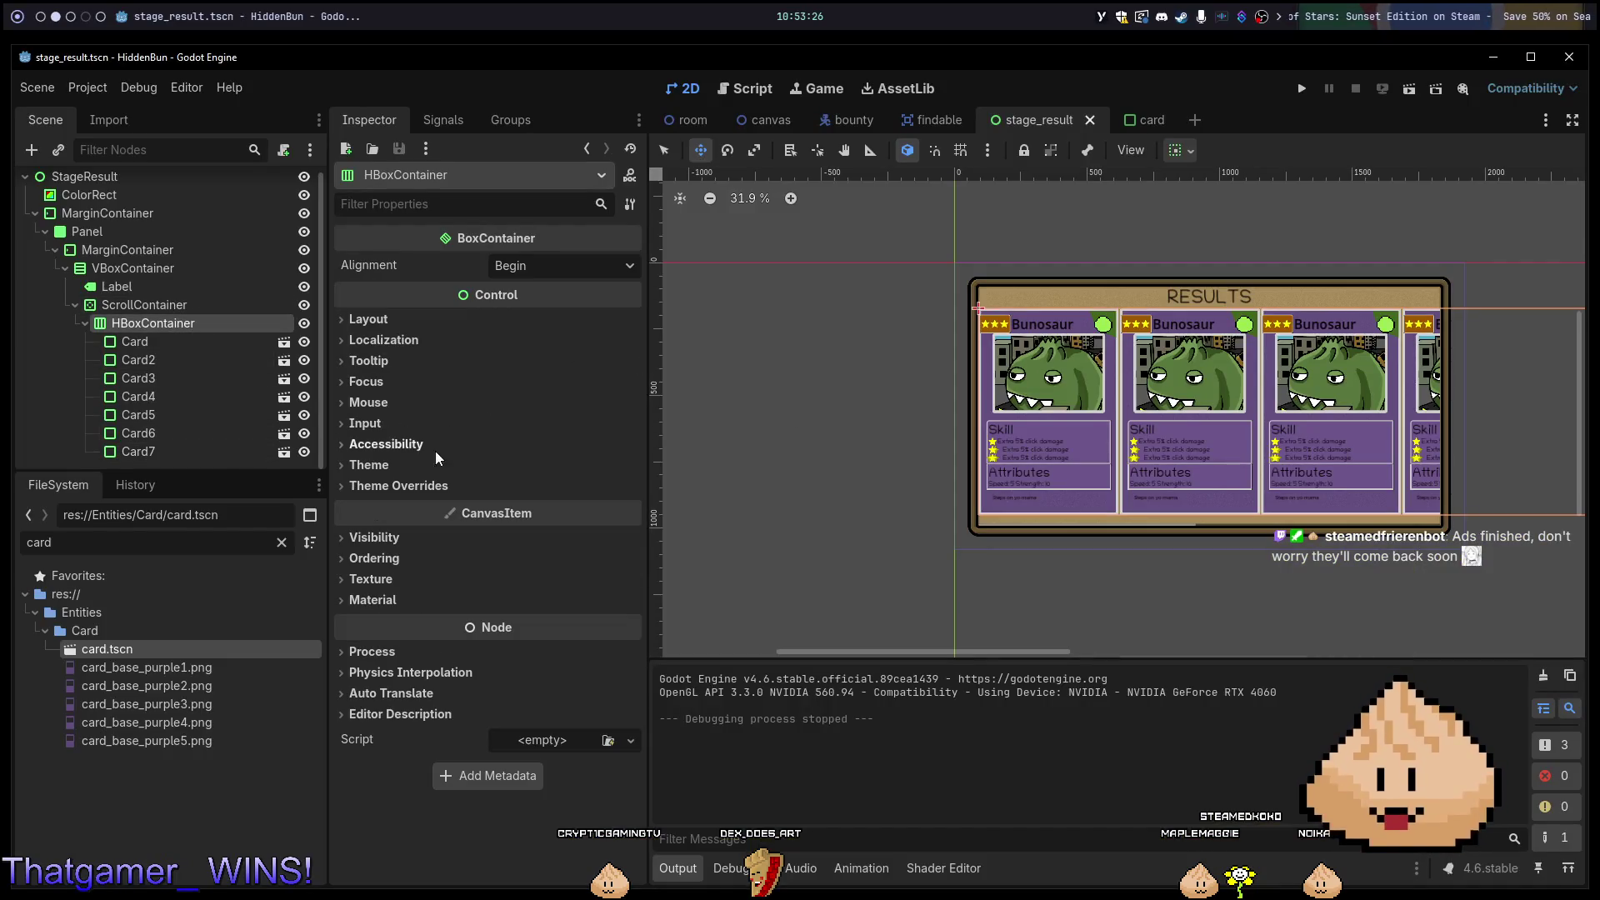
{"action": "left_click", "coordinate": [448, 485]}
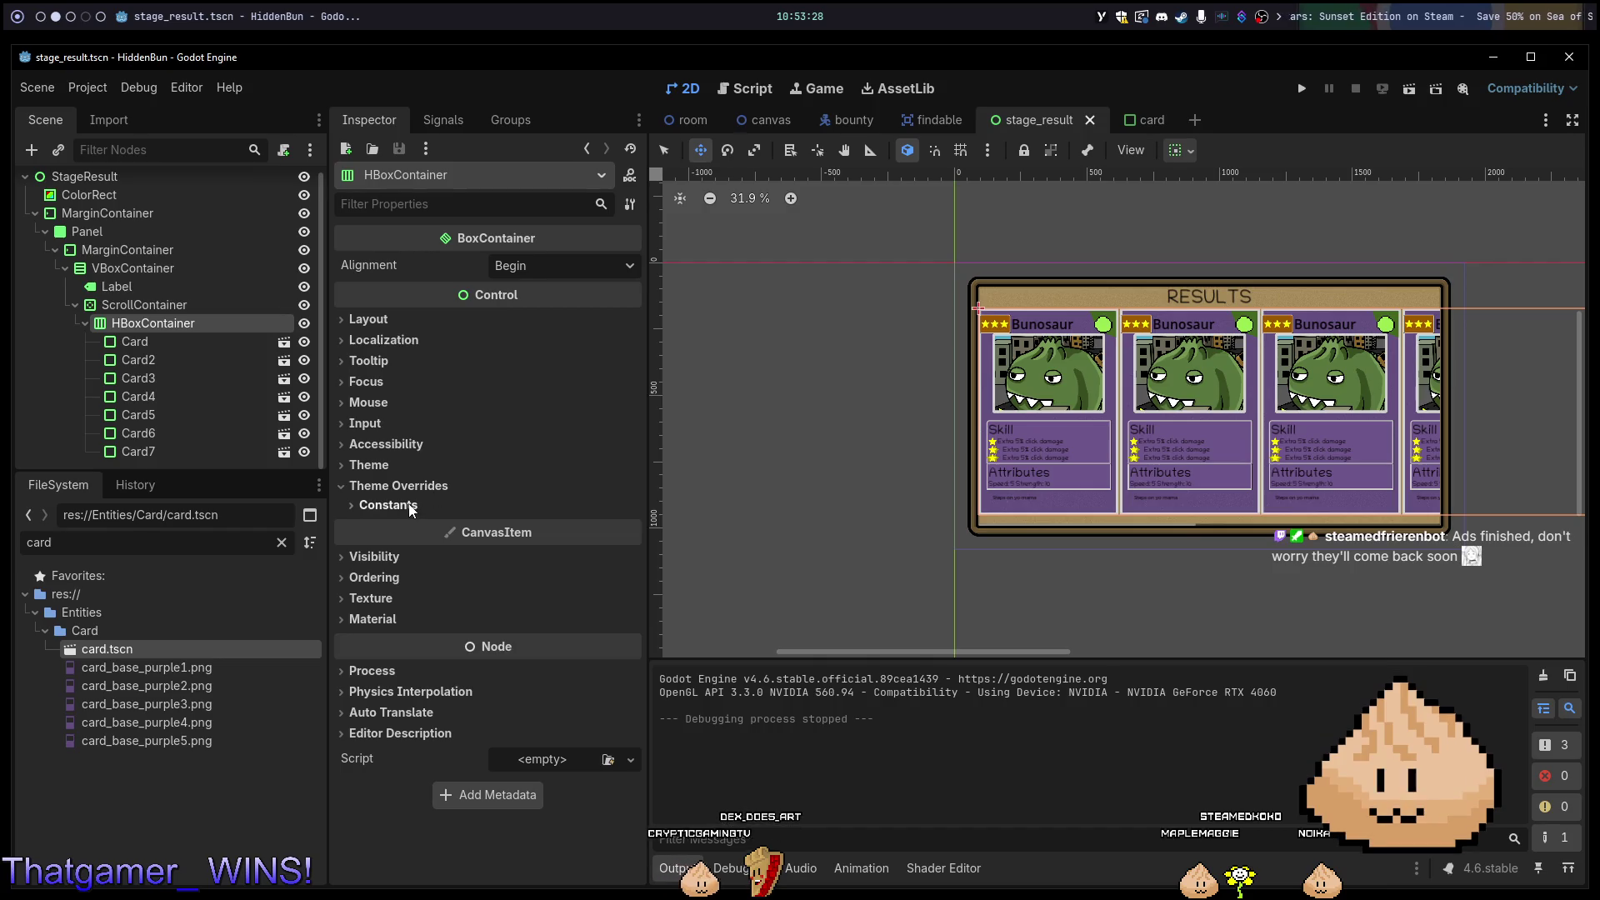
{"action": "left_click", "coordinate": [182, 344]}
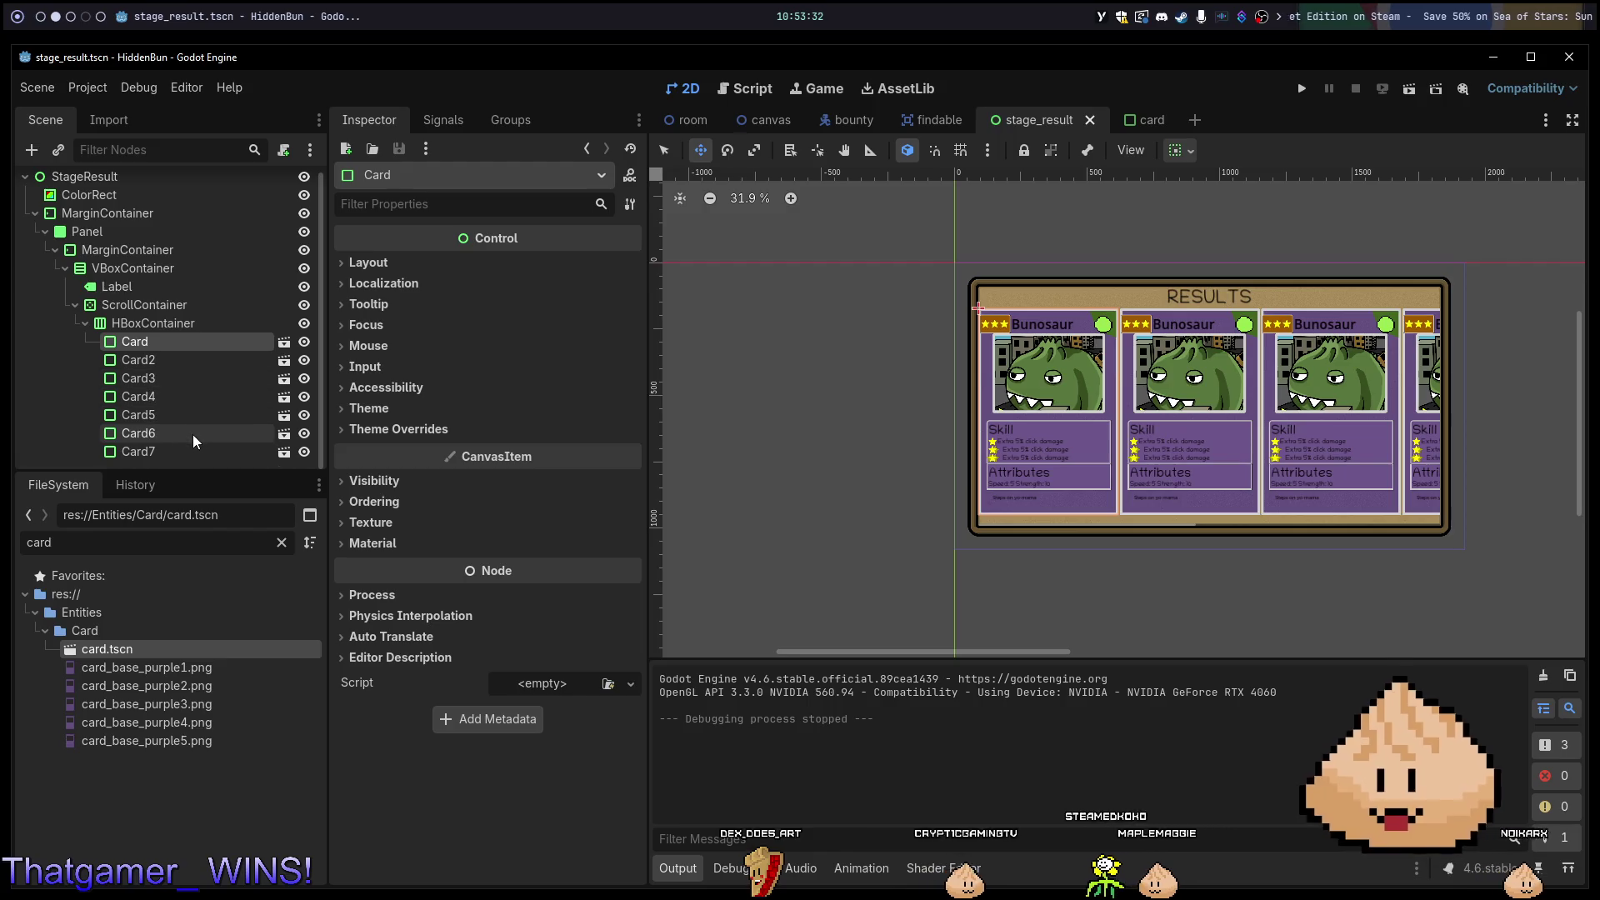
{"action": "left_click", "coordinate": [396, 430]}
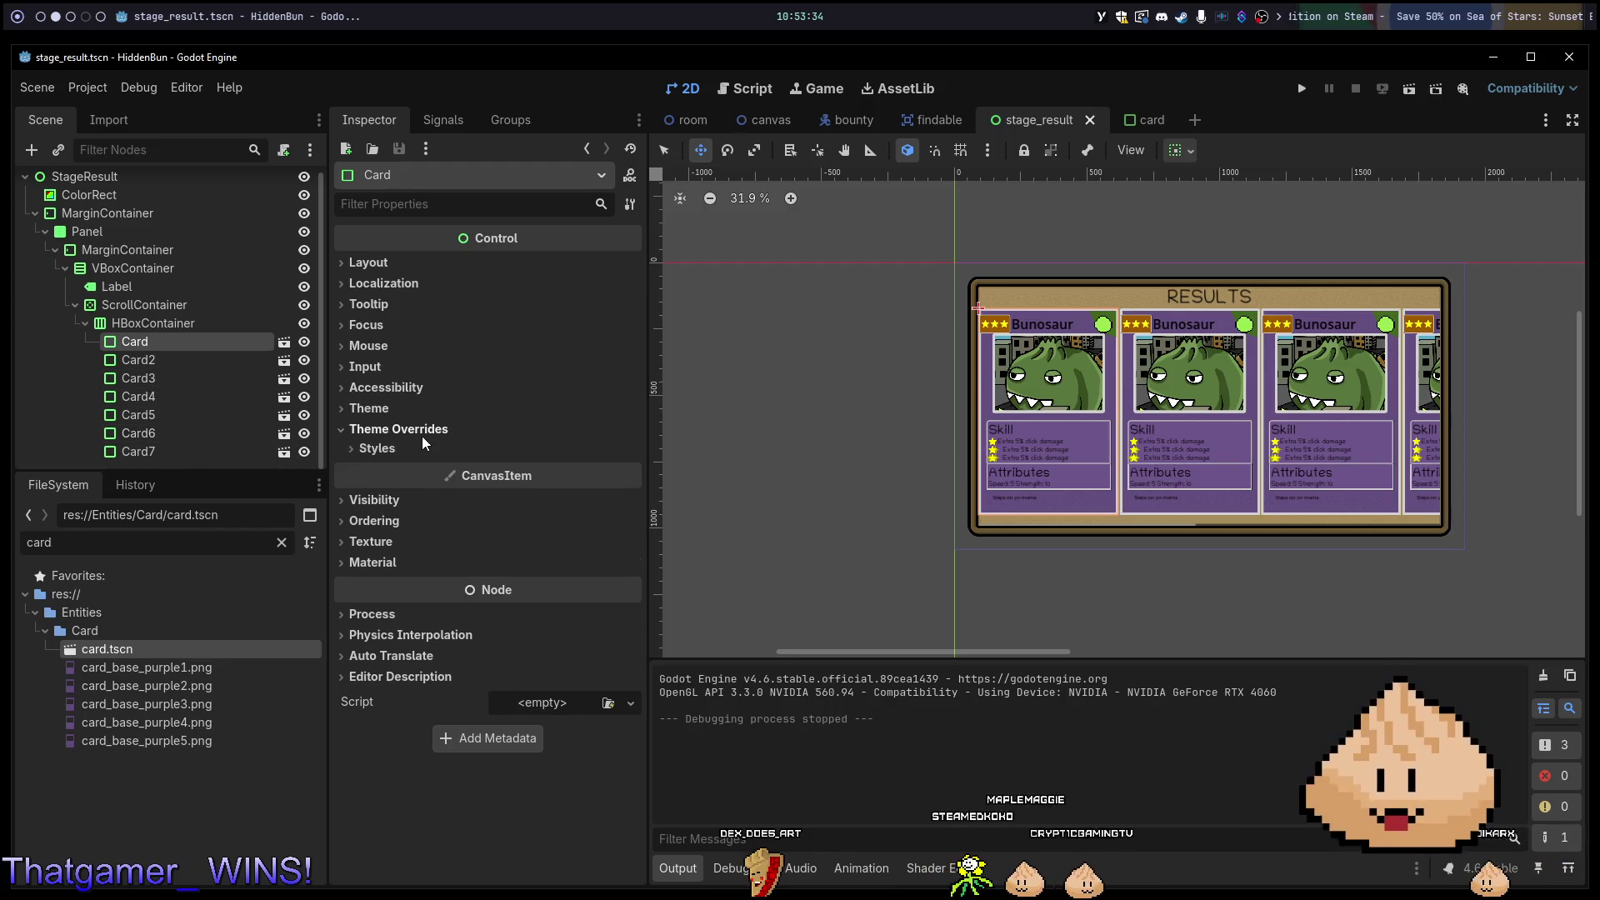
{"action": "left_click", "coordinate": [402, 440]}
{"action": "left_click", "coordinate": [402, 440]}
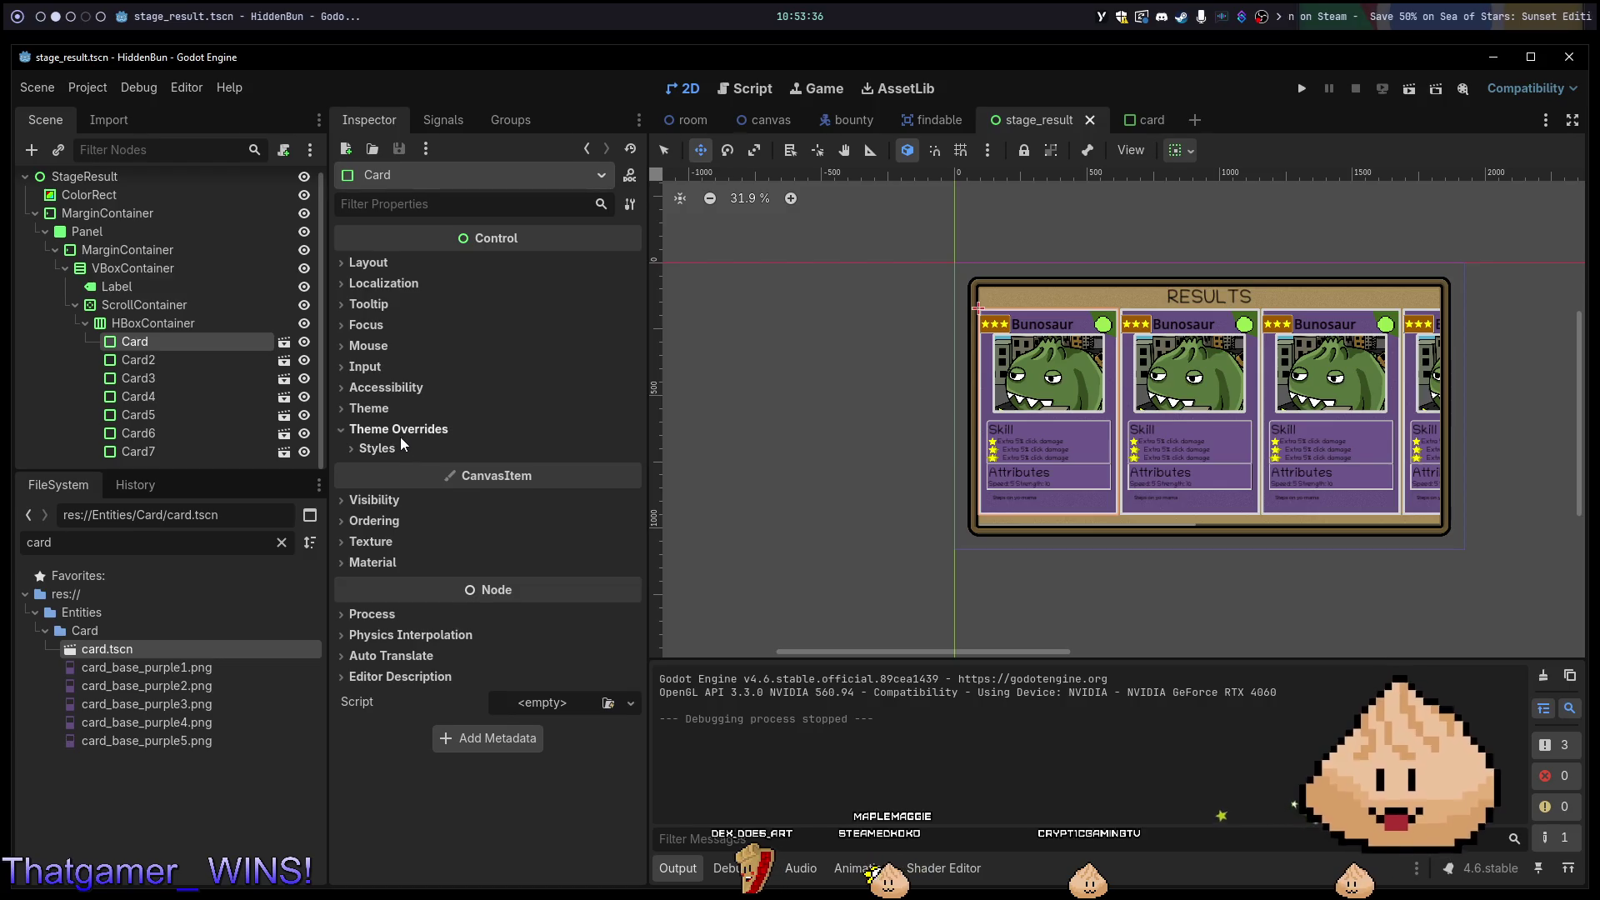
{"action": "left_click", "coordinate": [388, 431]}
{"action": "left_click", "coordinate": [369, 263]}
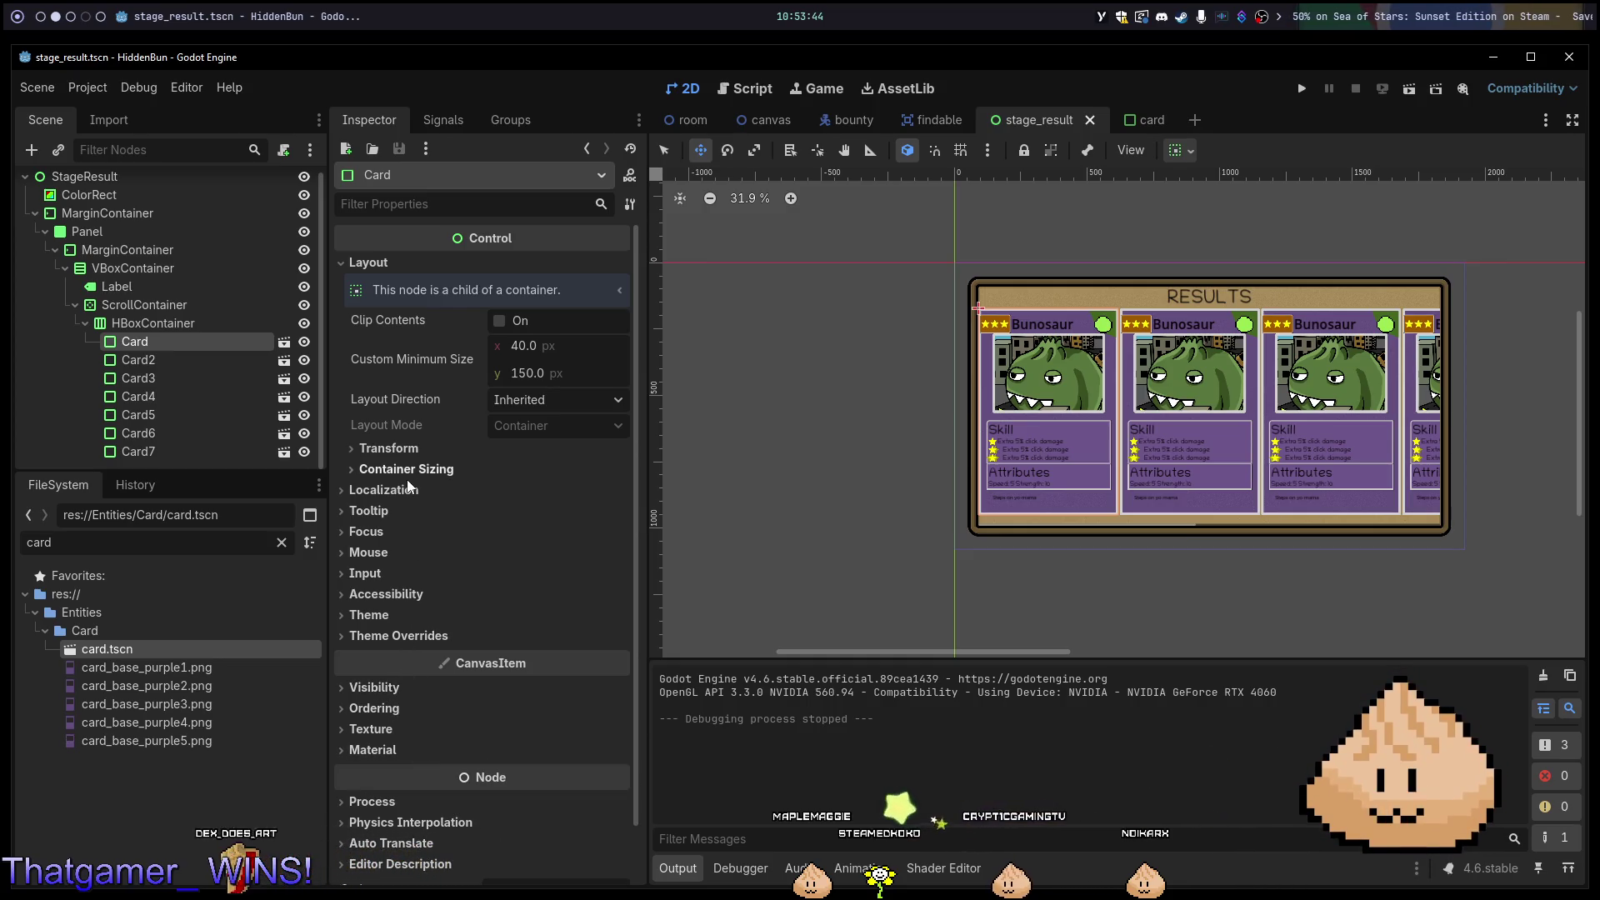
{"action": "left_click", "coordinate": [419, 454]}
{"action": "left_click", "coordinate": [419, 454]}
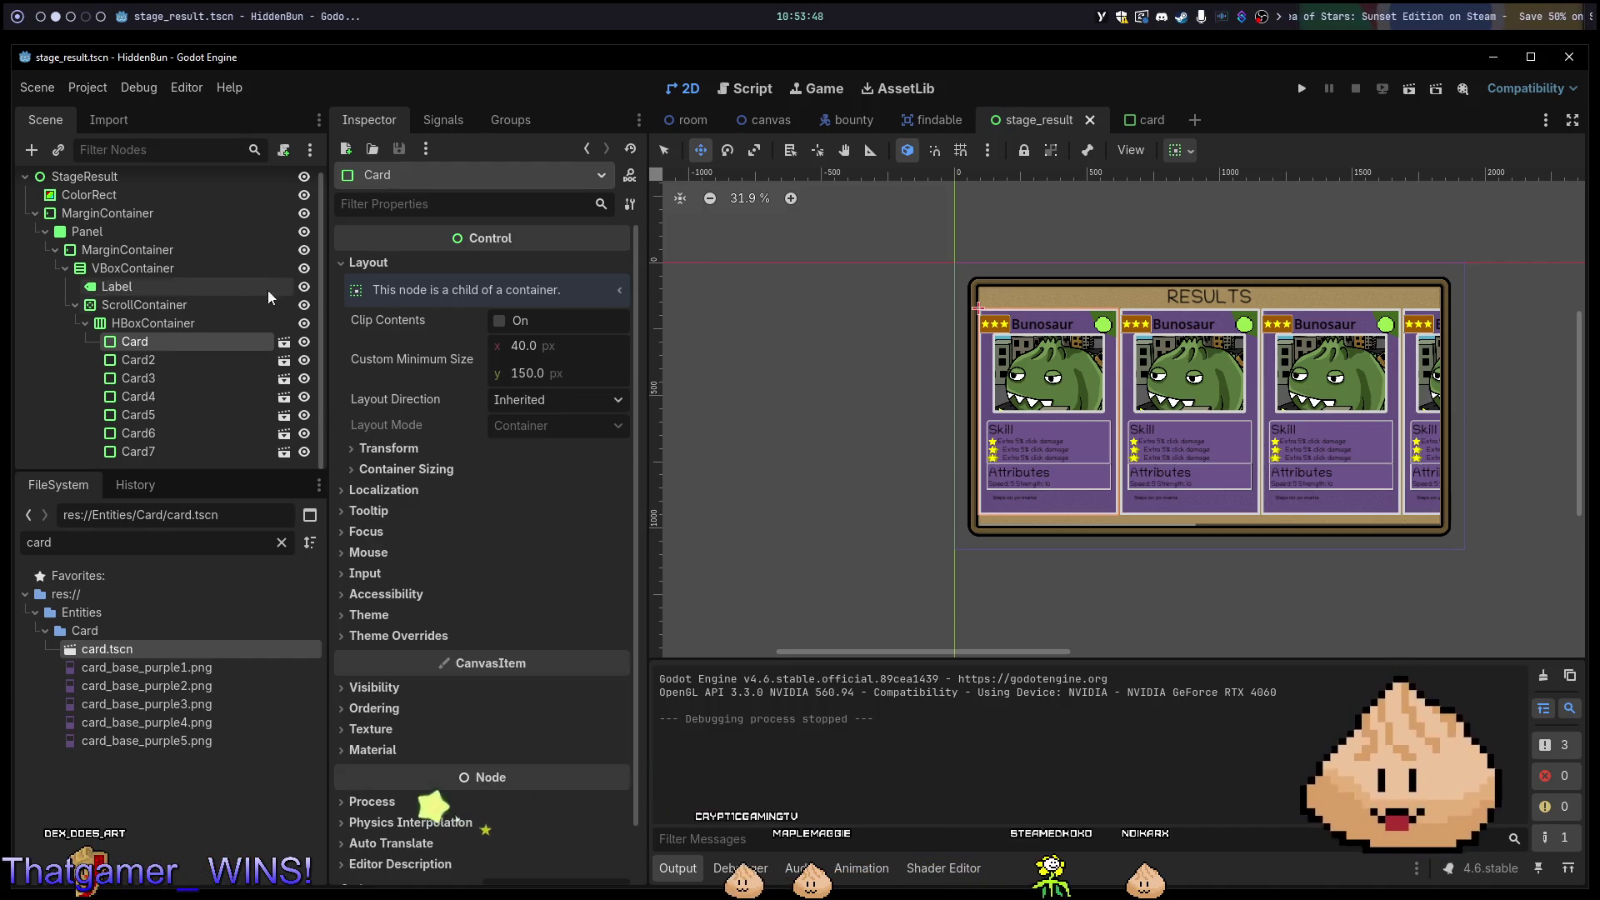
{"action": "left_click", "coordinate": [206, 328]}
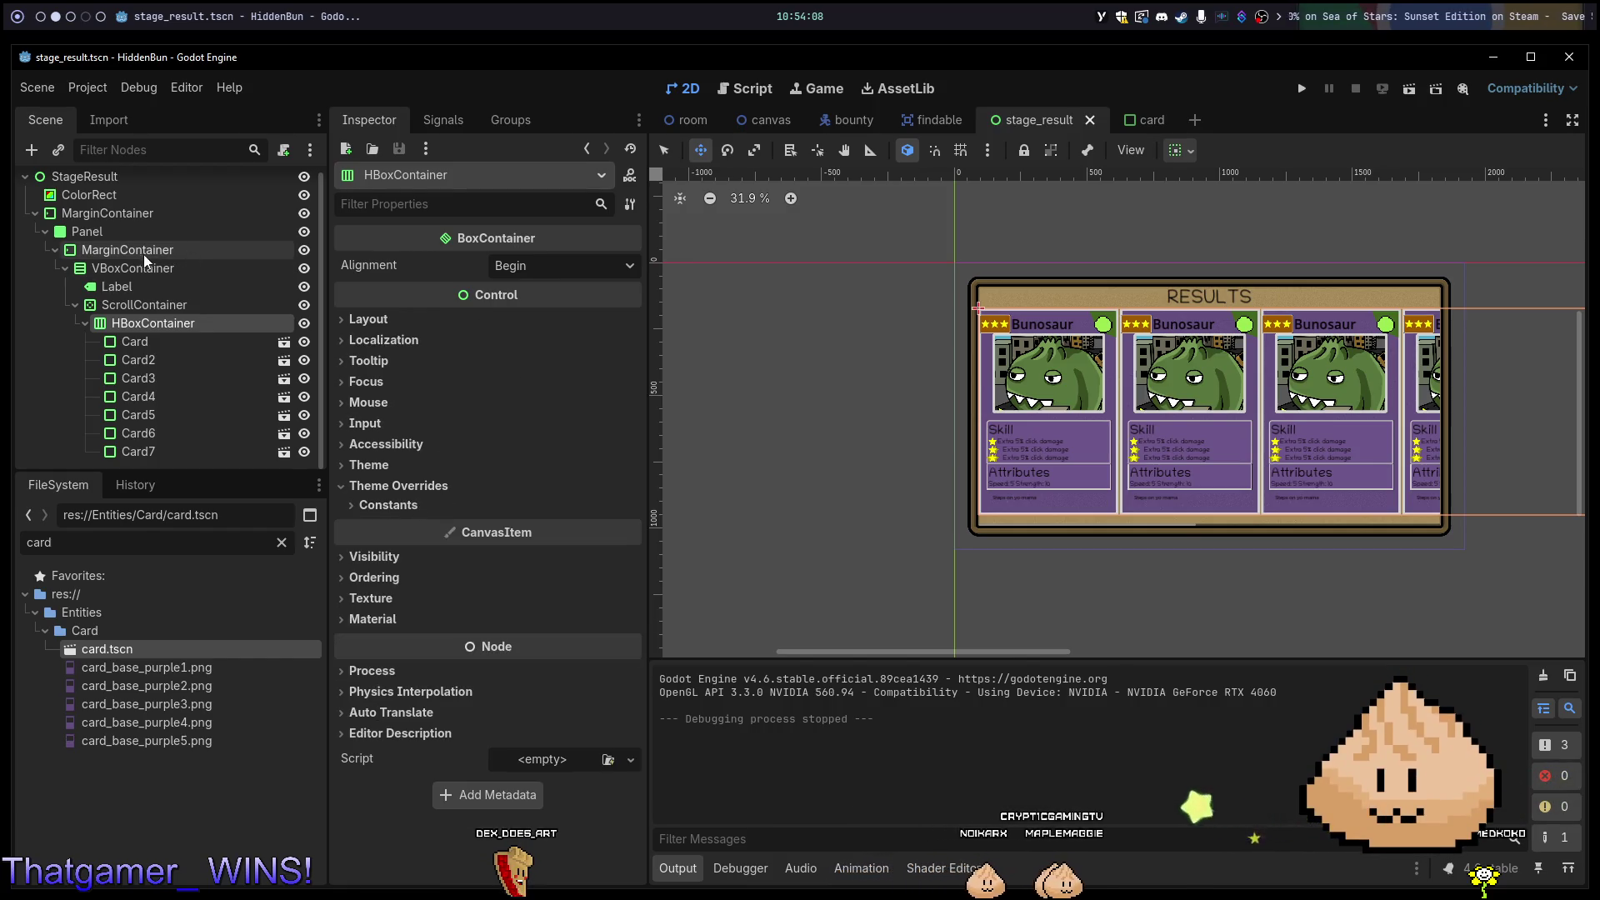
{"action": "left_click", "coordinate": [127, 306]}
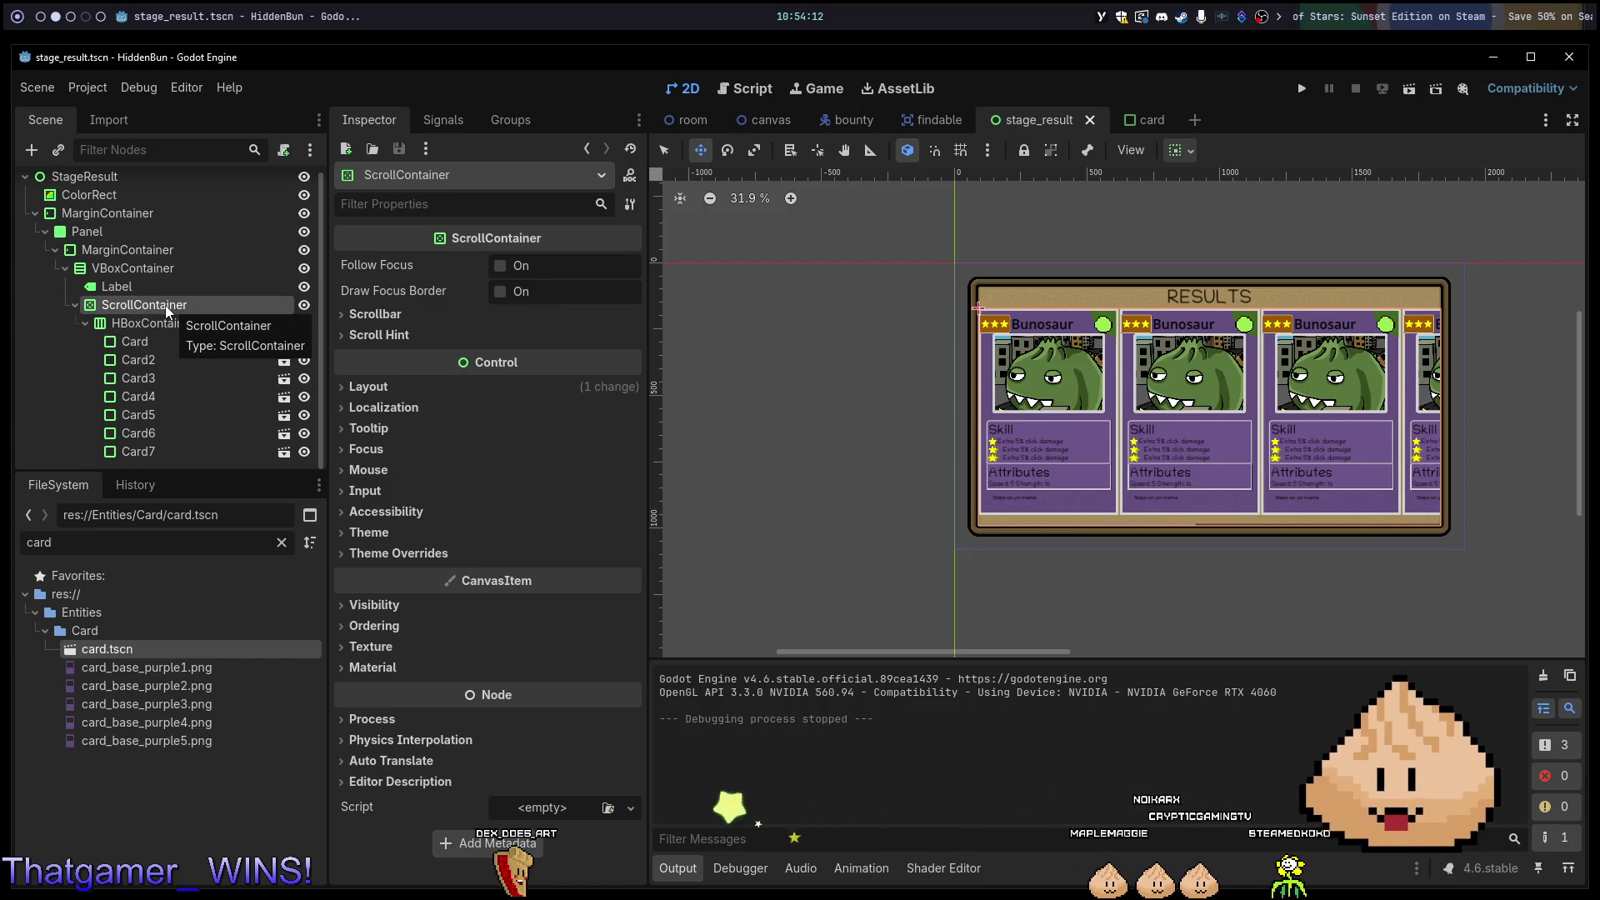
{"action": "left_click", "coordinate": [1154, 121]}
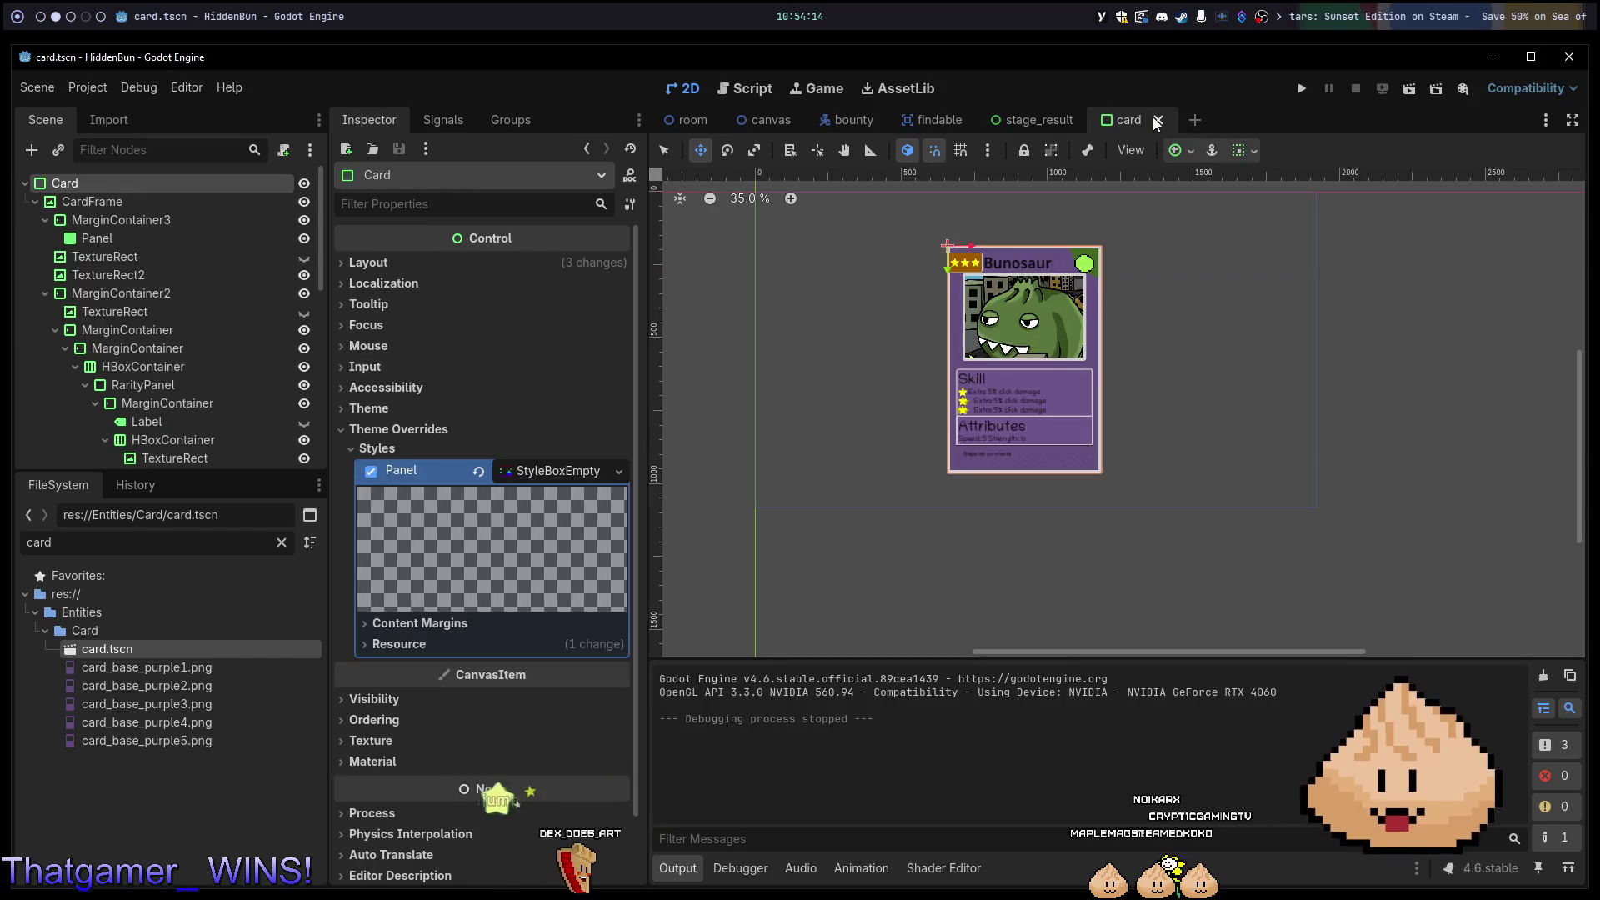
{"action": "scroll", "coordinate": [1015, 268], "scroll_direction": "up", "scroll_amount": 1}
{"action": "scroll", "coordinate": [1015, 268], "scroll_direction": "down", "scroll_amount": 1}
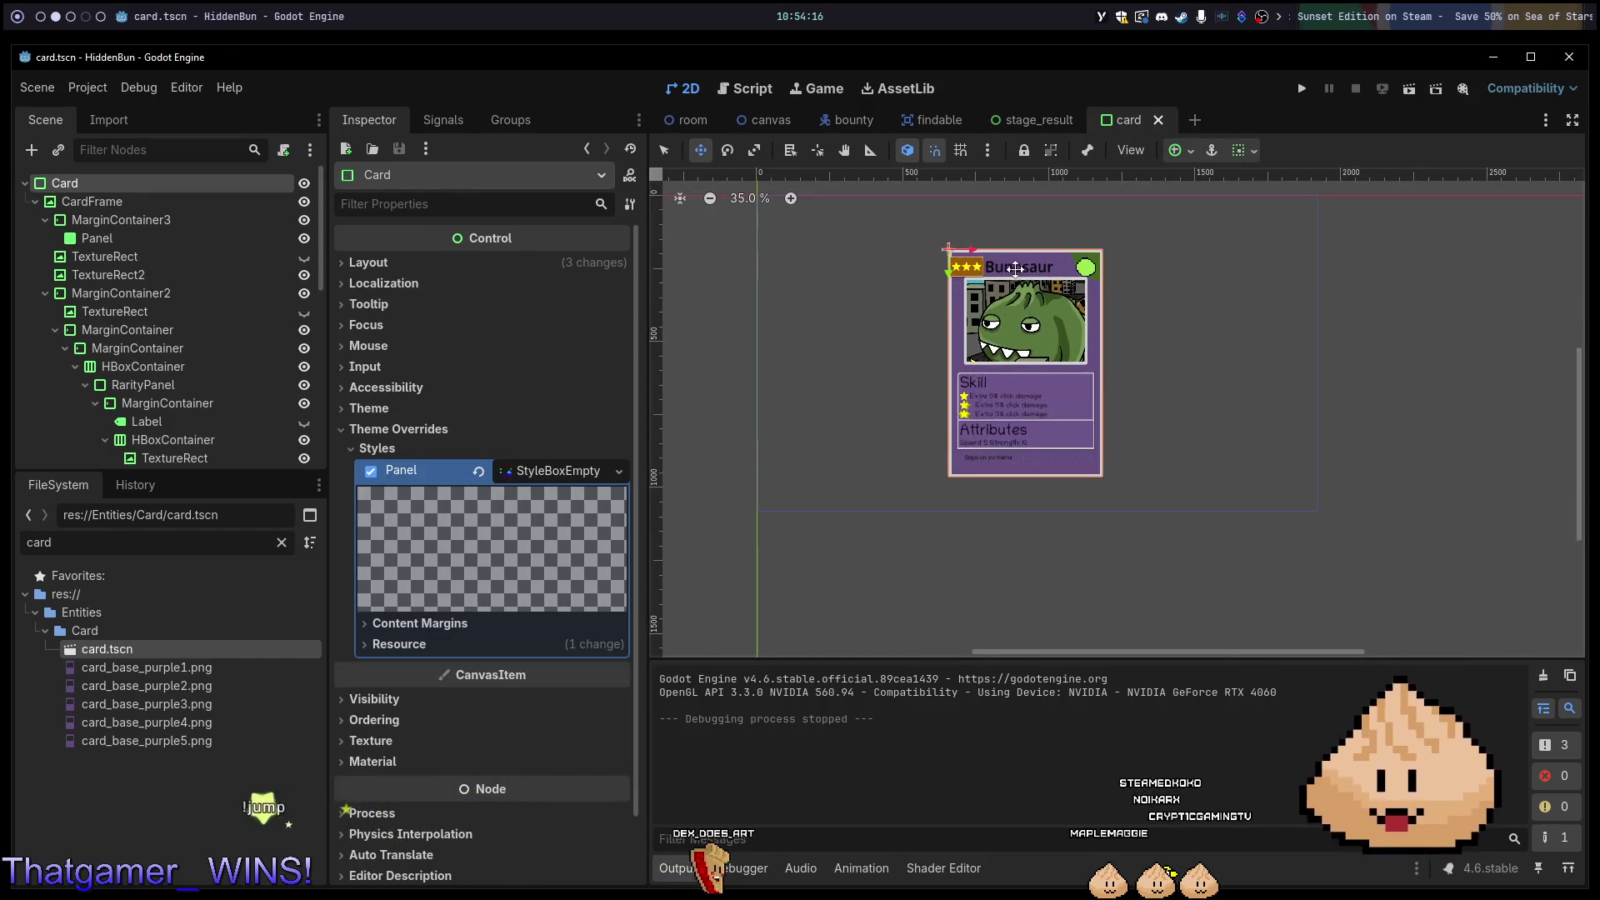
{"action": "scroll", "coordinate": [1015, 268], "scroll_direction": "up", "scroll_amount": 3}
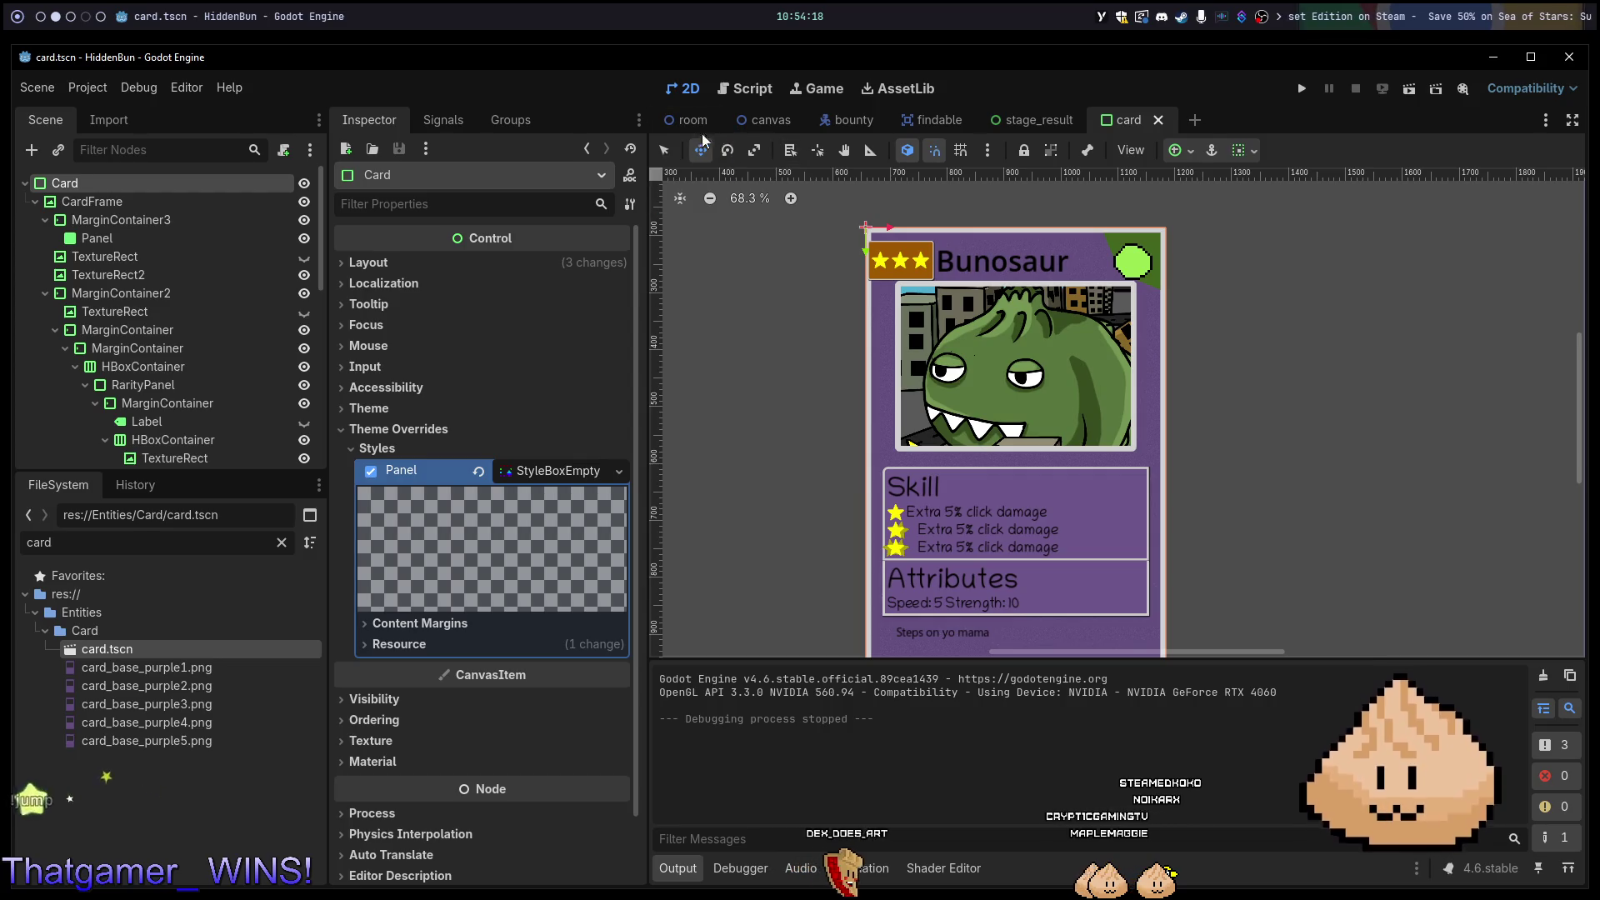
{"action": "left_click", "coordinate": [1024, 125]}
{"action": "left_click", "coordinate": [120, 321]}
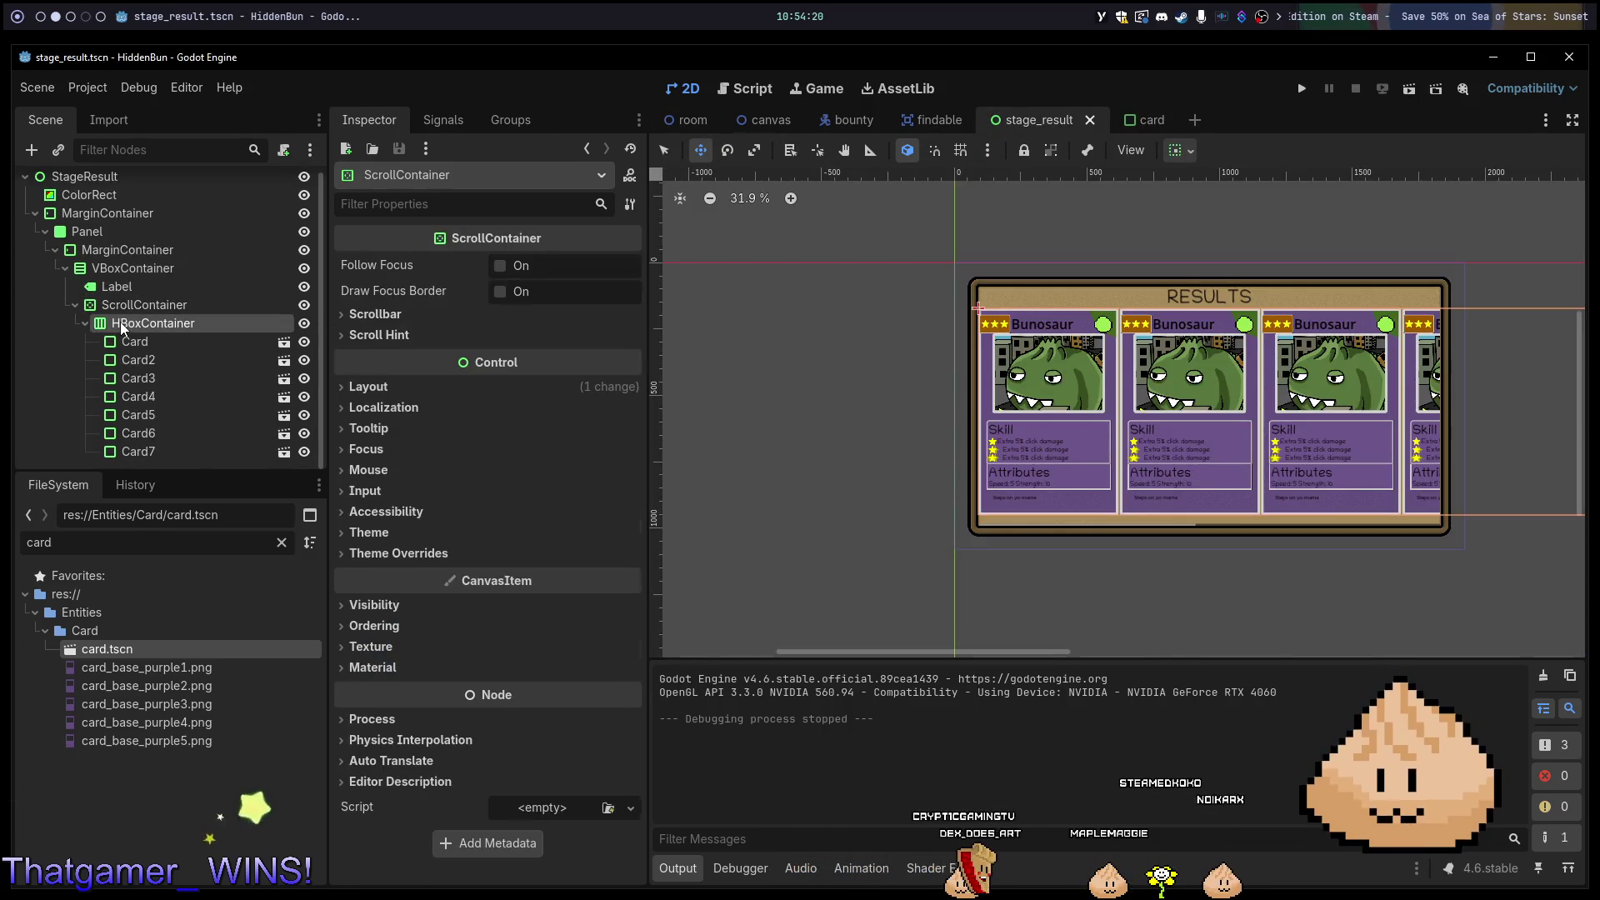
{"action": "left_click", "coordinate": [127, 308]}
{"action": "left_click", "coordinate": [173, 327]}
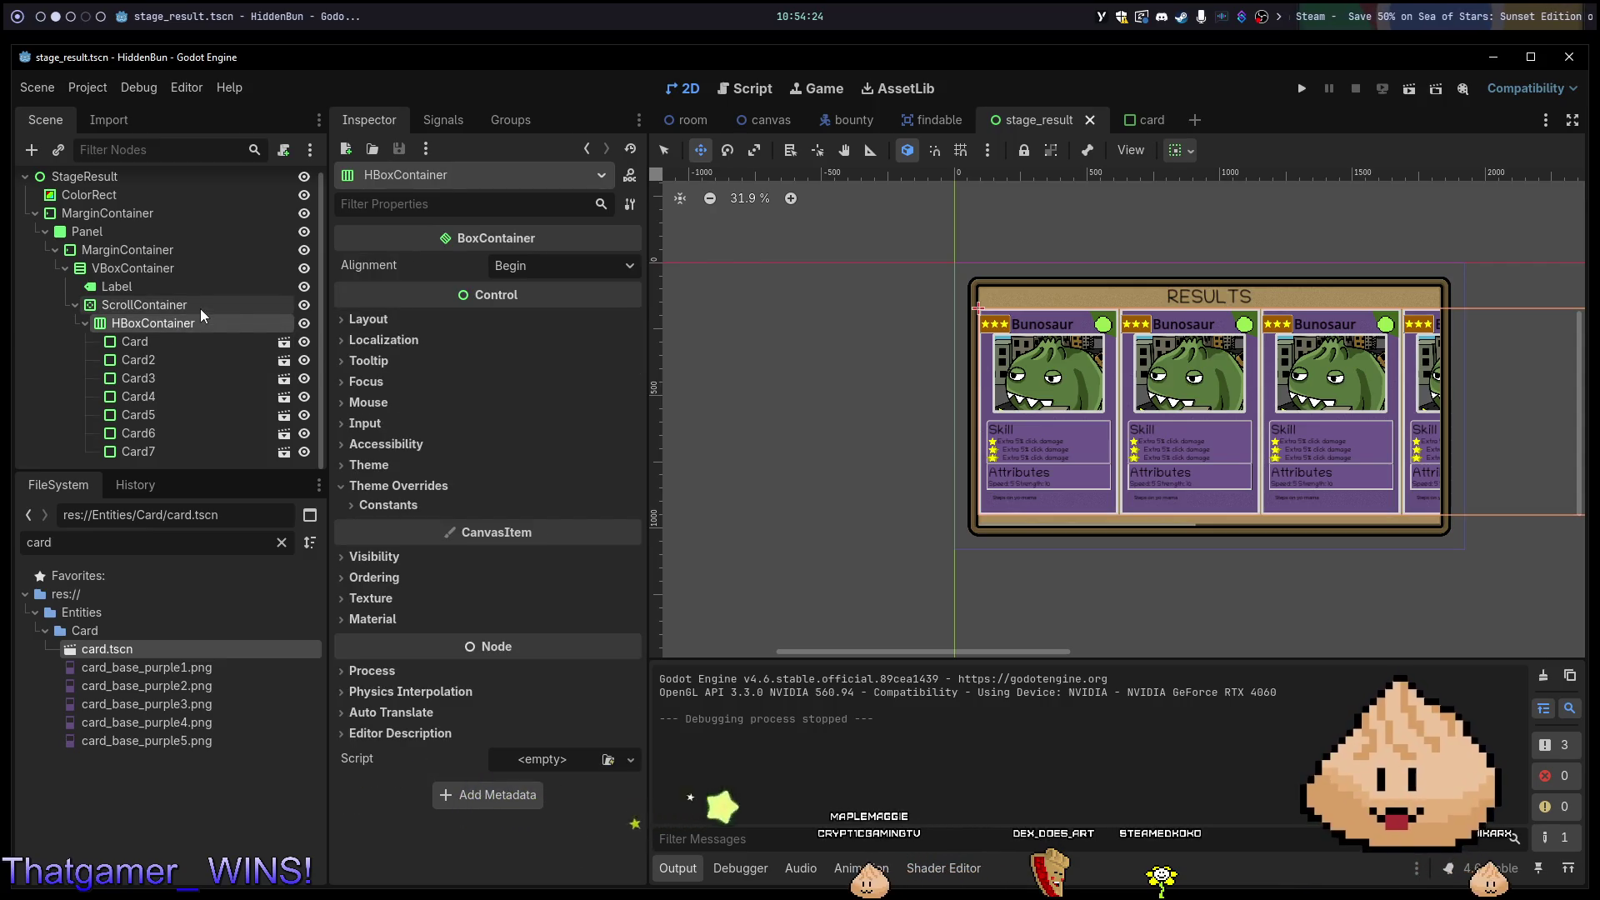
{"action": "scroll", "coordinate": [1021, 417], "scroll_direction": "down", "scroll_amount": 2}
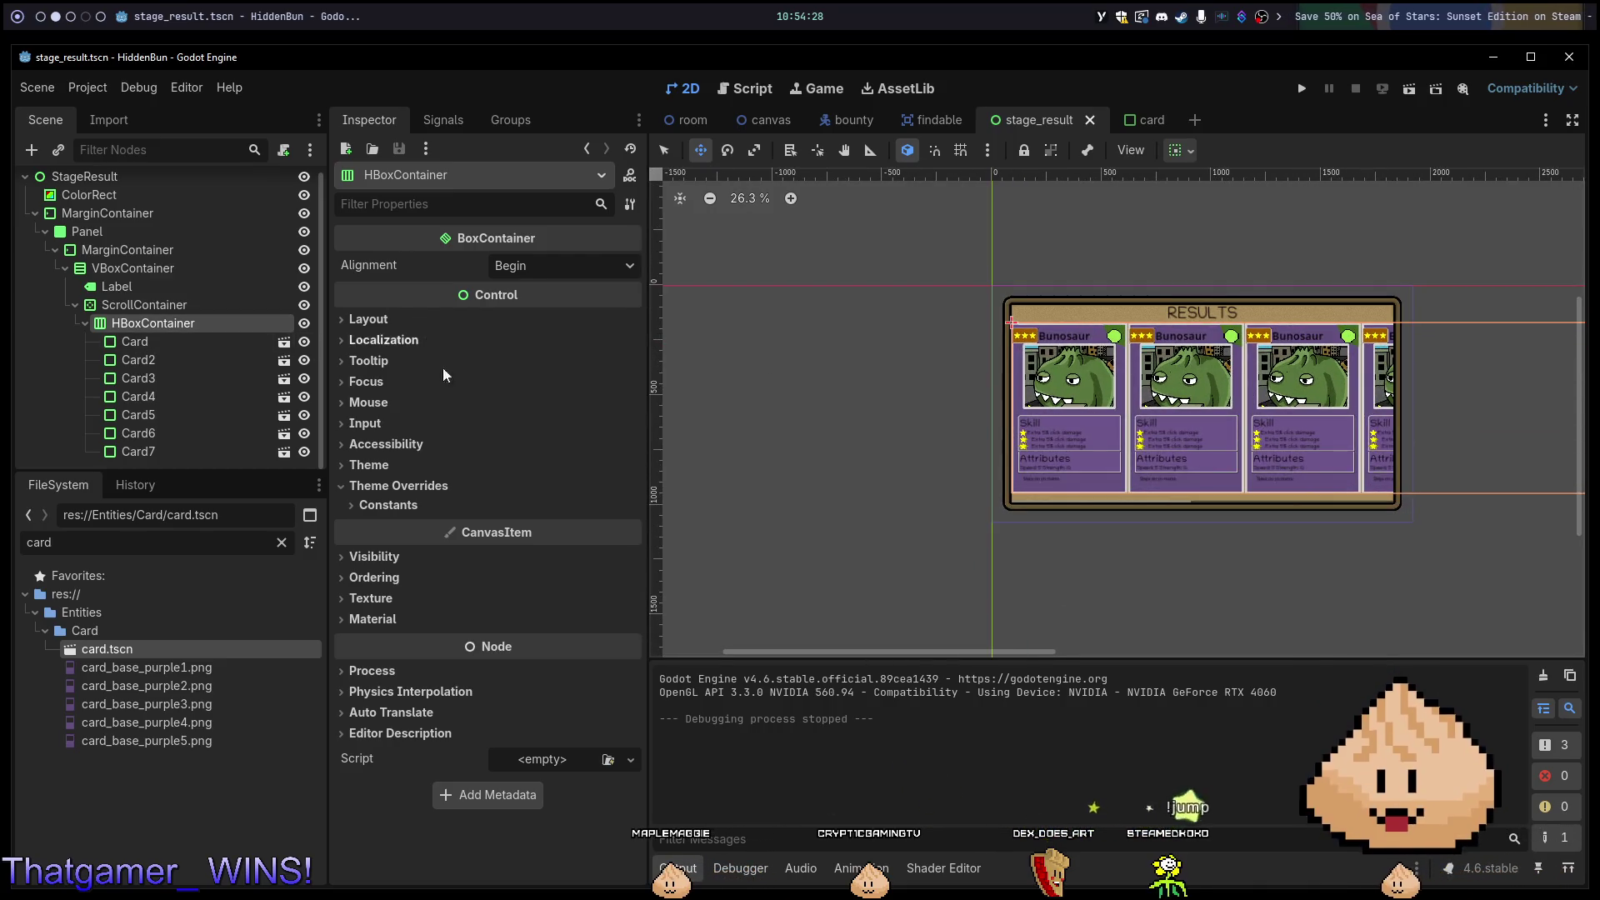
{"action": "left_click", "coordinate": [382, 324]}
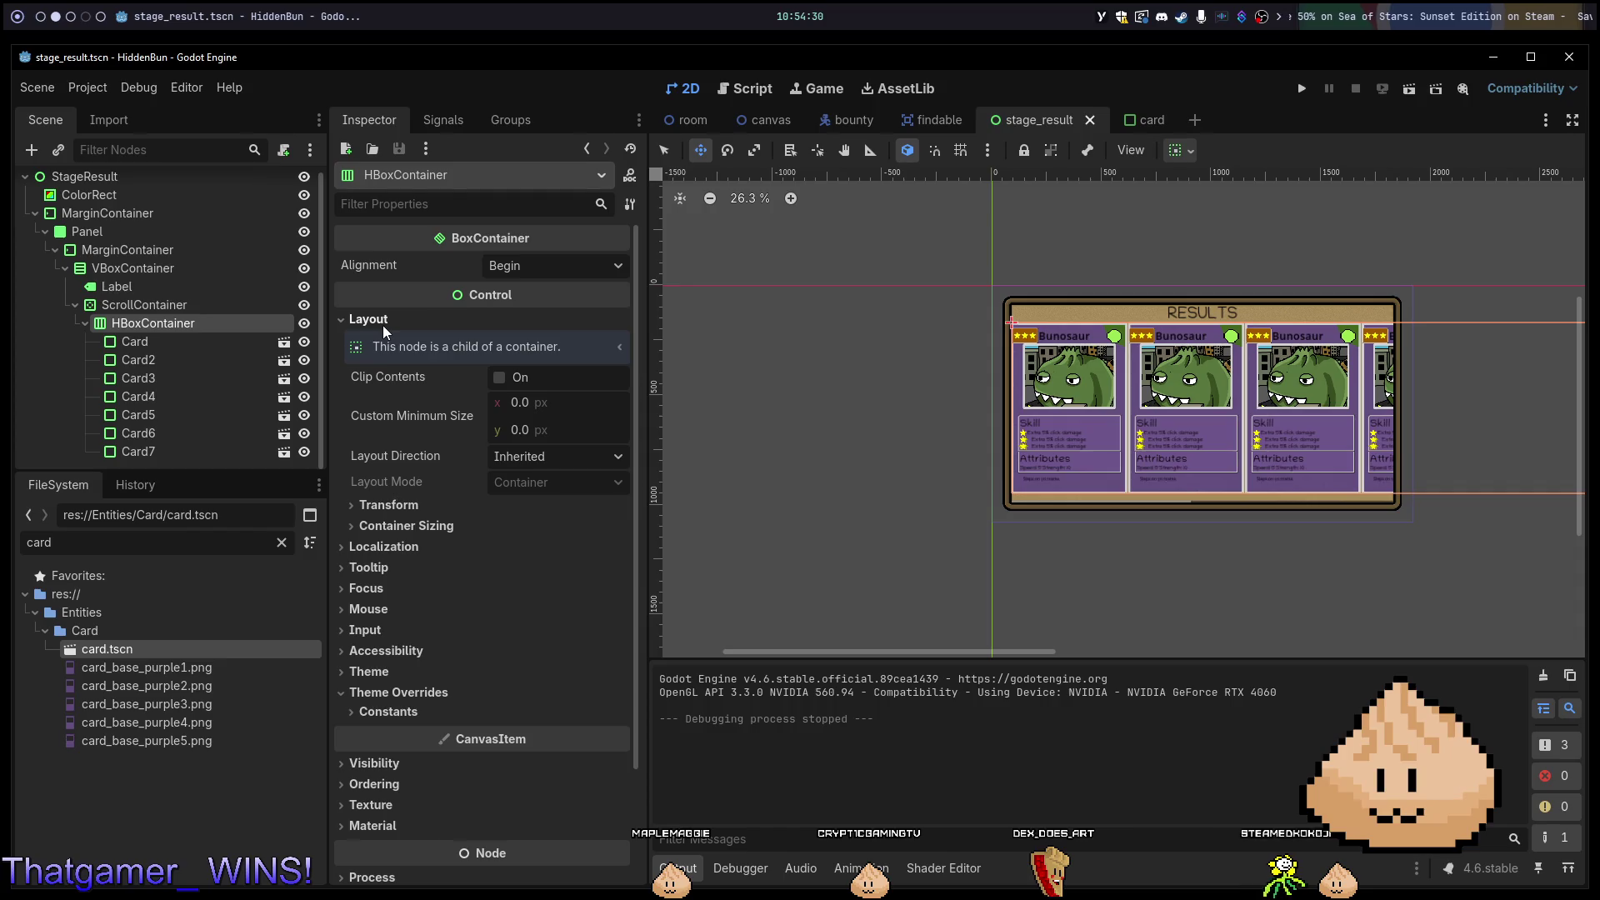
{"action": "left_click", "coordinate": [382, 325]}
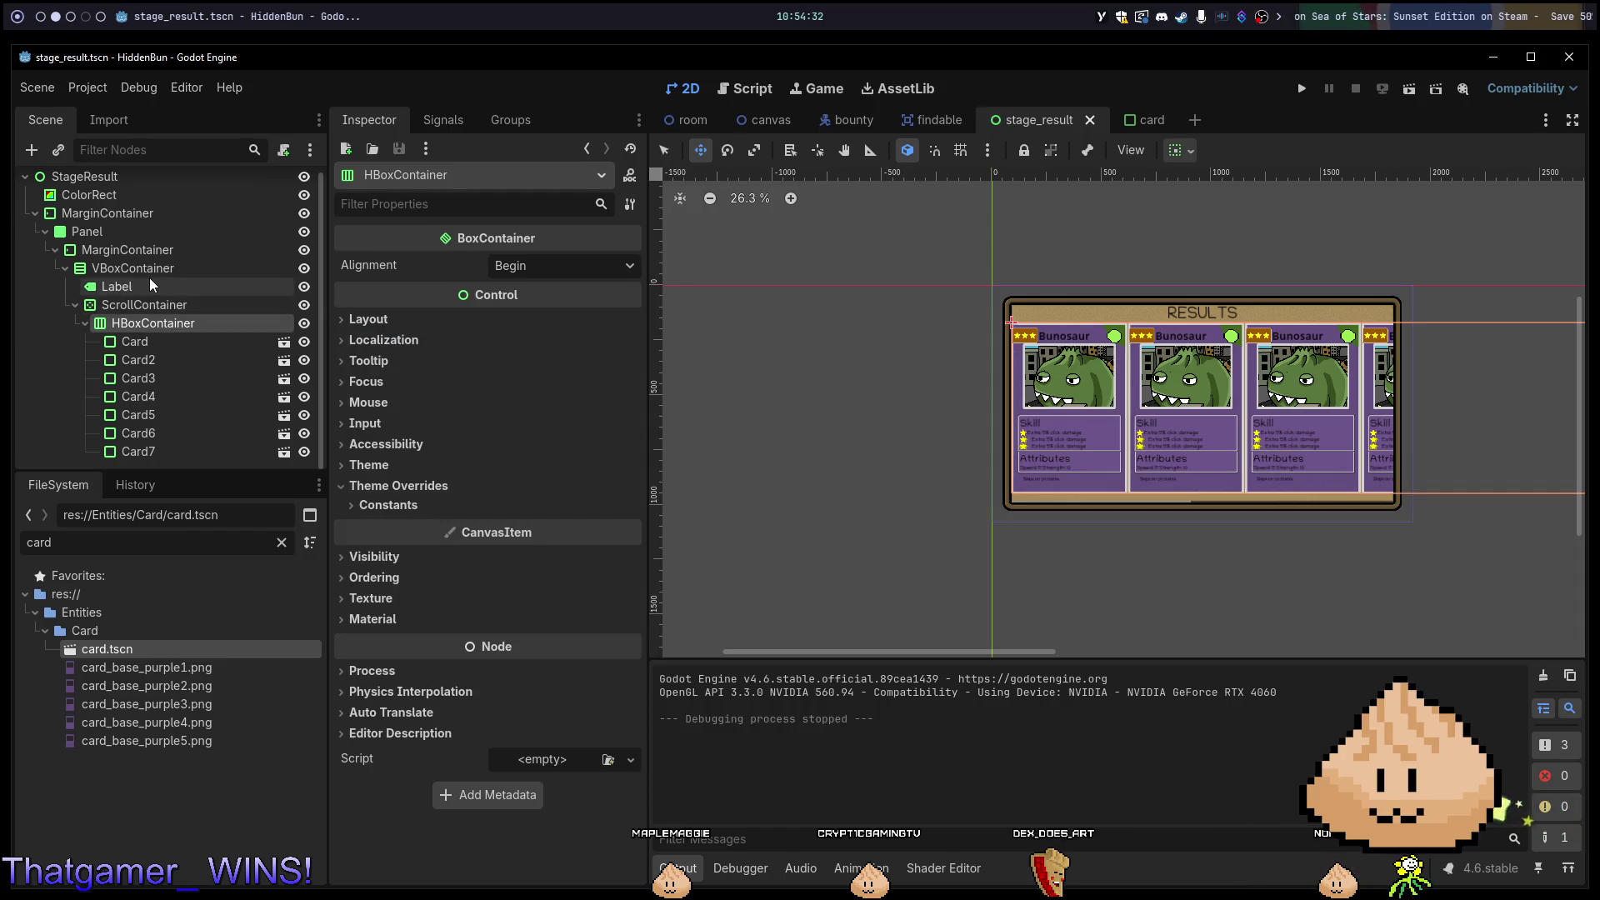
{"action": "left_click", "coordinate": [148, 282]}
{"action": "left_click", "coordinate": [183, 251]}
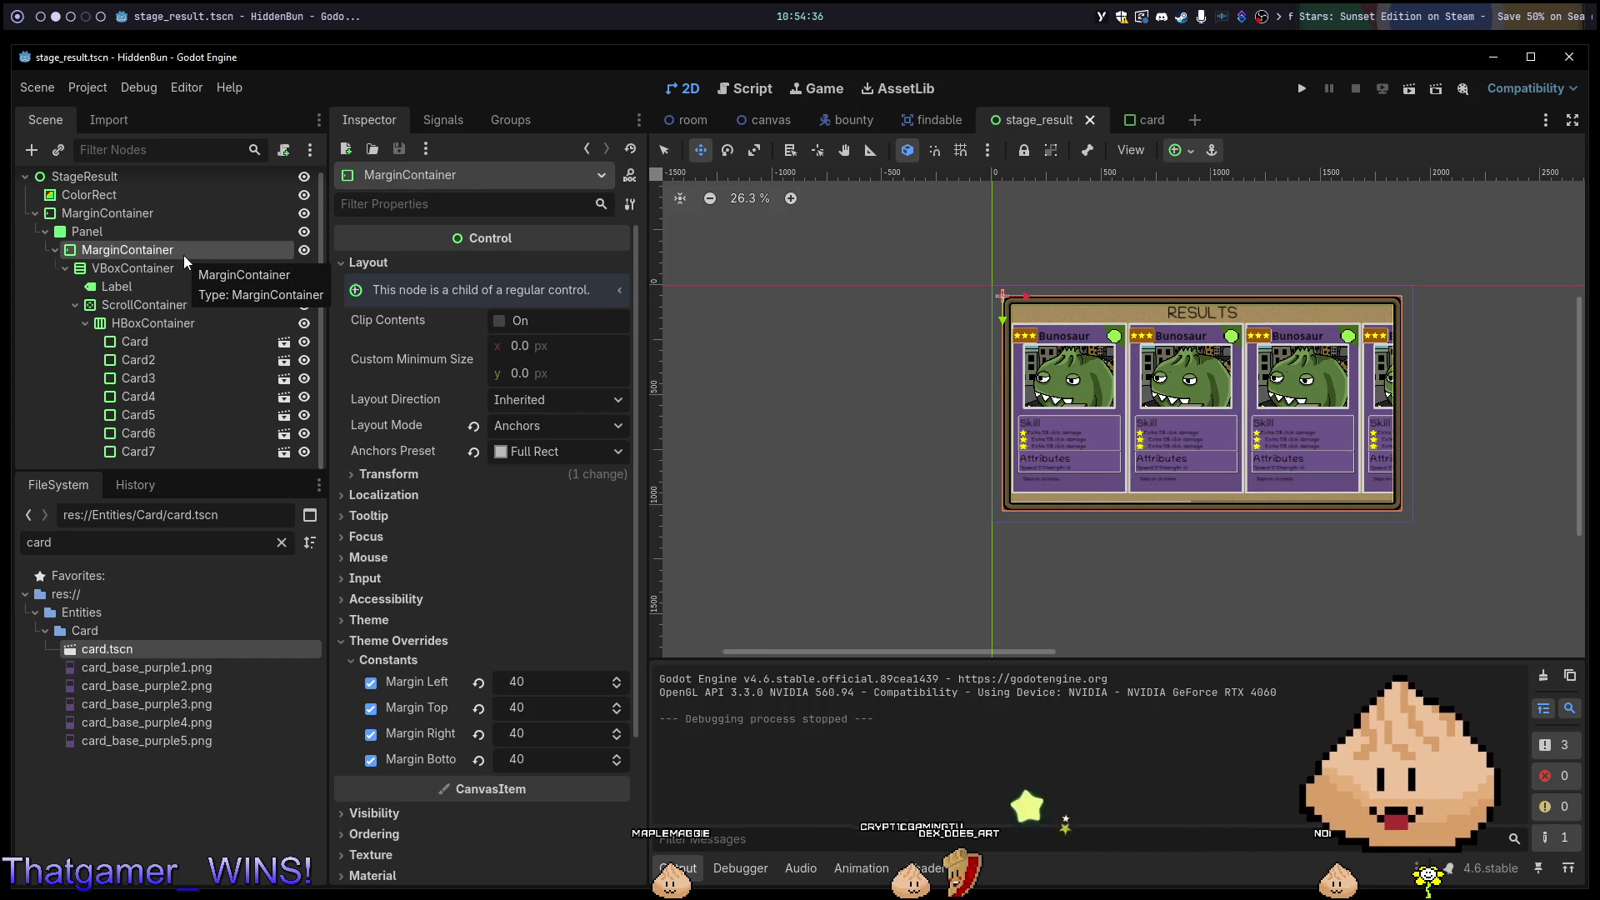
{"action": "left_click", "coordinate": [182, 267]}
{"action": "key", "text": "F6"}
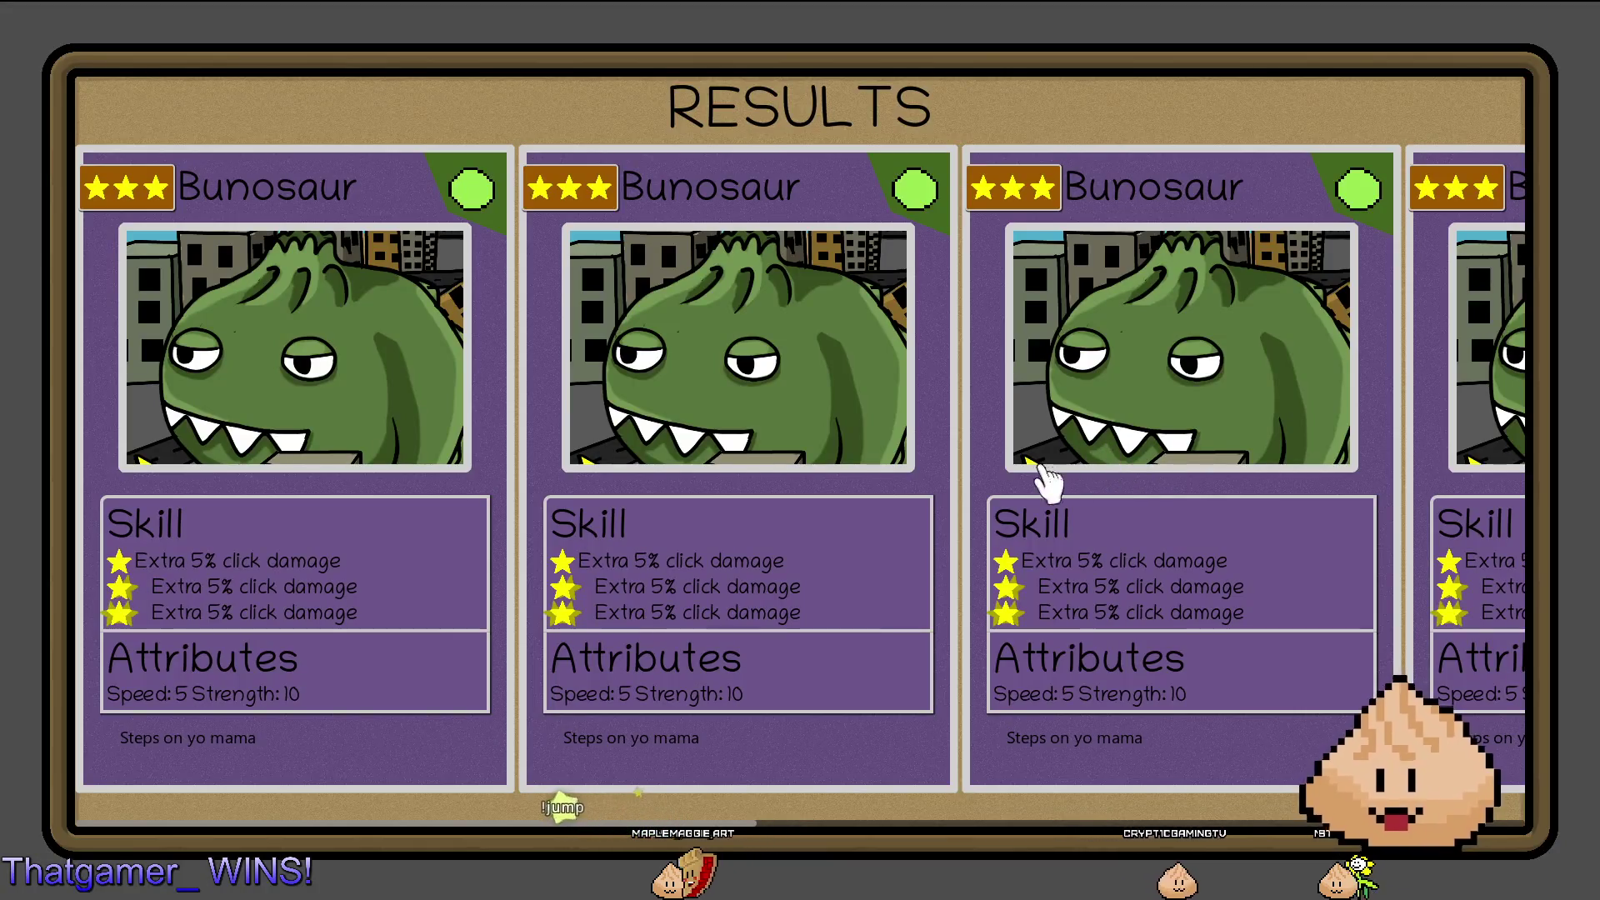
{"action": "scroll", "coordinate": [1075, 533], "scroll_direction": "down", "scroll_amount": 2}
{"action": "scroll", "coordinate": [1005, 569], "scroll_direction": "down", "scroll_amount": 5}
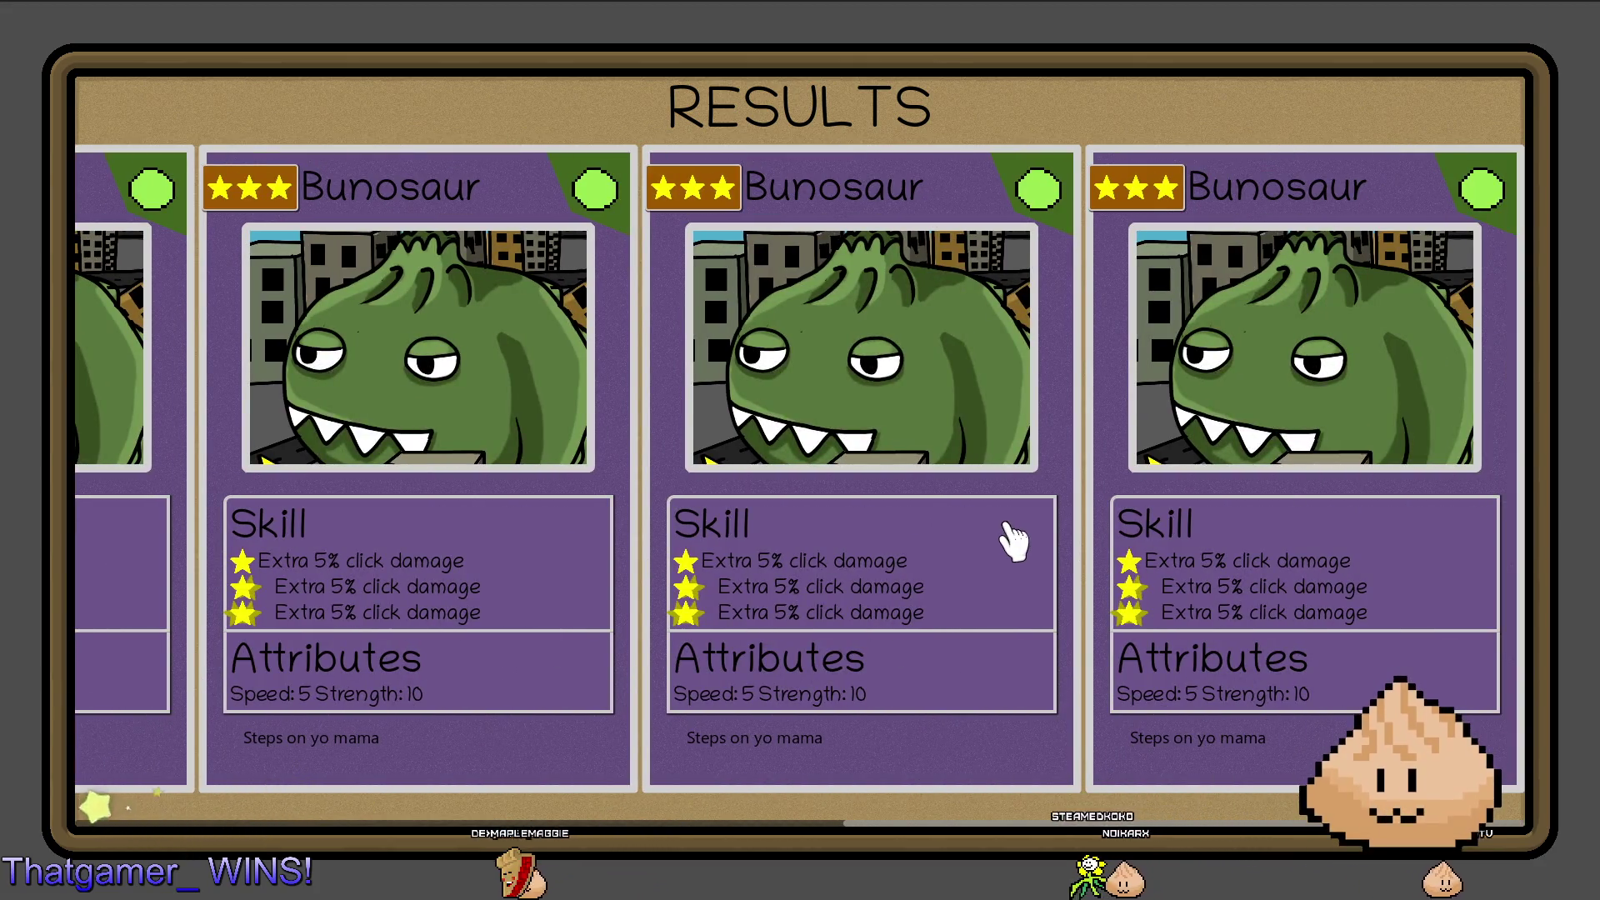
{"action": "scroll", "coordinate": [1011, 538], "scroll_direction": "up", "scroll_amount": 5}
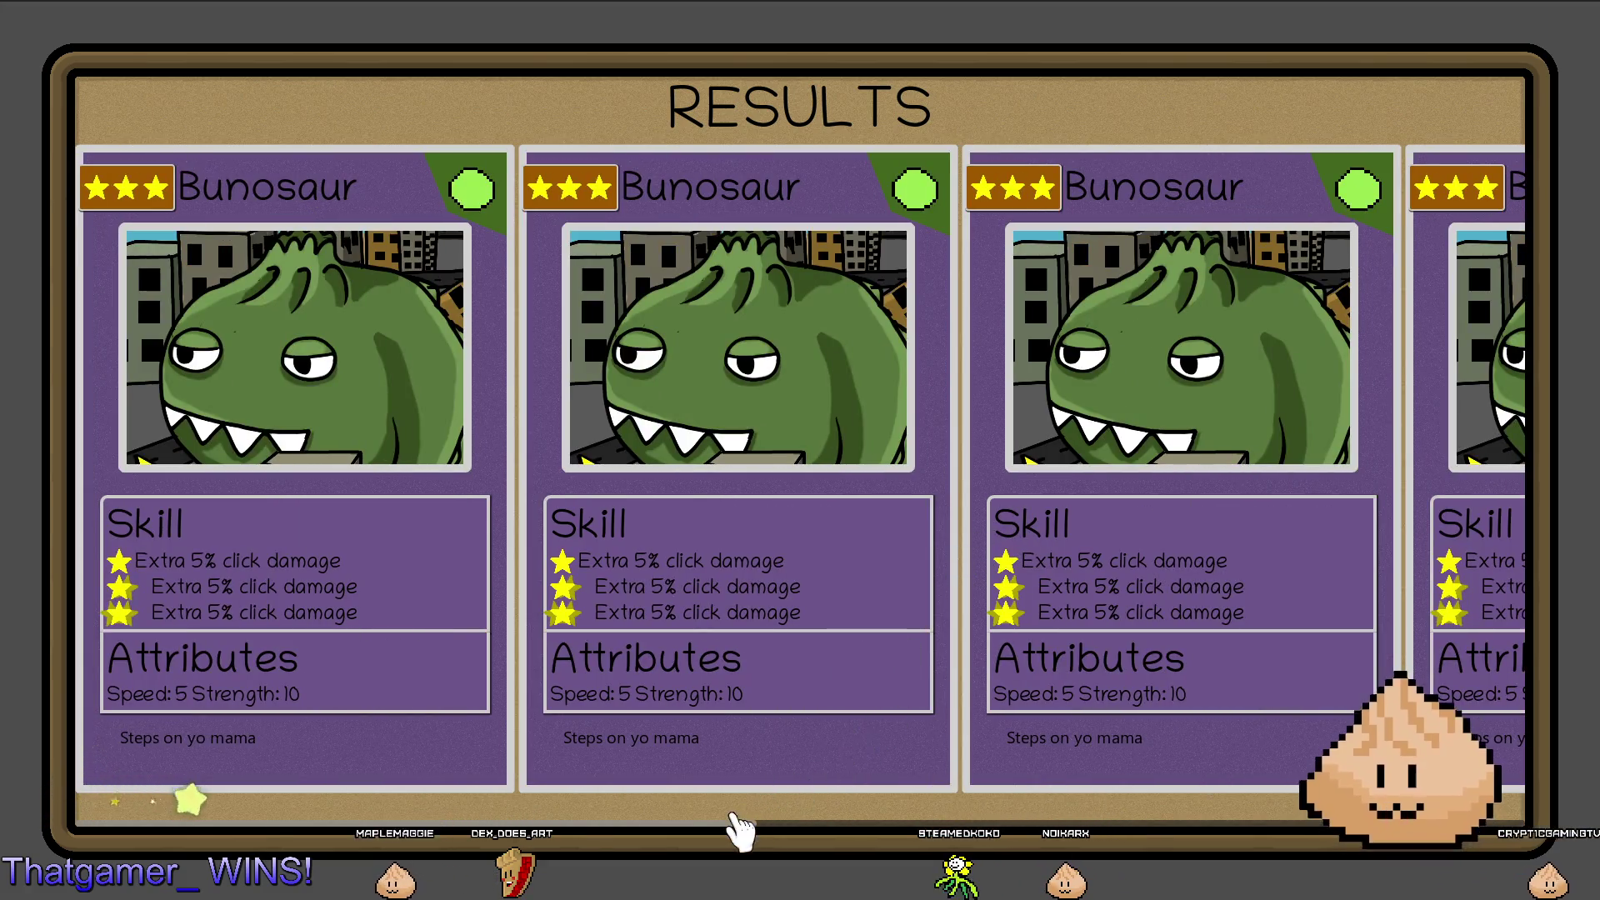
{"action": "scroll", "coordinate": [739, 828], "scroll_direction": "down", "scroll_amount": 4}
{"action": "scroll", "coordinate": [868, 850], "scroll_direction": "up", "scroll_amount": 3}
{"action": "scroll", "coordinate": [992, 668], "scroll_direction": "up", "scroll_amount": 5}
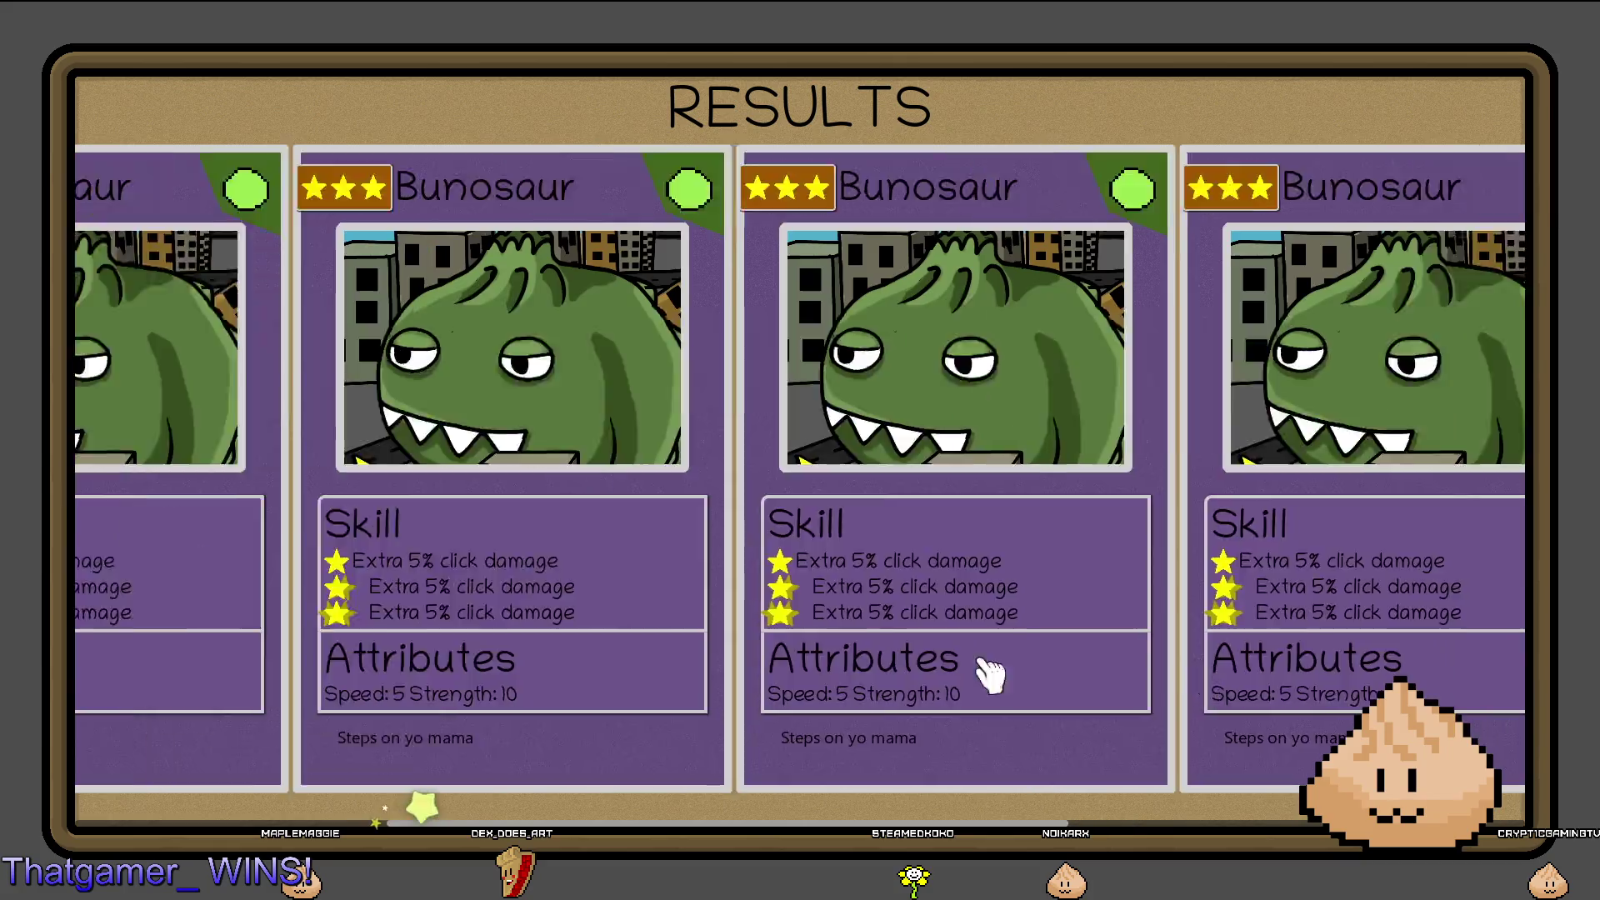
{"action": "scroll", "coordinate": [479, 729], "scroll_direction": "down", "scroll_amount": 4}
{"action": "key", "text": "F8"}
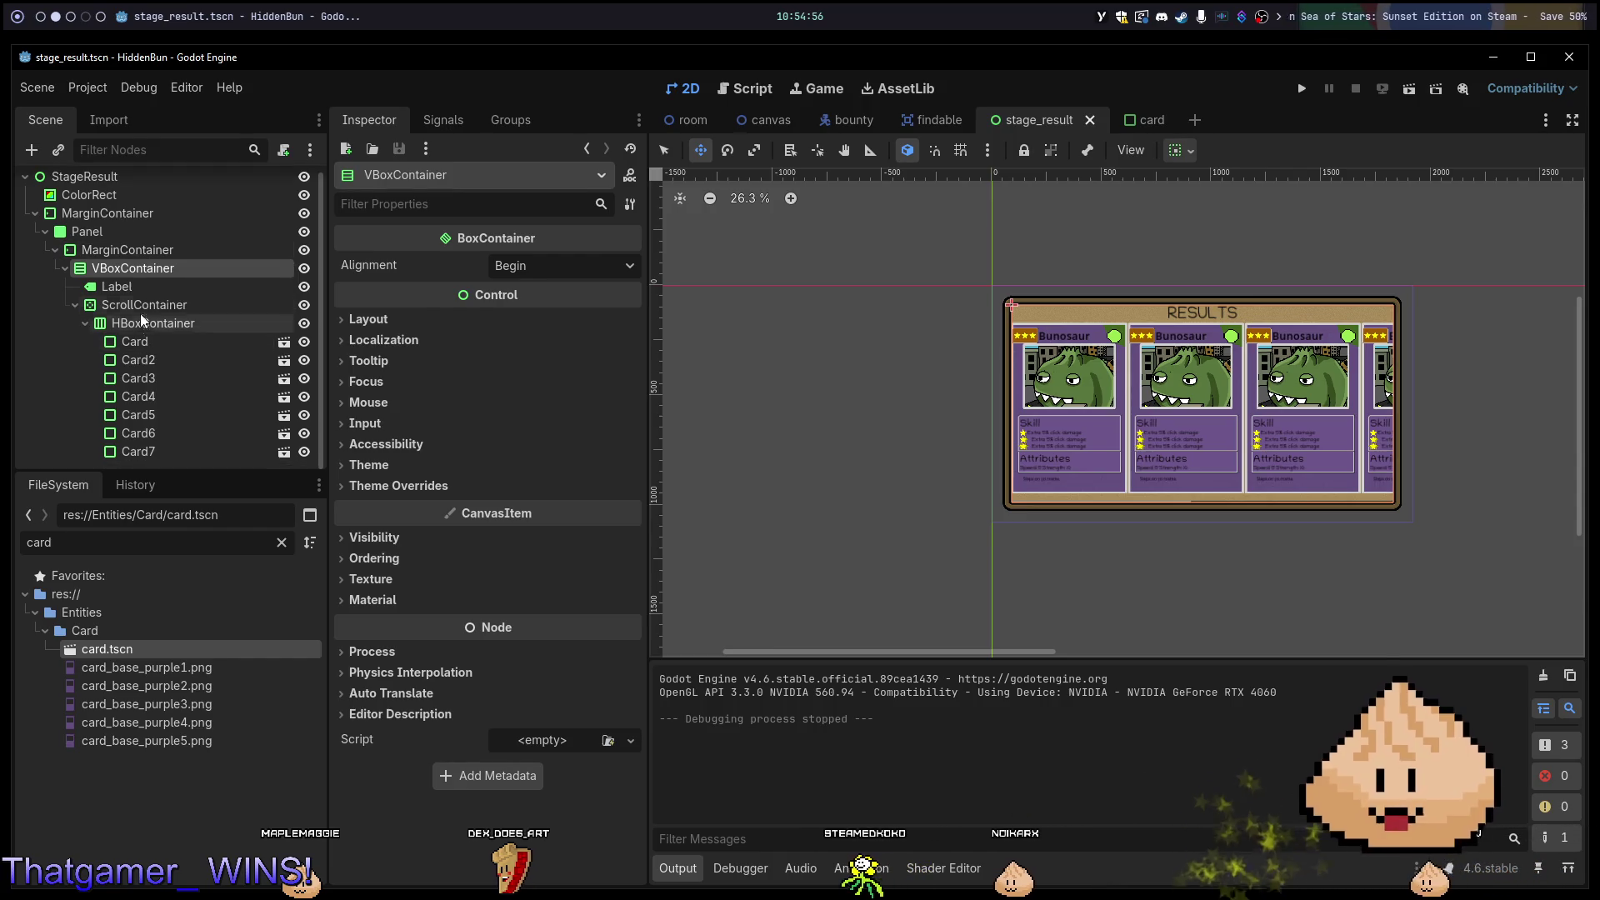
Select the first Card under HBoxContainer to check its 40×150 minimum size, then open card.tscn.
{"action": "left_click", "coordinate": [68, 312]}
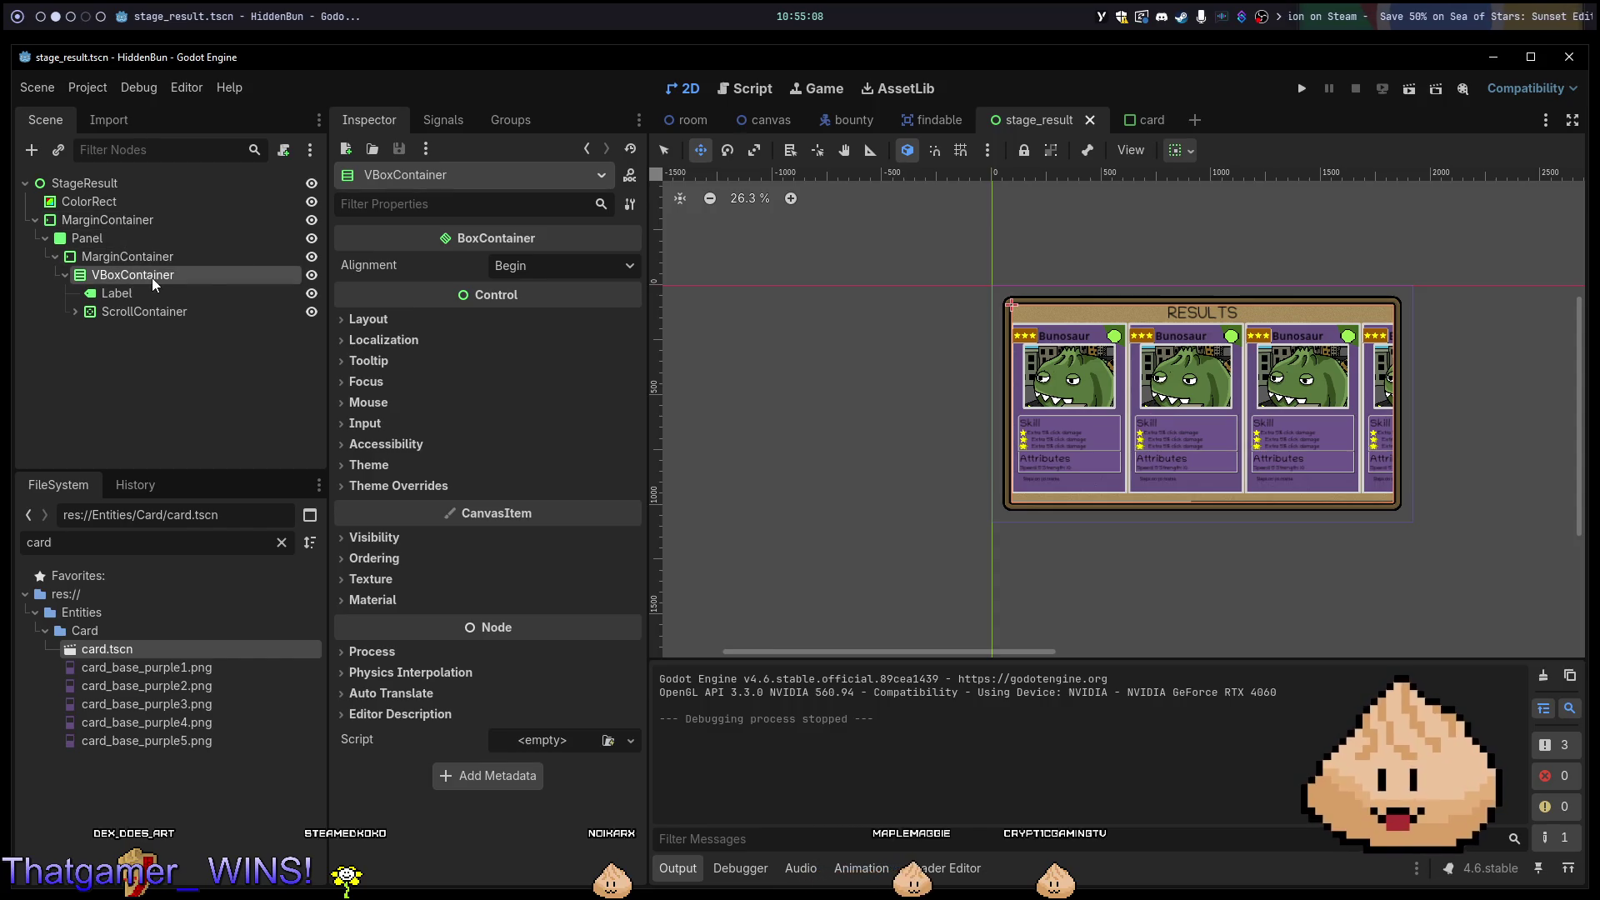
{"action": "left_click", "coordinate": [171, 257]}
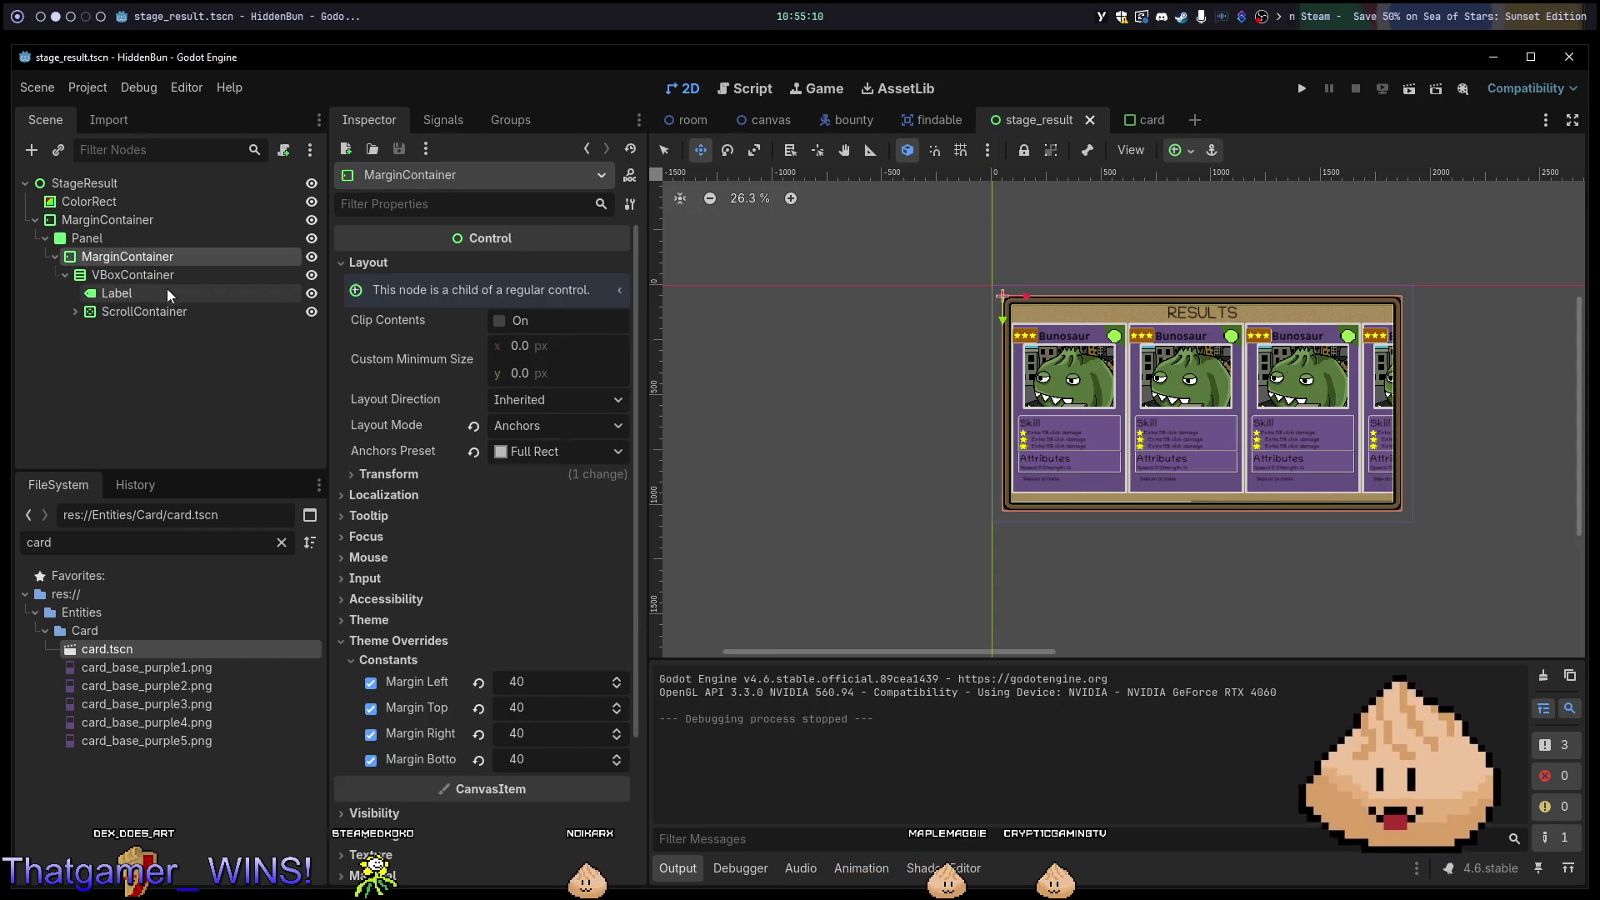
{"action": "left_click", "coordinate": [157, 311]}
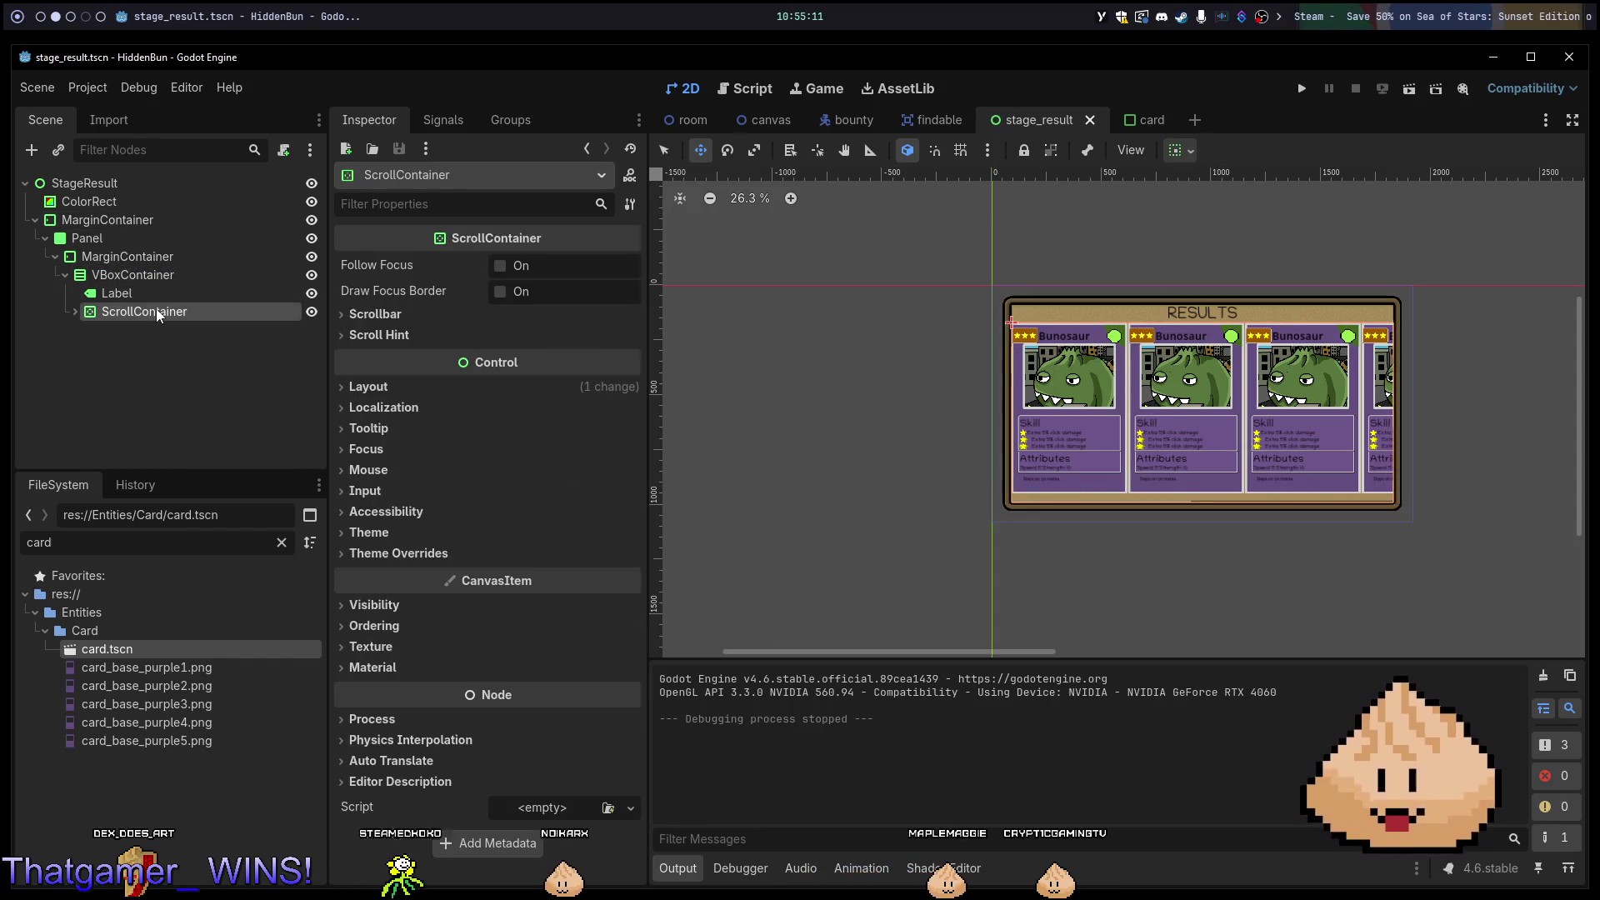
{"action": "left_click", "coordinate": [76, 312]}
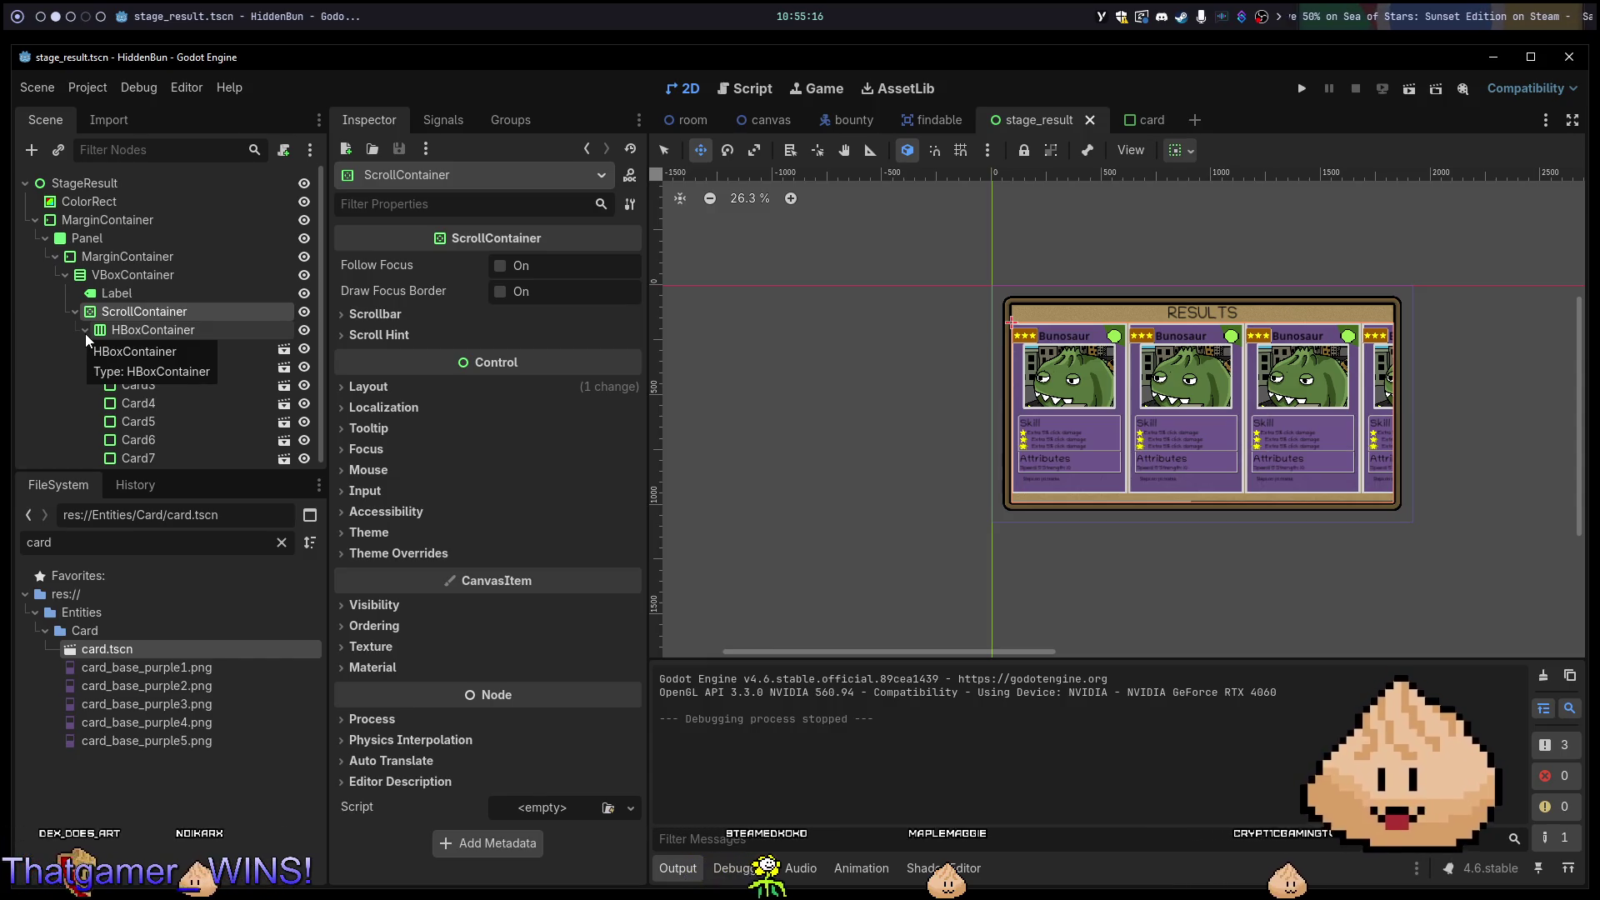
{"action": "right_click", "coordinate": [126, 311]}
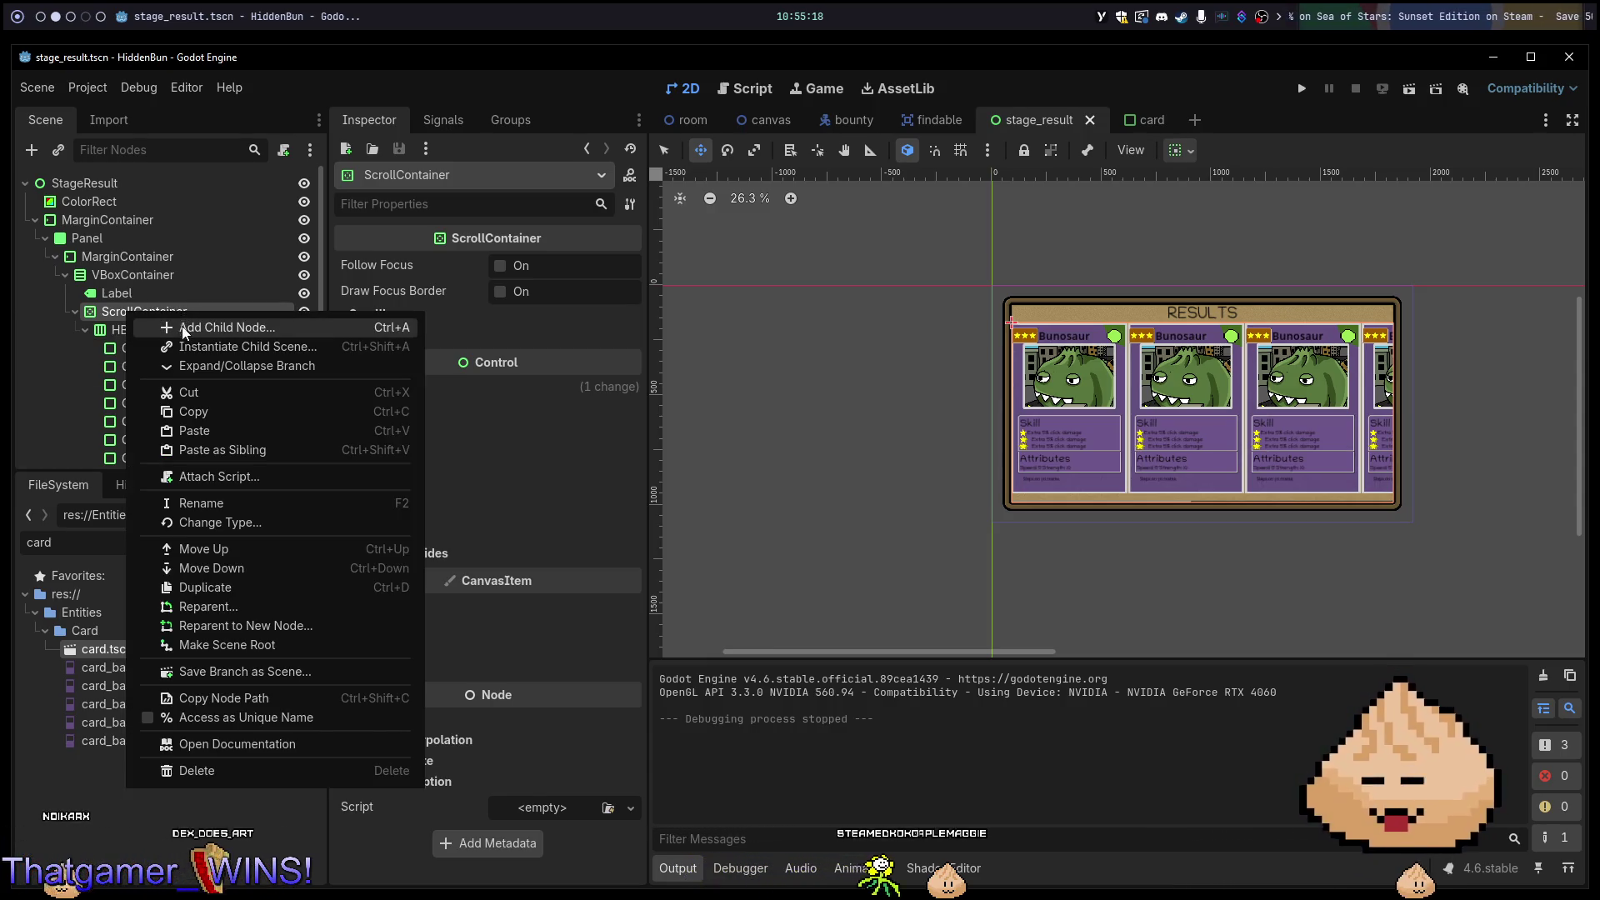
{"action": "left_click", "coordinate": [183, 327]}
{"action": "key", "text": "Escape"}
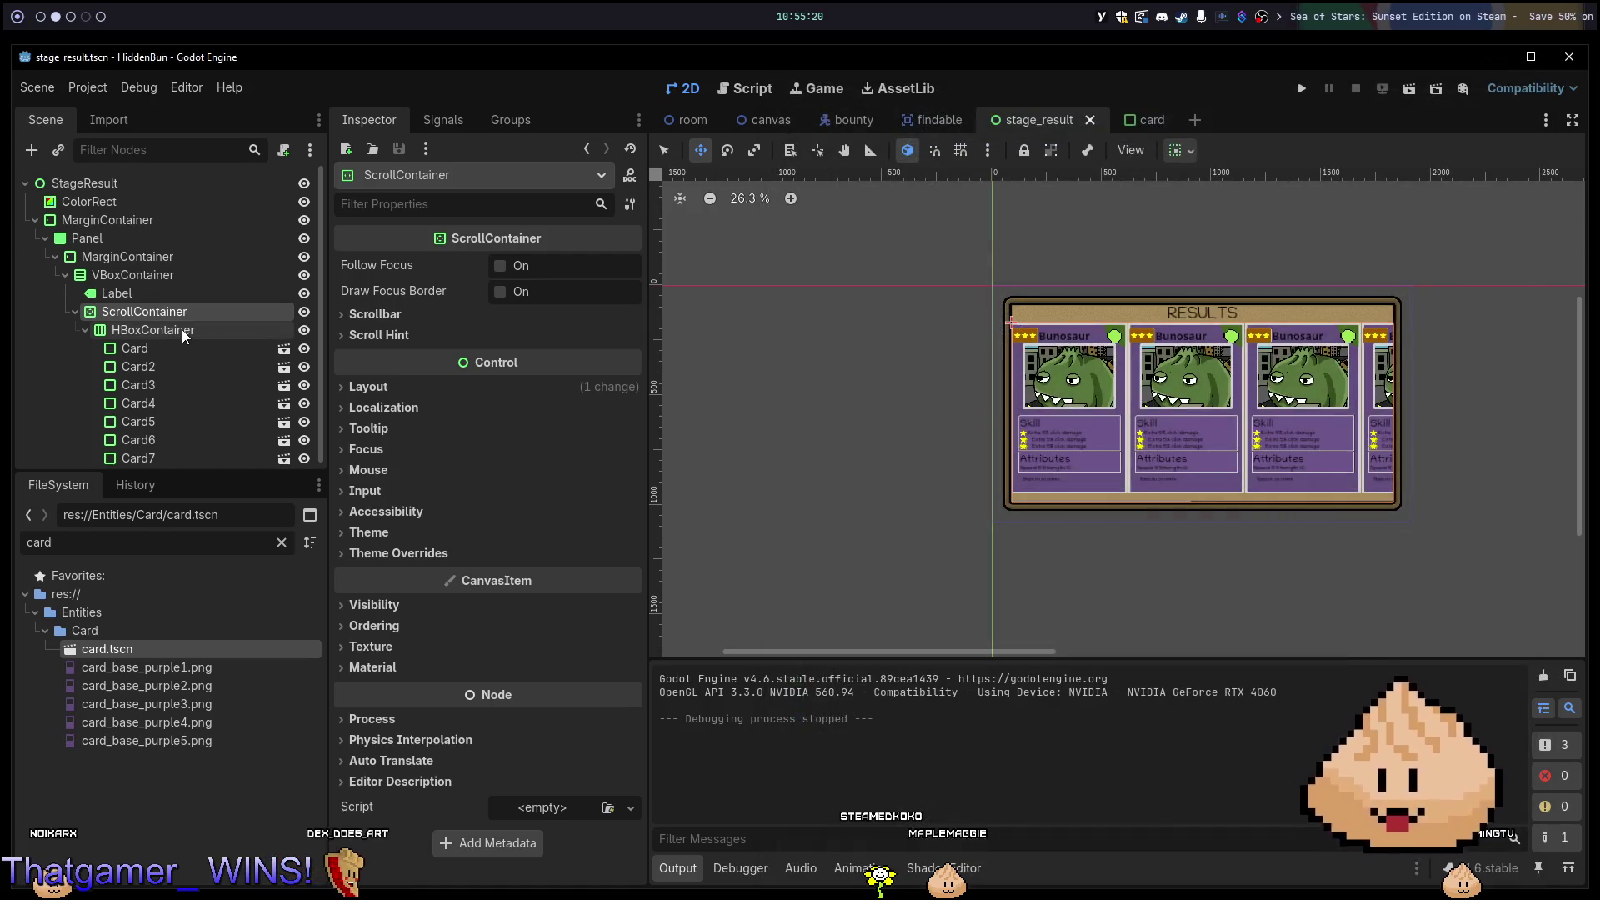
{"action": "right_click", "coordinate": [181, 329]}
{"action": "key", "text": "Escape"}
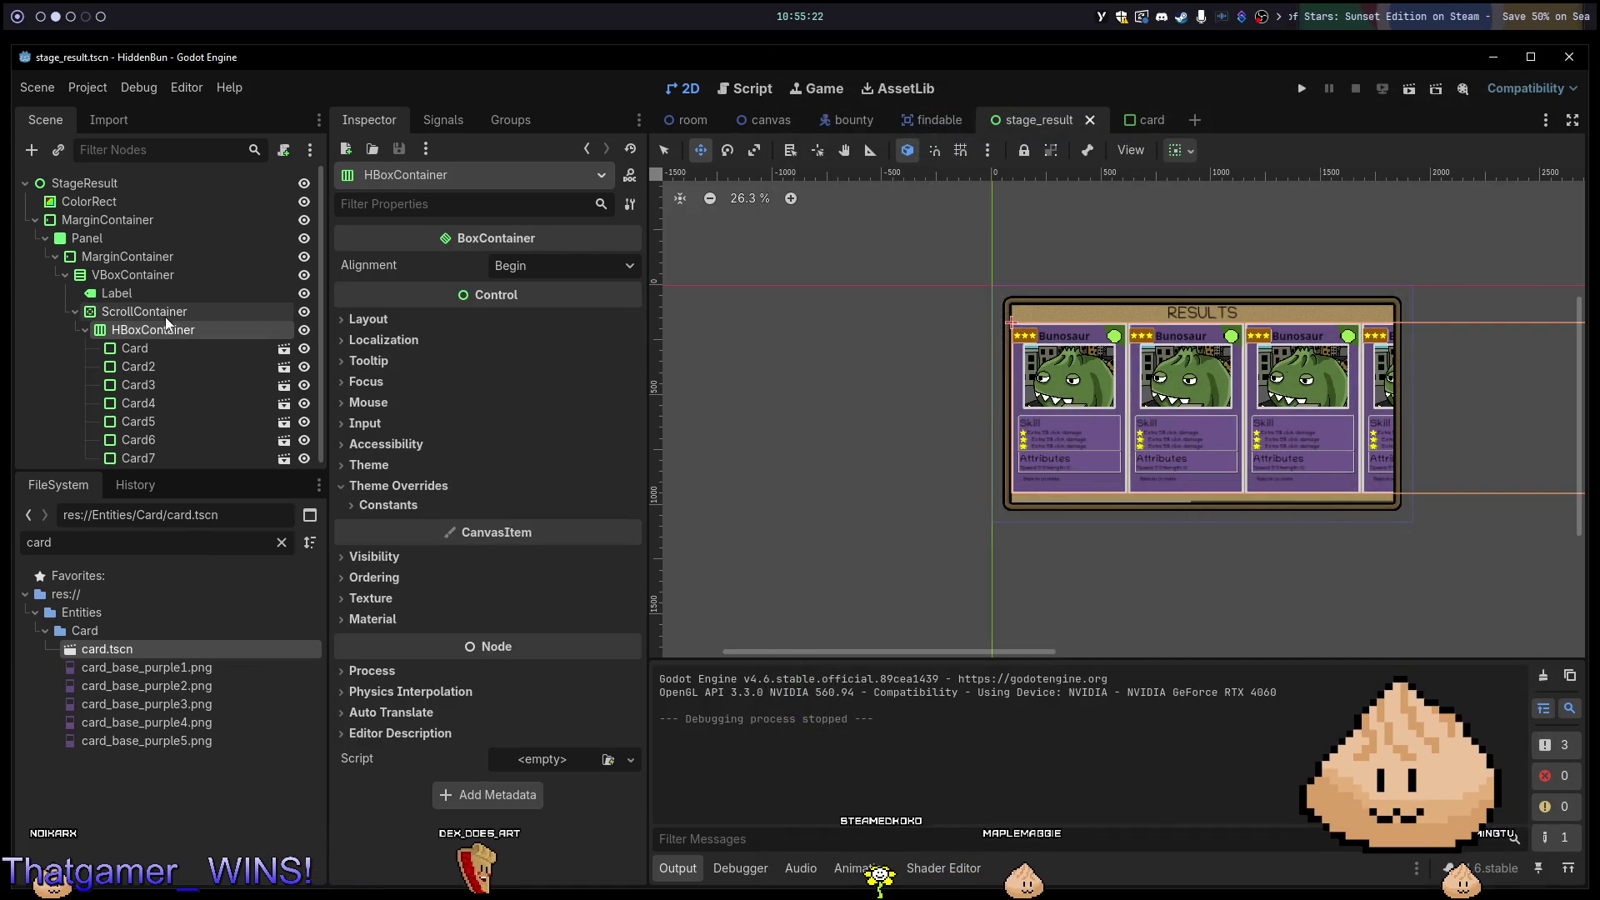
{"action": "left_click", "coordinate": [148, 343]}
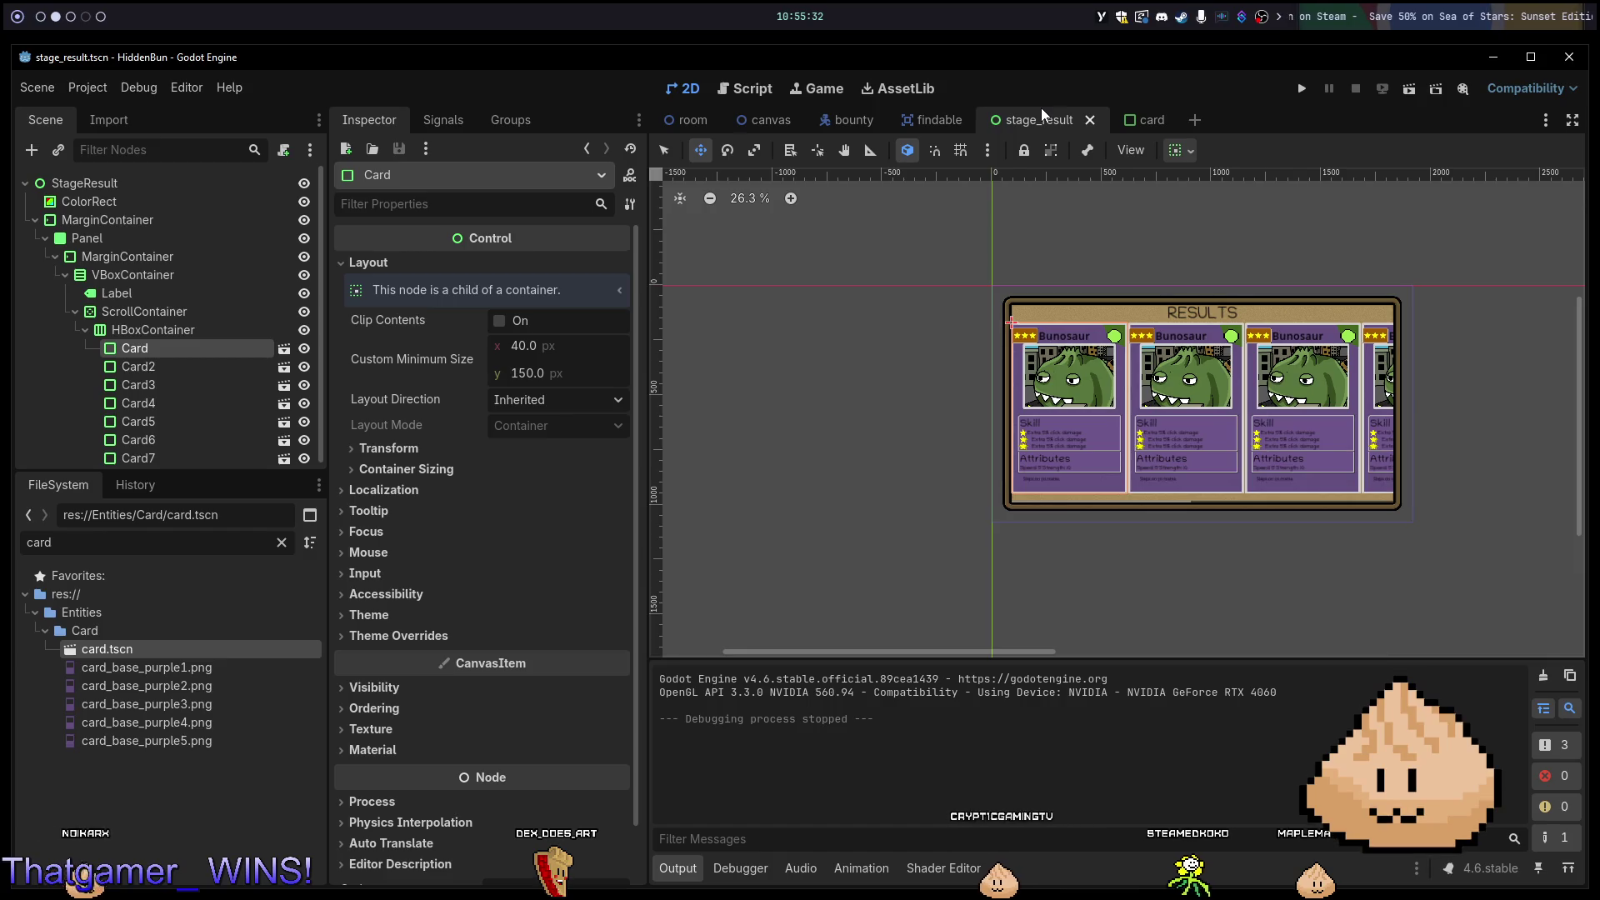
{"action": "left_click", "coordinate": [1149, 119]}
Change the card scene's root Card node type back to Control.
{"action": "right_click", "coordinate": [158, 180]}
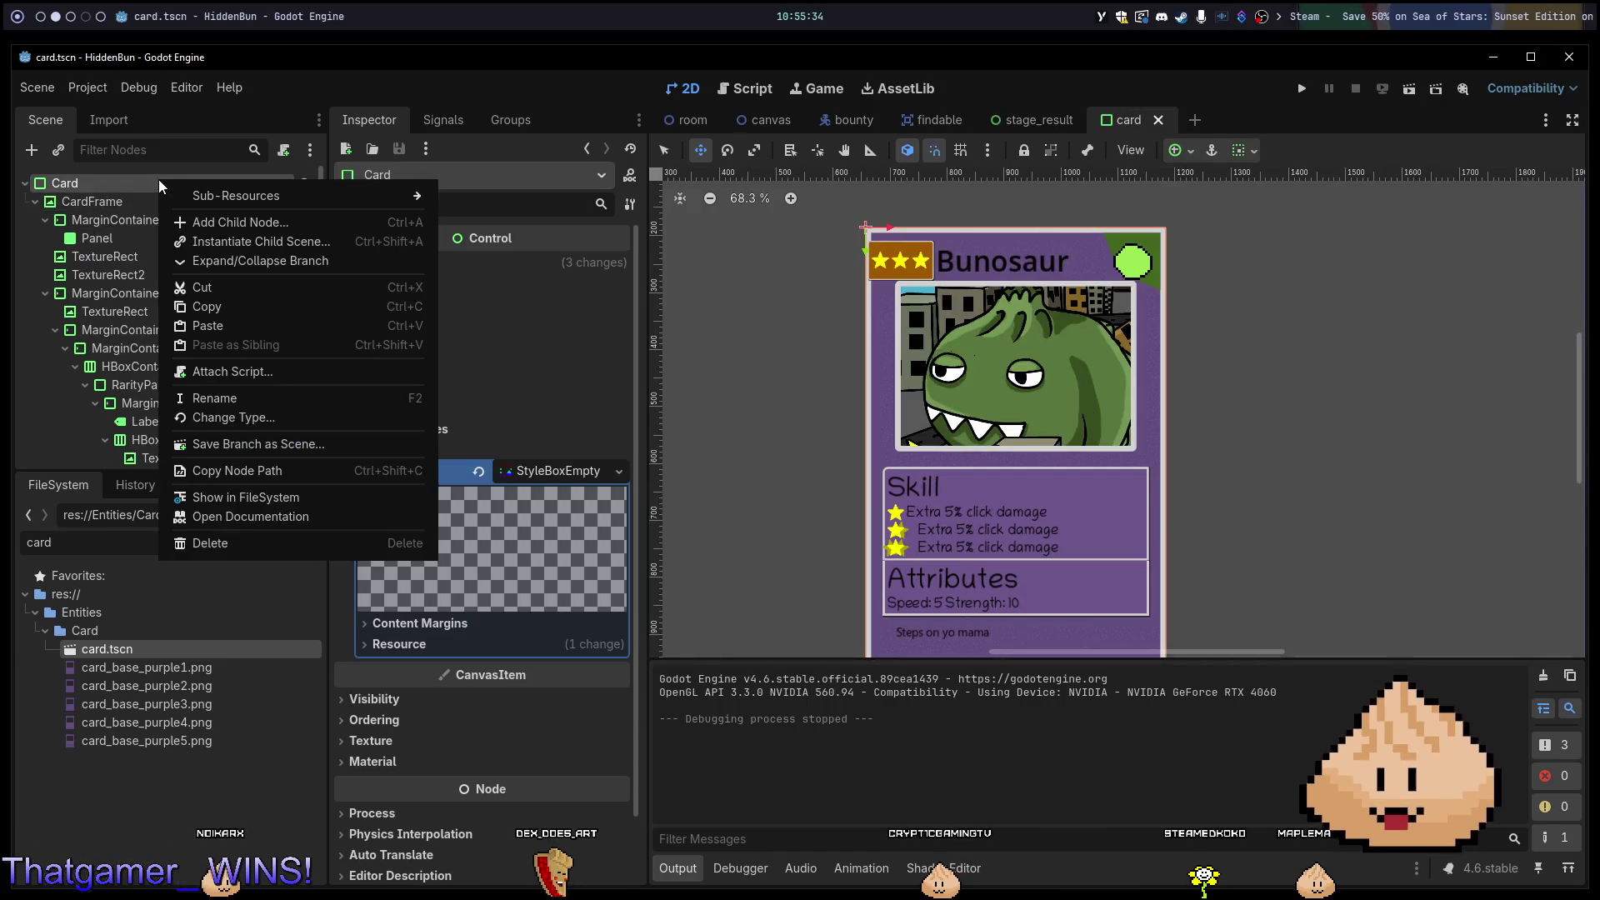
{"action": "left_click", "coordinate": [254, 418]}
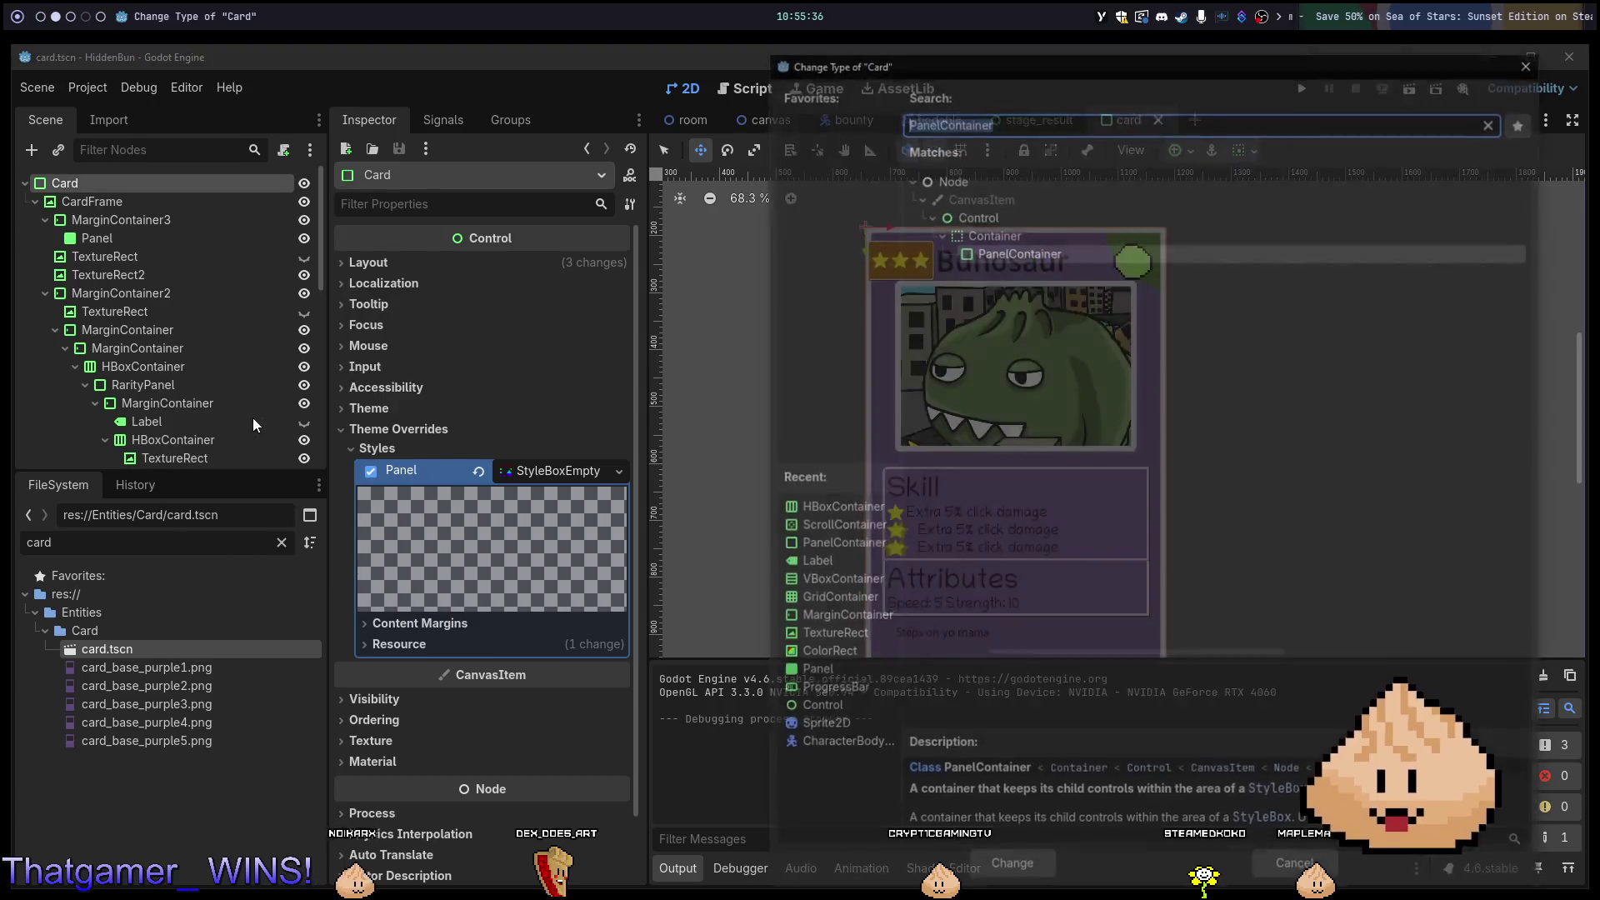
{"action": "type", "text": "cont"}
{"action": "key", "text": "Return"}
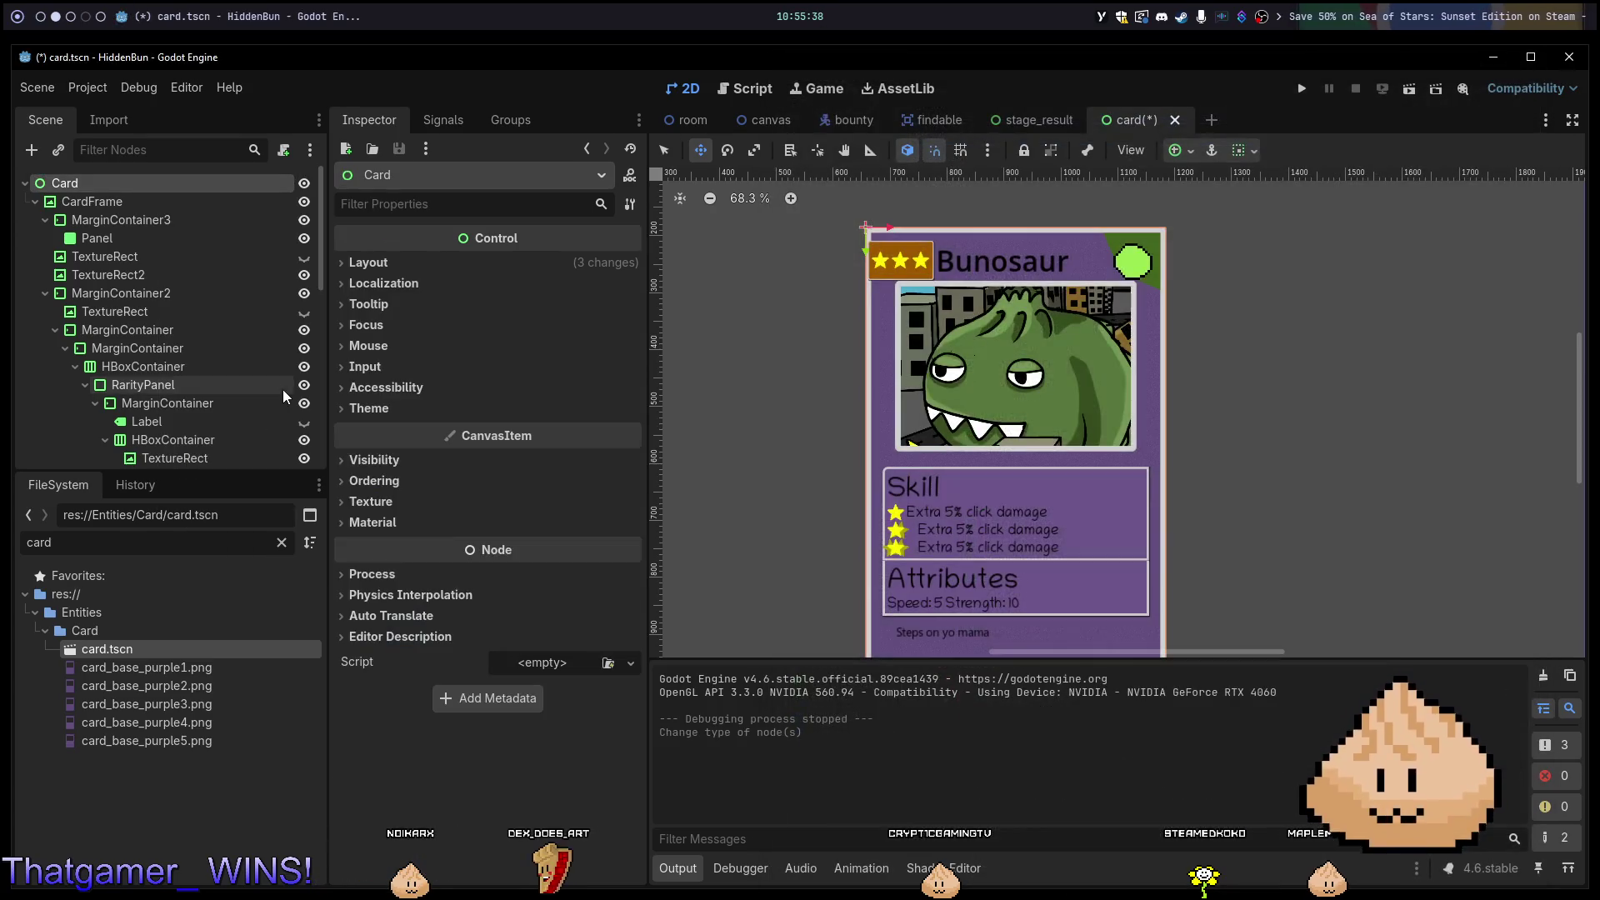
Run stage_result with F6 to test the results screen, then stop the game.
{"action": "left_click", "coordinate": [1042, 120]}
{"action": "key", "text": "F6"}
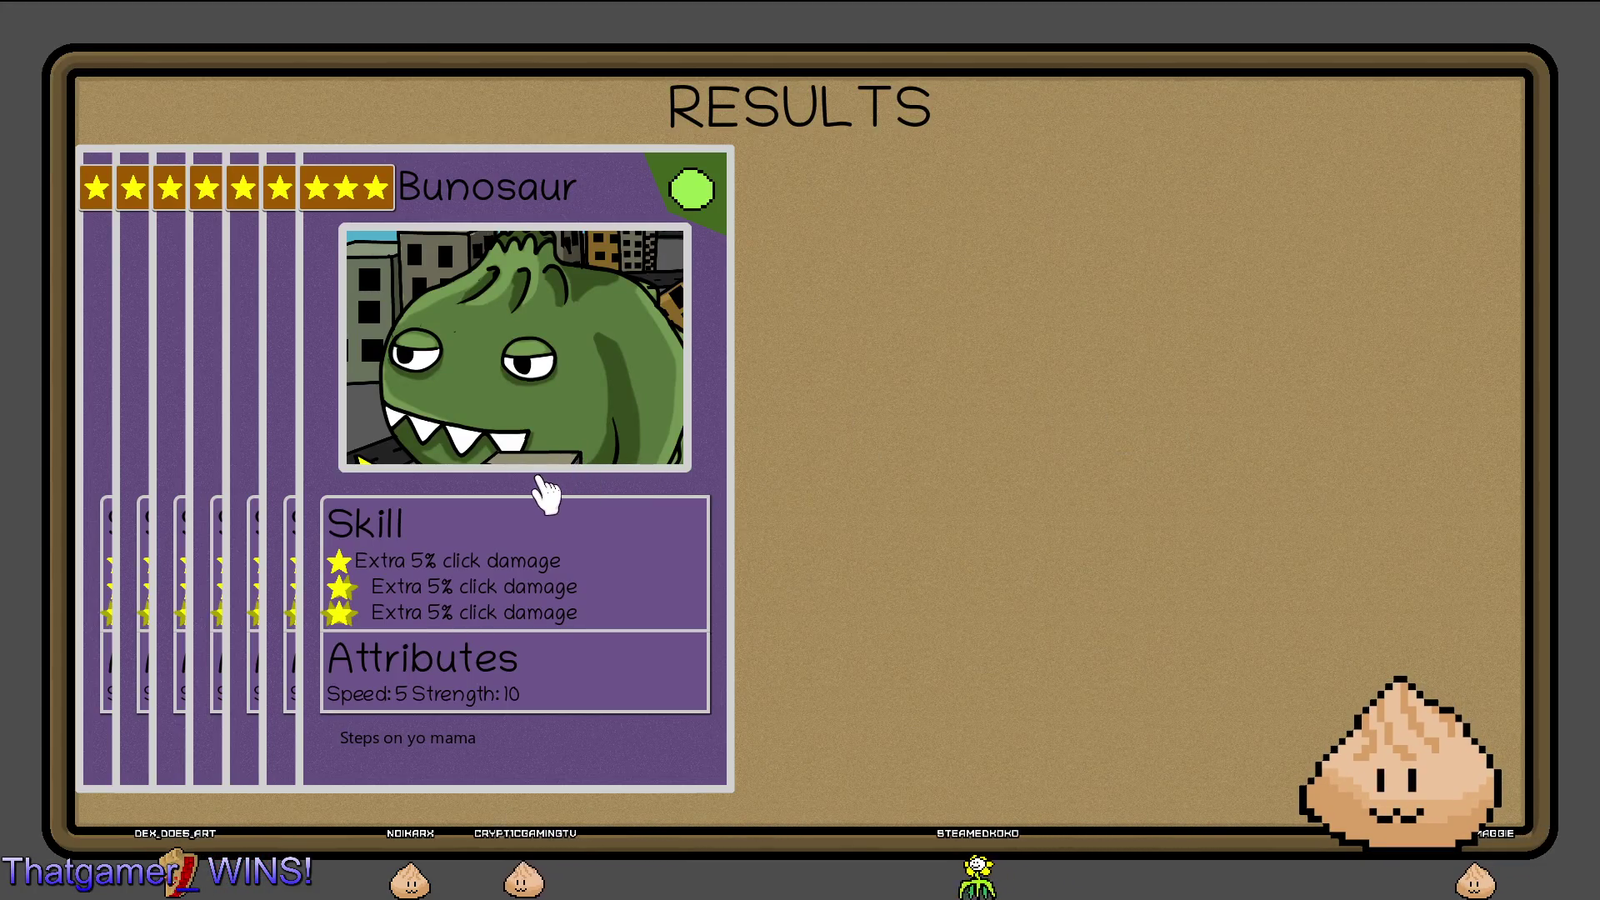
{"action": "key", "text": "F8"}
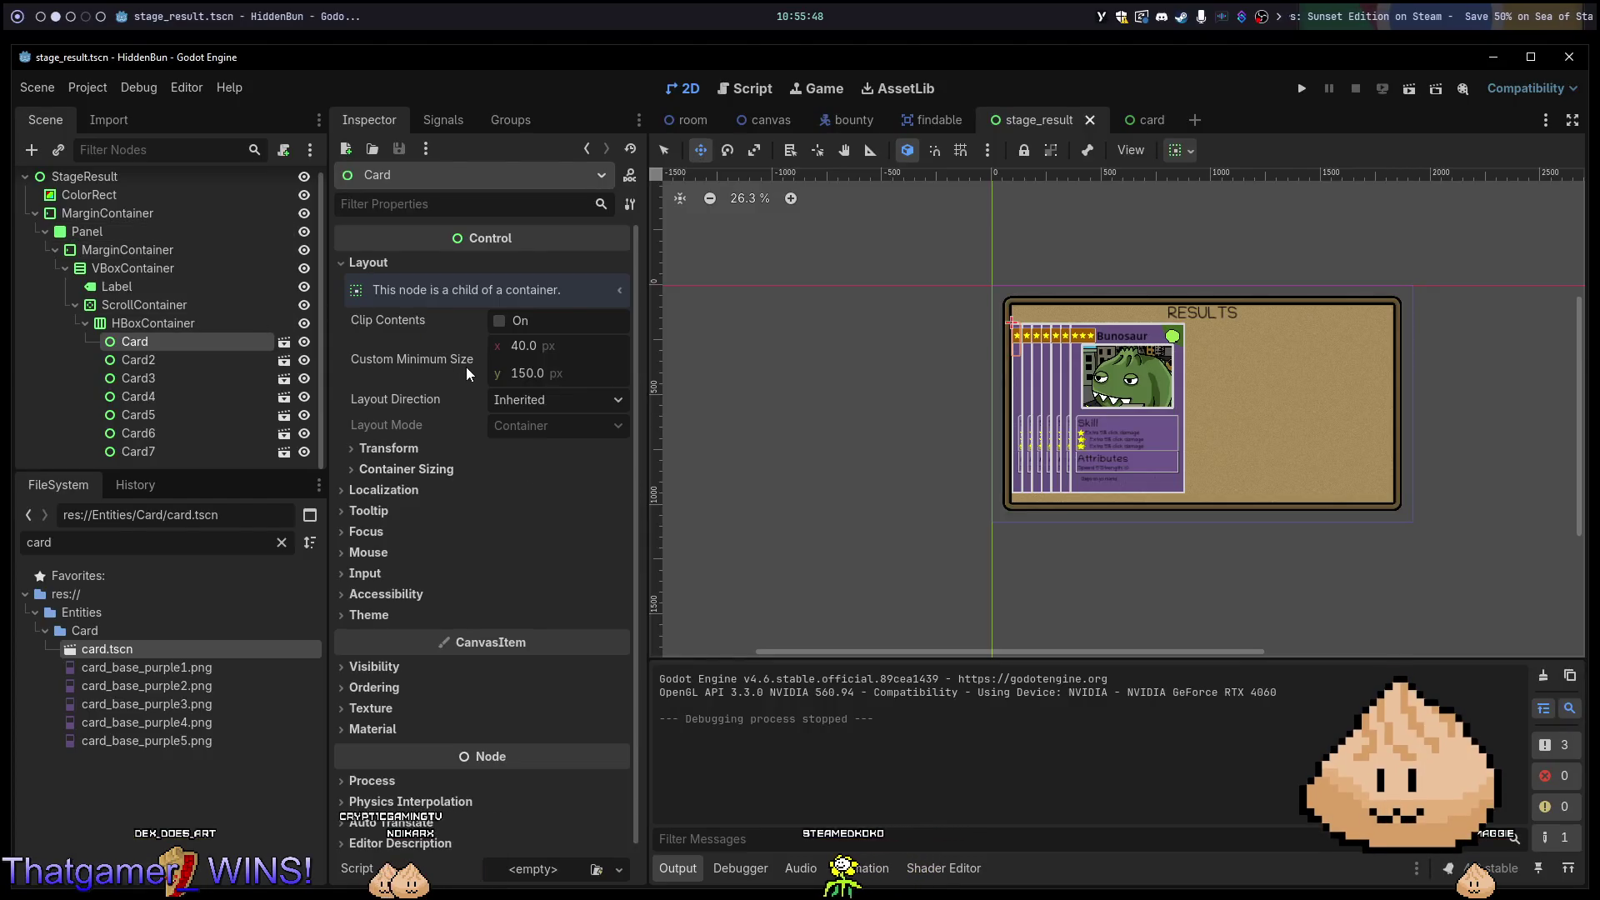
Adjust the results-scene card's minimum width and height, revert both, and save stage_result.
{"action": "left_click_drag", "start_coordinate": [520, 343], "coordinate": [592, 343]}
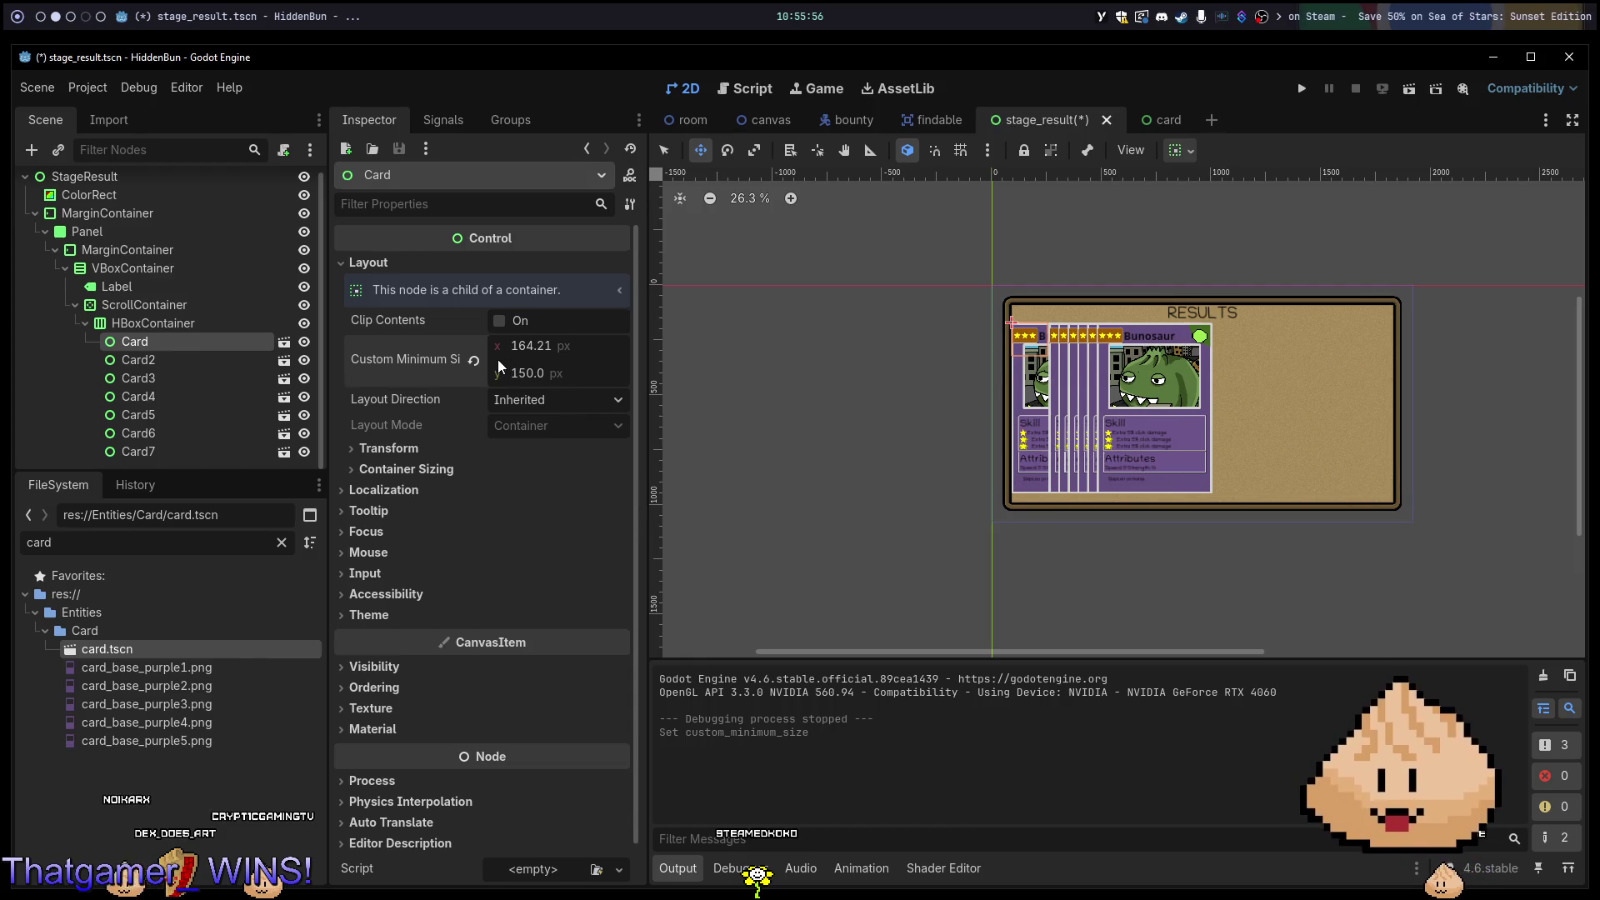
{"action": "left_click", "coordinate": [473, 359]}
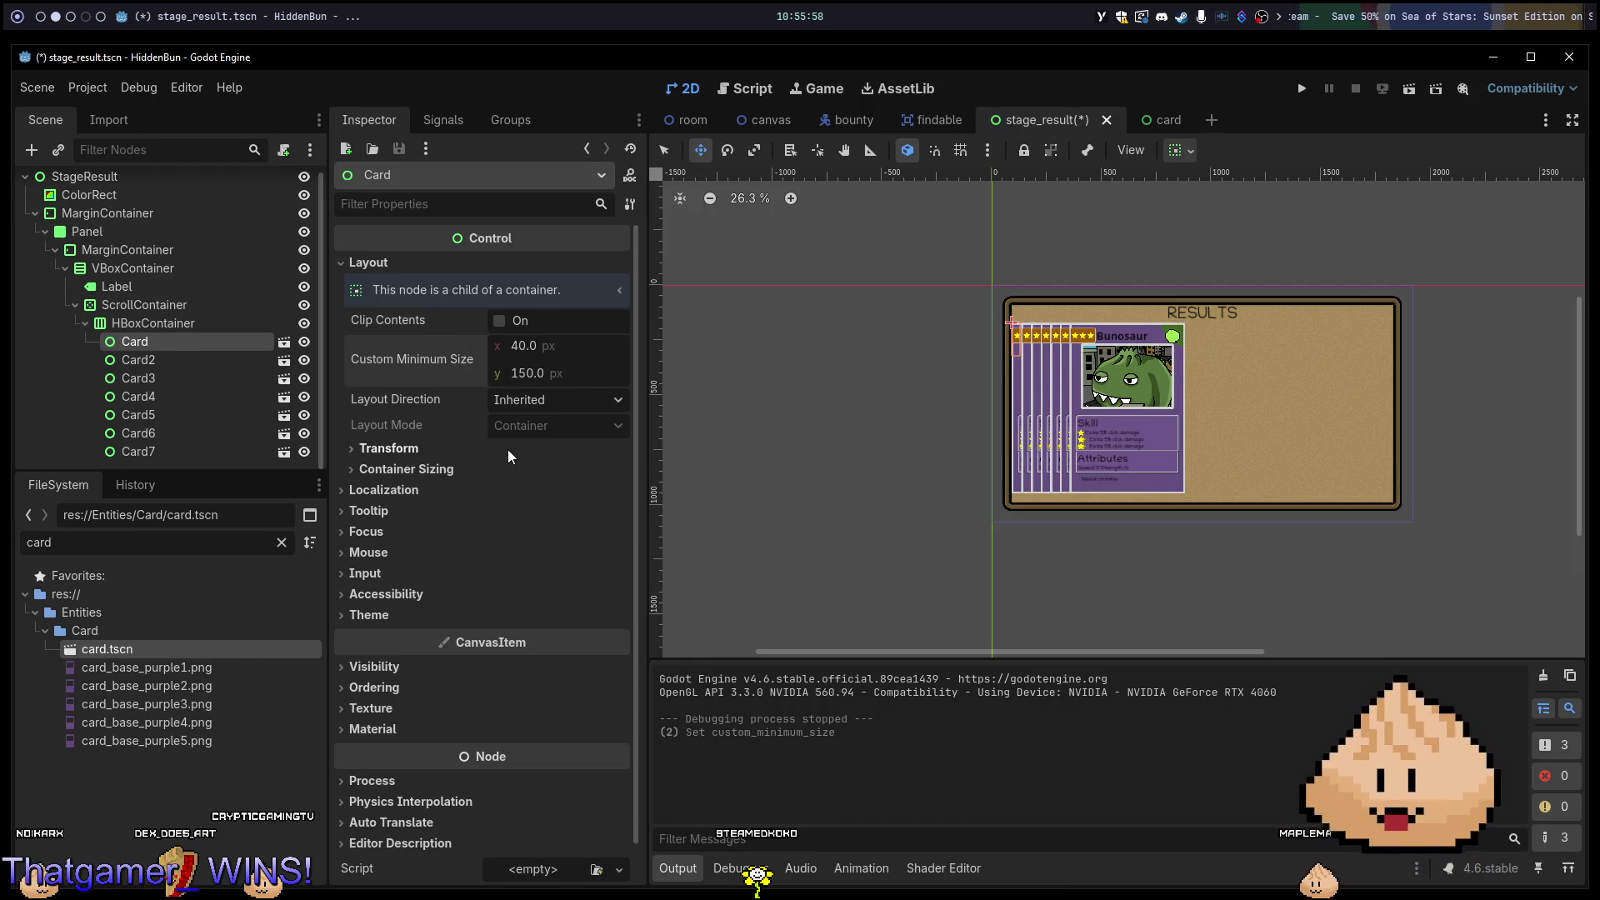
{"action": "left_click", "coordinate": [531, 365]}
{"action": "type", "text": "0"}
{"action": "key", "text": "Return"}
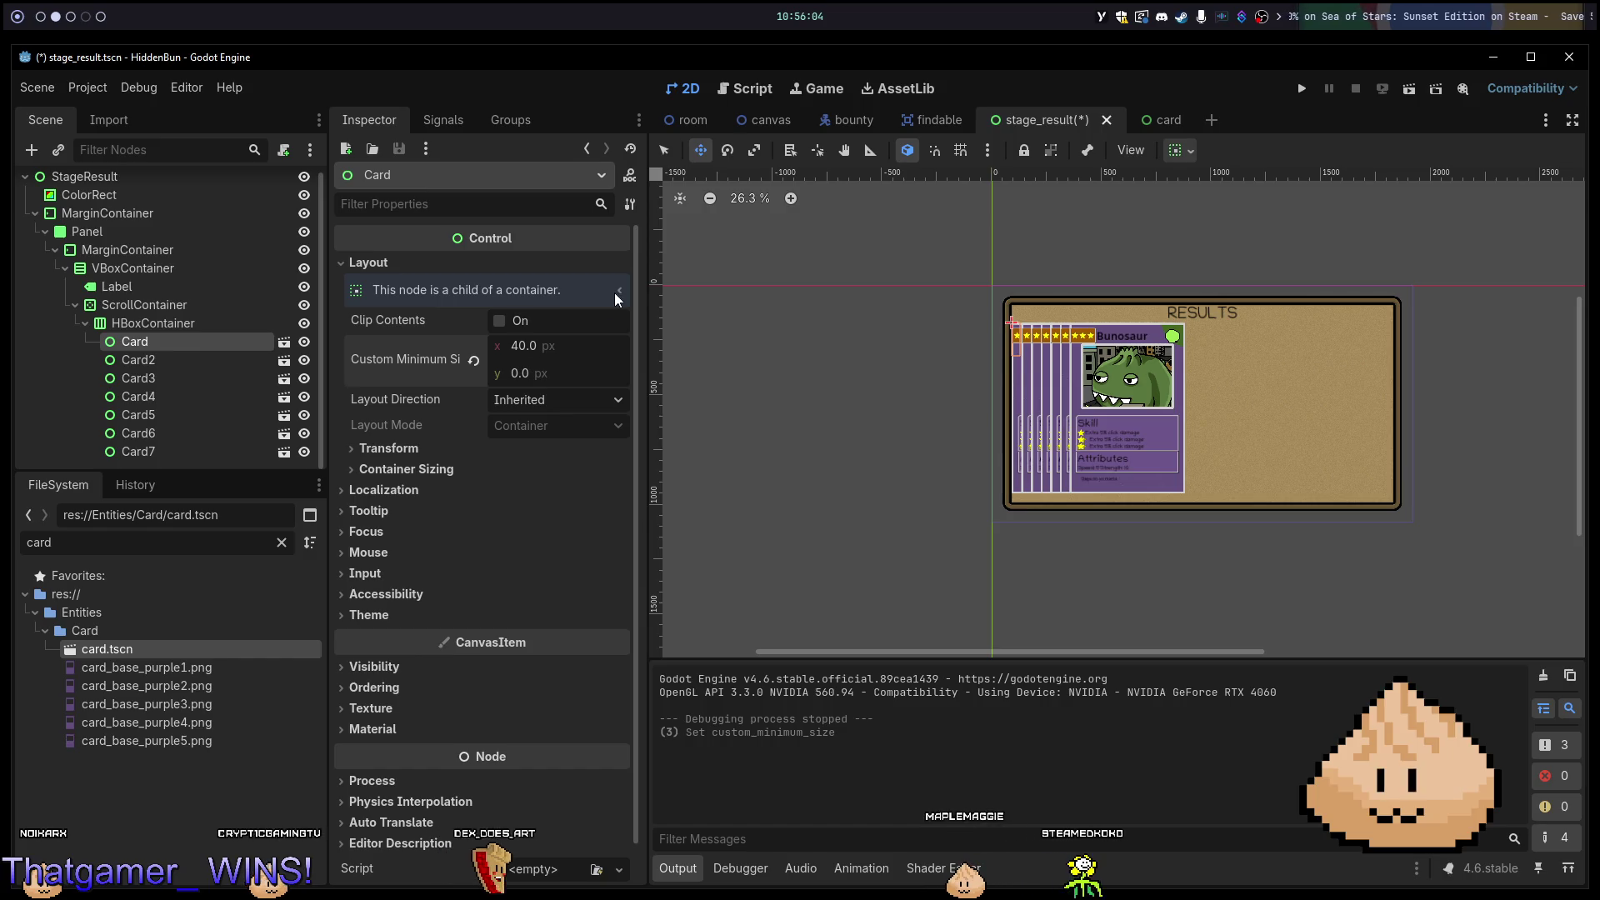
{"action": "left_click", "coordinate": [473, 359]}
{"action": "key", "text": "ctrl+s"}
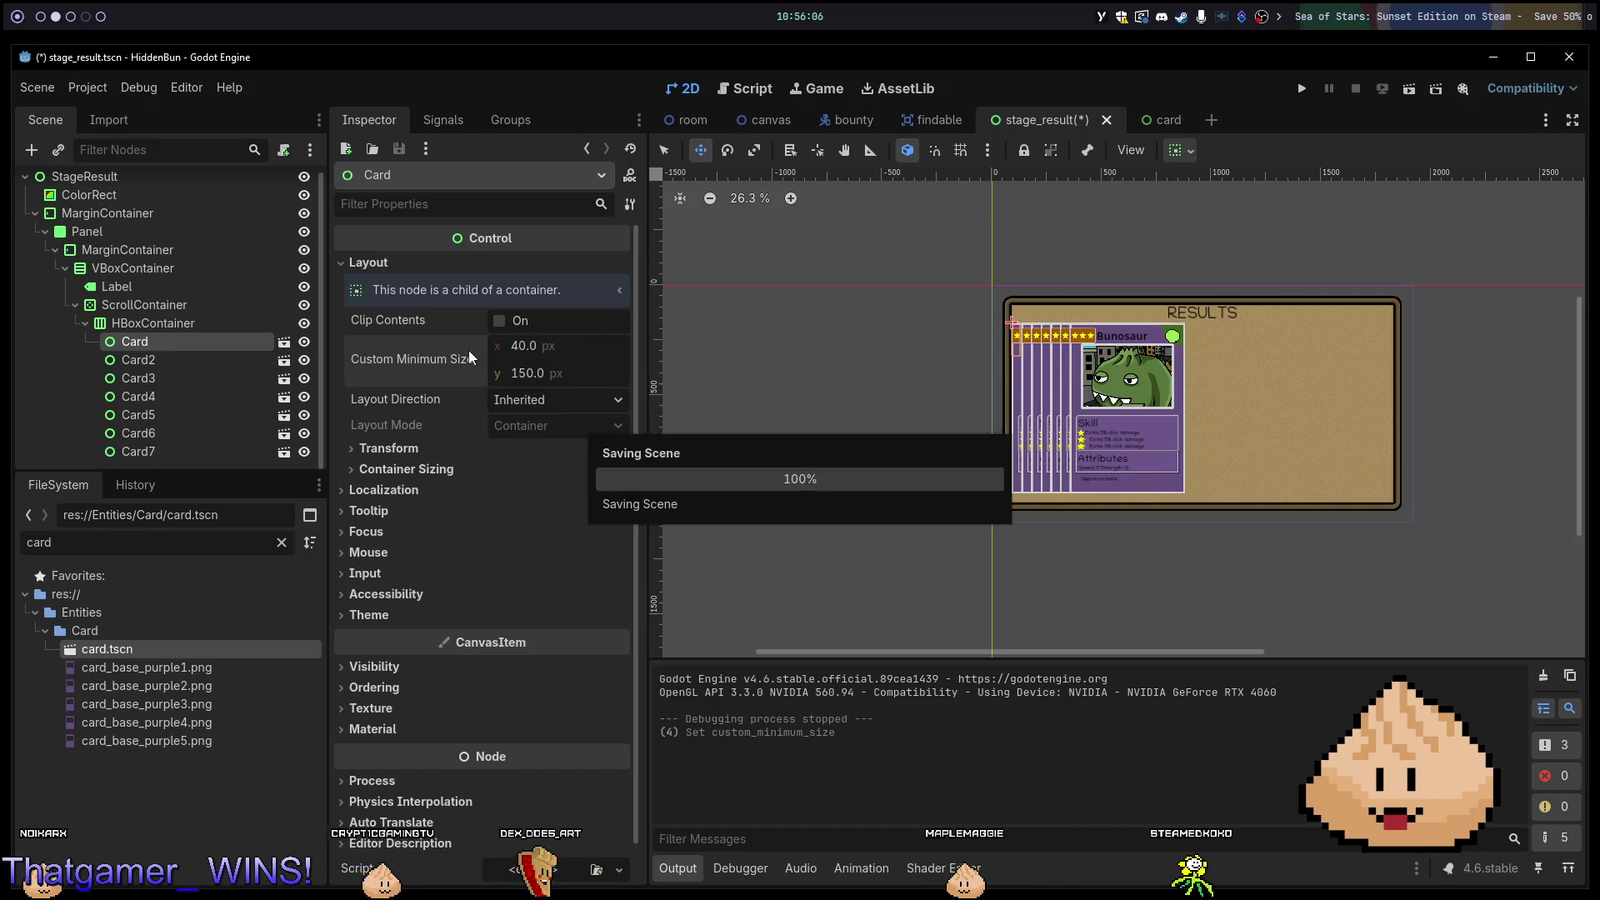
Reset the Card root's custom minimum size to 0×0 in card.tscn, save, and return to stage_result.
{"action": "left_click", "coordinate": [1147, 124]}
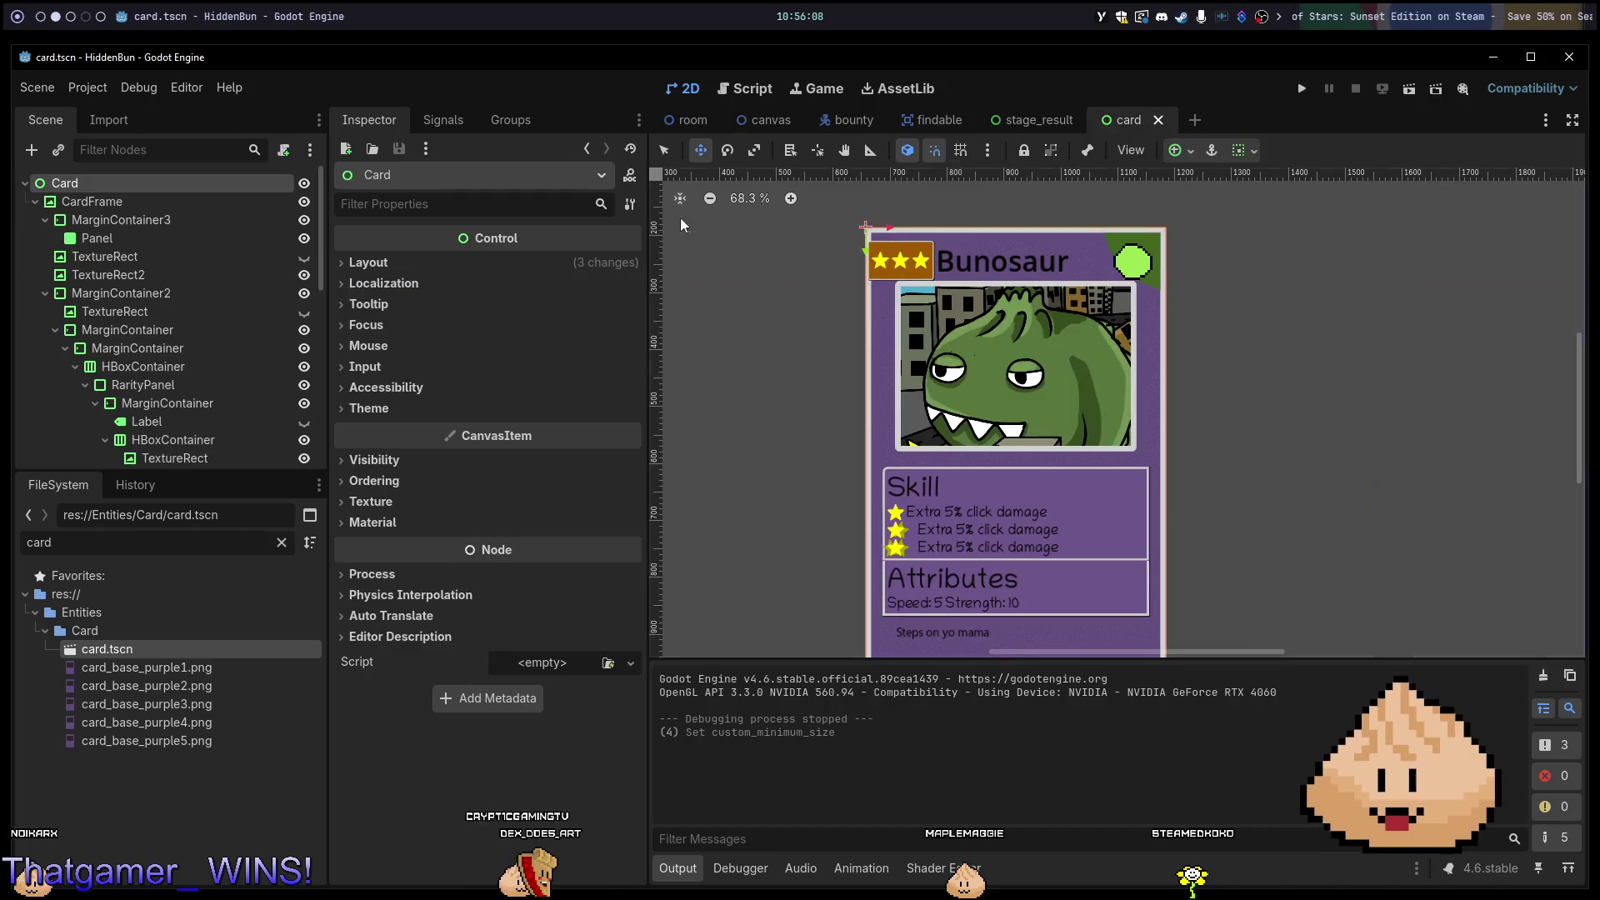
{"action": "left_click", "coordinate": [359, 263]}
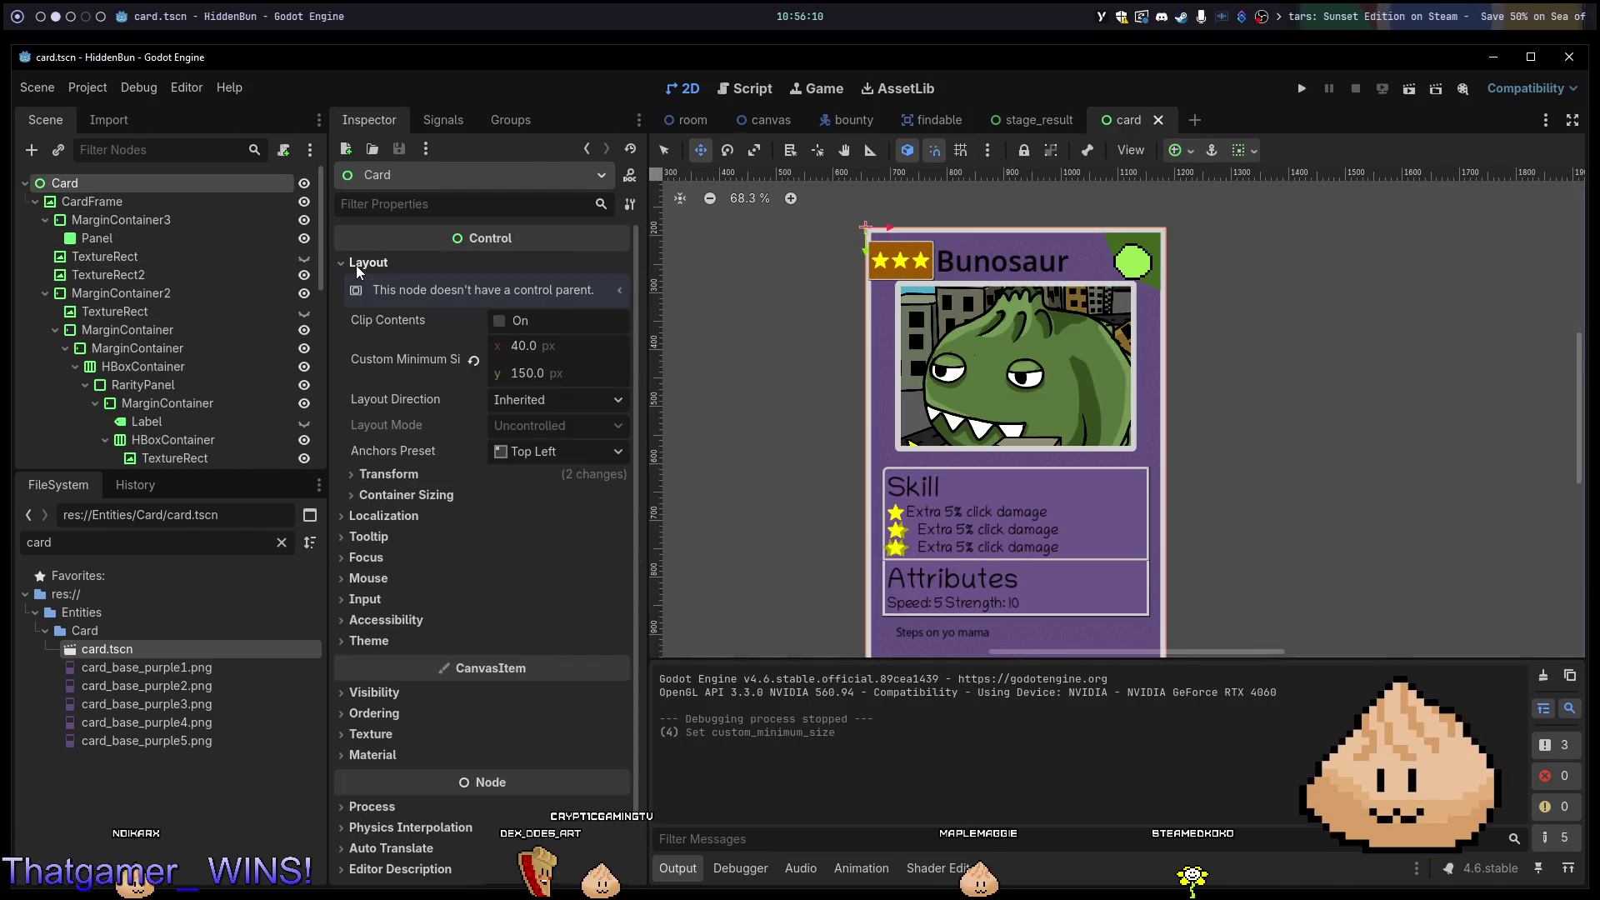
{"action": "left_click", "coordinate": [472, 360]}
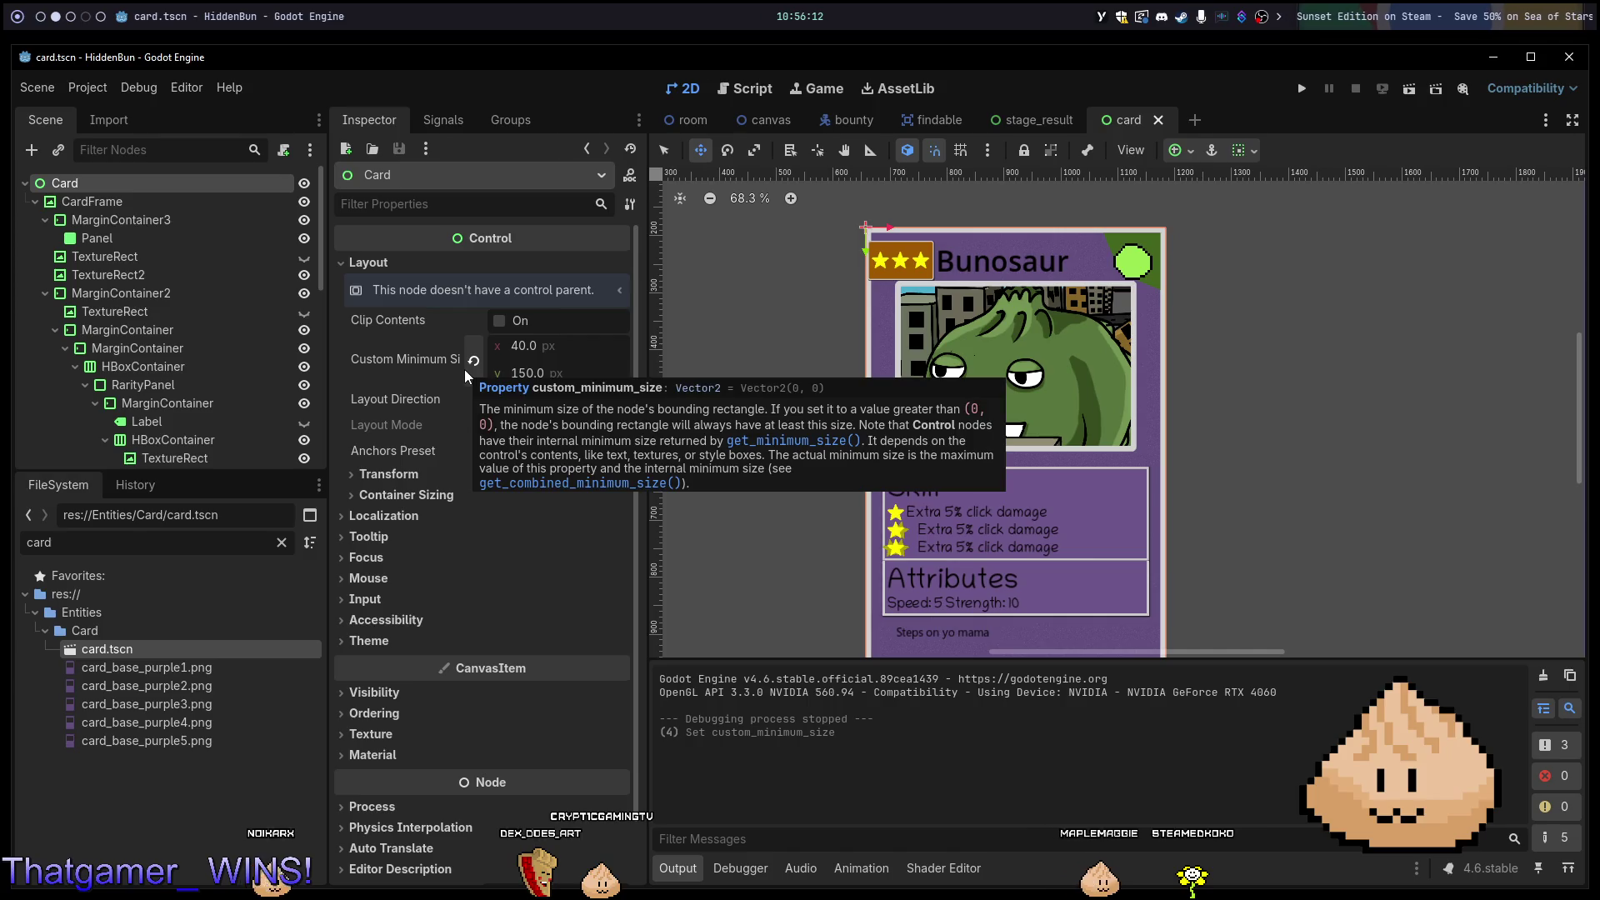
{"action": "key", "text": "ctrl+s"}
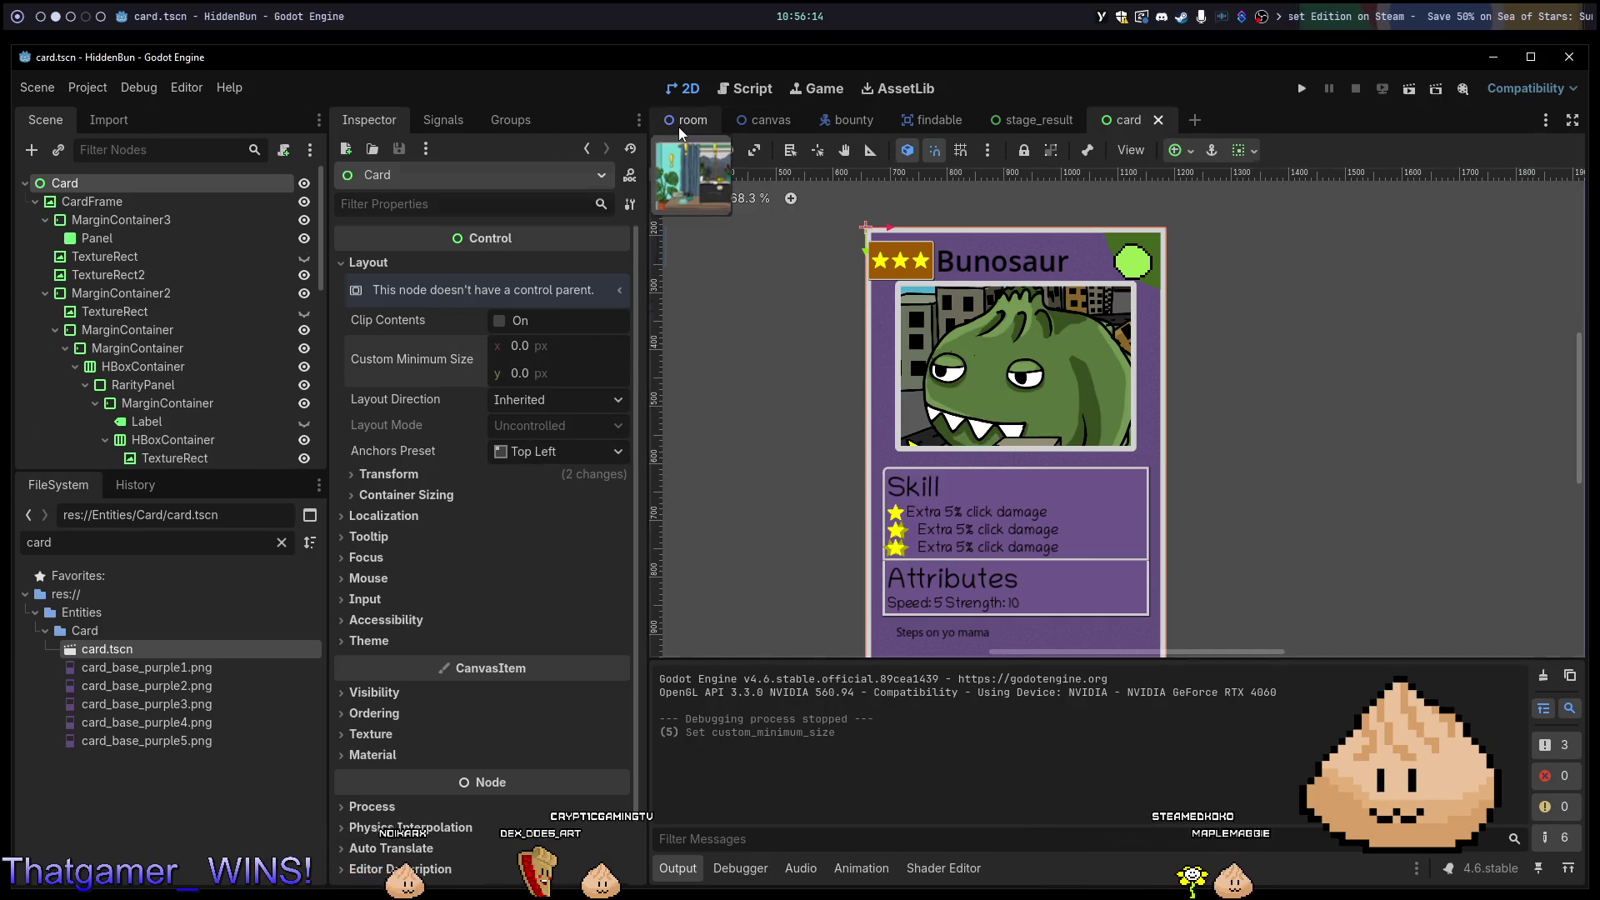
{"action": "left_click", "coordinate": [682, 121]}
{"action": "left_click", "coordinate": [1042, 122]}
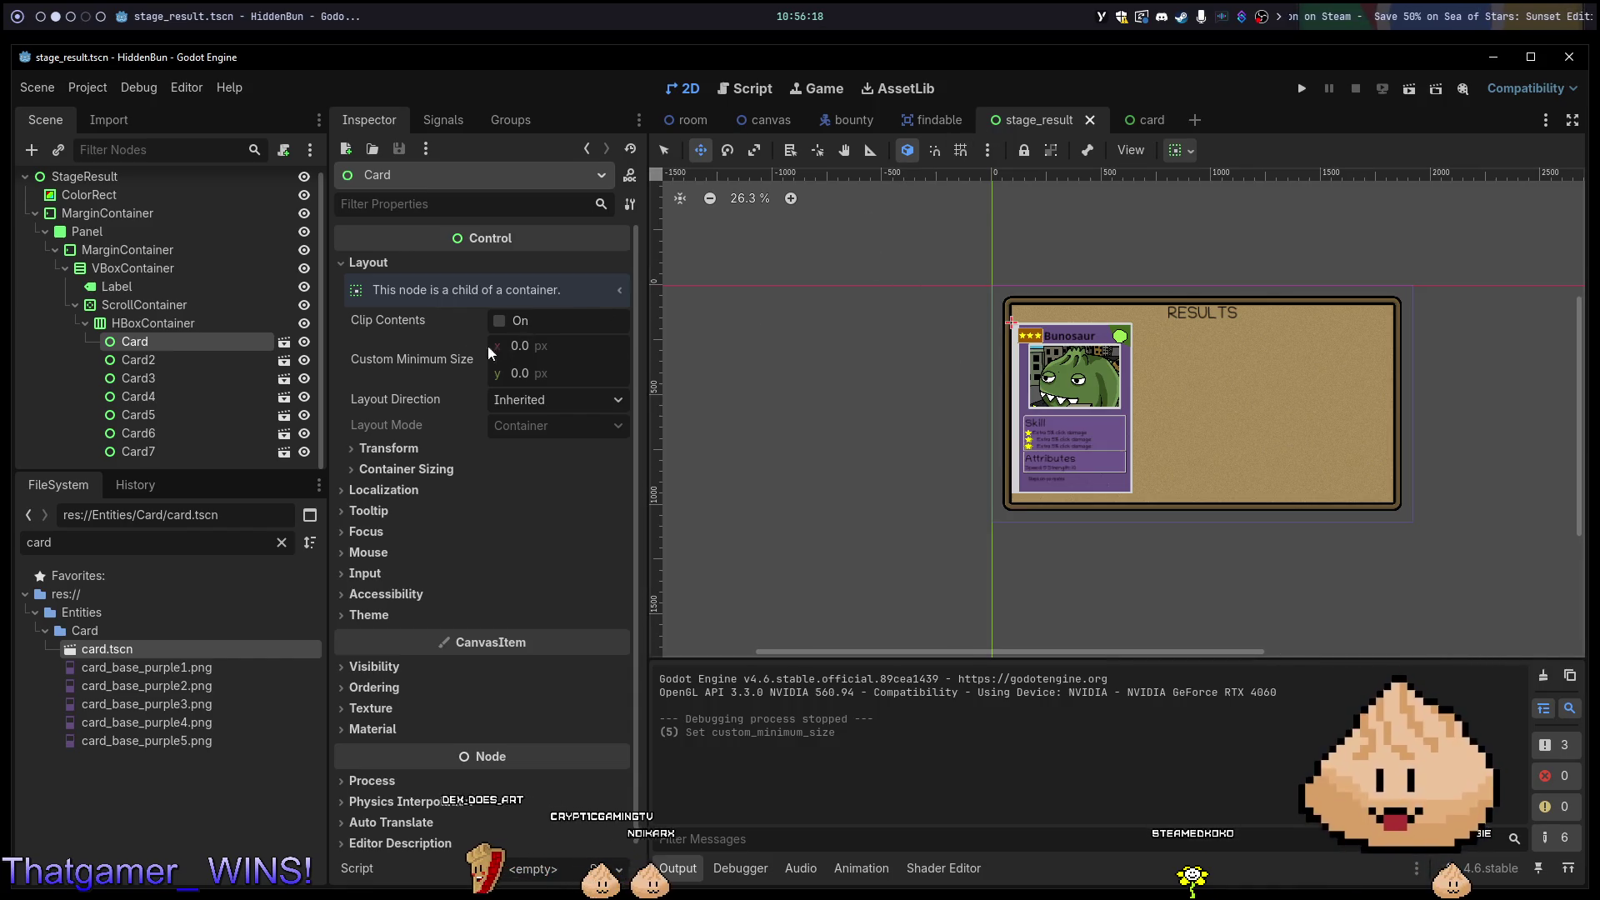
{"action": "scroll", "coordinate": [1084, 387], "scroll_direction": "up", "scroll_amount": 5}
Run the game to check the full-size card, then select CardFrame in card.tscn.
{"action": "key", "text": "F5"}
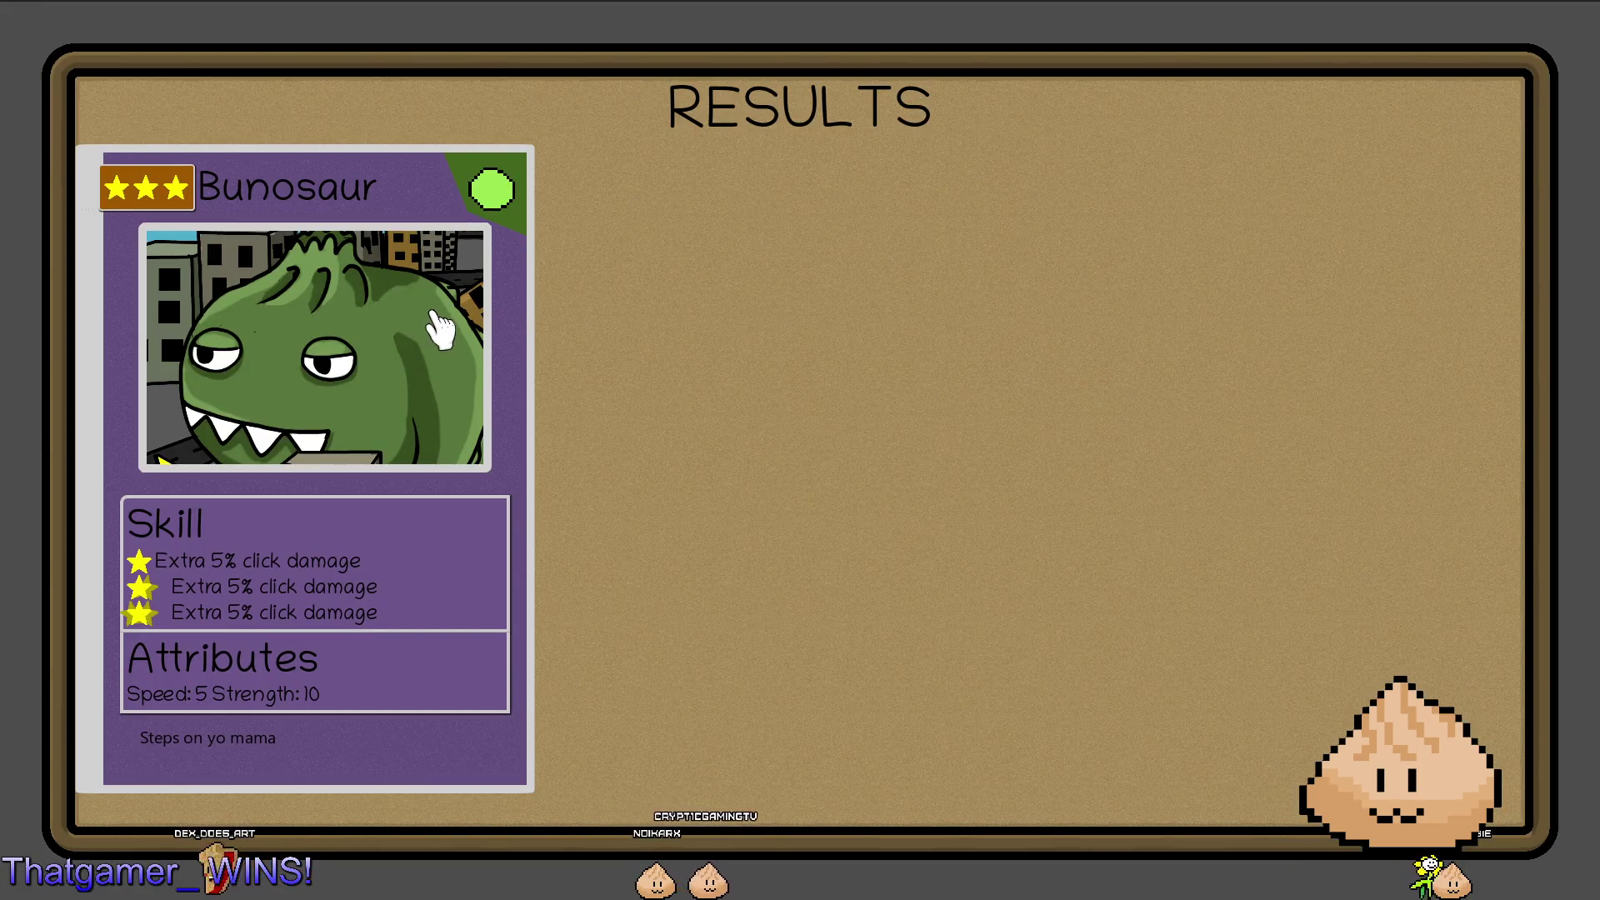
{"action": "key", "text": "alt+F4"}
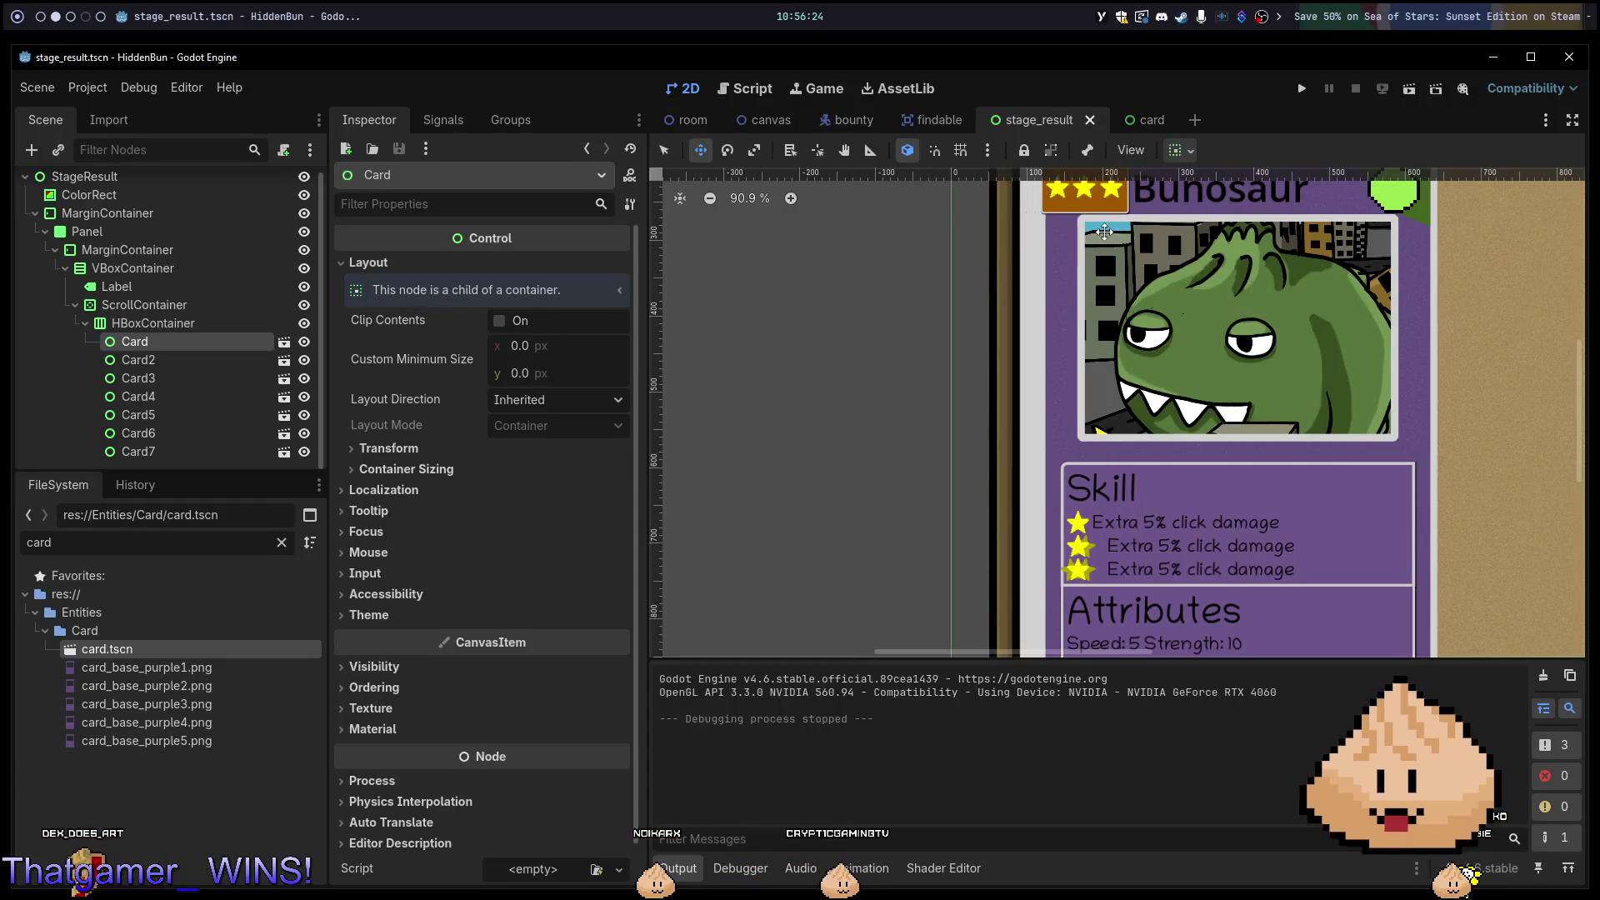
{"action": "left_click", "coordinate": [1147, 122]}
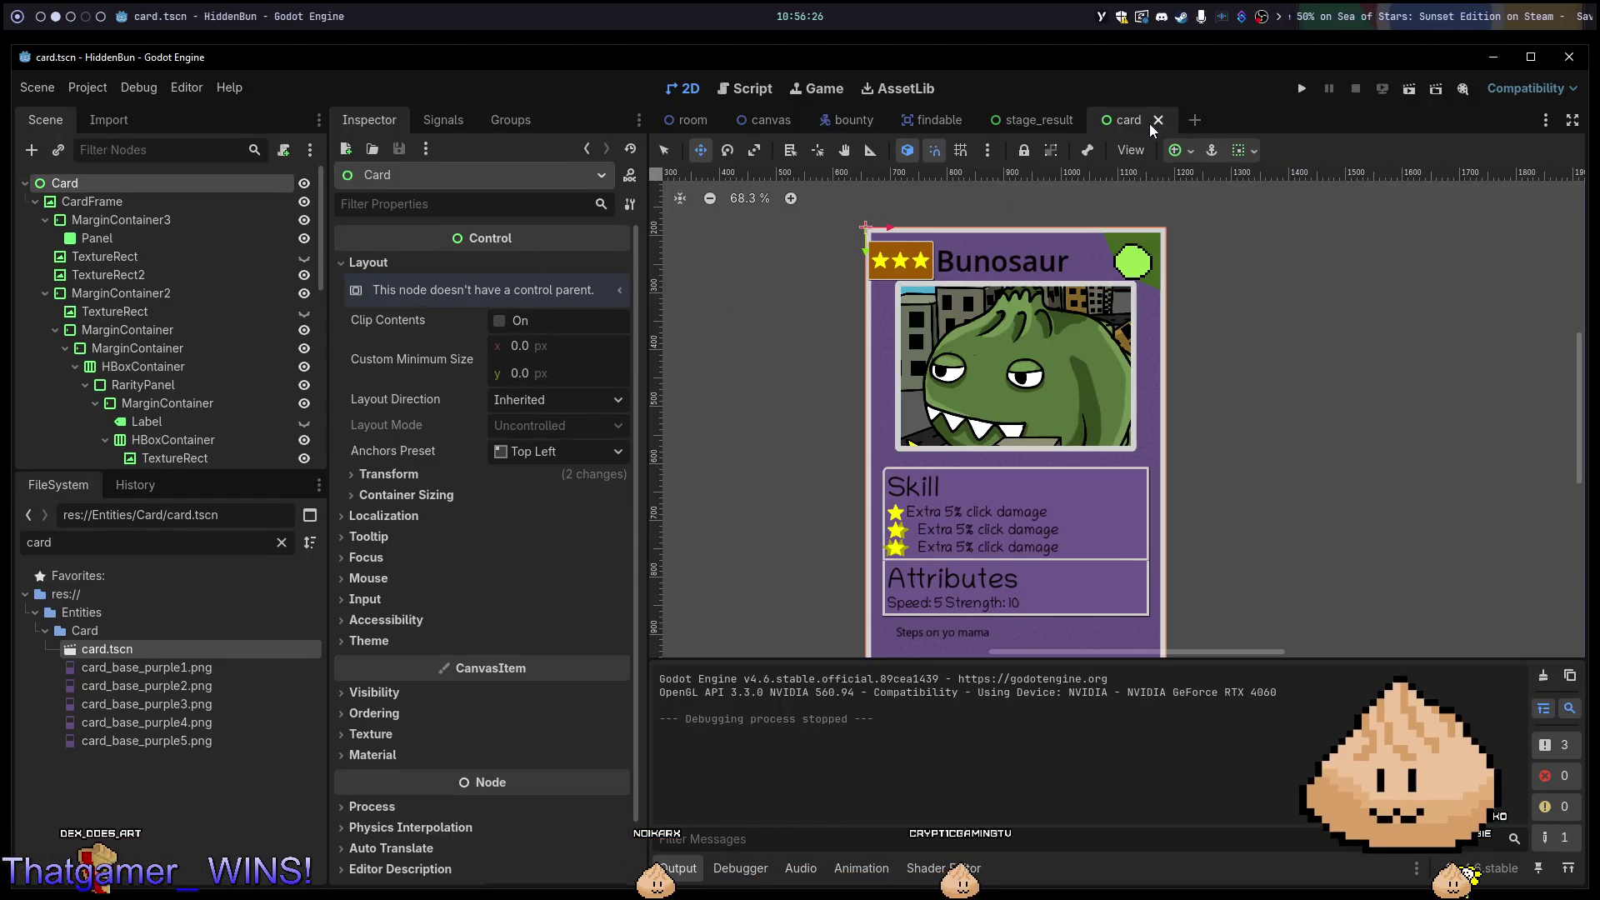
{"action": "scroll", "coordinate": [870, 291], "scroll_direction": "up", "scroll_amount": 12}
{"action": "scroll", "coordinate": [869, 290], "scroll_direction": "down", "scroll_amount": 11}
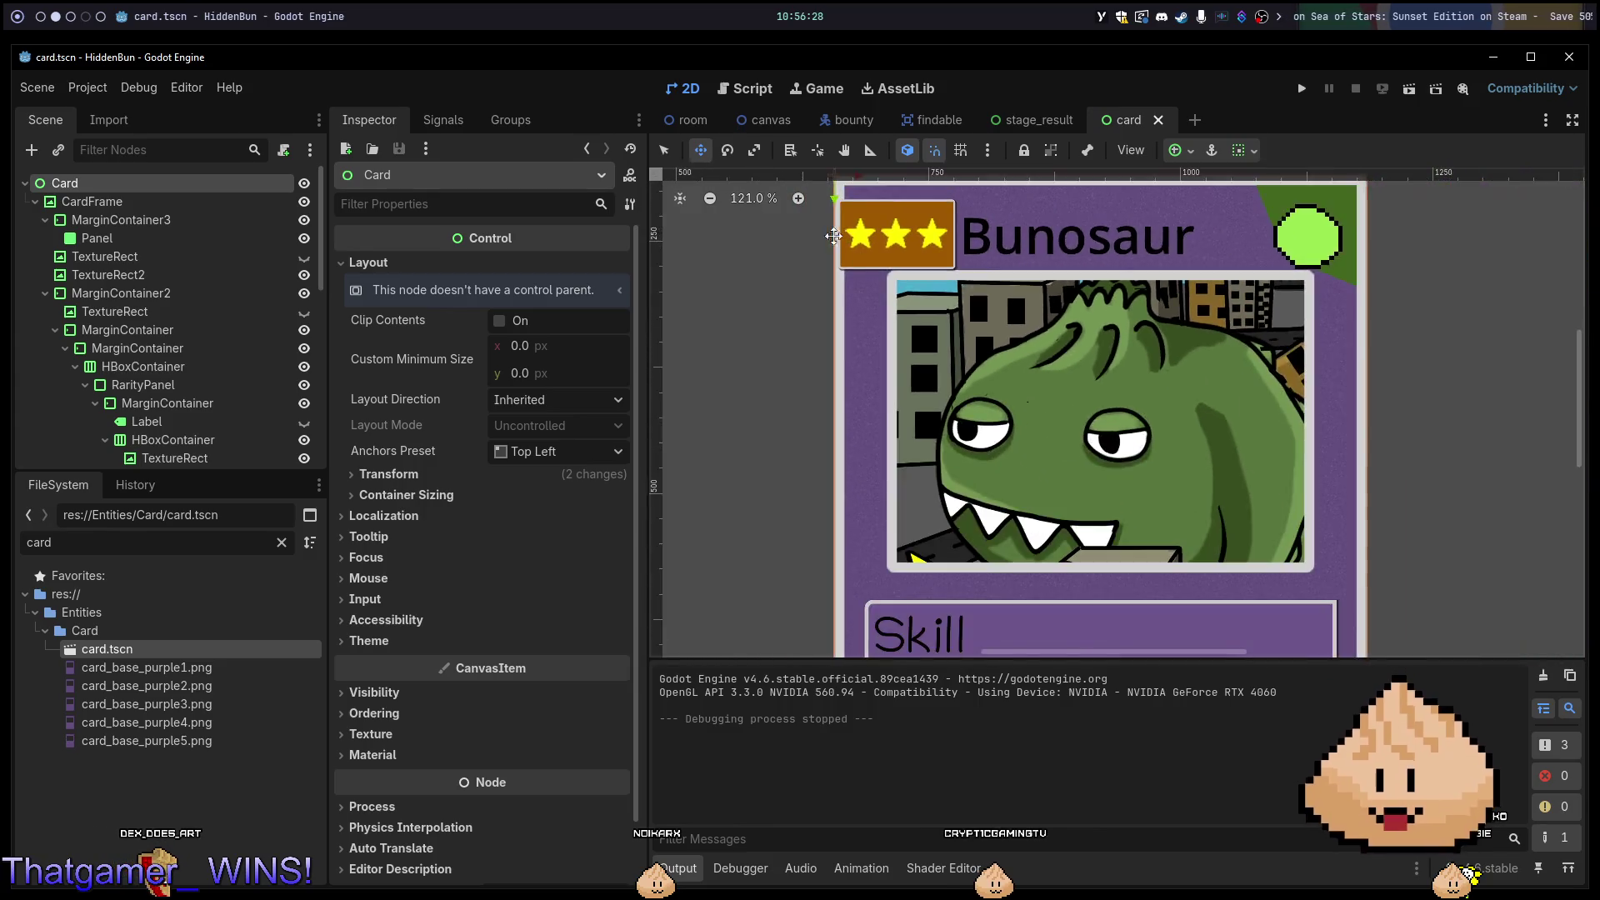
{"action": "left_click", "coordinate": [153, 199]}
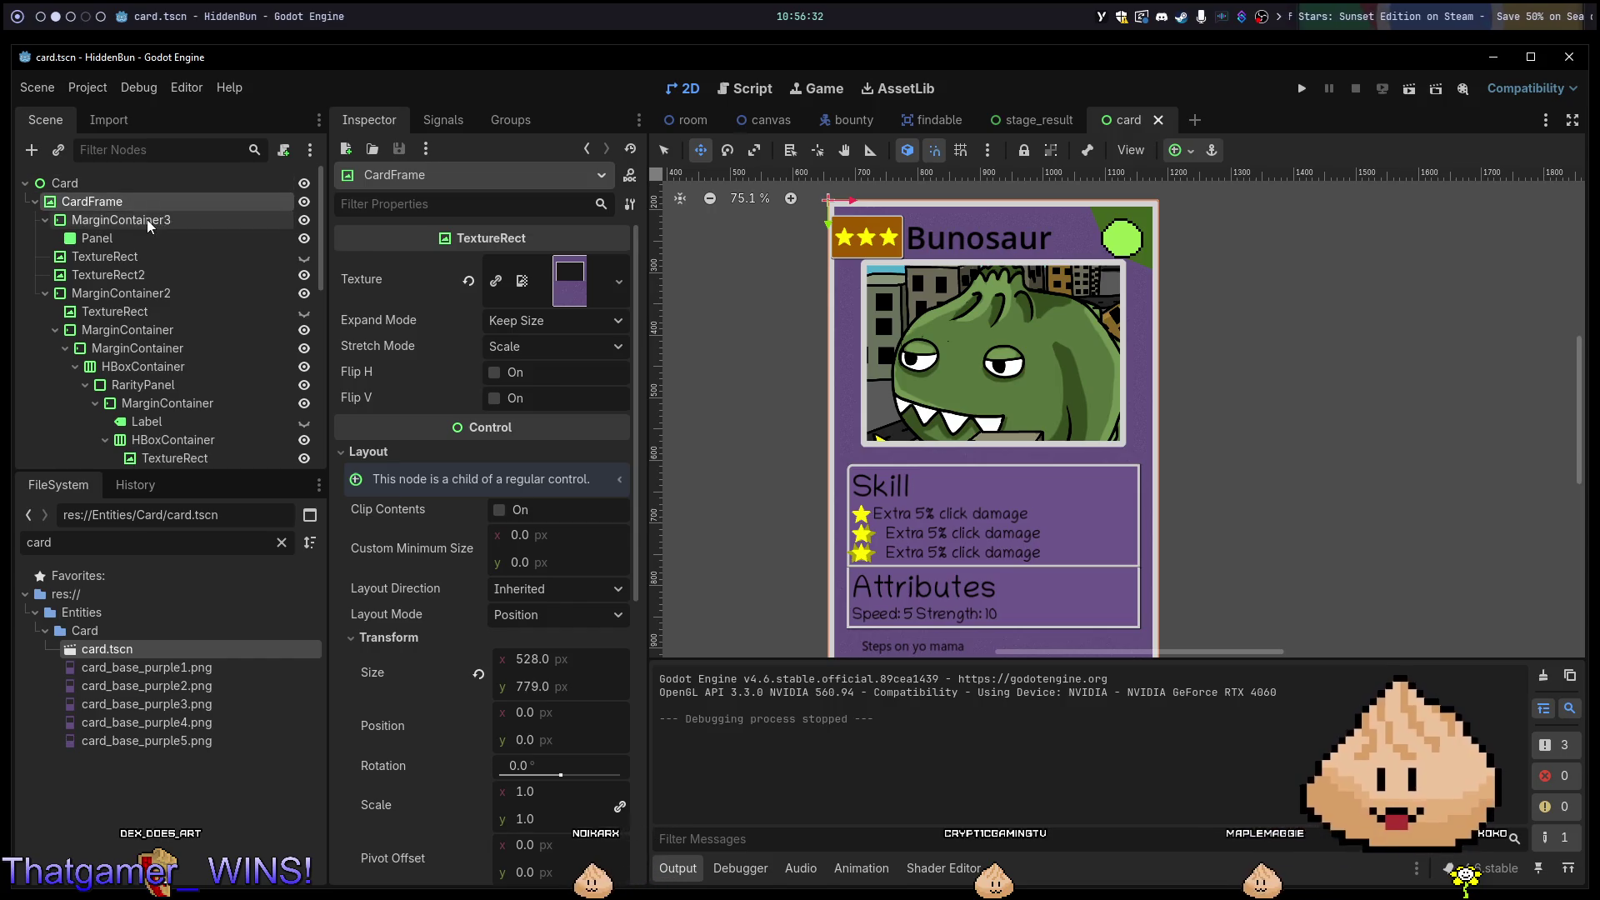
{"action": "double_click", "coordinate": [36, 197]}
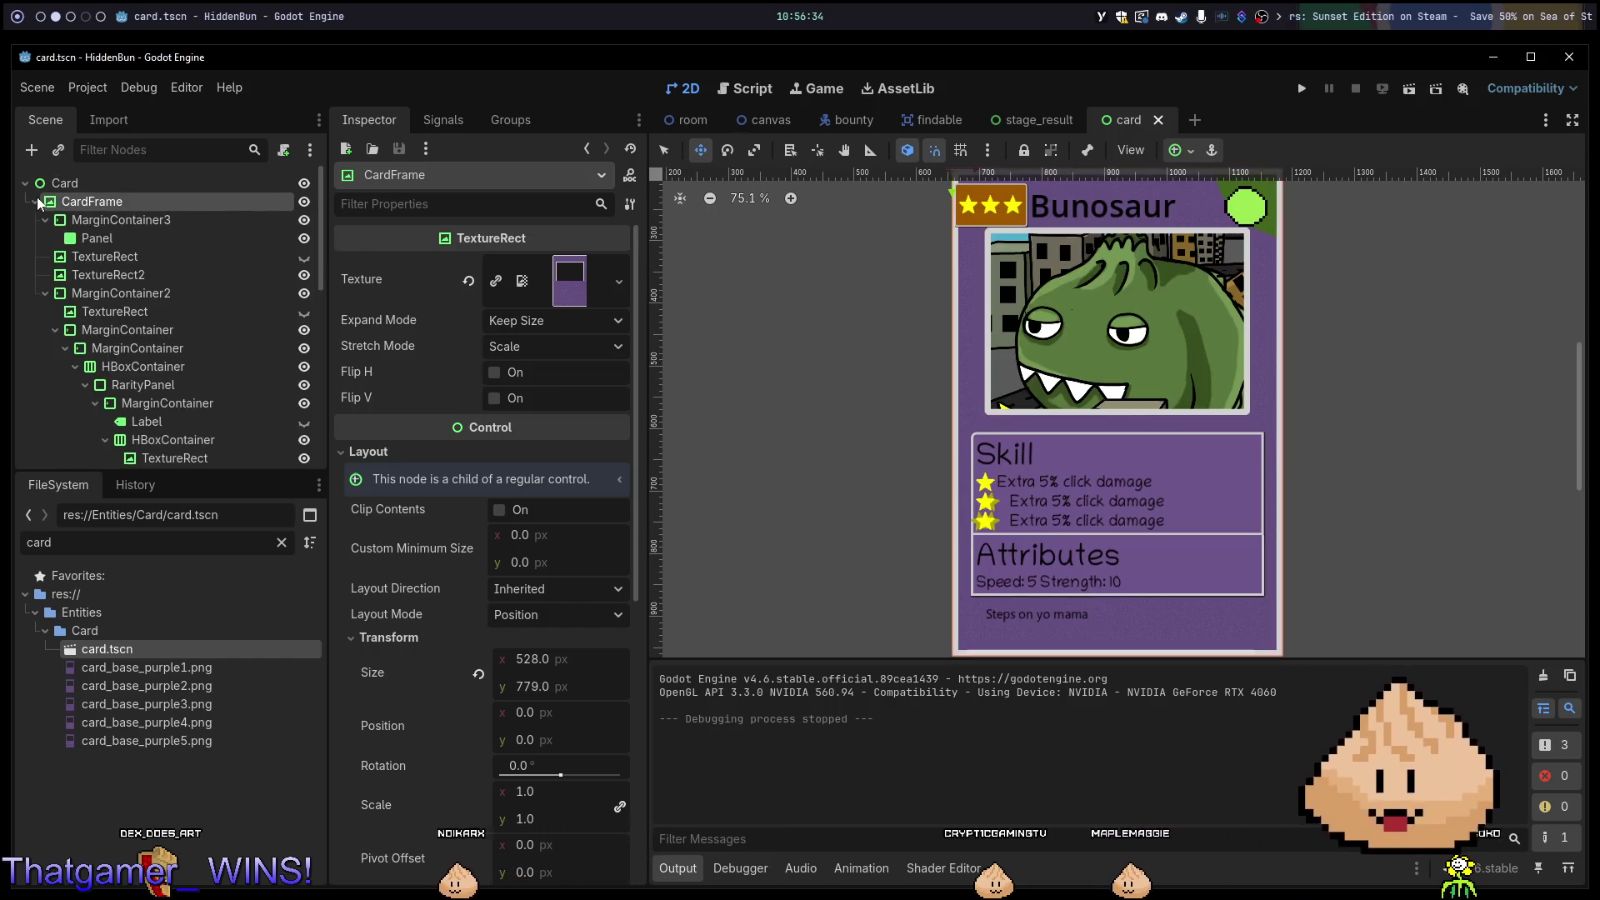
{"action": "right_click", "coordinate": [86, 181]}
{"action": "left_click", "coordinate": [162, 195]}
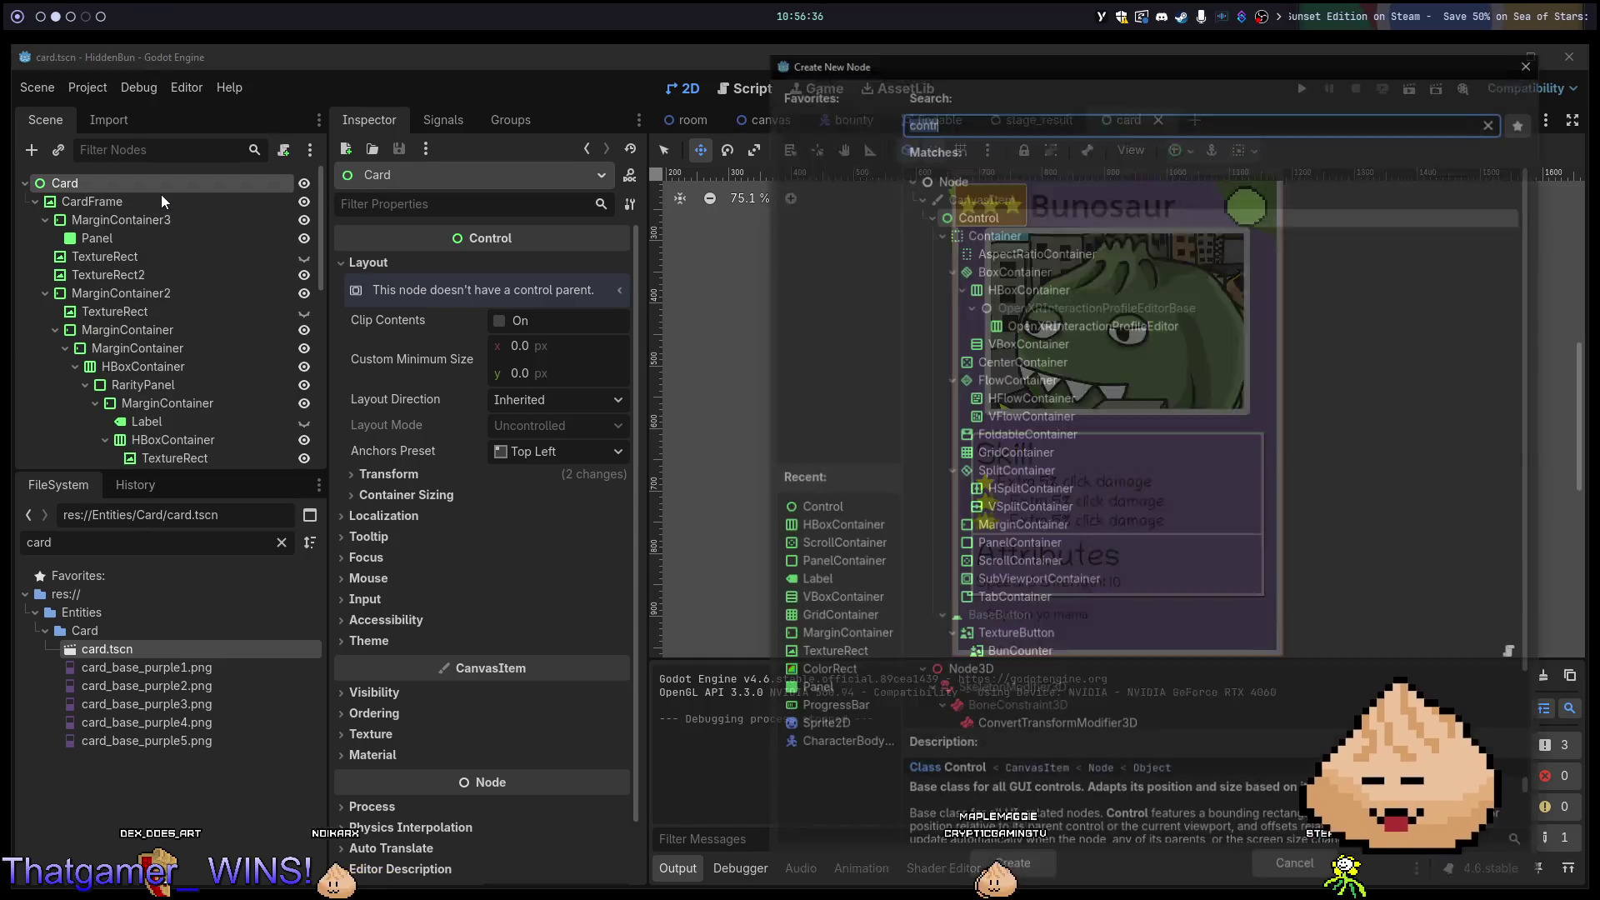
{"action": "type", "text": "panel"}
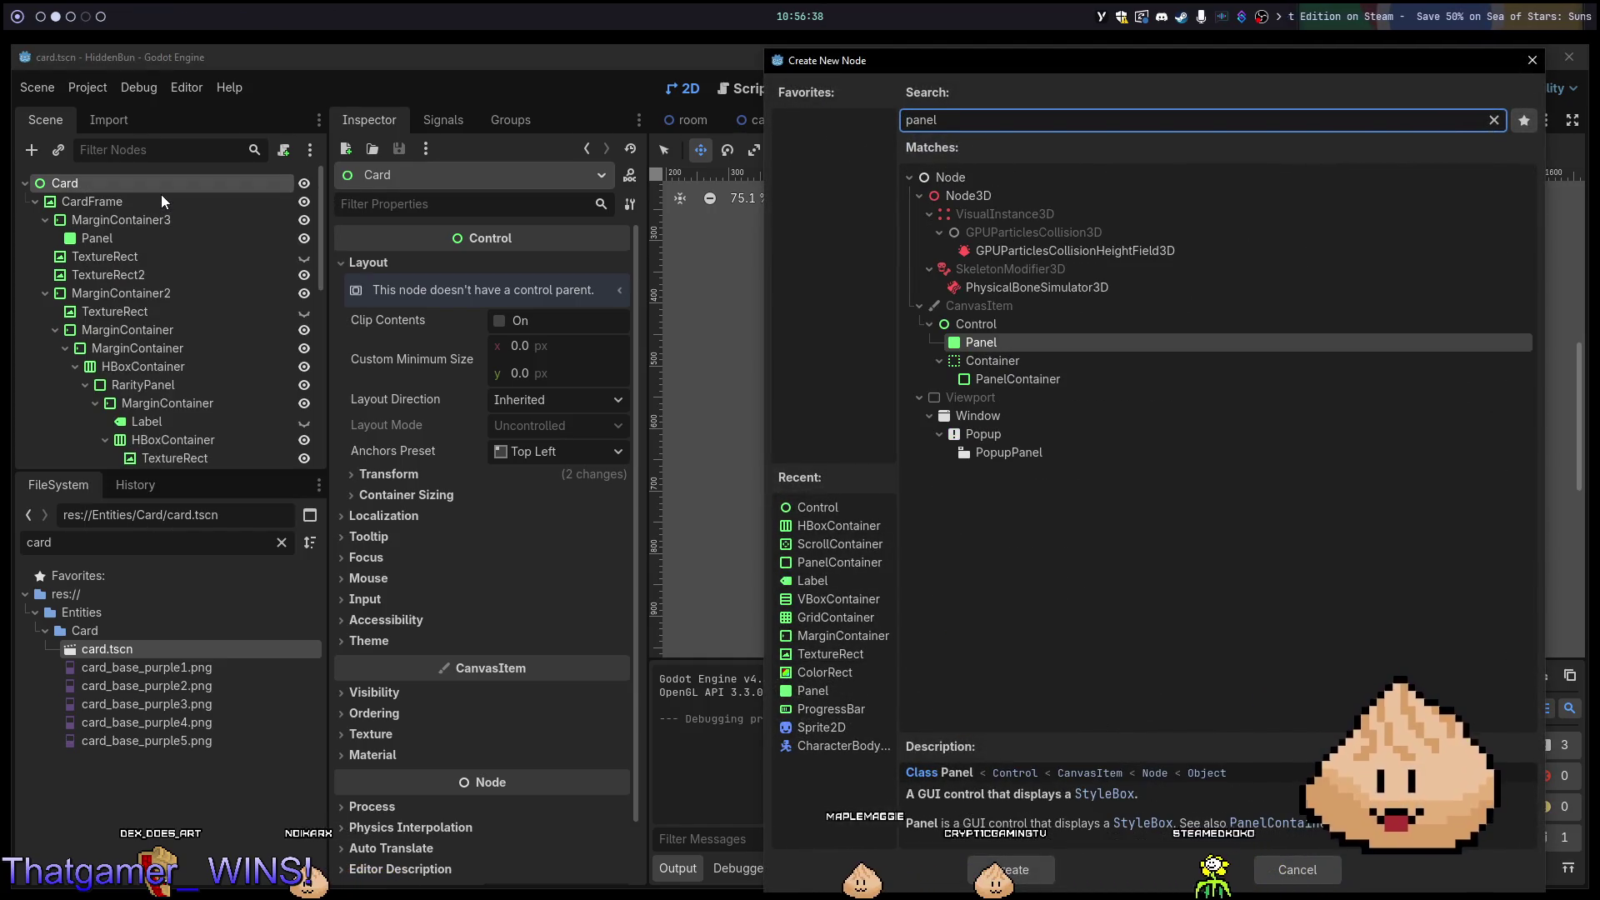
{"action": "type", "text": "container"}
{"action": "key", "text": "Return"}
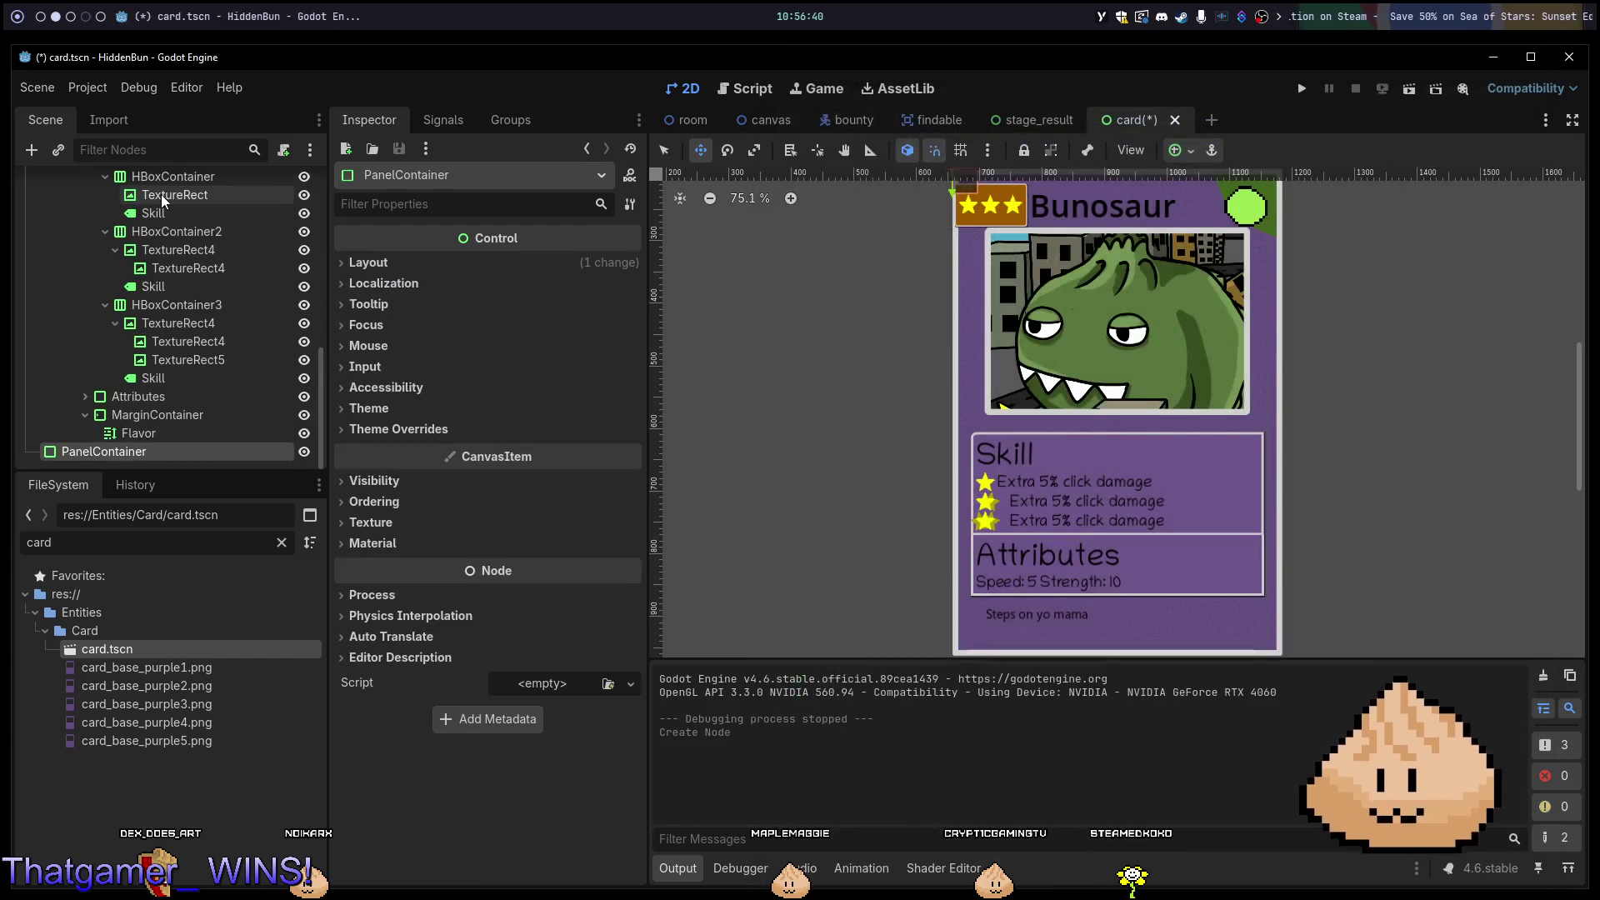
{"action": "mouse_move", "coordinate": [110, 455]}
{"action": "left_mouse_down"}
{"action": "mouse_move", "coordinate": [96, 167]}
{"action": "mouse_move", "coordinate": [97, 202]}
{"action": "left_mouse_up"}
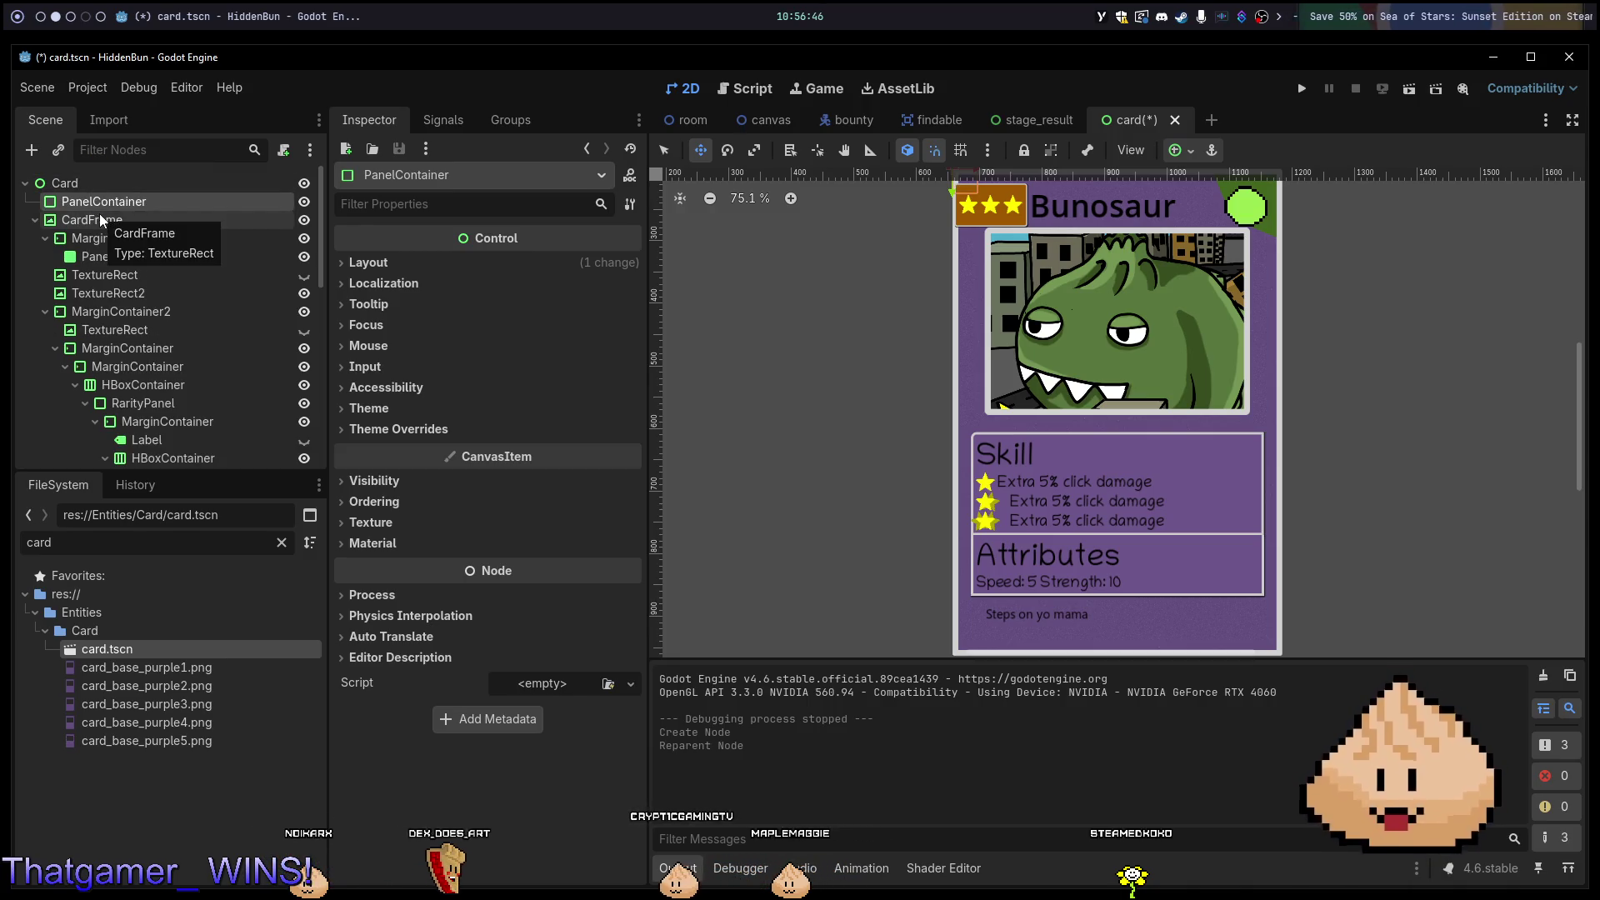
{"action": "left_click", "coordinate": [101, 219]}
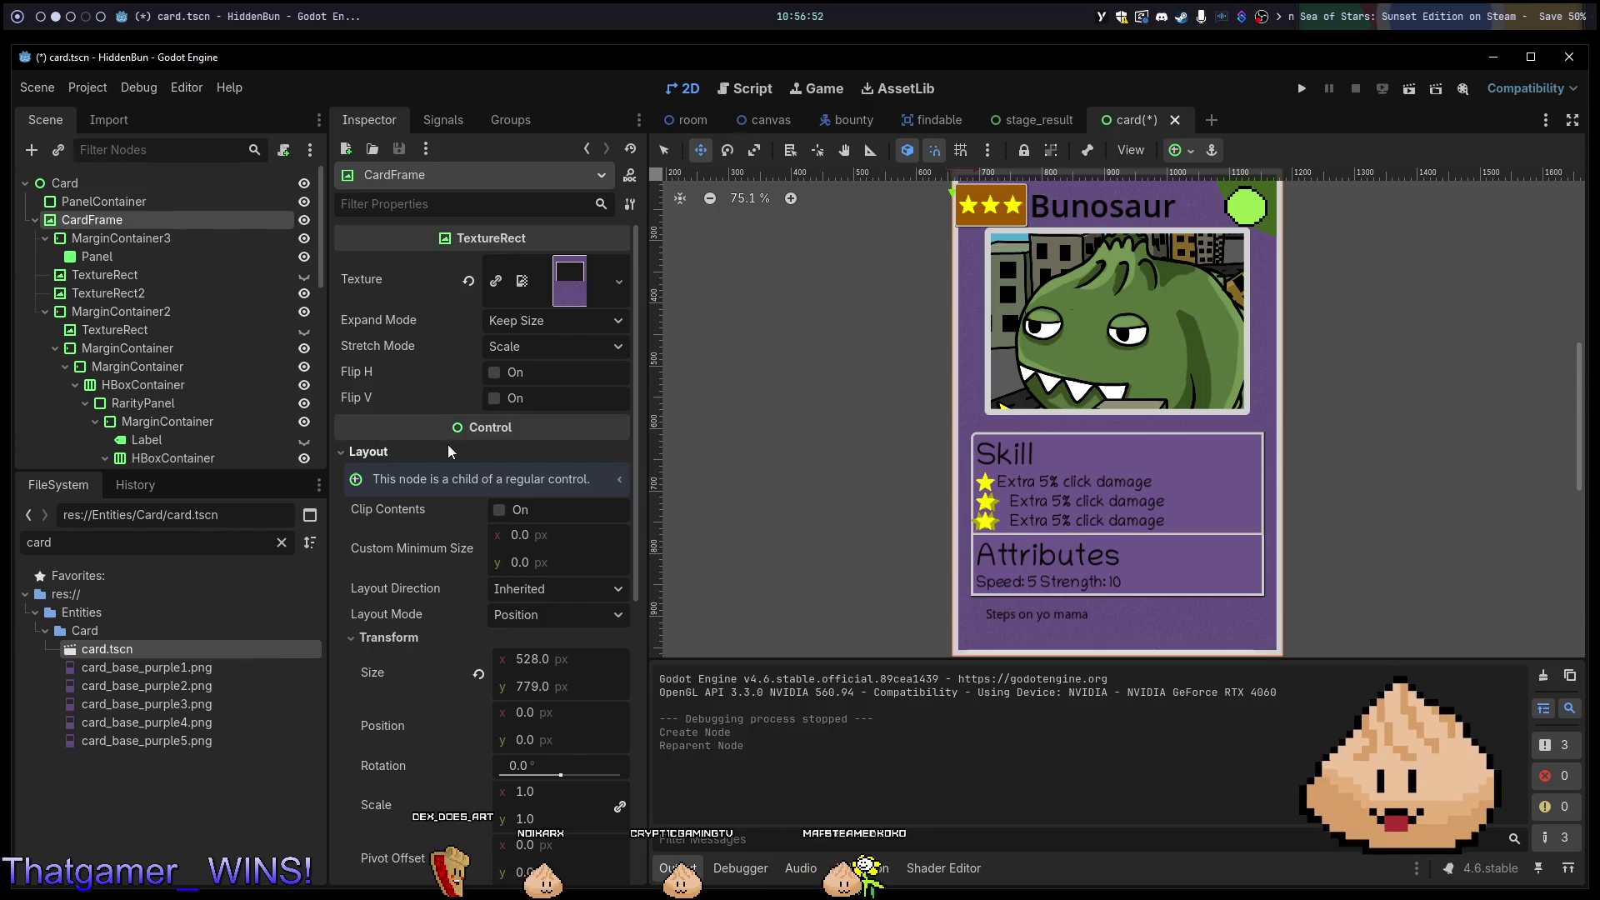
{"action": "scroll", "coordinate": [448, 449], "scroll_direction": "down", "scroll_amount": 5}
{"action": "scroll", "coordinate": [451, 468], "scroll_direction": "up", "scroll_amount": 5}
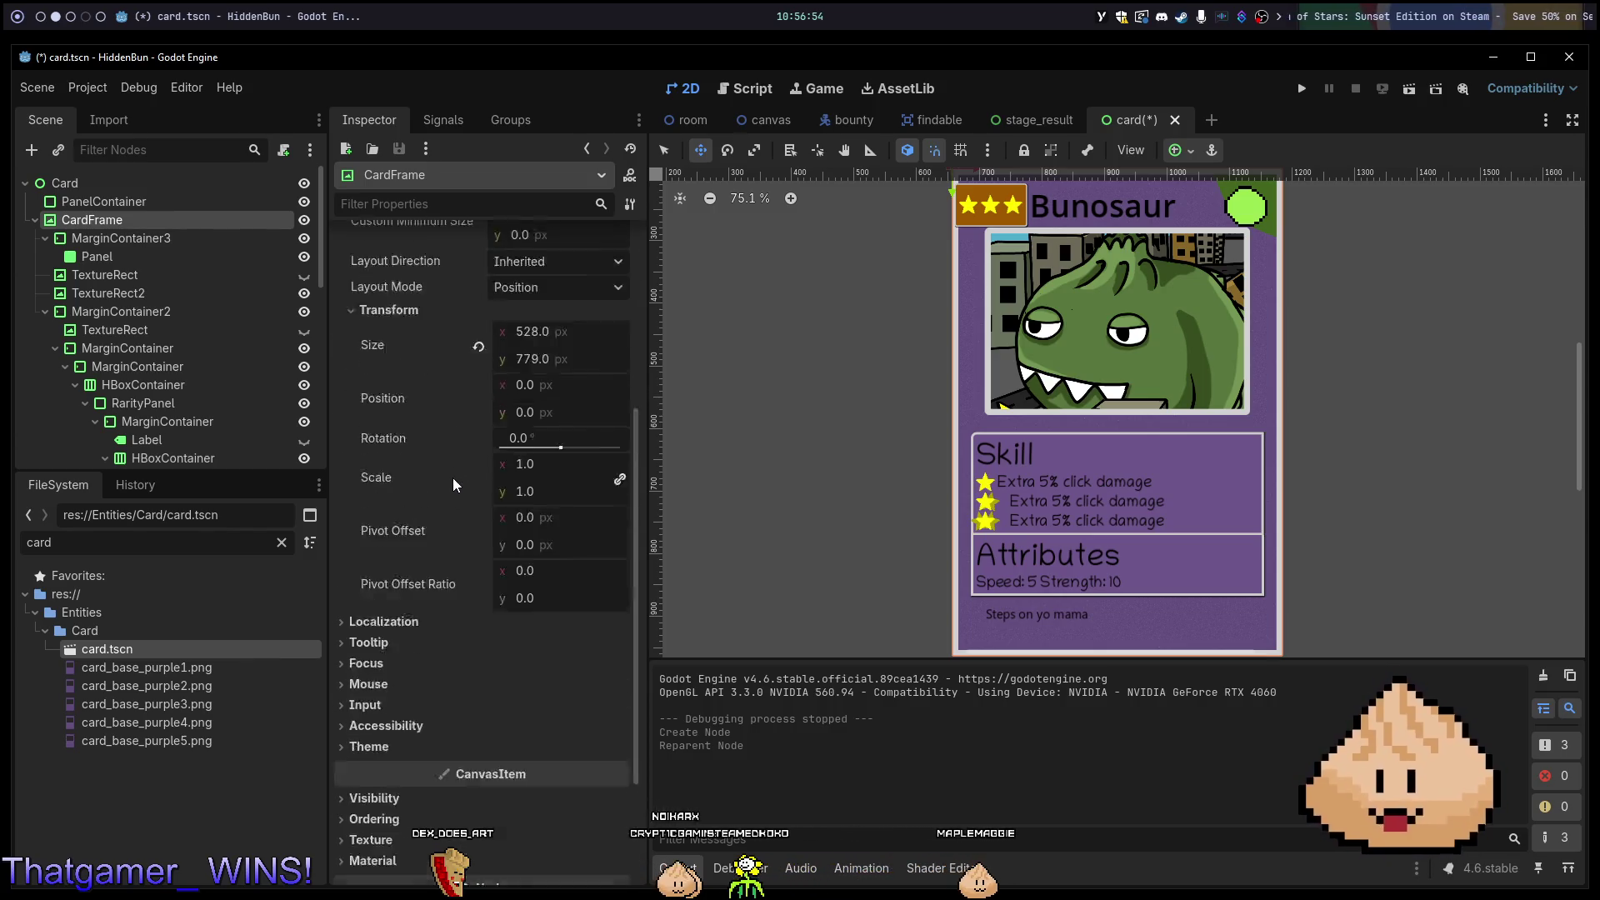
{"action": "scroll", "coordinate": [824, 327], "scroll_direction": "up", "scroll_amount": 4}
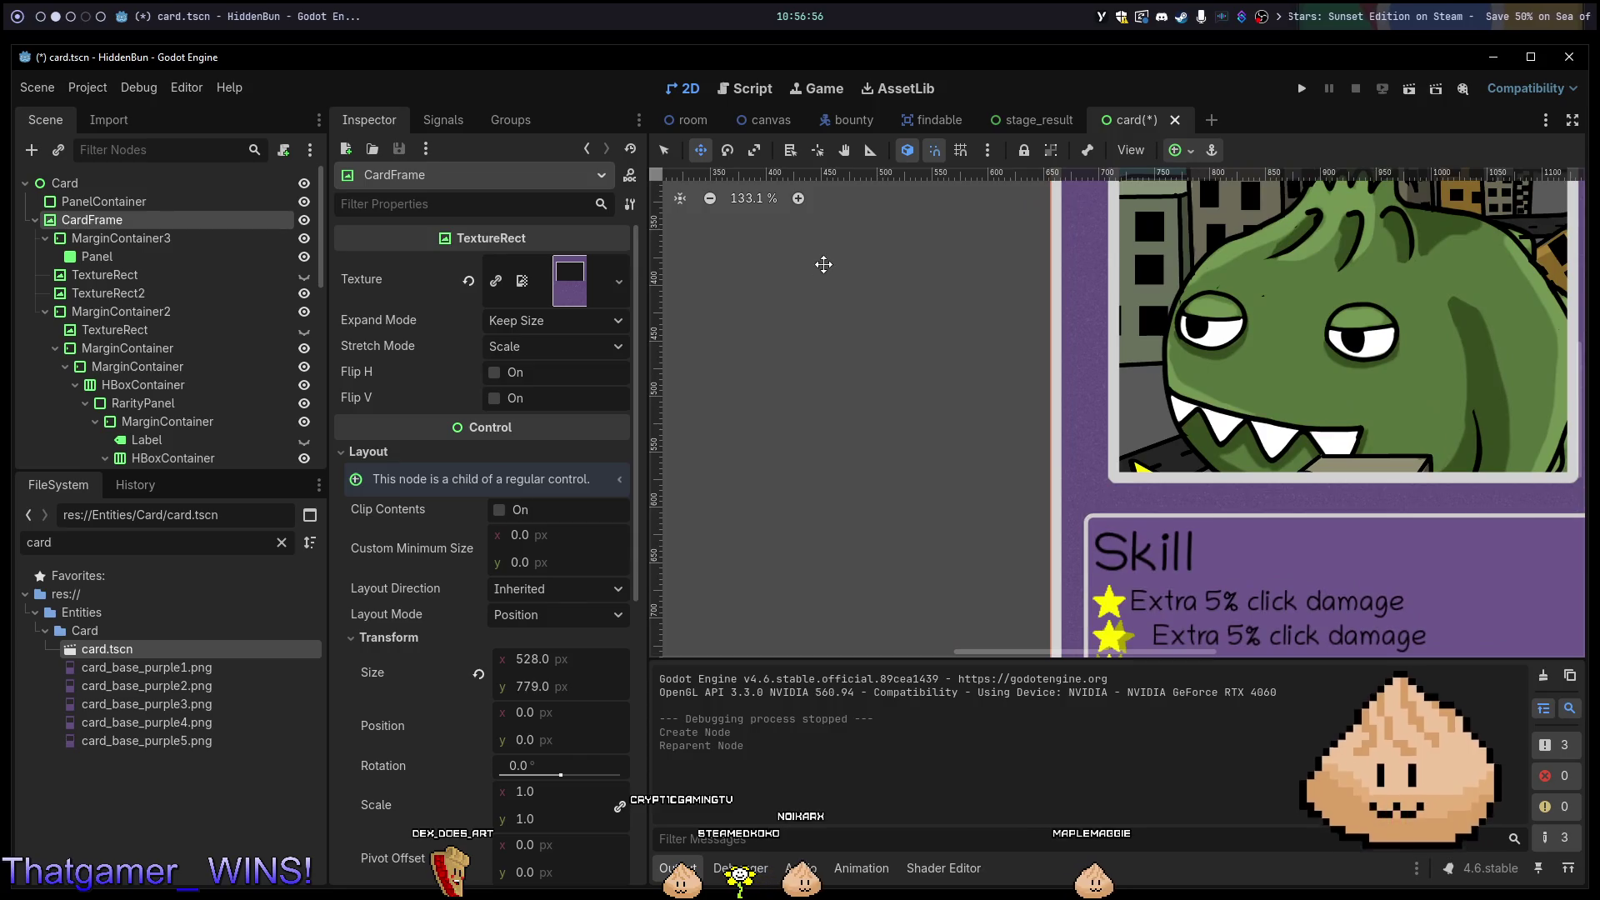
{"action": "scroll", "coordinate": [822, 495], "scroll_direction": "down", "scroll_amount": 2}
{"action": "scroll", "coordinate": [1041, 274], "scroll_direction": "up", "scroll_amount": 5}
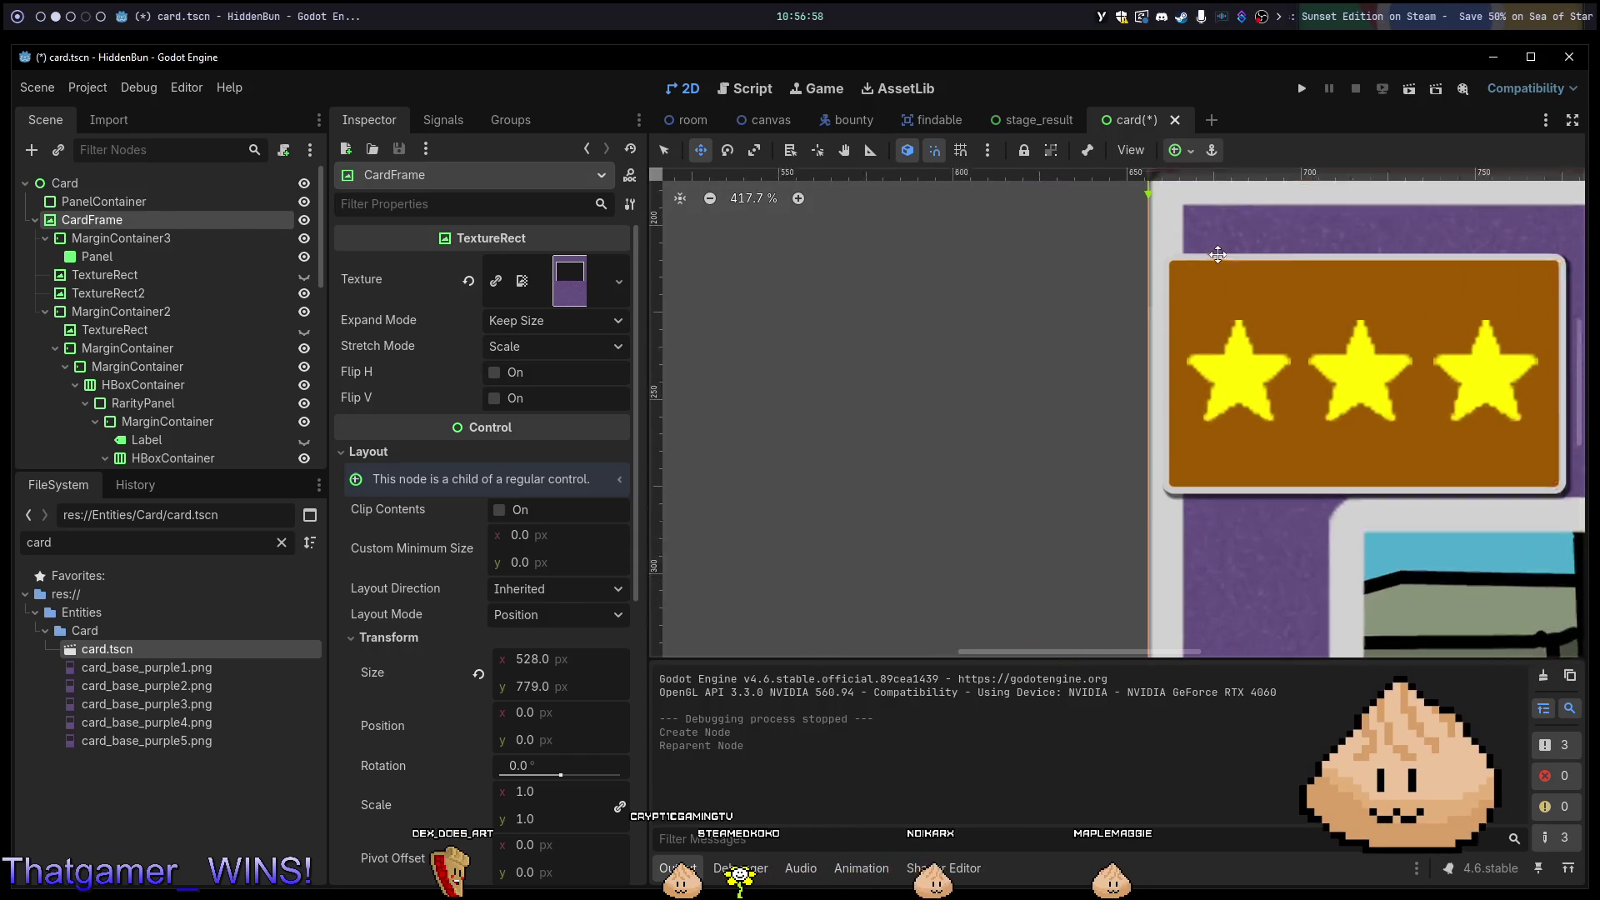
{"action": "scroll", "coordinate": [1134, 339], "scroll_direction": "up", "scroll_amount": 8}
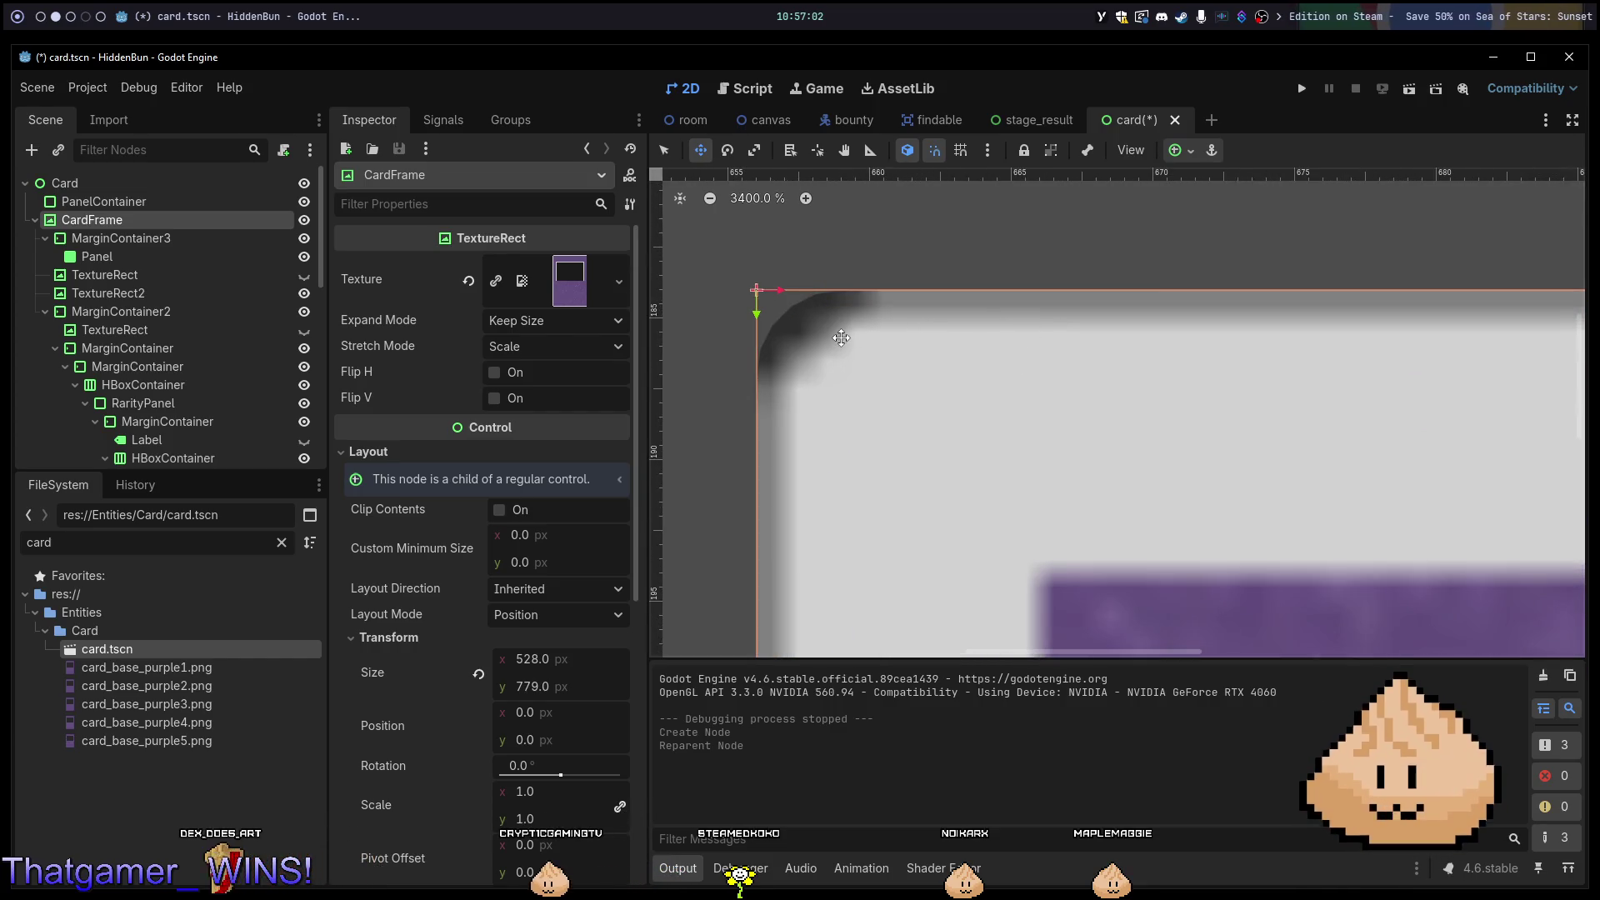
{"action": "scroll", "coordinate": [841, 337], "scroll_direction": "down", "scroll_amount": 9}
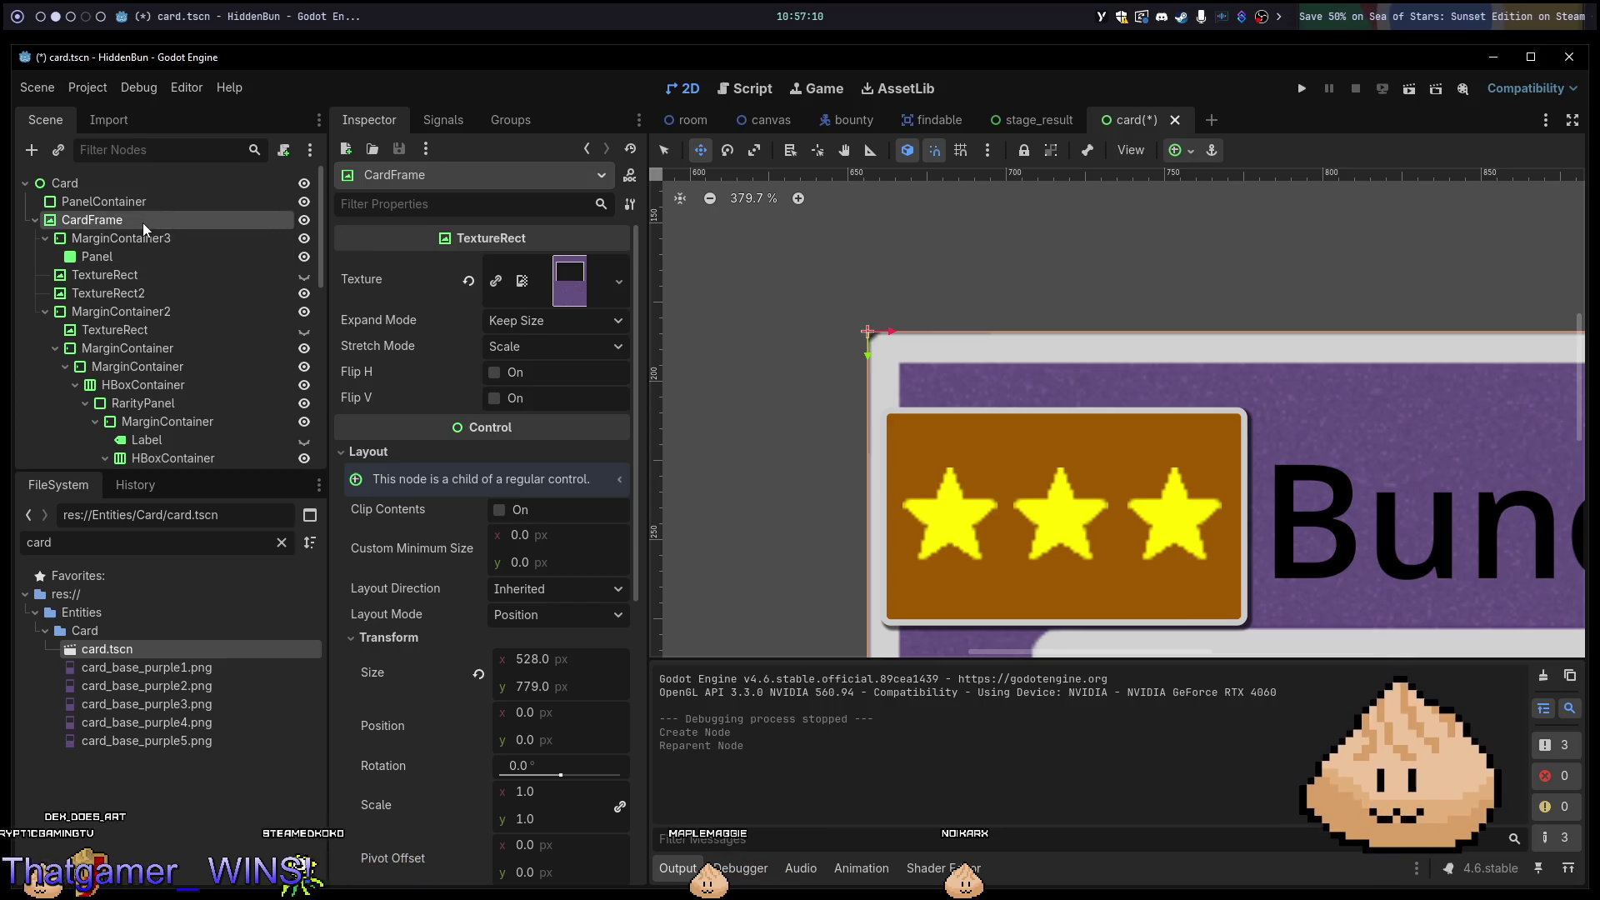
Move CardFrame under the PanelContainer and add a MarginContainer child to it.
{"action": "left_click", "coordinate": [161, 190]}
{"action": "left_click", "coordinate": [162, 199]}
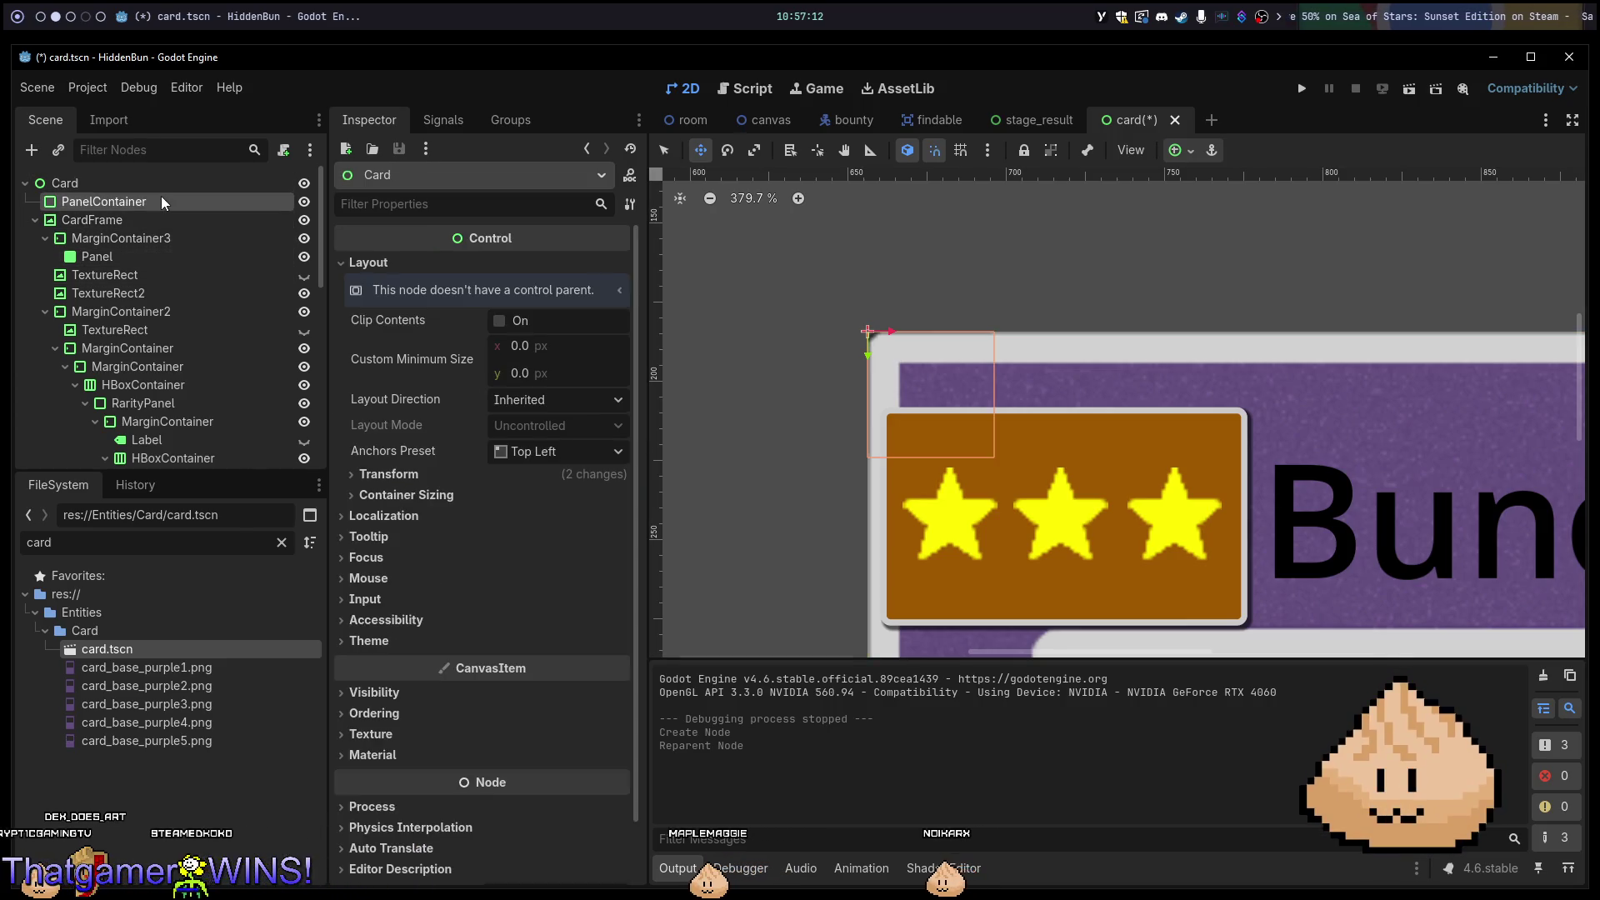
{"action": "left_click_drag", "start_coordinate": [143, 218], "coordinate": [148, 207]}
{"action": "left_click", "coordinate": [150, 203]}
{"action": "right_click", "coordinate": [148, 202]}
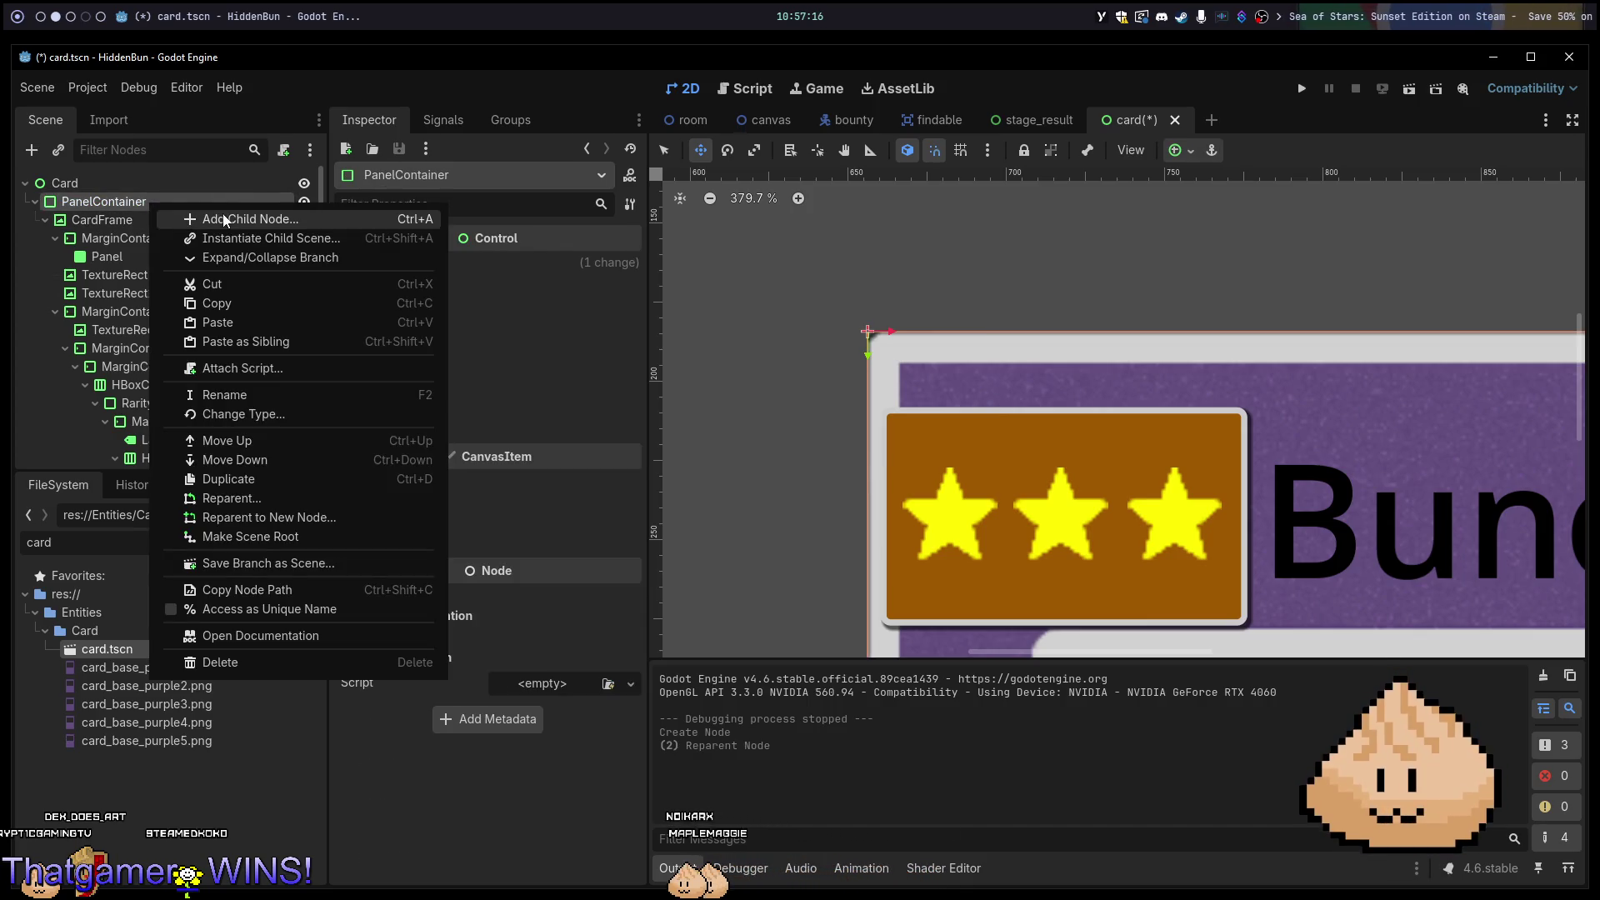
{"action": "left_click", "coordinate": [223, 219]}
{"action": "type", "text": "margin"}
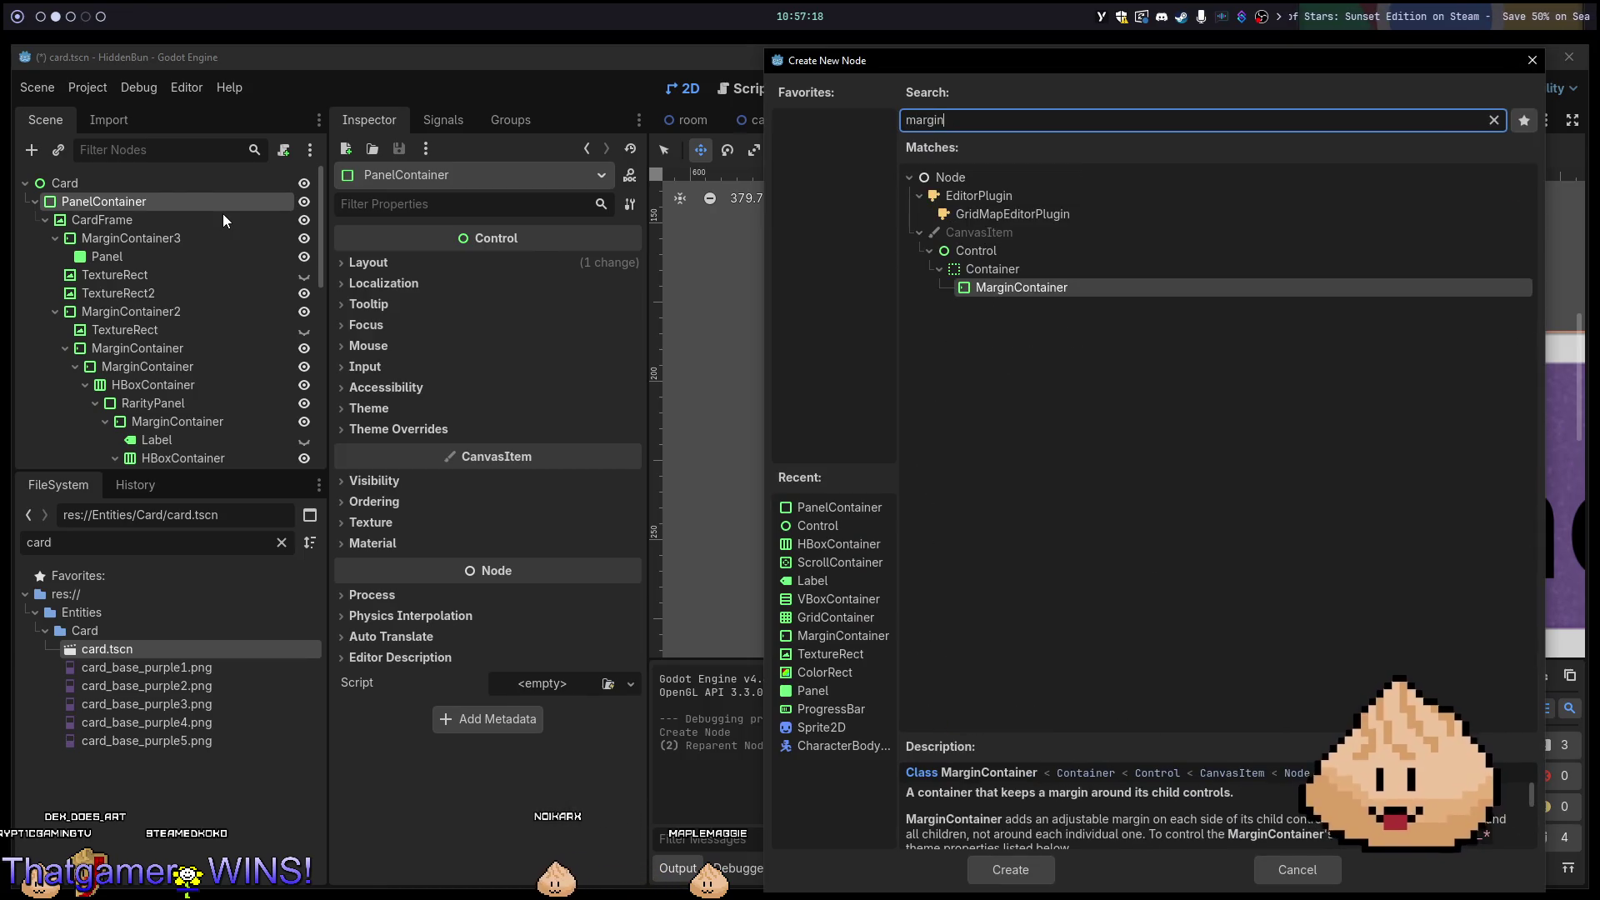
{"action": "key", "text": "Return"}
Undo a misplaced reparent and move CardFrame inside the MarginContainer.
{"action": "mouse_move", "coordinate": [151, 454]}
{"action": "left_mouse_down"}
{"action": "mouse_move", "coordinate": [137, 146]}
{"action": "mouse_move", "coordinate": [132, 218]}
{"action": "left_mouse_up"}
{"action": "left_click", "coordinate": [129, 215]}
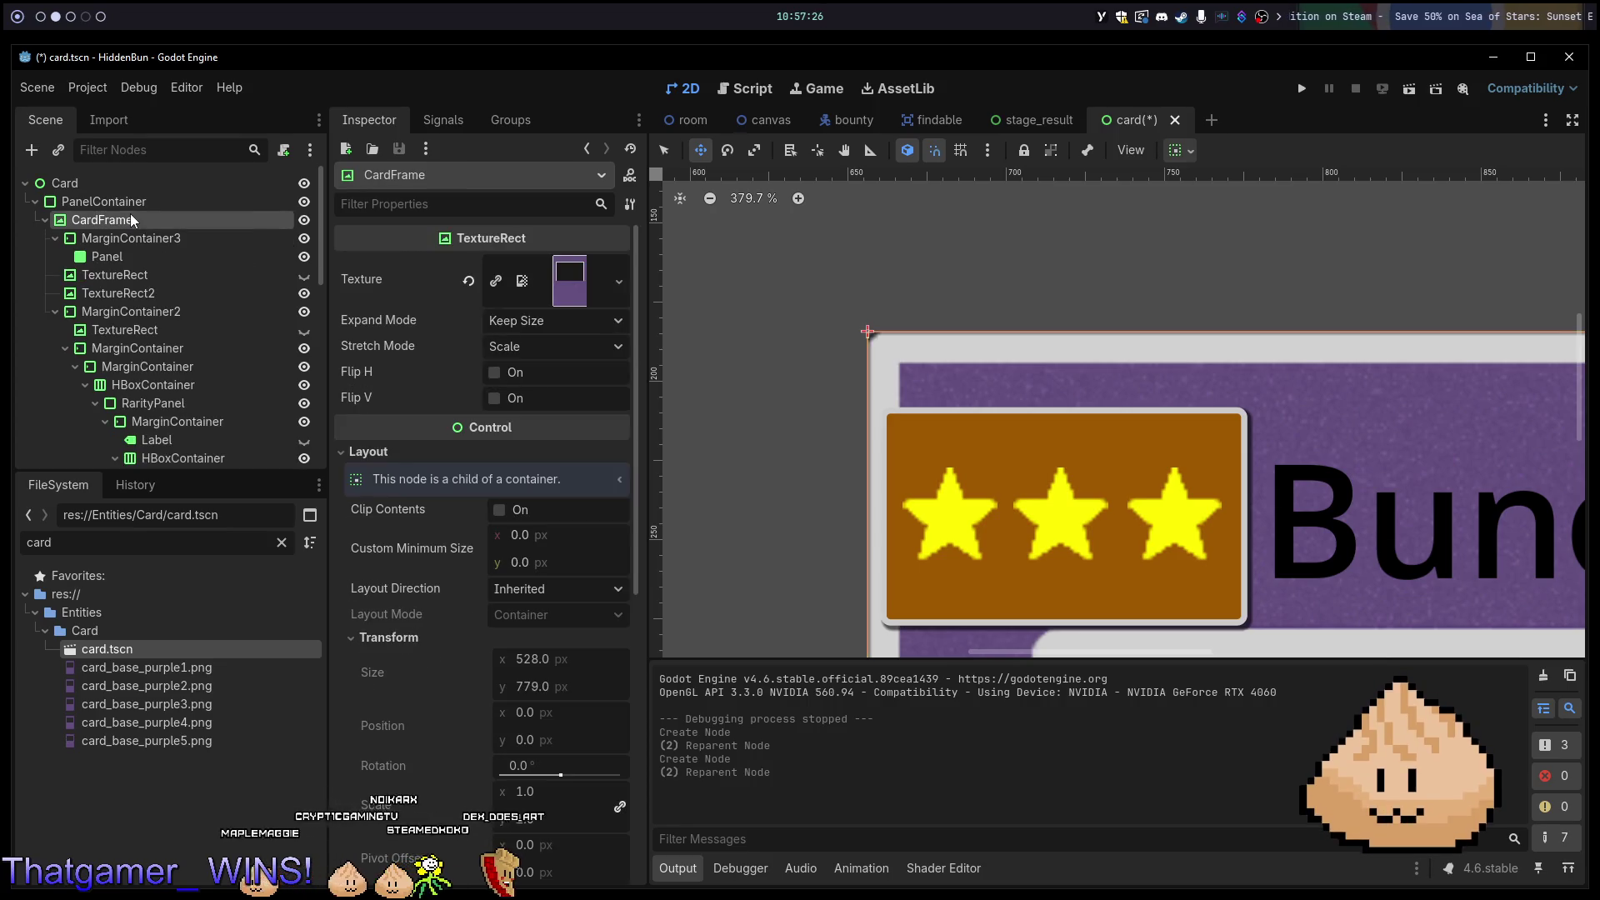
{"action": "key", "text": "ctrl+z"}
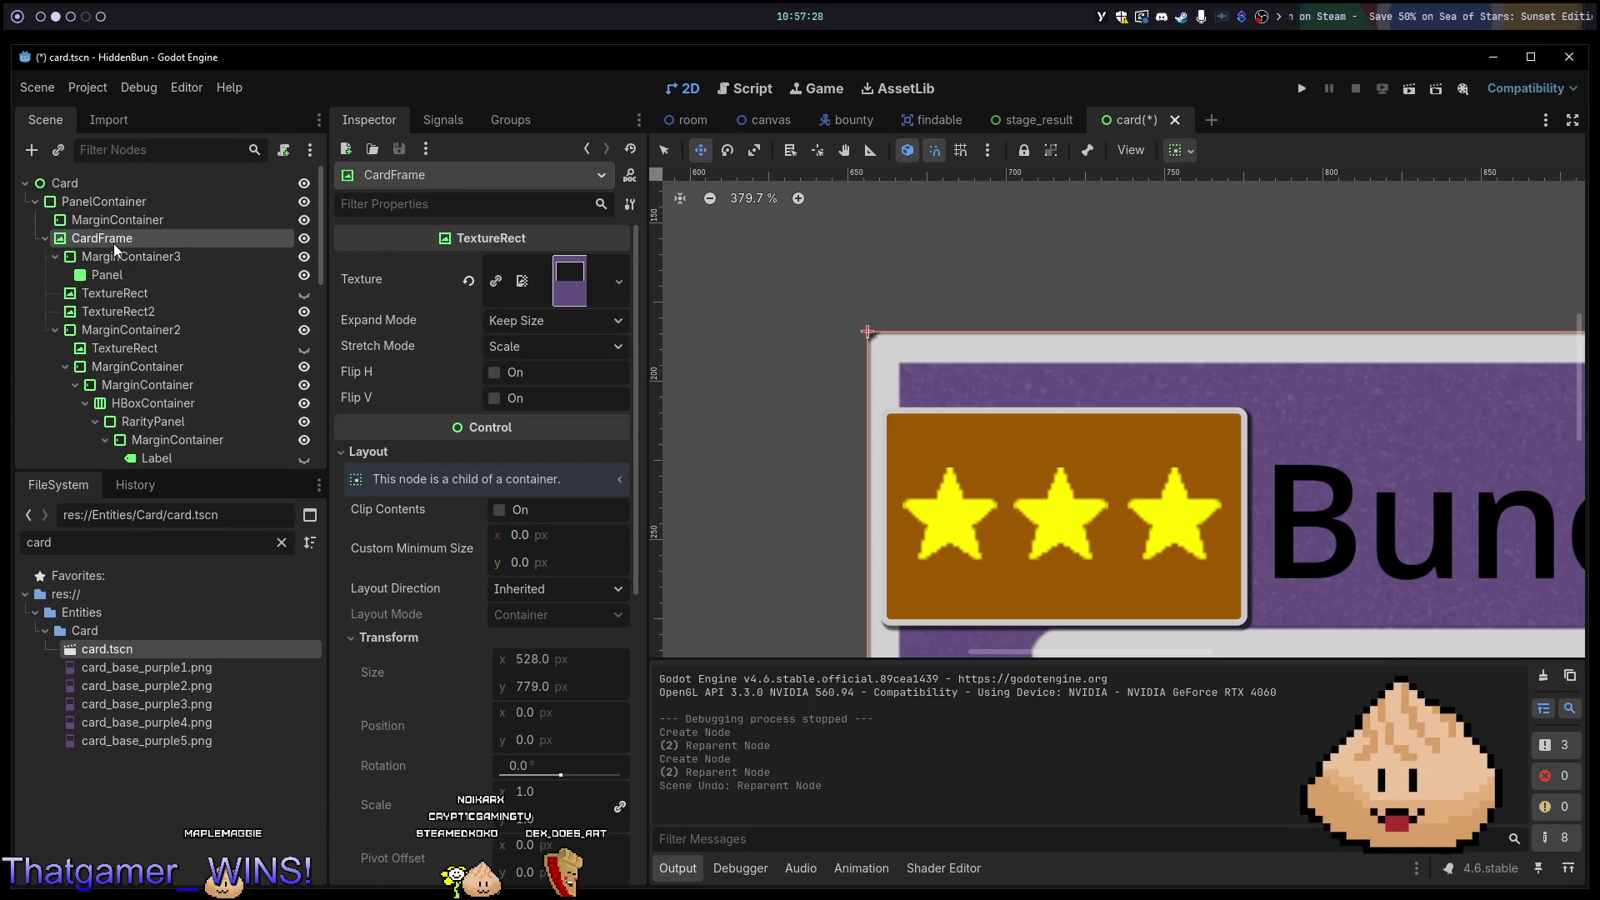
{"action": "left_click_drag", "start_coordinate": [114, 243], "coordinate": [137, 218]}
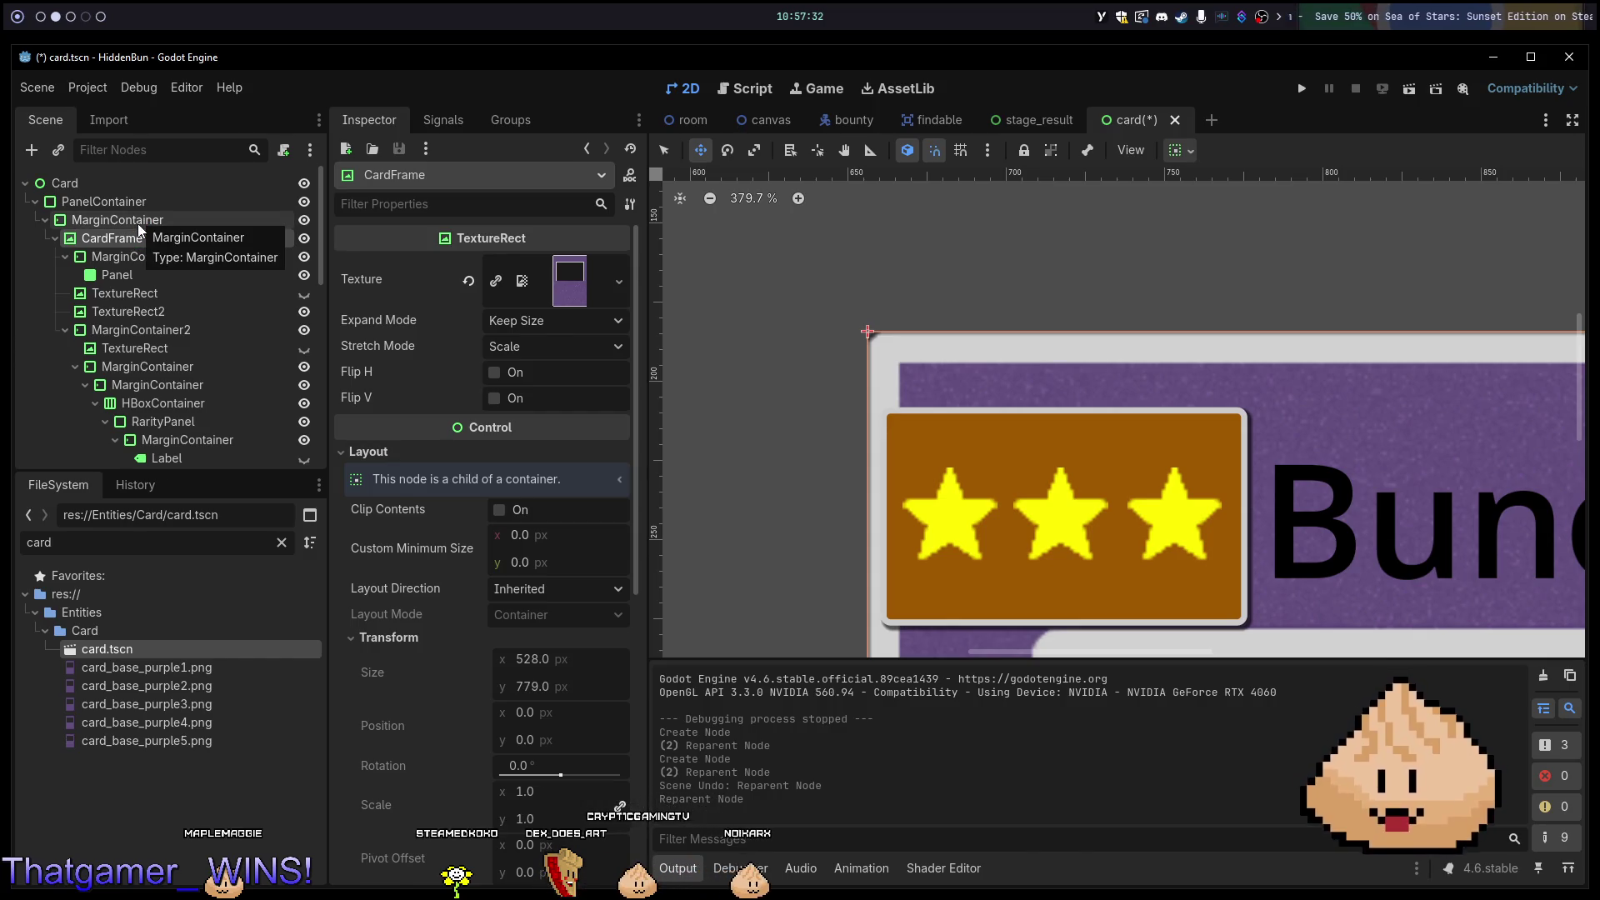
Set the MarginContainer's left, top, right and bottom margin overrides to 5.
{"action": "left_click", "coordinate": [138, 223]}
{"action": "left_click", "coordinate": [529, 431]}
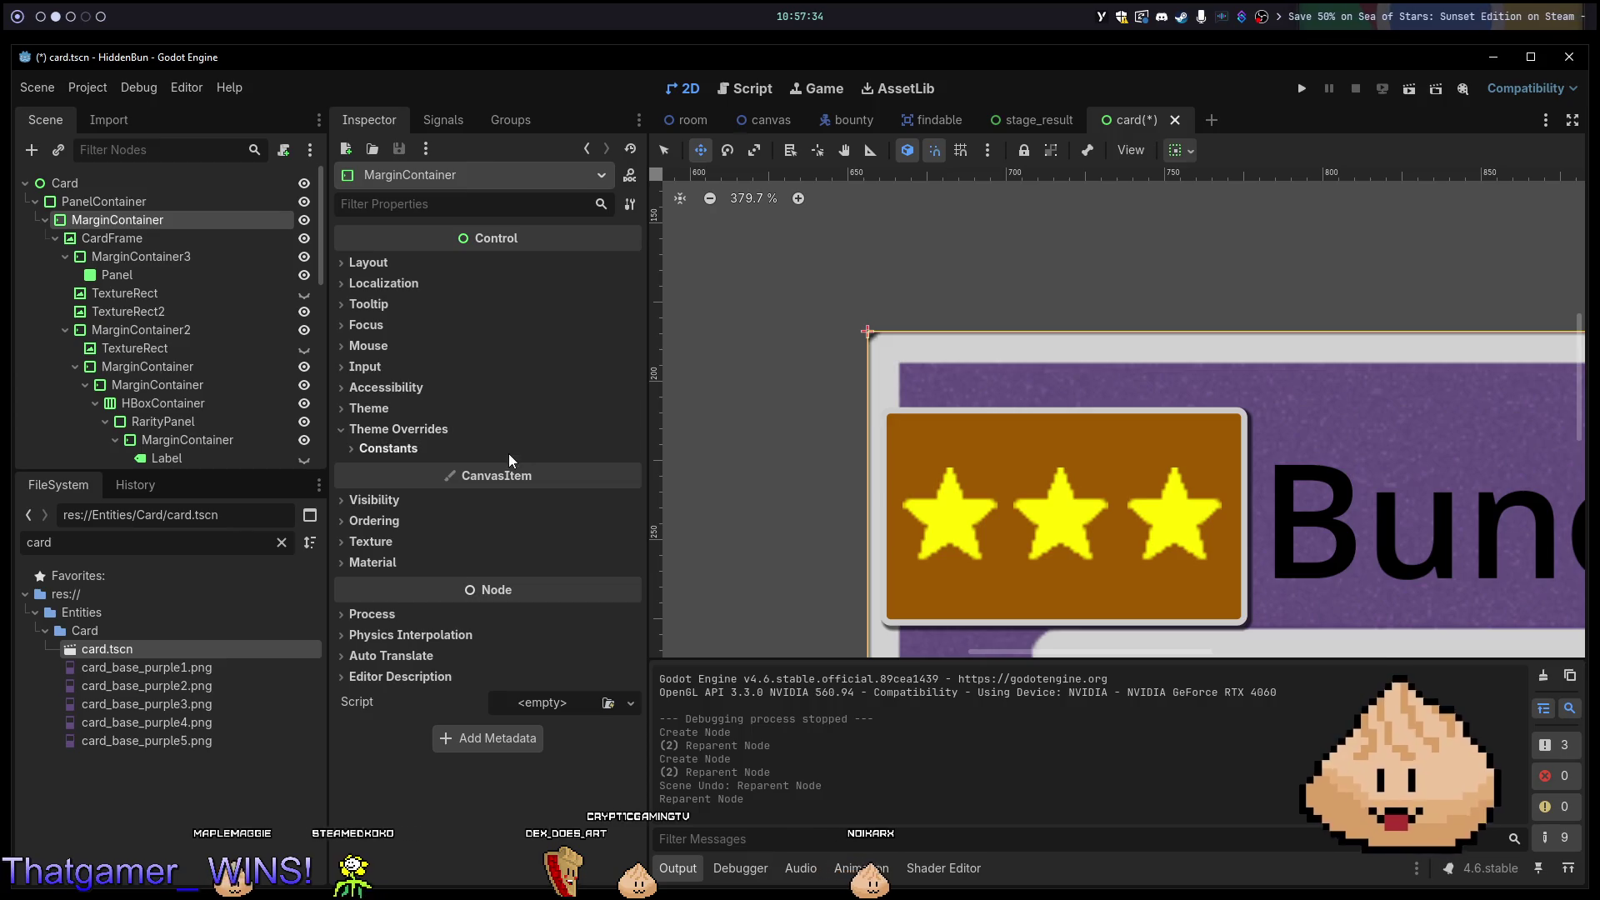
{"action": "left_click", "coordinate": [509, 455]}
{"action": "left_click", "coordinate": [530, 470]}
{"action": "type", "text": "5"}
{"action": "key", "text": "Tab"}
{"action": "type", "text": "5"}
{"action": "key", "text": "Tab"}
{"action": "type", "text": "5"}
{"action": "key", "text": "Tab"}
{"action": "key", "text": "Return"}
{"action": "scroll", "coordinate": [1113, 298], "scroll_direction": "down", "scroll_amount": 5}
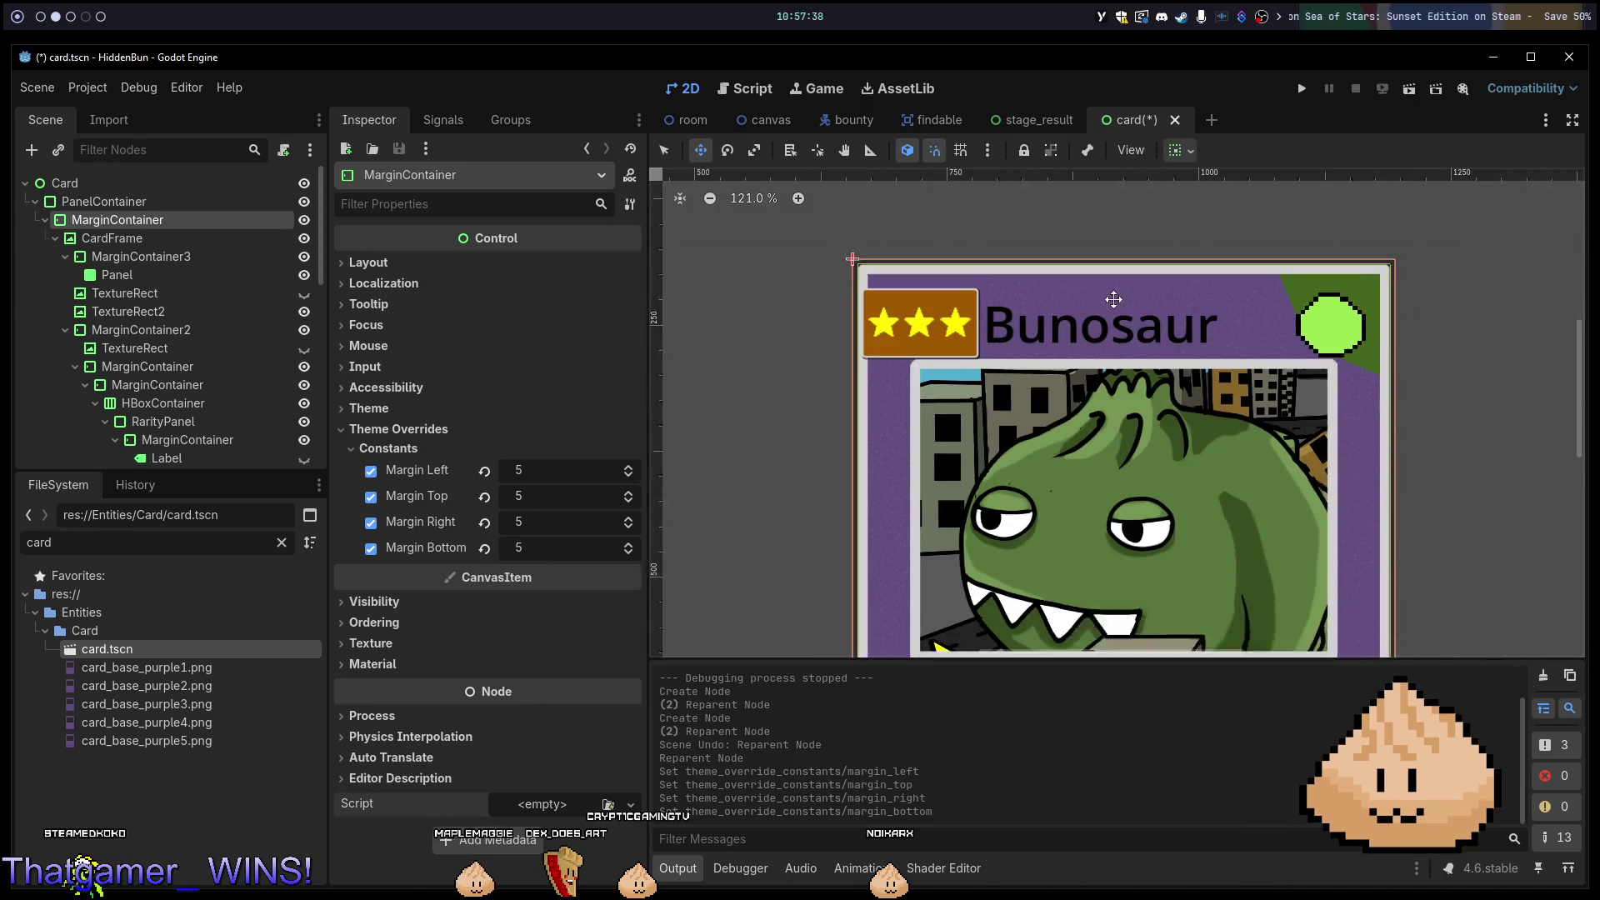
{"action": "left_click_drag", "start_coordinate": [1113, 298], "coordinate": [1096, 268]}
{"action": "left_click", "coordinate": [118, 202]}
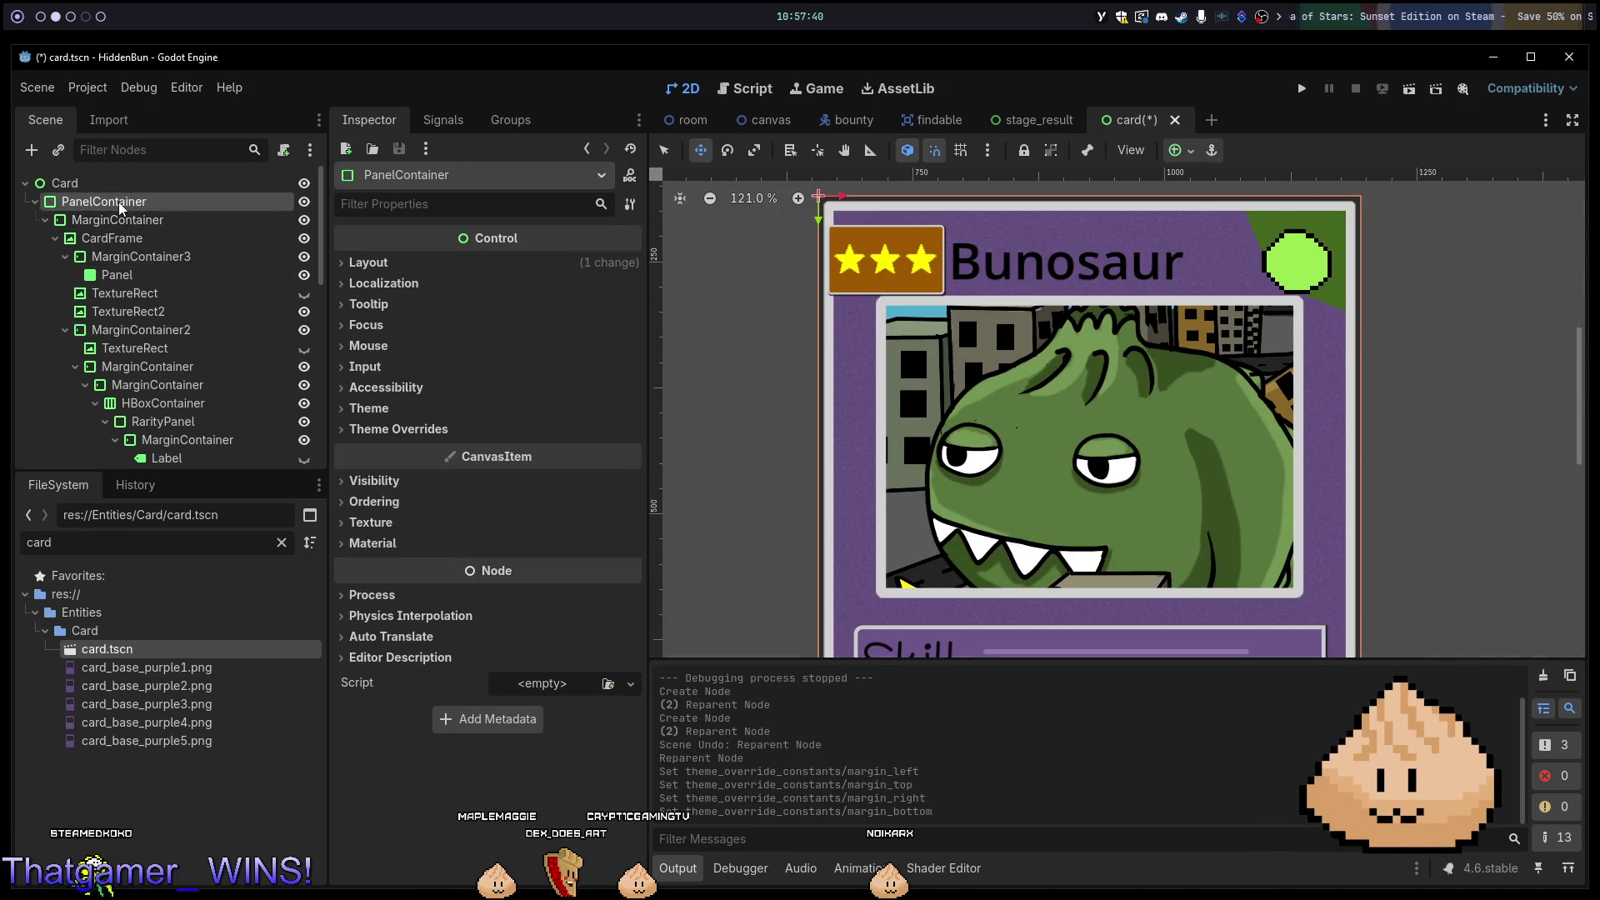
Assign a new StyleBoxFlat to the PanelContainer's Panel style override.
{"action": "left_click", "coordinate": [404, 543]}
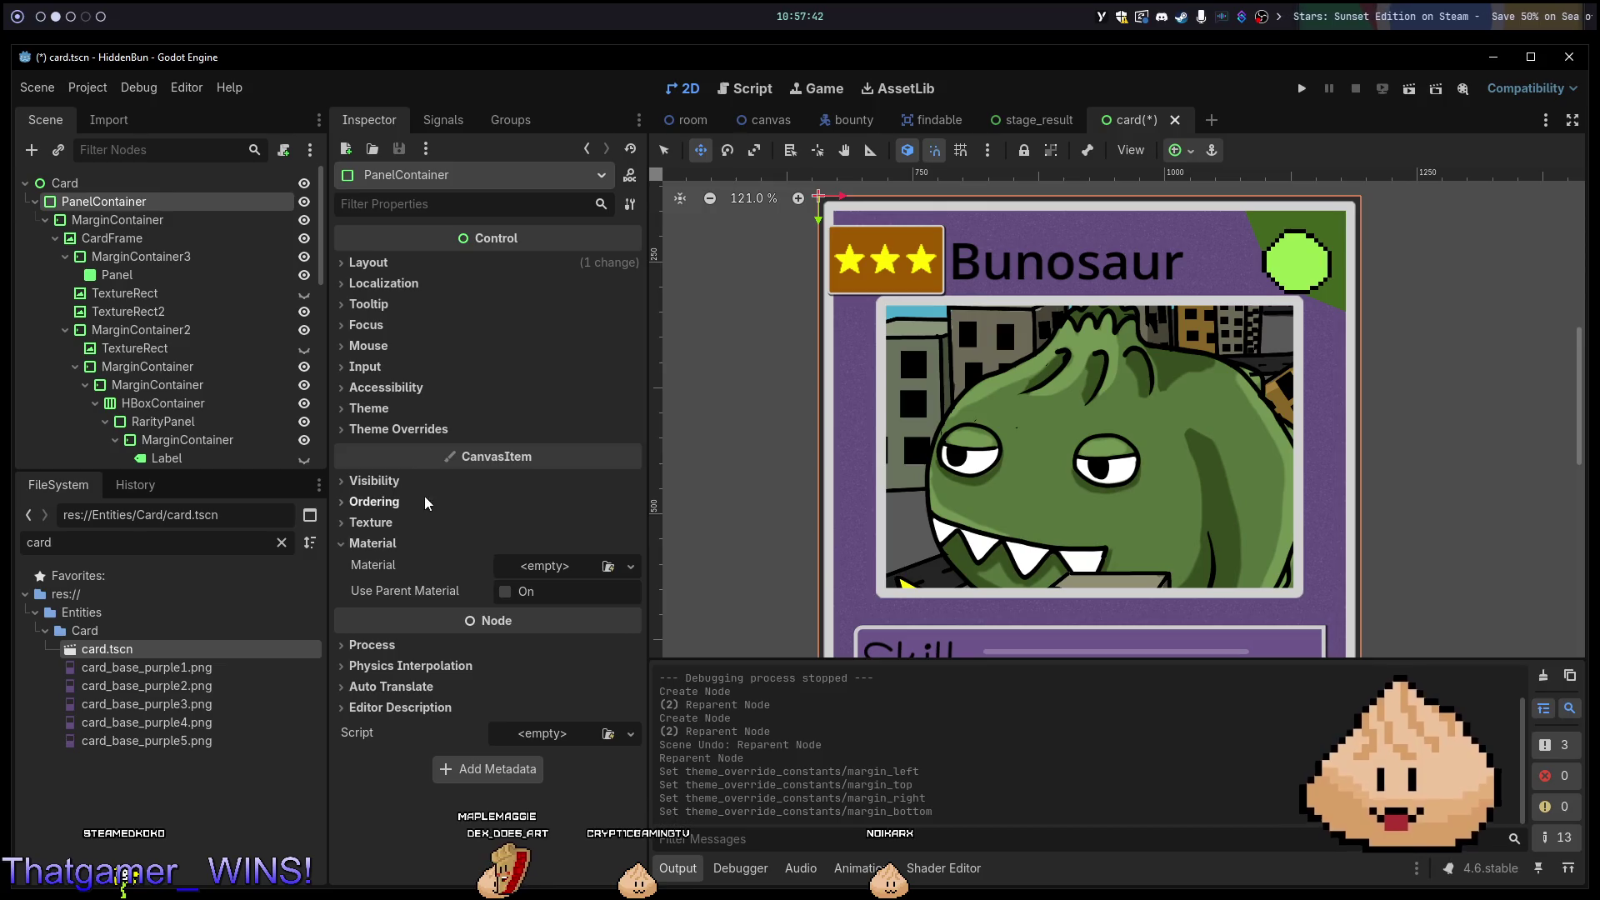
{"action": "left_click", "coordinate": [410, 480]}
{"action": "mouse_move", "coordinate": [489, 556]}
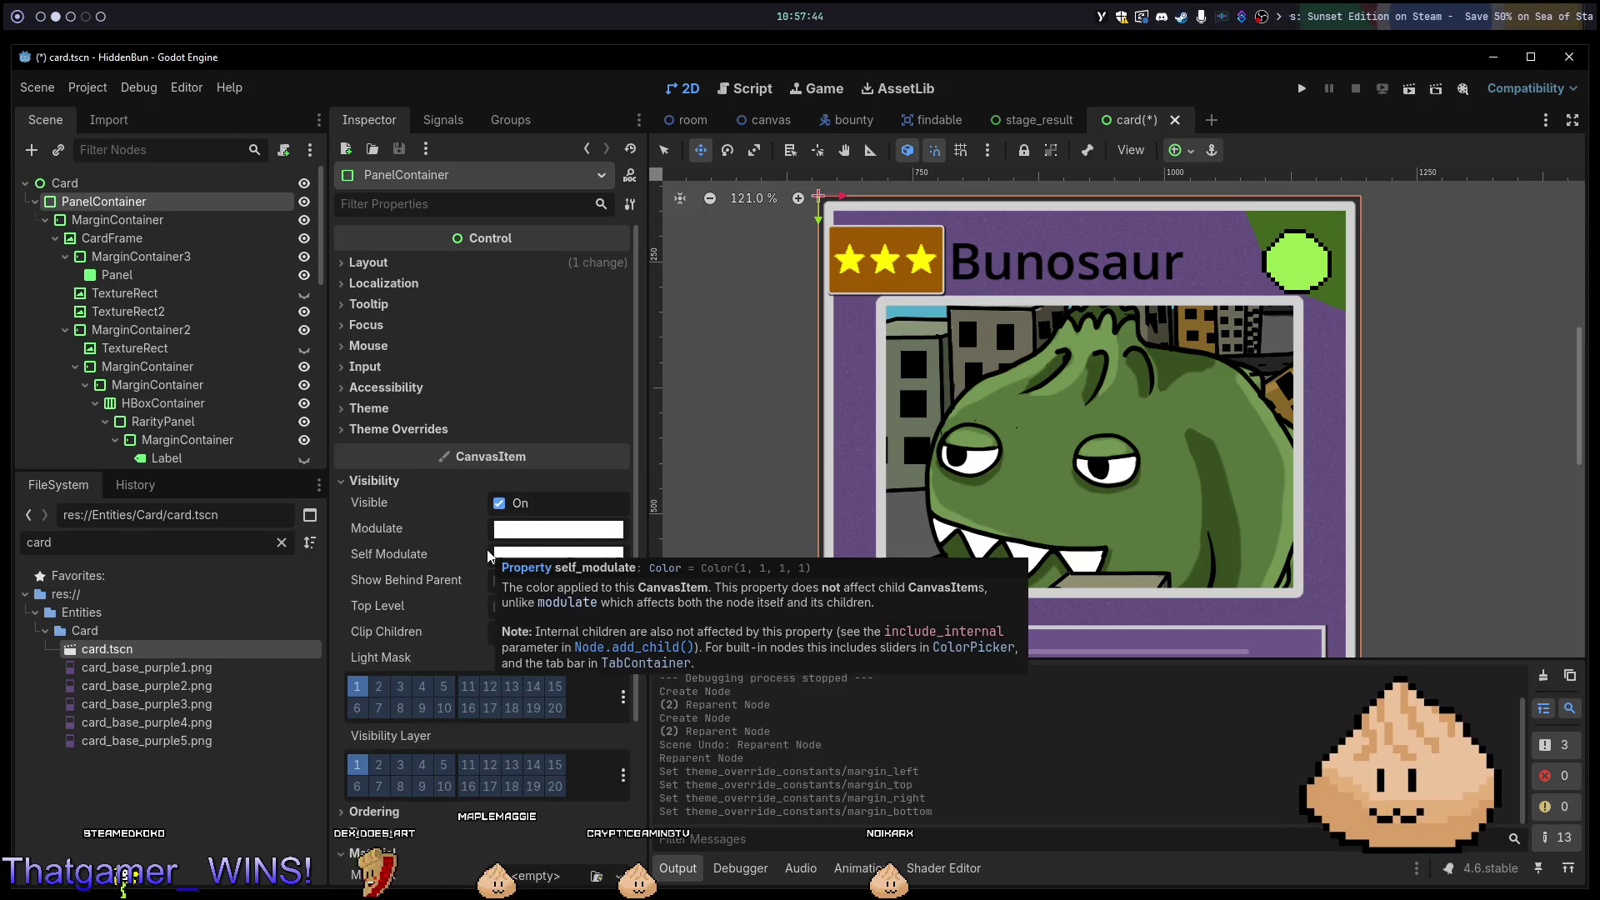
{"action": "scroll", "coordinate": [458, 562], "scroll_direction": "down", "scroll_amount": 3}
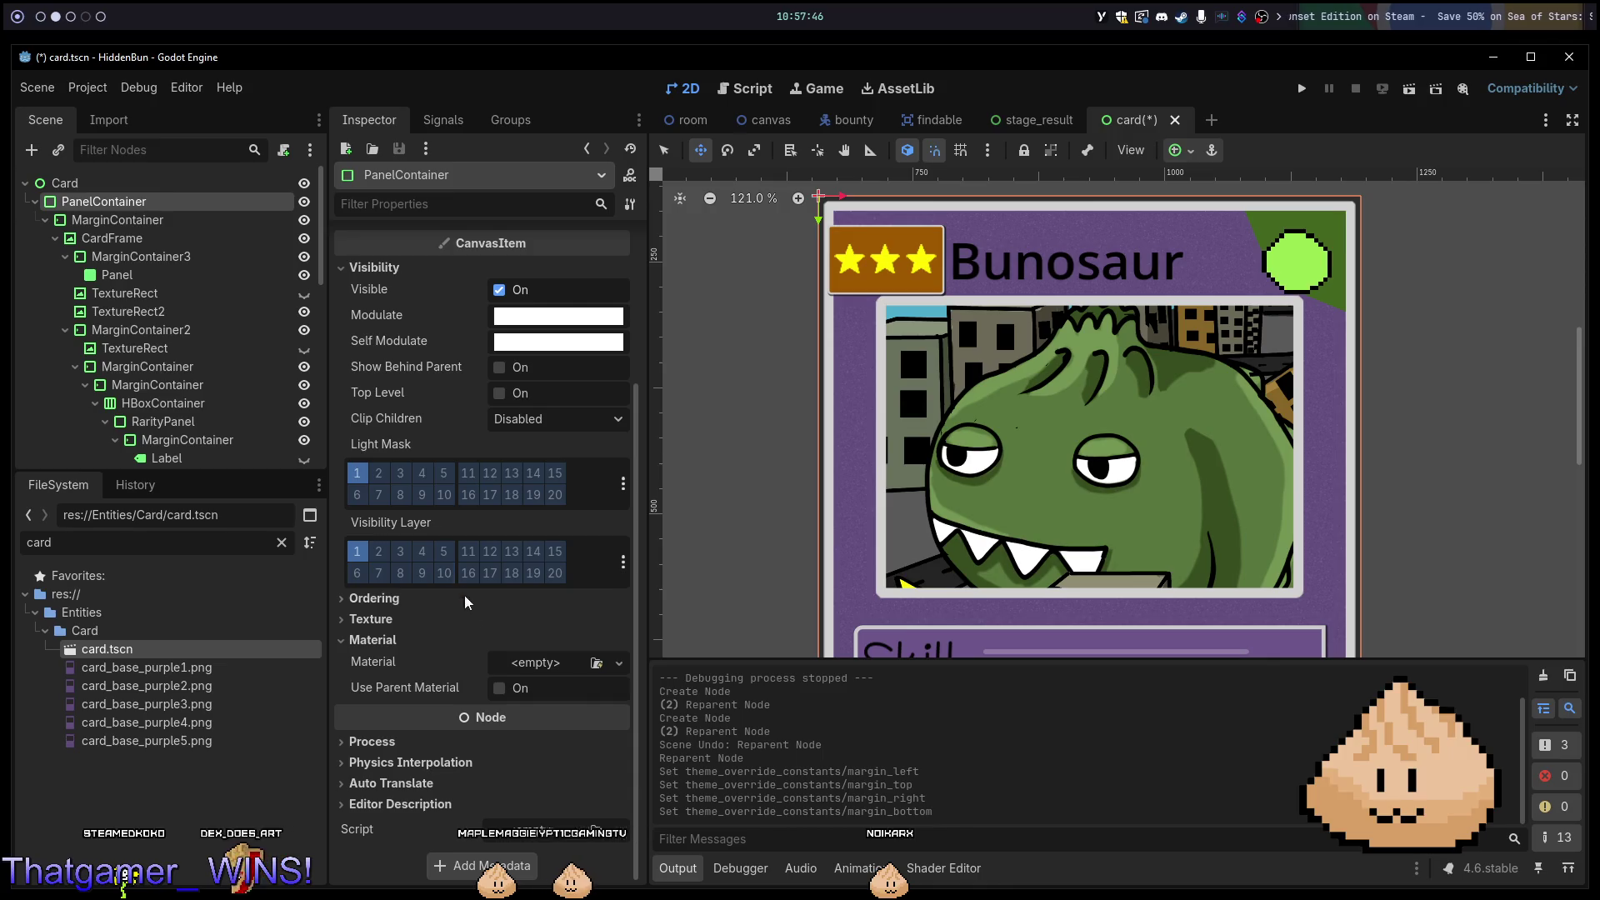
{"action": "scroll", "coordinate": [402, 598], "scroll_direction": "up", "scroll_amount": 3}
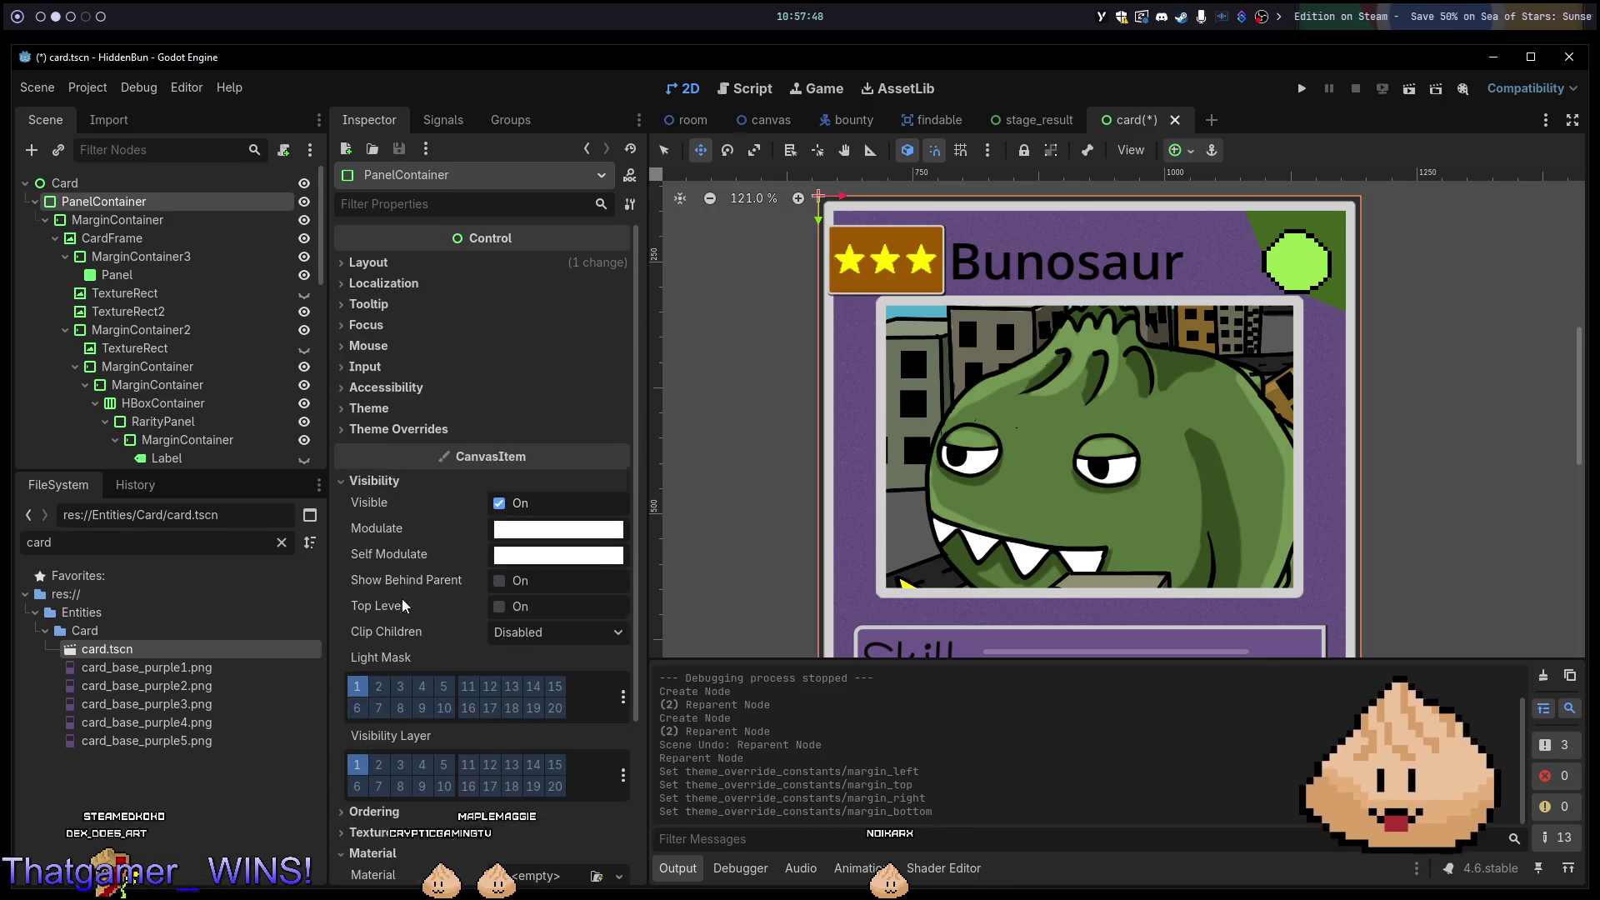
{"action": "left_click", "coordinate": [413, 429]}
{"action": "left_click", "coordinate": [447, 448]}
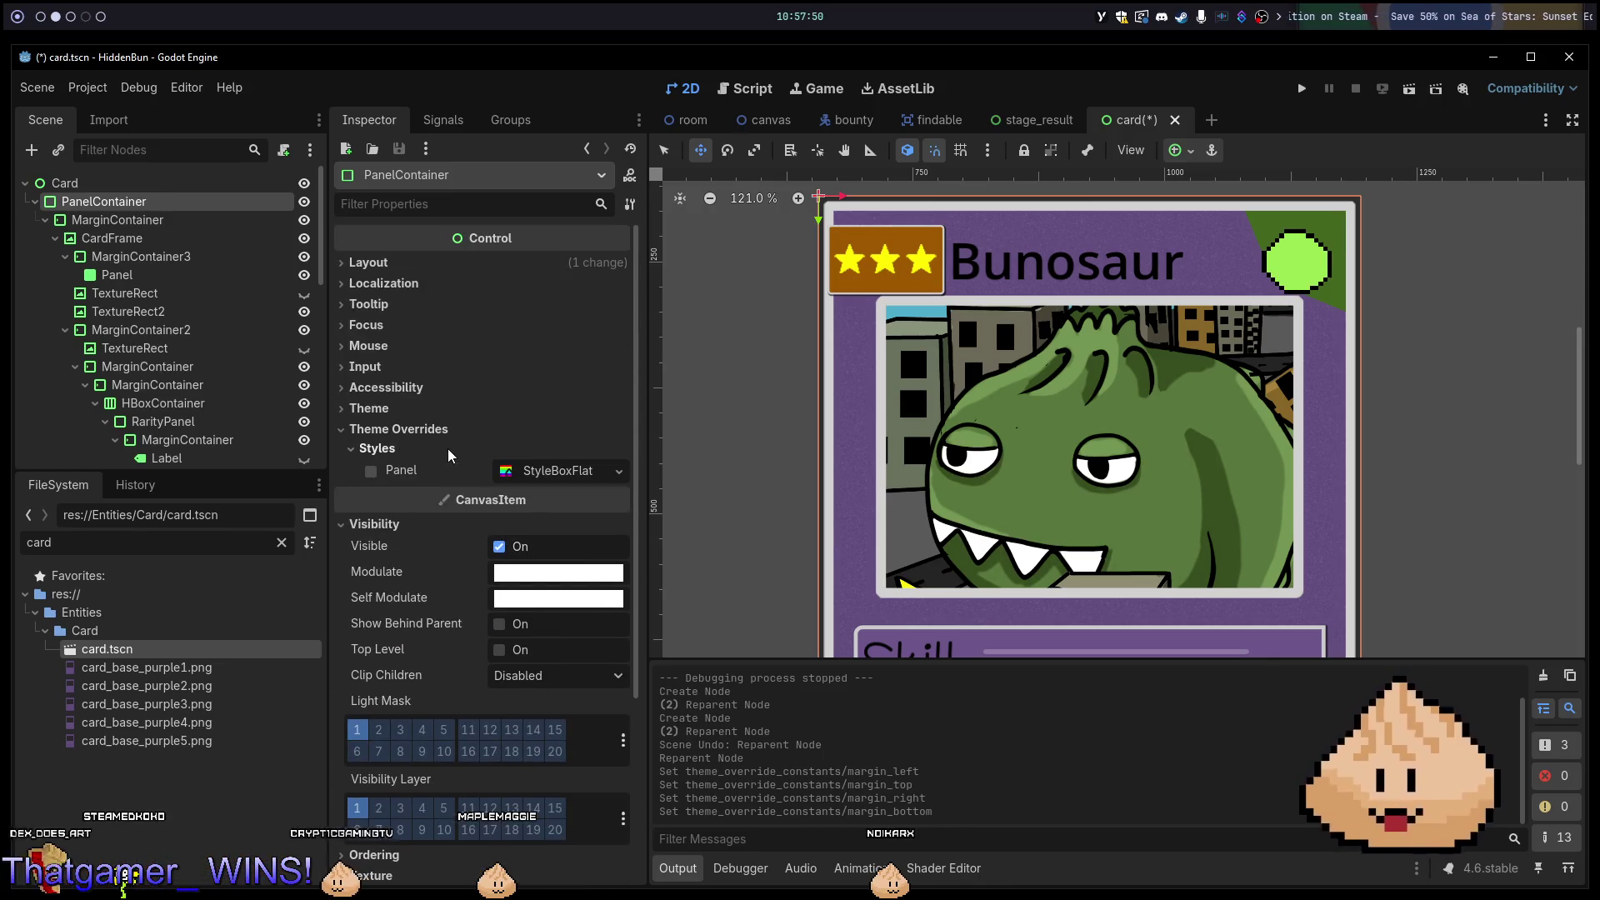
{"action": "left_click", "coordinate": [619, 471]}
{"action": "left_click", "coordinate": [567, 560]}
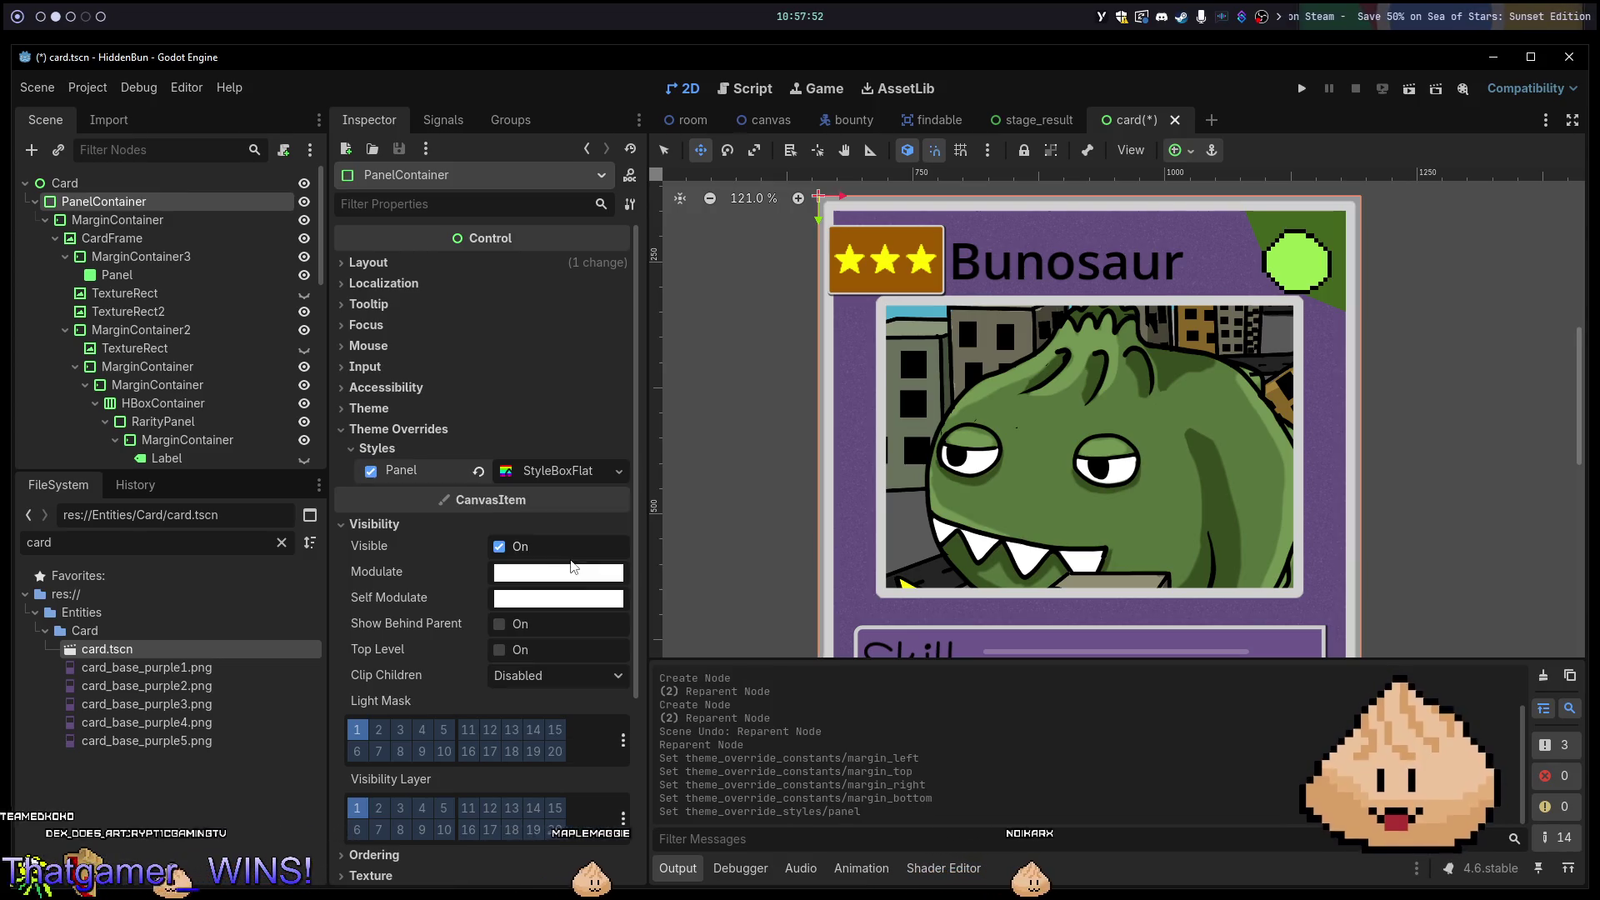
Set the StyleBoxFlat background colour to black (000000).
{"action": "left_click", "coordinate": [554, 473]}
{"action": "left_click", "coordinate": [570, 622]}
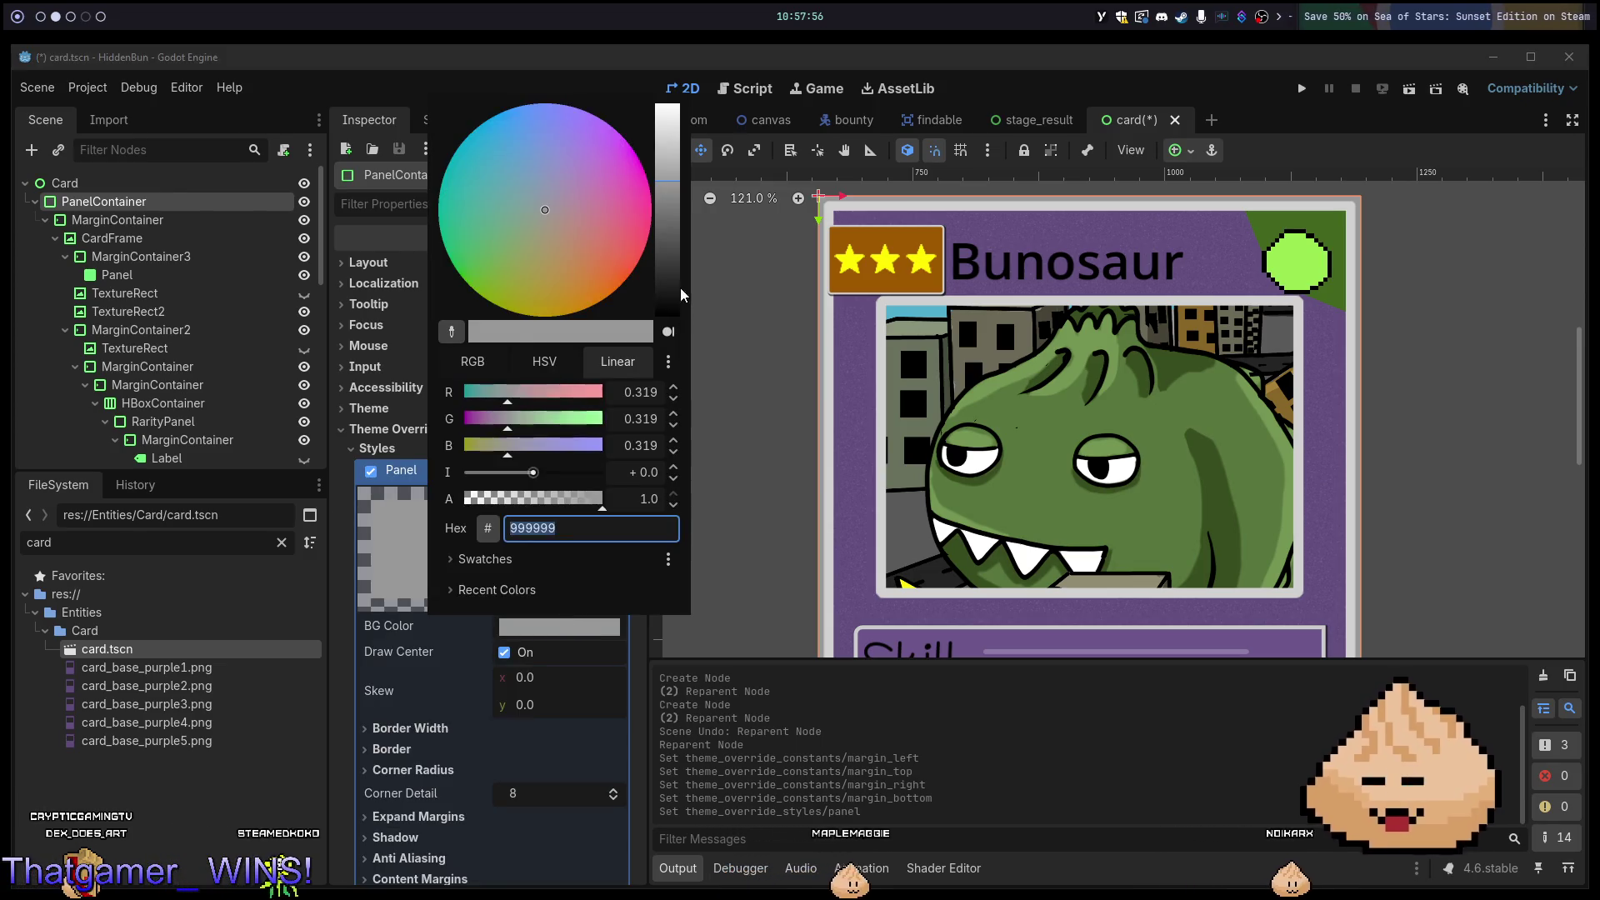
{"action": "left_click_drag", "start_coordinate": [680, 288], "coordinate": [676, 373]}
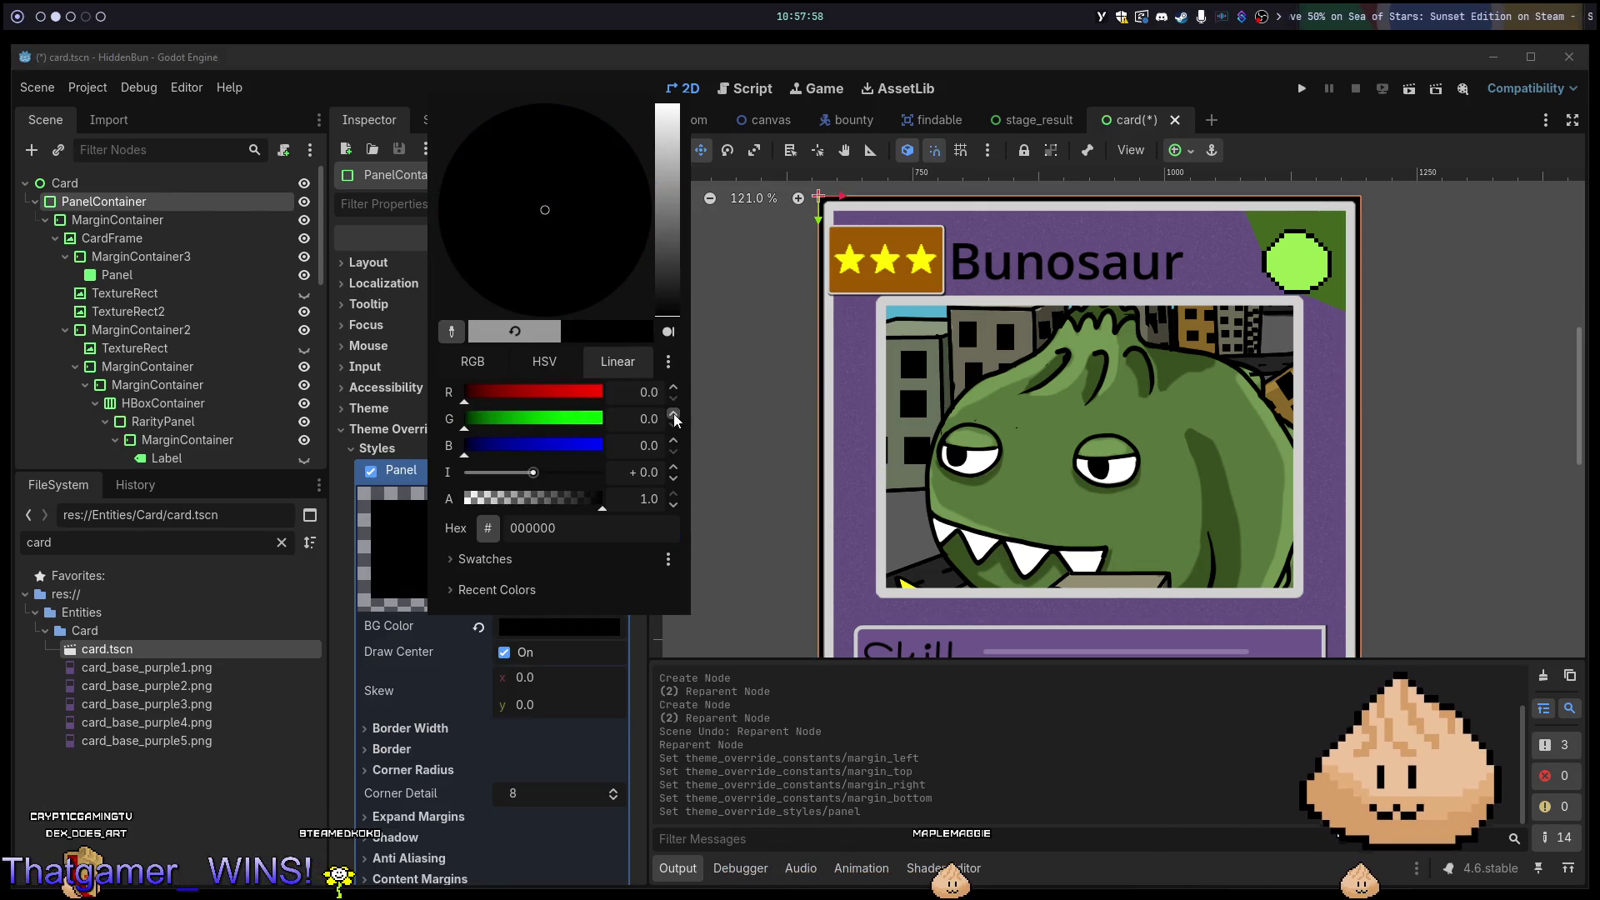
{"action": "key", "text": "Escape"}
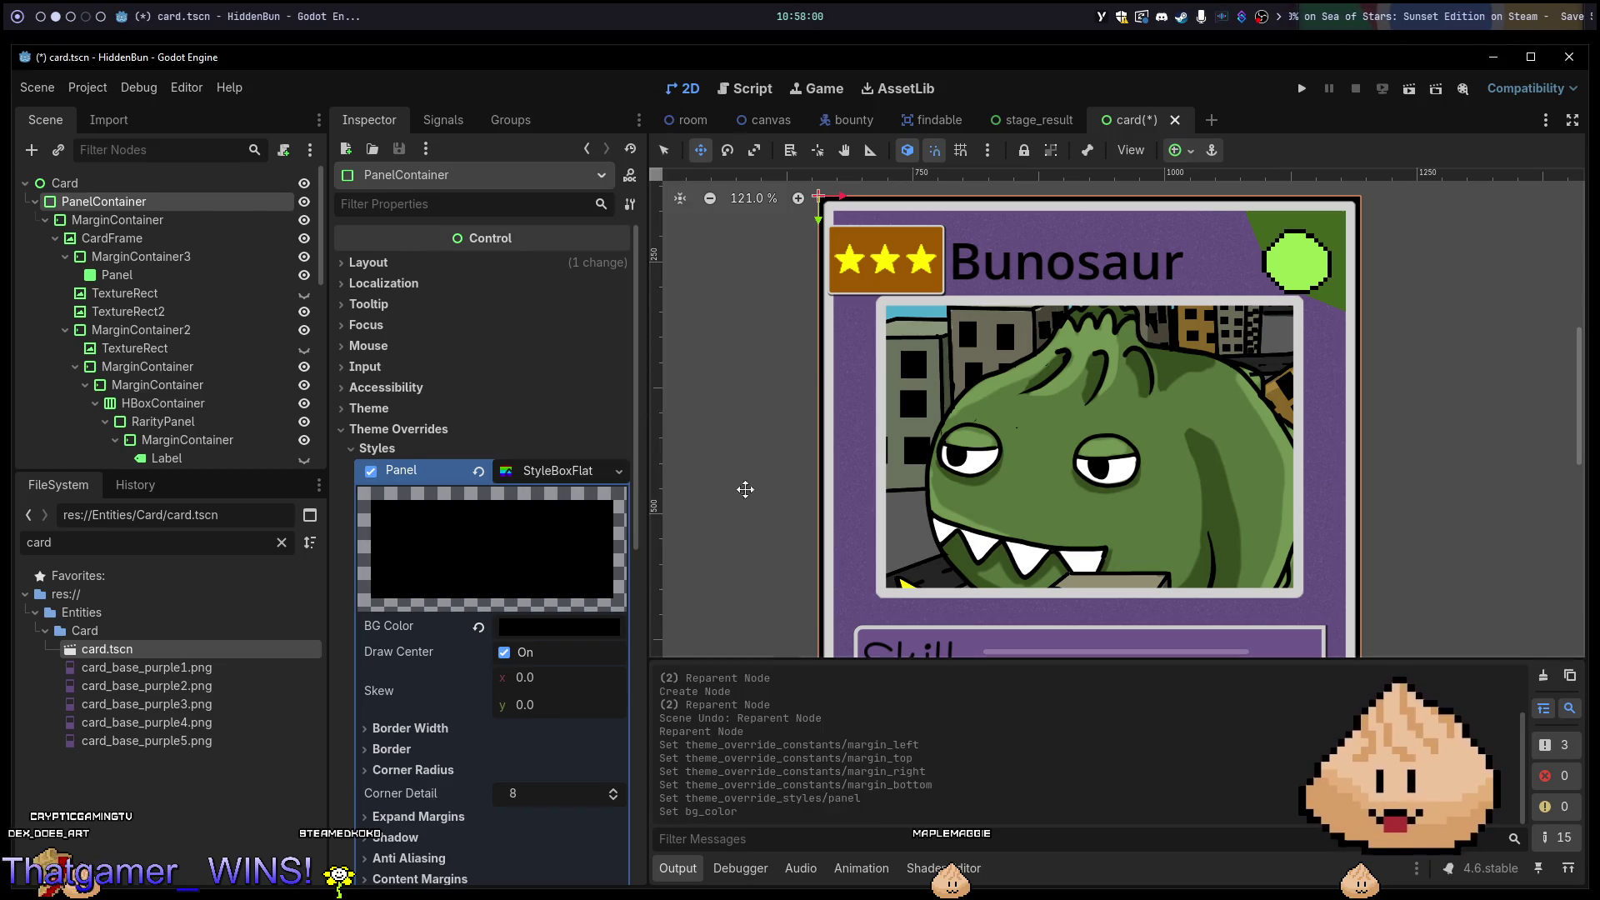
{"action": "scroll", "coordinate": [833, 230], "scroll_direction": "up", "scroll_amount": 8}
{"action": "left_click_drag", "start_coordinate": [835, 272], "coordinate": [832, 393]}
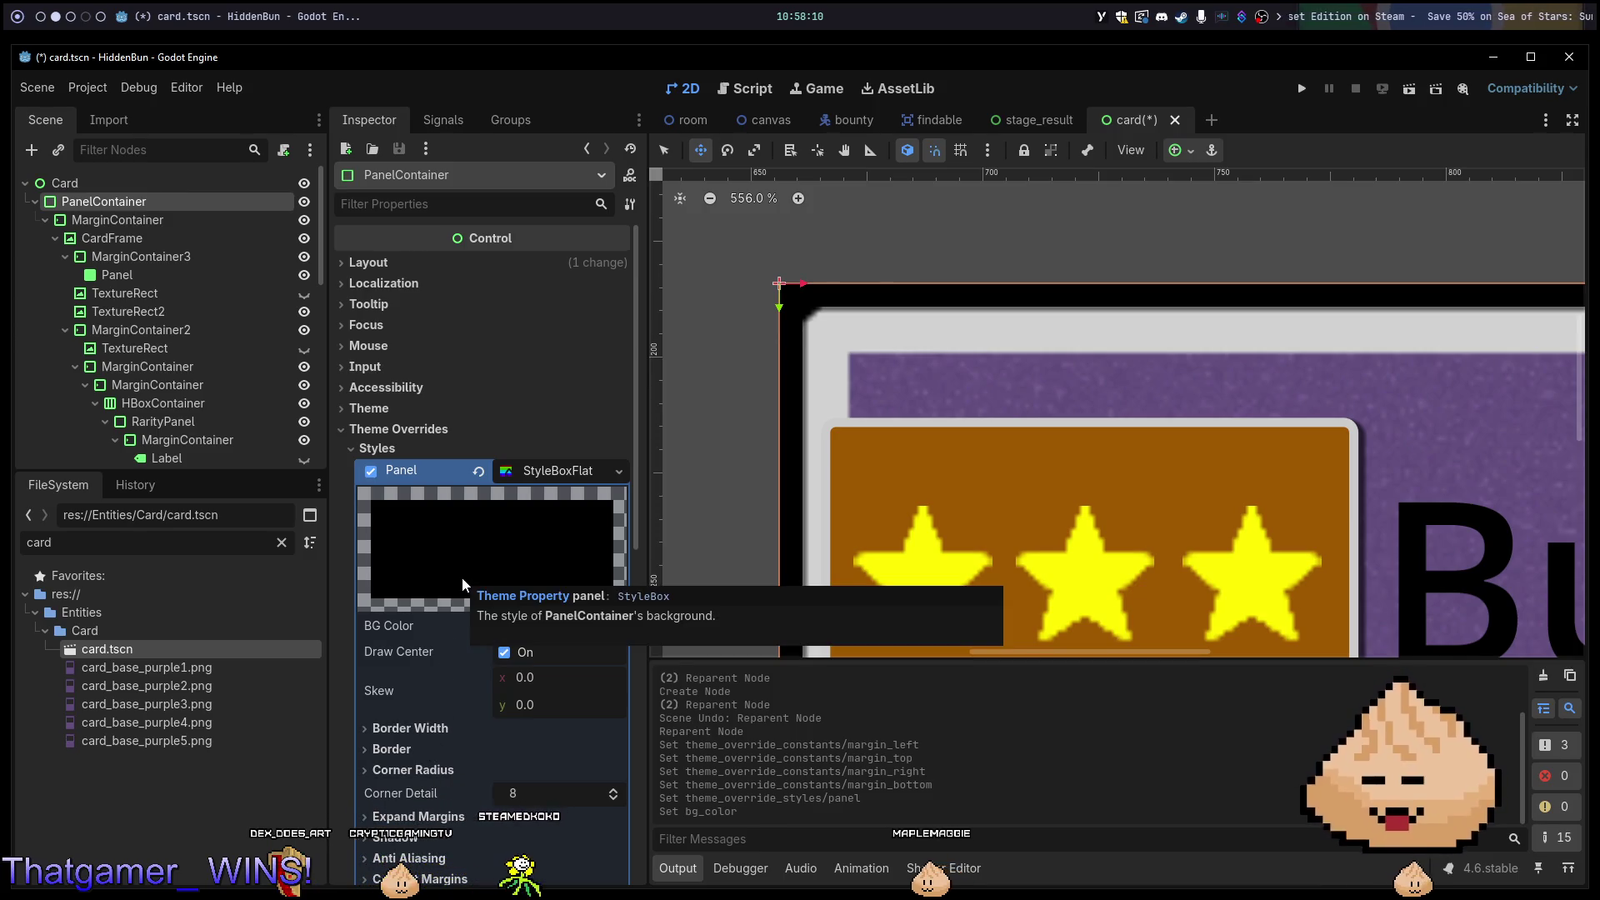
{"action": "scroll", "coordinate": [1088, 420], "scroll_direction": "down", "scroll_amount": 10}
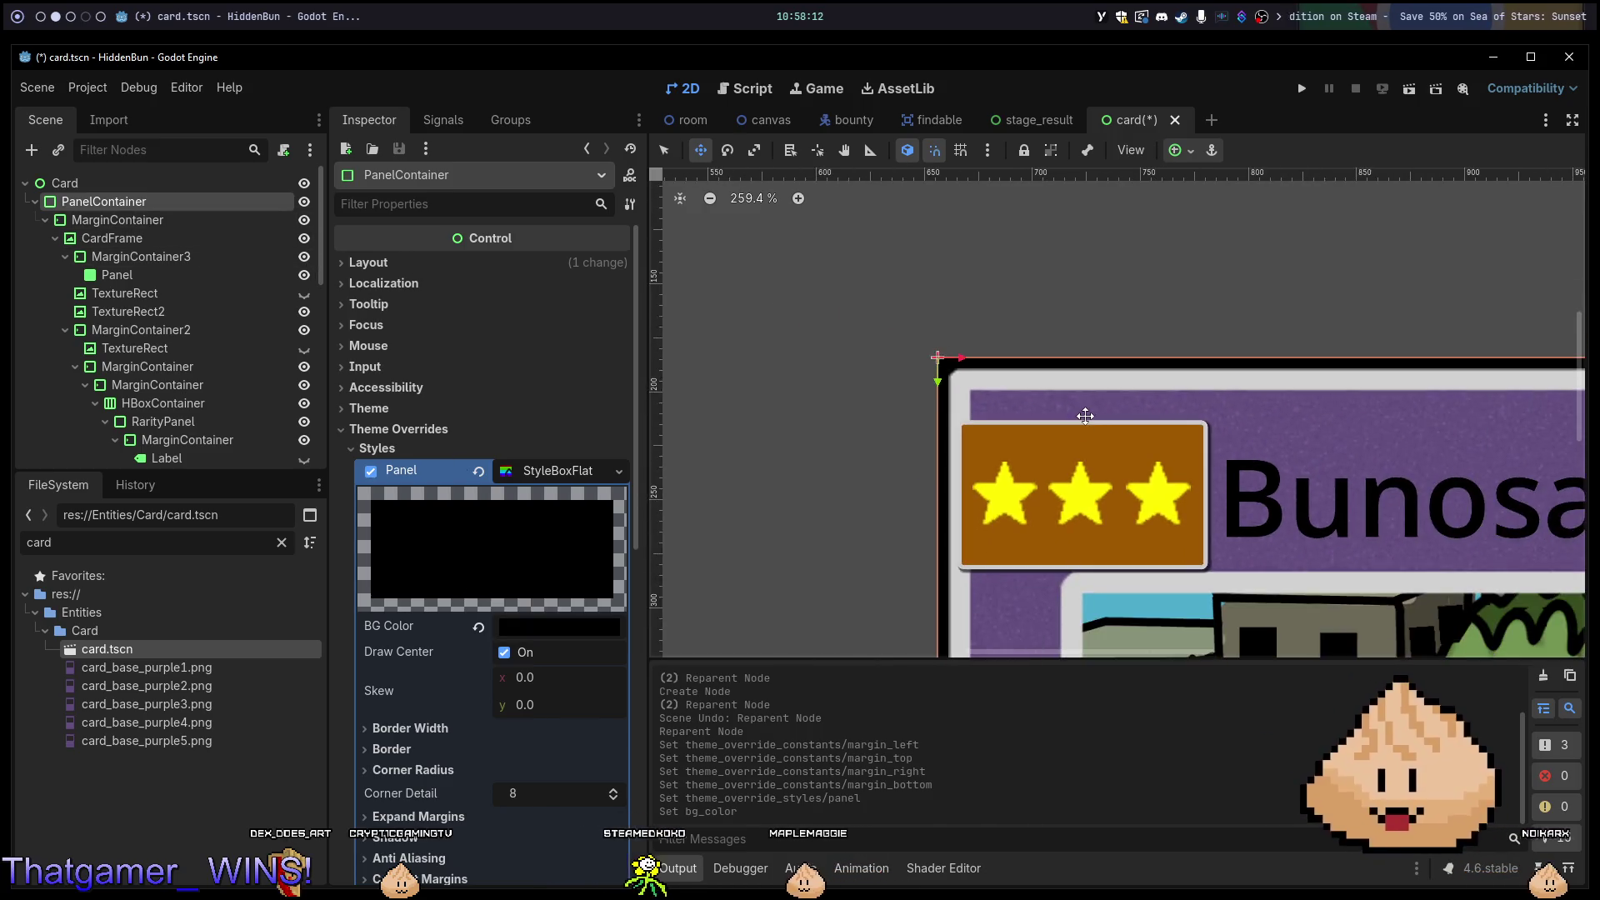
{"action": "scroll", "coordinate": [1088, 420], "scroll_direction": "down", "scroll_amount": 4}
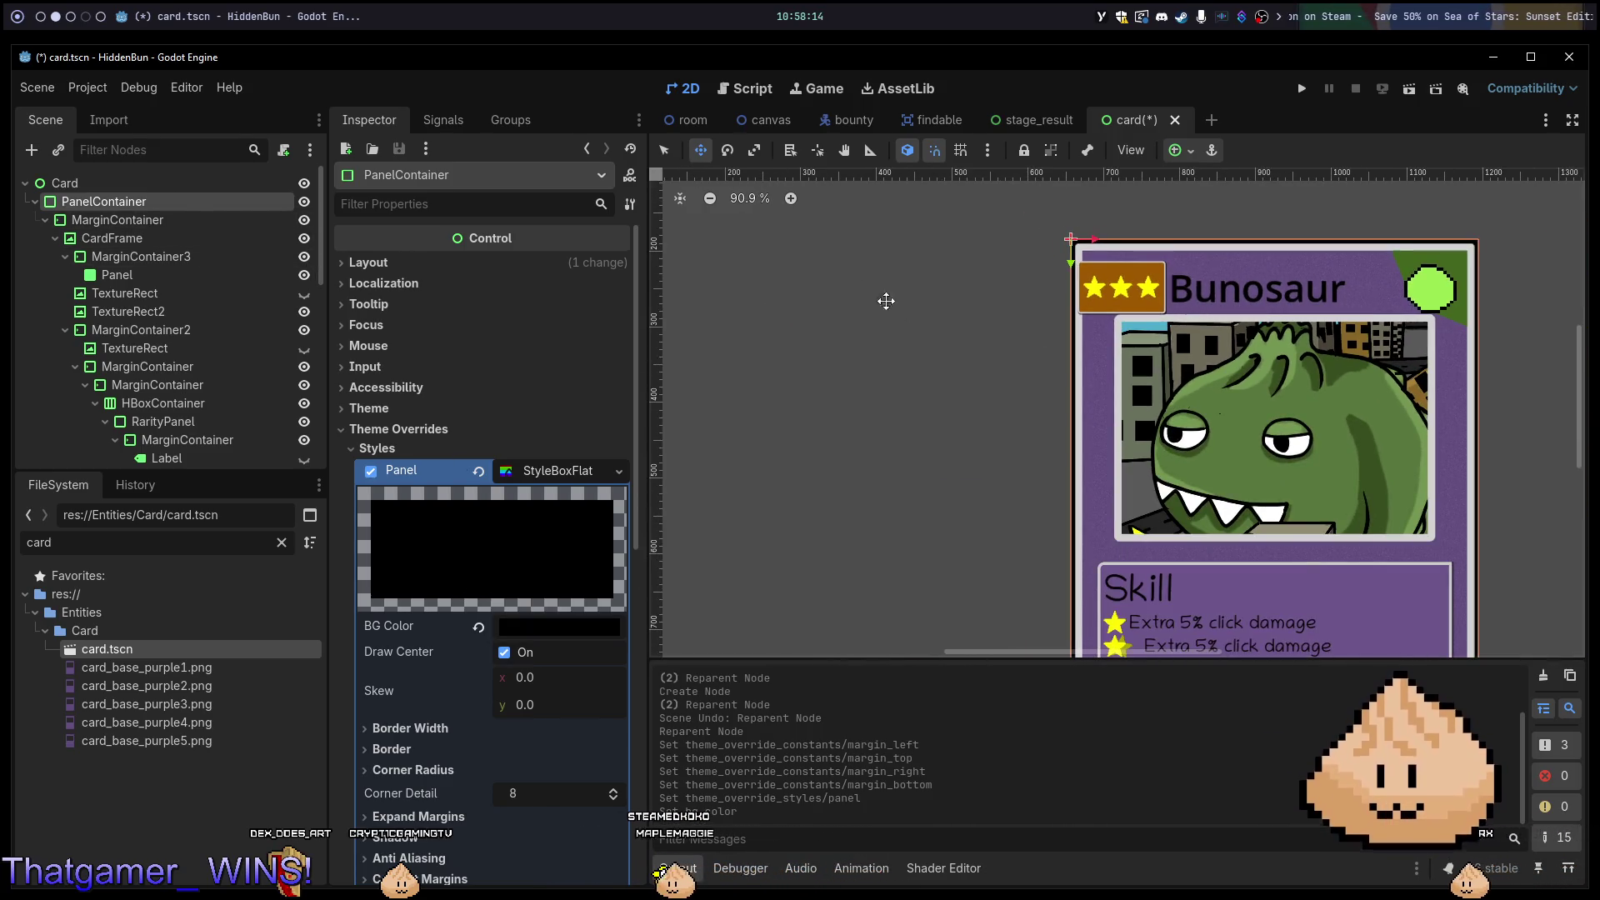
{"action": "left_click", "coordinate": [126, 222]}
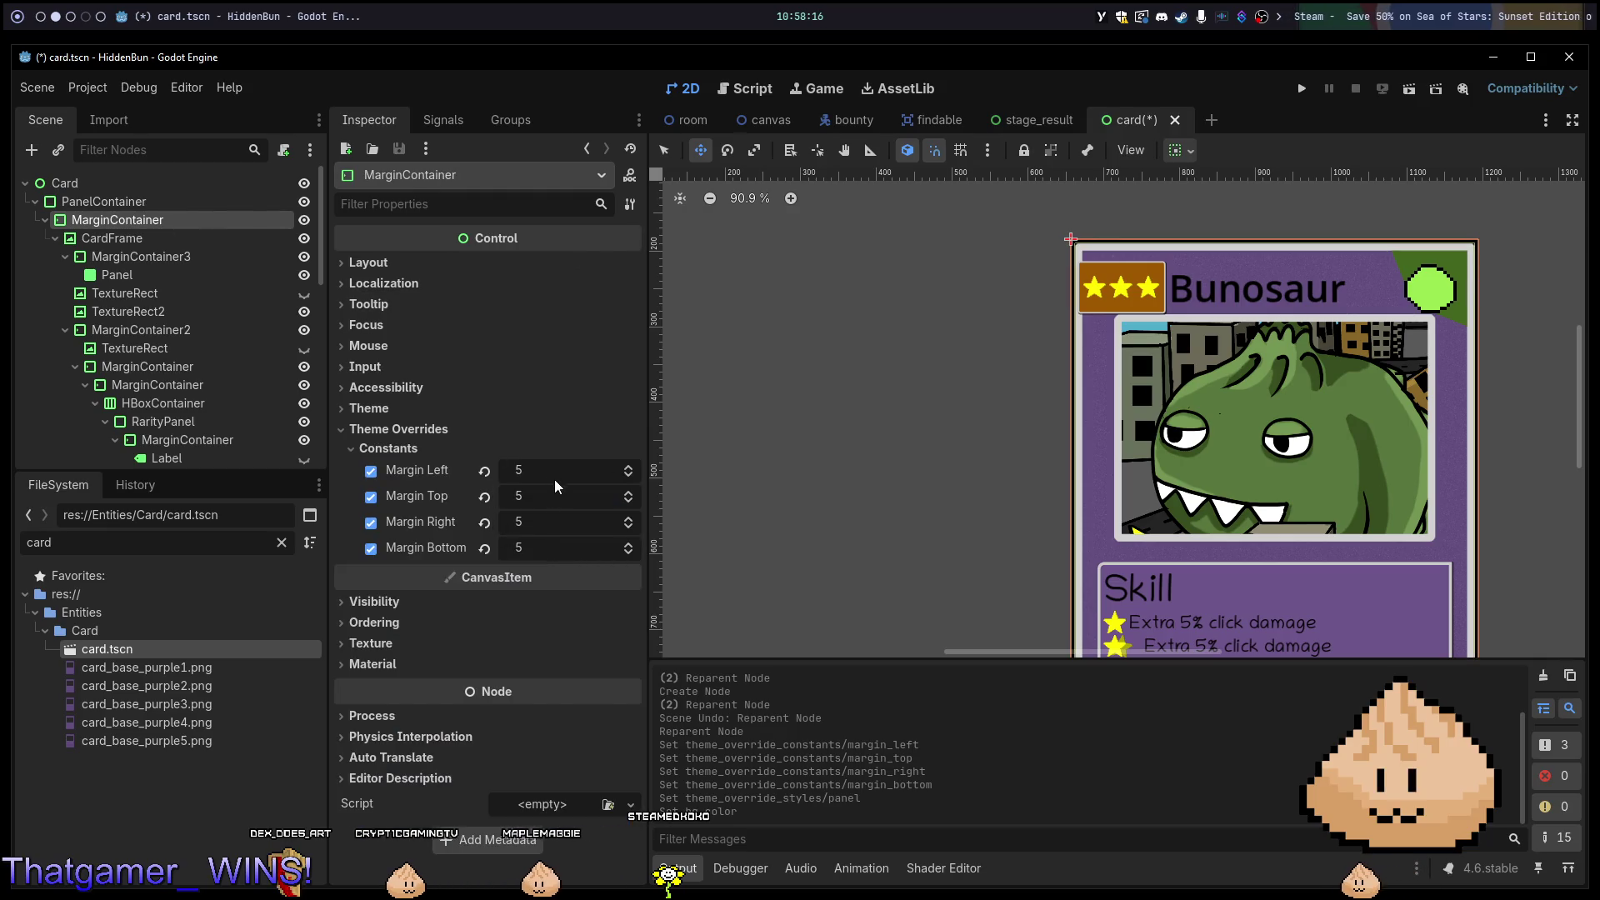
Change all four MarginContainer margins to 2 and save card.tscn.
{"action": "left_click", "coordinate": [543, 472]}
{"action": "type", "text": "2"}
{"action": "key", "text": "Tab"}
{"action": "type", "text": "2"}
{"action": "key", "text": "Tab"}
{"action": "type", "text": "2"}
{"action": "key", "text": "Tab"}
{"action": "type", "text": "2"}
{"action": "key", "text": "Return"}
{"action": "scroll", "coordinate": [1141, 267], "scroll_direction": "up", "scroll_amount": 8}
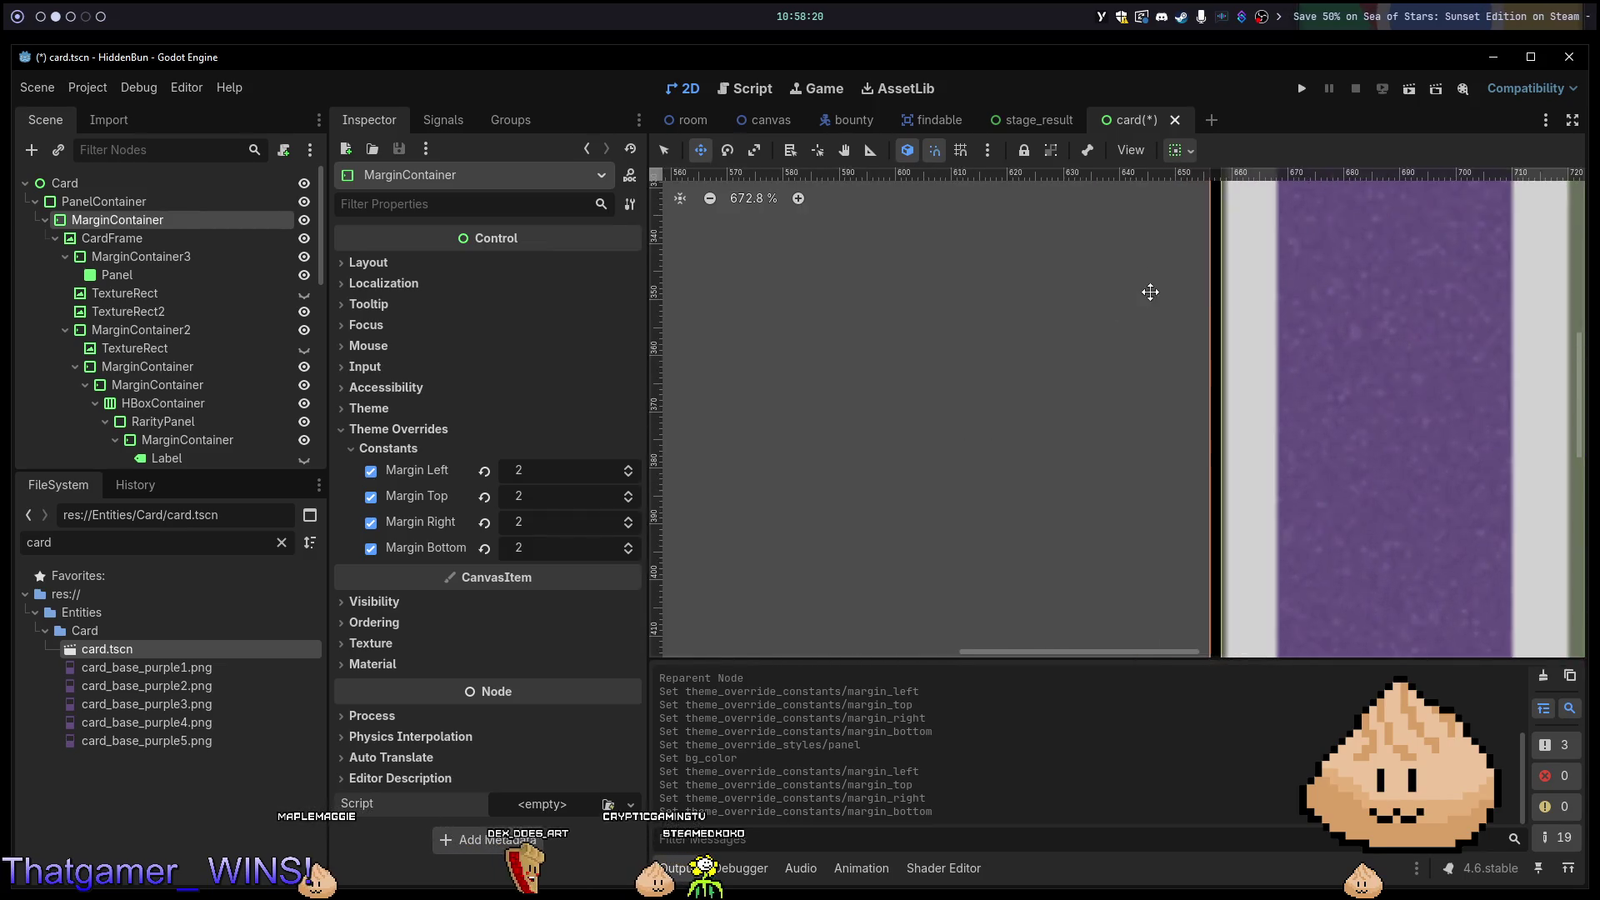
{"action": "key", "text": "ctrl+s"}
Run the game with F5 to check the thinner black border, then close it.
{"action": "scroll", "coordinate": [1153, 266], "scroll_direction": "down", "scroll_amount": 1}
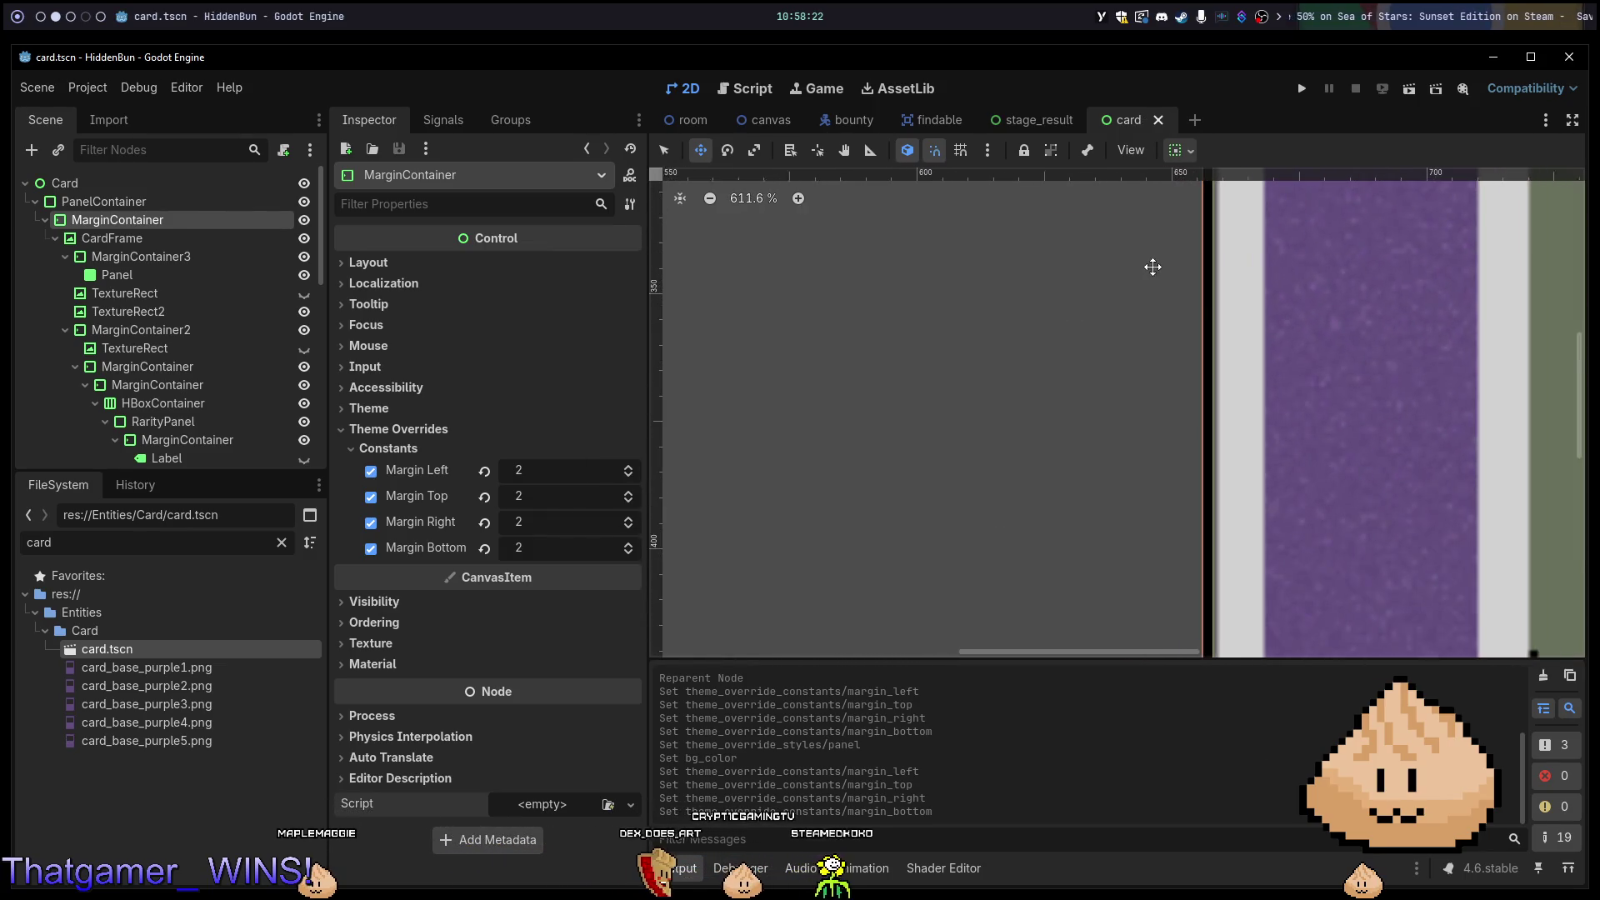
{"action": "scroll", "coordinate": [1153, 266], "scroll_direction": "down", "scroll_amount": 1}
{"action": "scroll", "coordinate": [1041, 334], "scroll_direction": "right", "scroll_amount": 3}
{"action": "key", "text": "F5"}
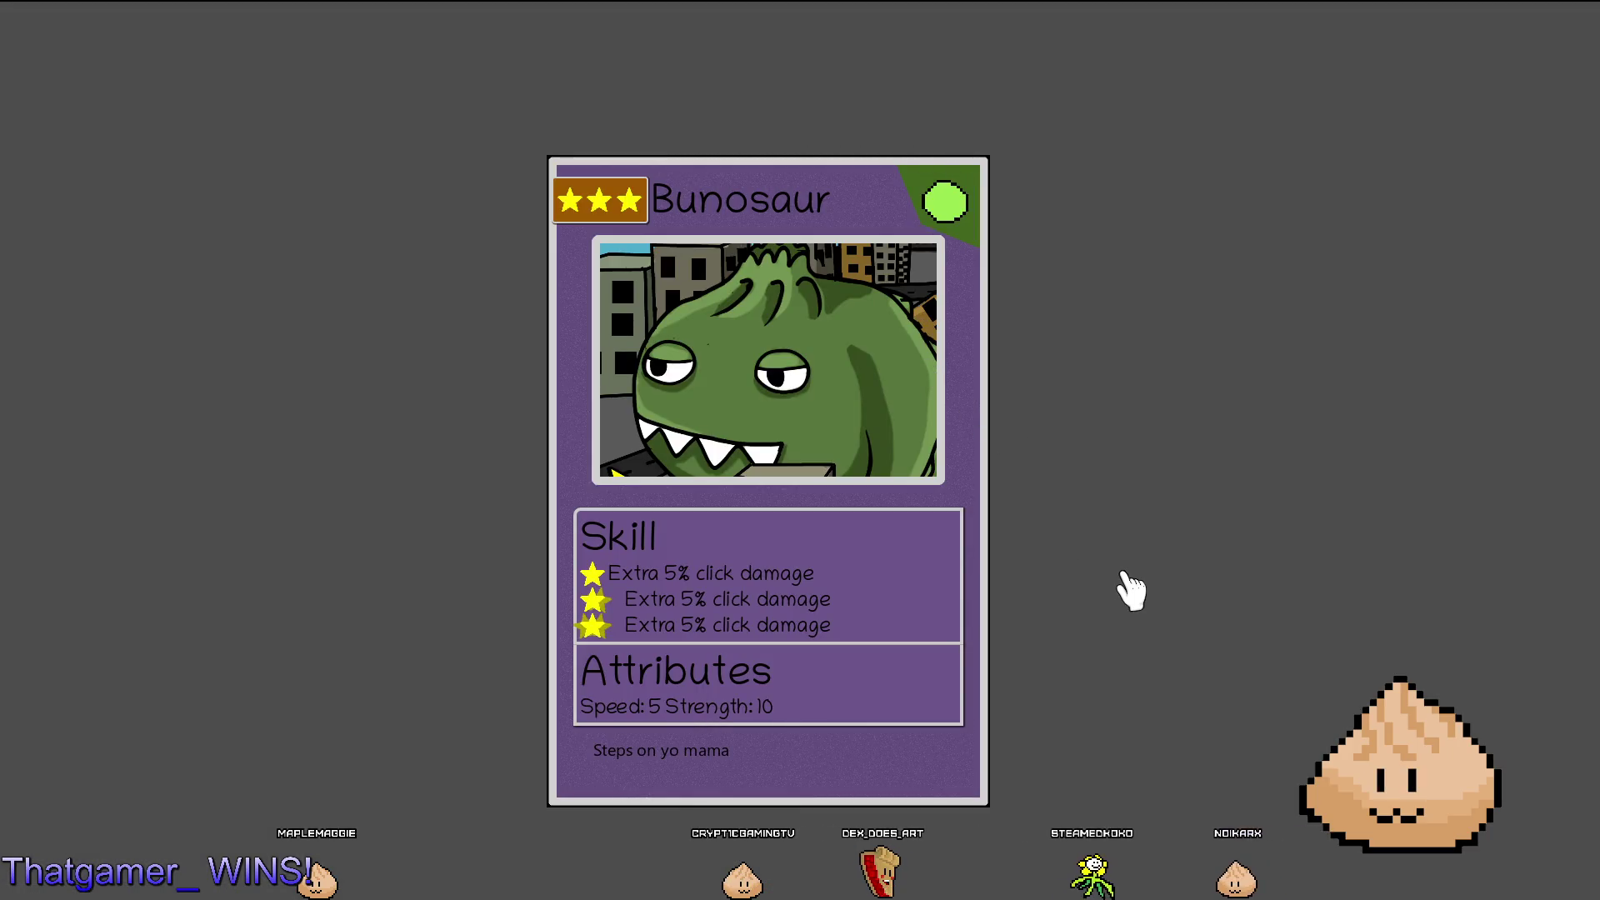
{"action": "key", "text": "F8"}
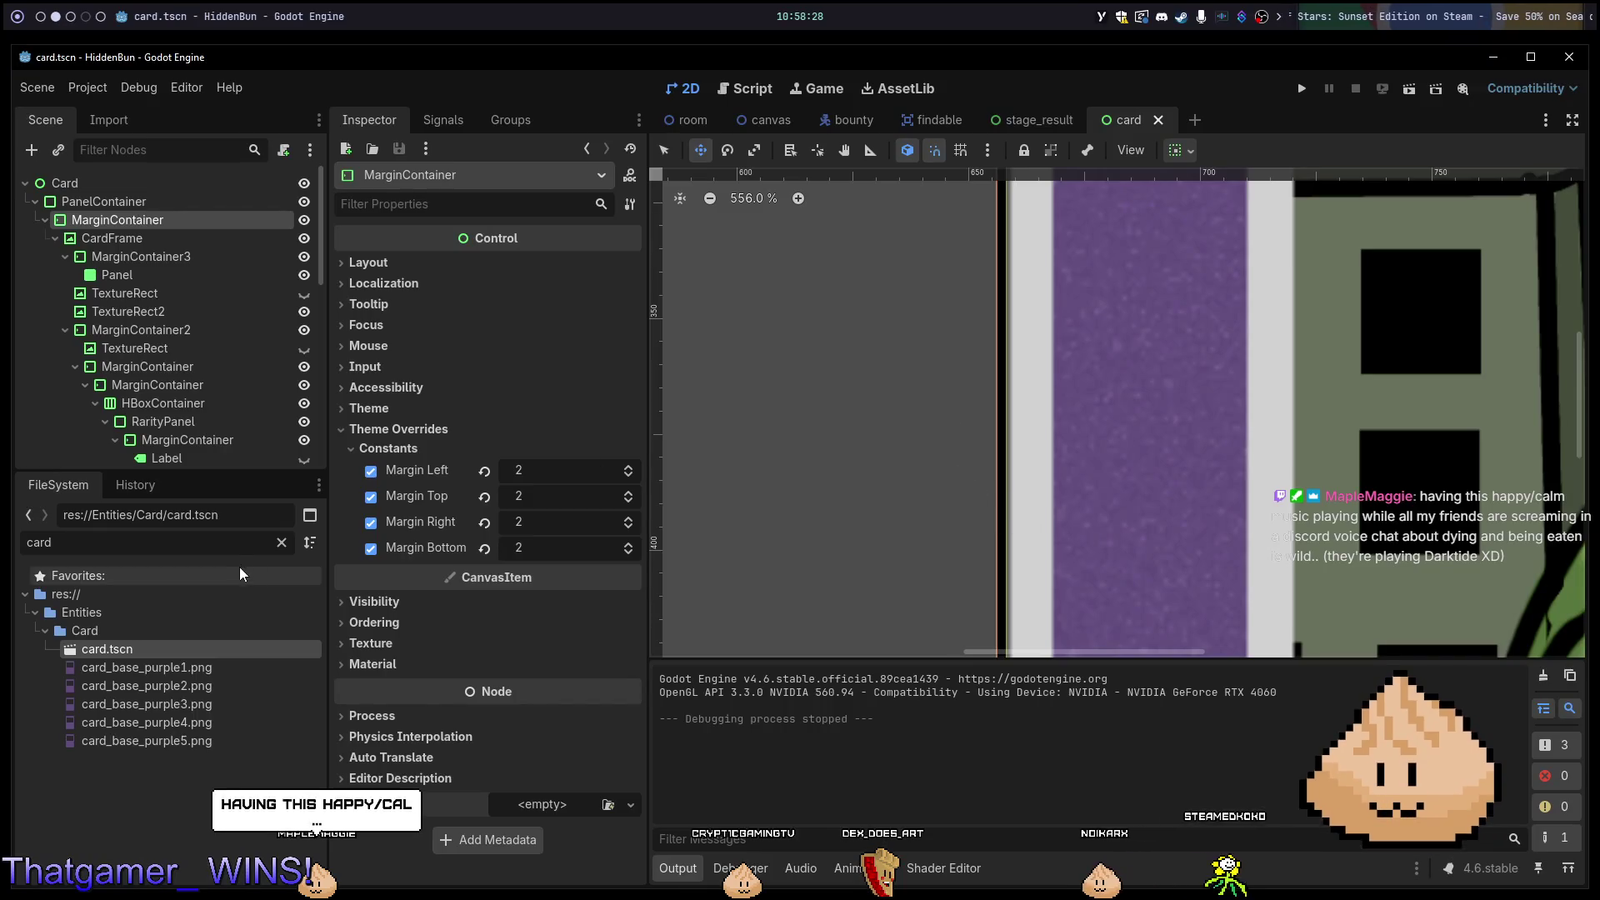
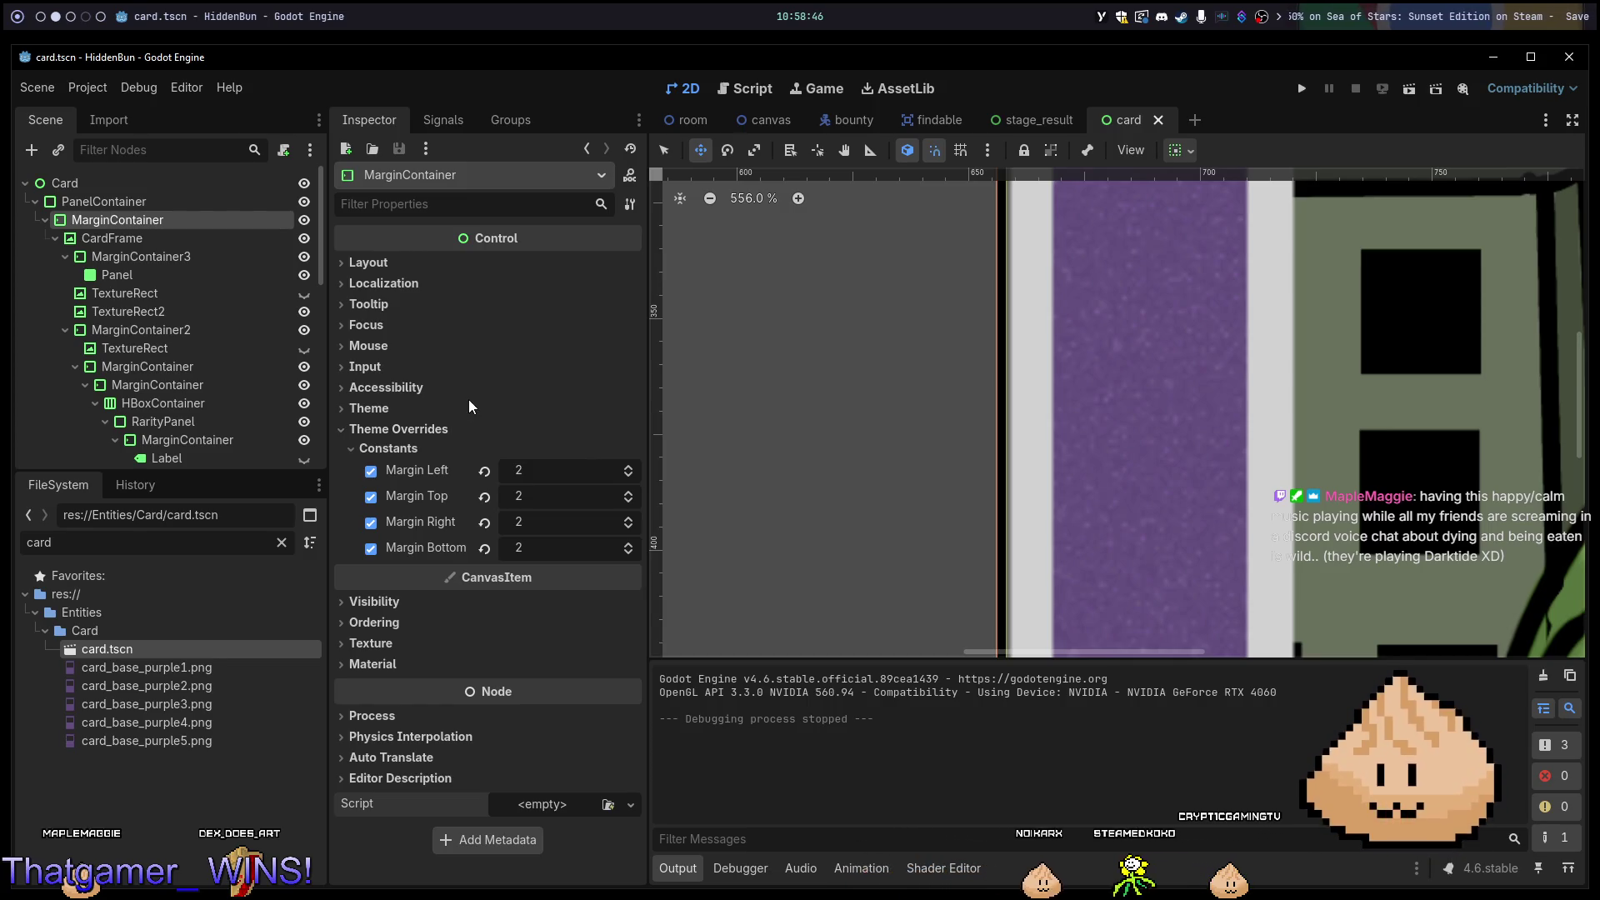
Pan around the card and look over its theme override settings.
{"action": "scroll", "coordinate": [1089, 333], "scroll_direction": "down", "scroll_amount": 5}
{"action": "scroll", "coordinate": [1014, 283], "scroll_direction": "down", "scroll_amount": 4}
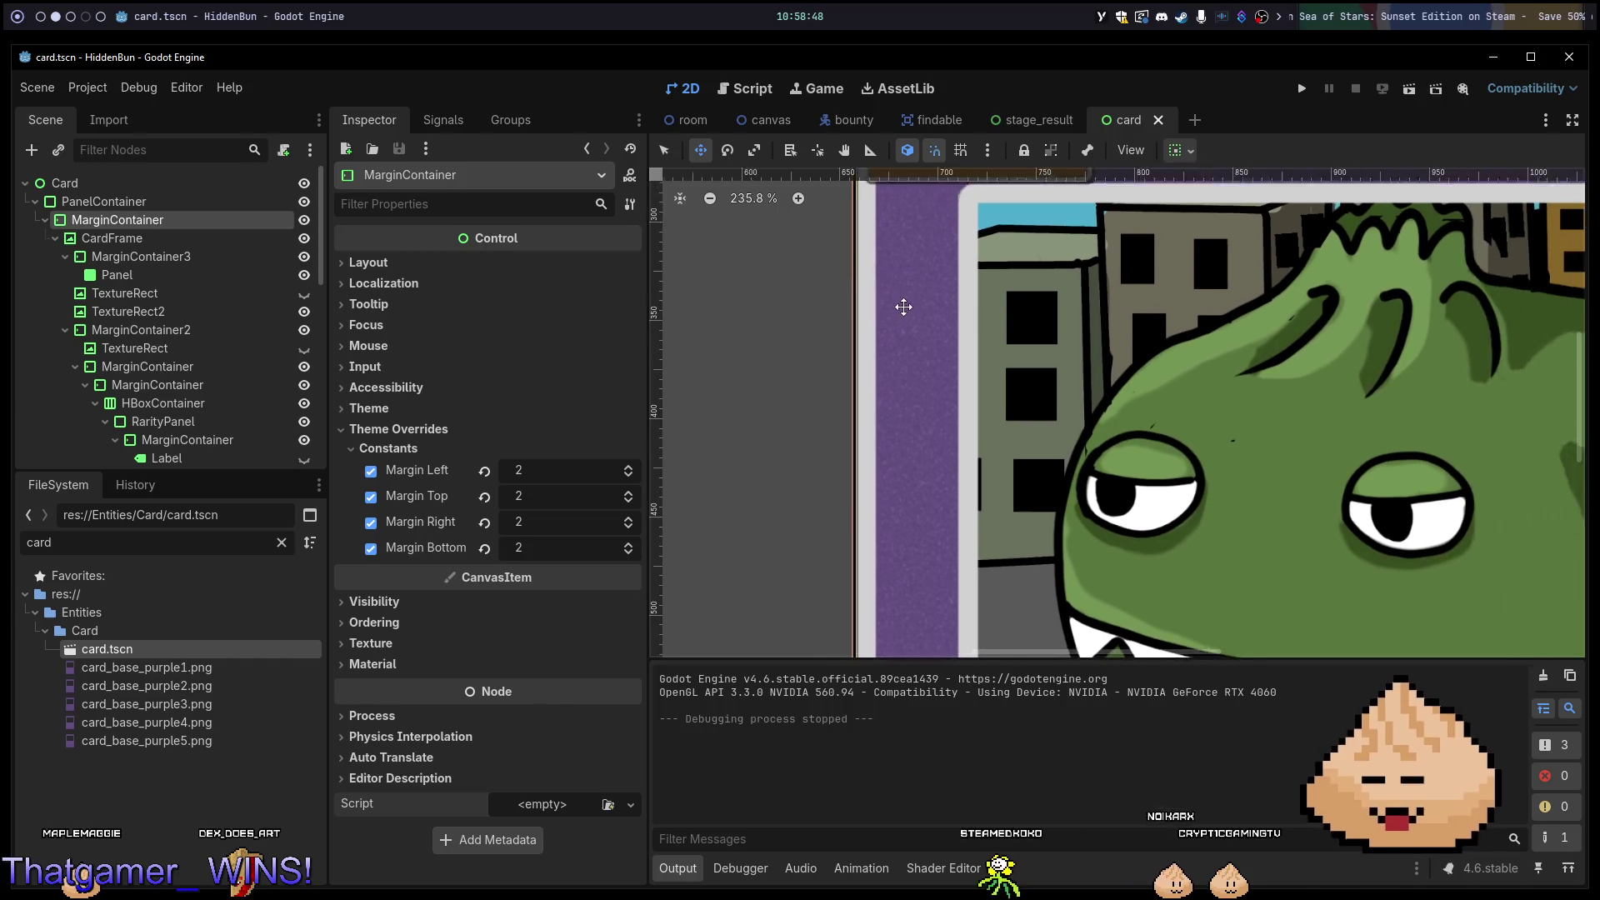
{"action": "mouse_move", "coordinate": [780, 360]}
{"action": "left_mouse_down"}
{"action": "mouse_move", "coordinate": [732, 404]}
{"action": "mouse_move", "coordinate": [834, 485]}
{"action": "left_mouse_up"}
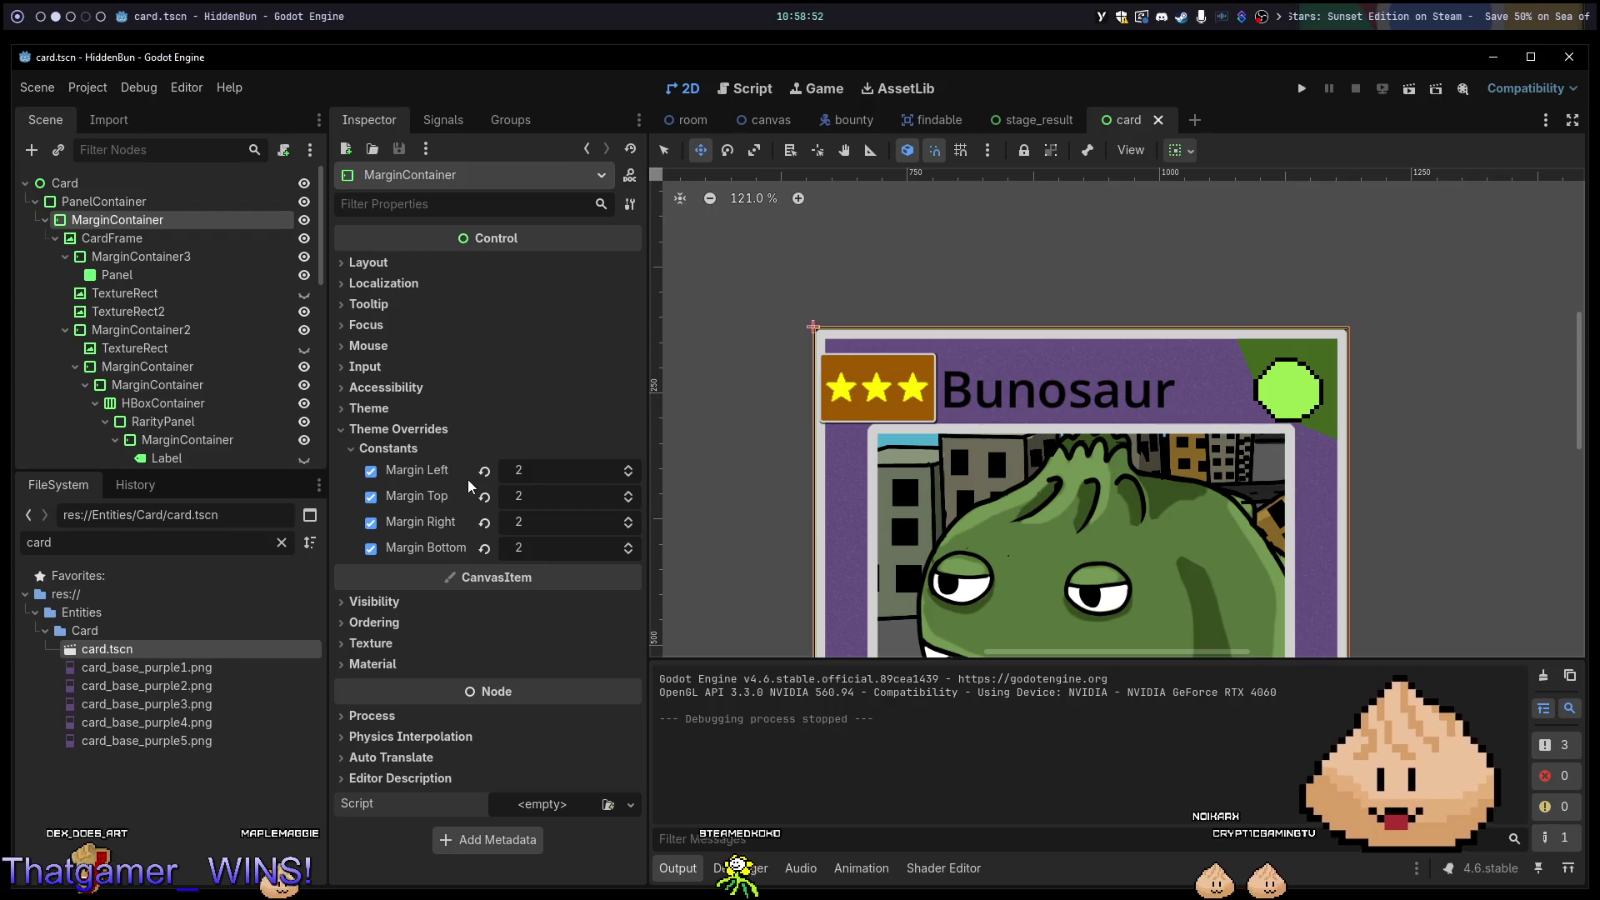
{"action": "left_click", "coordinate": [380, 429]}
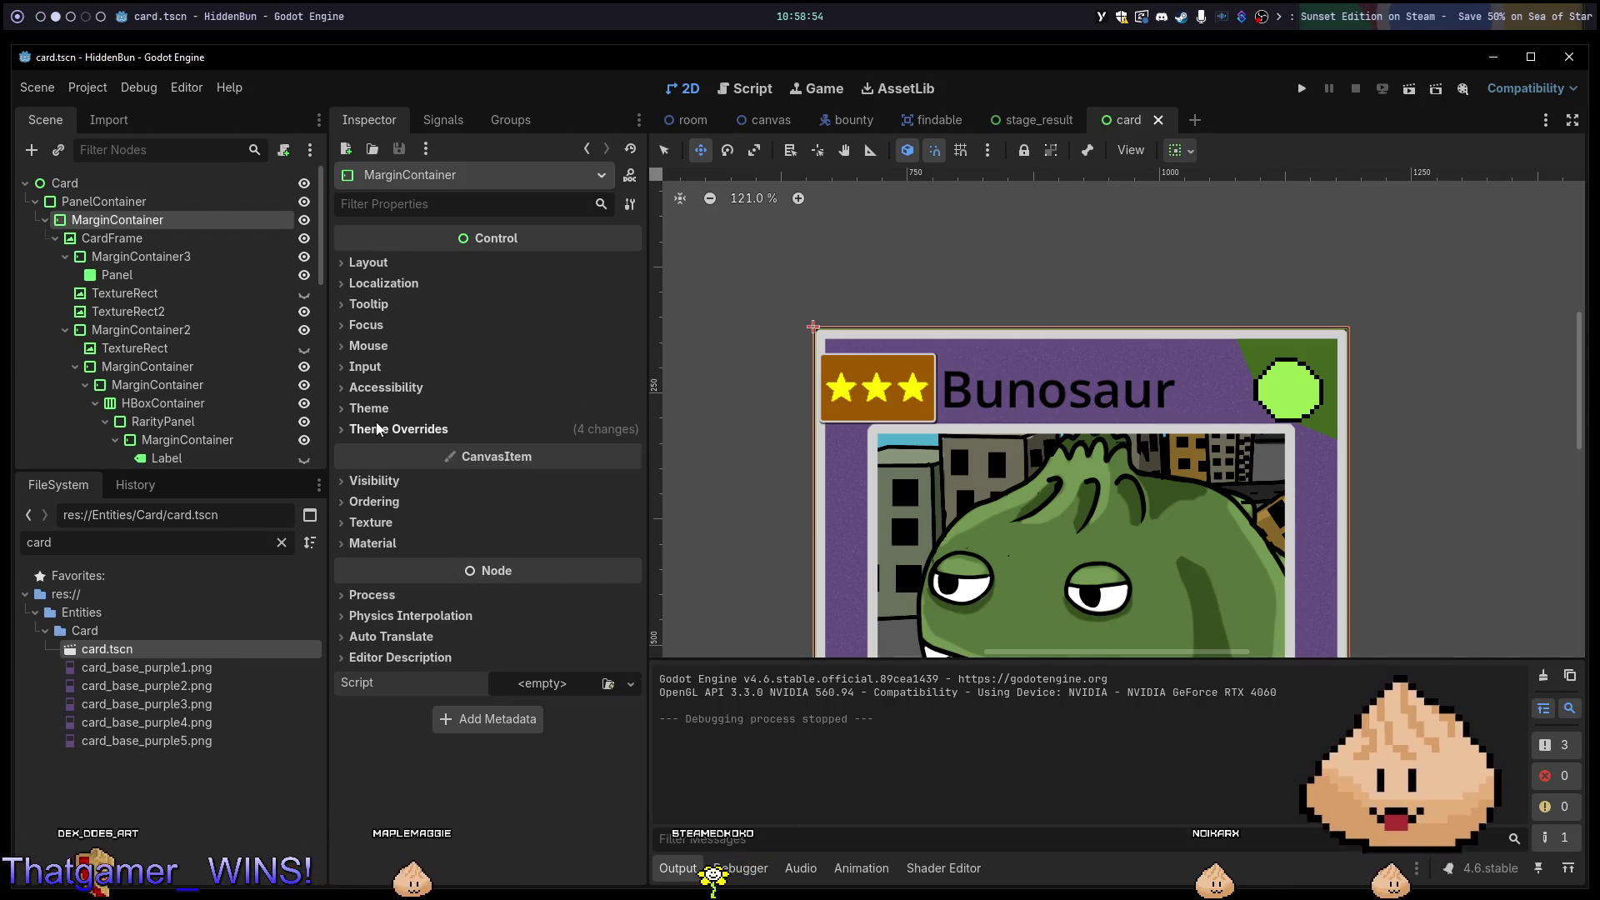
{"action": "left_click", "coordinate": [373, 419]}
{"action": "left_click", "coordinate": [373, 418]}
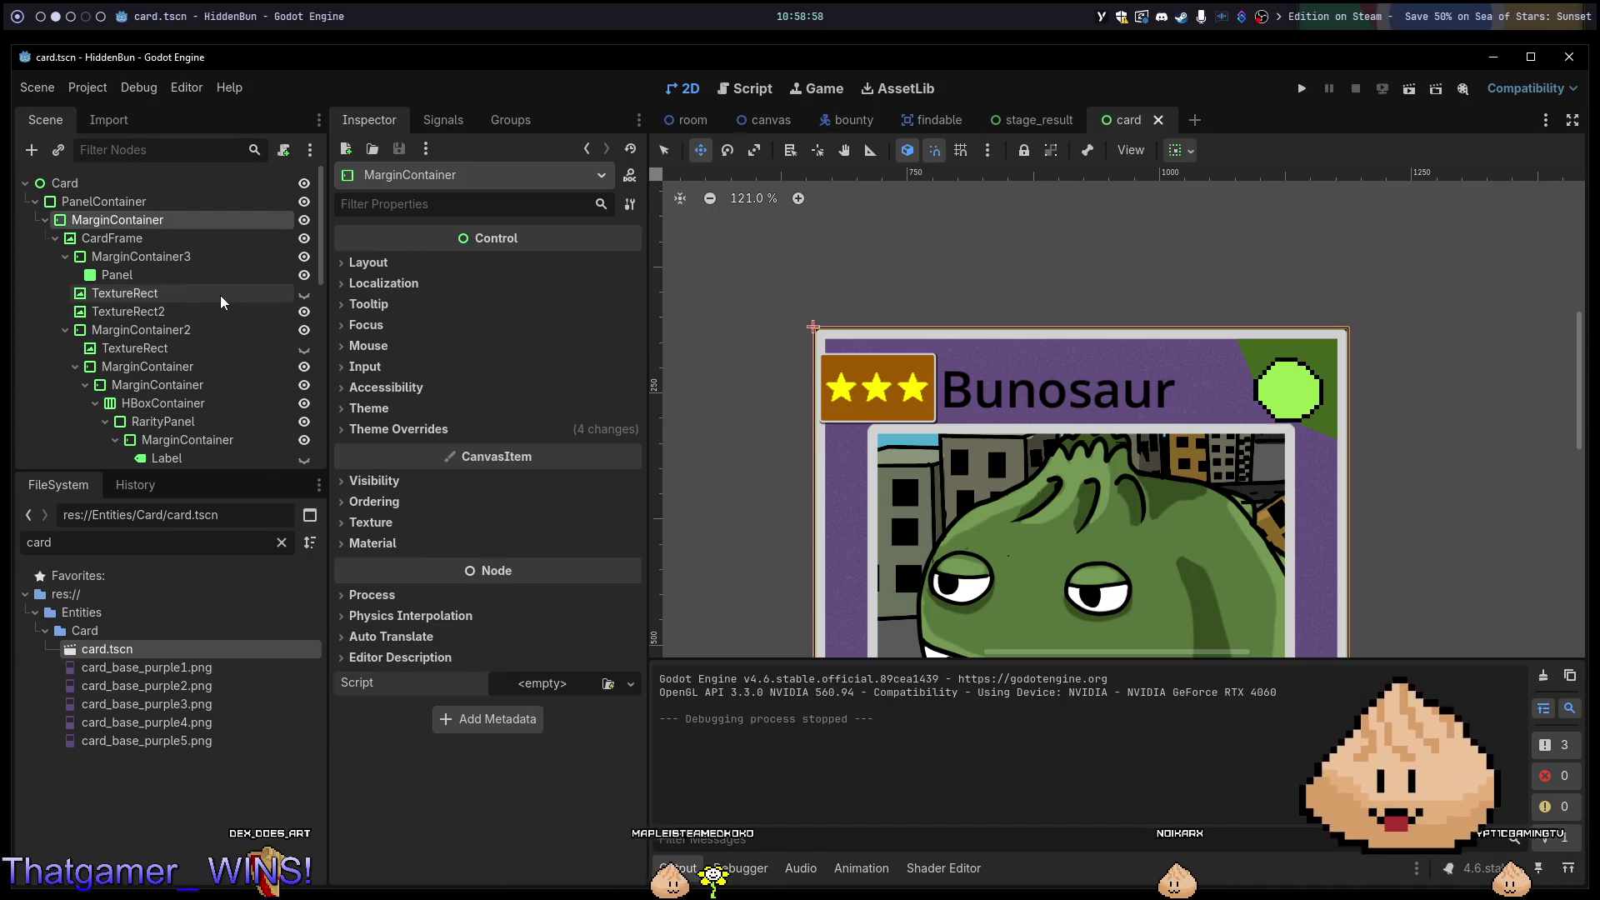
{"action": "scroll", "coordinate": [847, 459], "scroll_direction": "down", "scroll_amount": 5}
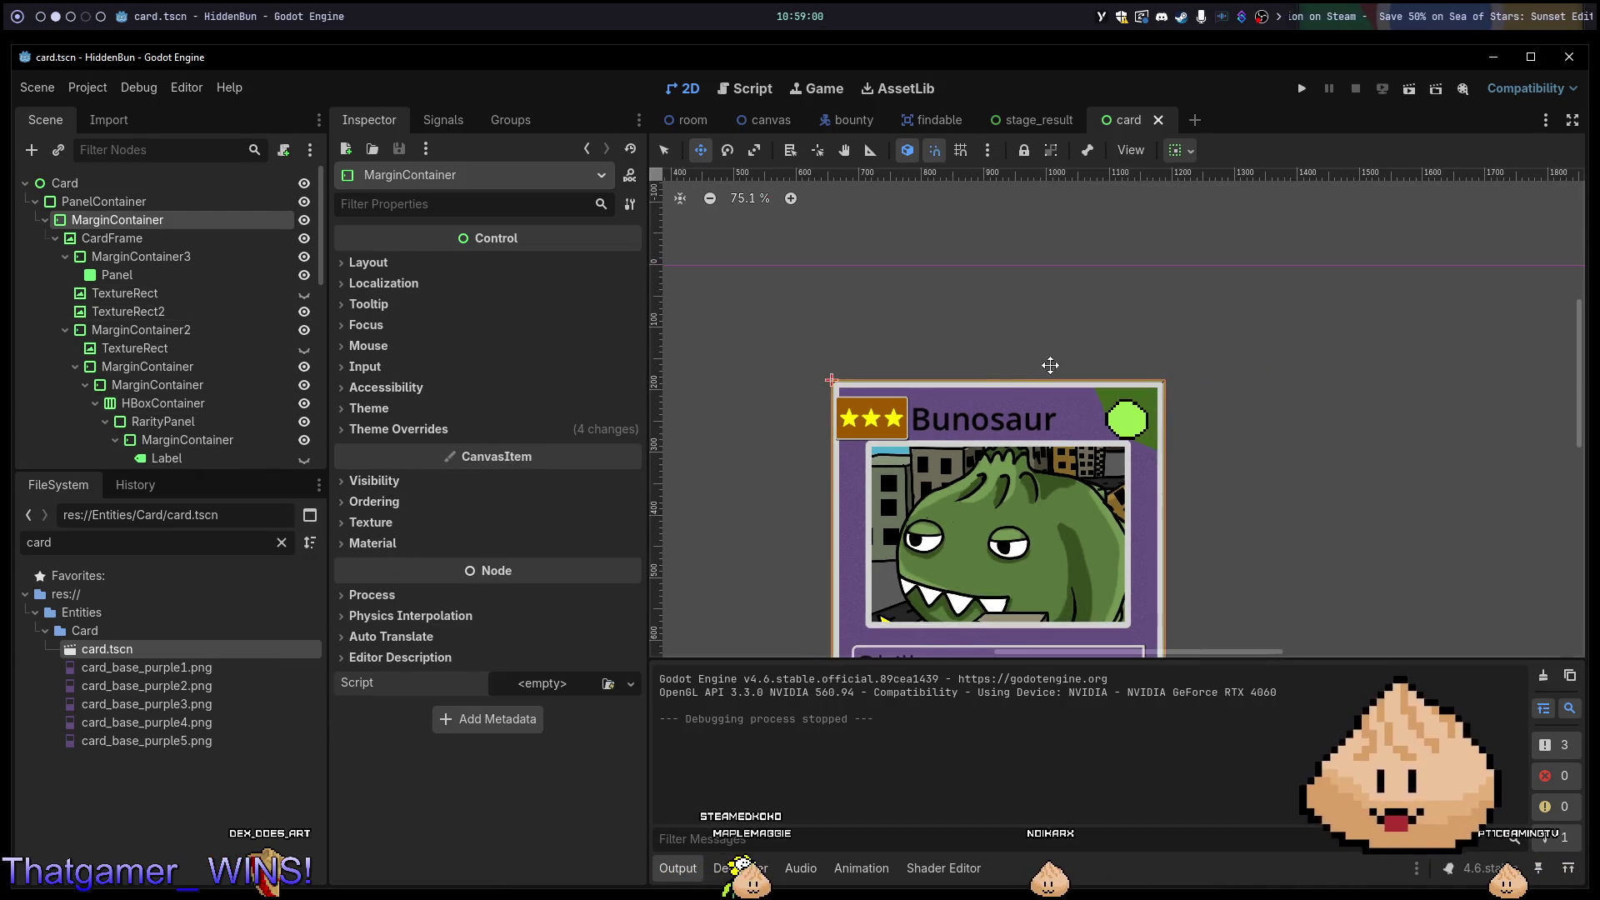
{"action": "scroll", "coordinate": [1244, 359], "scroll_direction": "up", "scroll_amount": 10}
{"action": "scroll", "coordinate": [1101, 407], "scroll_direction": "down", "scroll_amount": 4}
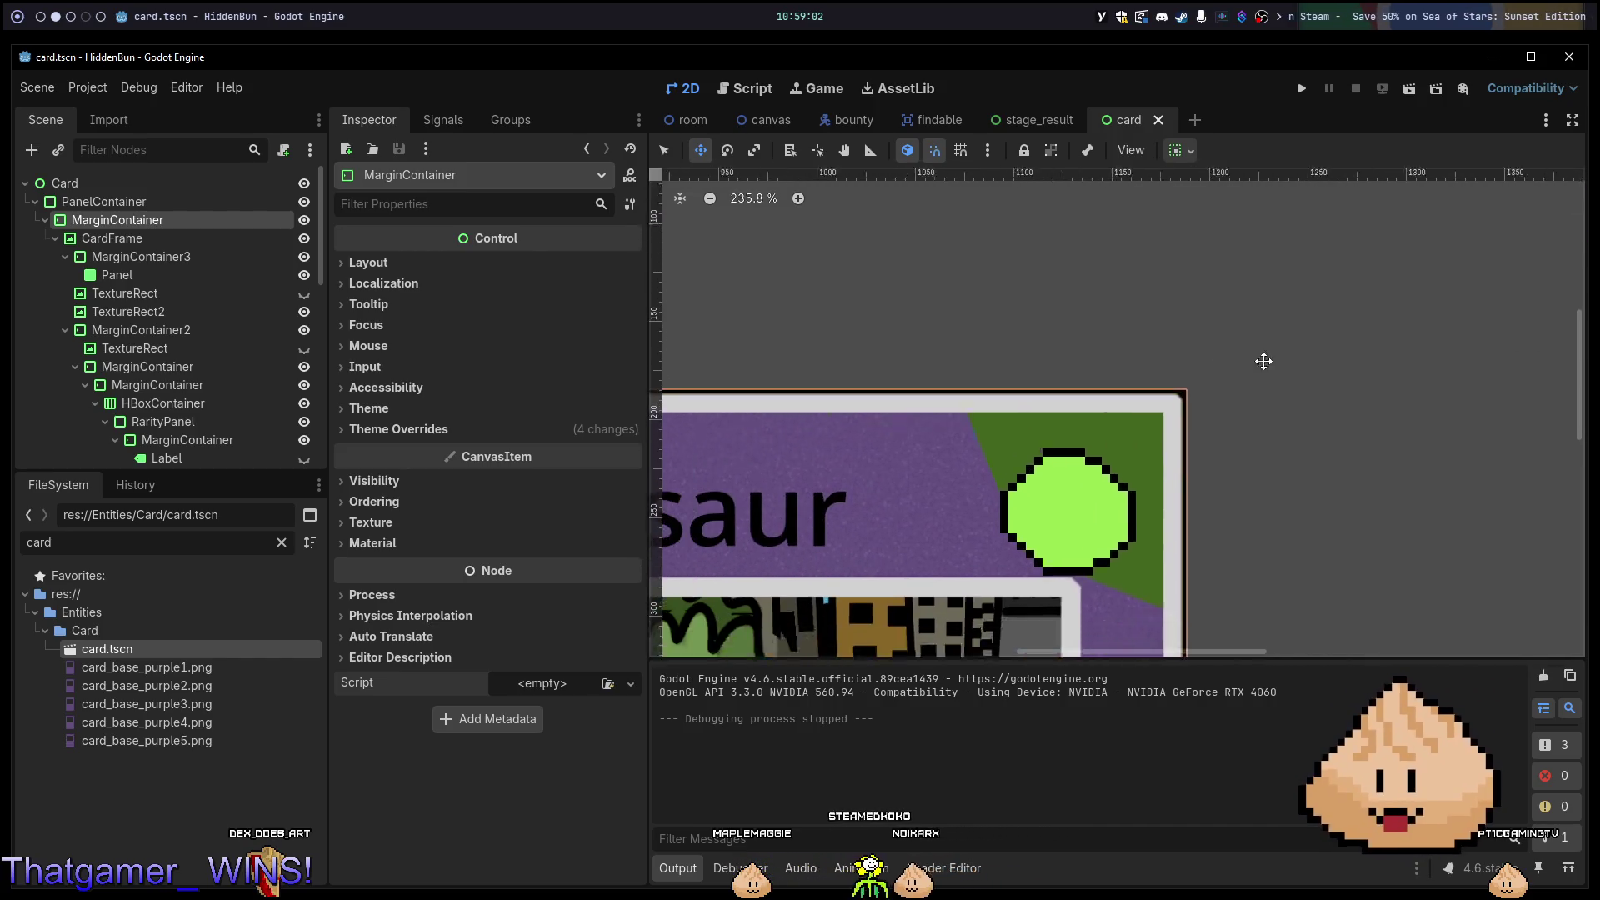
{"action": "mouse_move", "coordinate": [1175, 370]}
{"action": "left_mouse_down"}
{"action": "mouse_move", "coordinate": [1469, 257]}
{"action": "mouse_move", "coordinate": [1376, 289]}
{"action": "left_mouse_up"}
{"action": "scroll", "coordinate": [921, 257], "scroll_direction": "down", "scroll_amount": 5}
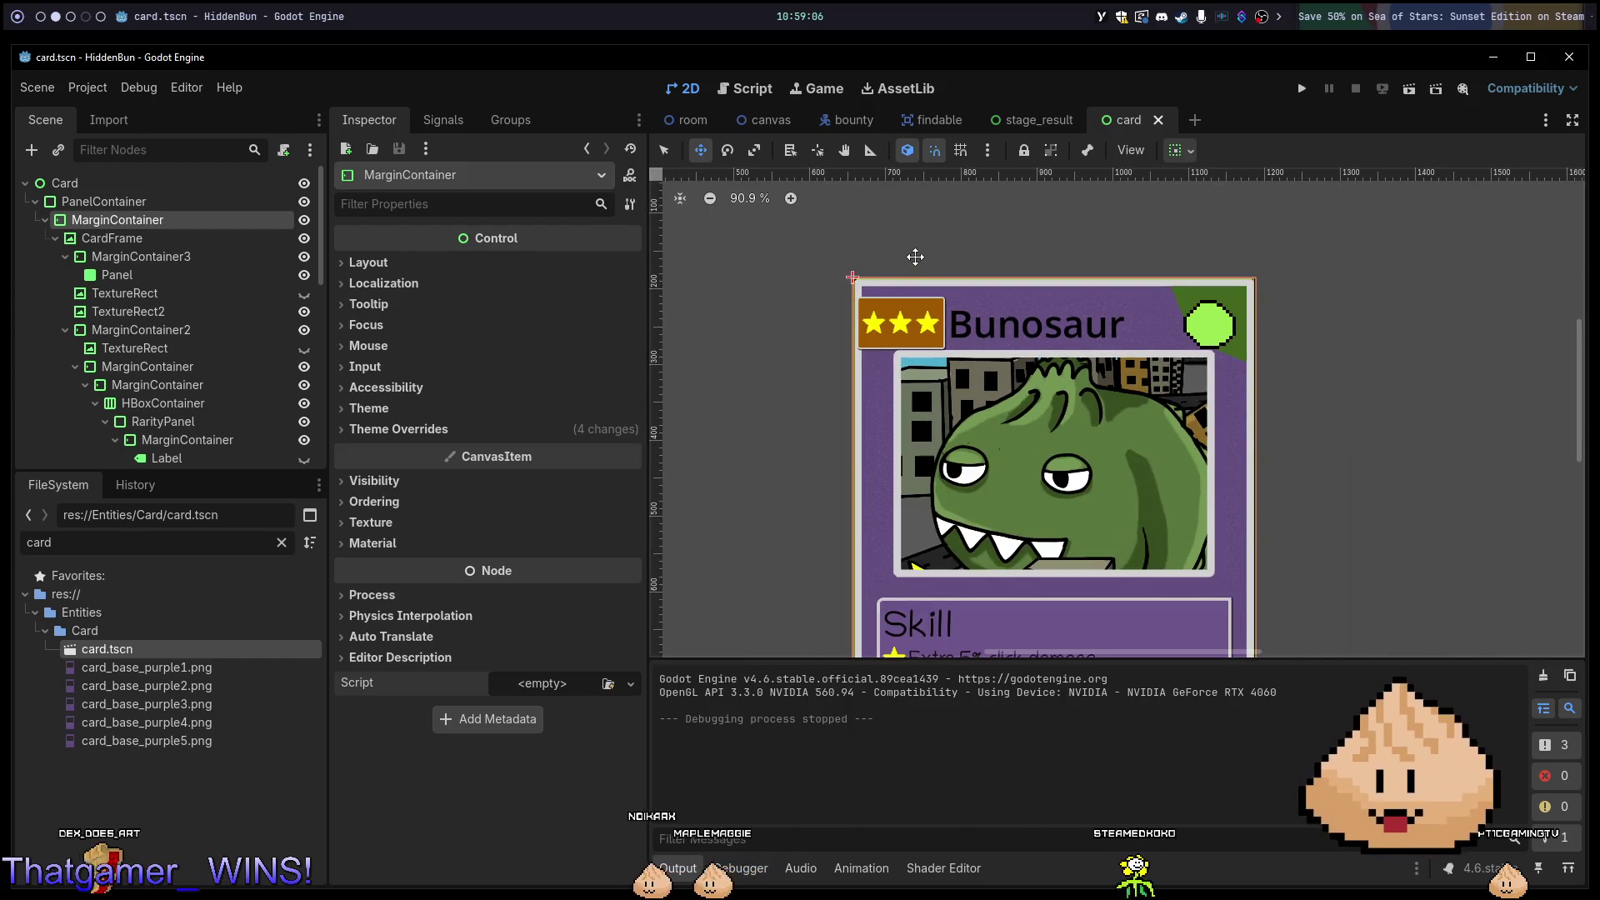
{"action": "scroll", "coordinate": [1280, 342], "scroll_direction": "up", "scroll_amount": 4}
{"action": "scroll", "coordinate": [1280, 342], "scroll_direction": "up", "scroll_amount": 2}
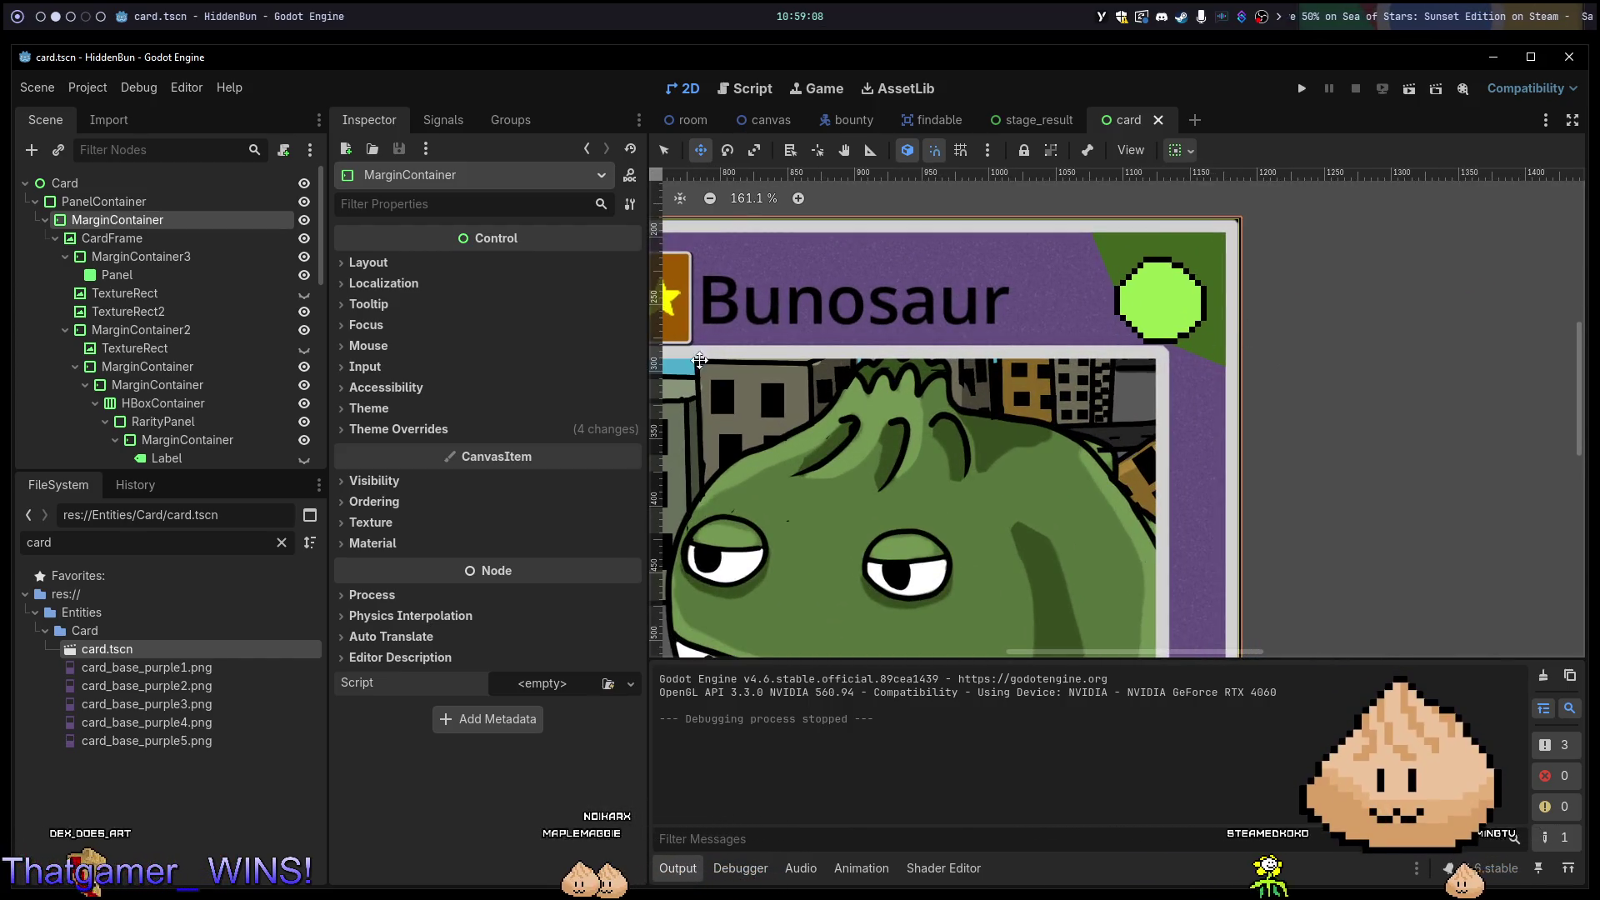
Select the card's PanelContainer and set its corner radius values to 2.
{"action": "left_click", "coordinate": [133, 203]}
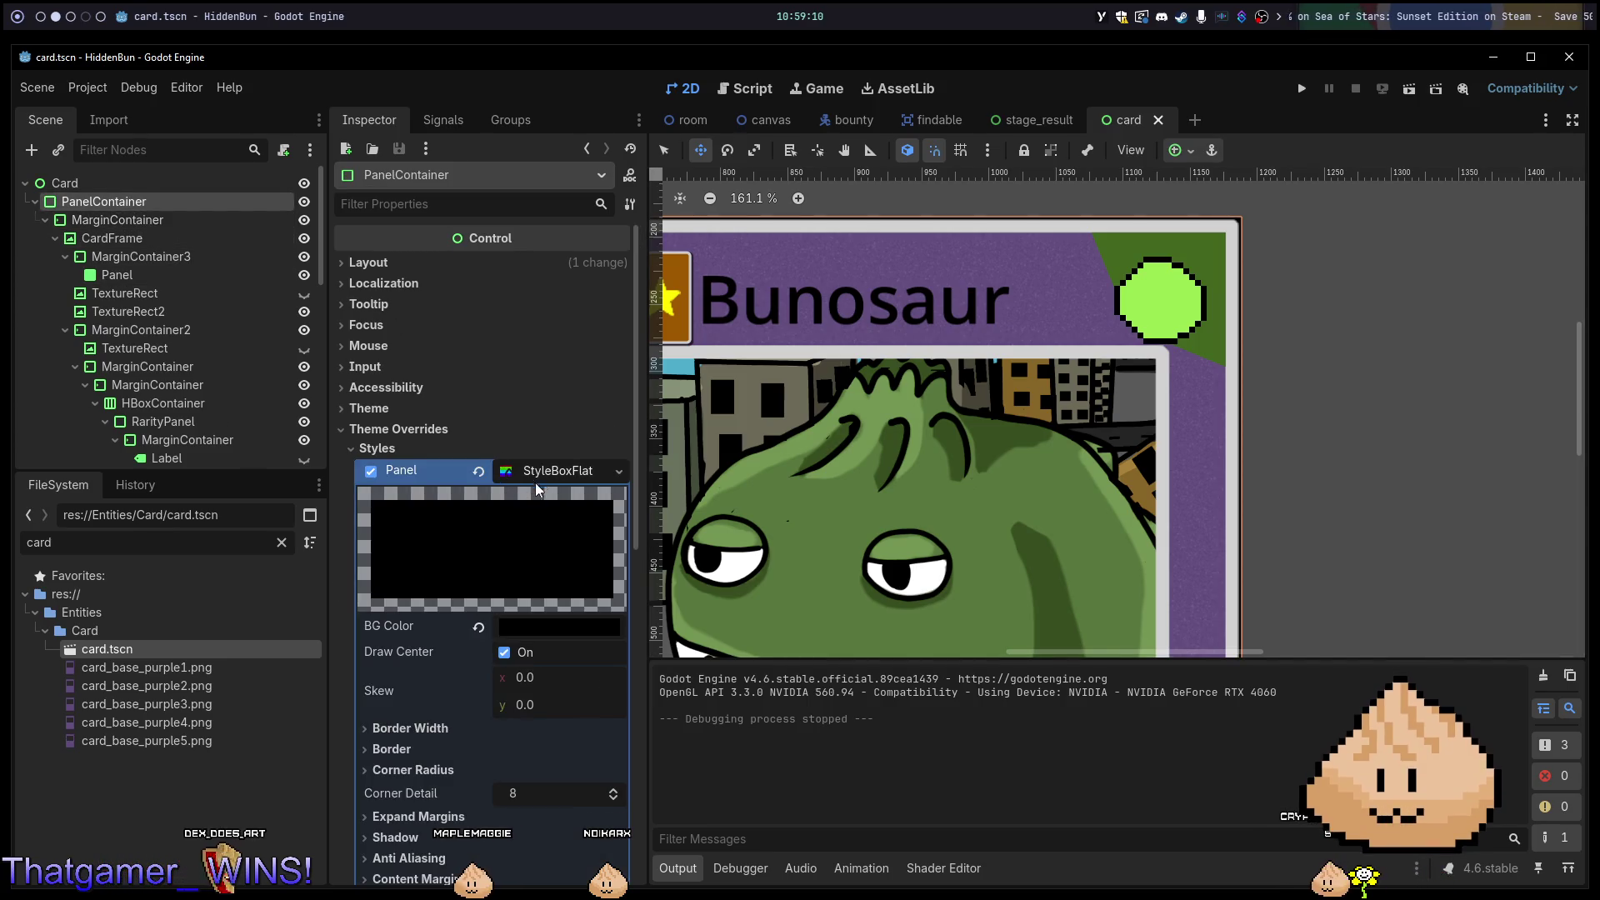
{"action": "scroll", "coordinate": [517, 608], "scroll_direction": "down", "scroll_amount": 4}
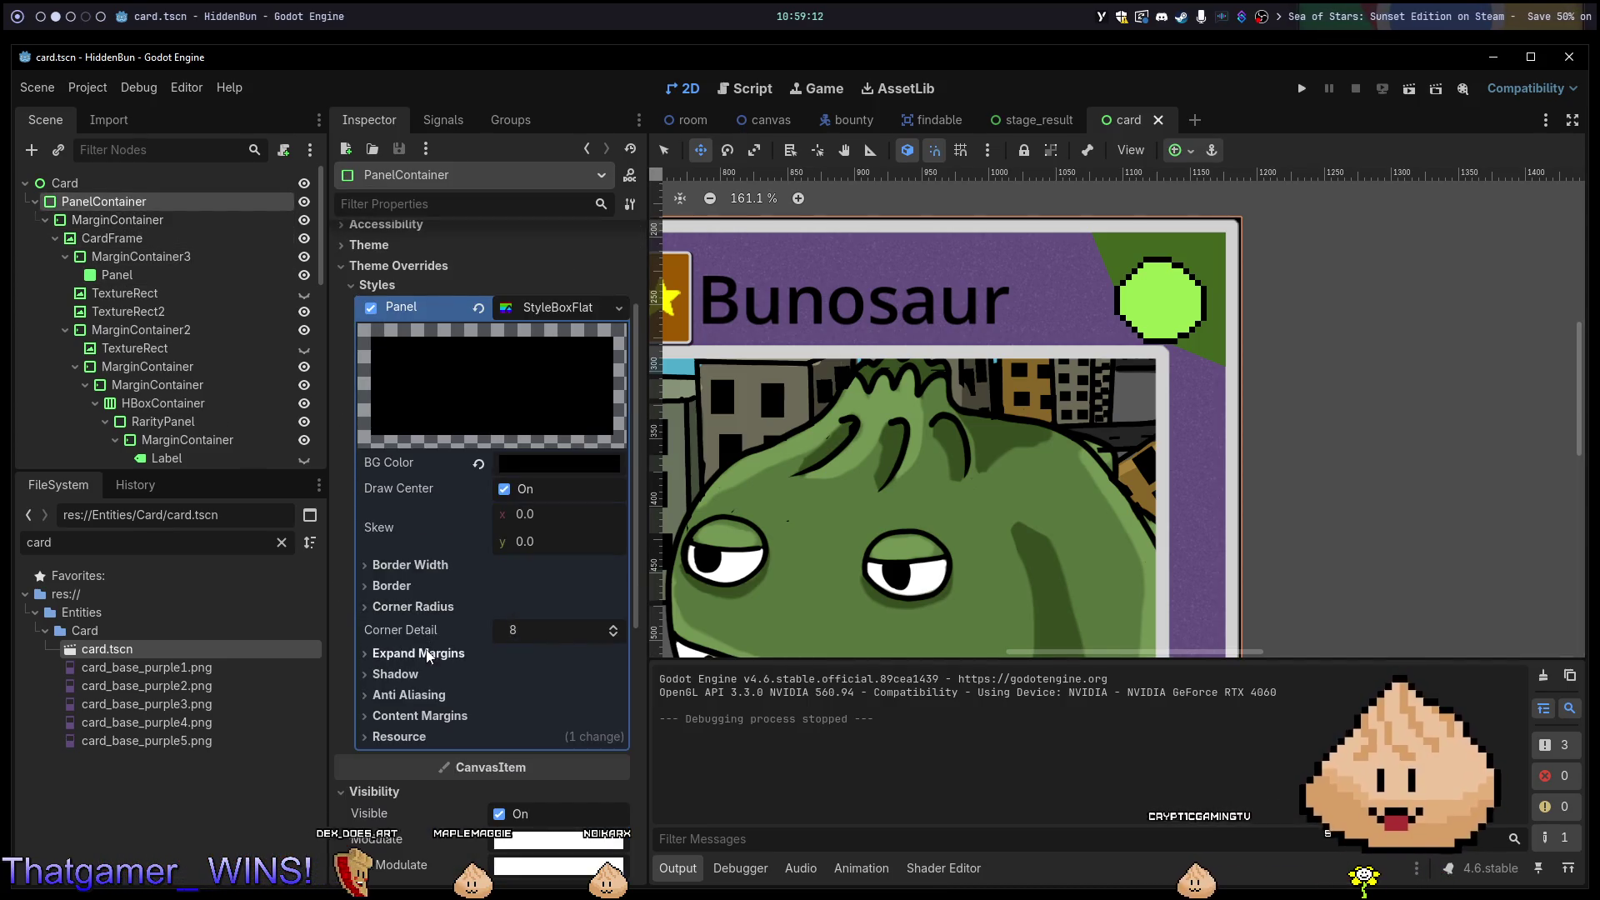
{"action": "left_click", "coordinate": [414, 608]}
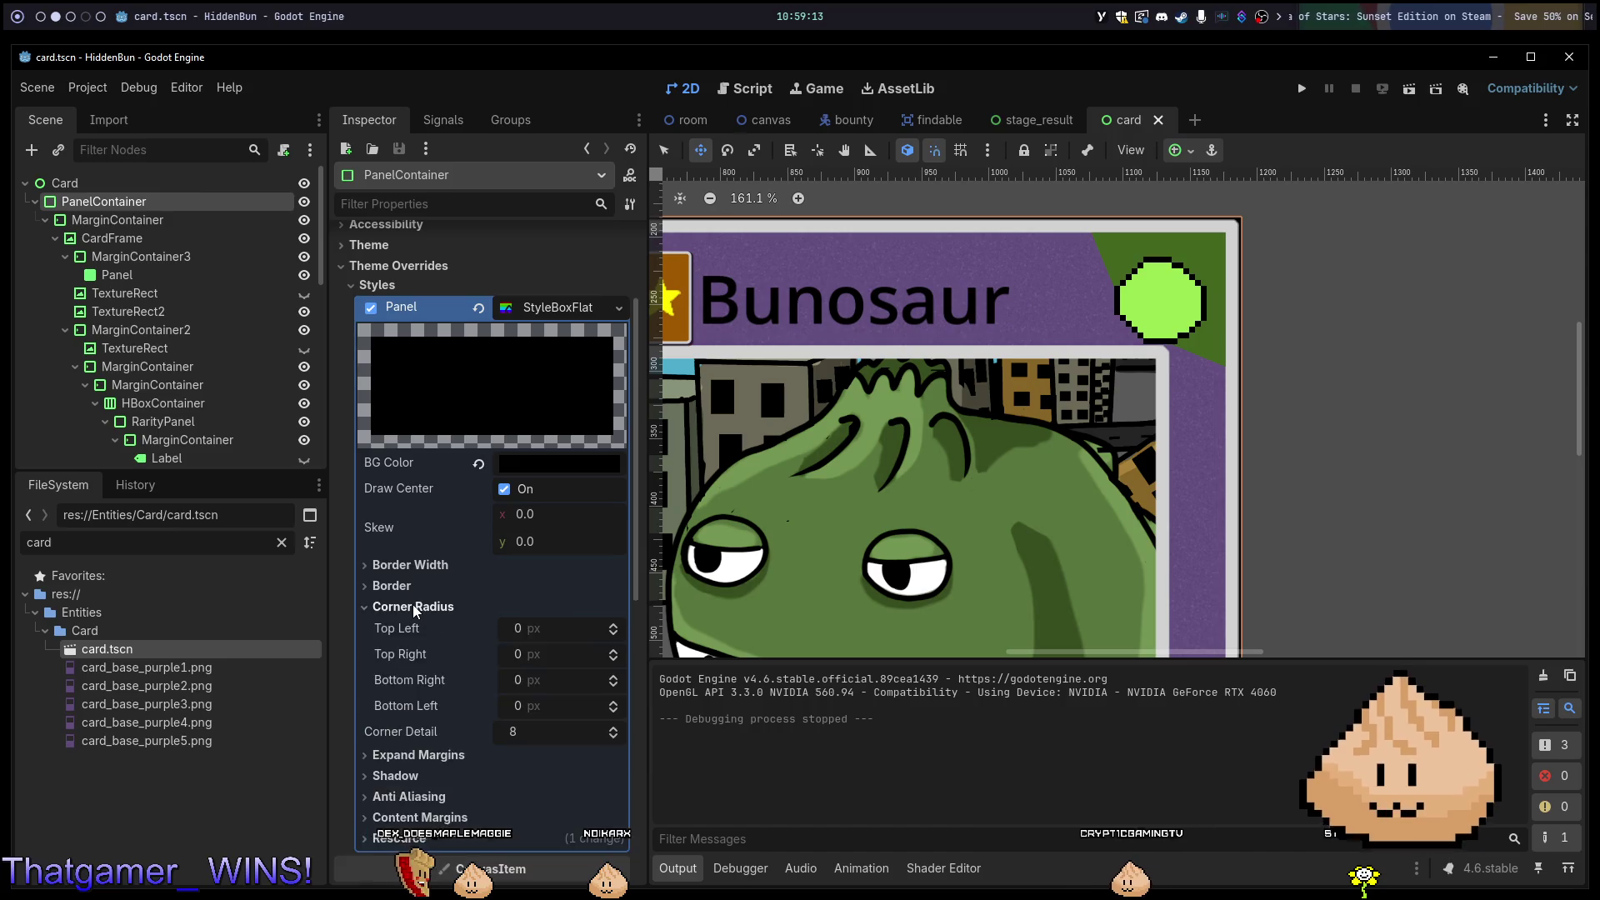
{"action": "left_click", "coordinate": [563, 629]}
{"action": "key", "text": "Tab"}
{"action": "type", "text": "2"}
{"action": "key", "text": "Tab"}
{"action": "type", "text": "2"}
{"action": "key", "text": "Tab"}
{"action": "type", "text": "2"}
{"action": "key", "text": "Tab"}
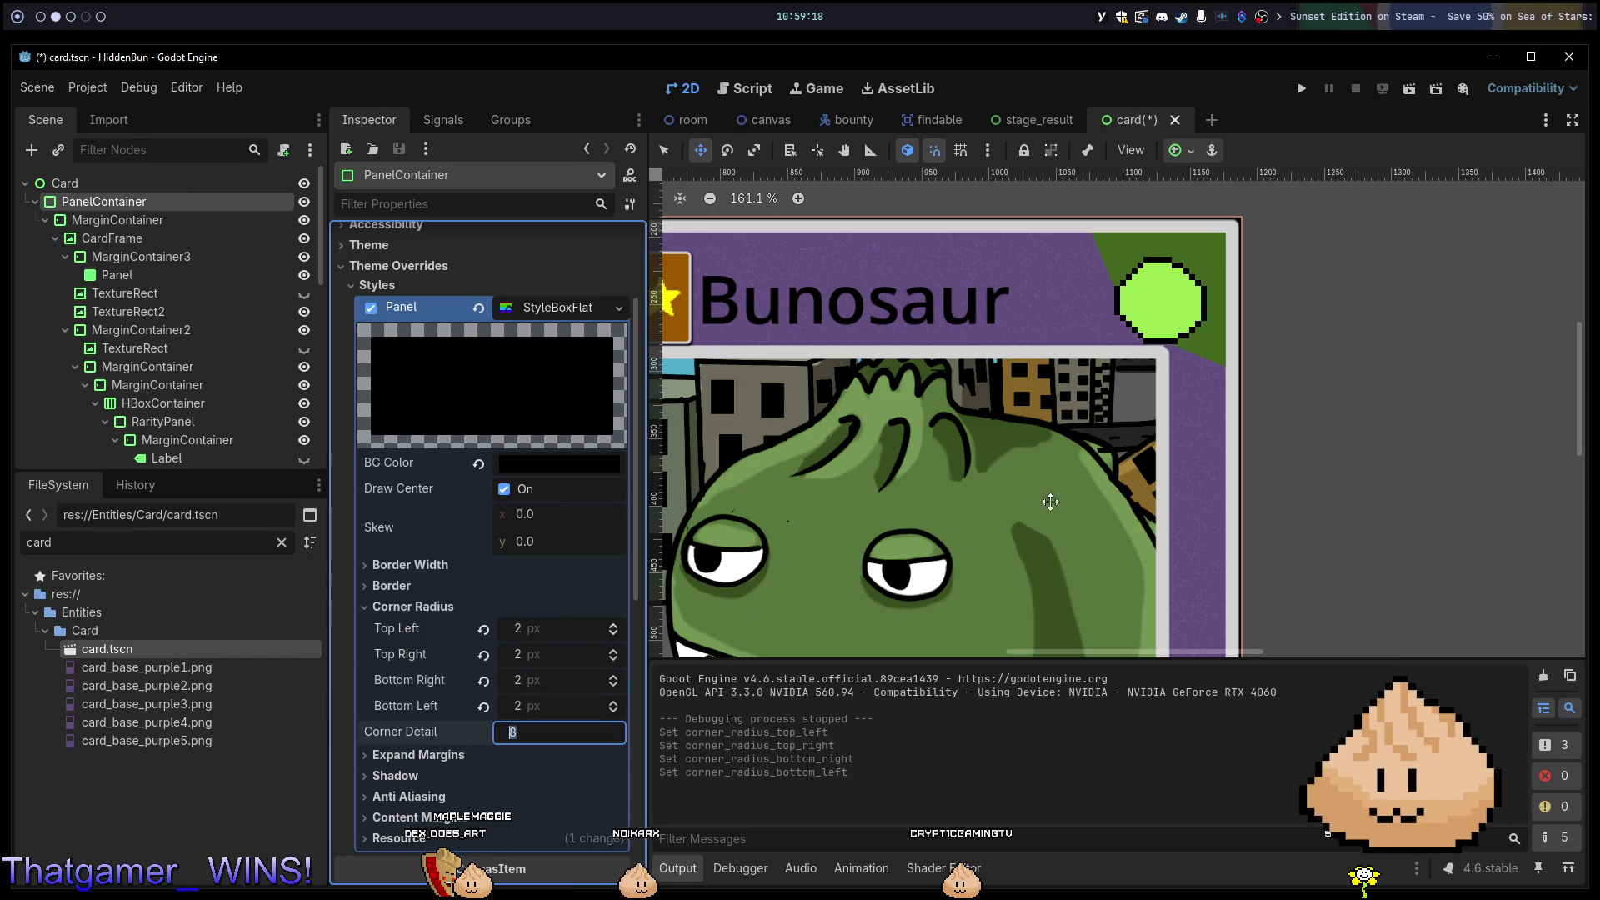
{"action": "scroll", "coordinate": [1153, 246], "scroll_direction": "up", "scroll_amount": 10}
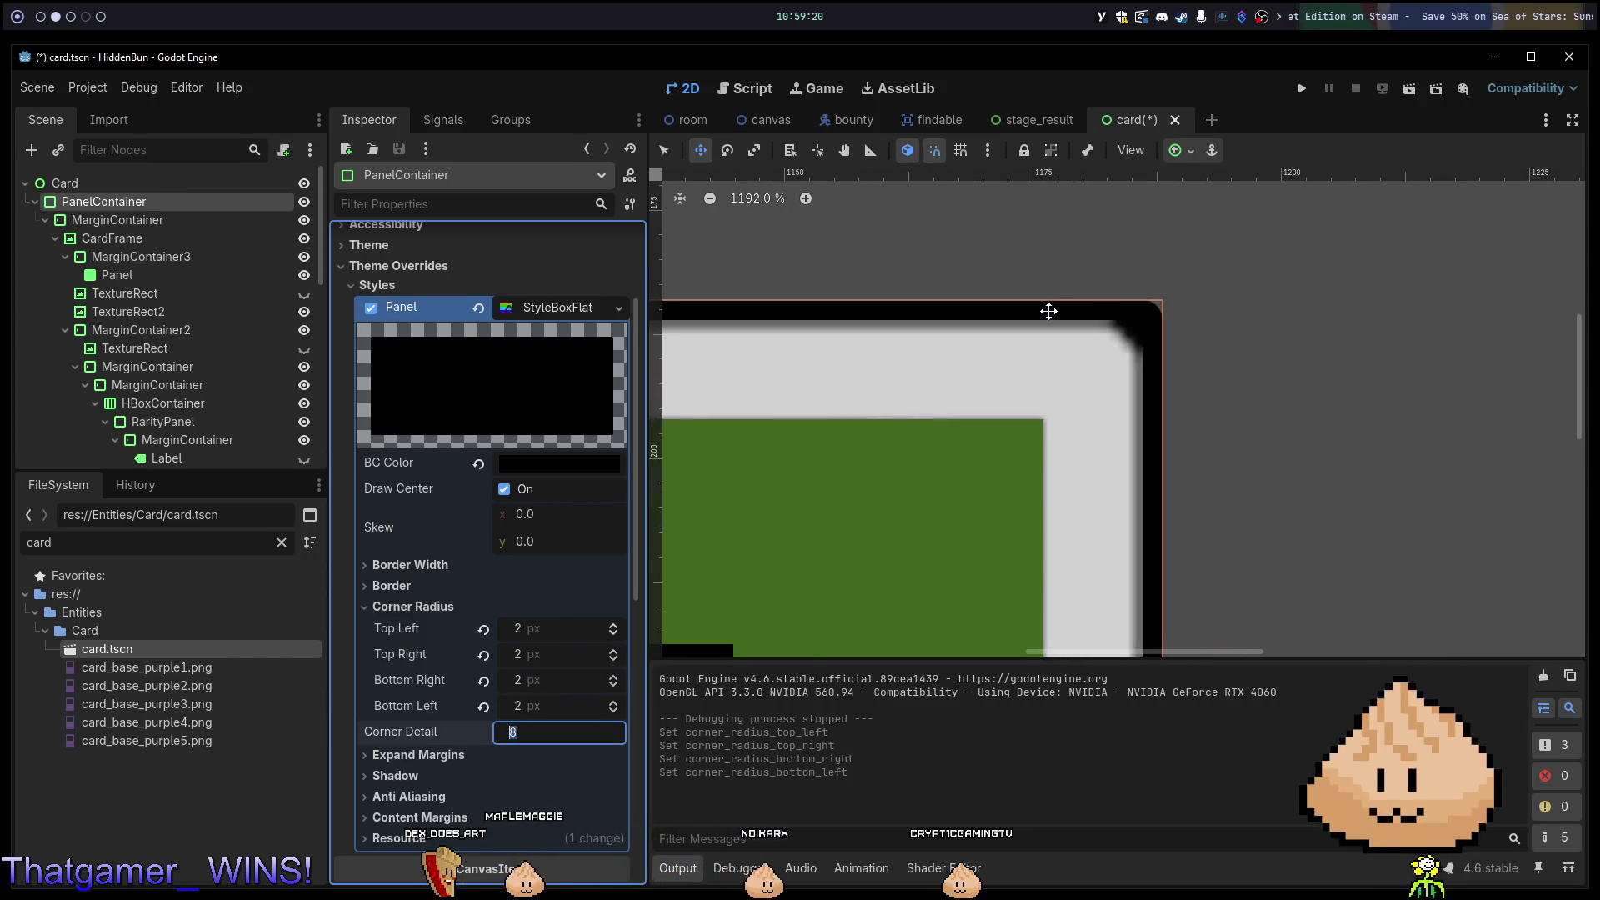
Change all four corner radius values to 4.
{"action": "left_click", "coordinate": [554, 629]}
{"action": "type", "text": "4"}
{"action": "key", "text": "Tab"}
{"action": "type", "text": "4"}
{"action": "key", "text": "Tab"}
{"action": "type", "text": "4"}
{"action": "key", "text": "Tab"}
{"action": "type", "text": "4"}
{"action": "key", "text": "Tab"}
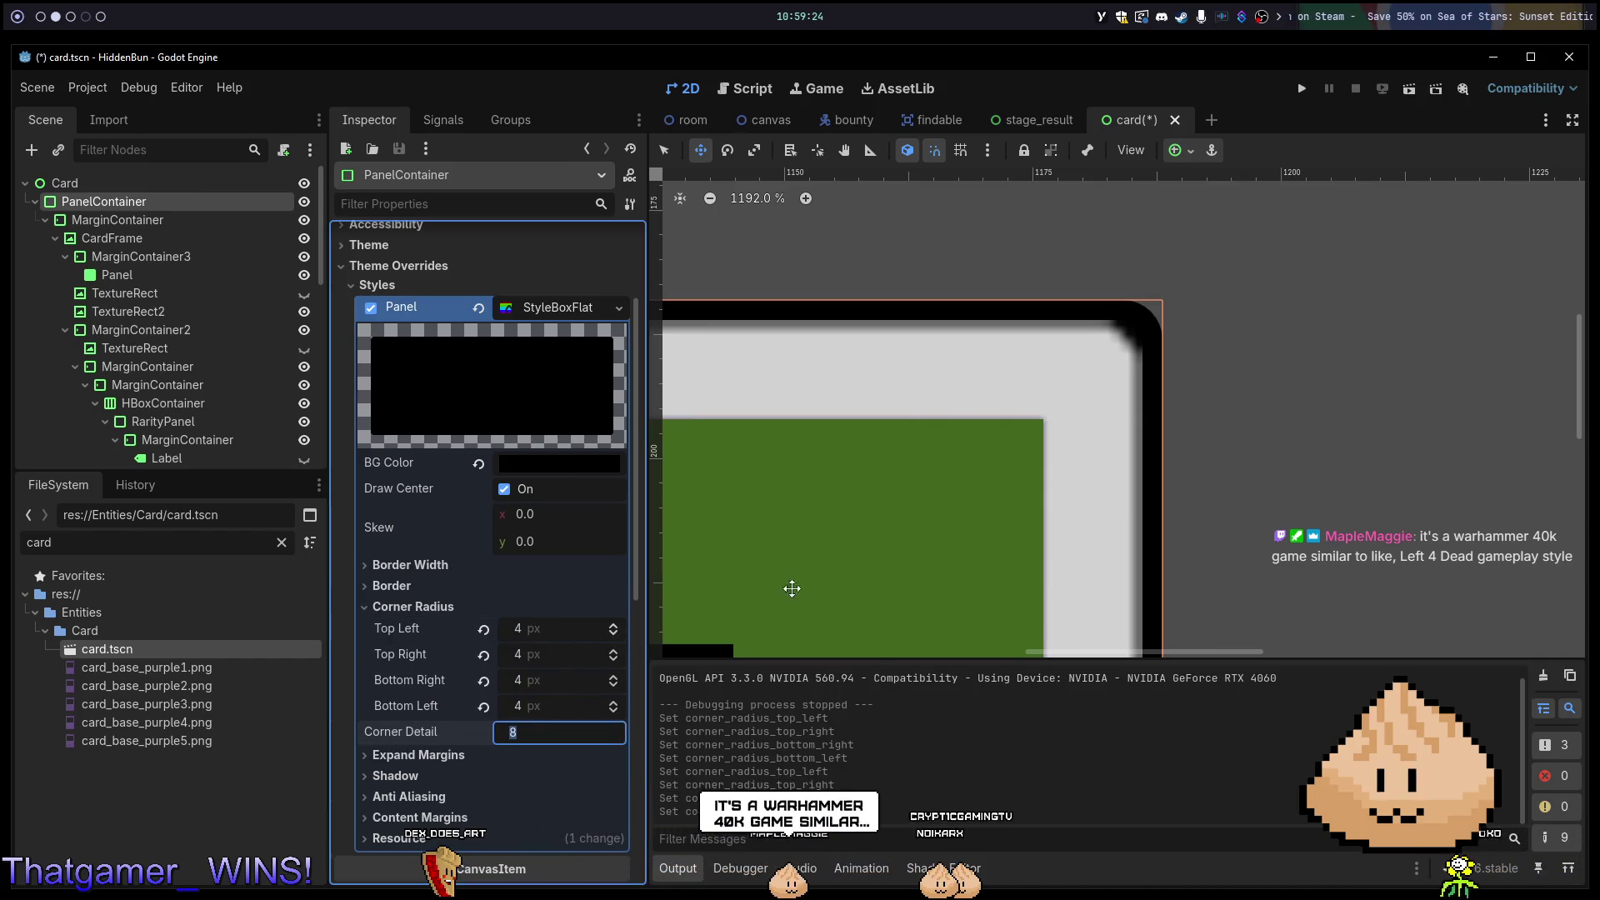
Set the MarginContainer's four margin constants to 1 and save card.tscn.
{"action": "left_click", "coordinate": [103, 221]}
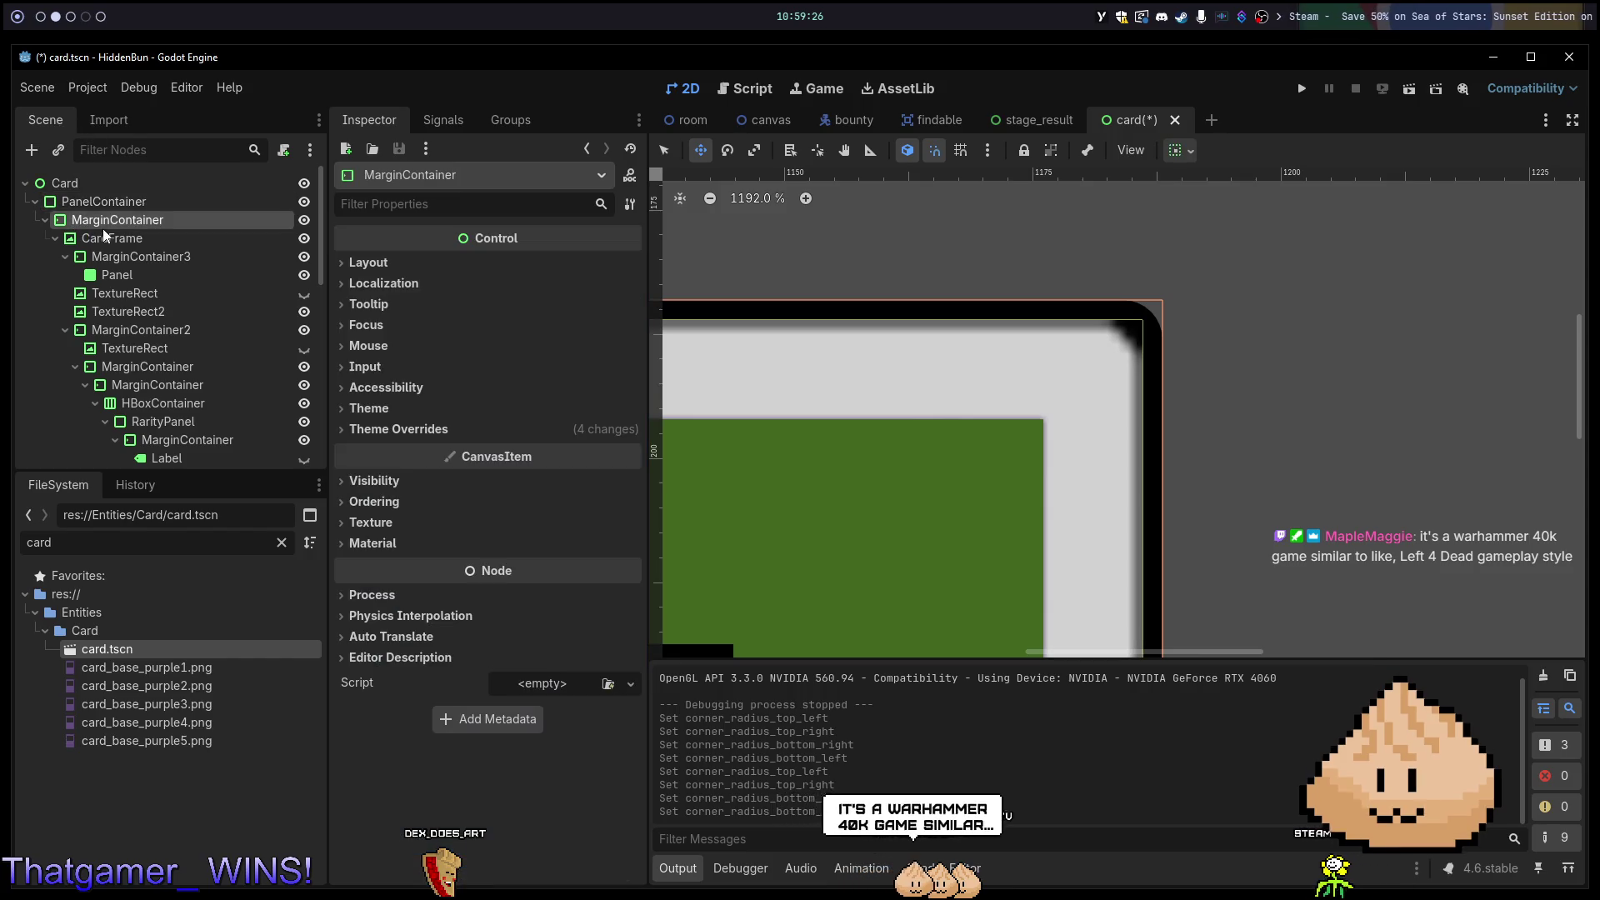
{"action": "left_click", "coordinate": [436, 435]}
{"action": "left_click", "coordinate": [536, 468]}
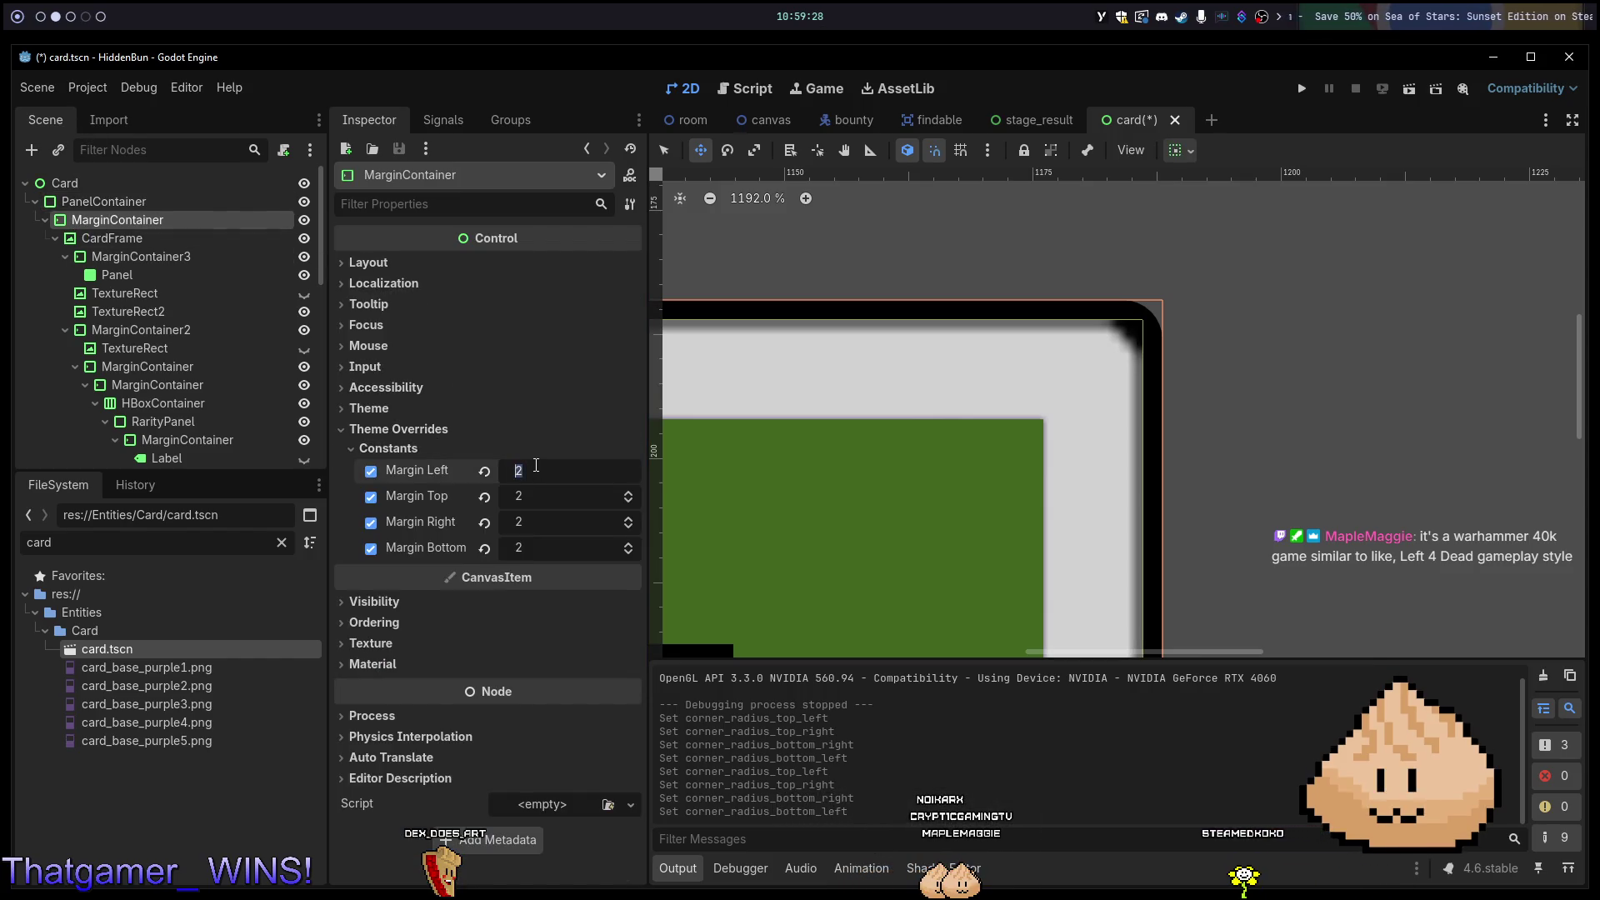
{"action": "key", "text": "Tab"}
{"action": "type", "text": "1"}
{"action": "key", "text": "Tab"}
{"action": "type", "text": "1"}
{"action": "key", "text": "Tab"}
{"action": "type", "text": "1"}
{"action": "key", "text": "Return"}
{"action": "key", "text": "ctrl+s"}
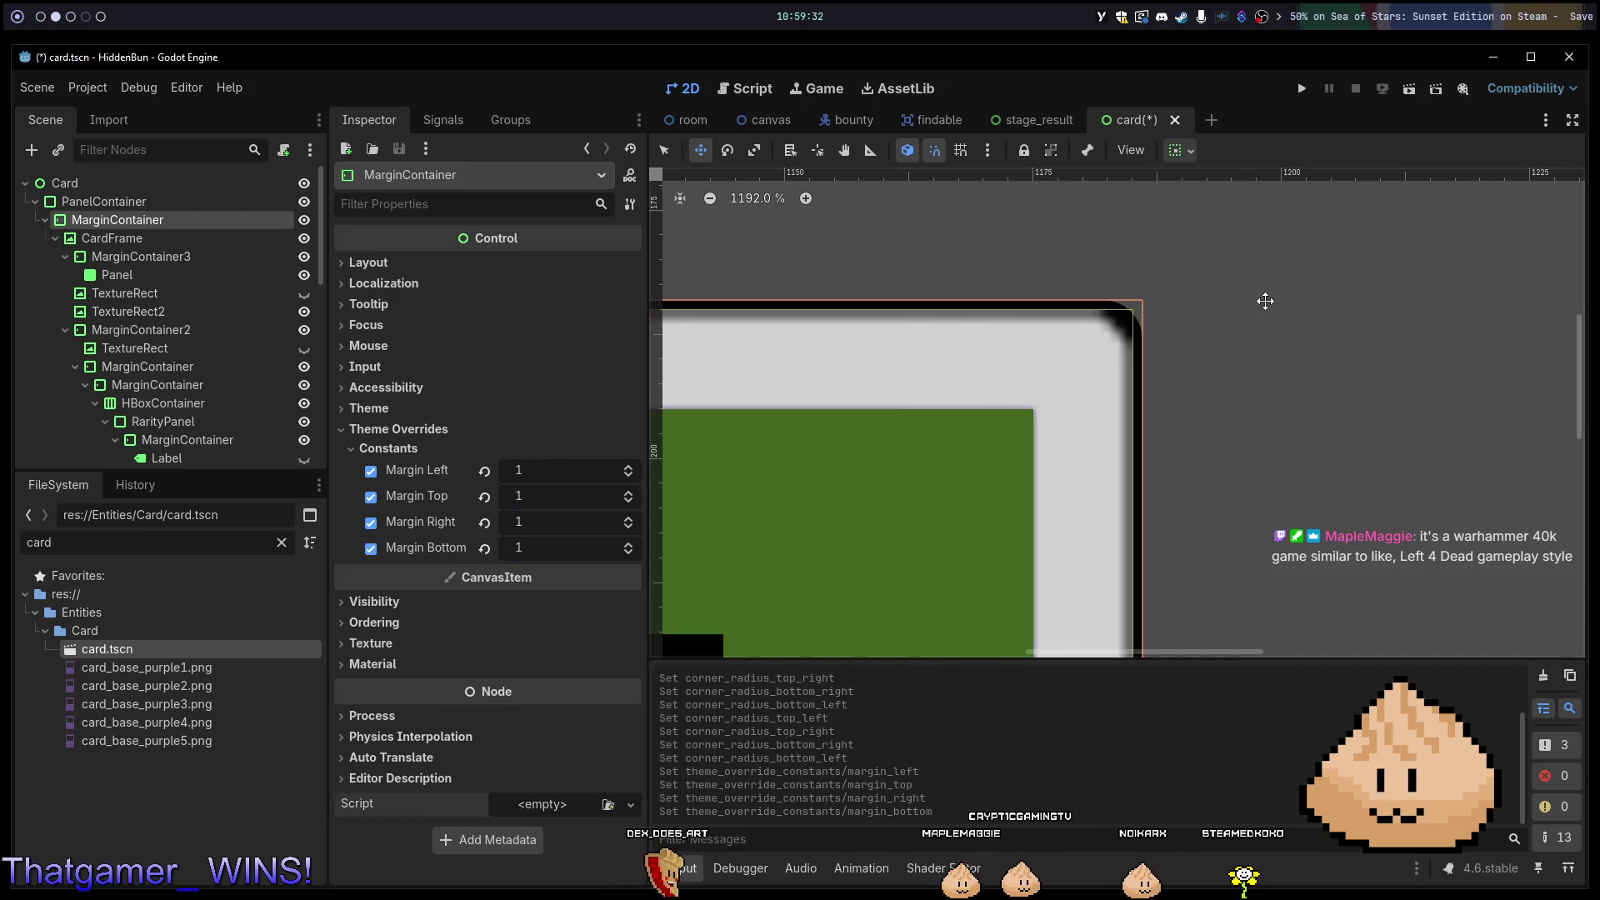
{"action": "scroll", "coordinate": [1263, 298], "scroll_direction": "down", "scroll_amount": 10}
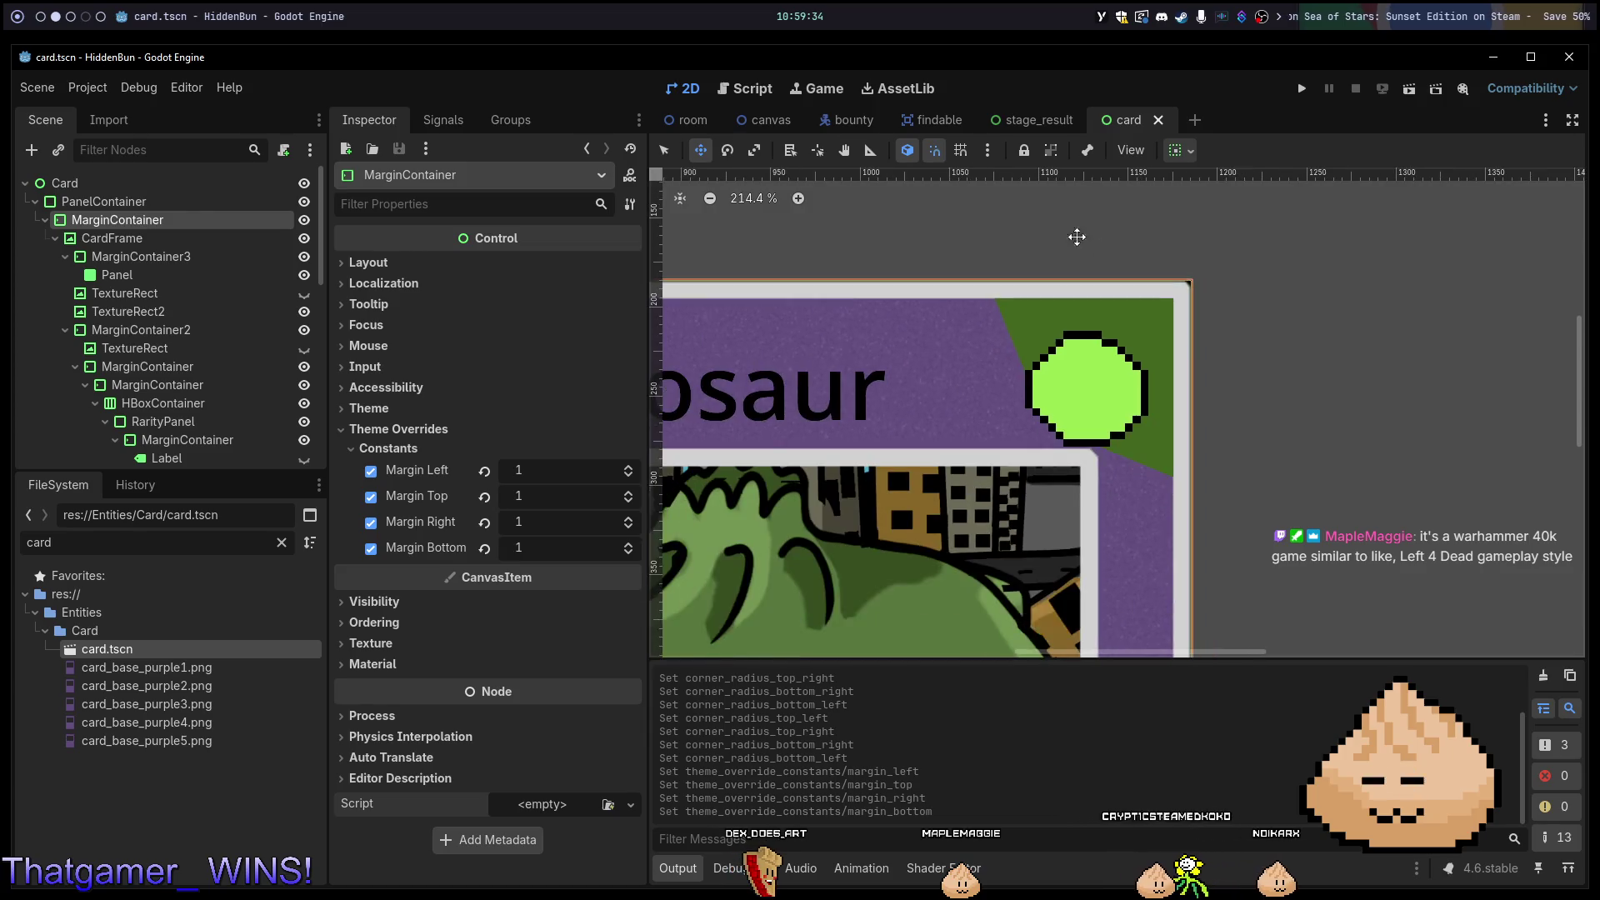
{"action": "scroll", "coordinate": [1299, 242], "scroll_direction": "down", "scroll_amount": 4}
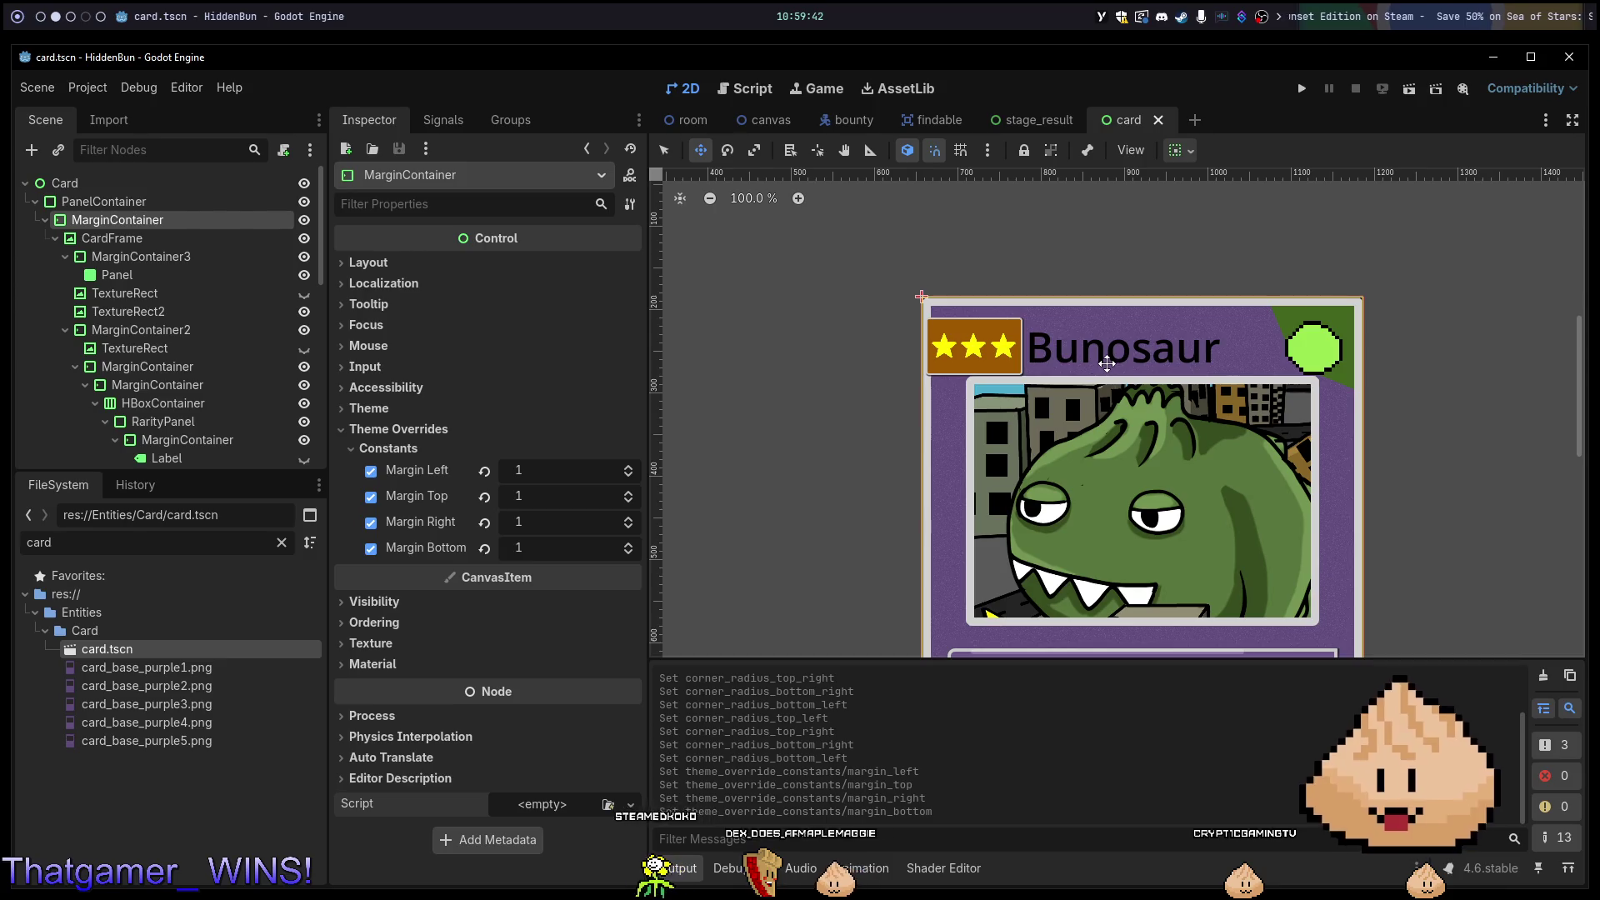
Open the stage_result scene and test-run the game to view the Bunosaur card on the Results screen.
{"action": "left_click", "coordinate": [692, 120]}
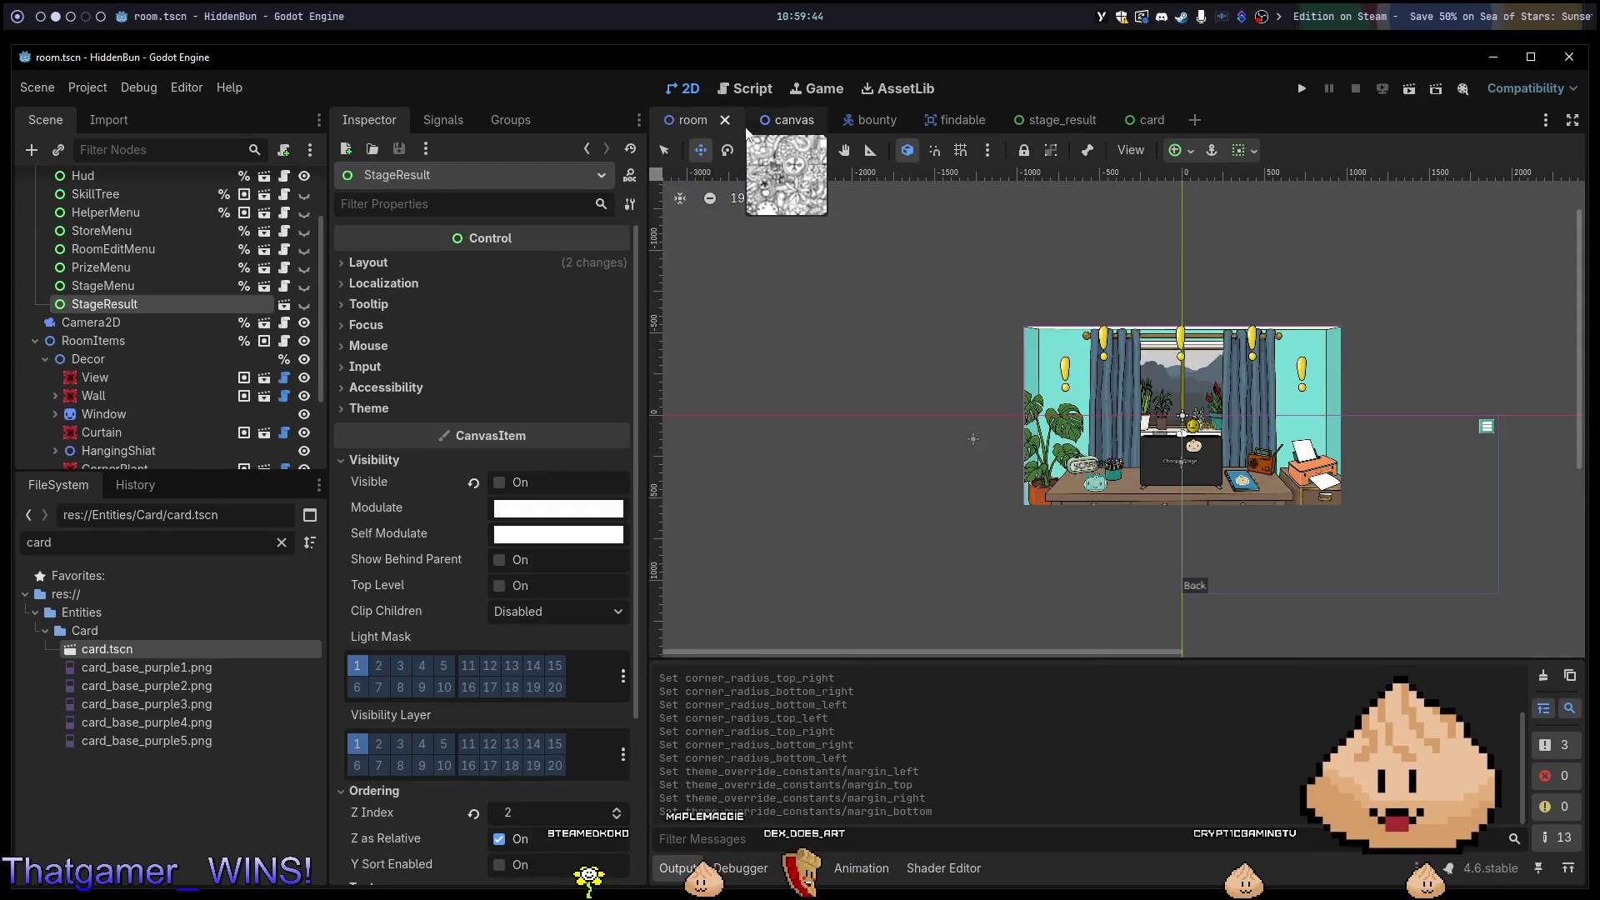
{"action": "left_click", "coordinate": [1058, 122]}
{"action": "left_click", "coordinate": [1302, 88]}
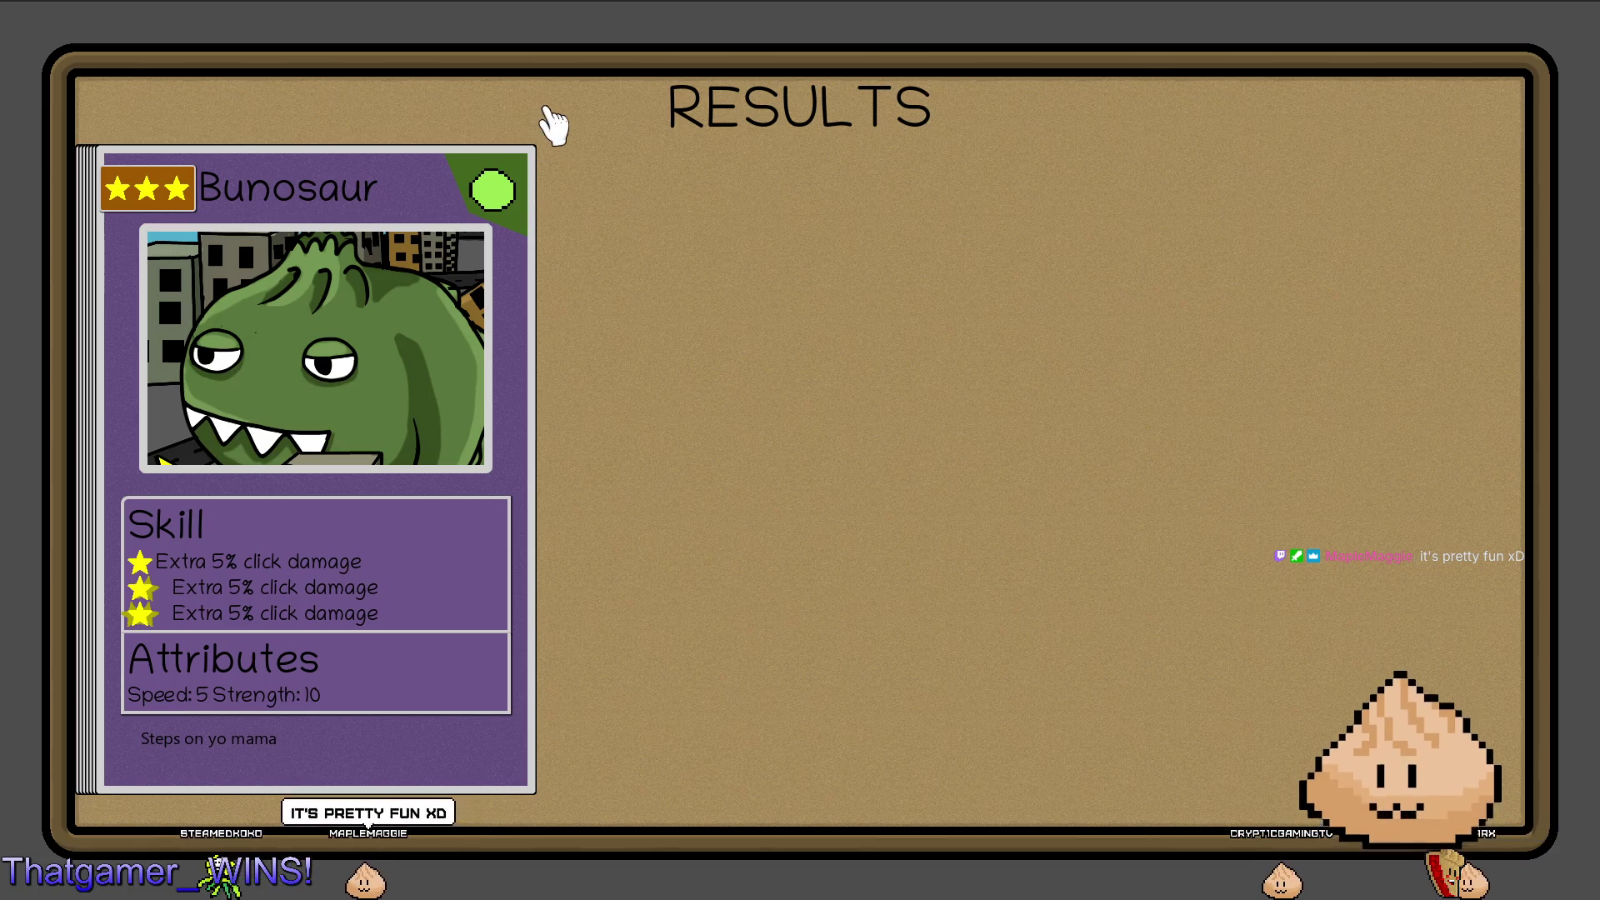
{"action": "key", "text": "F8"}
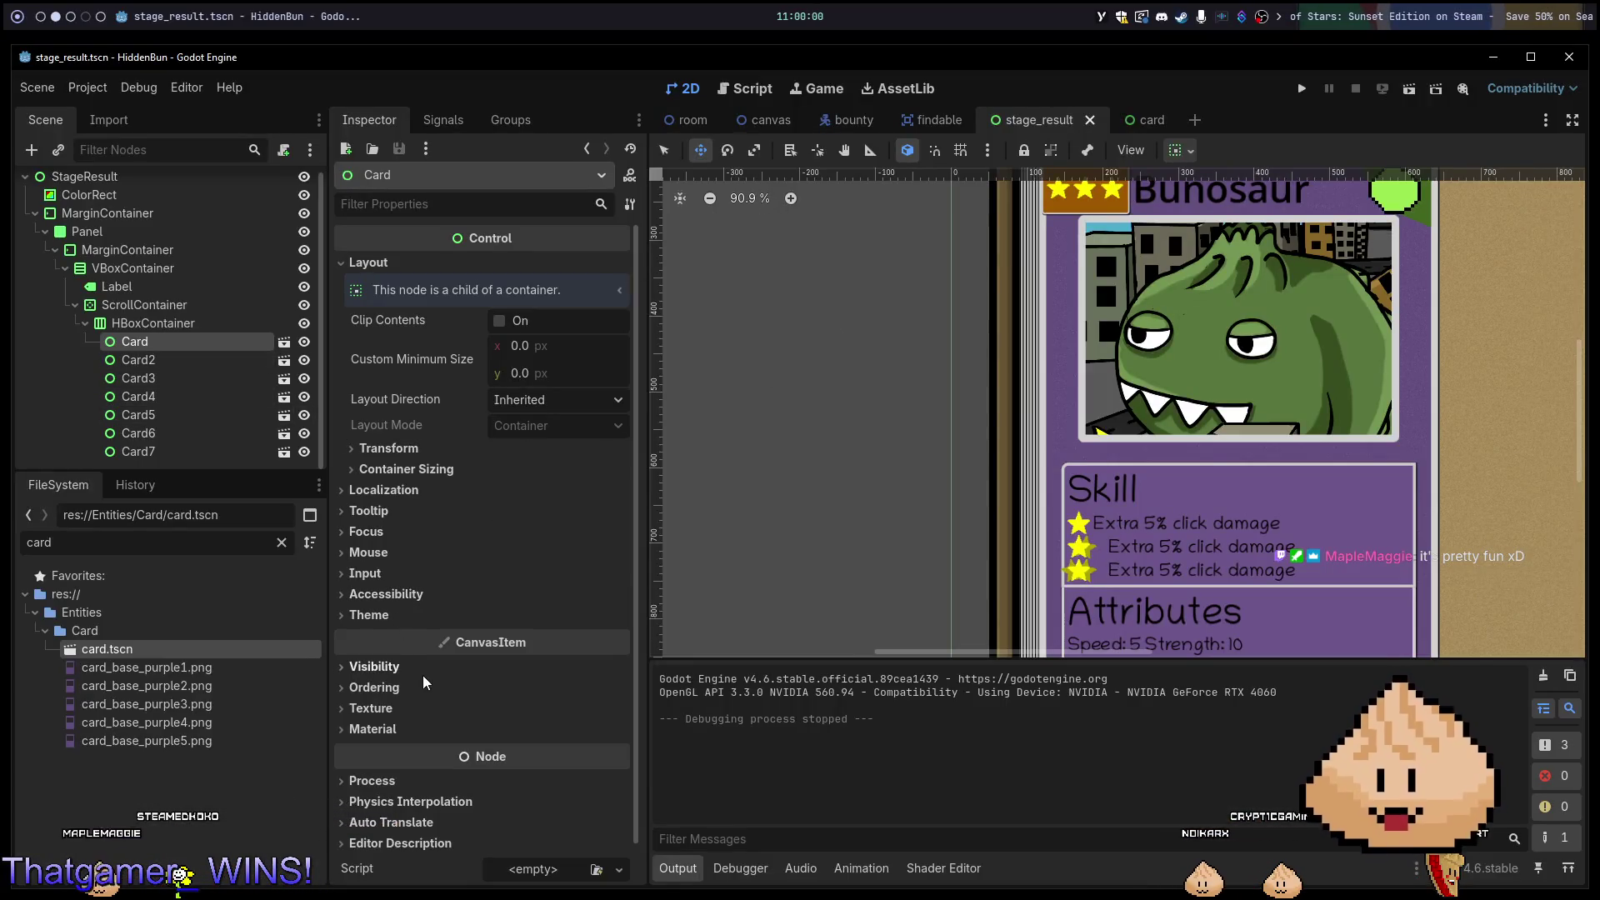
Look over the card's container sizing, transform and visibility properties in the Inspector.
{"action": "scroll", "coordinate": [425, 683], "scroll_direction": "down", "scroll_amount": 2}
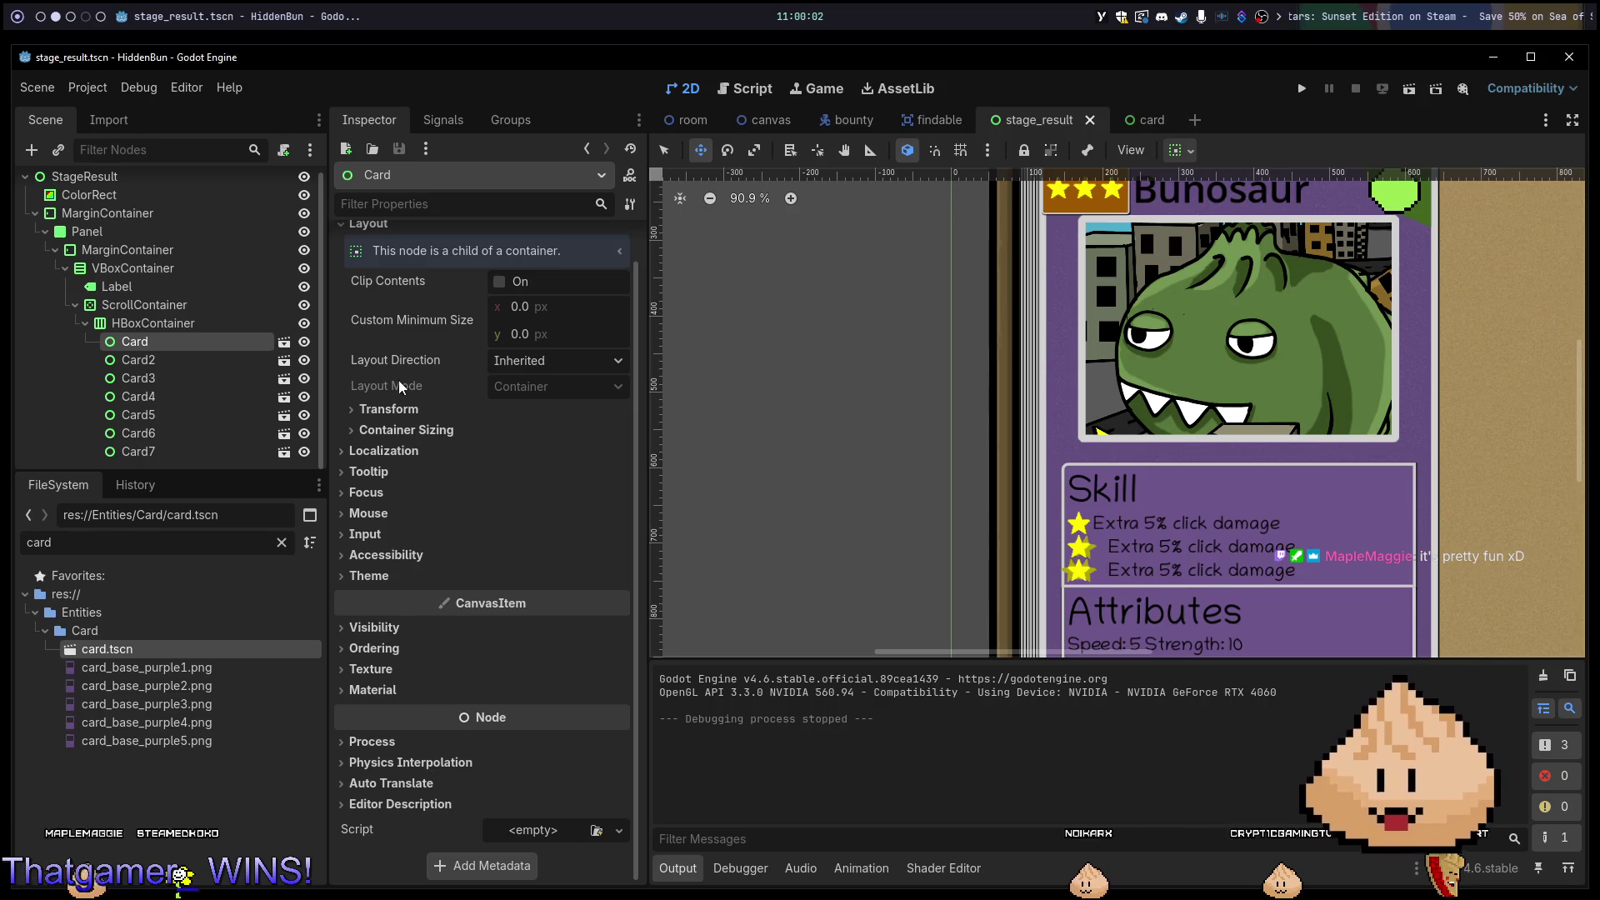
{"action": "left_click", "coordinate": [408, 430]}
{"action": "left_click", "coordinate": [411, 431]}
{"action": "left_click", "coordinate": [390, 409]}
{"action": "left_click", "coordinate": [390, 409]}
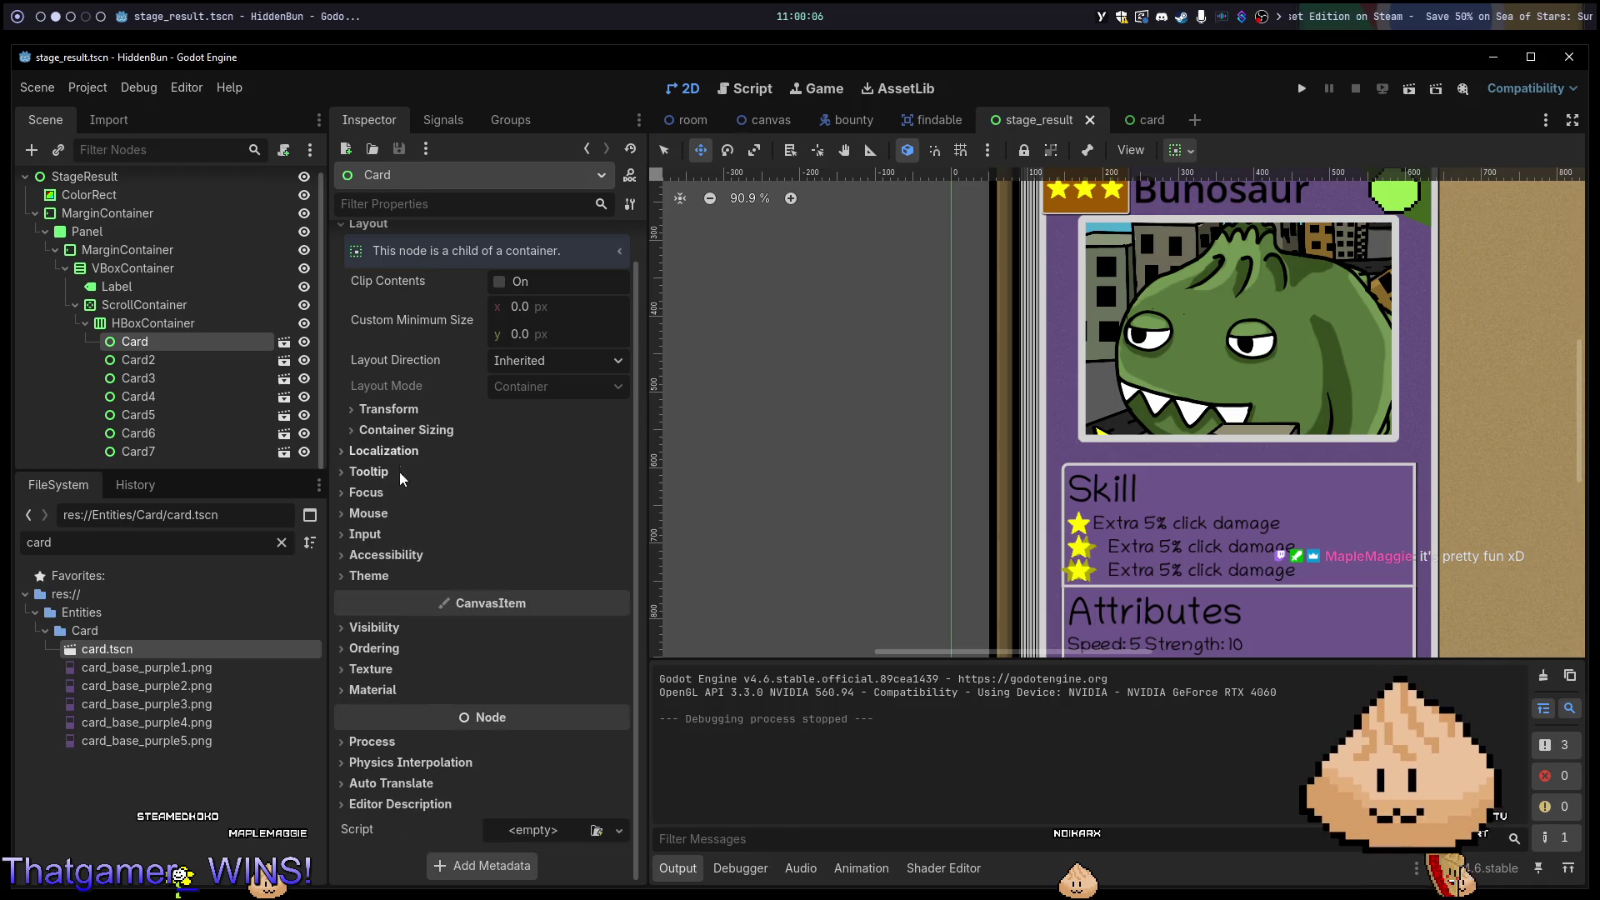
{"action": "left_click", "coordinate": [421, 635]}
{"action": "left_click", "coordinate": [420, 636]}
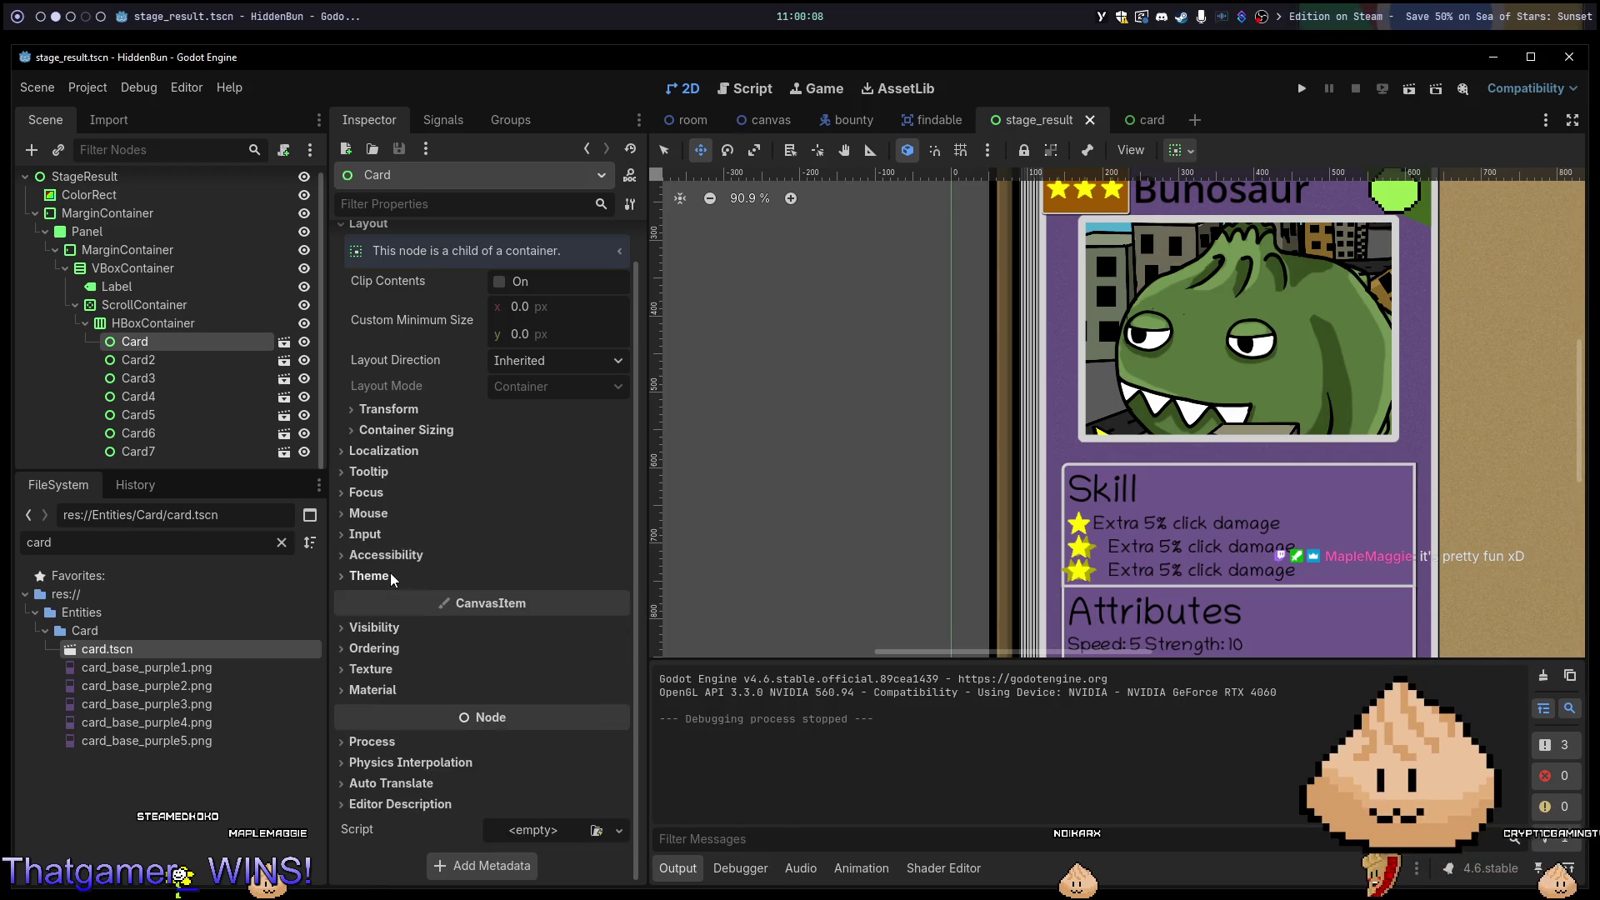
Expand and collapse the card's Visibility section, then show its Transform properties.
{"action": "left_click", "coordinate": [422, 637]}
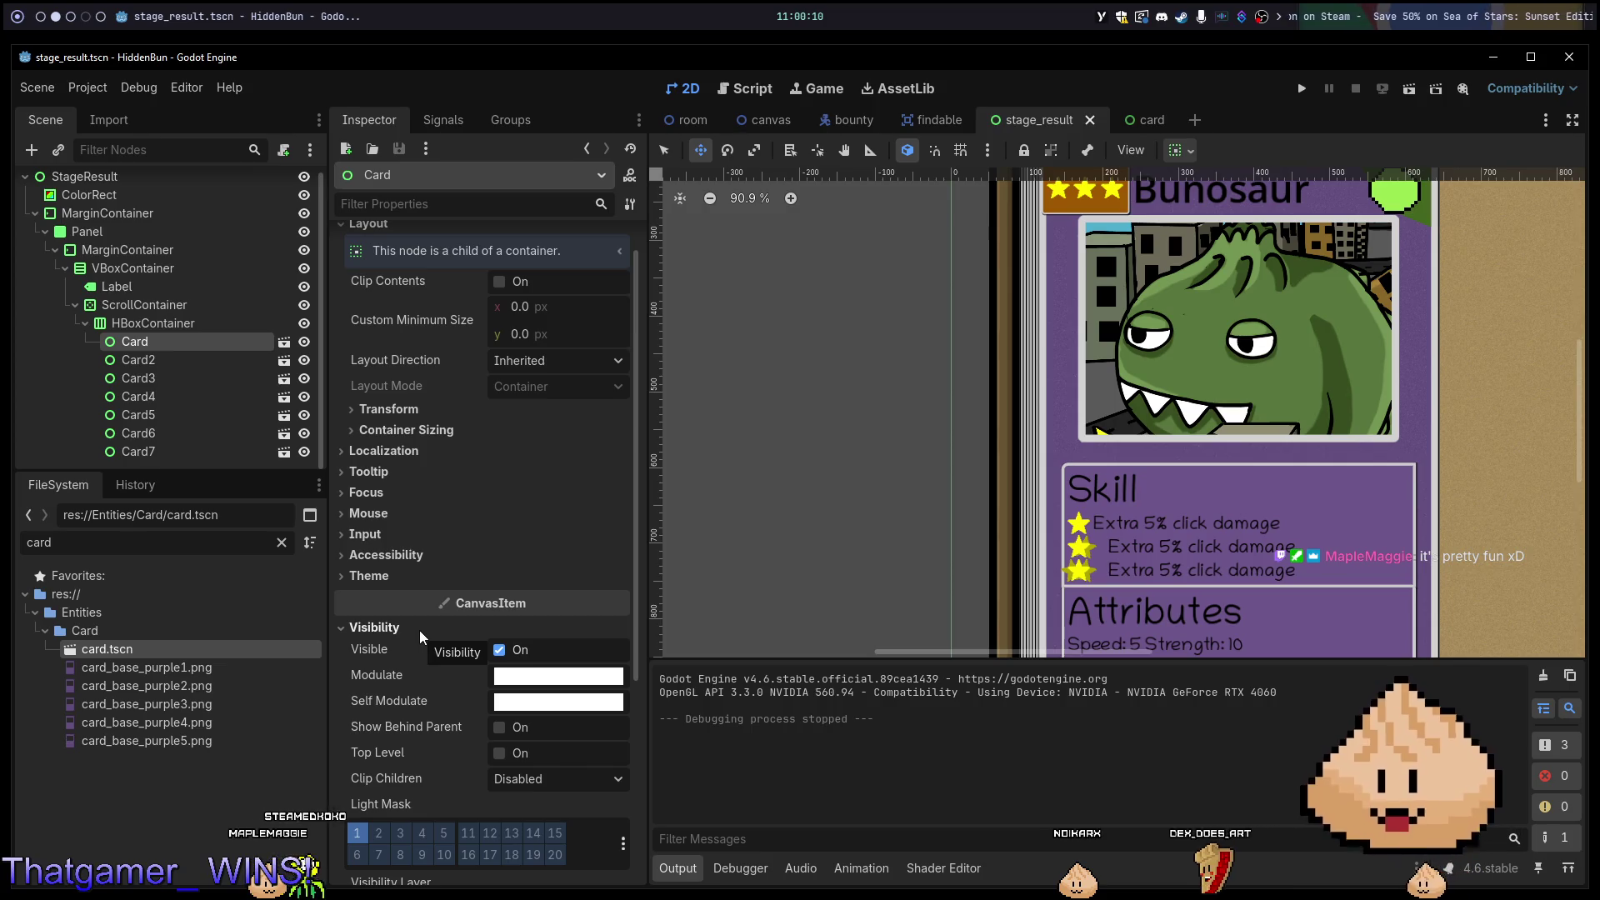
{"action": "left_click", "coordinate": [419, 634]}
{"action": "left_click", "coordinate": [415, 635]}
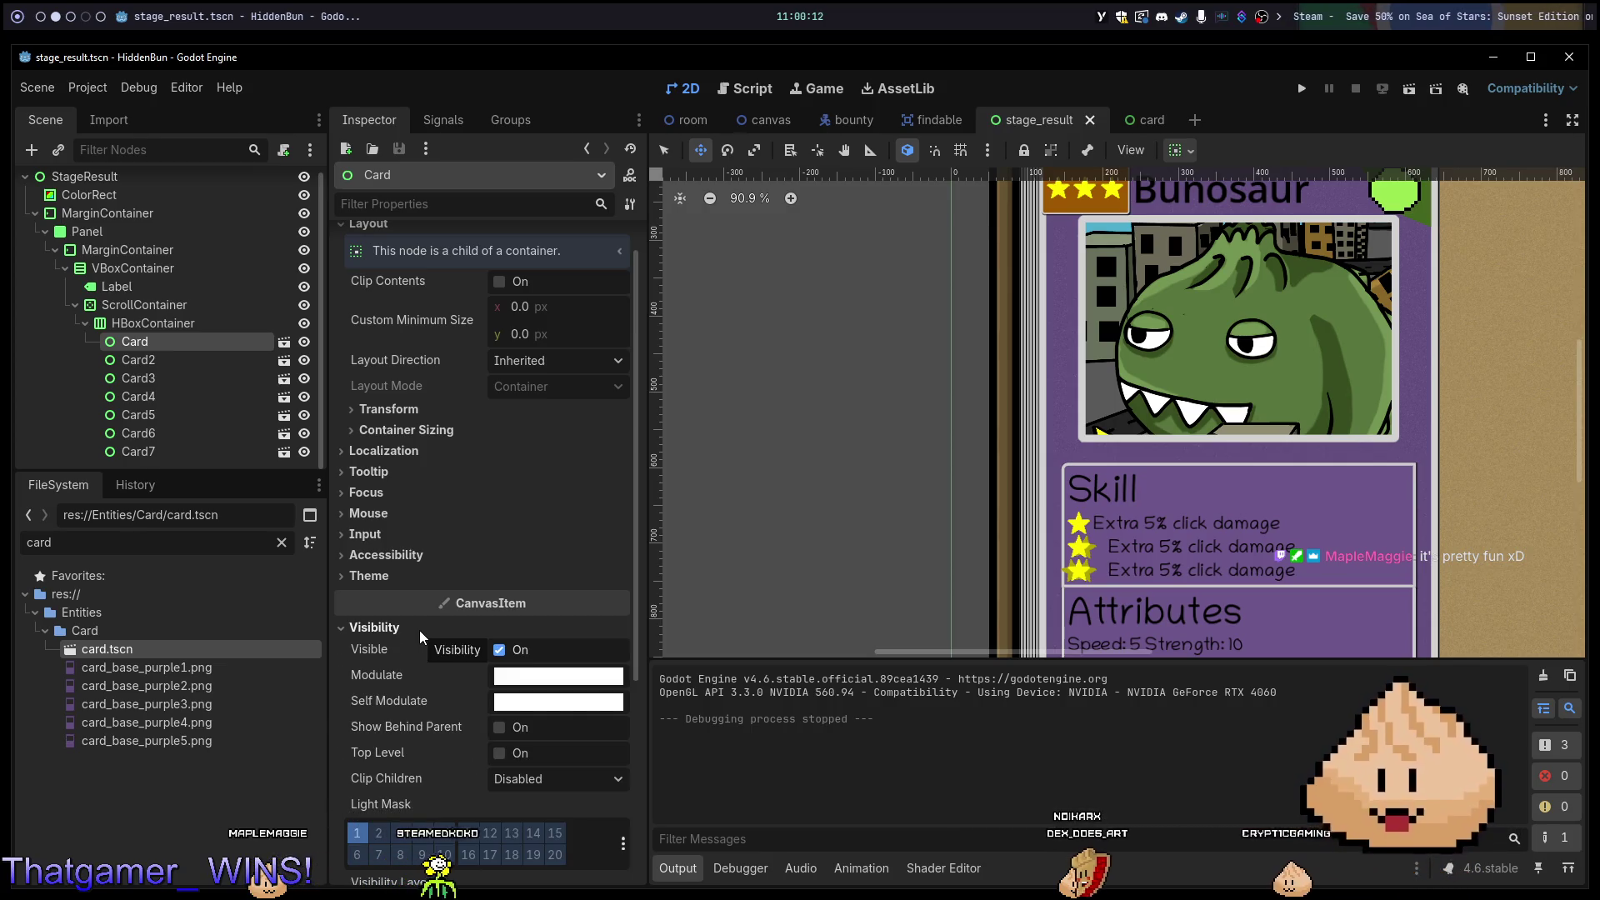
{"action": "left_click", "coordinate": [408, 632]}
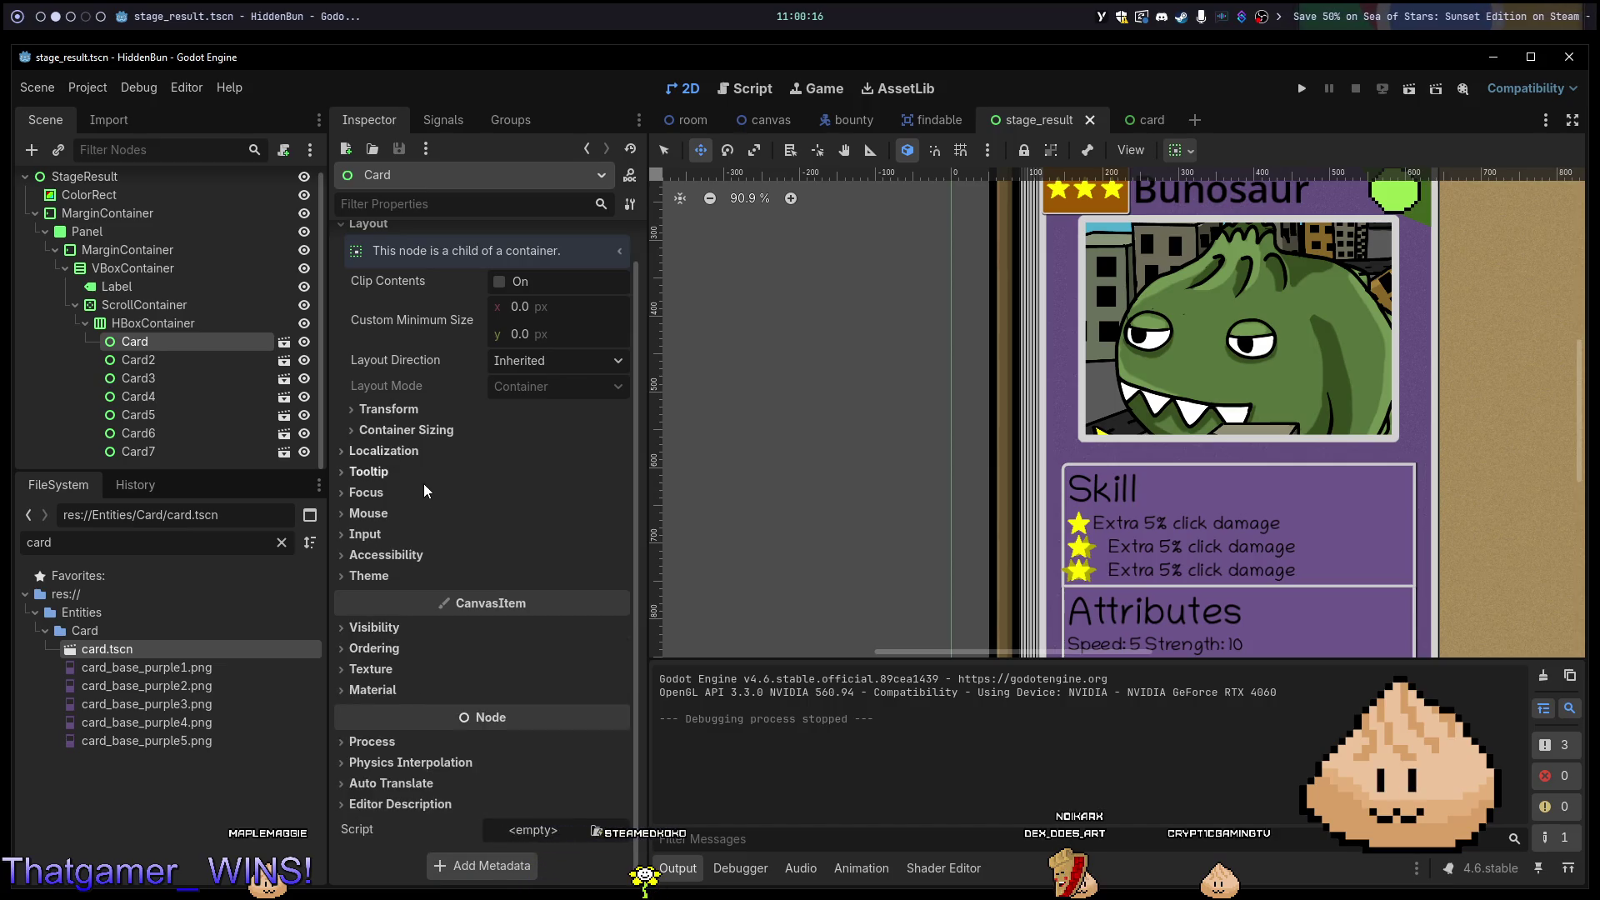
{"action": "left_click", "coordinate": [427, 410]}
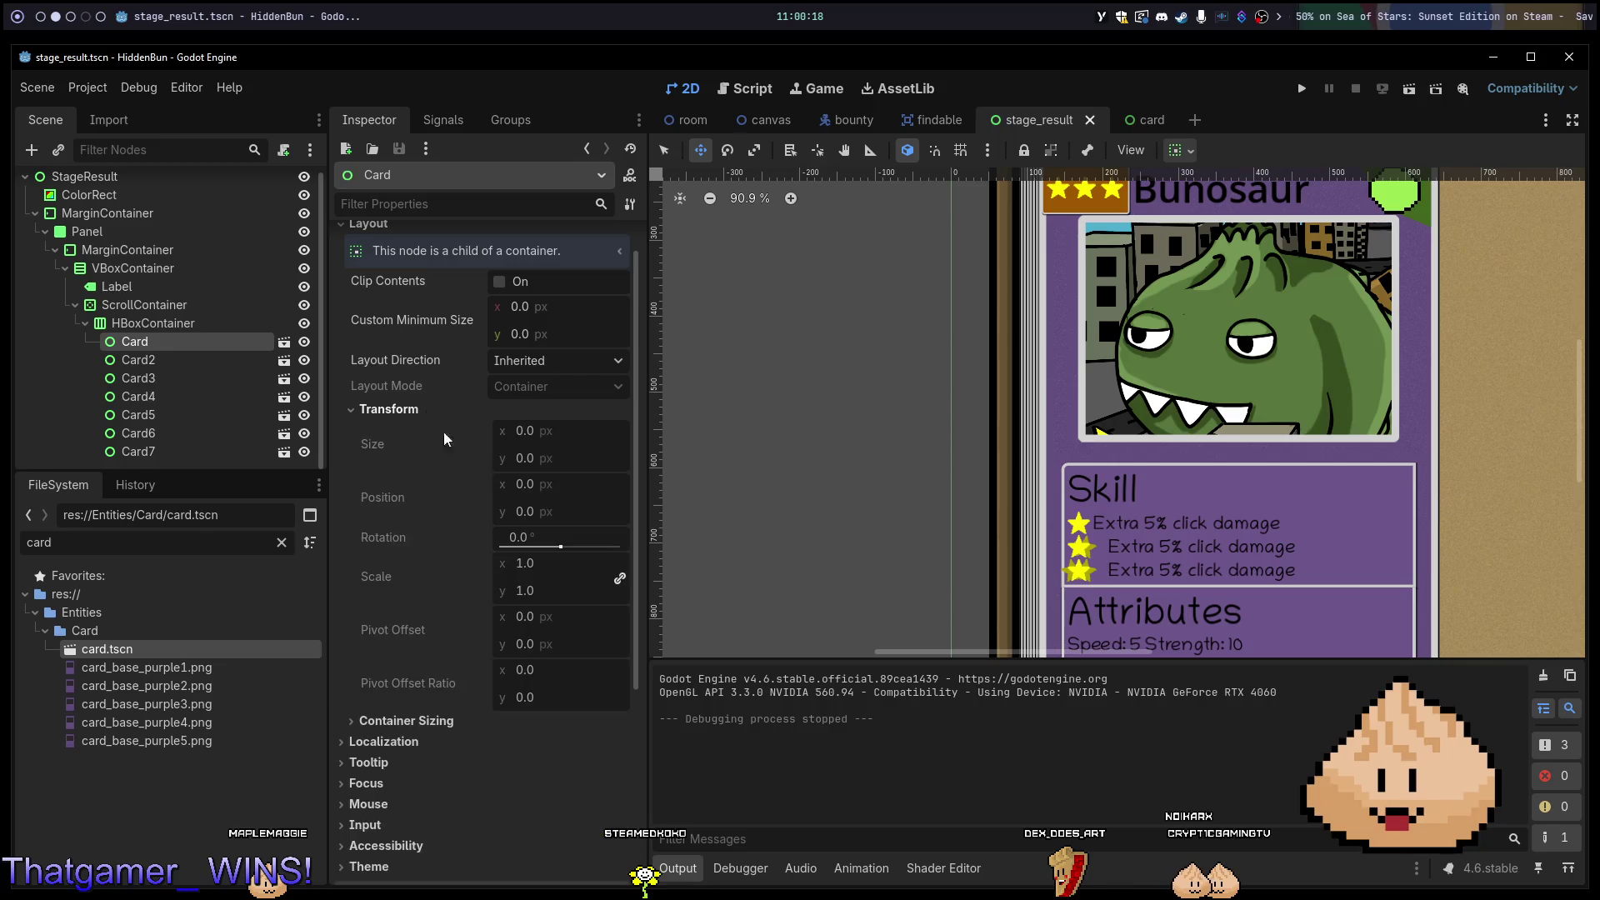
Reselect the first Card and turn Clip Contents on, then back off.
{"action": "left_click", "coordinate": [193, 359]}
{"action": "left_click", "coordinate": [193, 359]}
{"action": "left_click", "coordinate": [192, 342]}
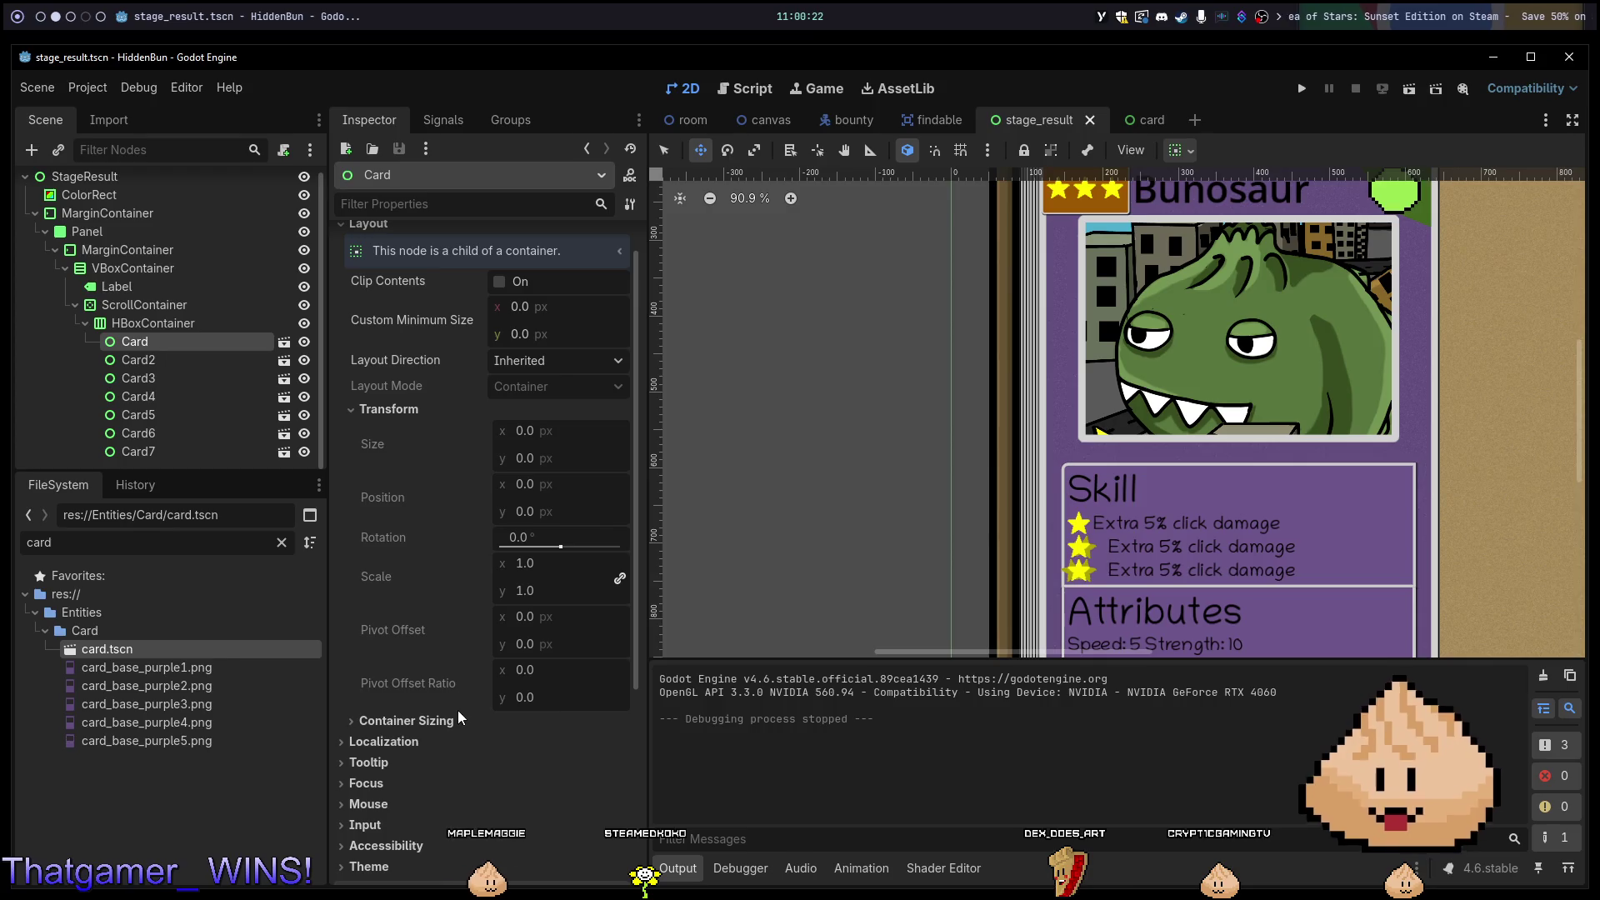
{"action": "scroll", "coordinate": [443, 493], "scroll_direction": "up", "scroll_amount": 1}
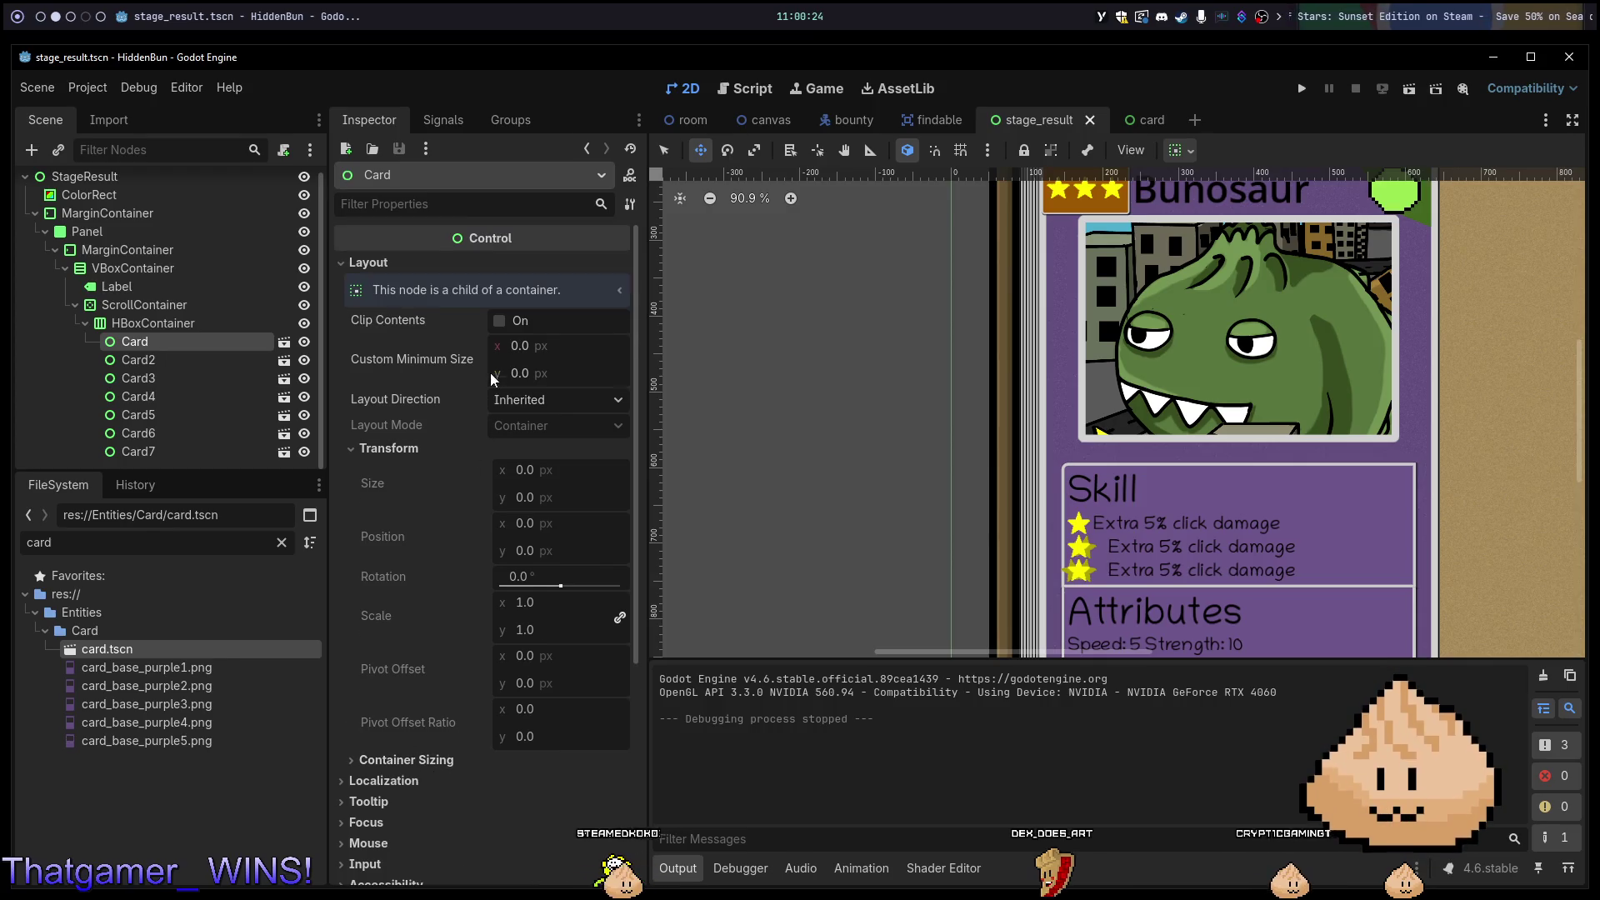
{"action": "left_click", "coordinate": [501, 322]}
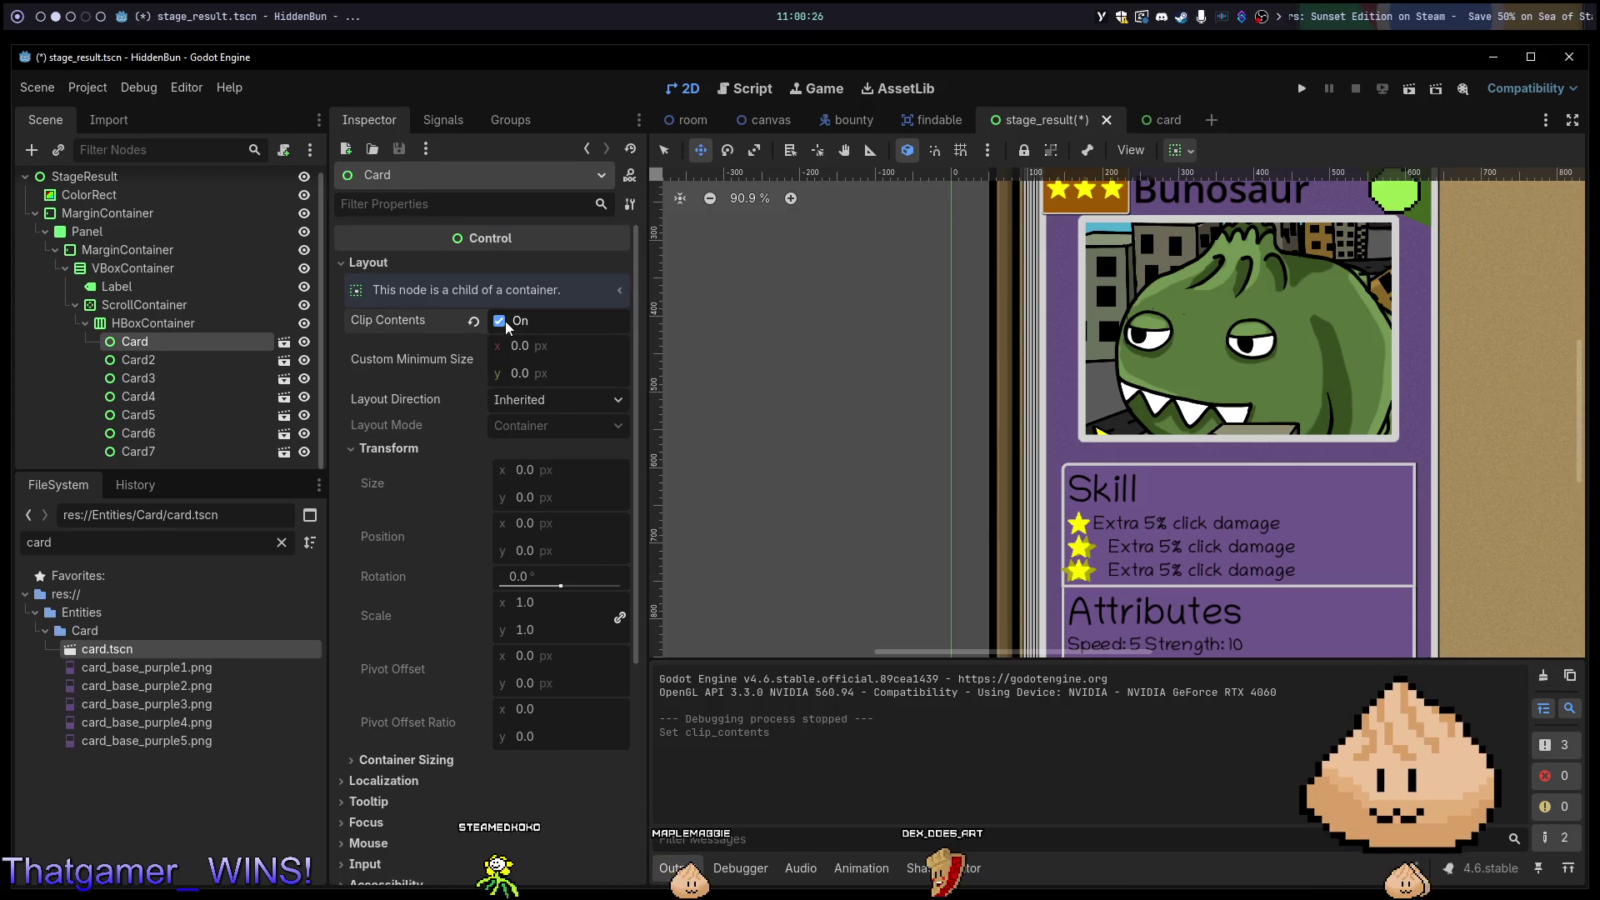
{"action": "left_click", "coordinate": [500, 321]}
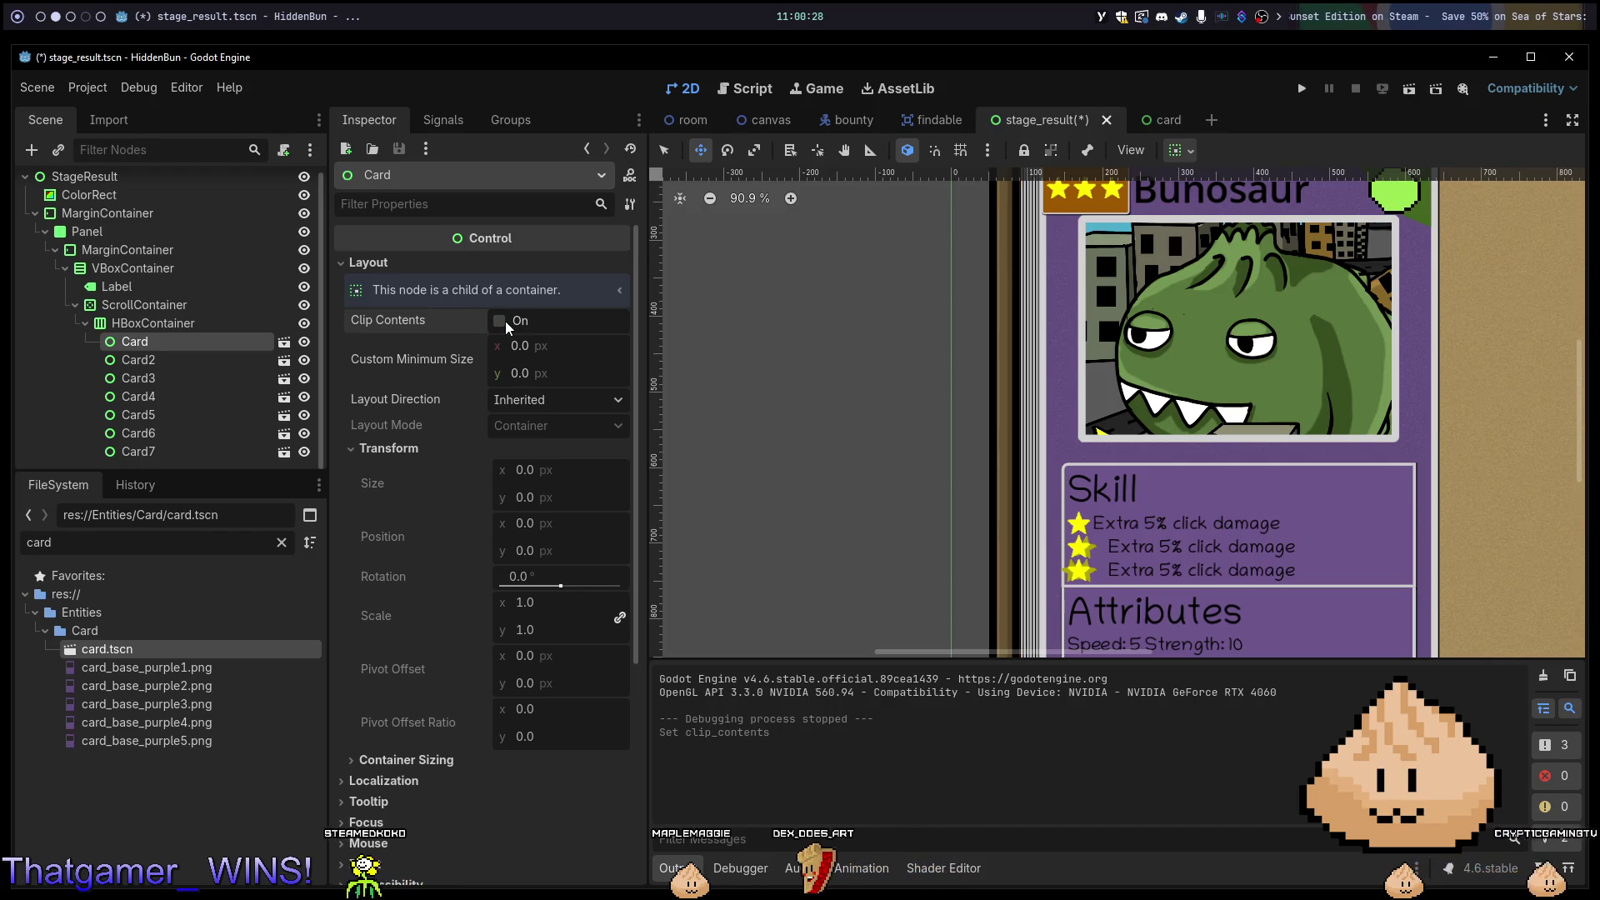
{"action": "scroll", "coordinate": [1039, 323], "scroll_direction": "down", "scroll_amount": 5}
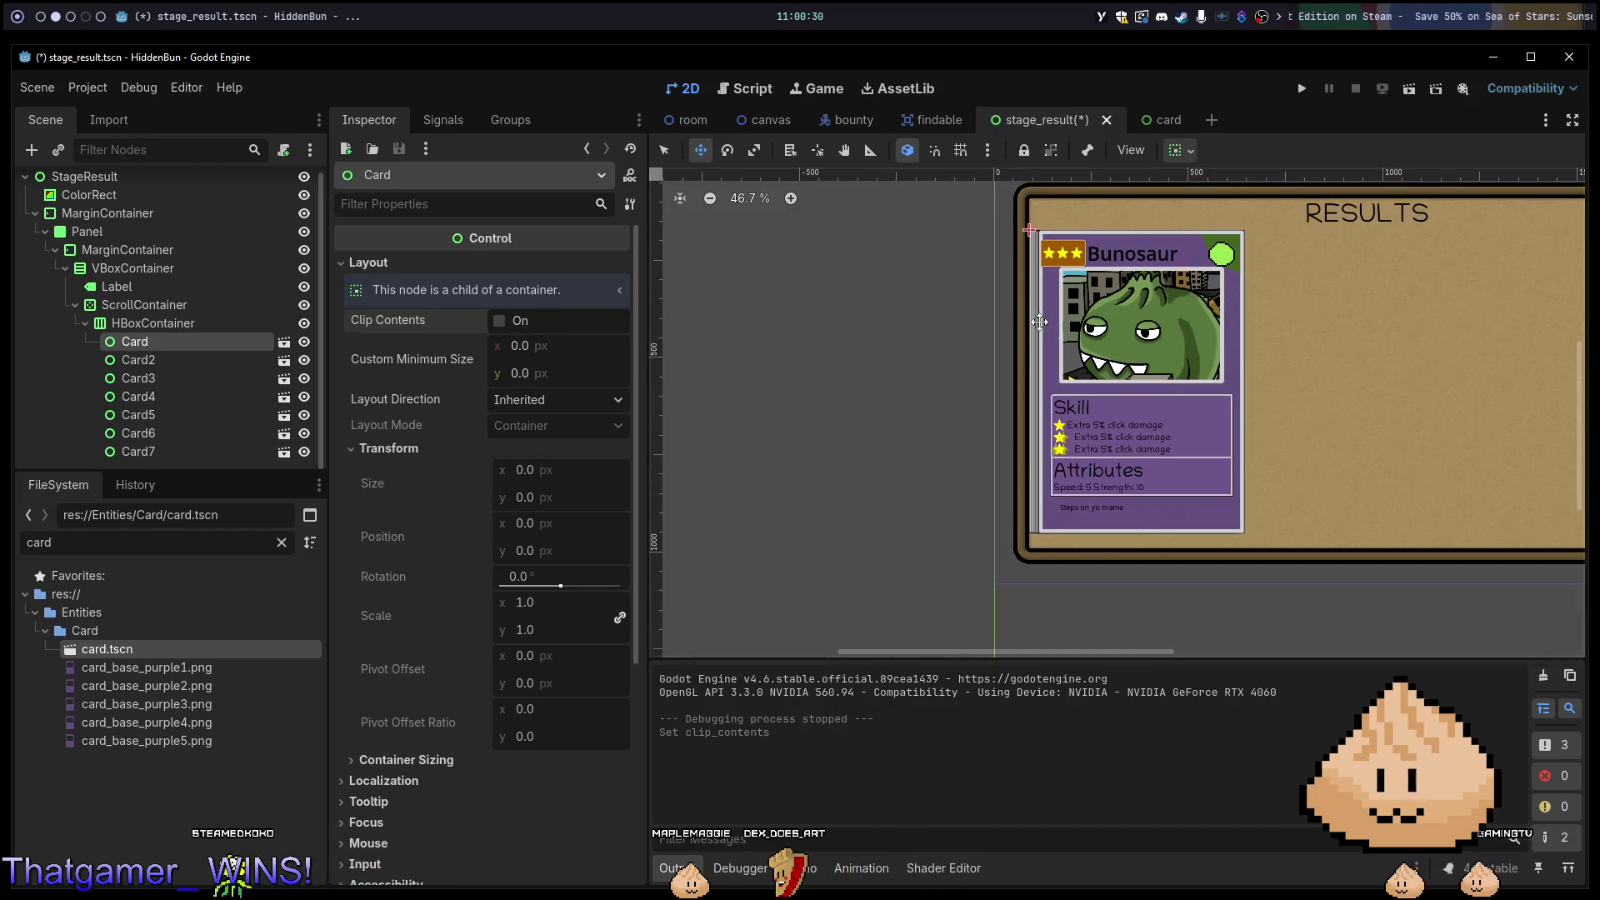
Delete Card2 through Card7, then select the remaining Card and toggle its Clip Contents.
{"action": "left_click", "coordinate": [185, 360]}
{"action": "left_click", "coordinate": [179, 450], "text": "shift"}
{"action": "key", "text": "Delete"}
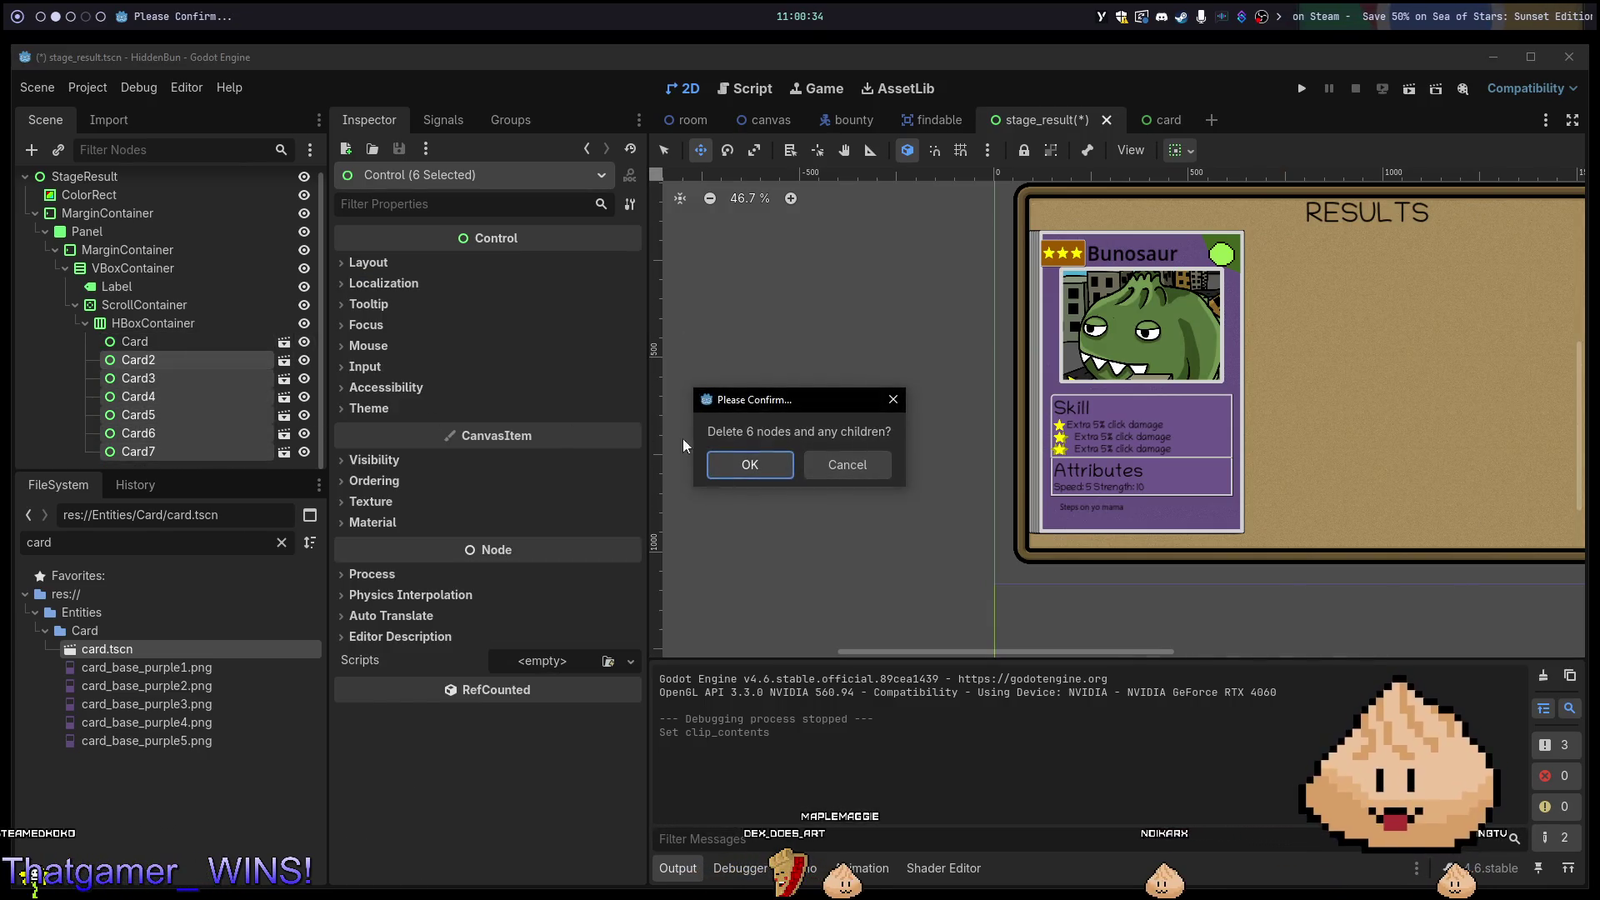
{"action": "left_click", "coordinate": [725, 459]}
{"action": "left_click", "coordinate": [192, 348]}
{"action": "scroll", "coordinate": [1083, 266], "scroll_direction": "up", "scroll_amount": 5}
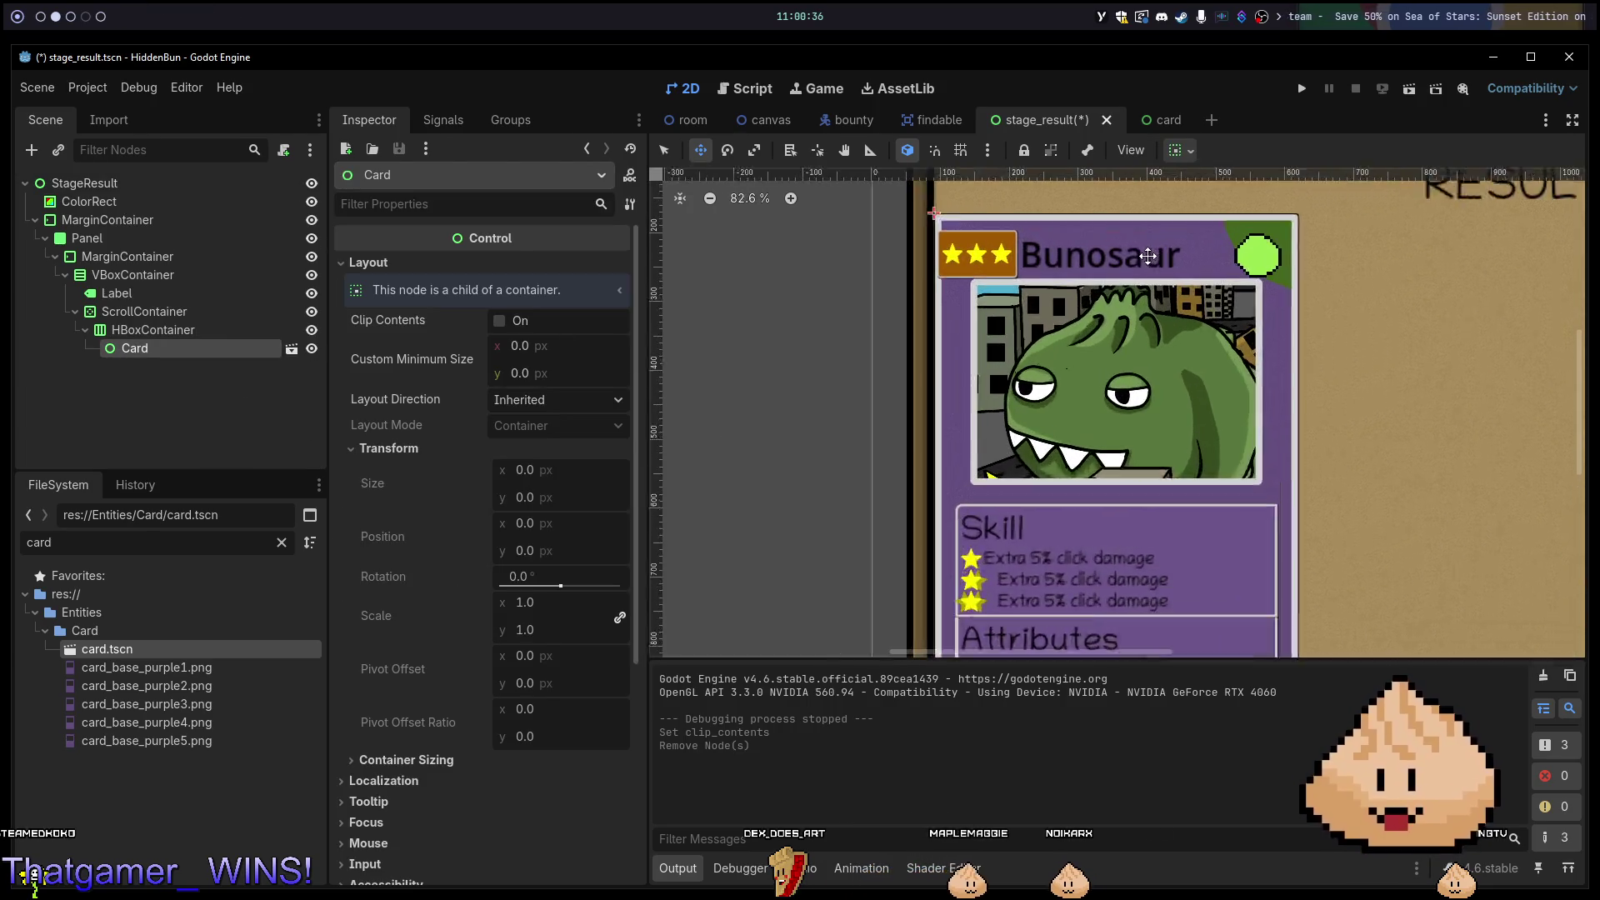
{"action": "scroll", "coordinate": [863, 320], "scroll_direction": "up", "scroll_amount": 6}
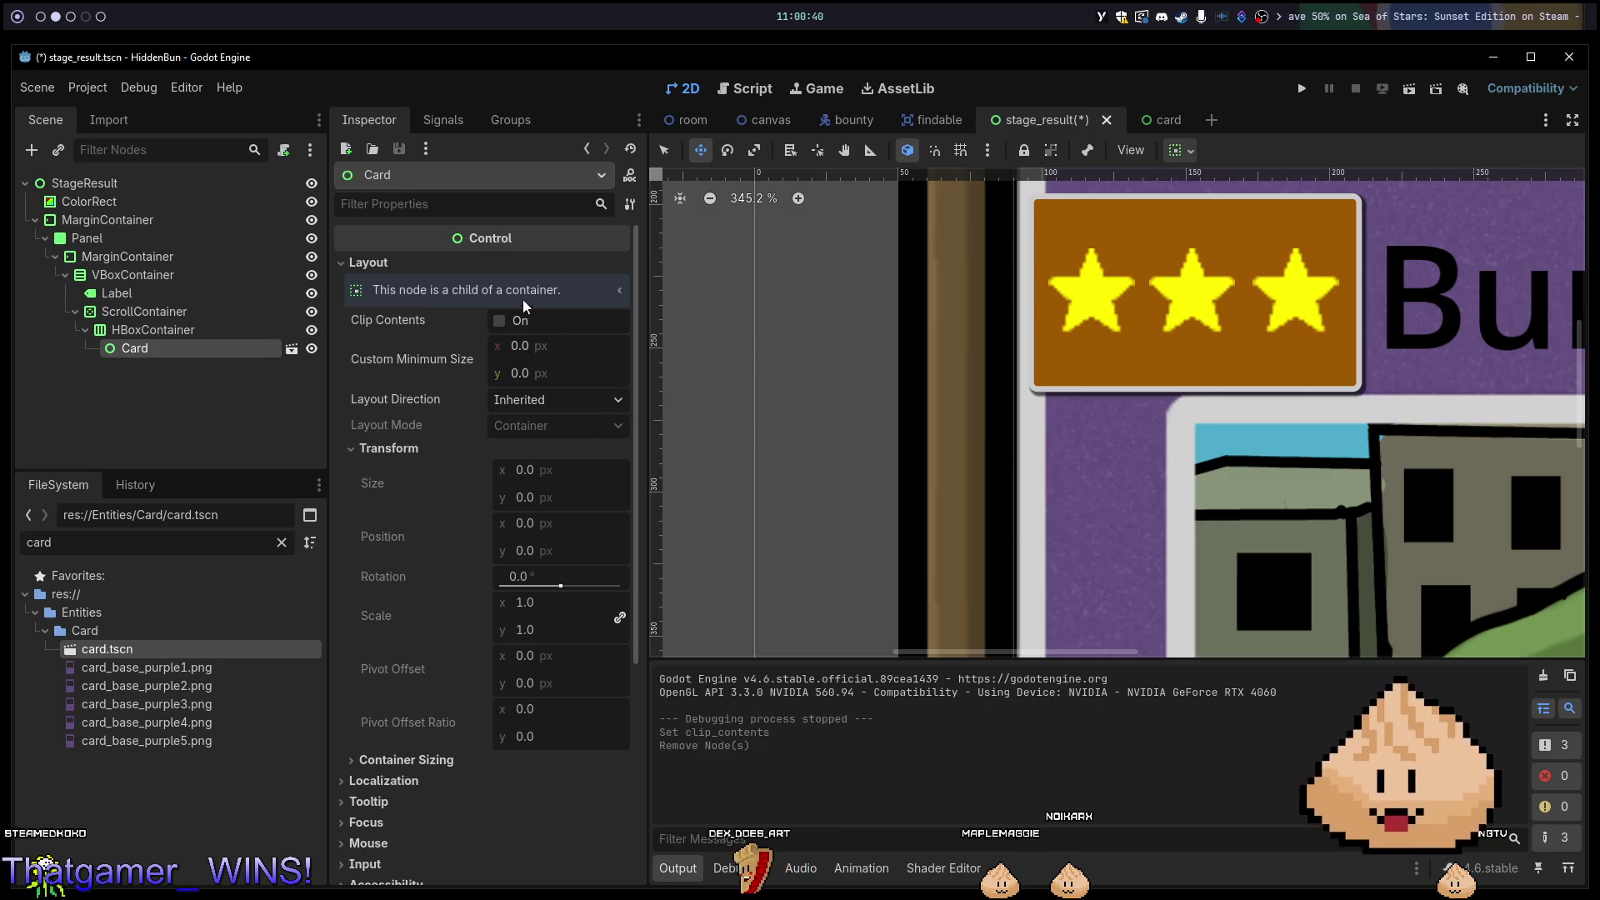
{"action": "left_click", "coordinate": [498, 321]}
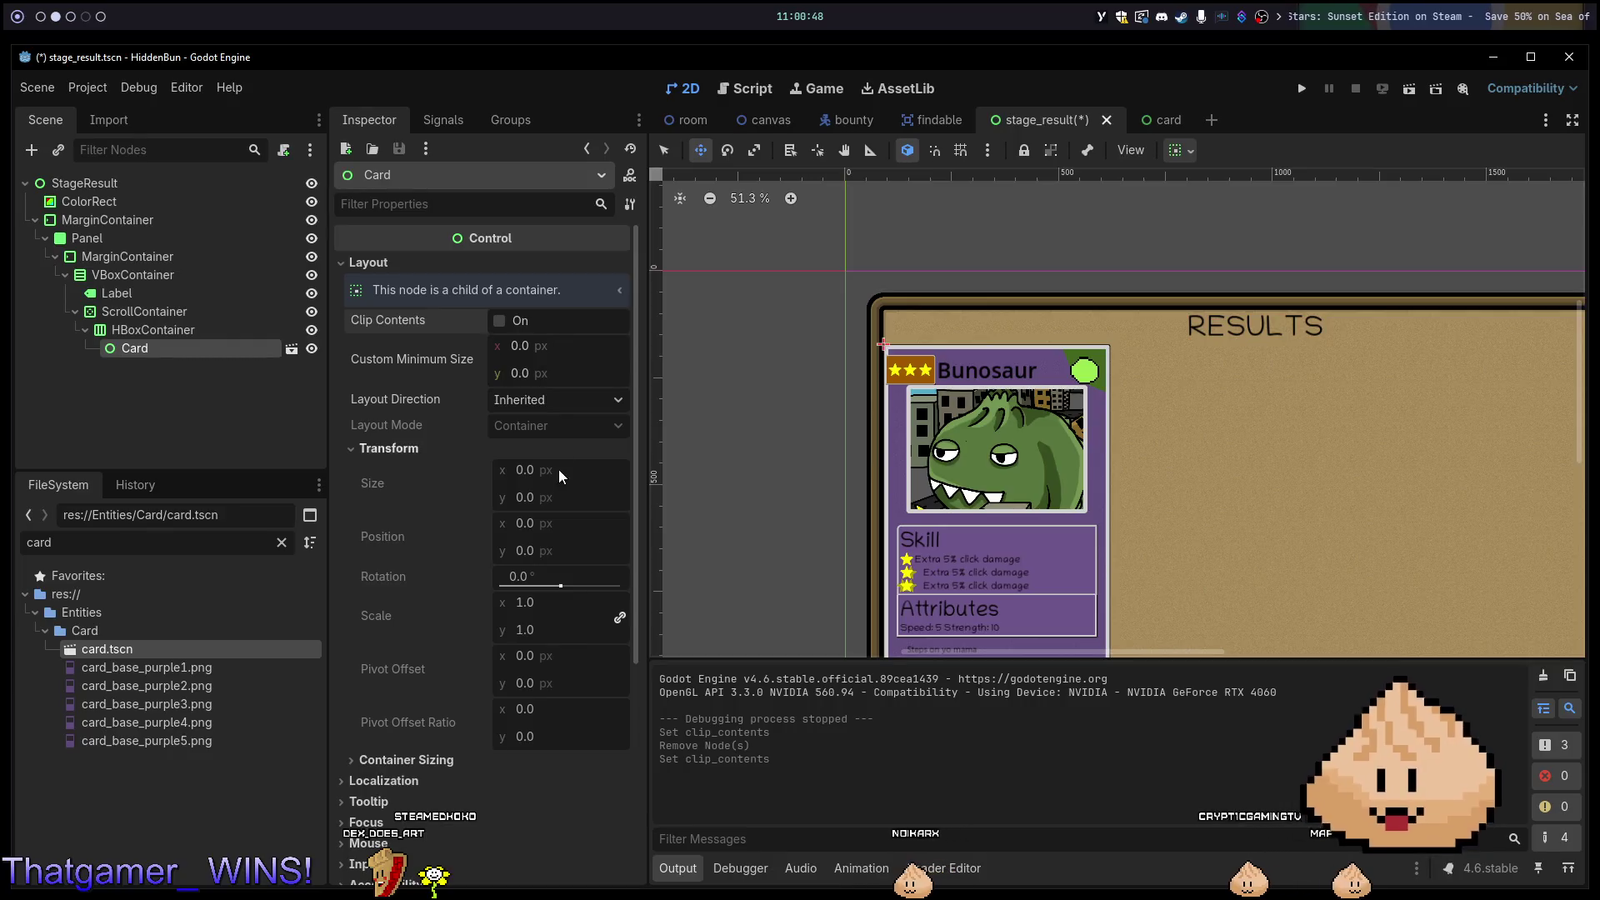
Expand the Card's Container Sizing section, showing Fill horizontally and vertically.
{"action": "scroll", "coordinate": [526, 518], "scroll_direction": "down", "scroll_amount": 5}
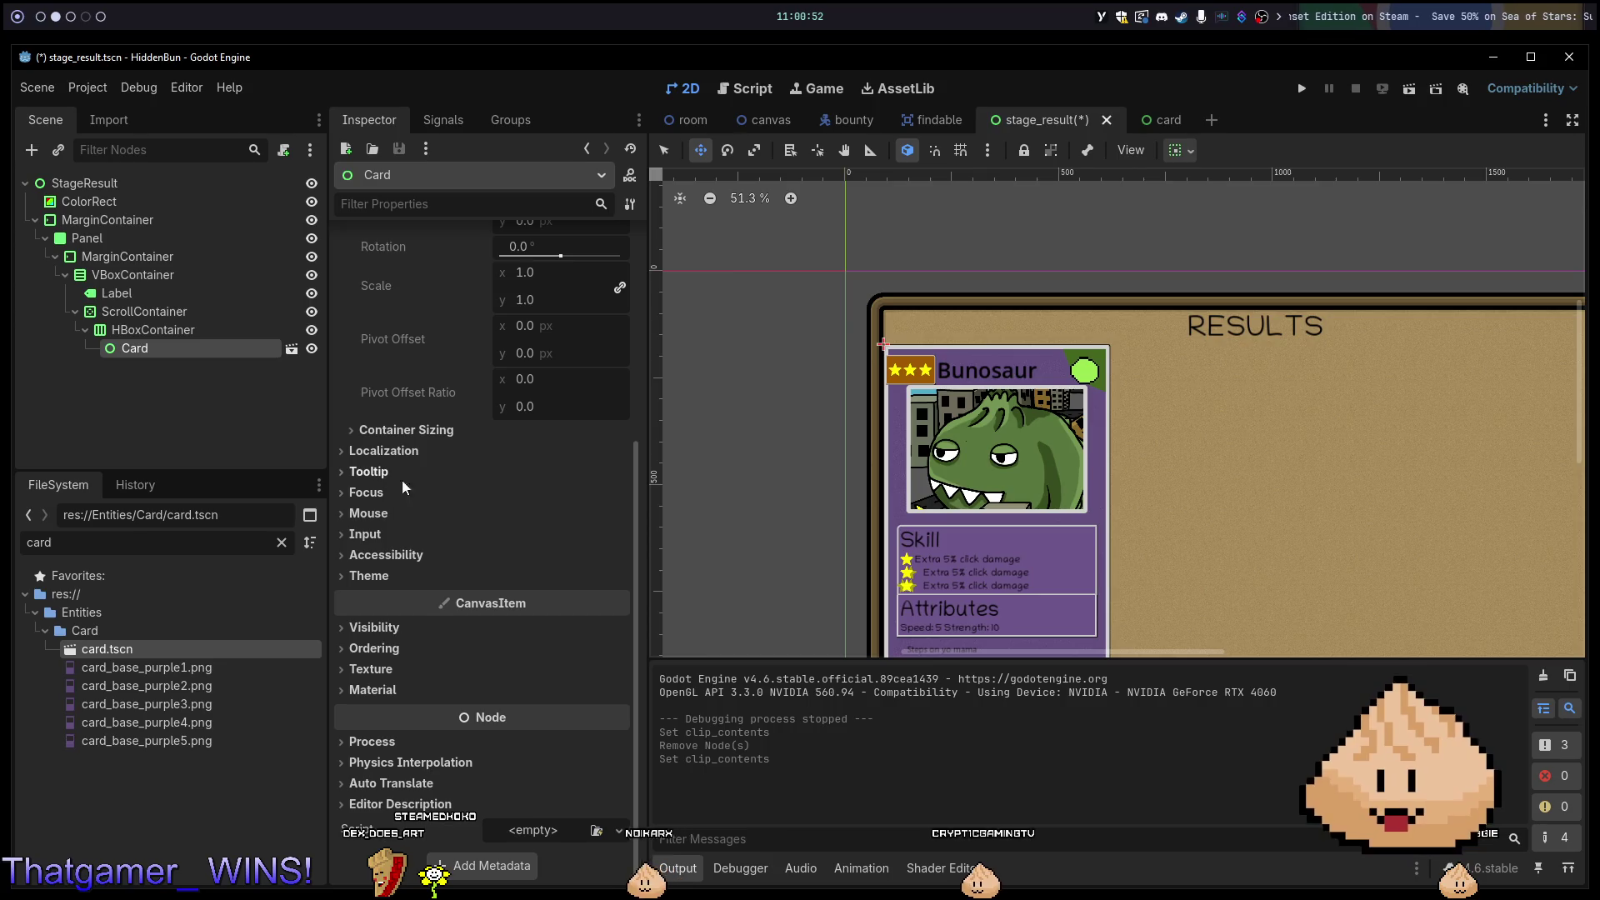
{"action": "left_click", "coordinate": [415, 431]}
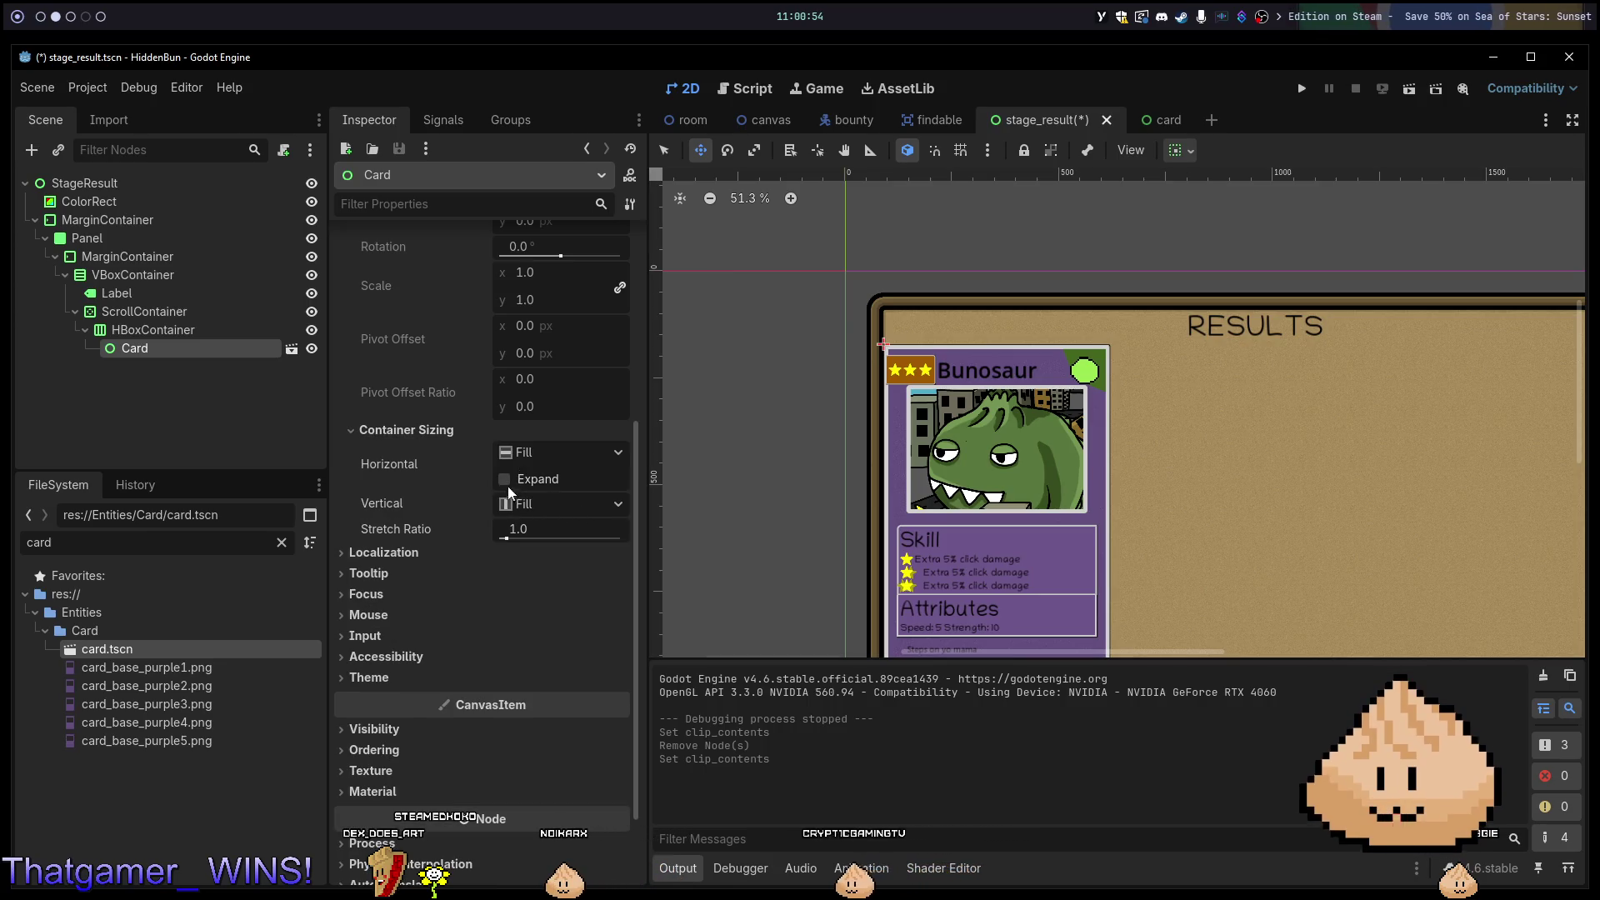
{"action": "scroll", "coordinate": [479, 466], "scroll_direction": "up", "scroll_amount": 5}
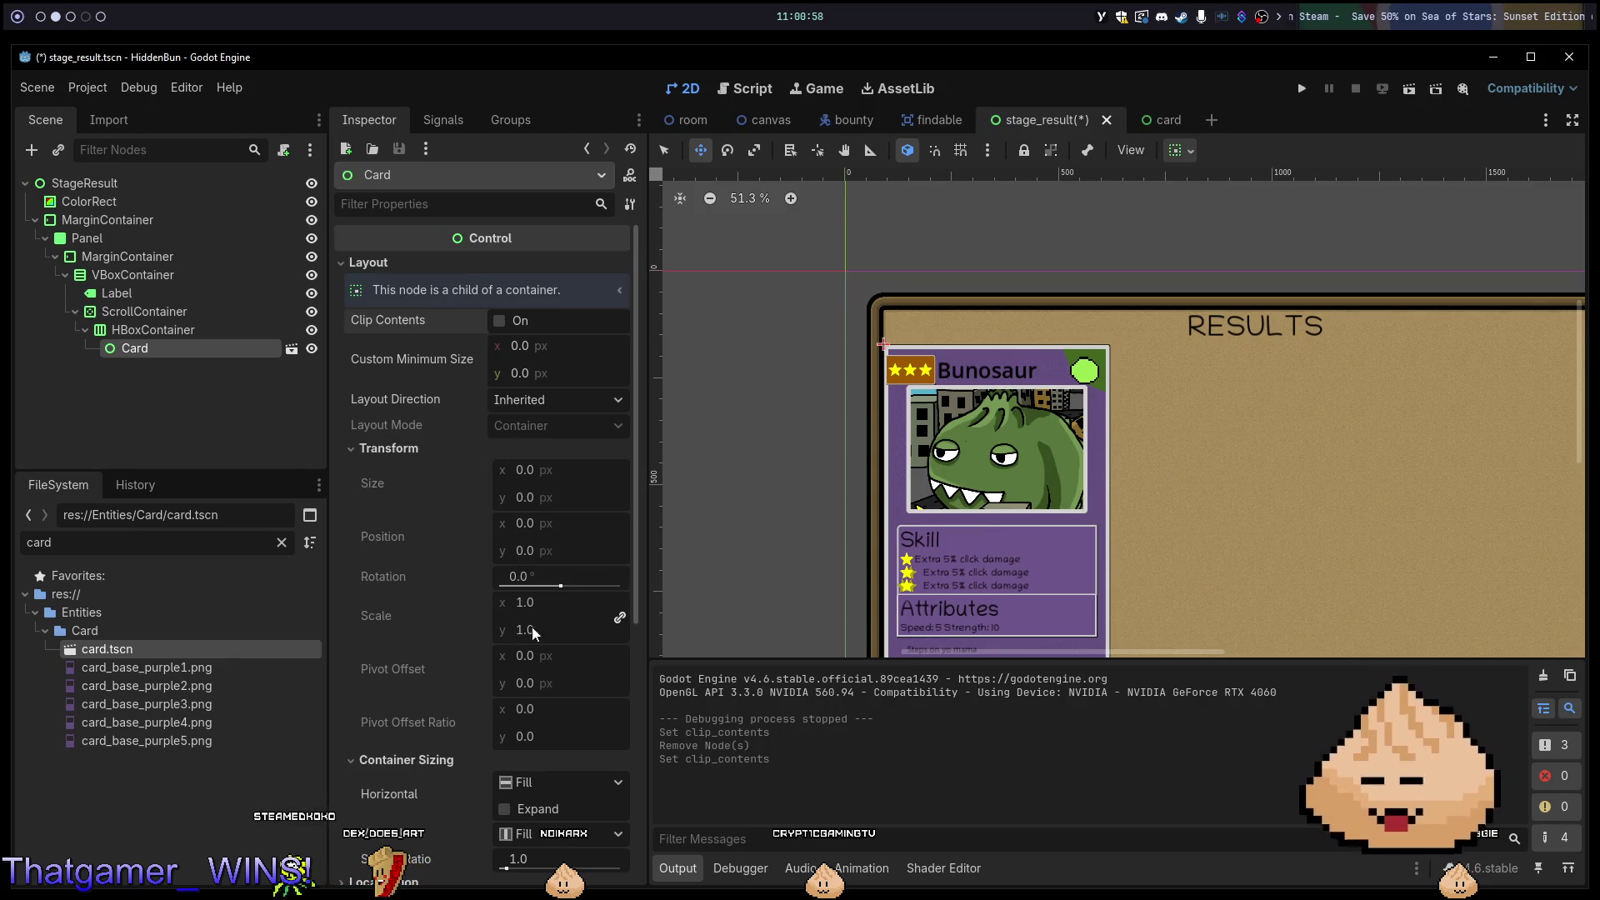
{"action": "scroll", "coordinate": [909, 350], "scroll_direction": "up", "scroll_amount": 7}
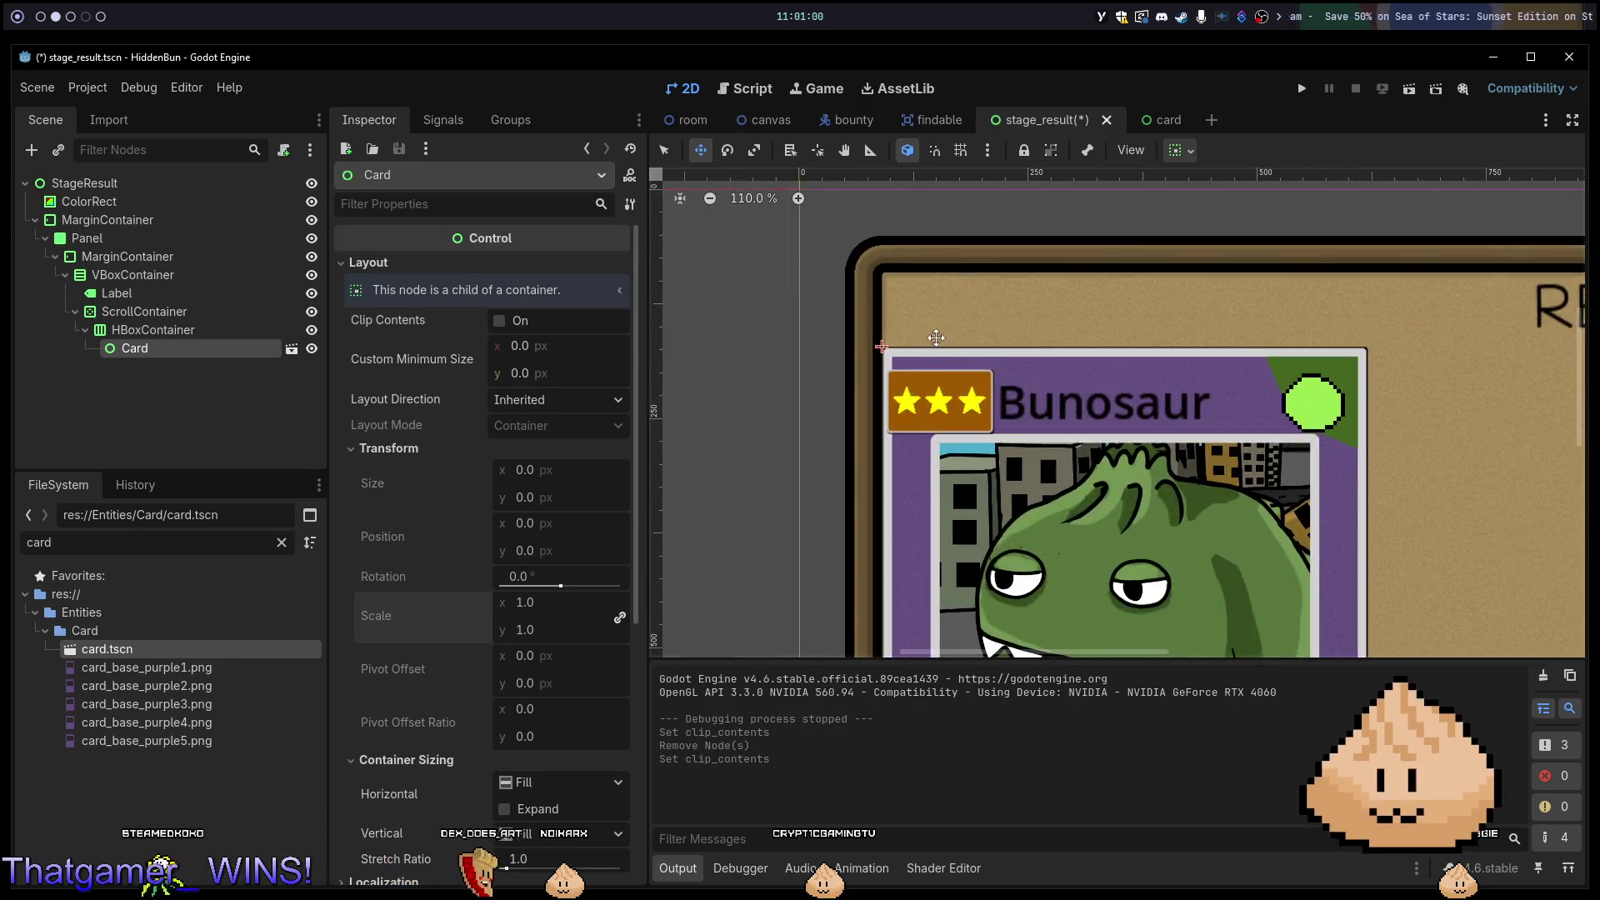
Select the HBoxContainer holding the Card under ScrollContainer in the StageResult tree.
{"action": "scroll", "coordinate": [937, 371], "scroll_direction": "up", "scroll_amount": 5}
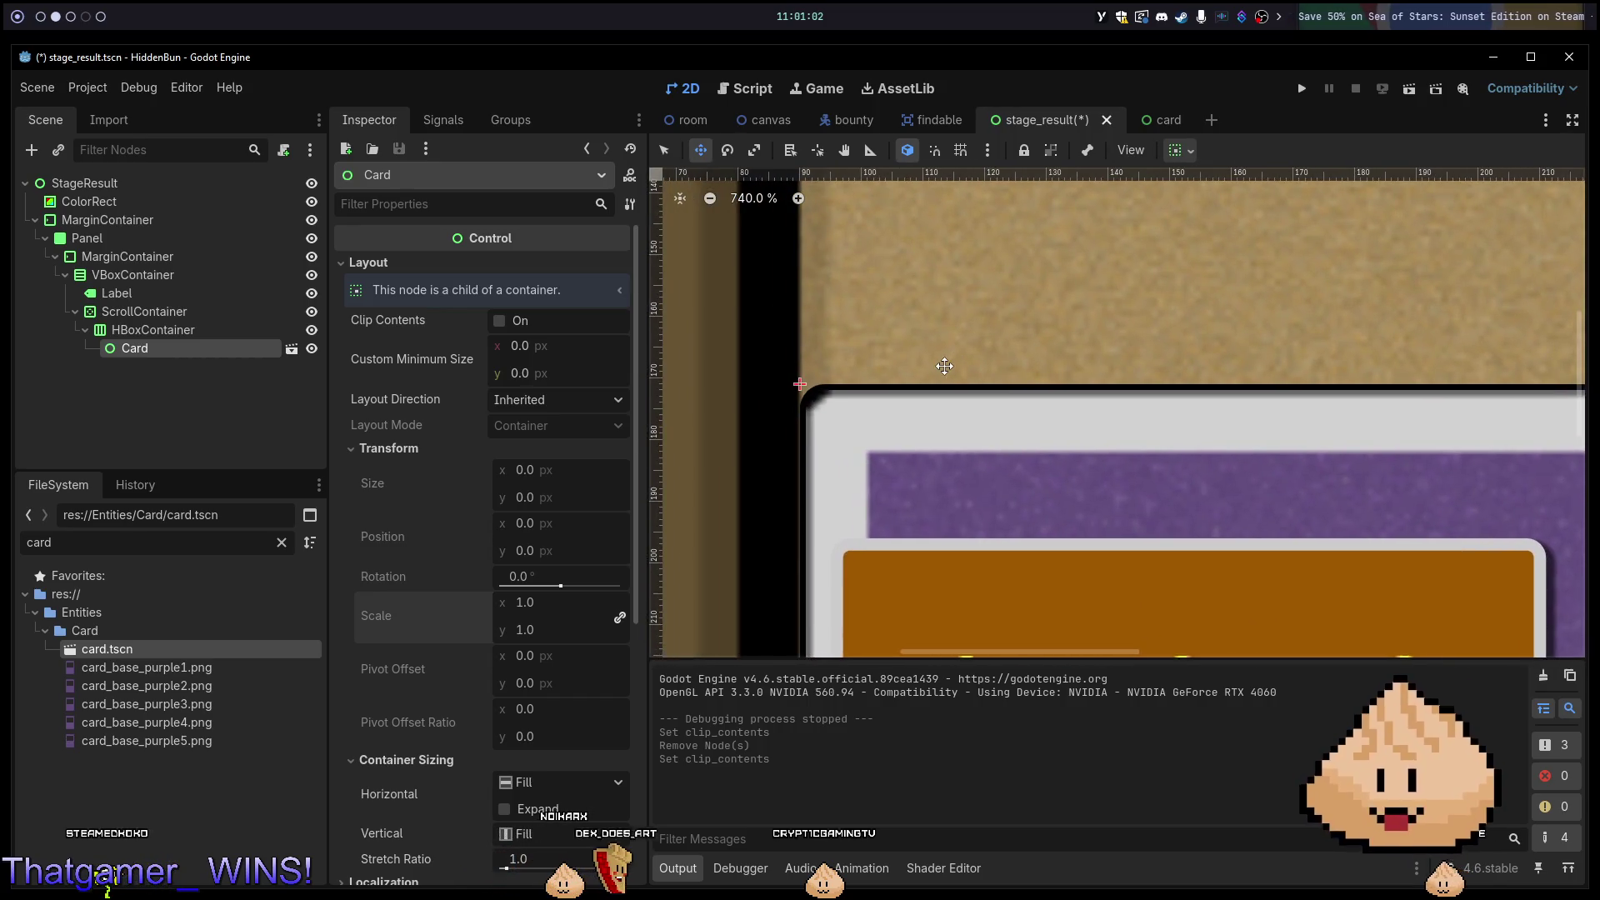
{"action": "scroll", "coordinate": [896, 394], "scroll_direction": "down", "scroll_amount": 6}
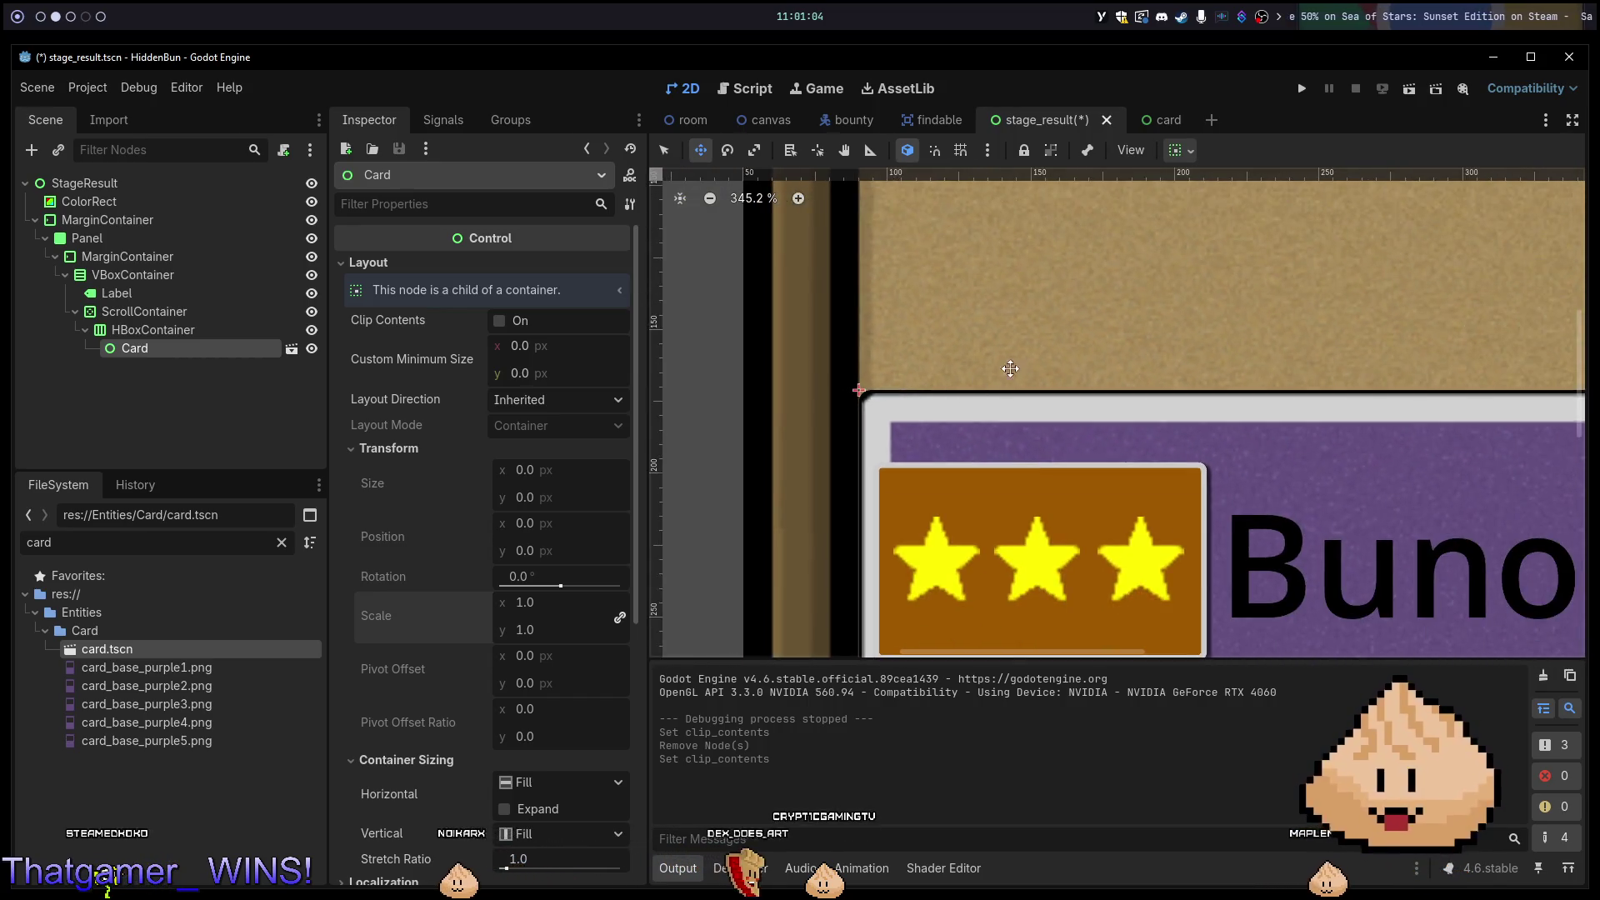
{"action": "scroll", "coordinate": [1492, 421], "scroll_direction": "up", "scroll_amount": 2}
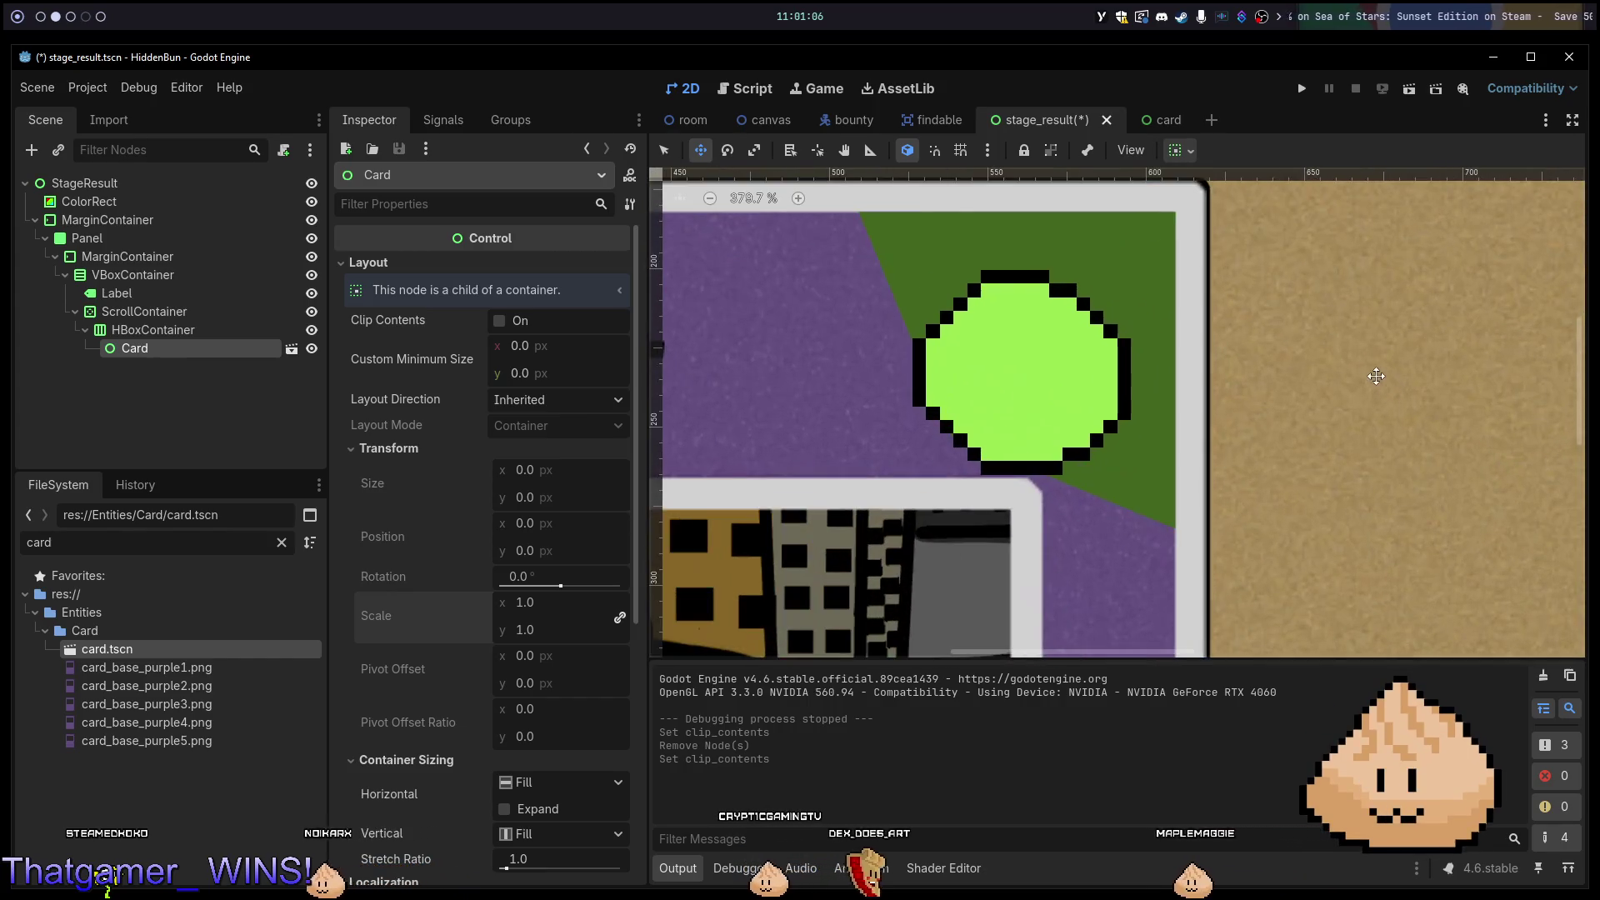
{"action": "scroll", "coordinate": [1339, 419], "scroll_direction": "down", "scroll_amount": 3}
{"action": "scroll", "coordinate": [1339, 419], "scroll_direction": "down", "scroll_amount": 4}
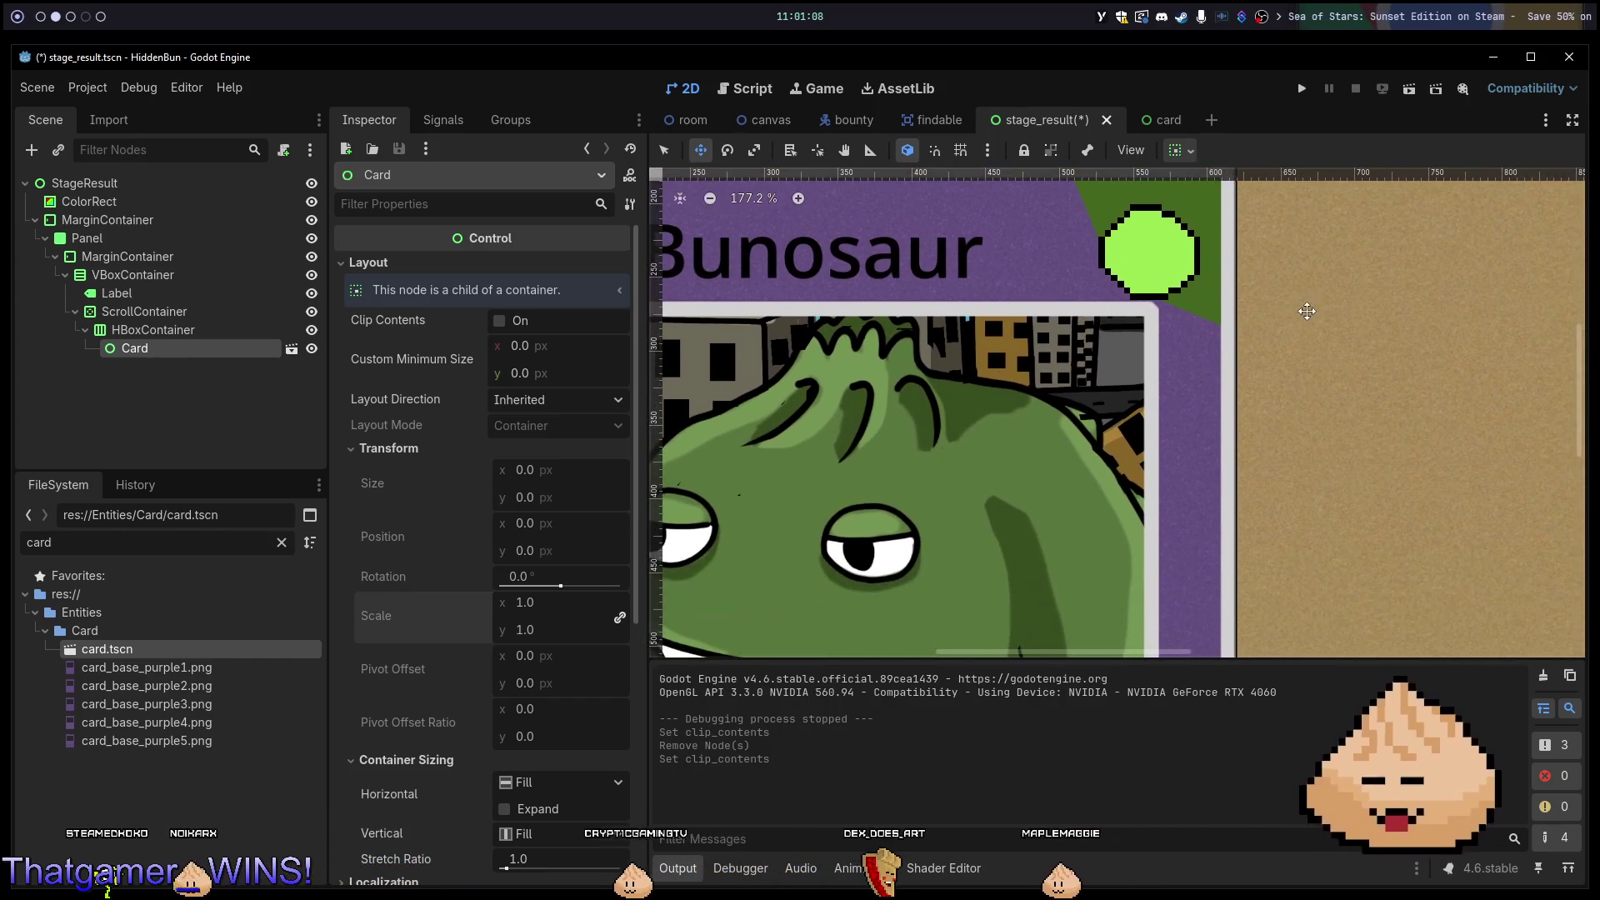
{"action": "scroll", "coordinate": [1300, 341], "scroll_direction": "down", "scroll_amount": 3}
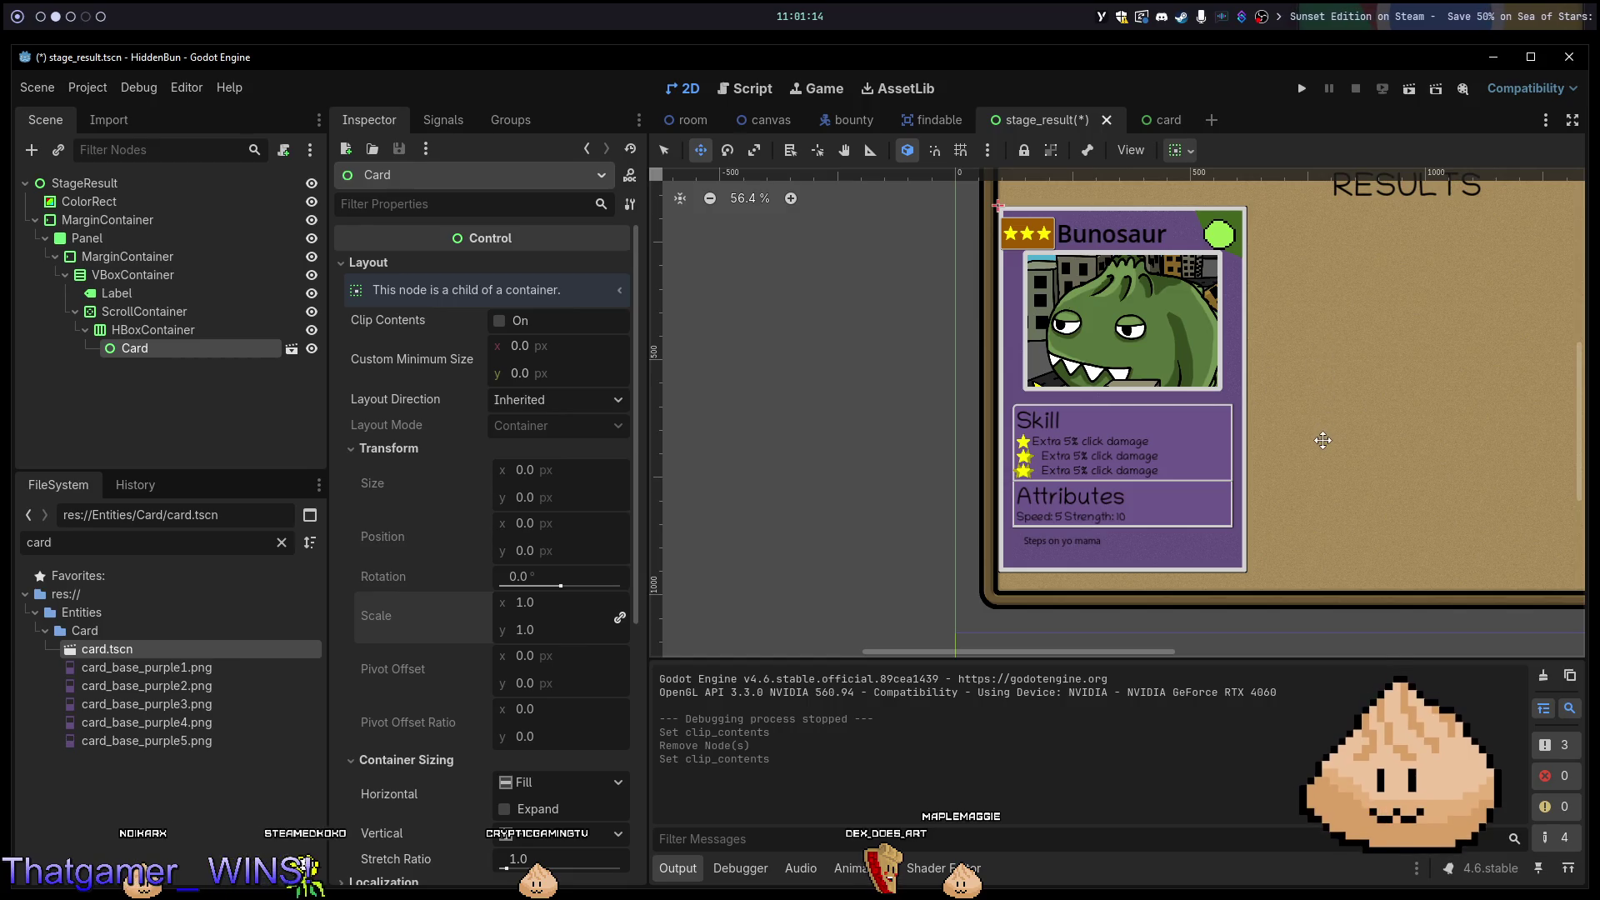
{"action": "scroll", "coordinate": [1238, 410], "scroll_direction": "up", "scroll_amount": 8}
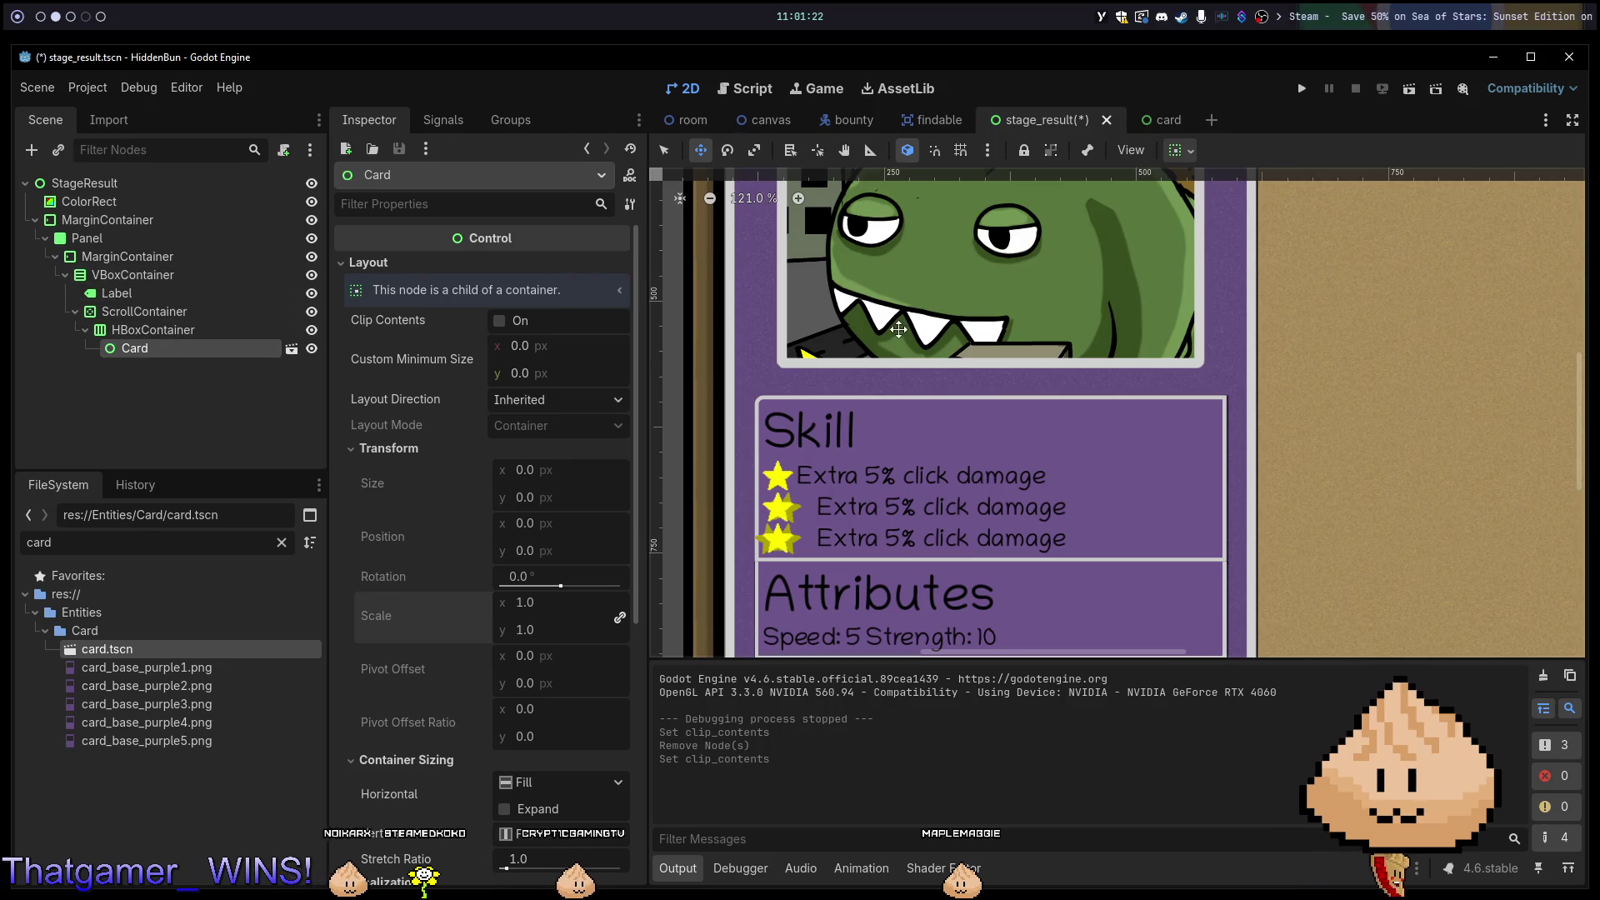
{"action": "scroll", "coordinate": [772, 370], "scroll_direction": "down", "scroll_amount": 4}
{"action": "scroll", "coordinate": [772, 370], "scroll_direction": "up", "scroll_amount": 3}
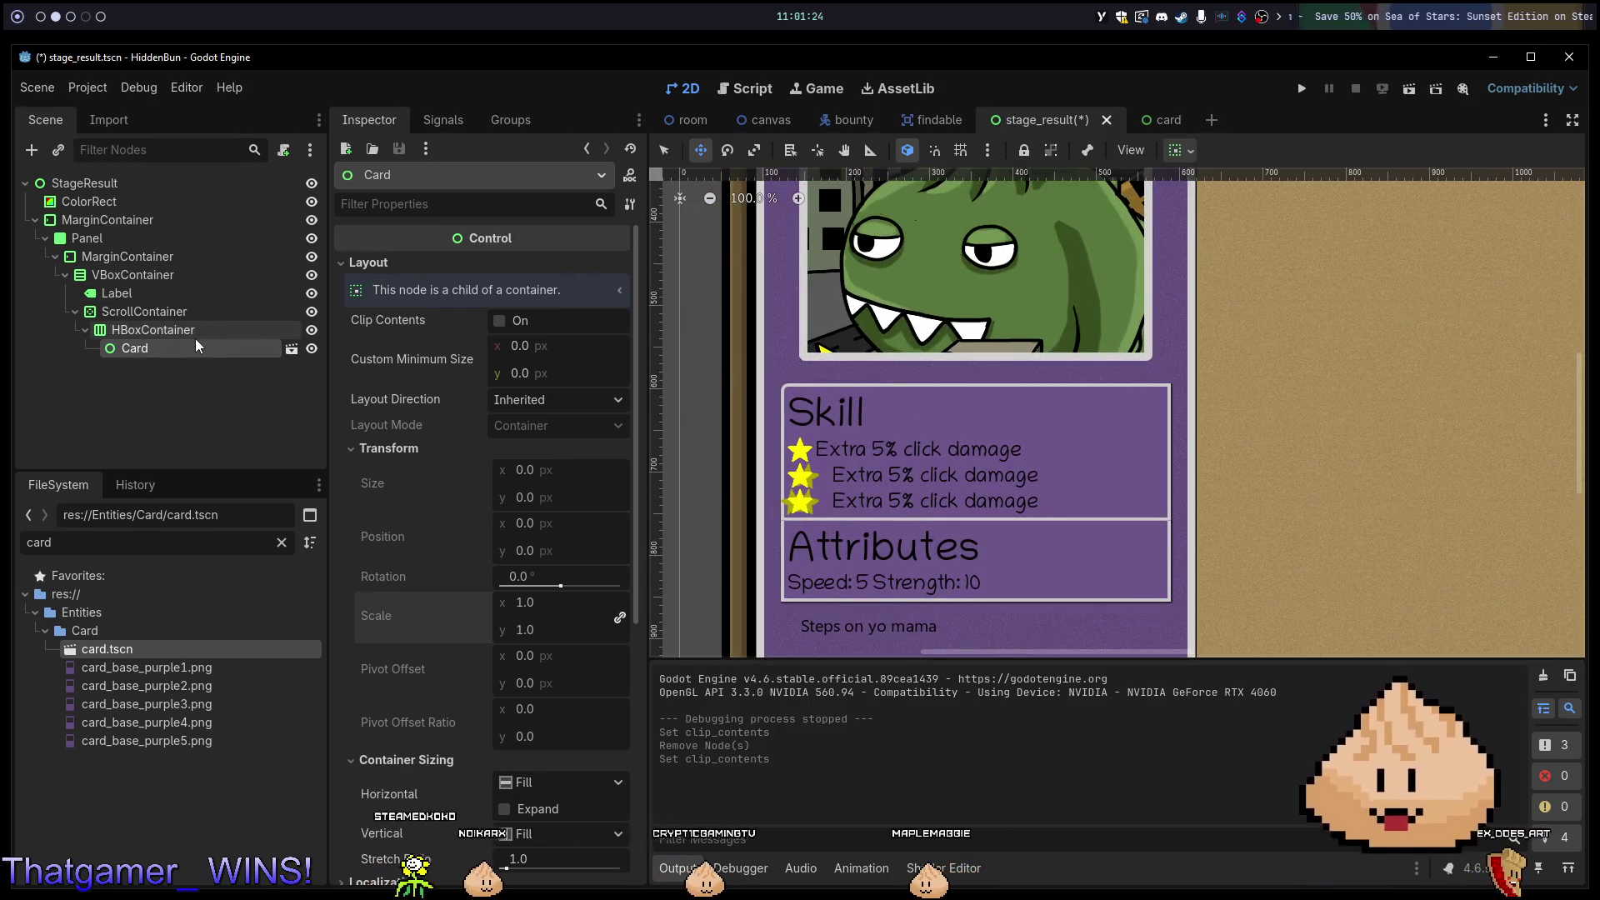
{"action": "left_click", "coordinate": [151, 330]}
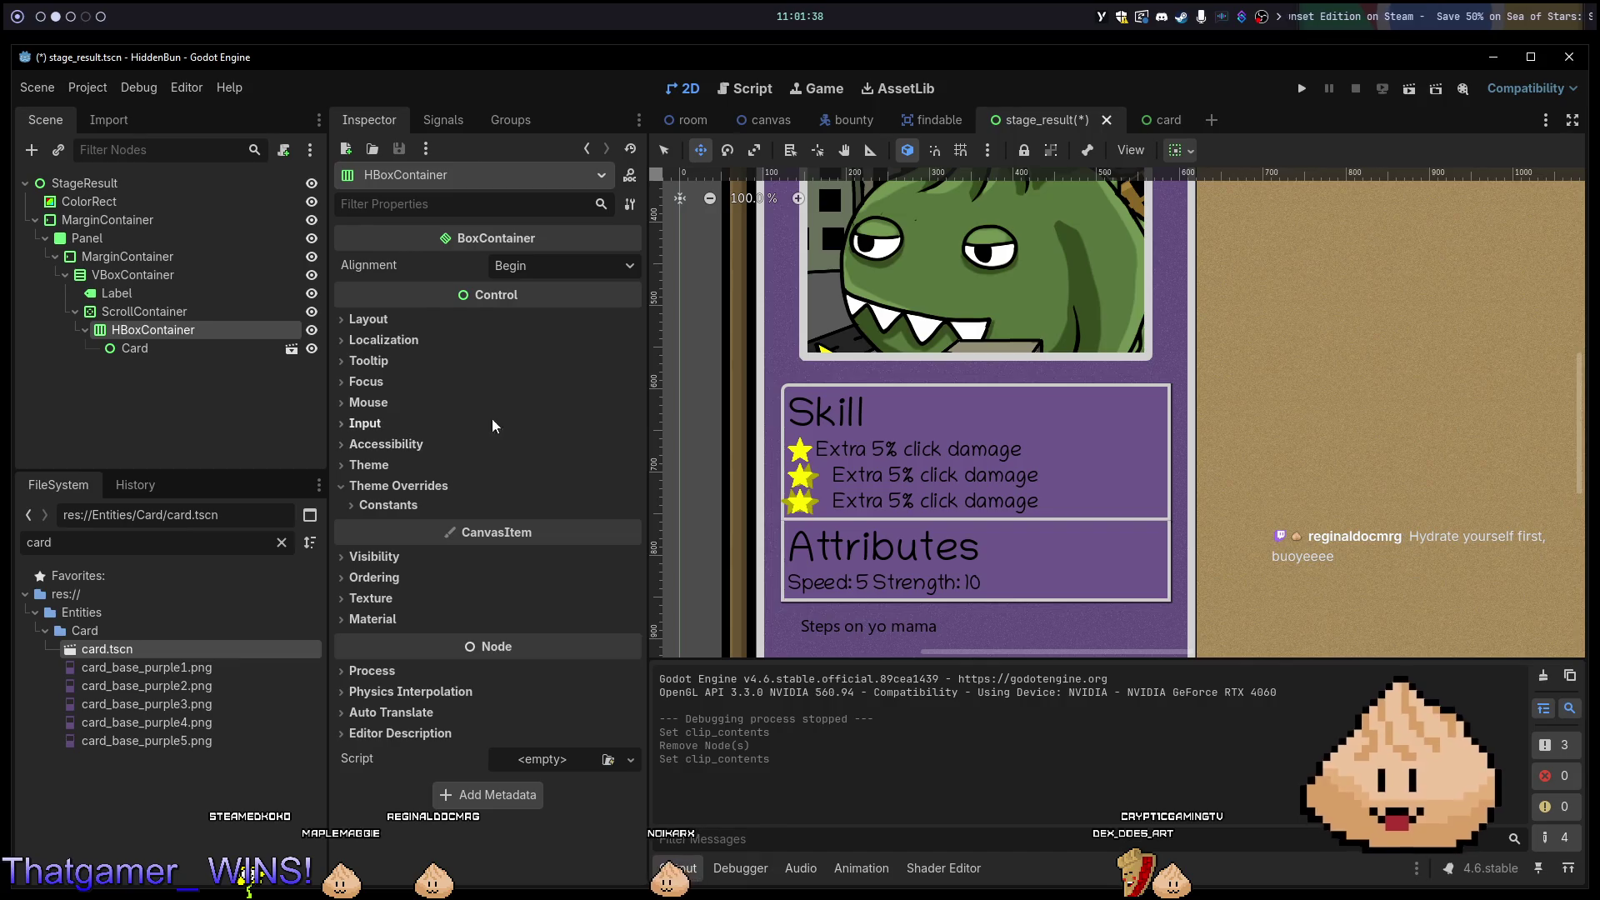
{"action": "key", "text": "alt+Tab"}
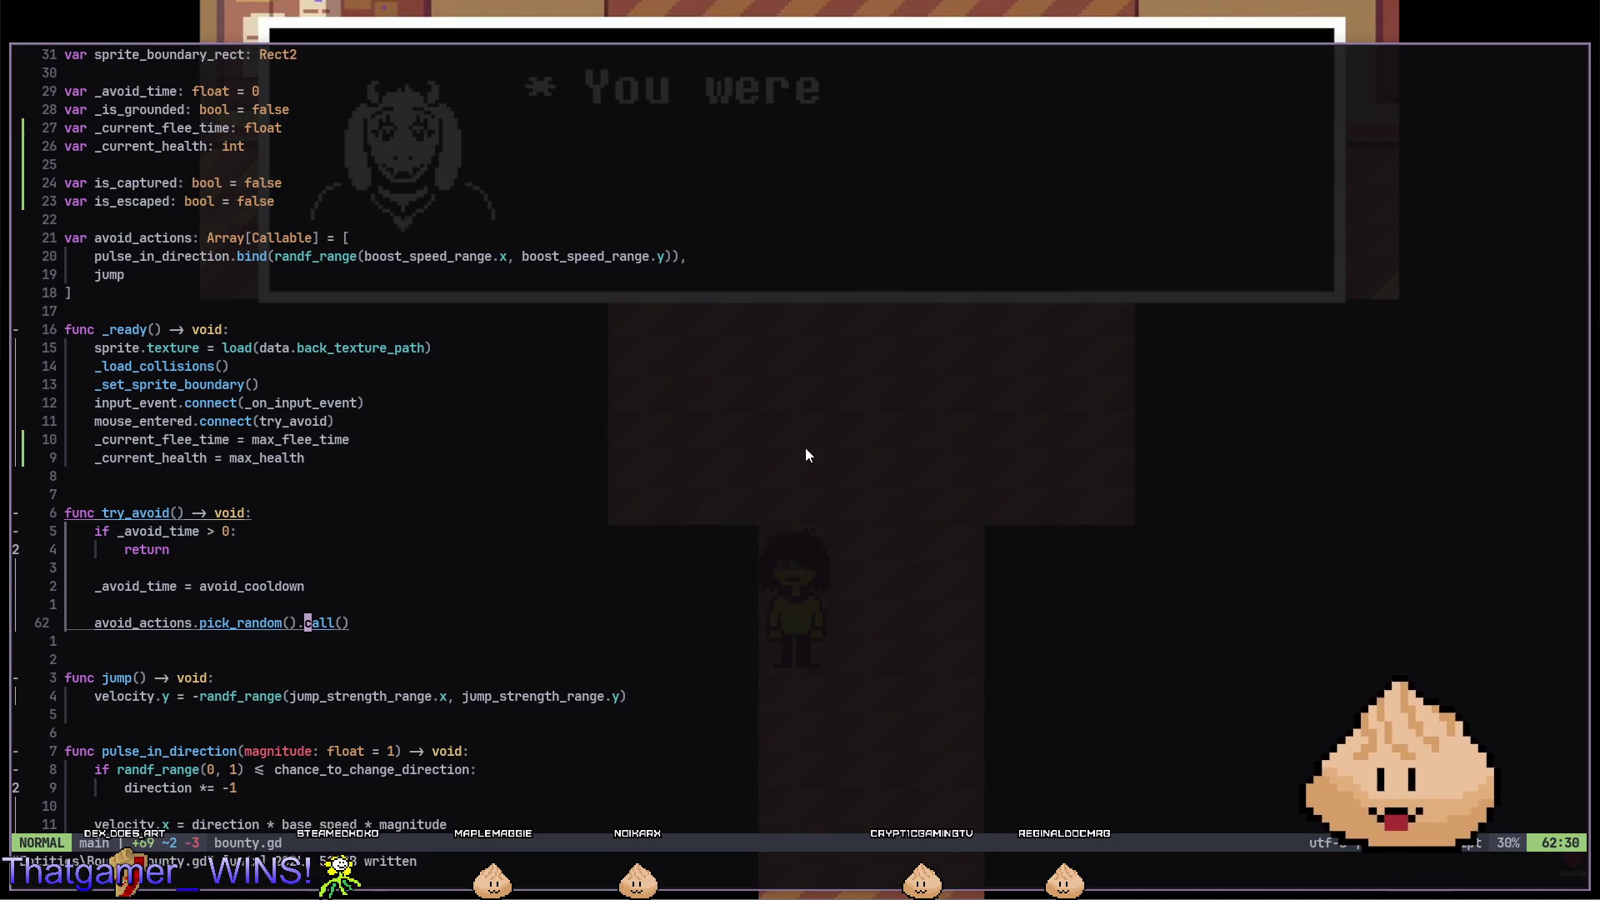
Pause the fullscreen YouTube music video and bring up the Steam store window.
{"action": "key", "text": "alt+Tab"}
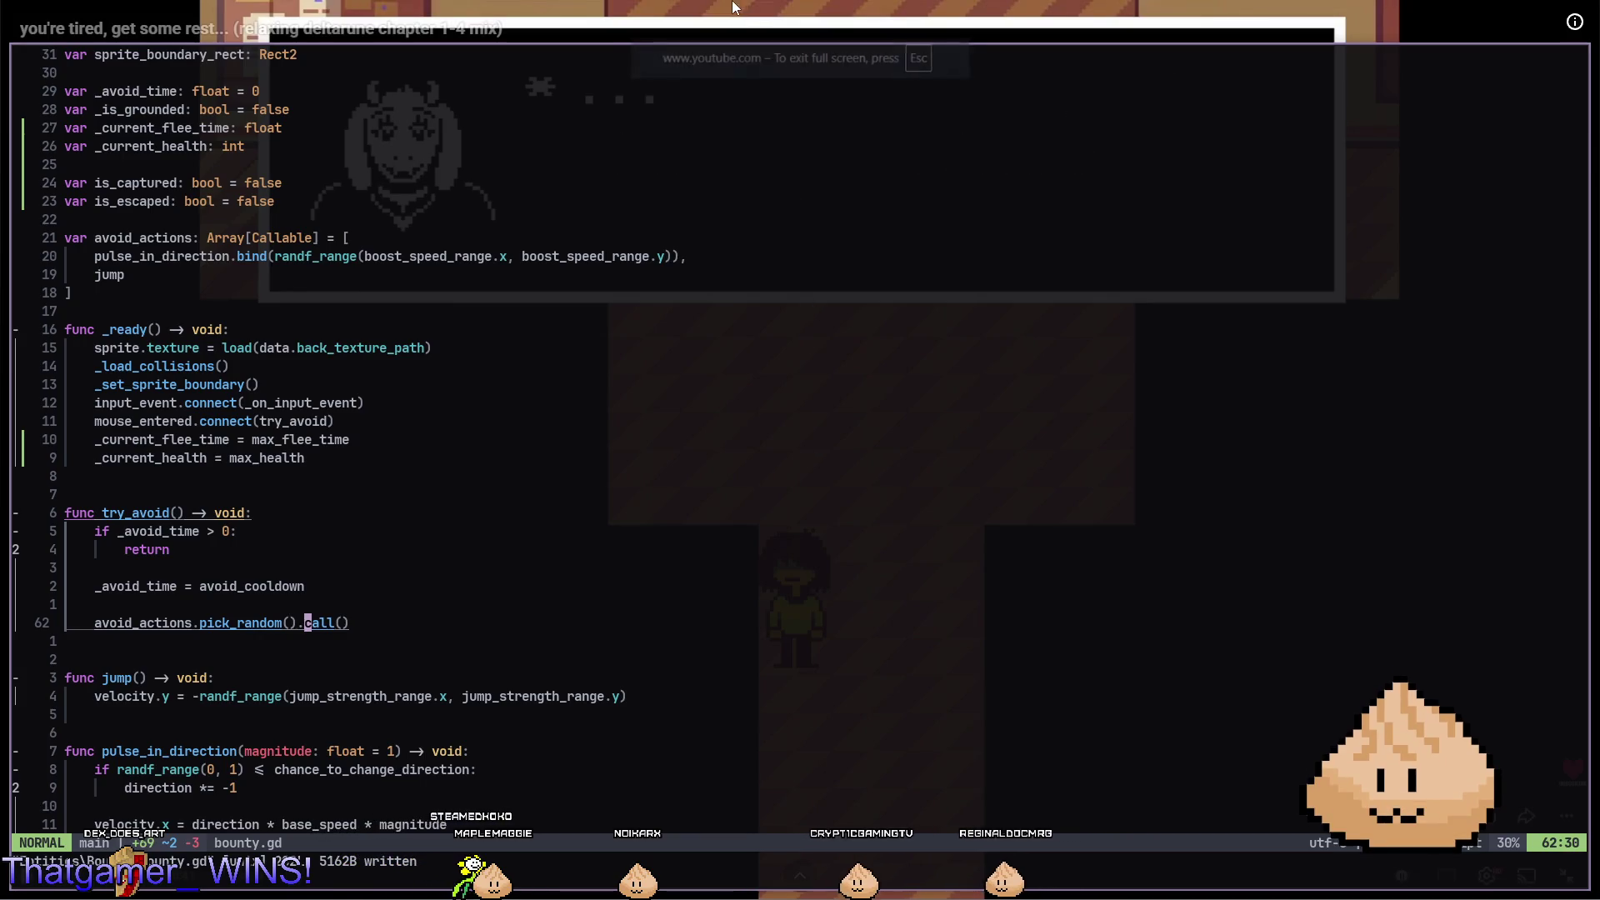
{"action": "left_click", "coordinate": [758, 360]}
{"action": "key", "text": "super+3"}
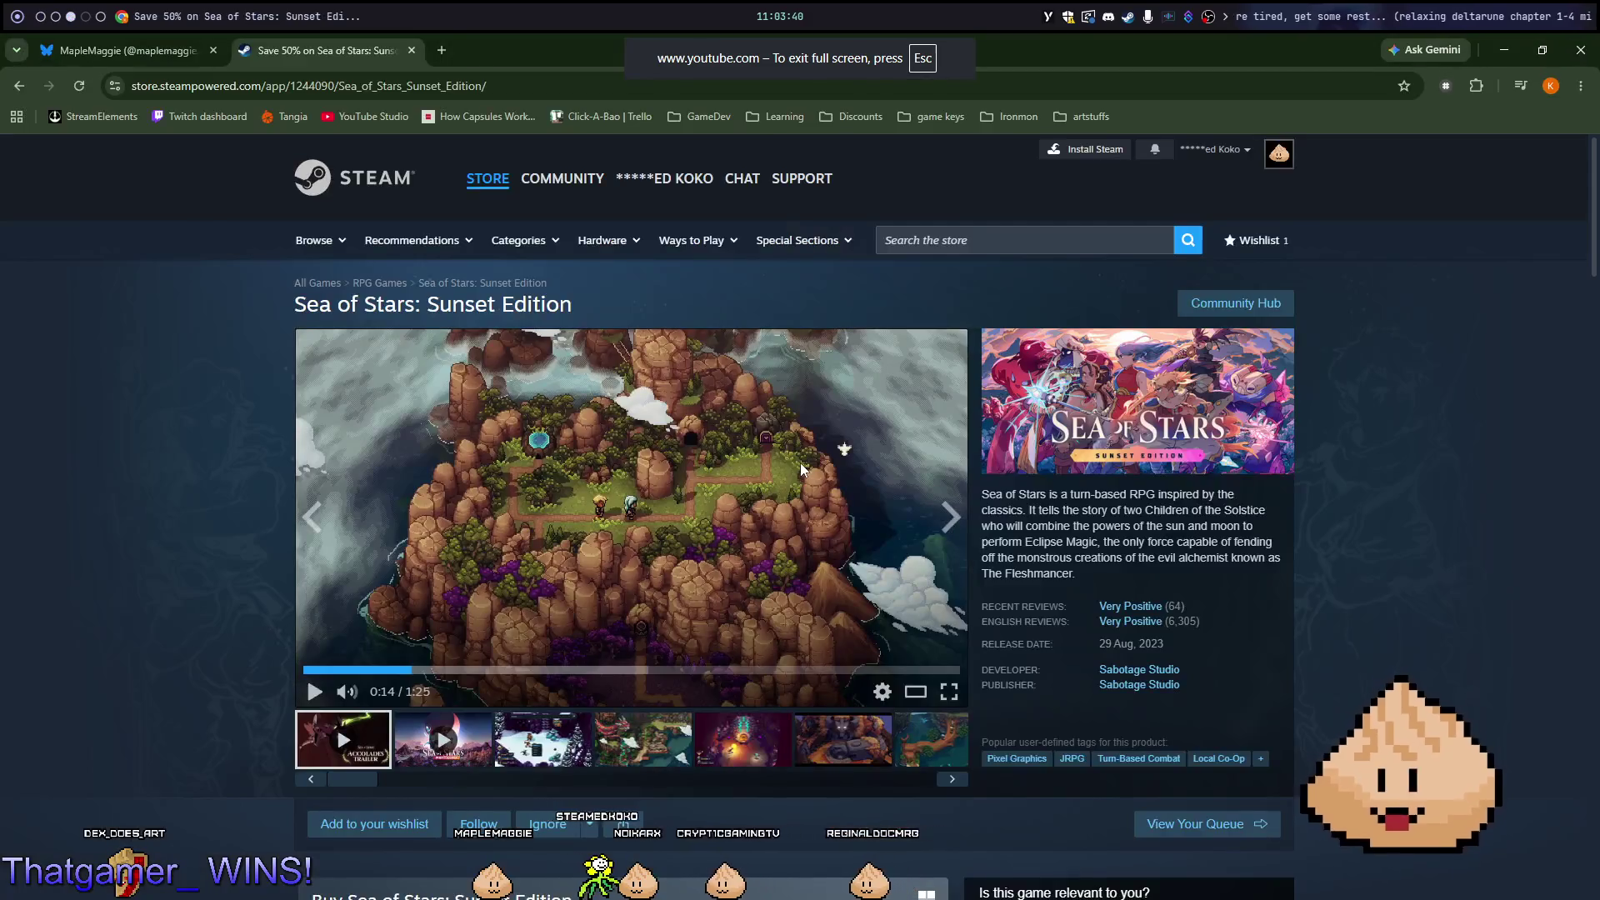
{"action": "key", "text": "super+4"}
{"action": "key", "text": "alt+Tab"}
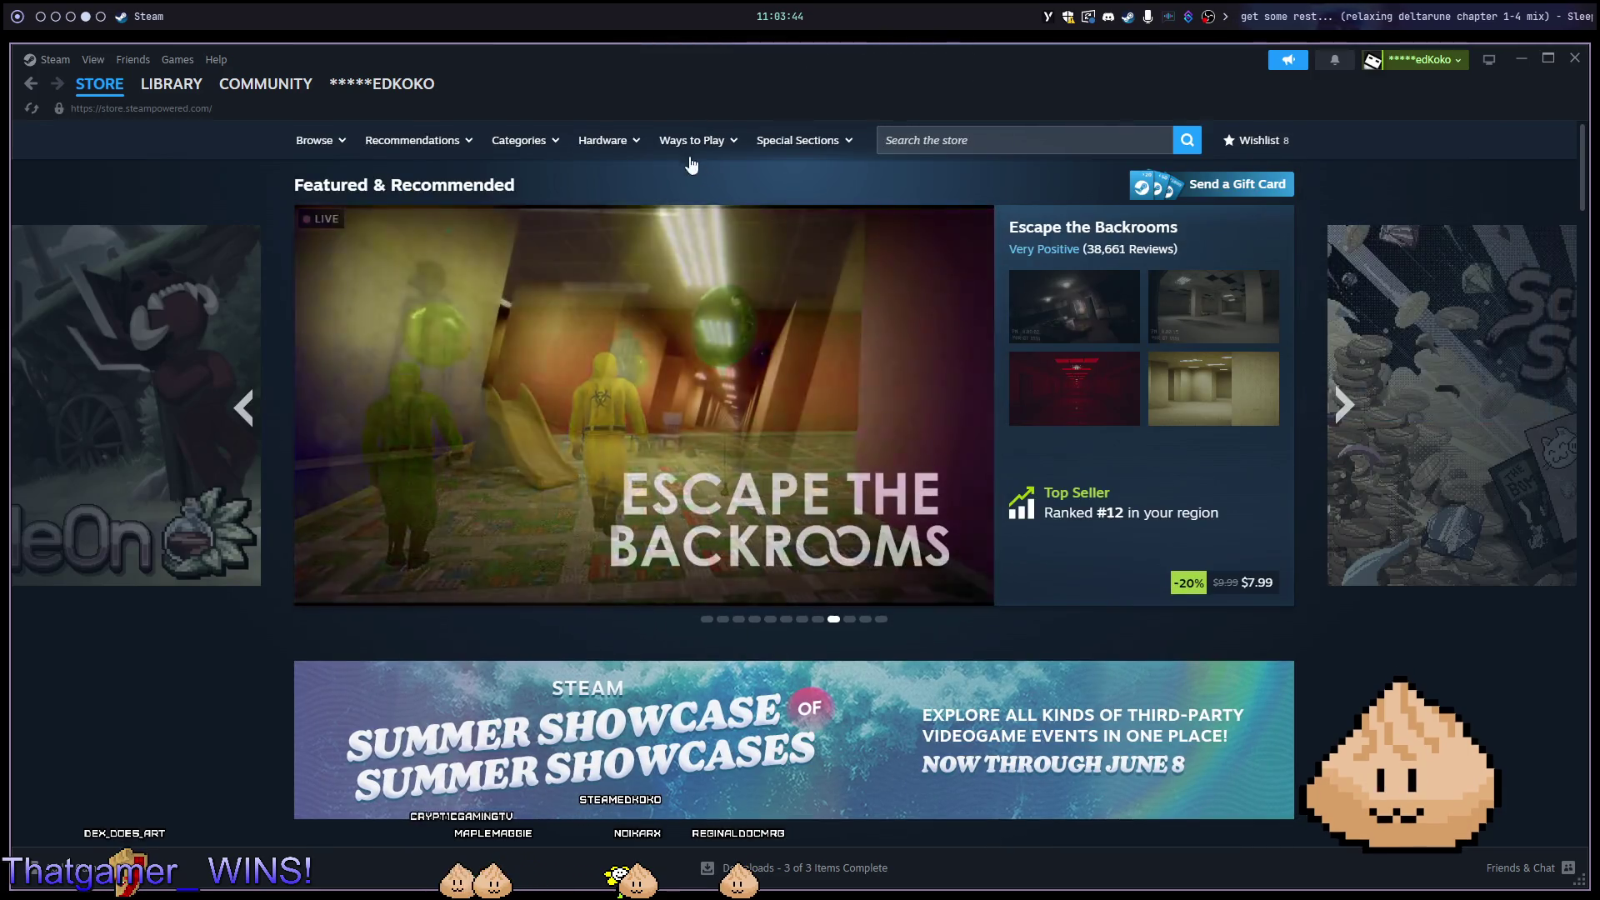
Show the full Steam library with the 'expe' search cleared, then close Steam.
{"action": "left_click", "coordinate": [190, 87]}
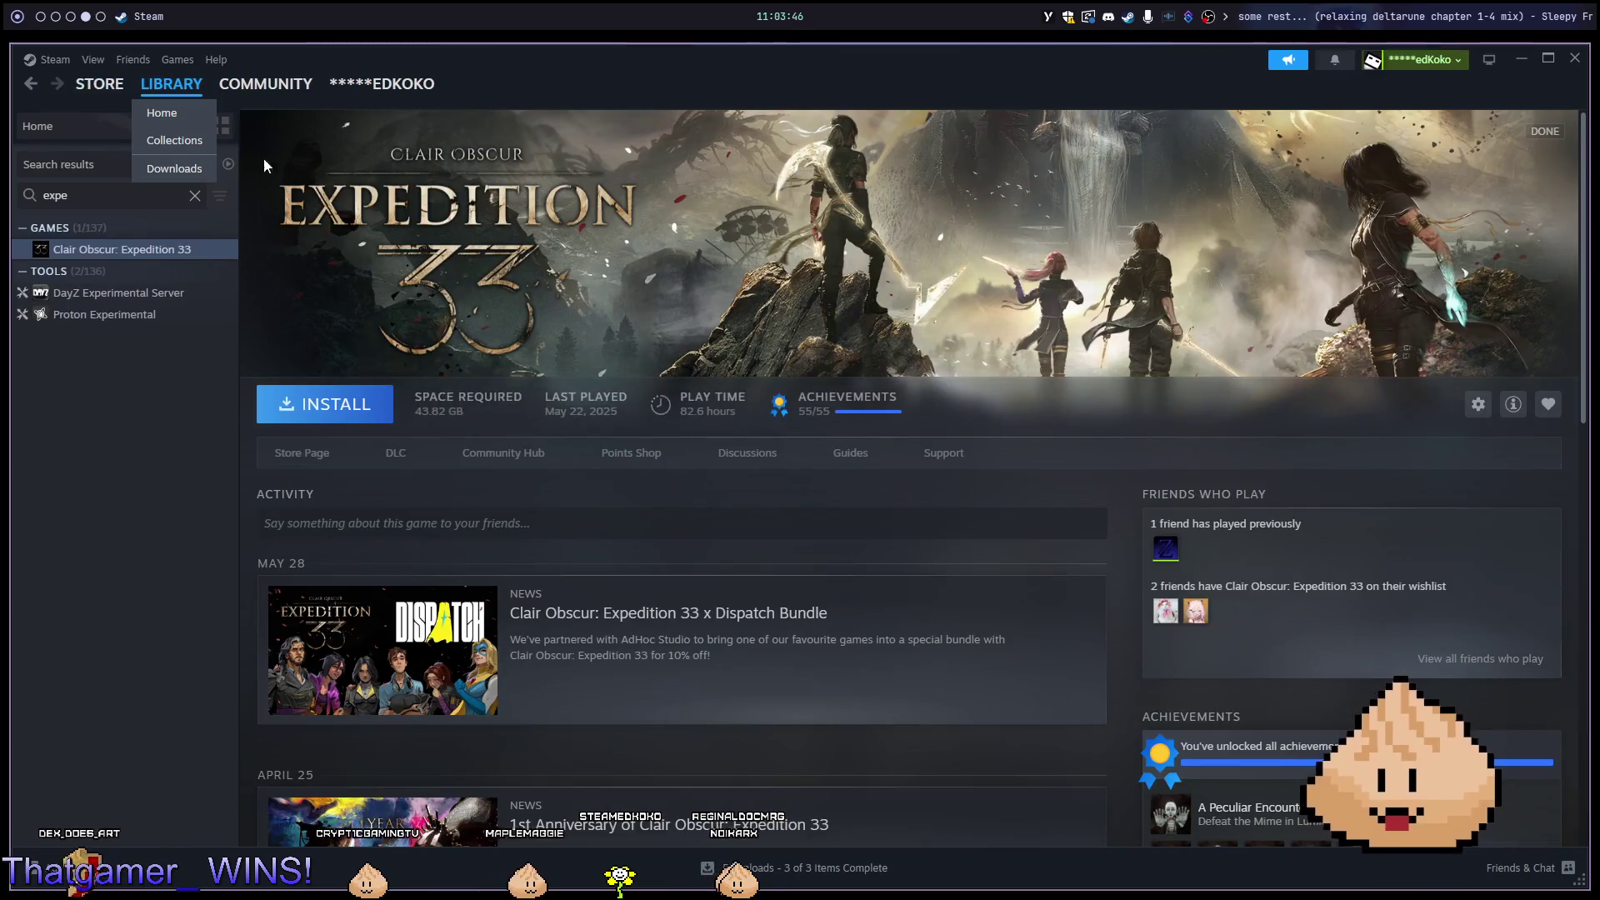
{"action": "left_click", "coordinate": [195, 197]}
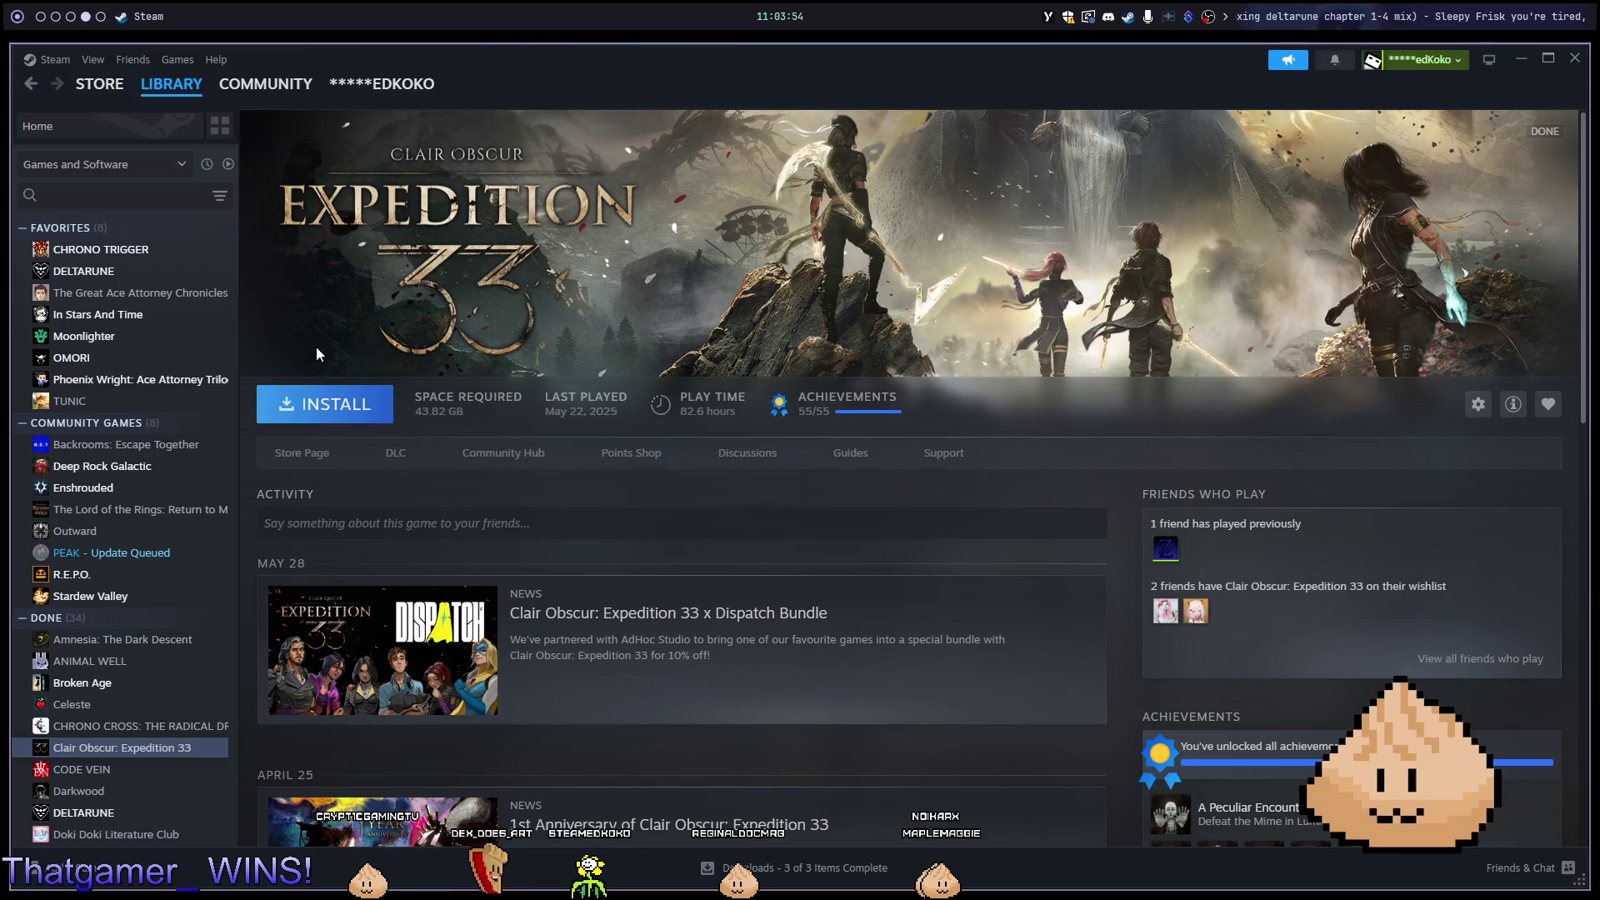
{"action": "mouse_move", "coordinate": [299, 102]}
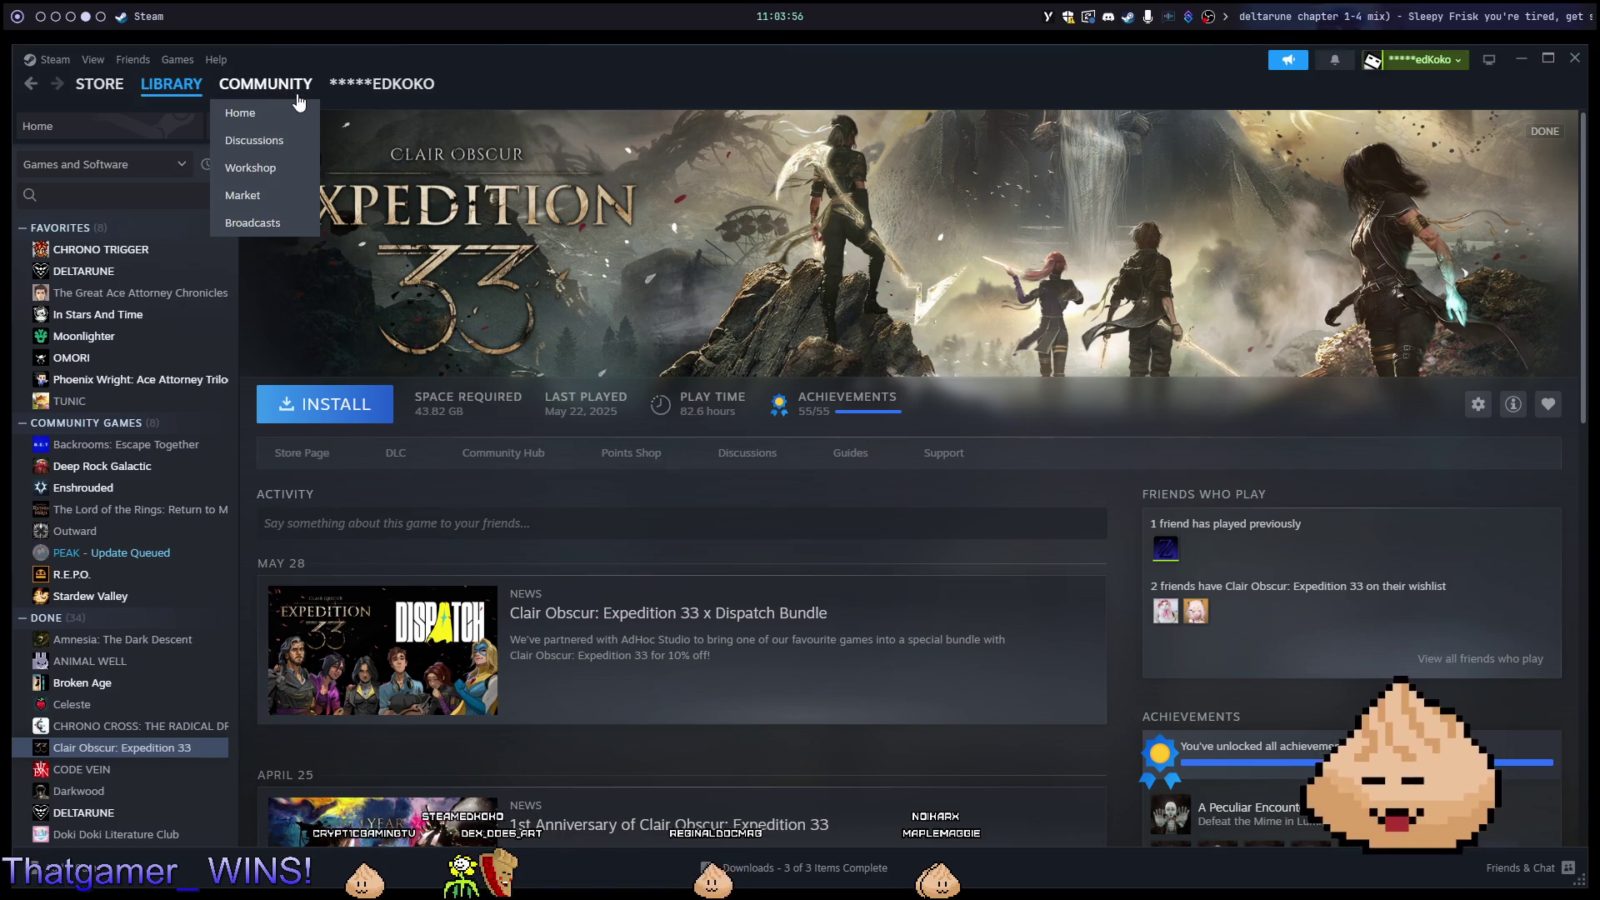
{"action": "key", "text": "super+q"}
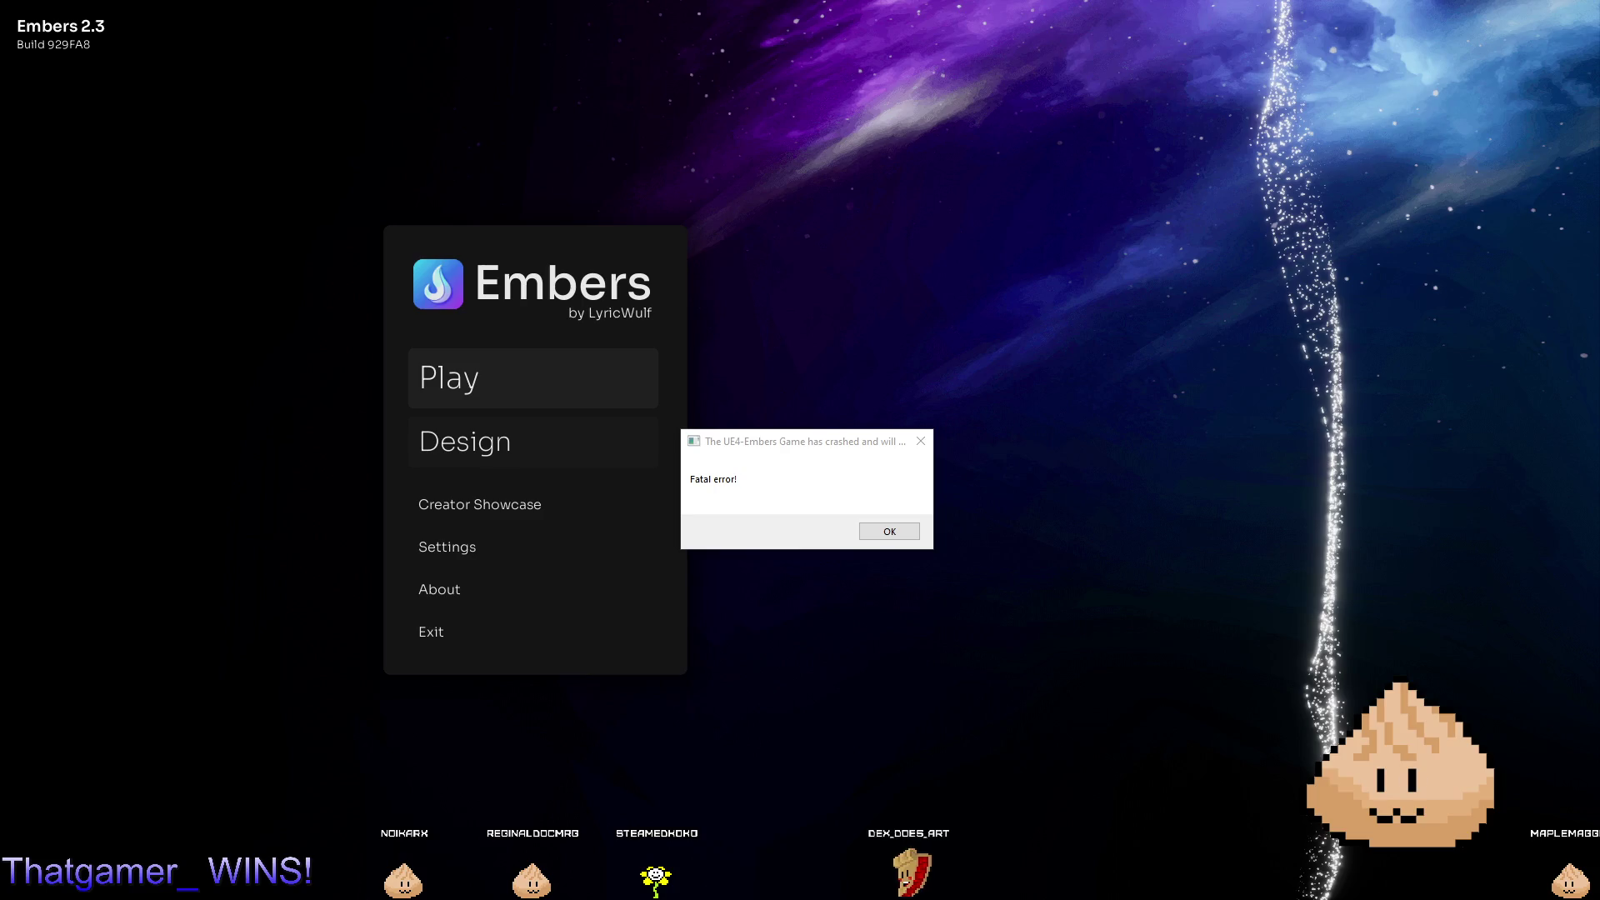
Dismiss the Embers fatal-error dialog and start a live piano session from the Play panel.
{"action": "left_click", "coordinate": [878, 495]}
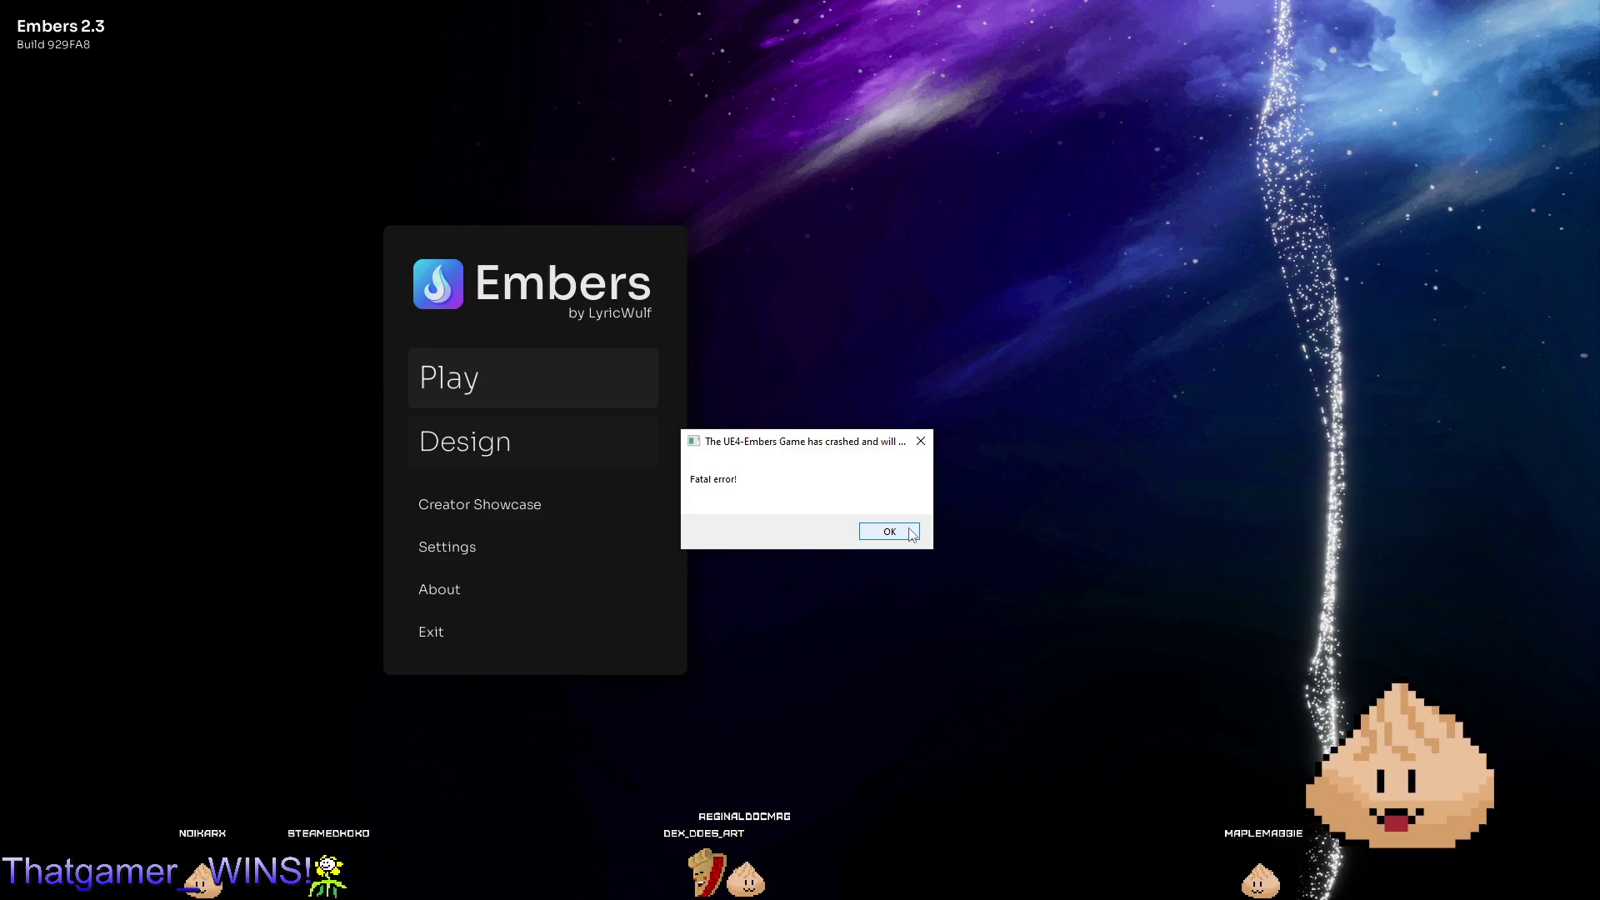
{"action": "left_click", "coordinate": [910, 533]}
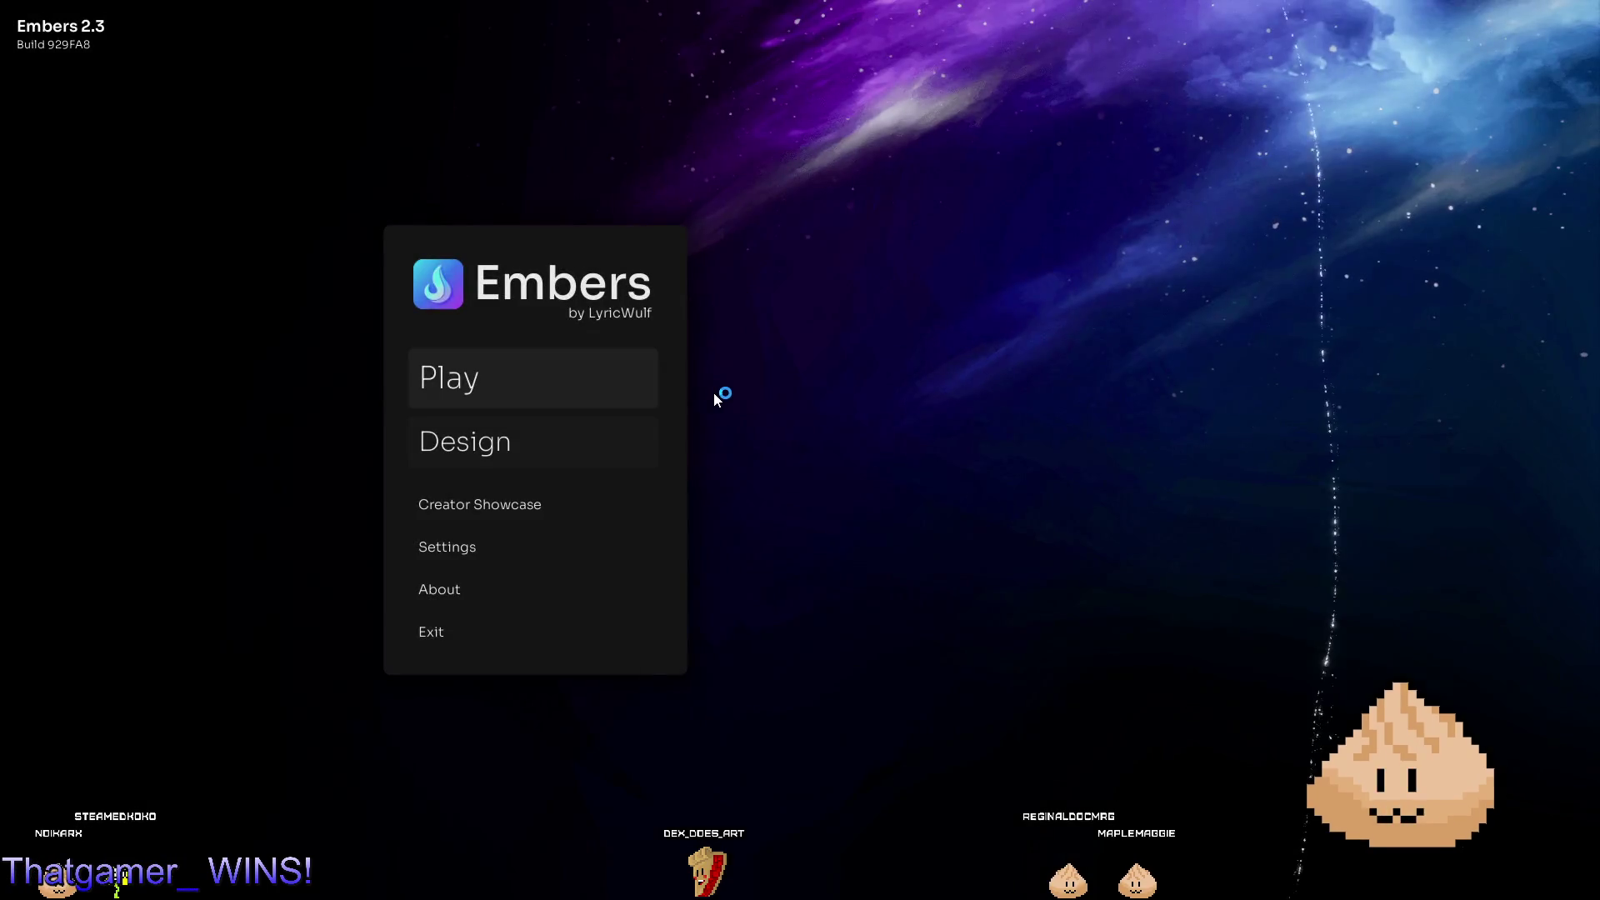
{"action": "left_click", "coordinate": [596, 380]}
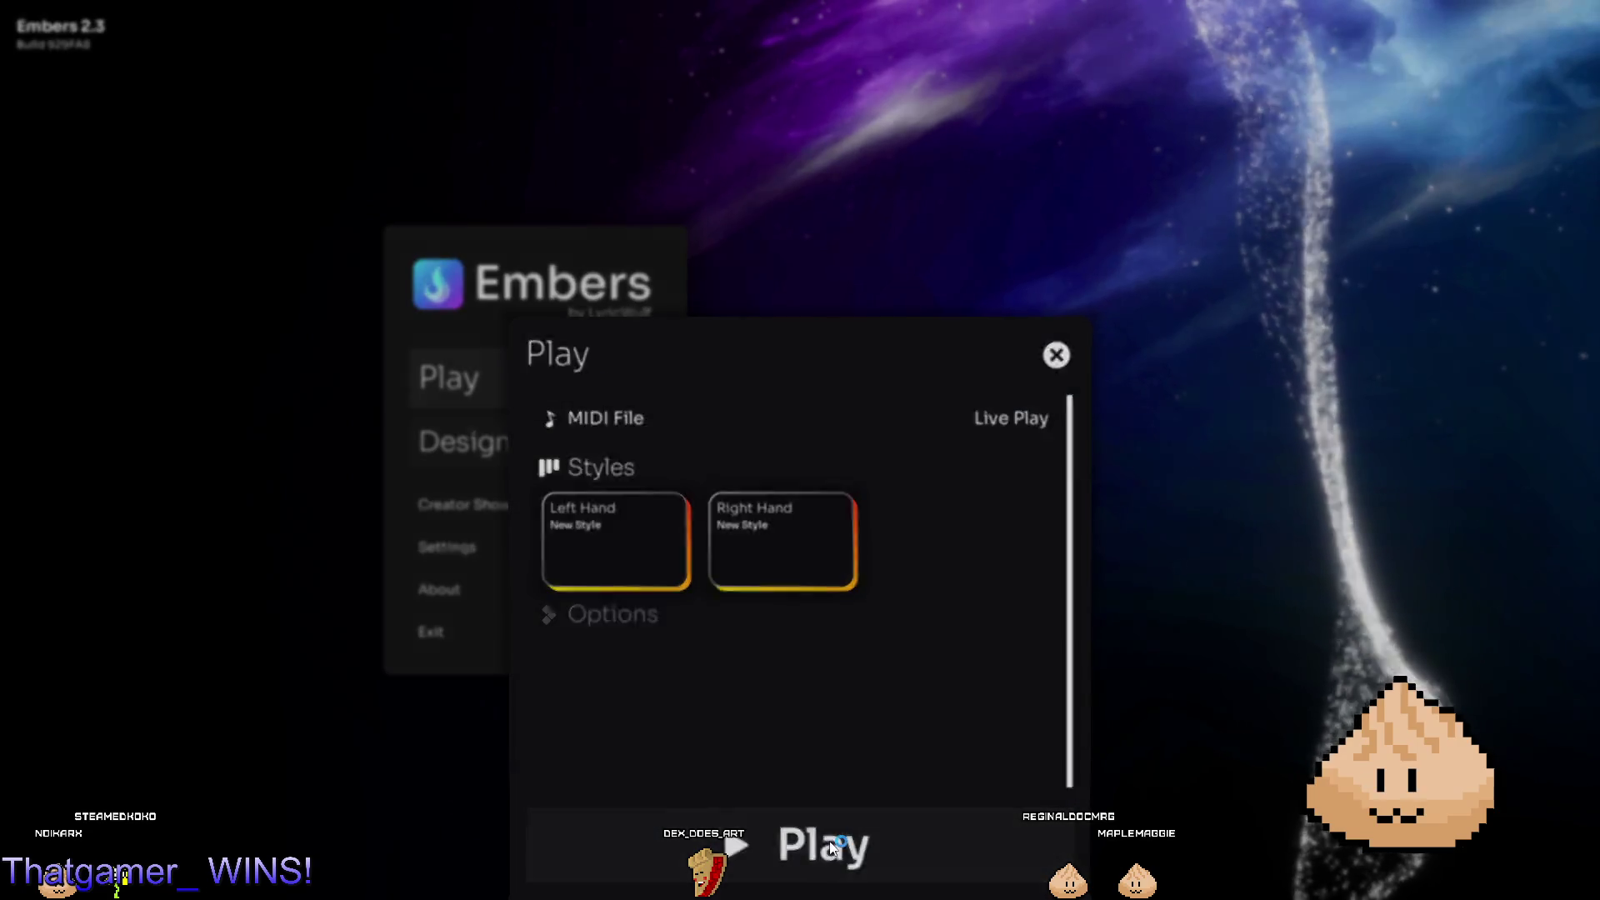
{"action": "left_click", "coordinate": [821, 835]}
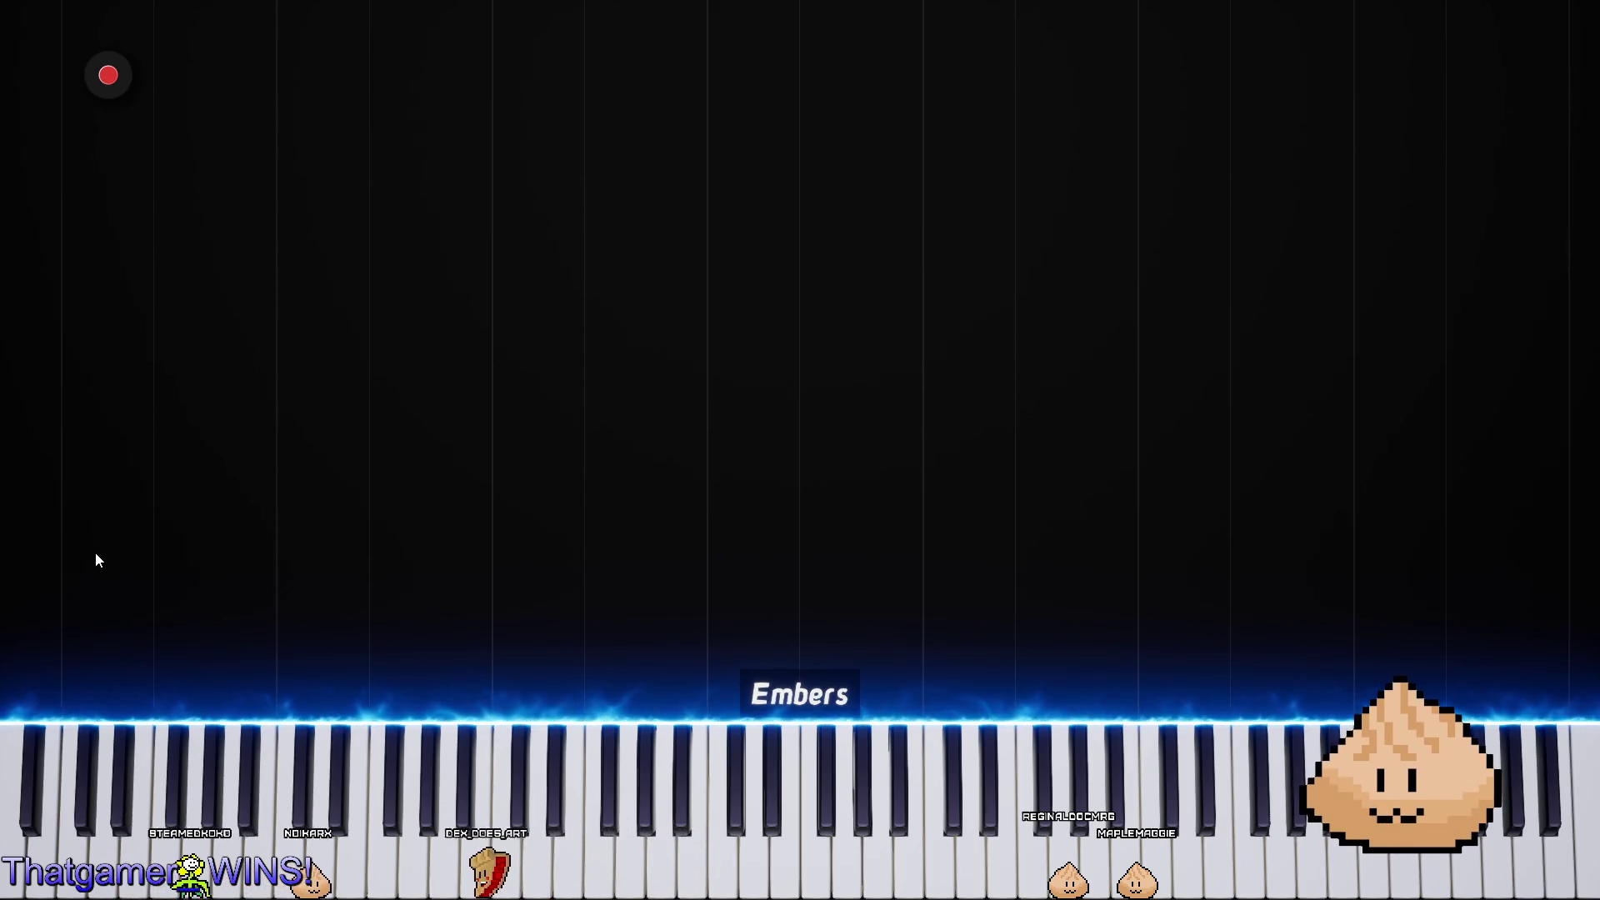
Play a few test notes on the piano keyboard.
{"action": "left_click", "coordinate": [625, 828]}
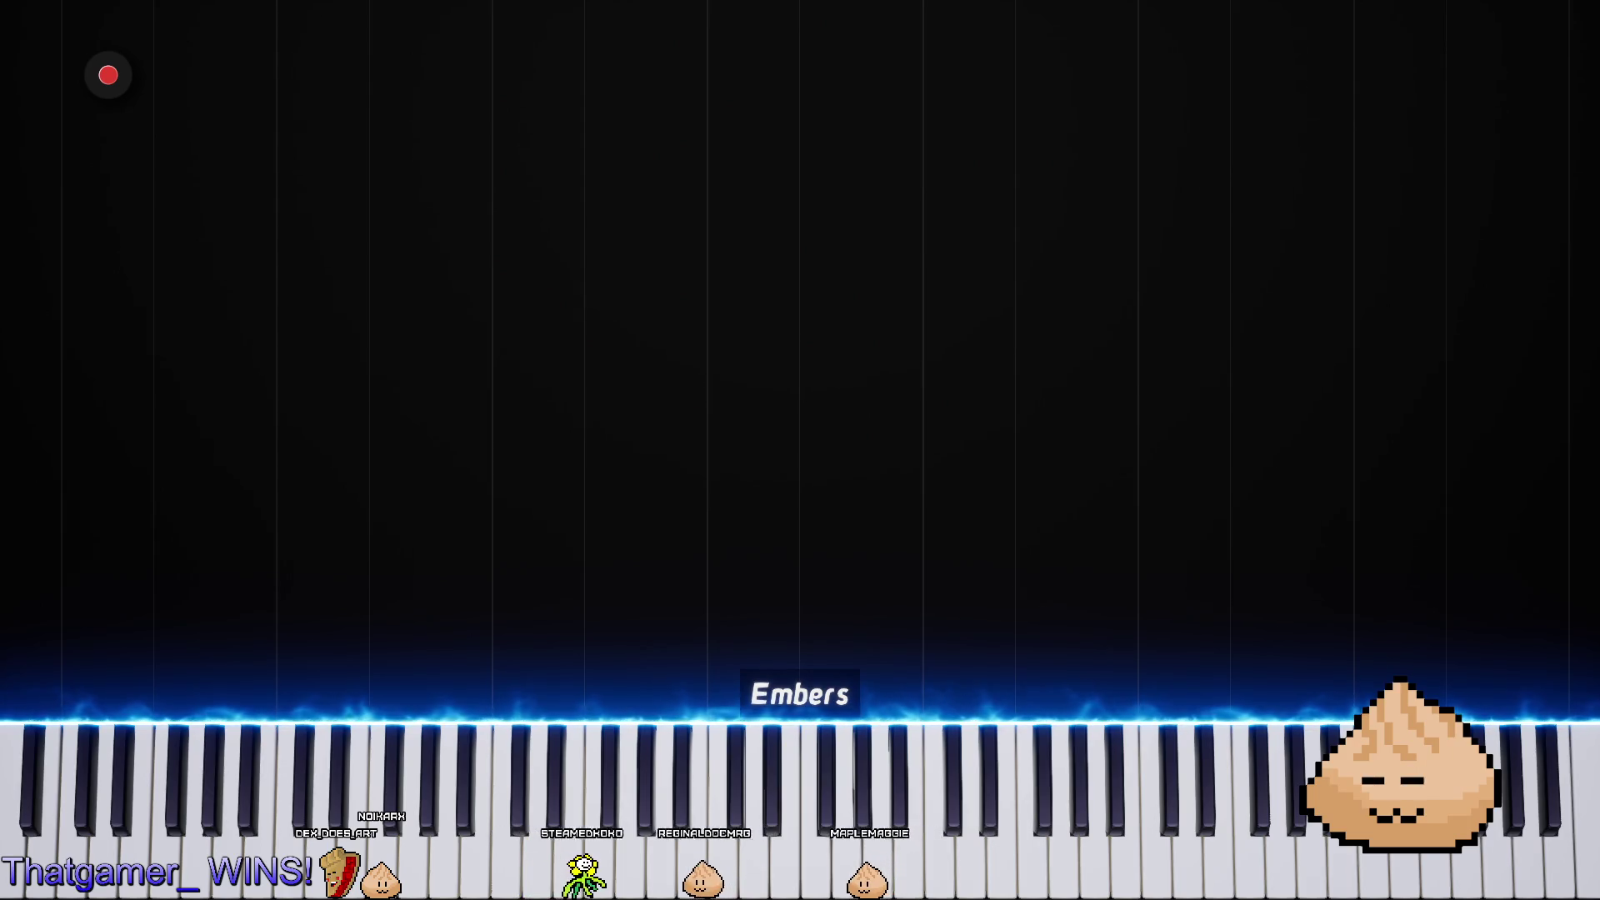
{"action": "left_click", "coordinate": [1219, 838]}
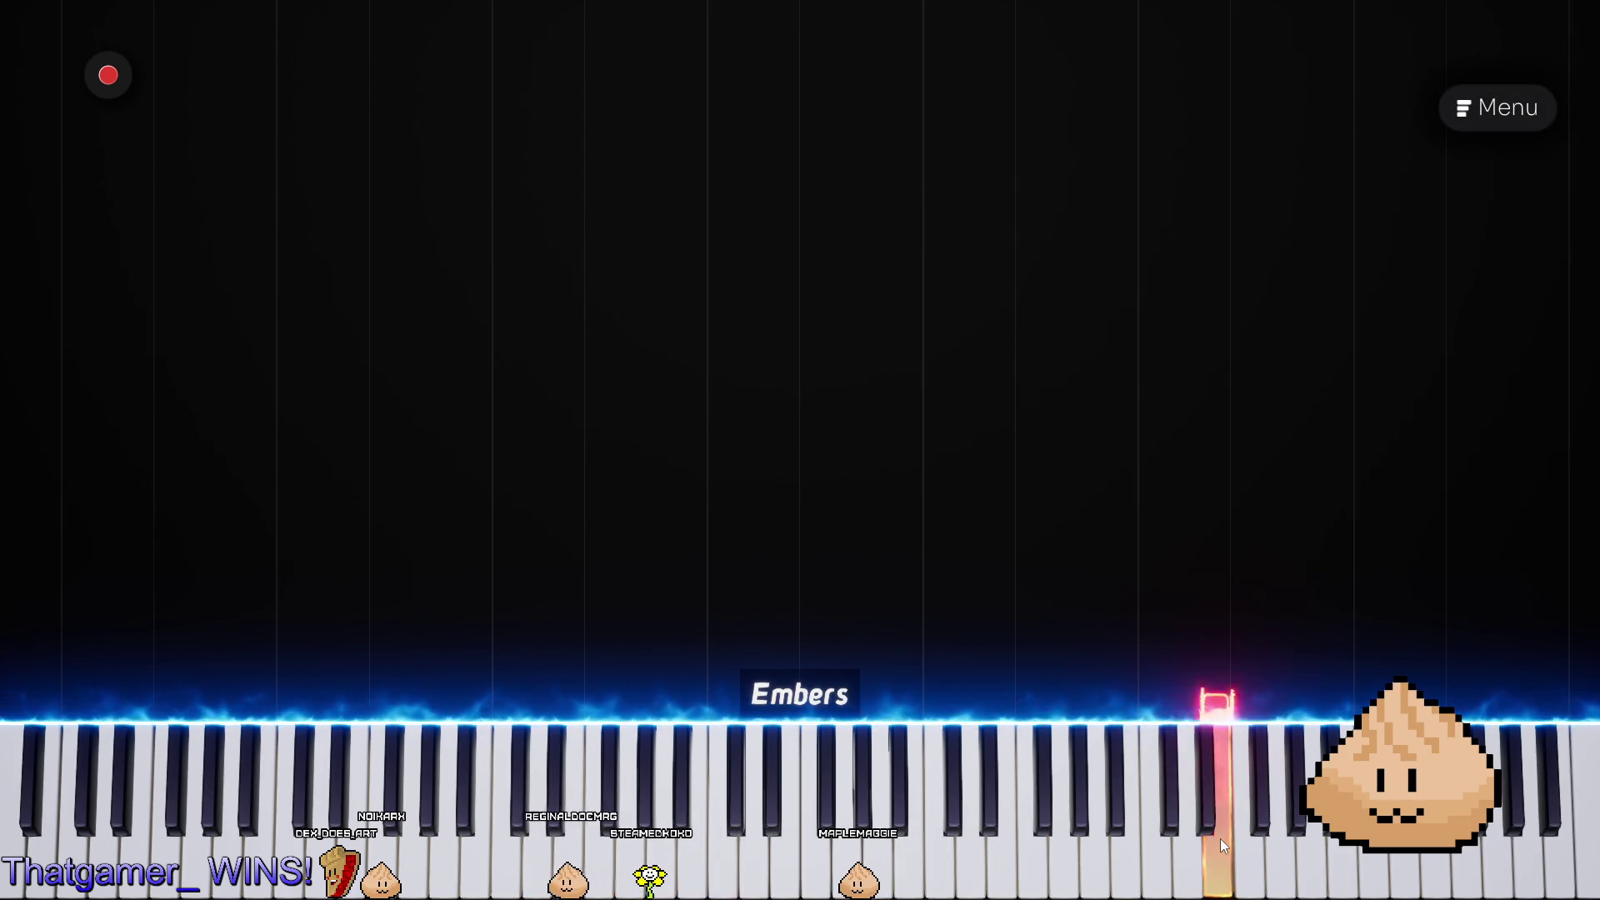
{"action": "left_click", "coordinate": [1220, 838]}
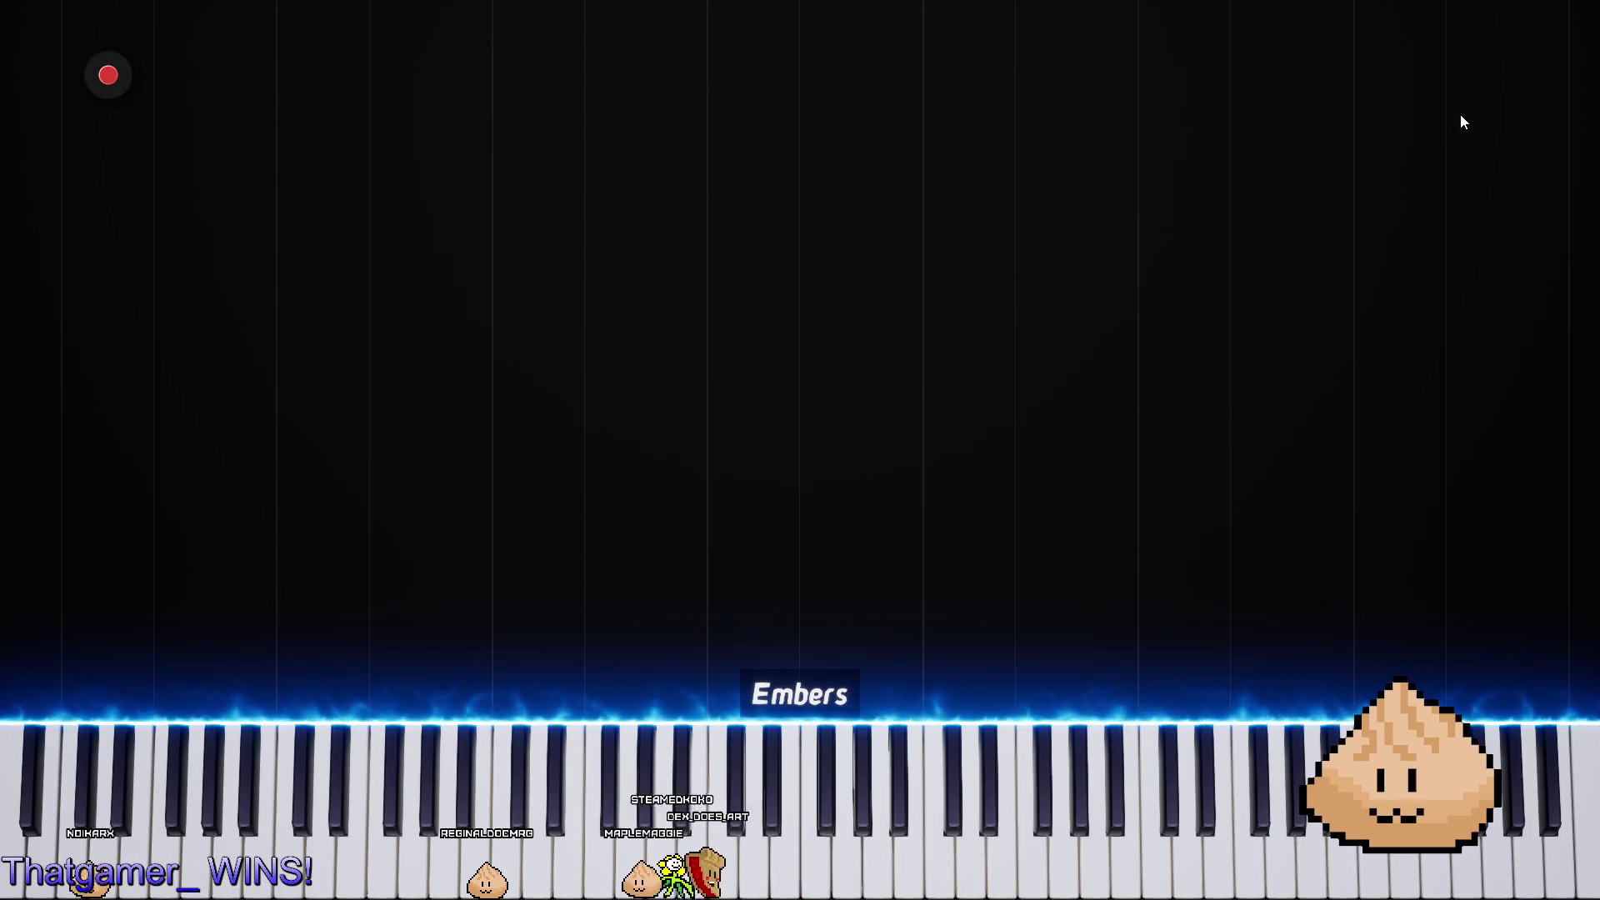
Browse the play Menu's Camera and Extras settings, then close the piano app.
{"action": "left_click", "coordinate": [1460, 113]}
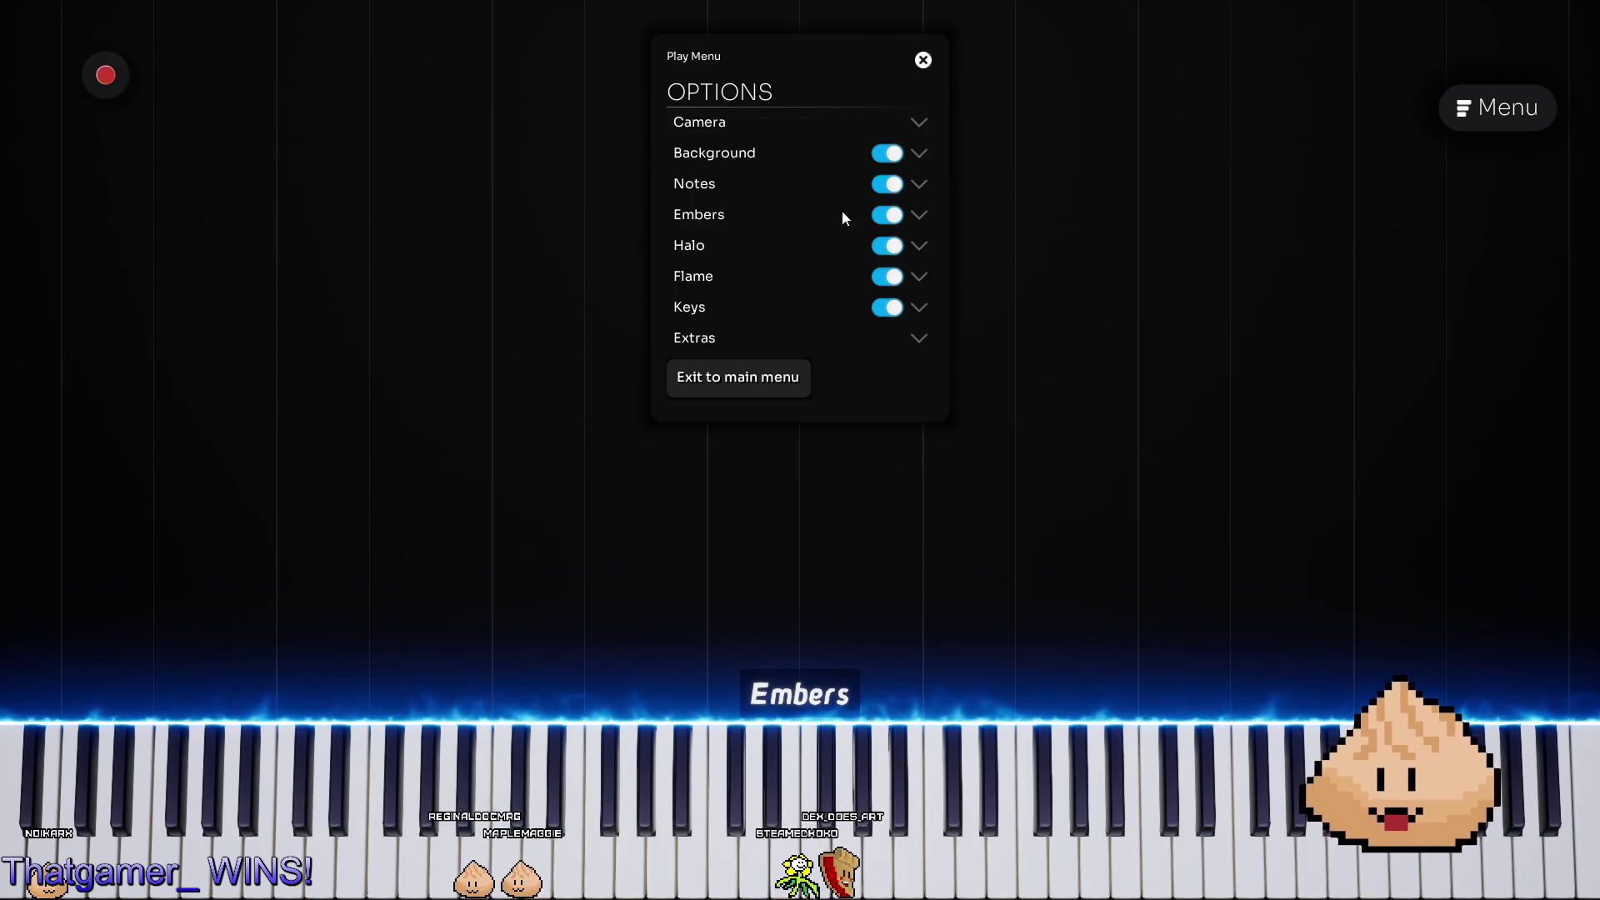
{"action": "left_click", "coordinate": [919, 122]}
{"action": "left_click", "coordinate": [920, 122]}
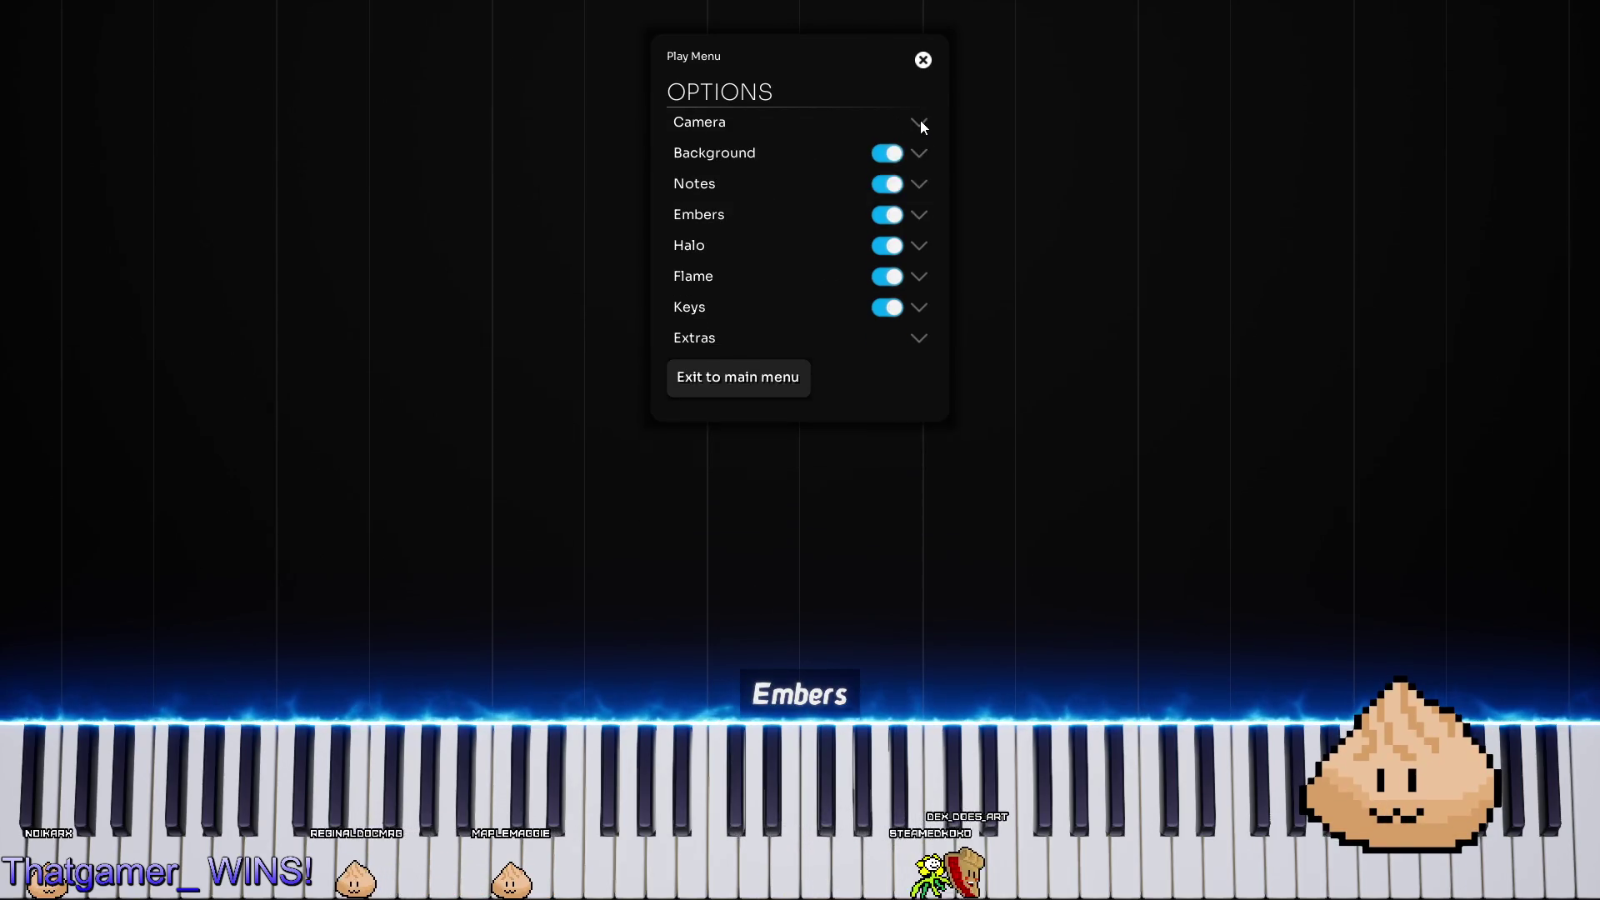
{"action": "left_click", "coordinate": [756, 343]}
{"action": "left_click", "coordinate": [756, 344]}
{"action": "key", "text": "Escape"}
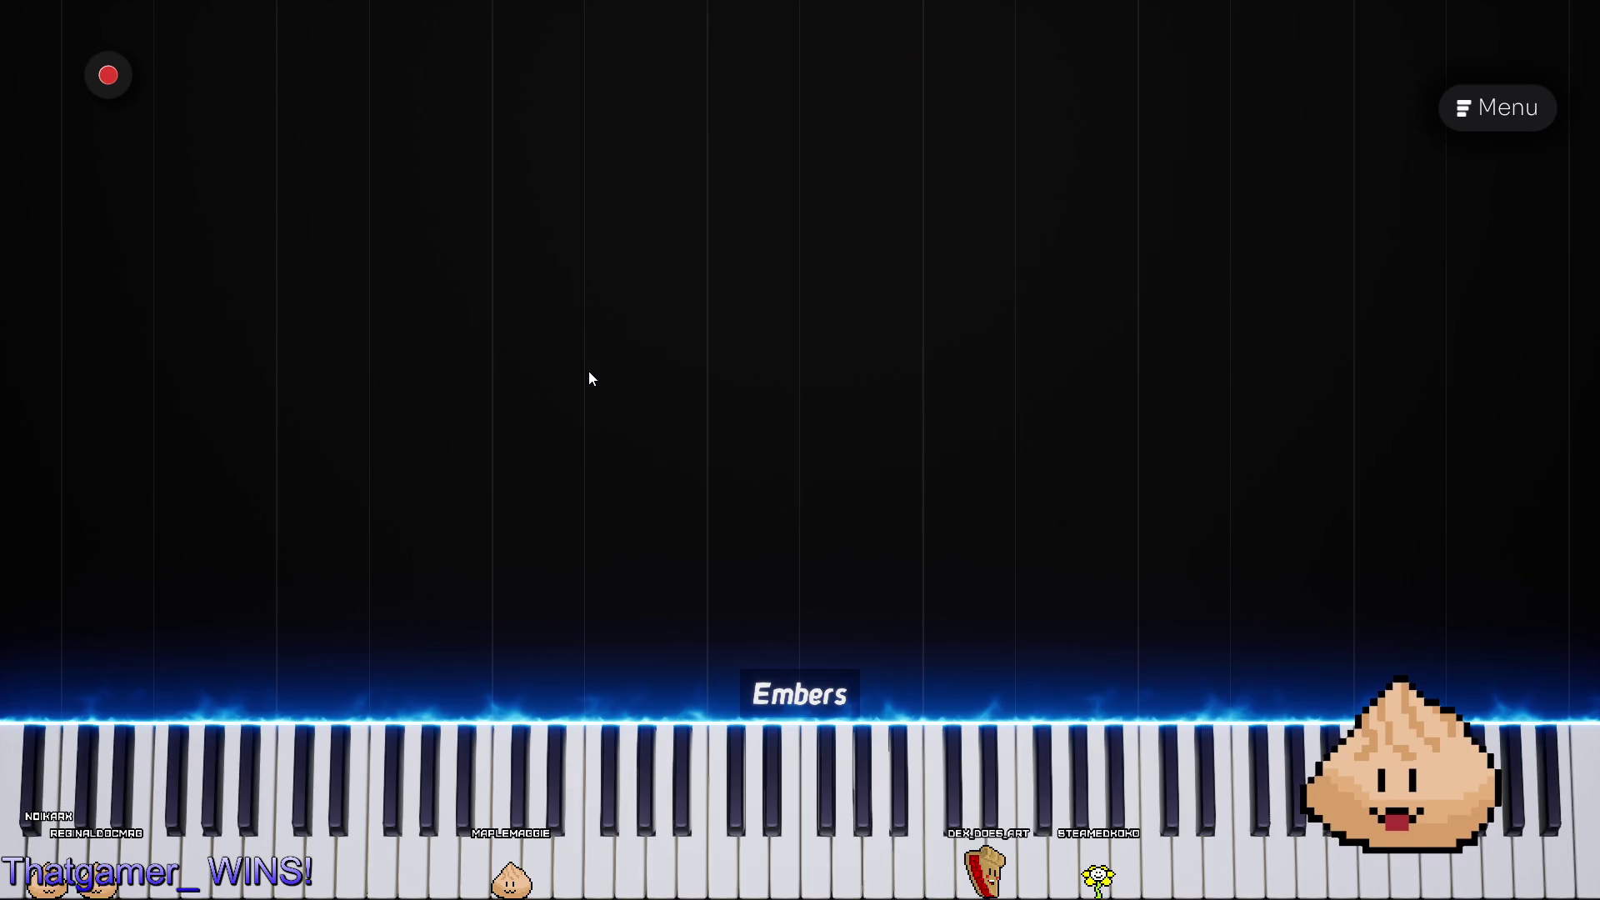
{"action": "key", "text": "super+4"}
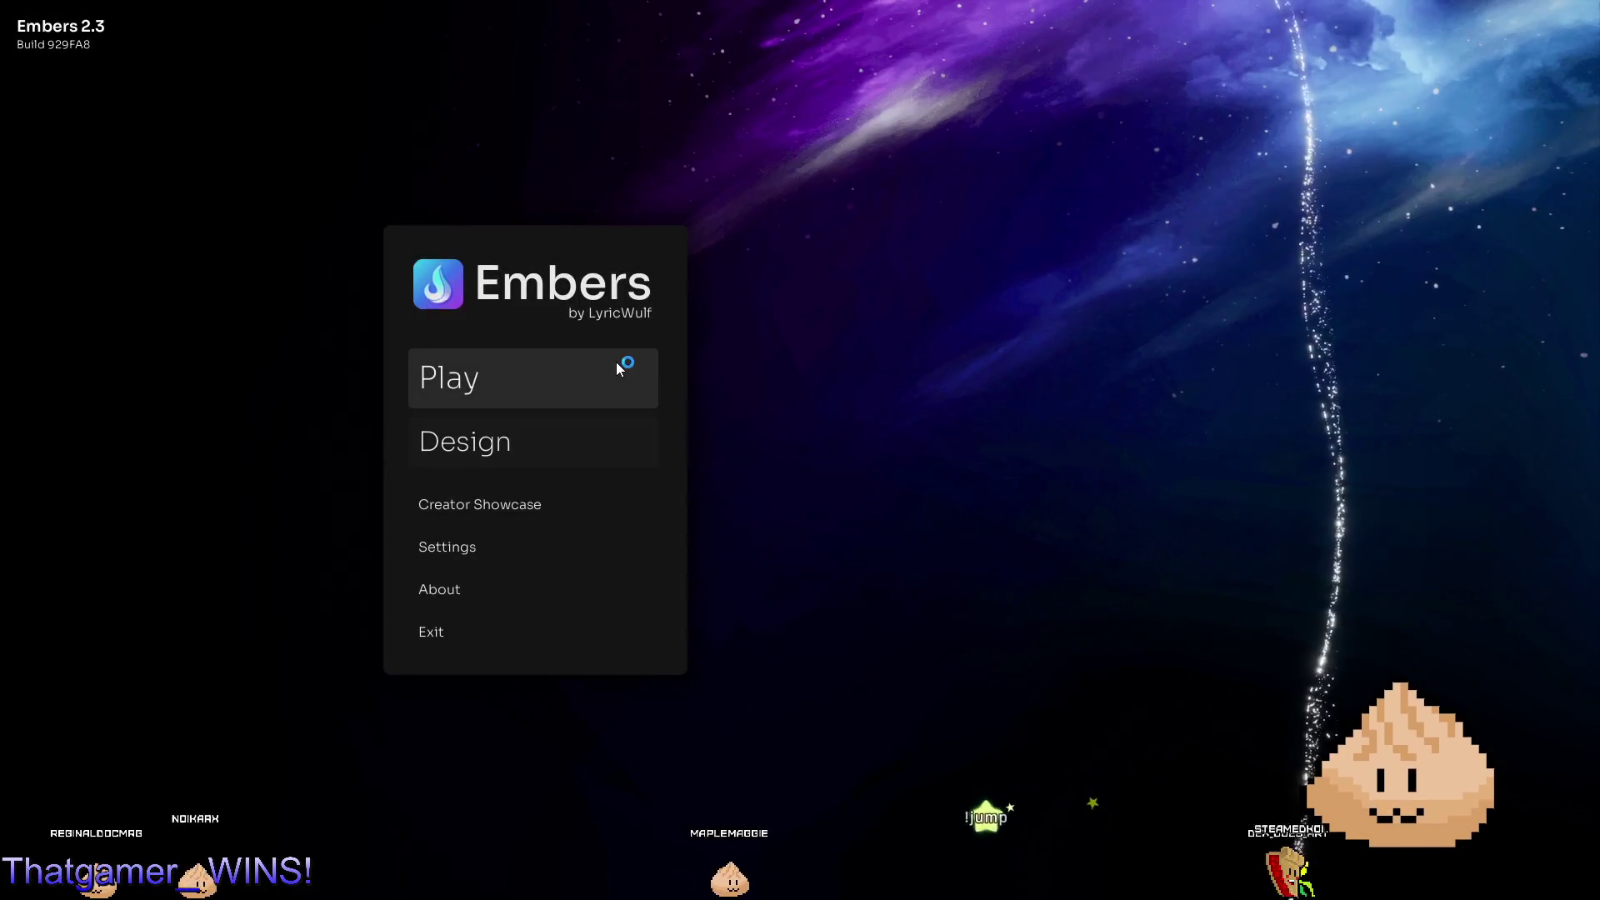
Start a new Embers live-play session from the main menu's Play panel.
{"action": "left_click", "coordinate": [620, 368]}
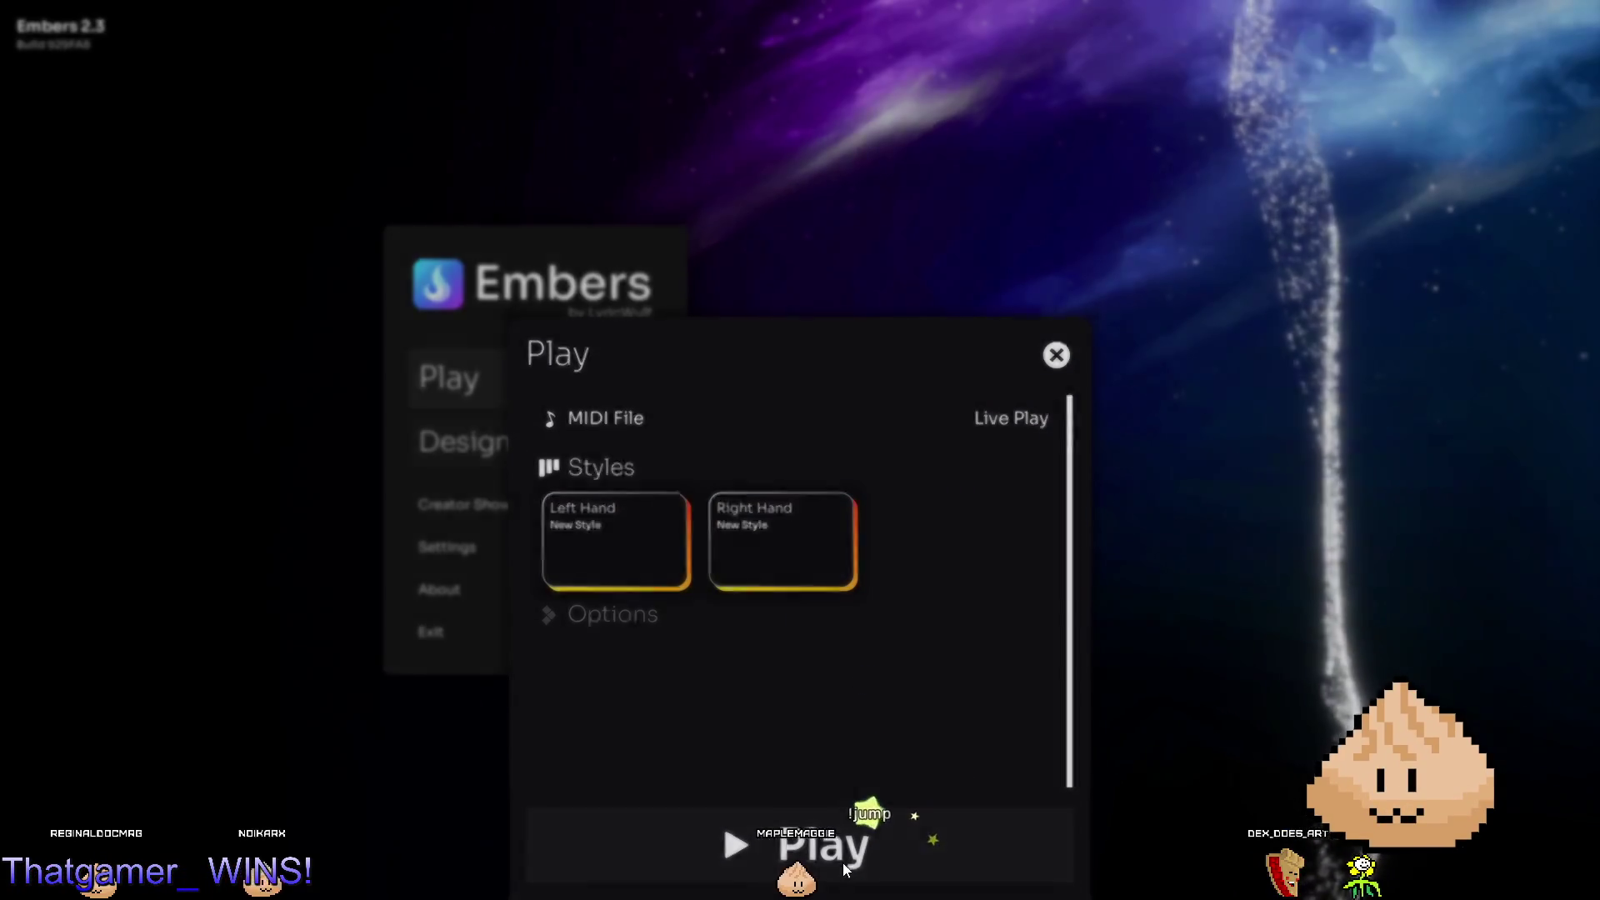
{"action": "left_click", "coordinate": [842, 862]}
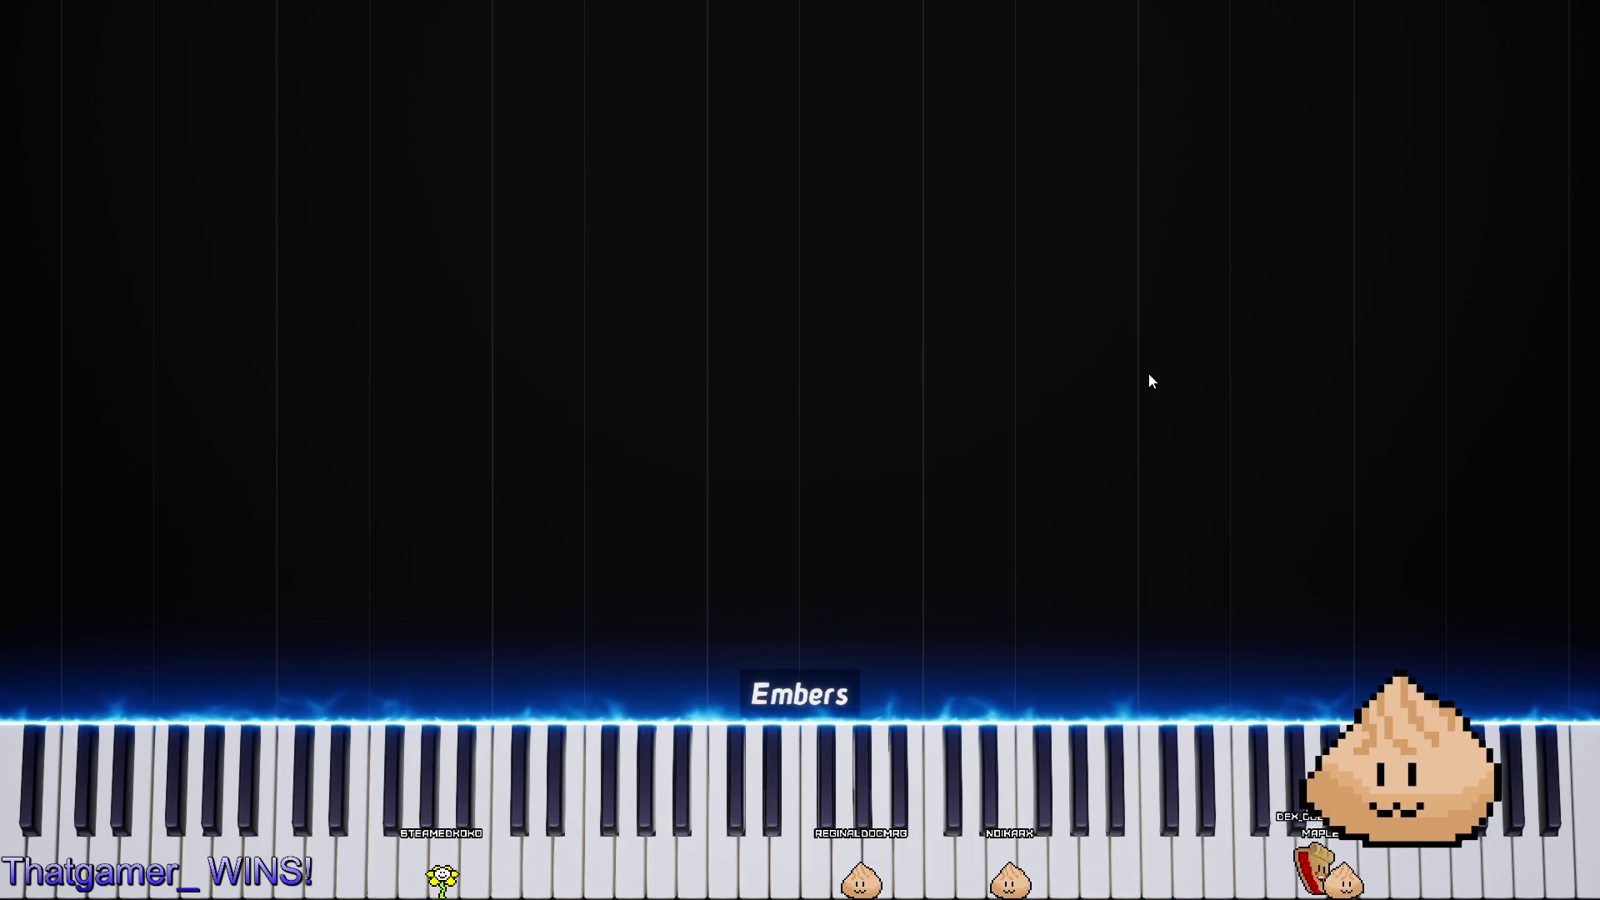
{"action": "mouse_move", "coordinate": [1550, 289]}
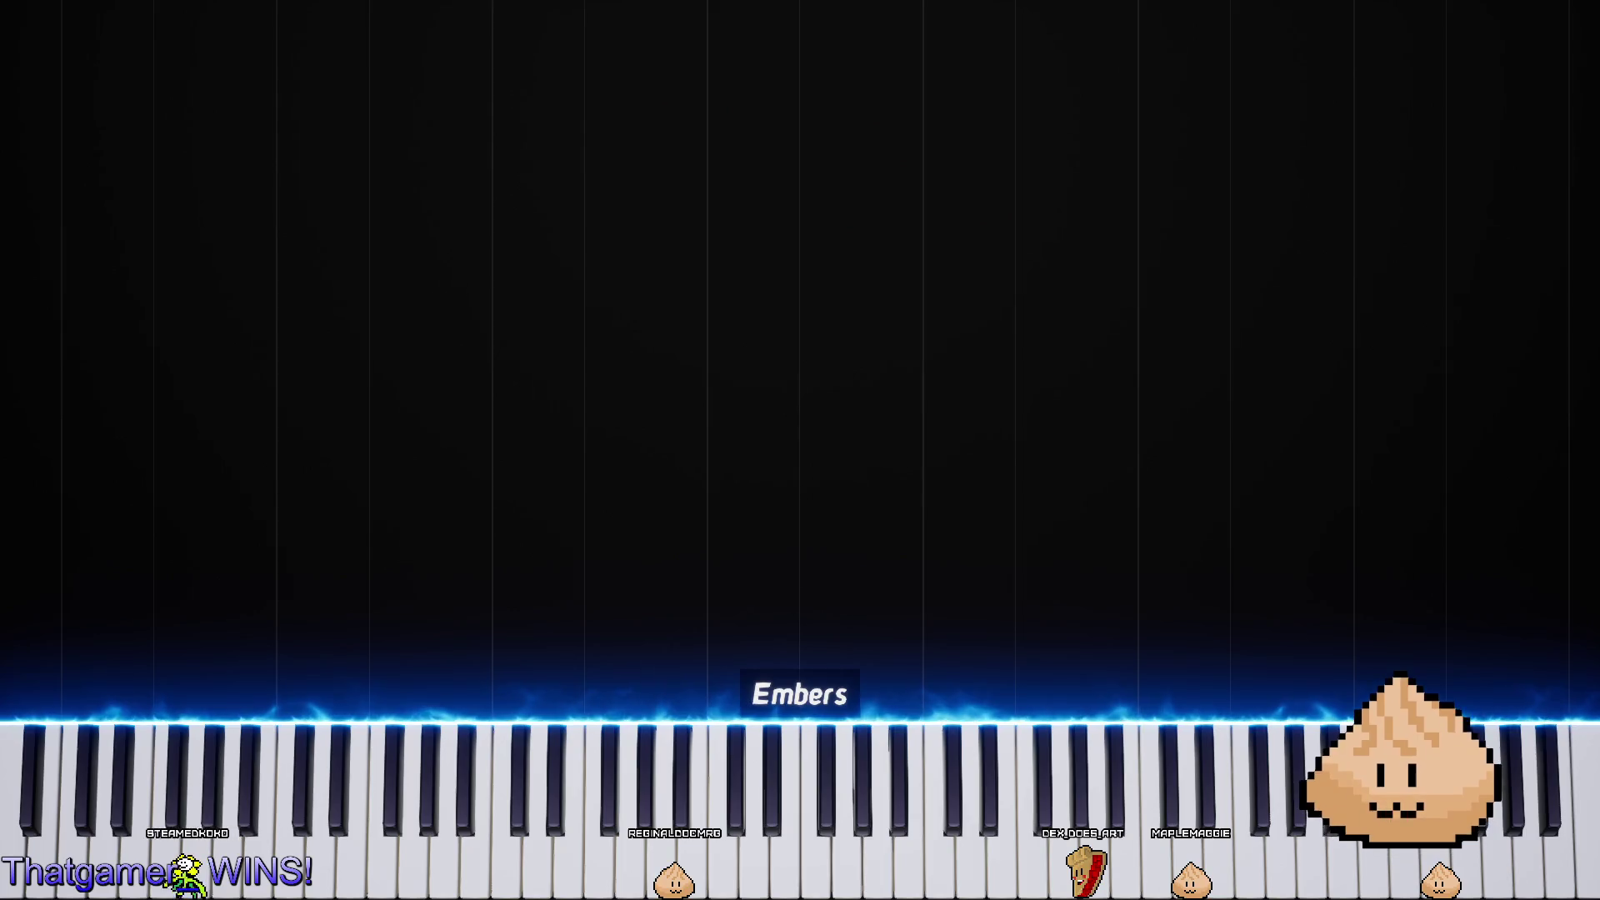
{"action": "key", "text": "super+shift+Left"}
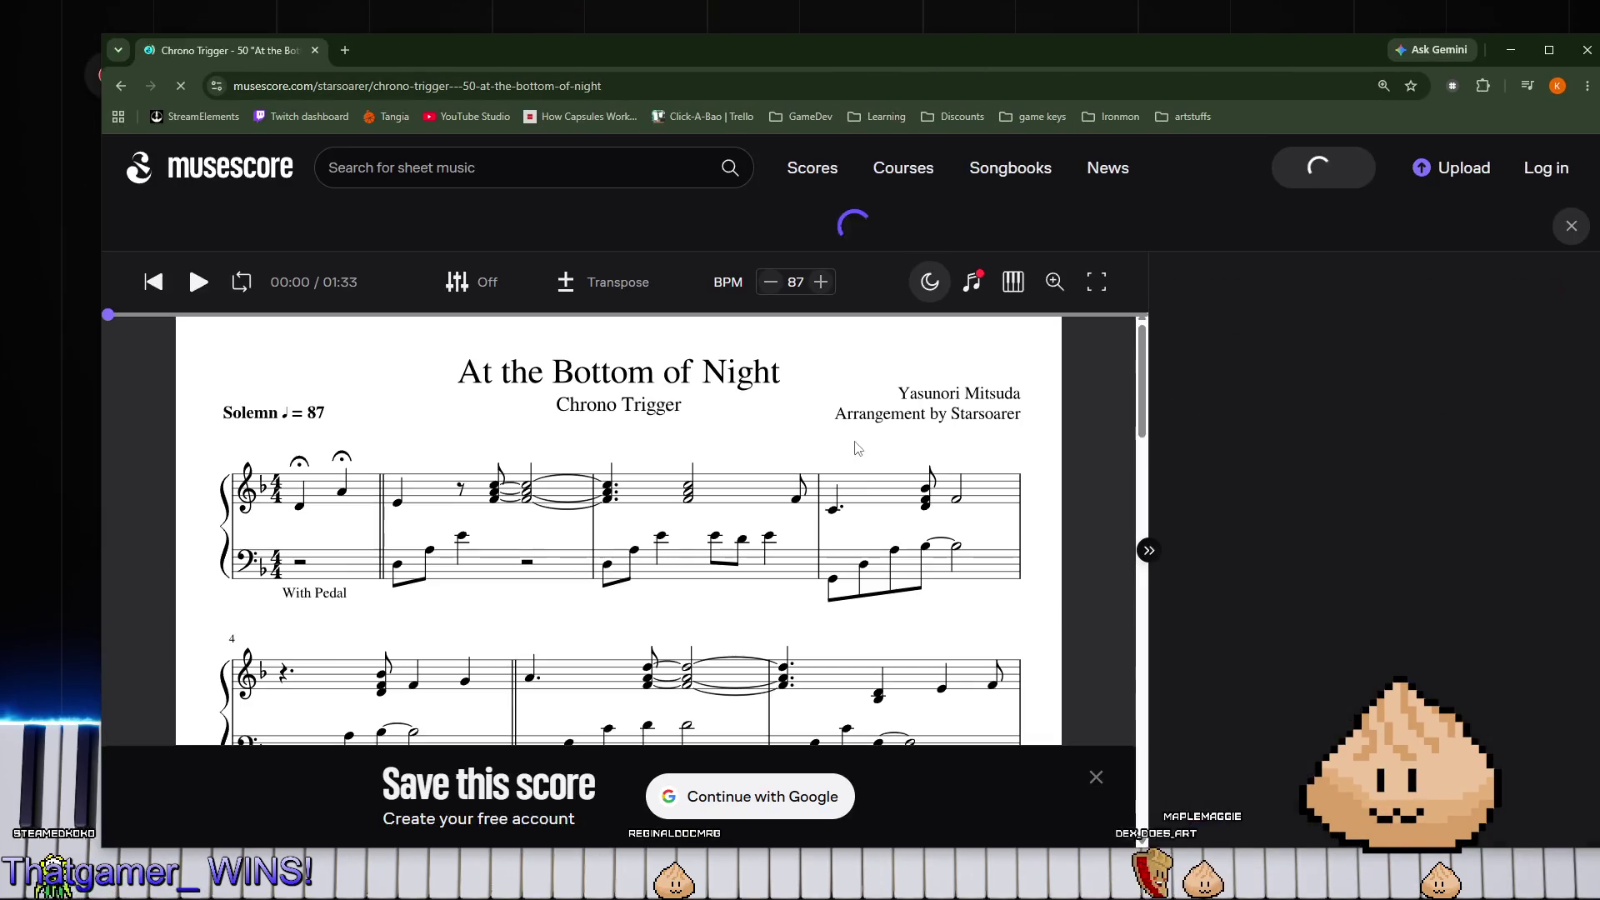
{"action": "mouse_move", "coordinate": [807, 59]}
{"action": "left_mouse_down"}
{"action": "mouse_move", "coordinate": [758, 58]}
{"action": "mouse_move", "coordinate": [1599, 62]}
{"action": "left_mouse_up"}
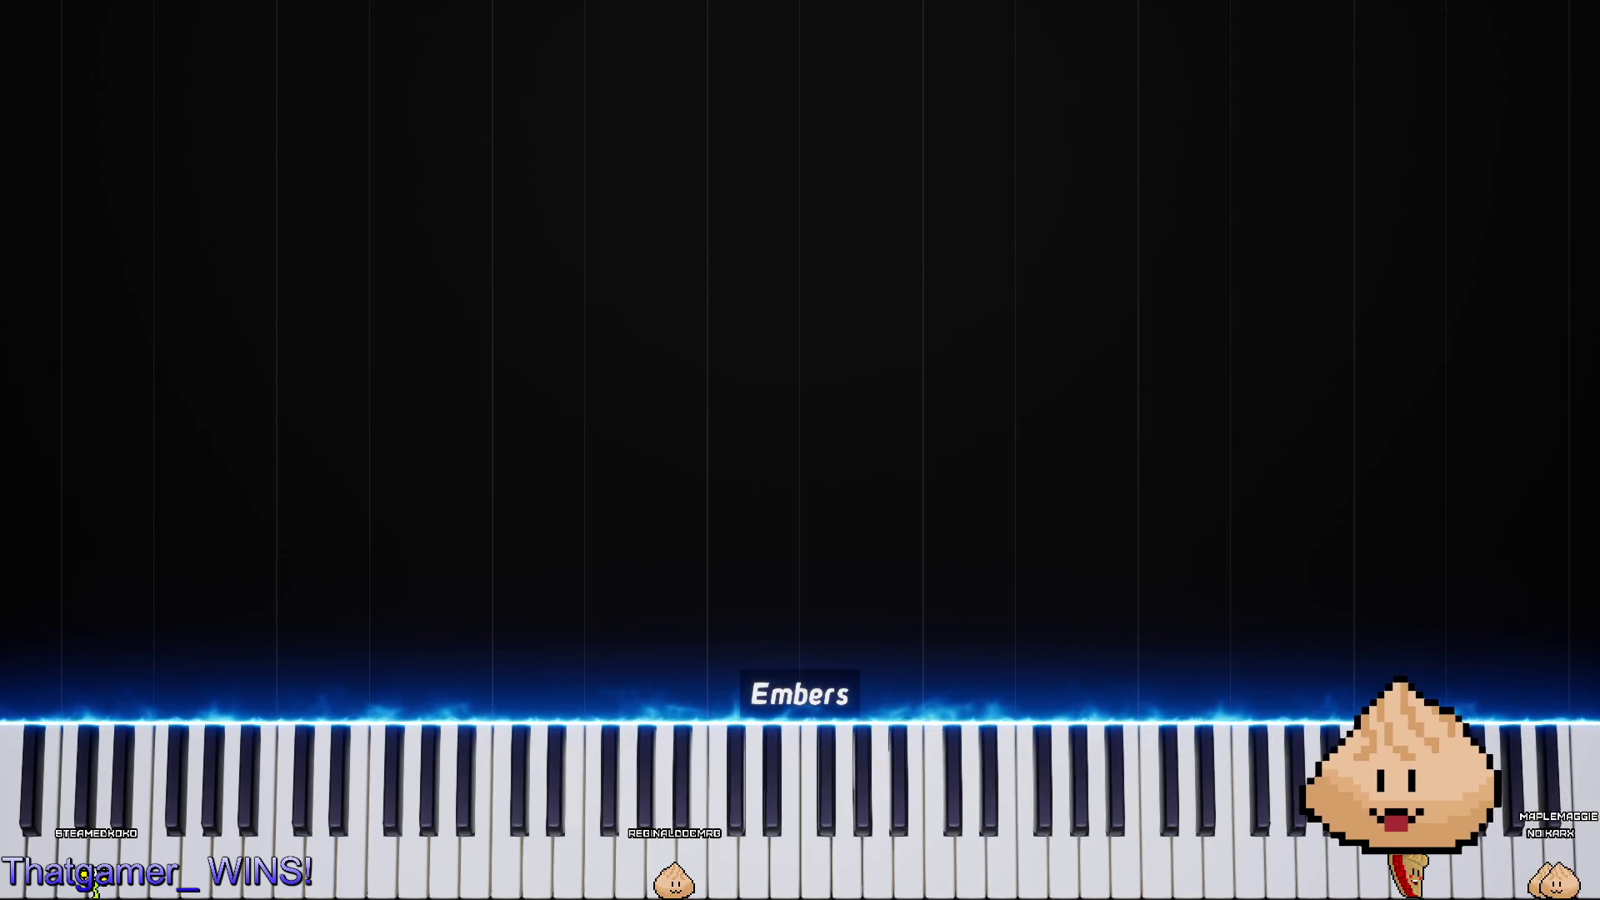